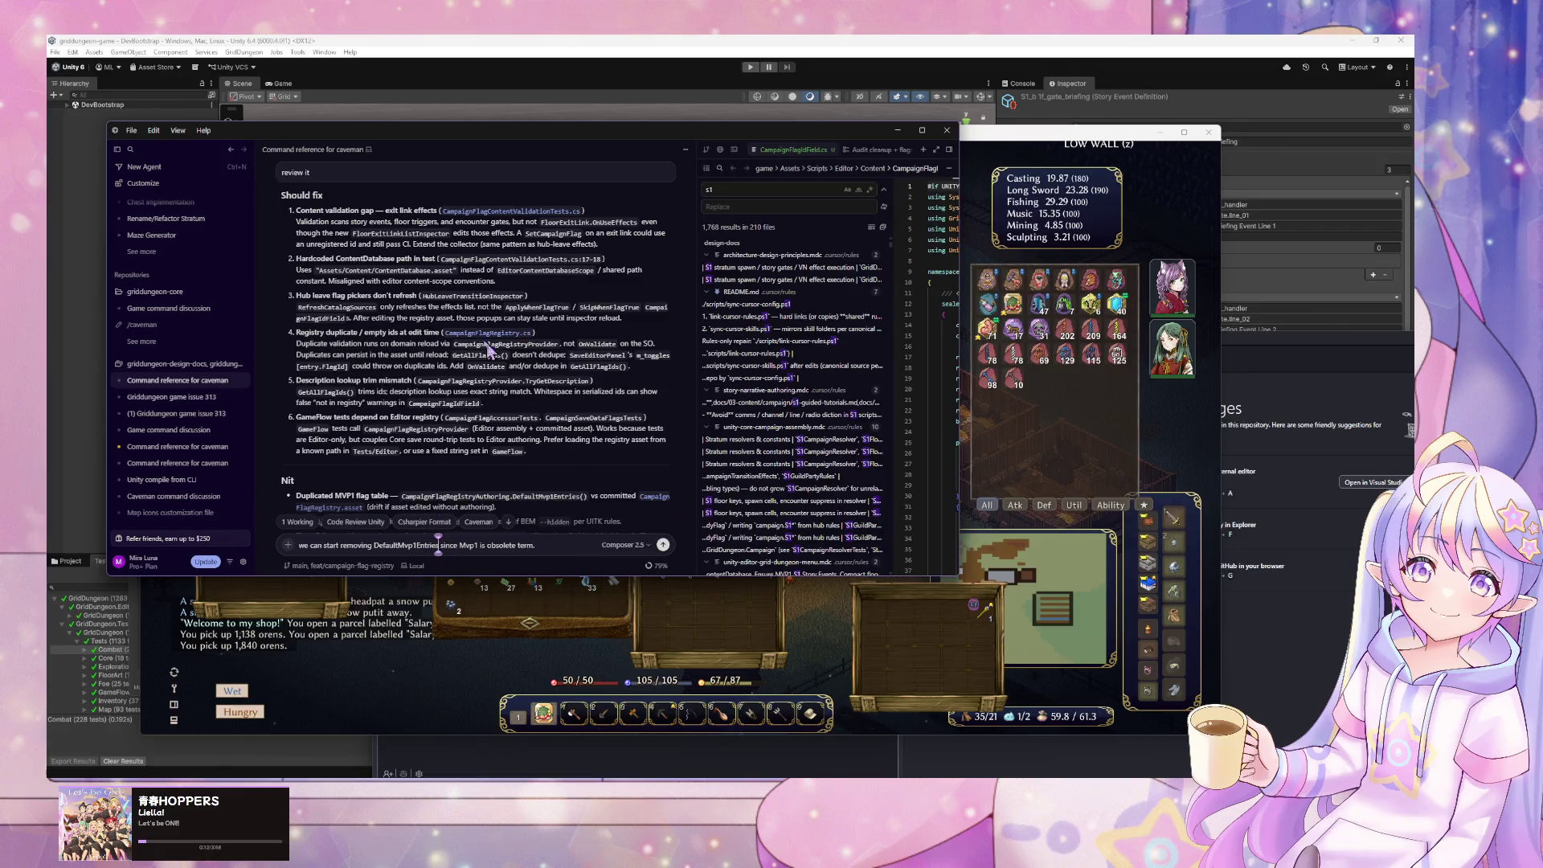
- Send the agent a three-line follow-up: remove DefaultMvp1Entries, fix should-fix items and nits, ask if unsure
{"action": "scroll", "coordinate": [480, 320], "scroll_direction": "up", "scroll_amount": 1}
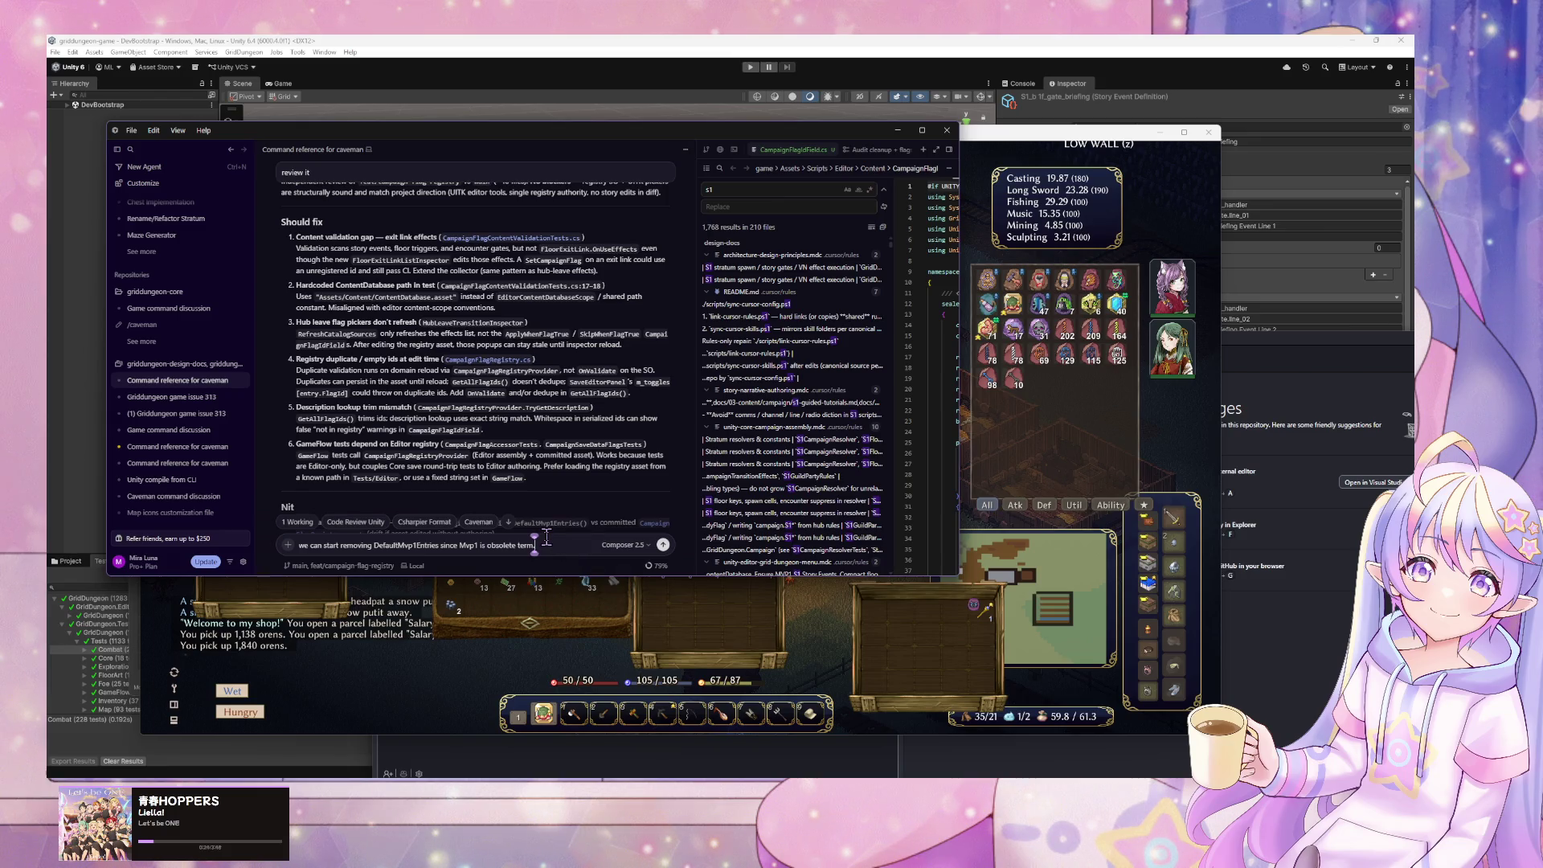
{"action": "type", "text": "."}
{"action": "key", "text": "shift+Return"}
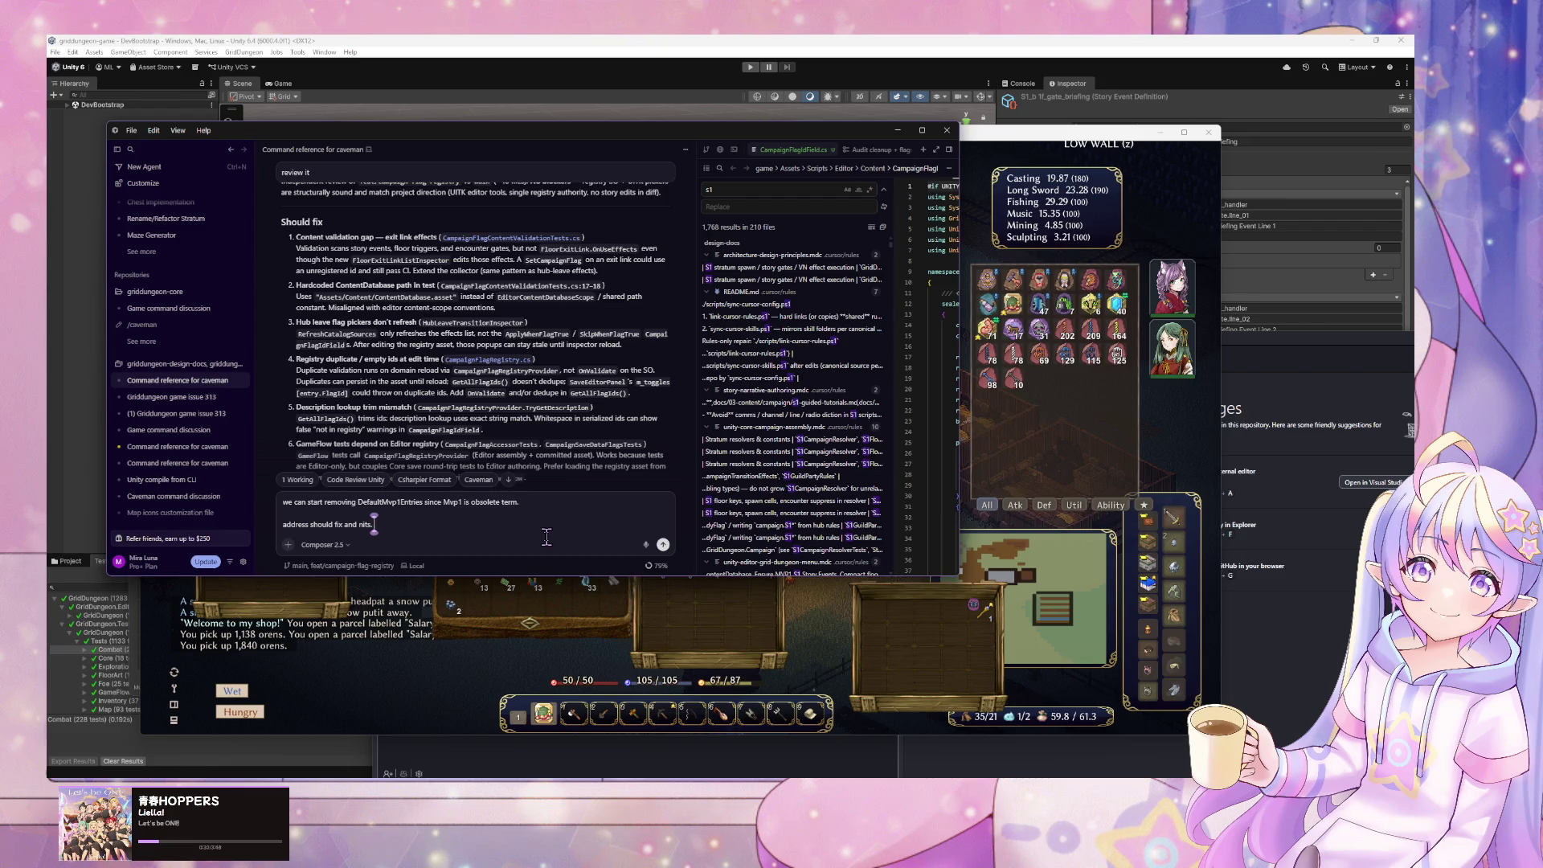
{"action": "key", "text": "shift+Return"}
{"action": "type", "text": "stop and ask question if needed"}
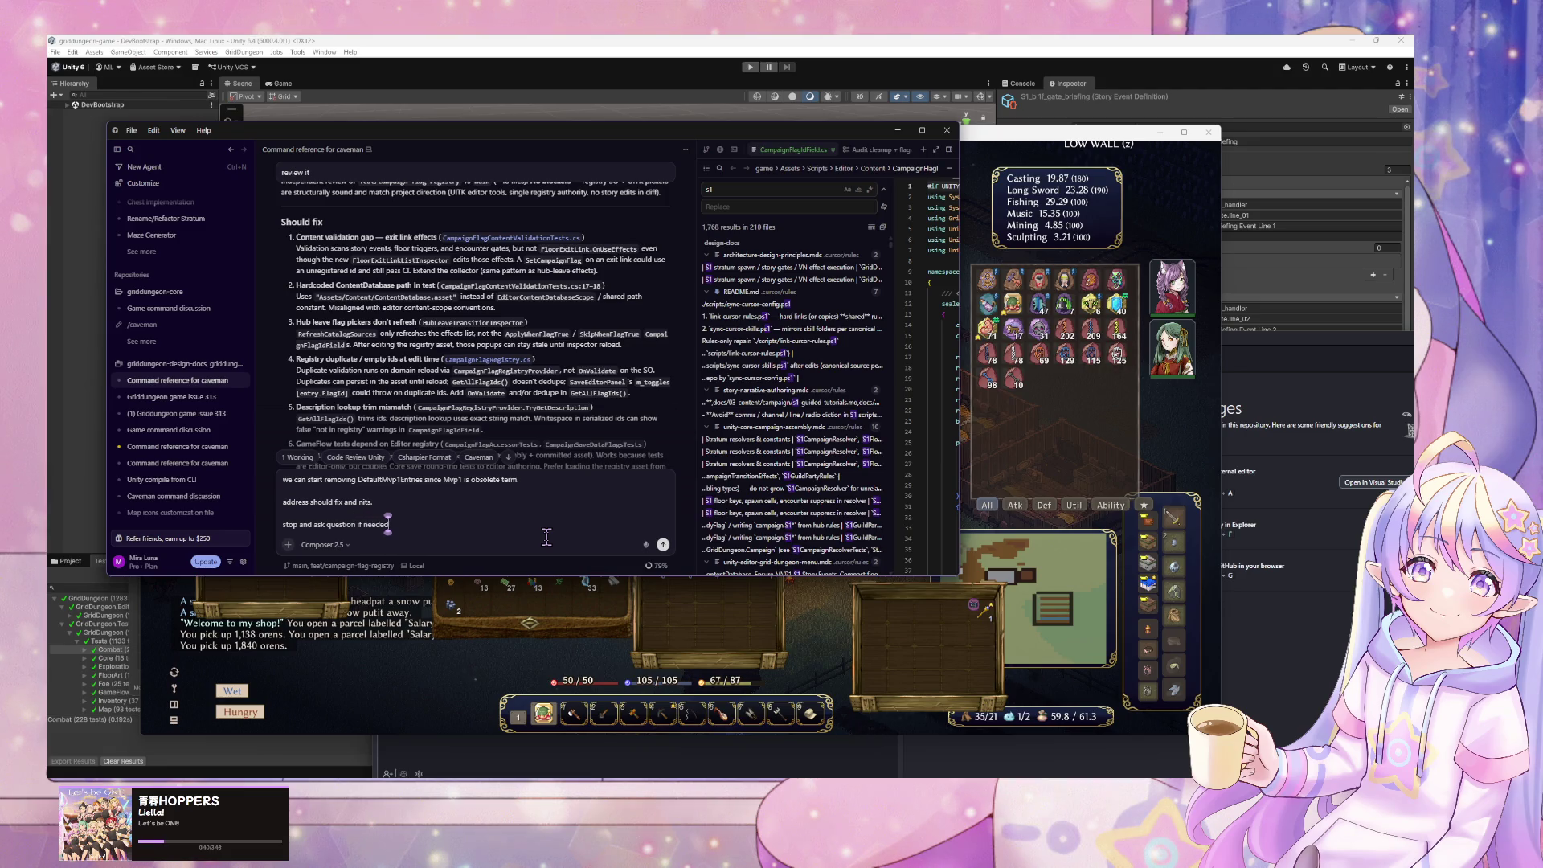
{"action": "key", "text": "Return"}
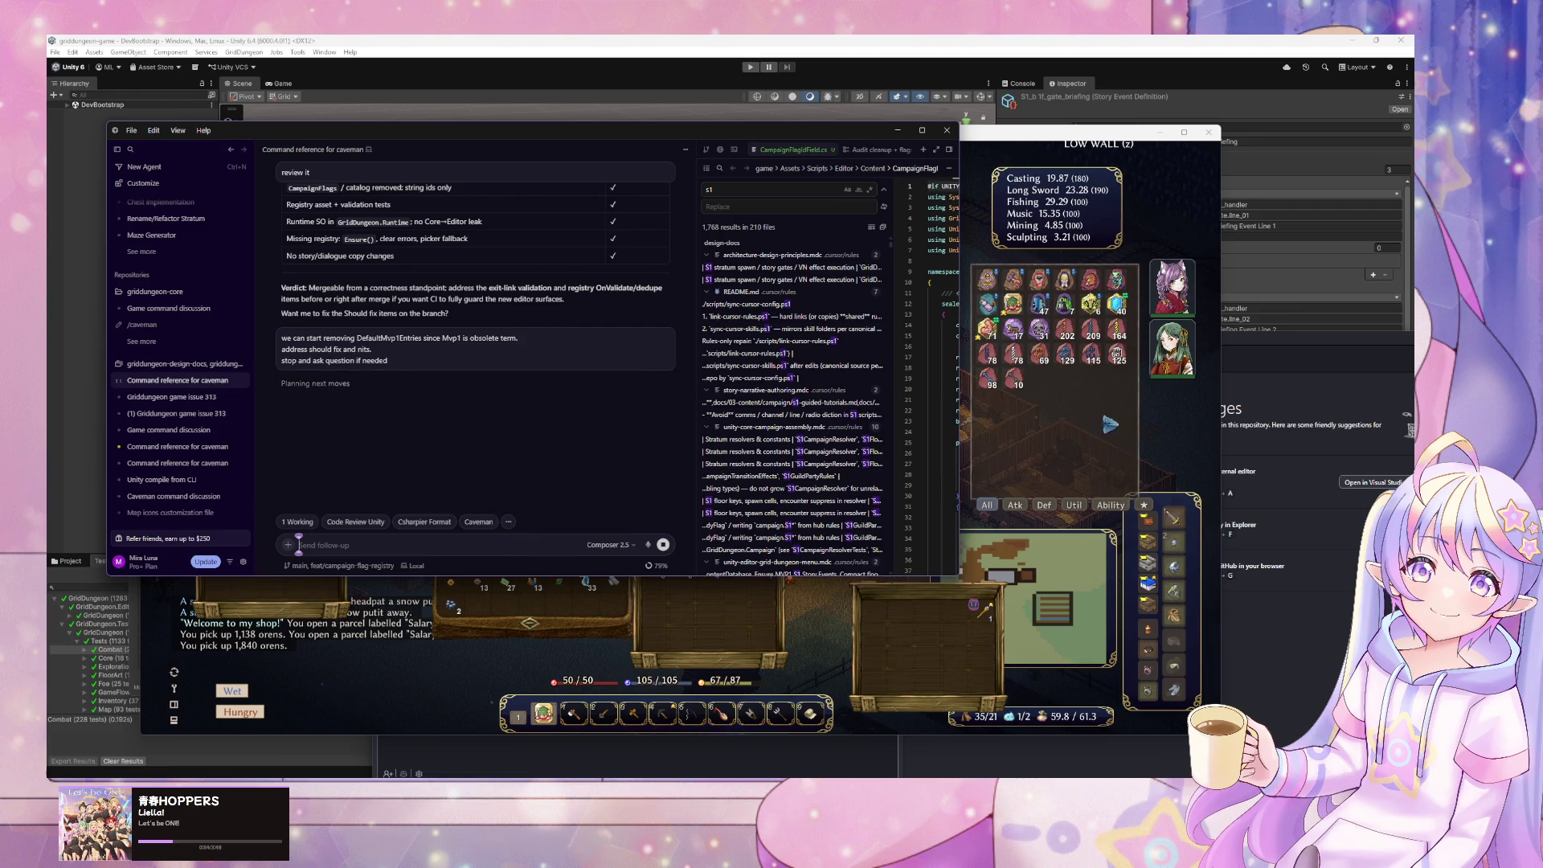
{"action": "key", "text": "alt+Tab"}
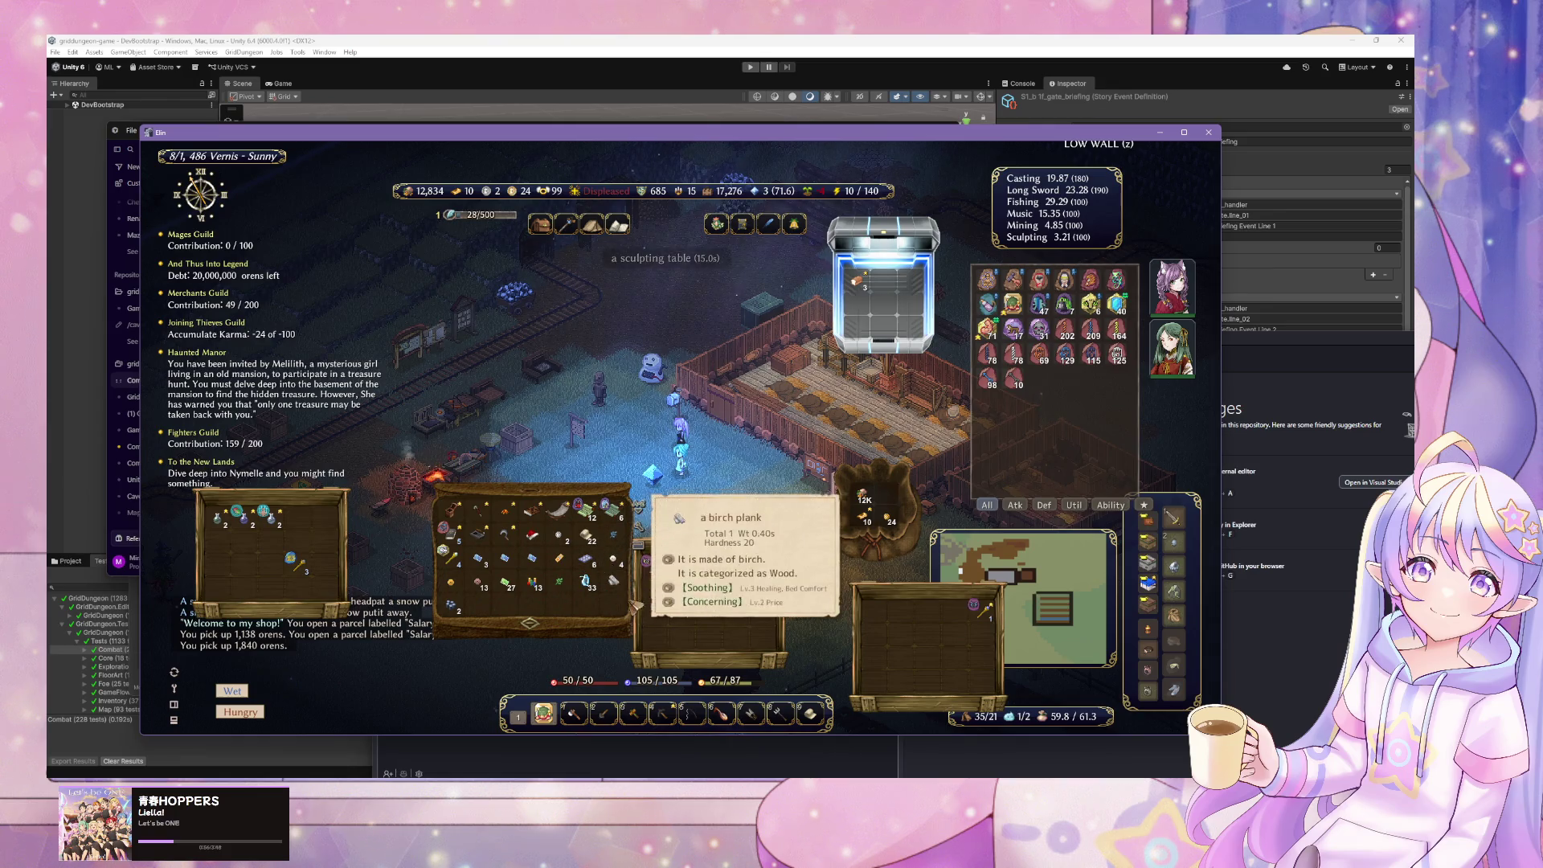
- Walk to the workbench and browse the workbench and carpenter's table recipes
{"action": "key", "text": "Down"}
{"action": "key", "text": "Left"}
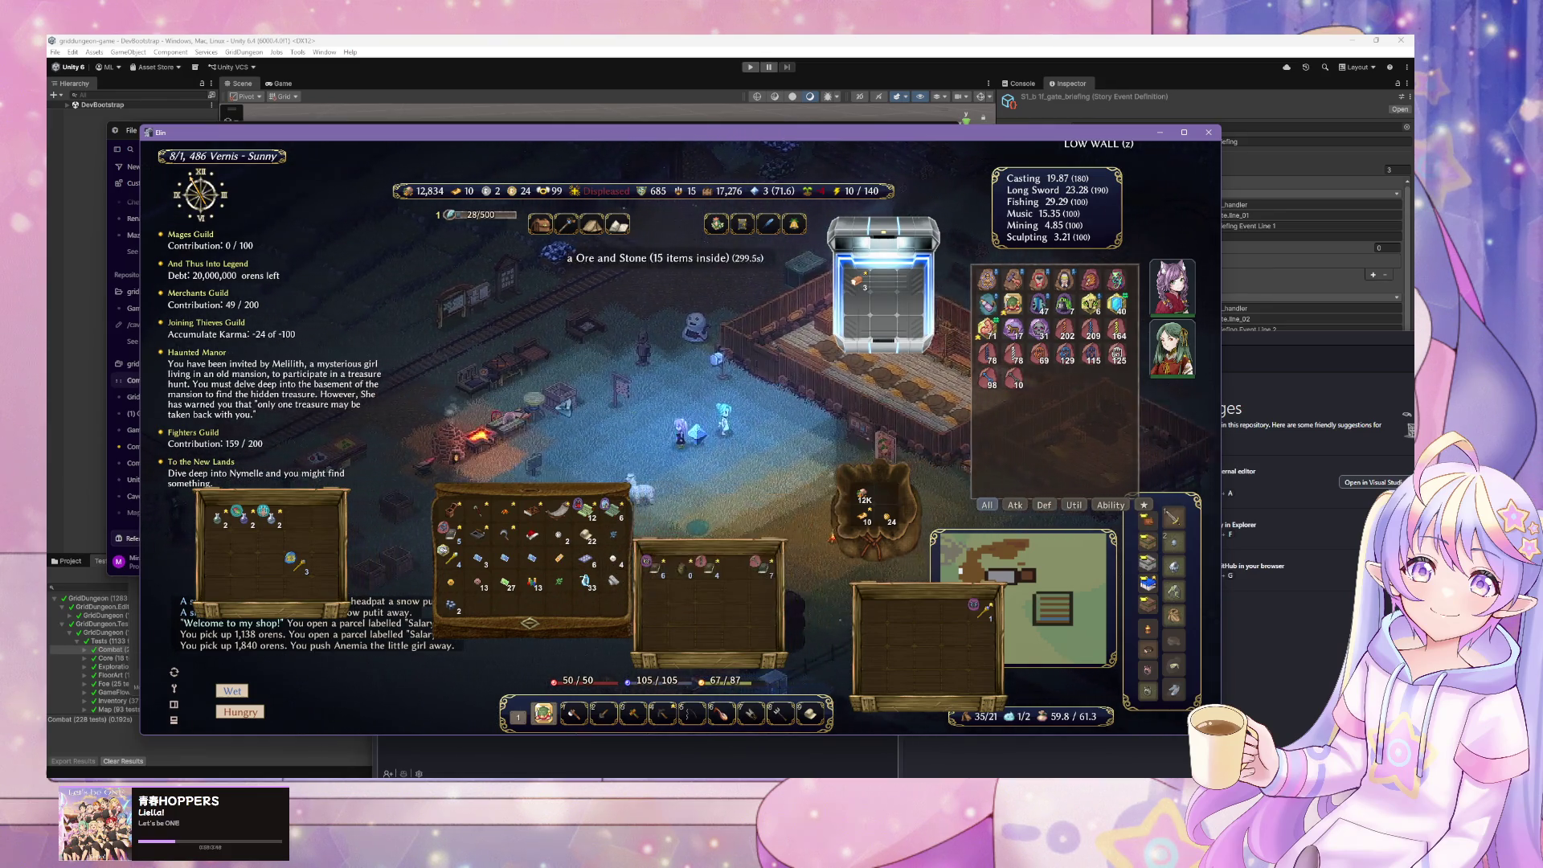
{"action": "left_click", "coordinate": [707, 469]}
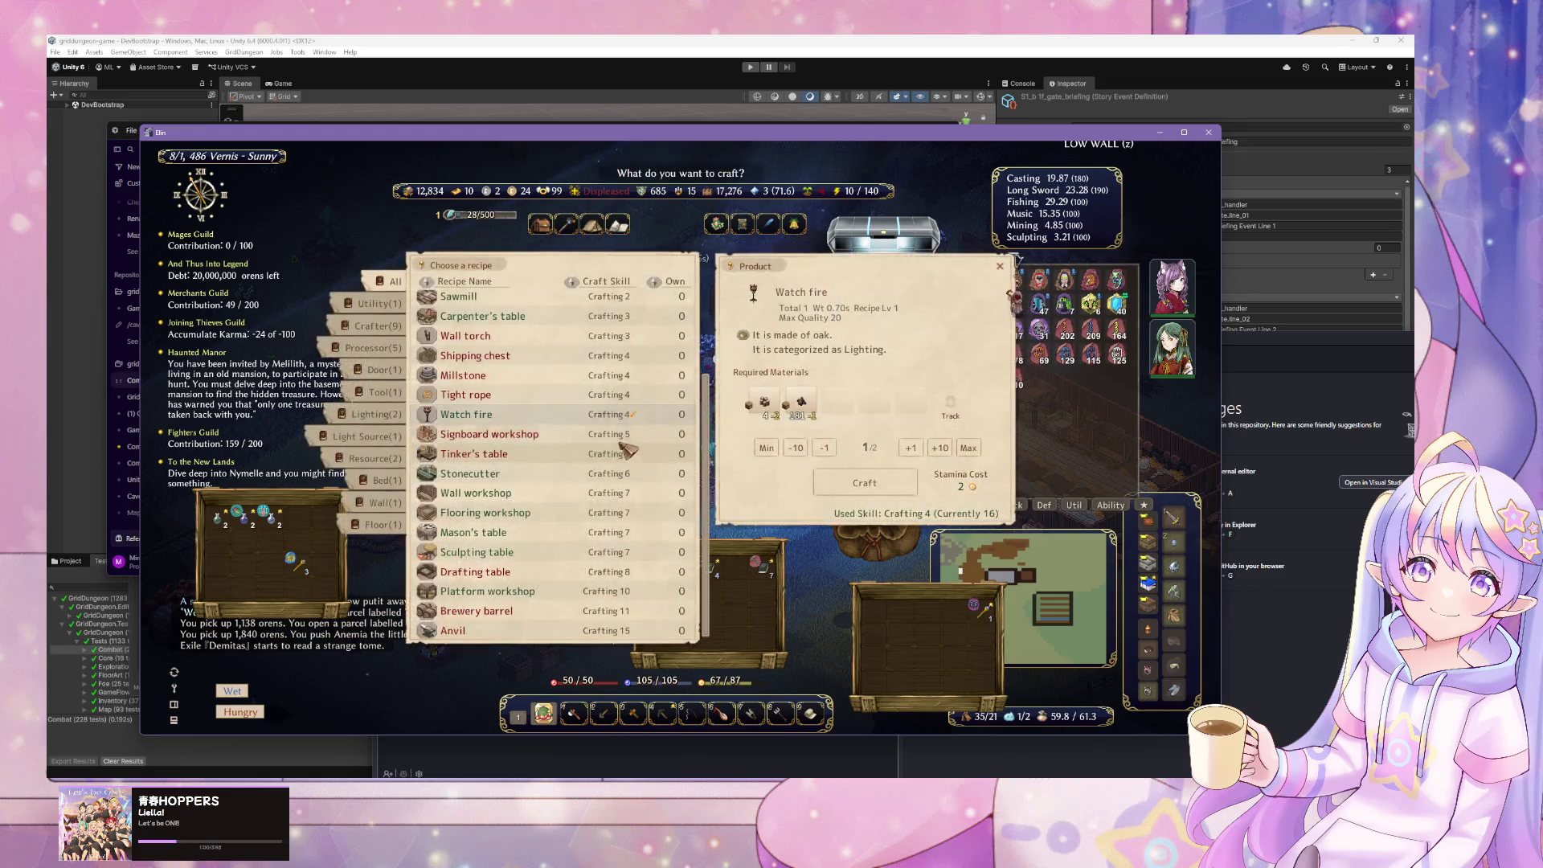
{"action": "scroll", "coordinate": [580, 409], "scroll_direction": "down", "scroll_amount": 3}
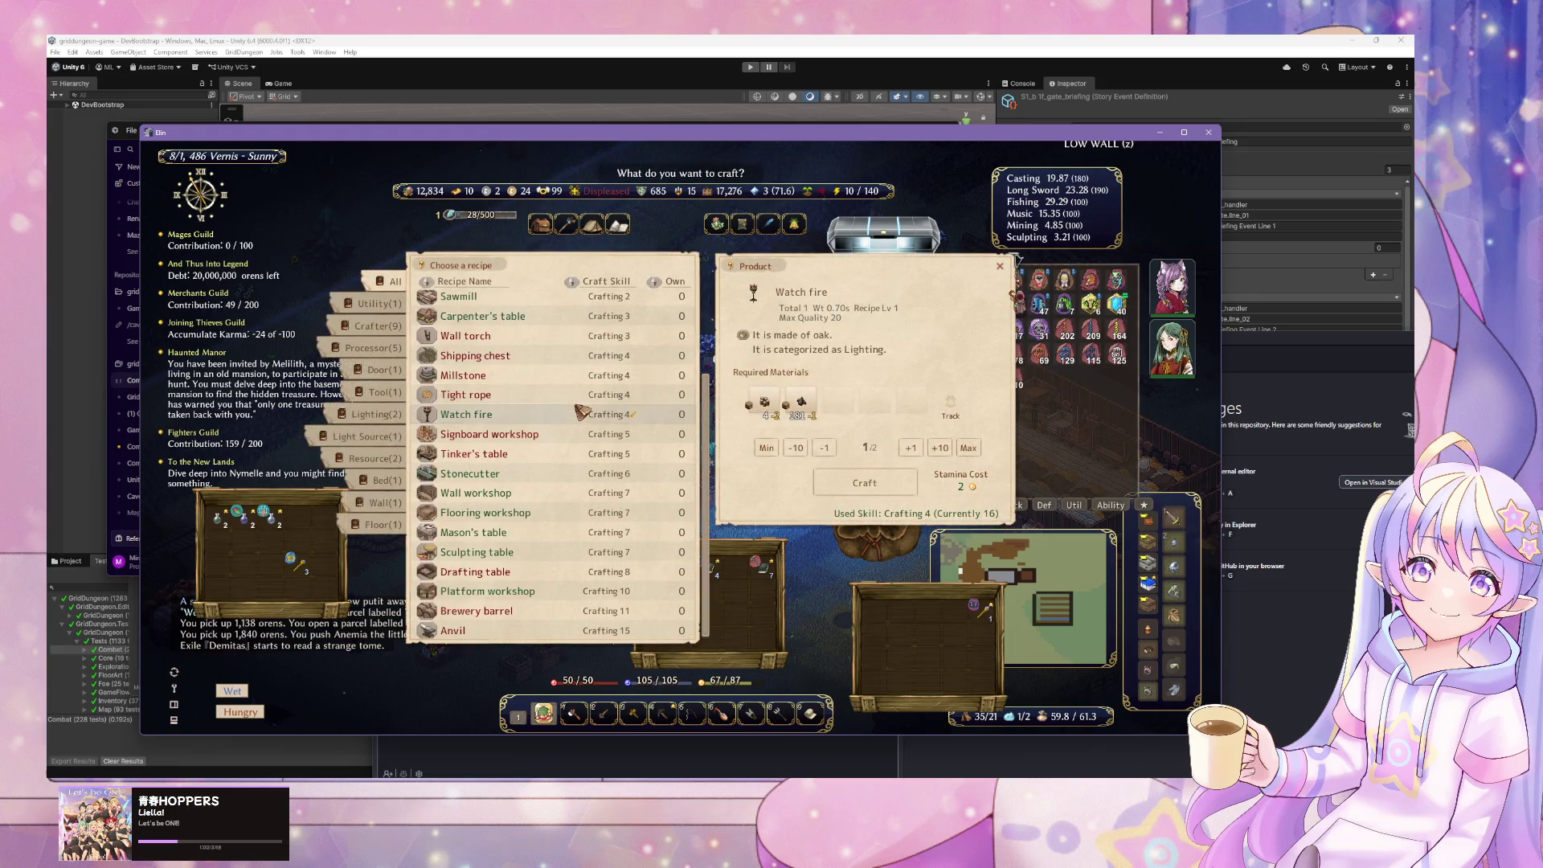
{"action": "key", "text": "Escape"}
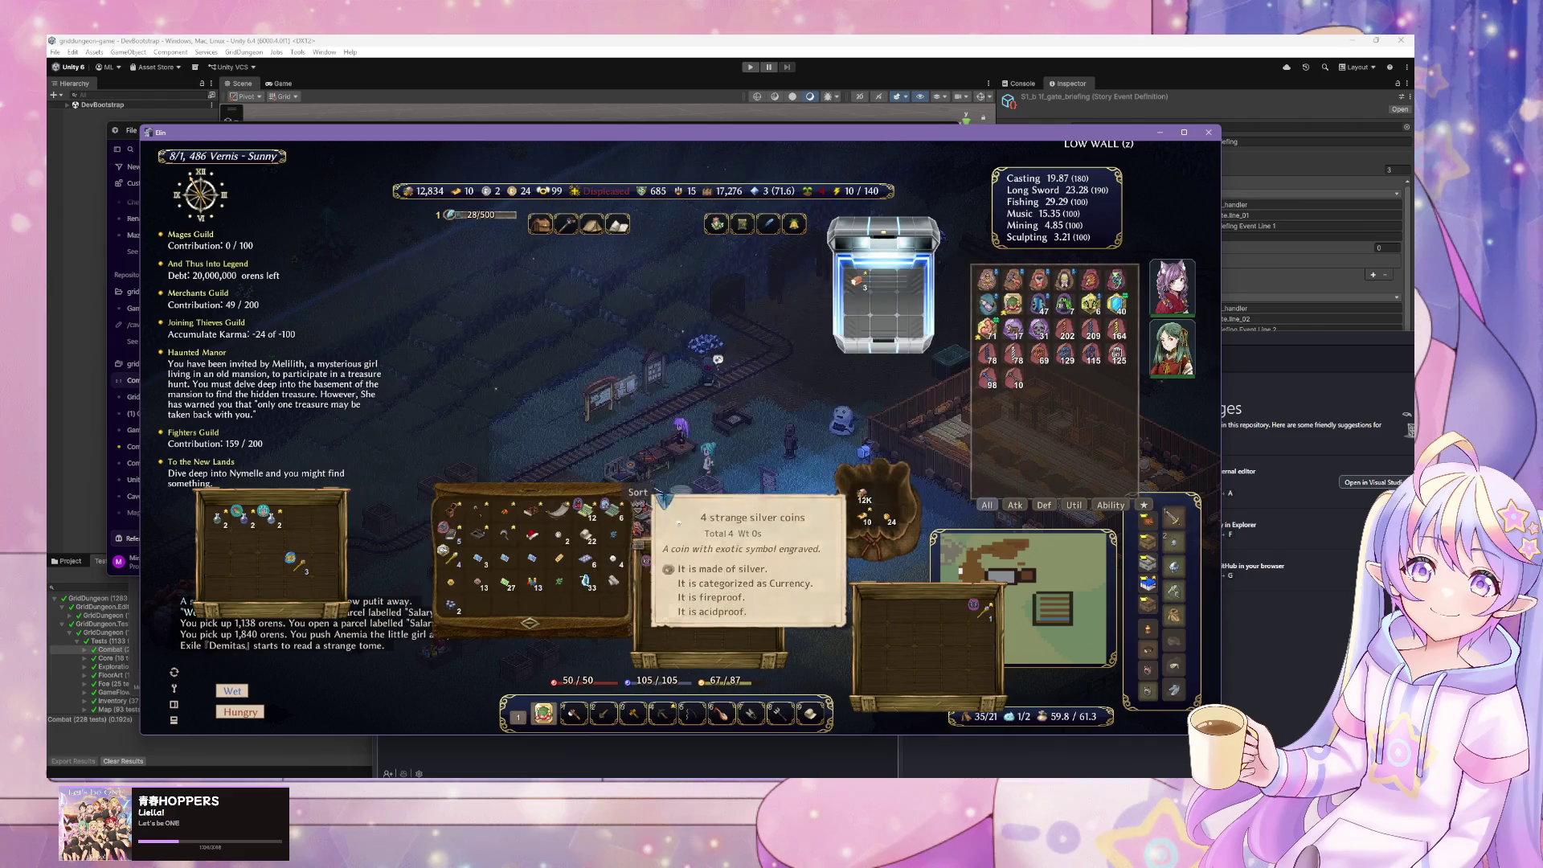
{"action": "left_click", "coordinate": [662, 473]}
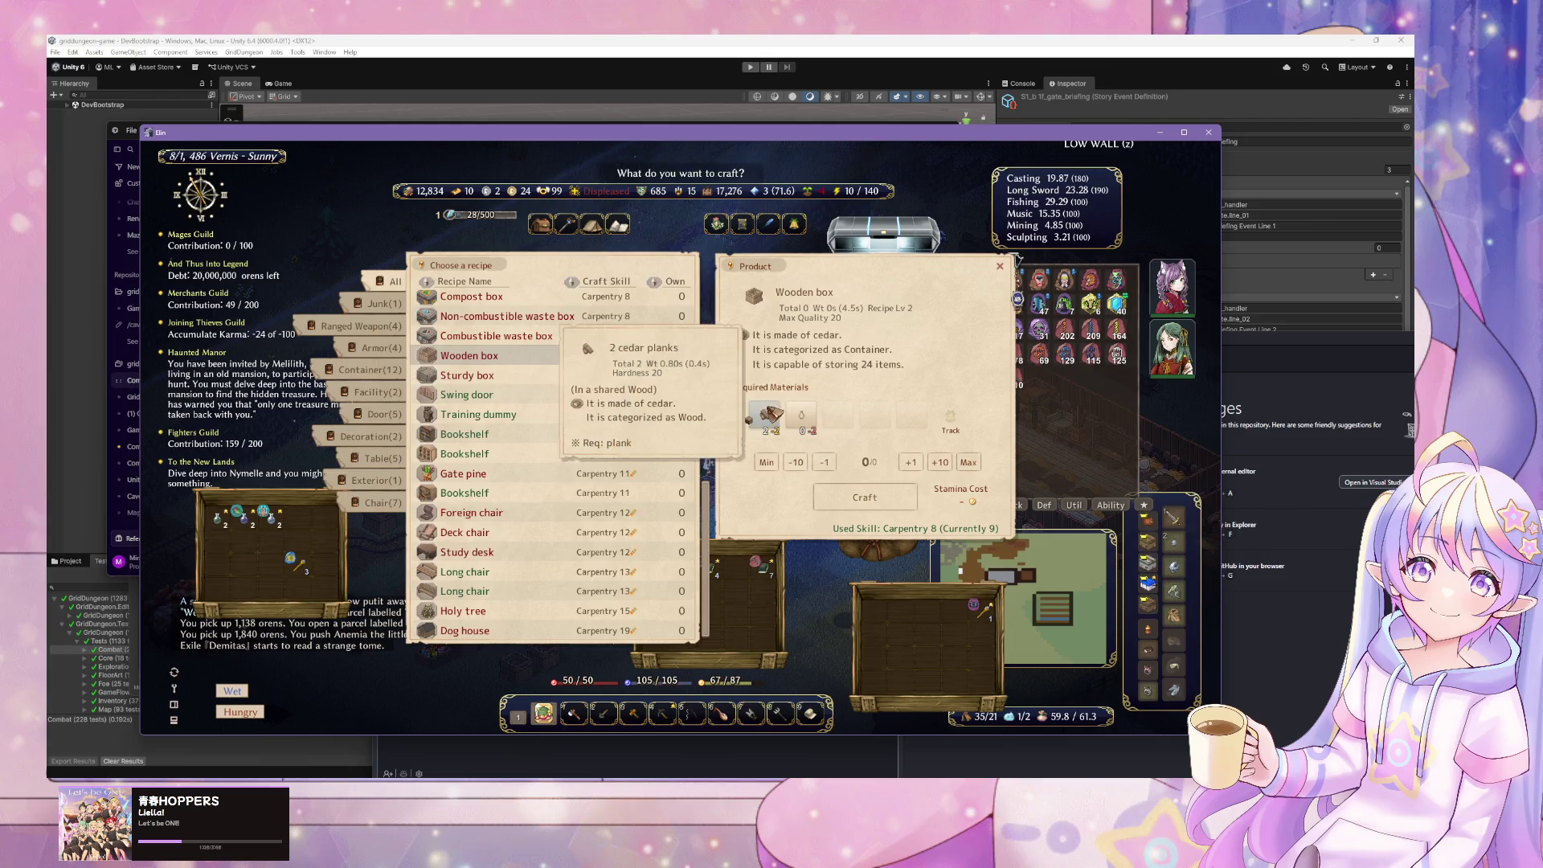
{"action": "key", "text": "Escape"}
- Craft 40 stone arrows with the sculpting table's Arrow x 40 recipe
{"action": "left_click", "coordinate": [508, 356]}
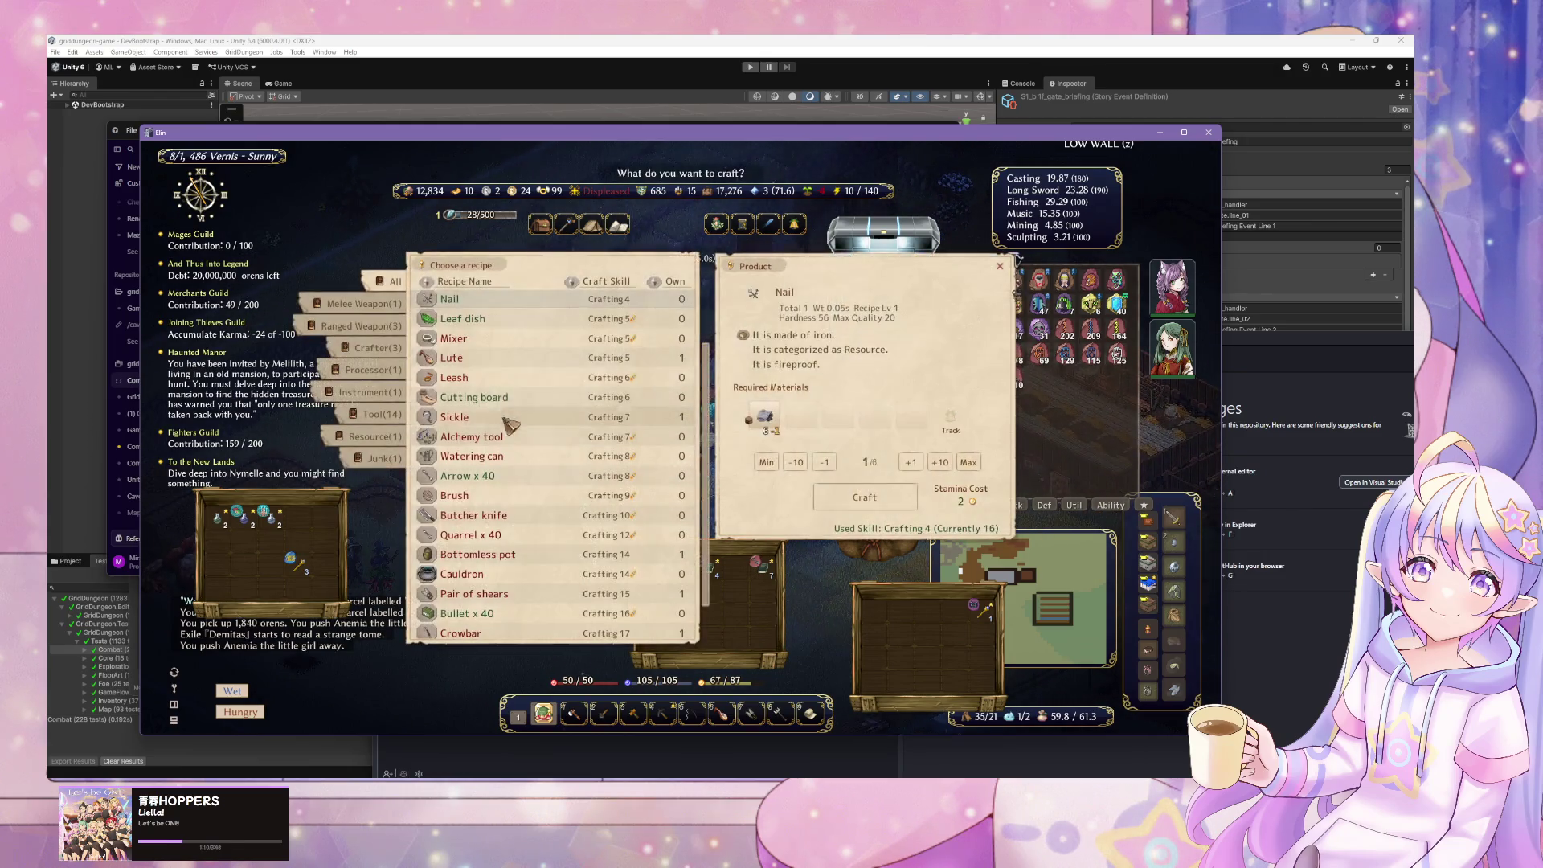
{"action": "scroll", "coordinate": [523, 366], "scroll_direction": "up", "scroll_amount": 2}
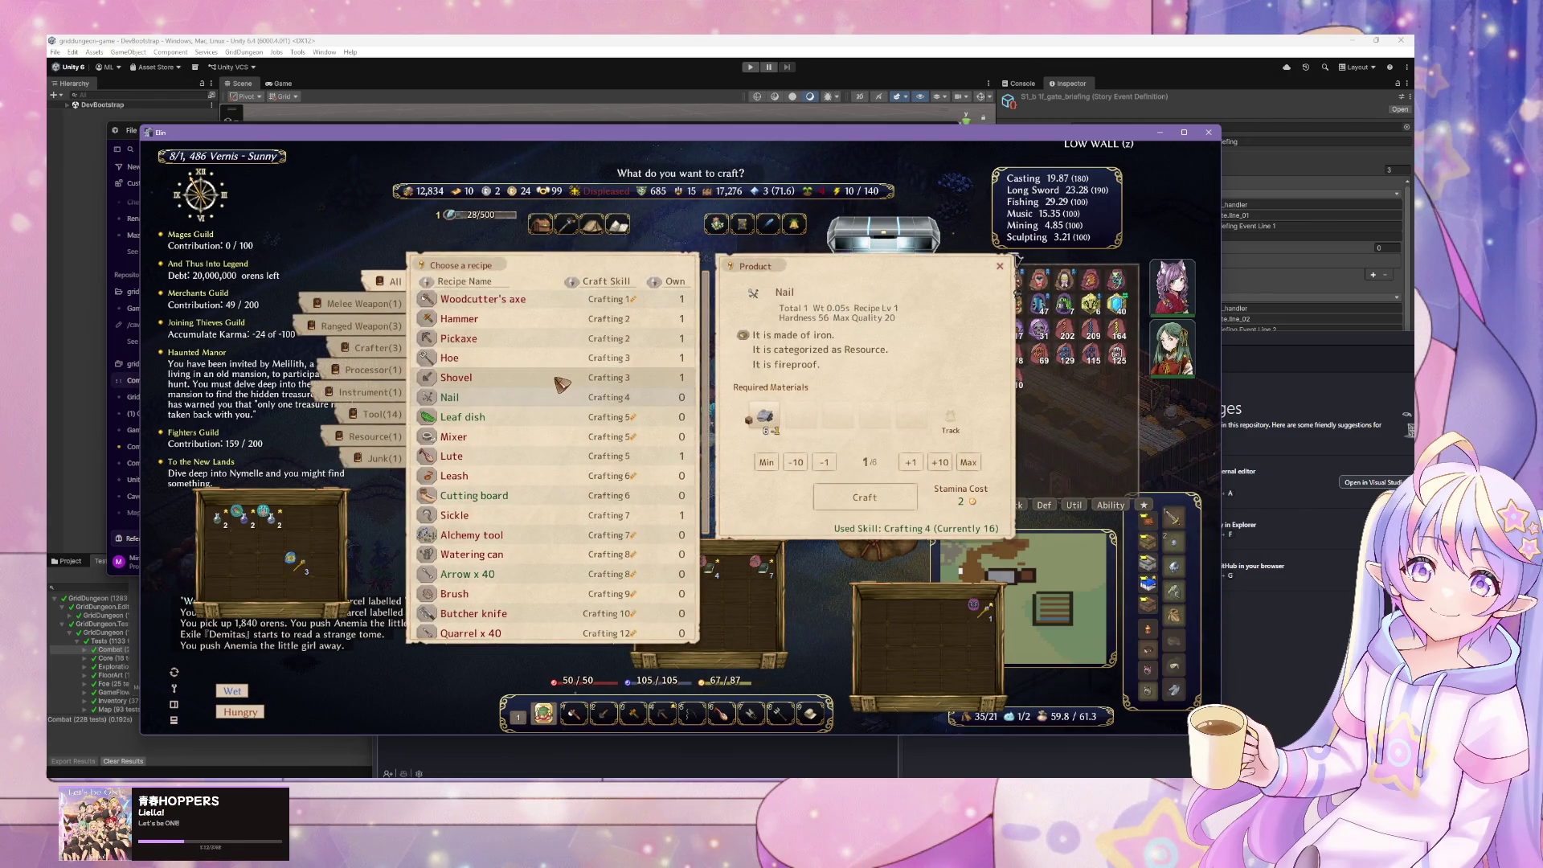
{"action": "left_click", "coordinate": [559, 610]}
{"action": "left_click", "coordinate": [557, 594]}
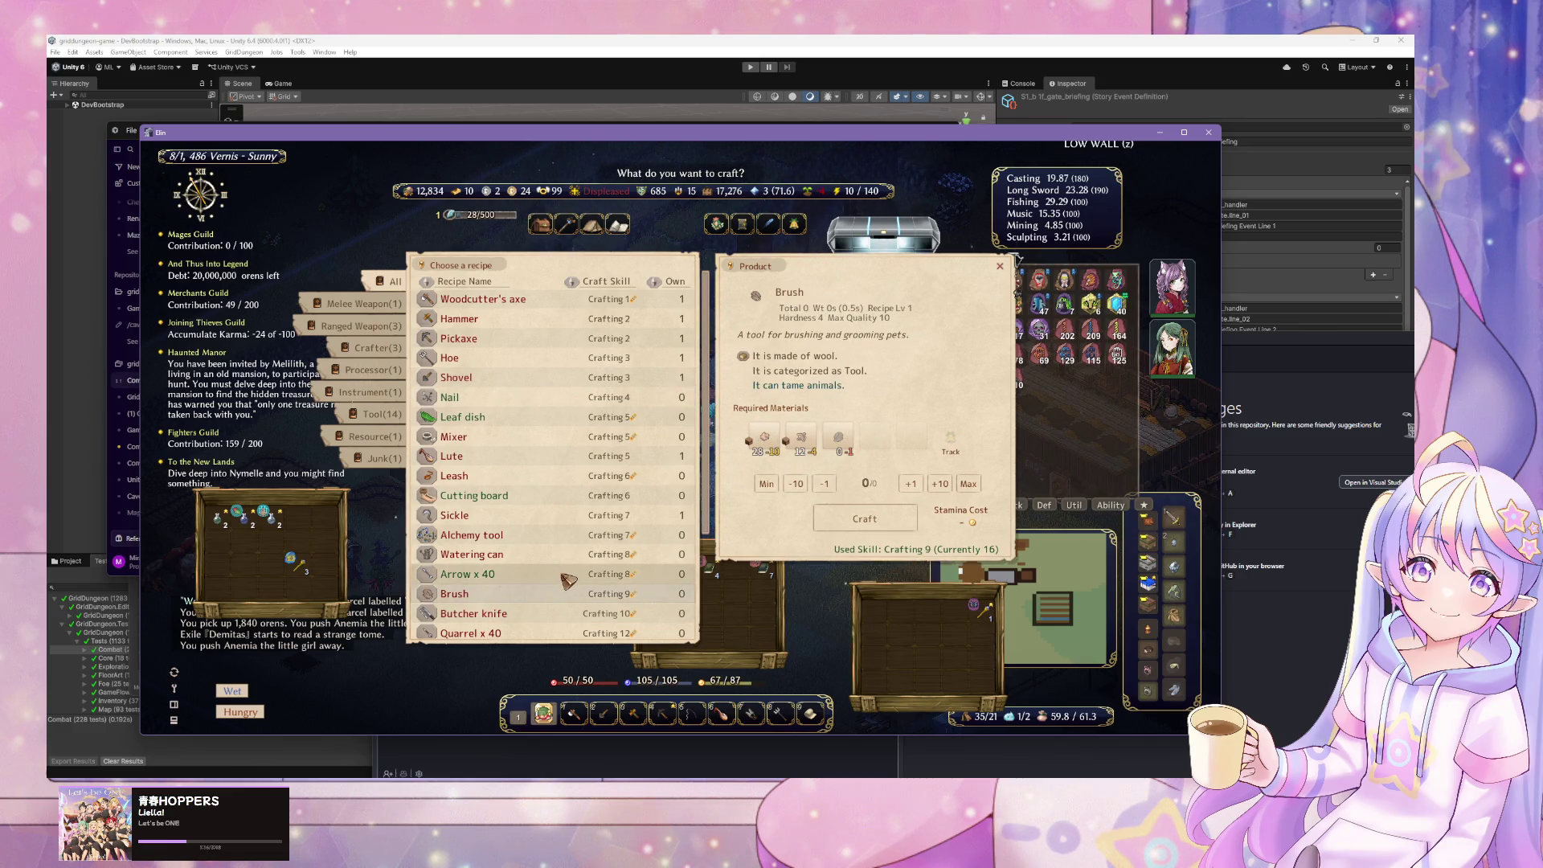
{"action": "left_click", "coordinate": [566, 578]}
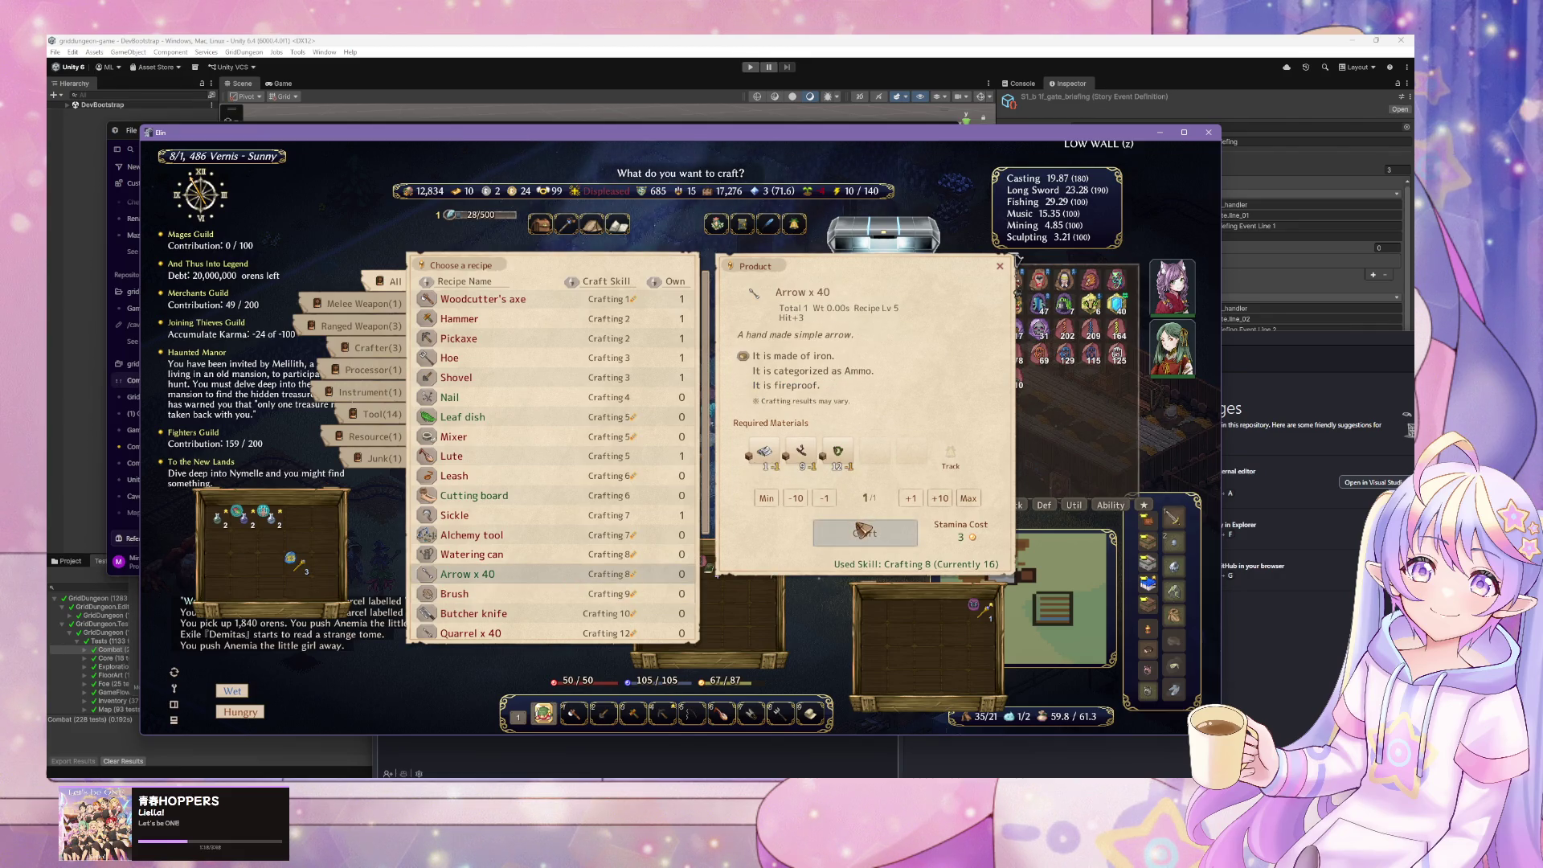
{"action": "left_click", "coordinate": [764, 452]}
{"action": "key", "text": "Escape"}
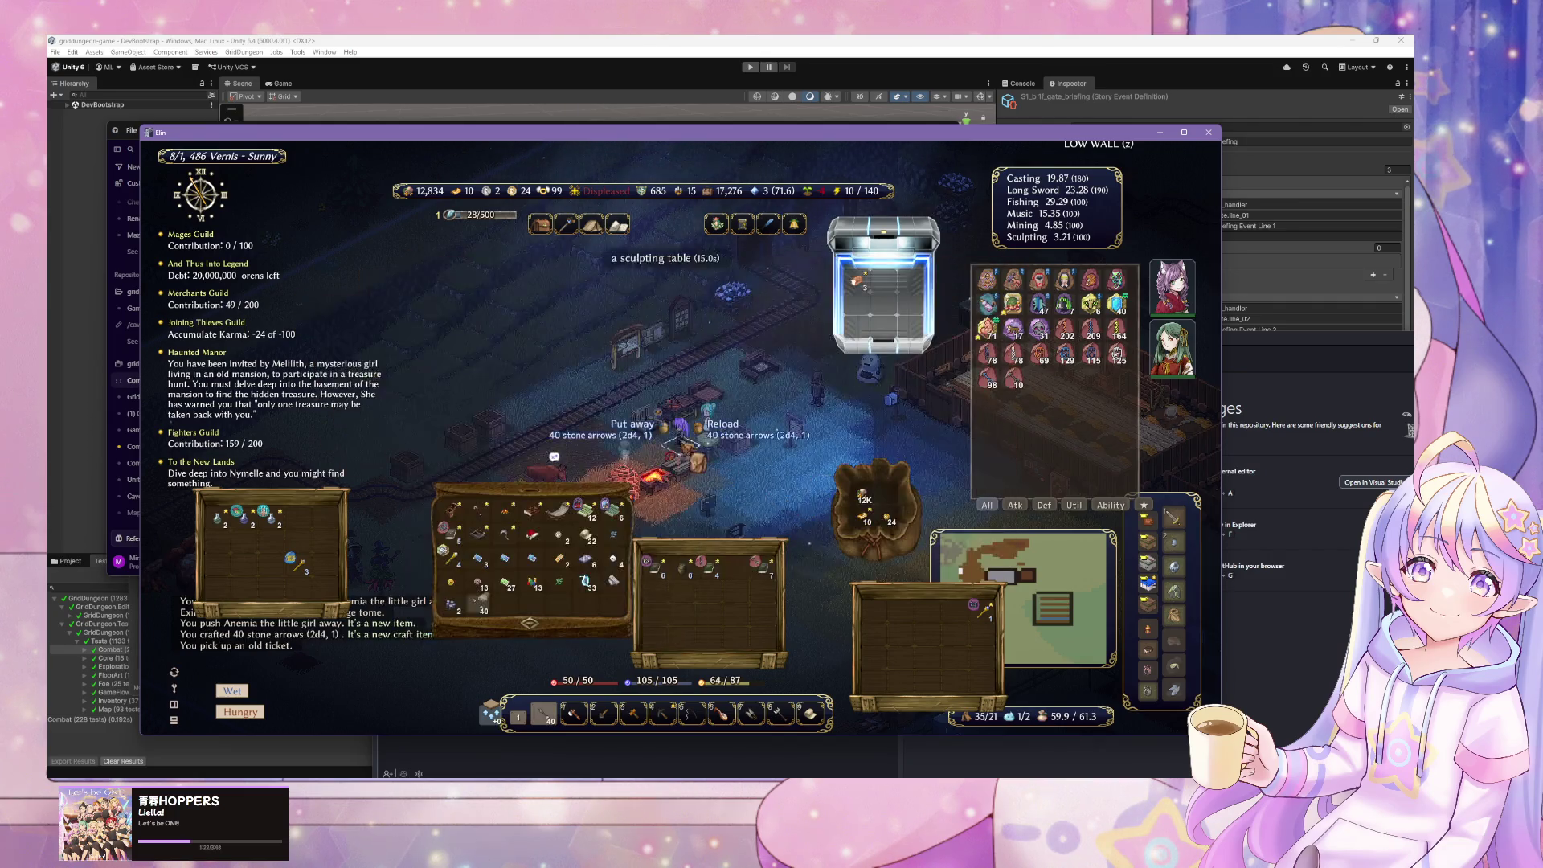
- Look through the carpentry, blacksmith and general crafting recipes, closing each one
{"action": "left_click", "coordinate": [656, 438]}
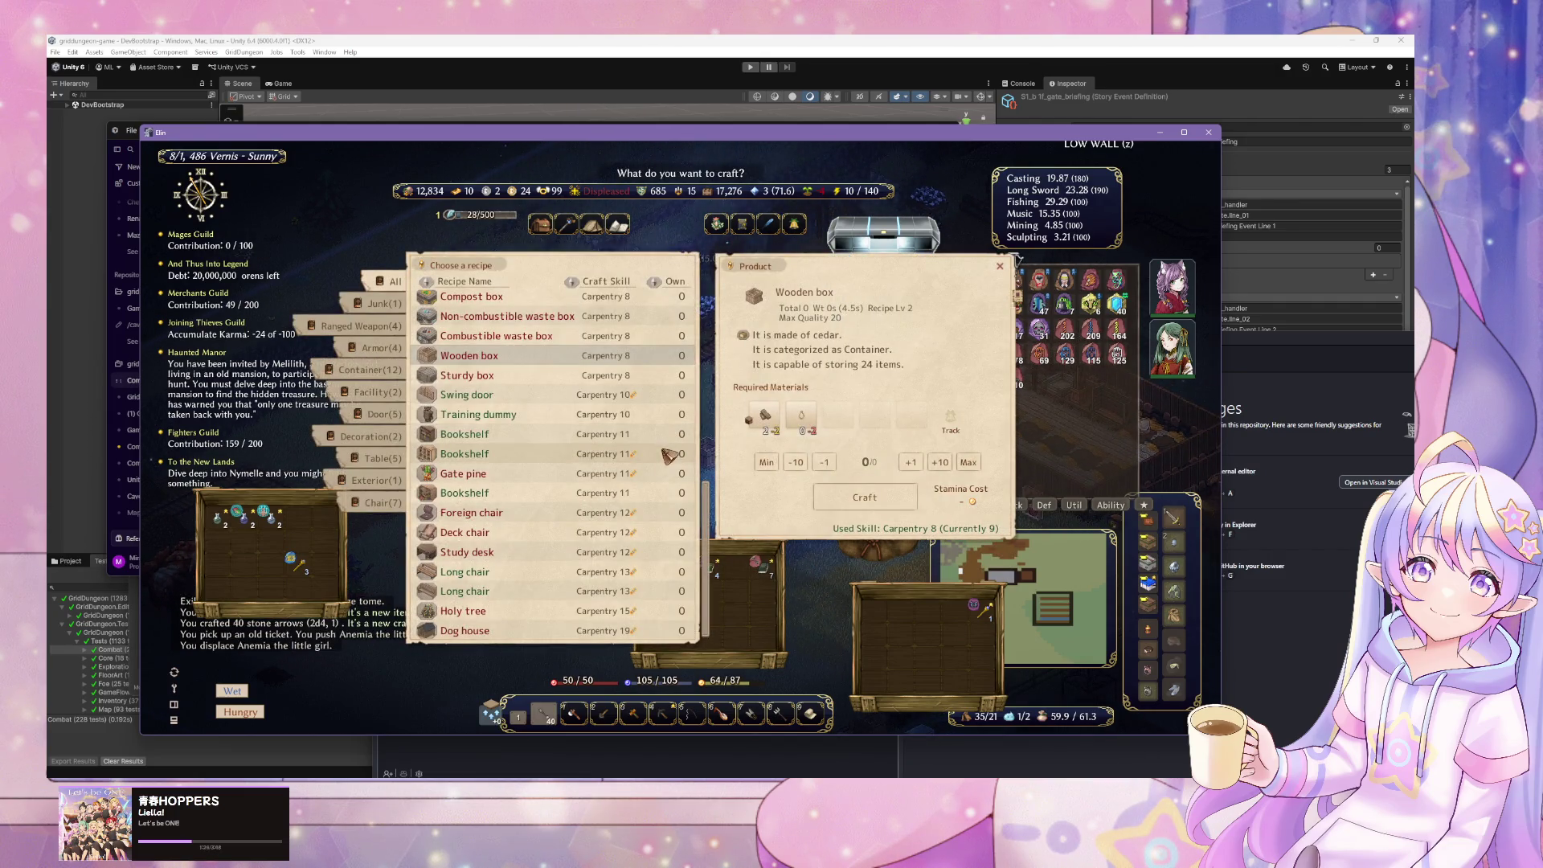
{"action": "right_click", "coordinate": [547, 411]}
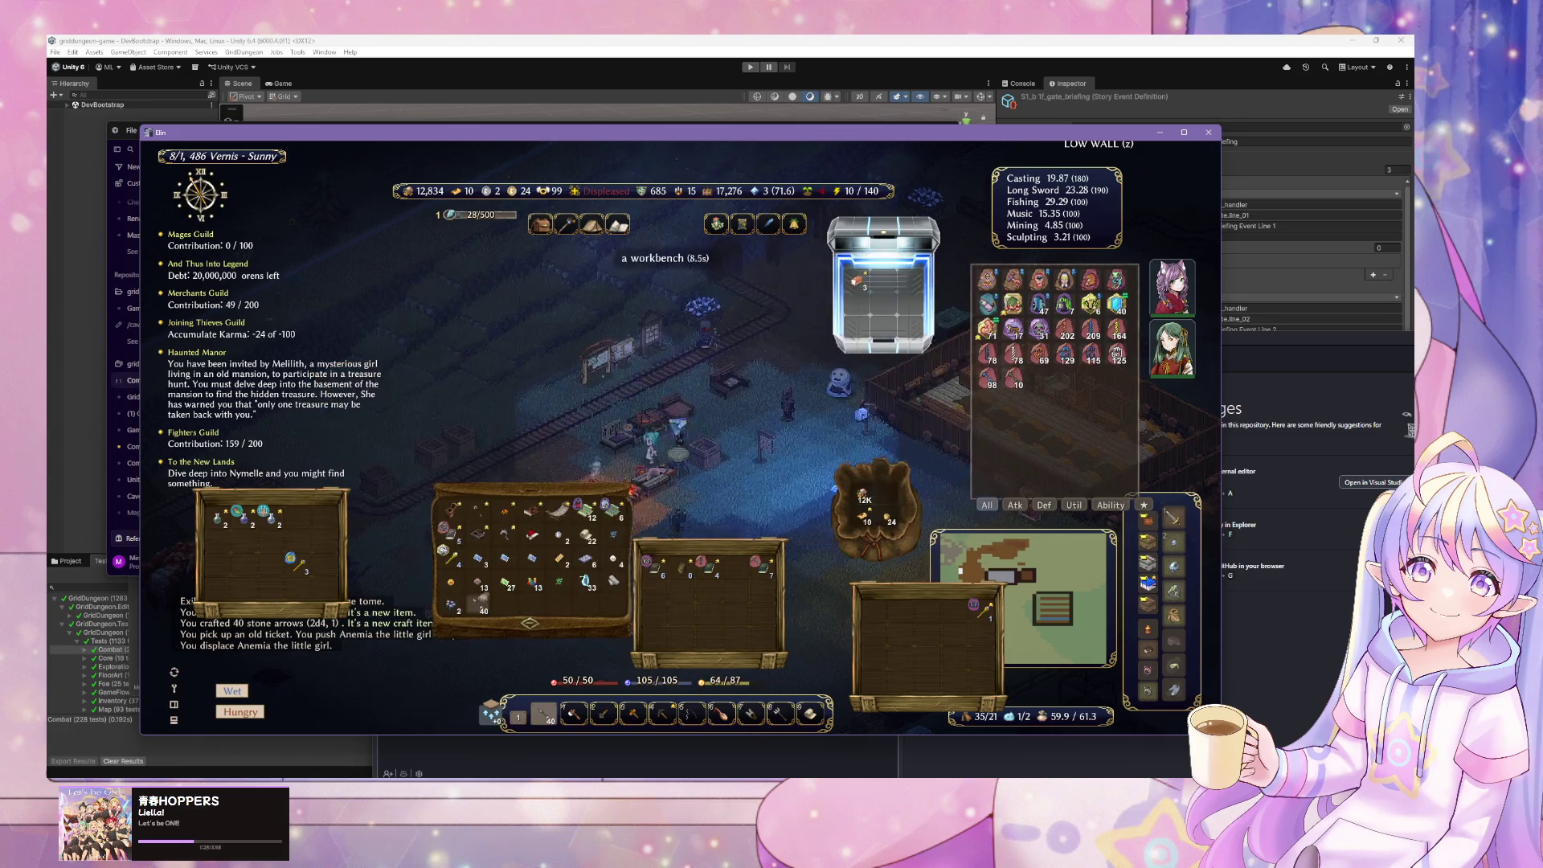
{"action": "left_click", "coordinate": [605, 457]}
{"action": "right_click", "coordinate": [606, 456]}
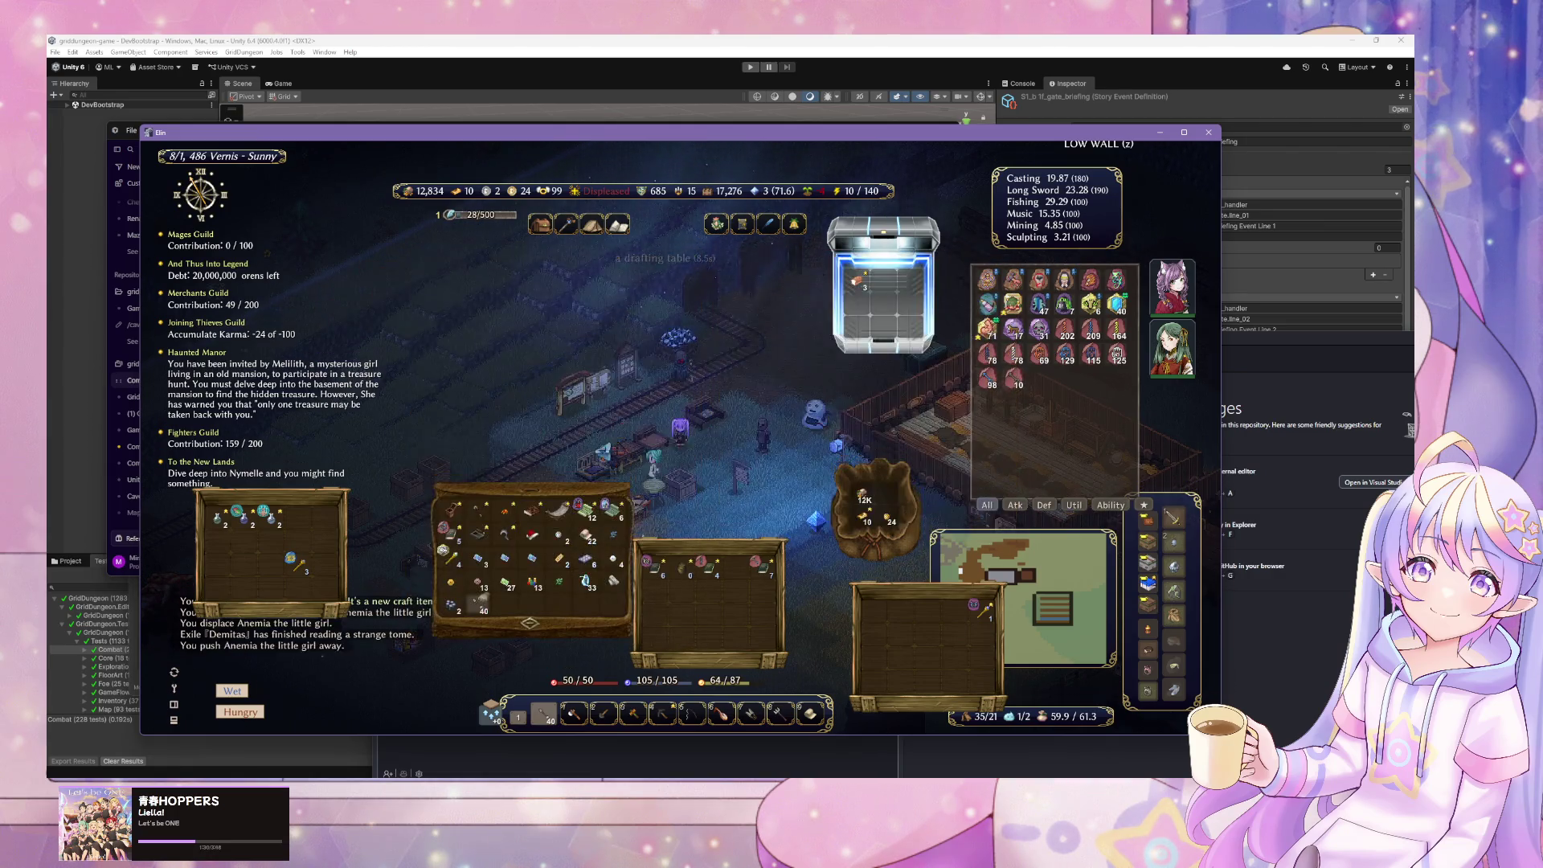
{"action": "left_click", "coordinate": [583, 390]}
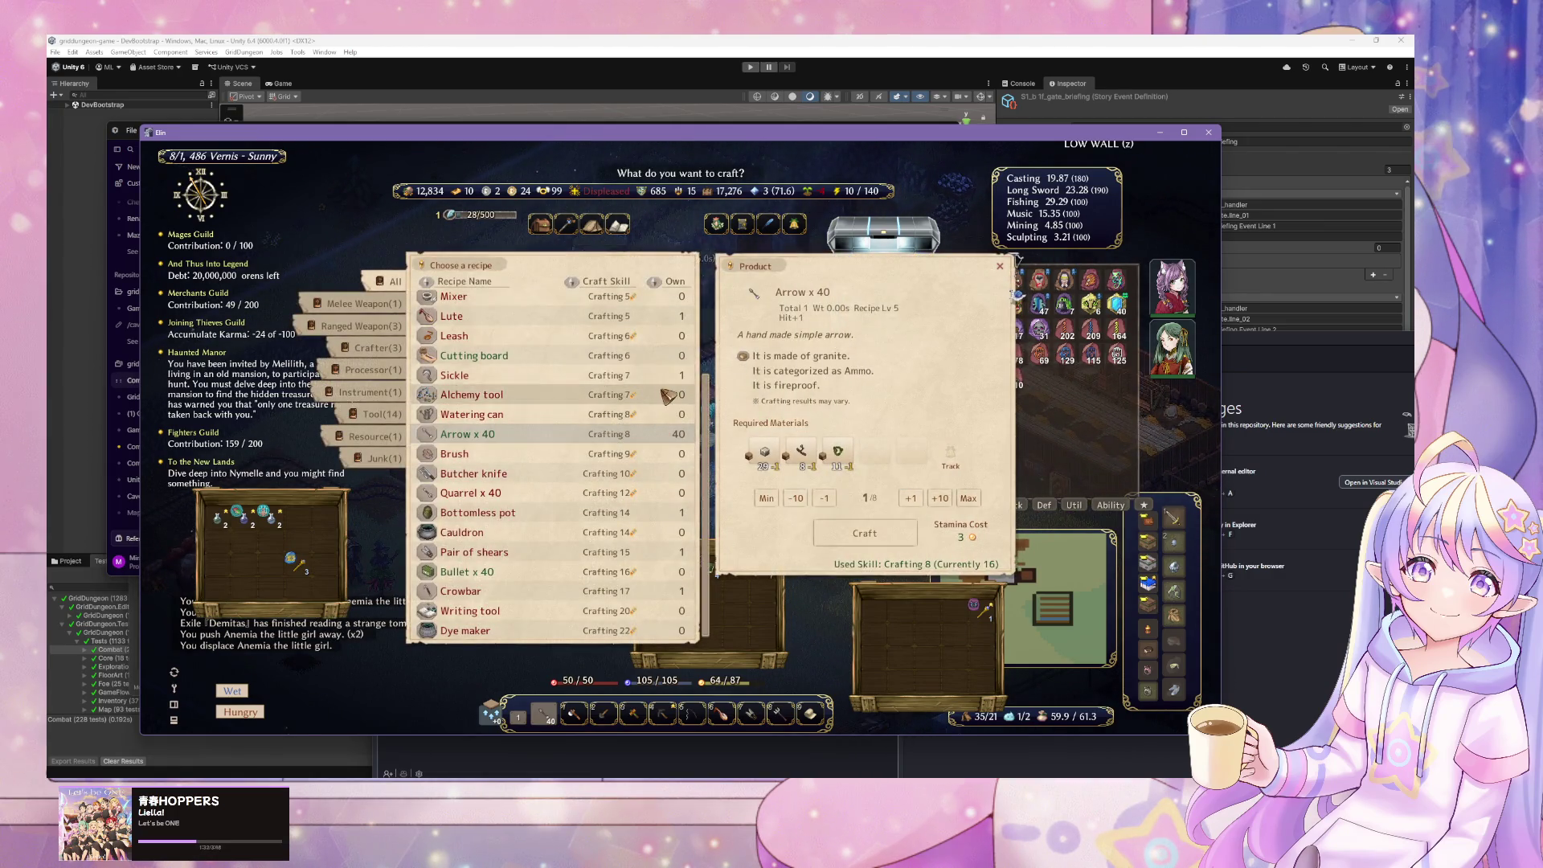
{"action": "scroll", "coordinate": [686, 395], "scroll_direction": "up", "scroll_amount": 3}
{"action": "scroll", "coordinate": [687, 396], "scroll_direction": "down", "scroll_amount": 2}
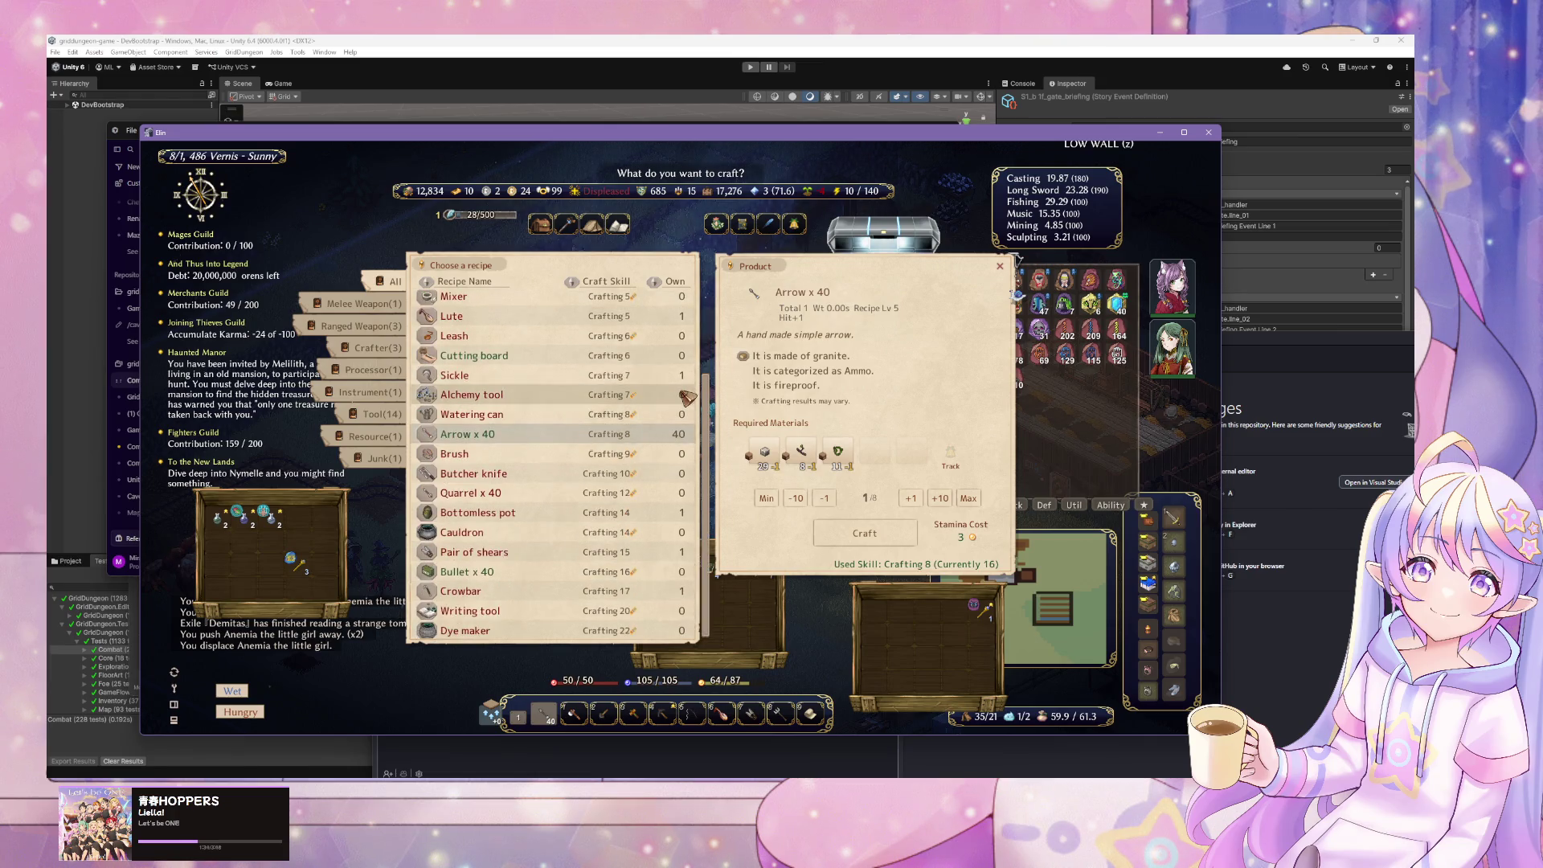
{"action": "right_click", "coordinate": [687, 402]}
{"action": "left_click", "coordinate": [688, 424]}
{"action": "right_click", "coordinate": [689, 424]}
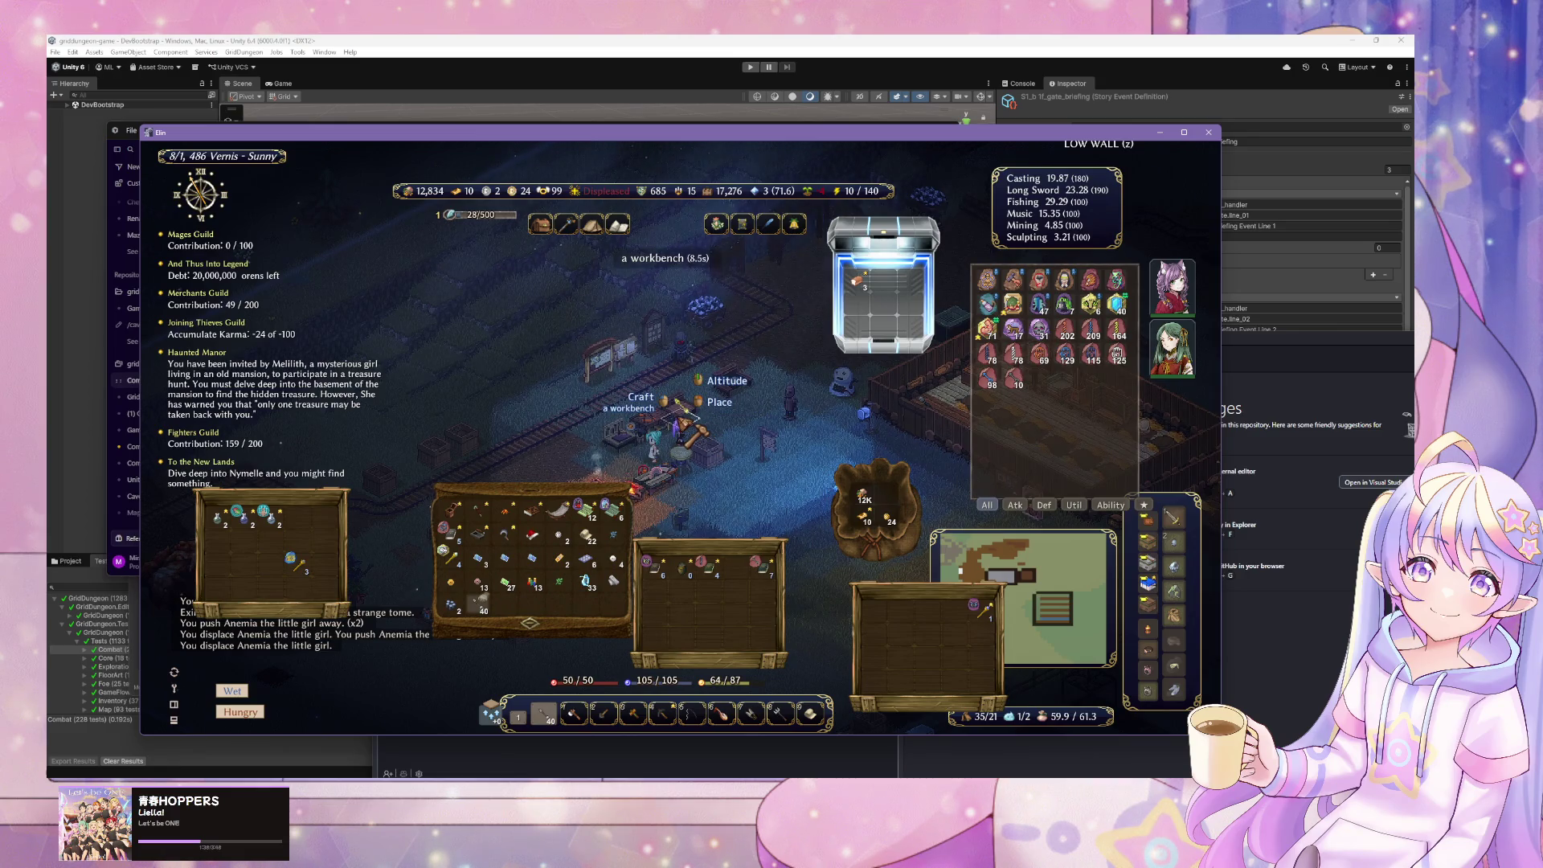
- Craft 2 grass string from the workbench's String recipe
{"action": "left_click", "coordinate": [687, 424]}
{"action": "scroll", "coordinate": [591, 399], "scroll_direction": "up", "scroll_amount": 3}
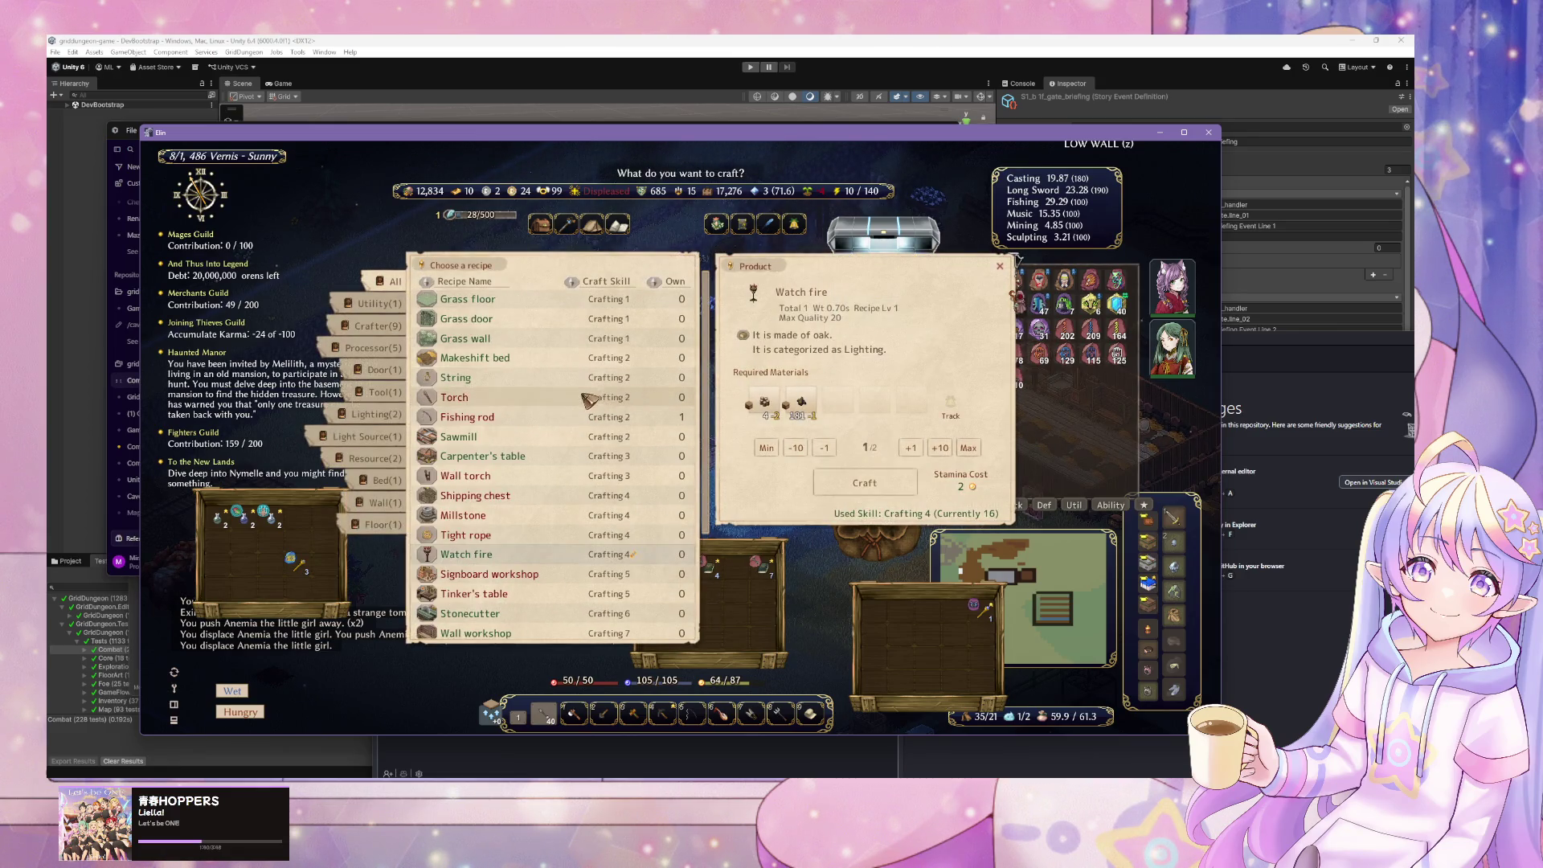
{"action": "left_click", "coordinate": [563, 376]}
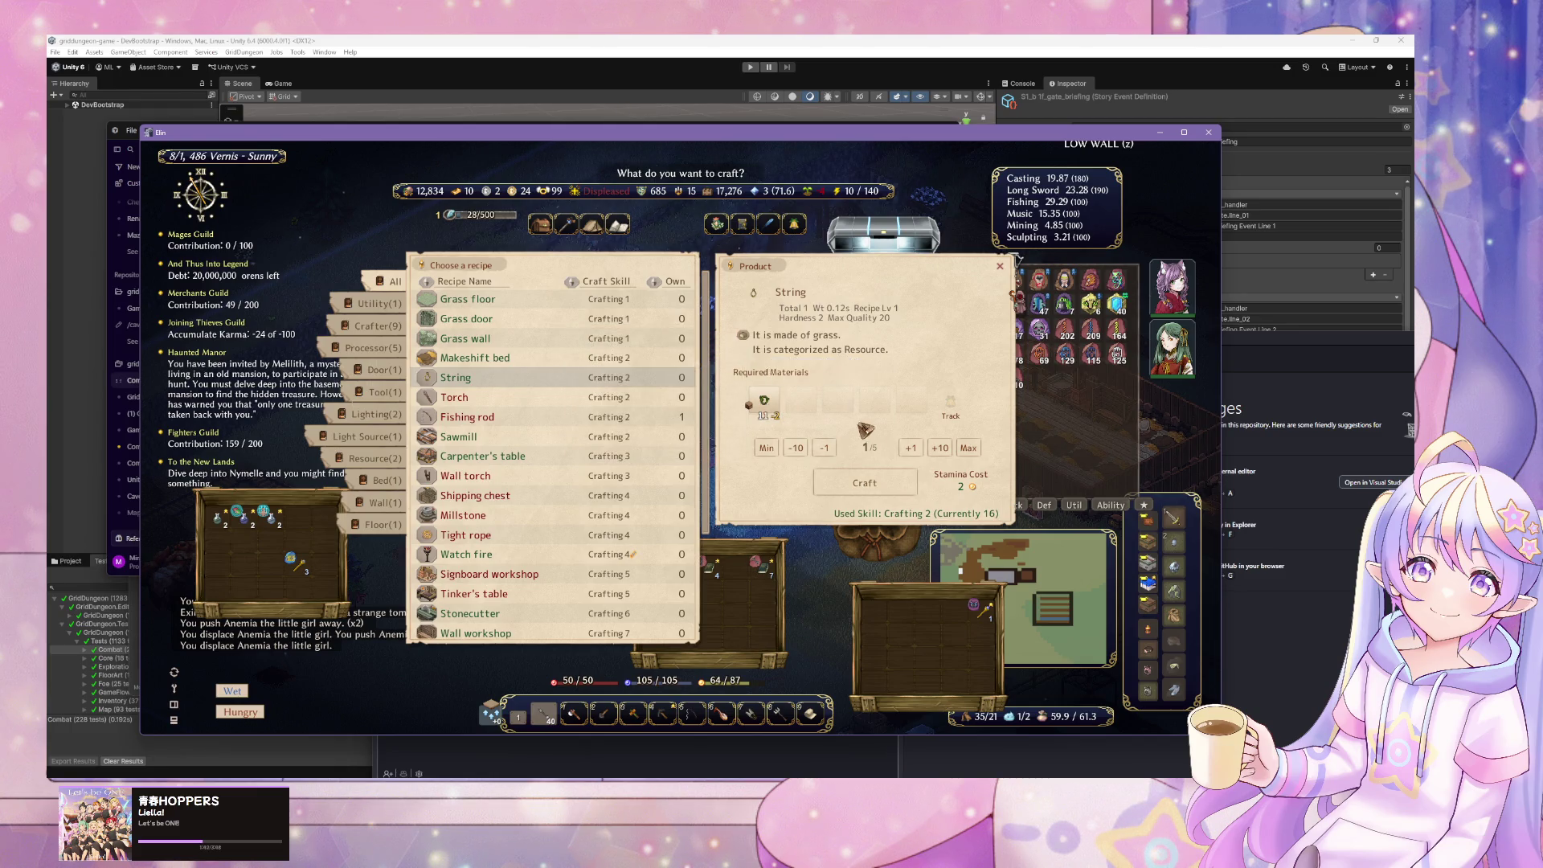
{"action": "left_click", "coordinate": [911, 449]}
{"action": "left_click", "coordinate": [880, 480]}
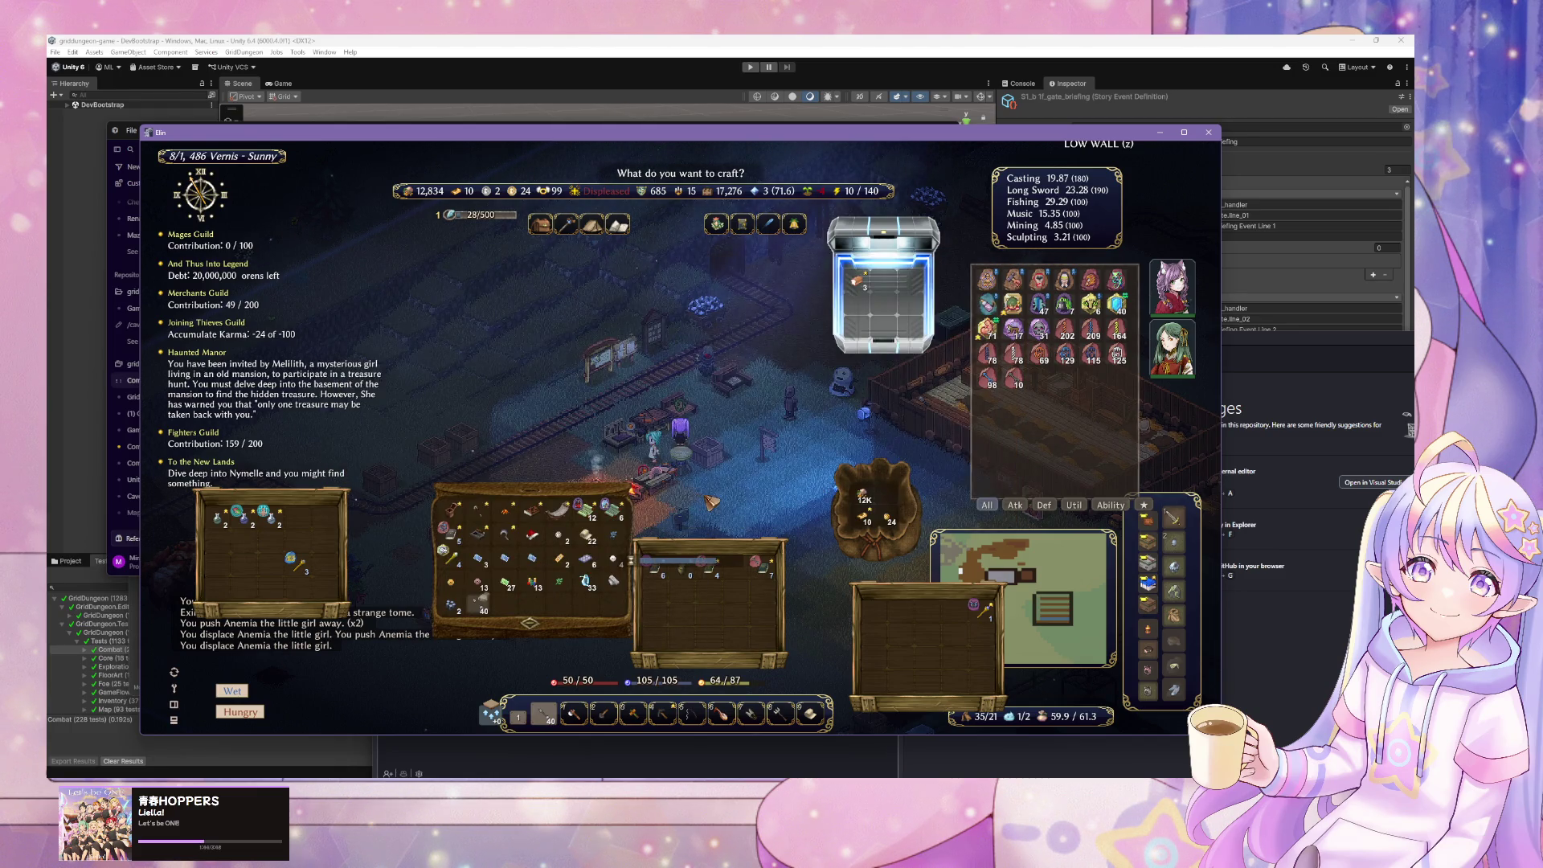
- Craft a wooden box from oak planks at the carpentry station
{"action": "left_click", "coordinate": [662, 436]}
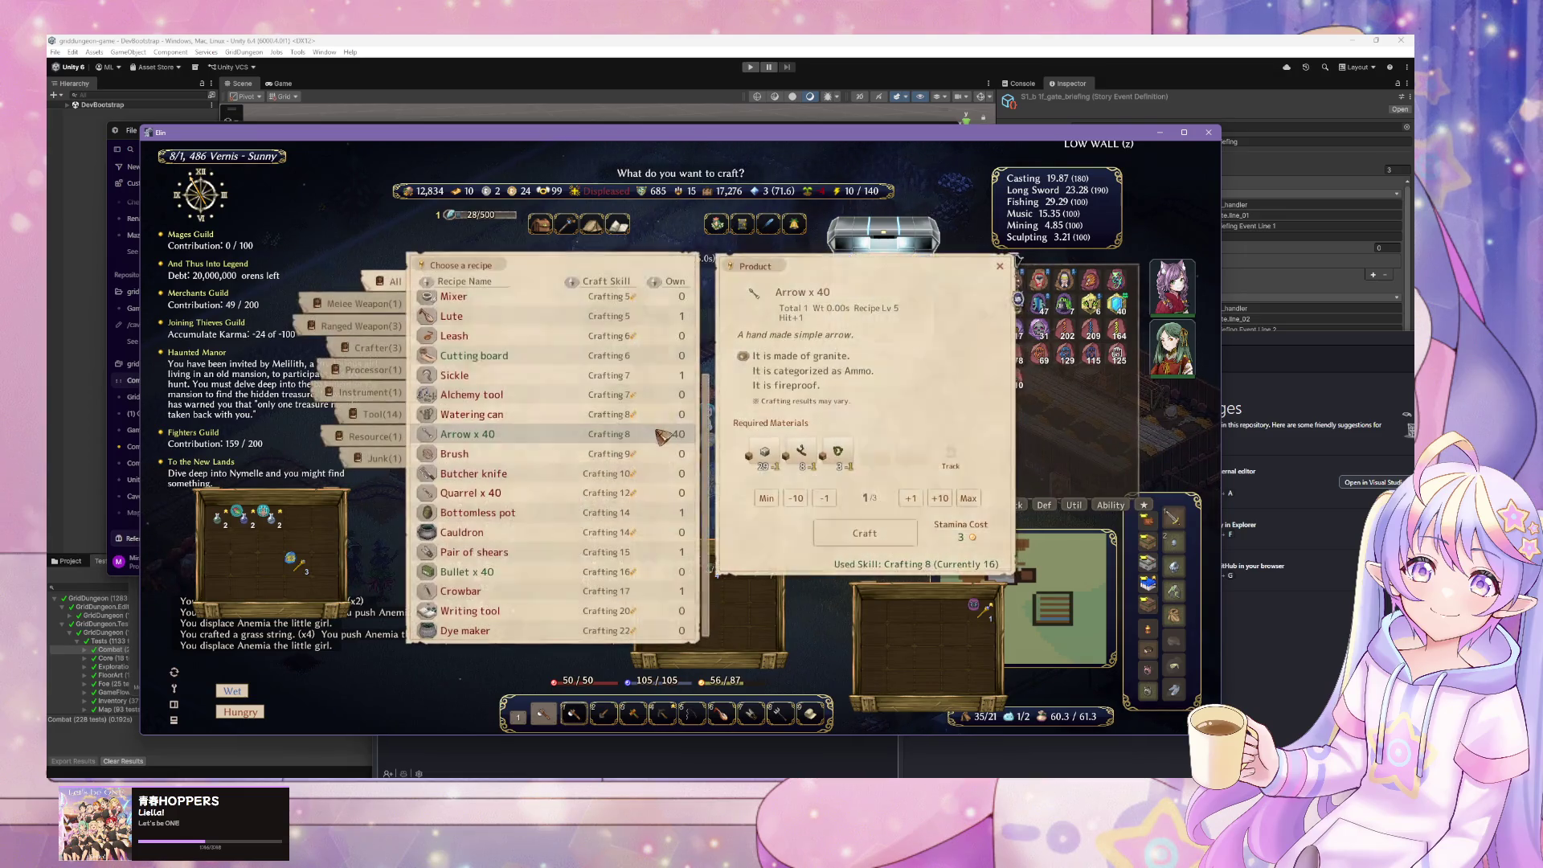
{"action": "left_click", "coordinate": [591, 224]}
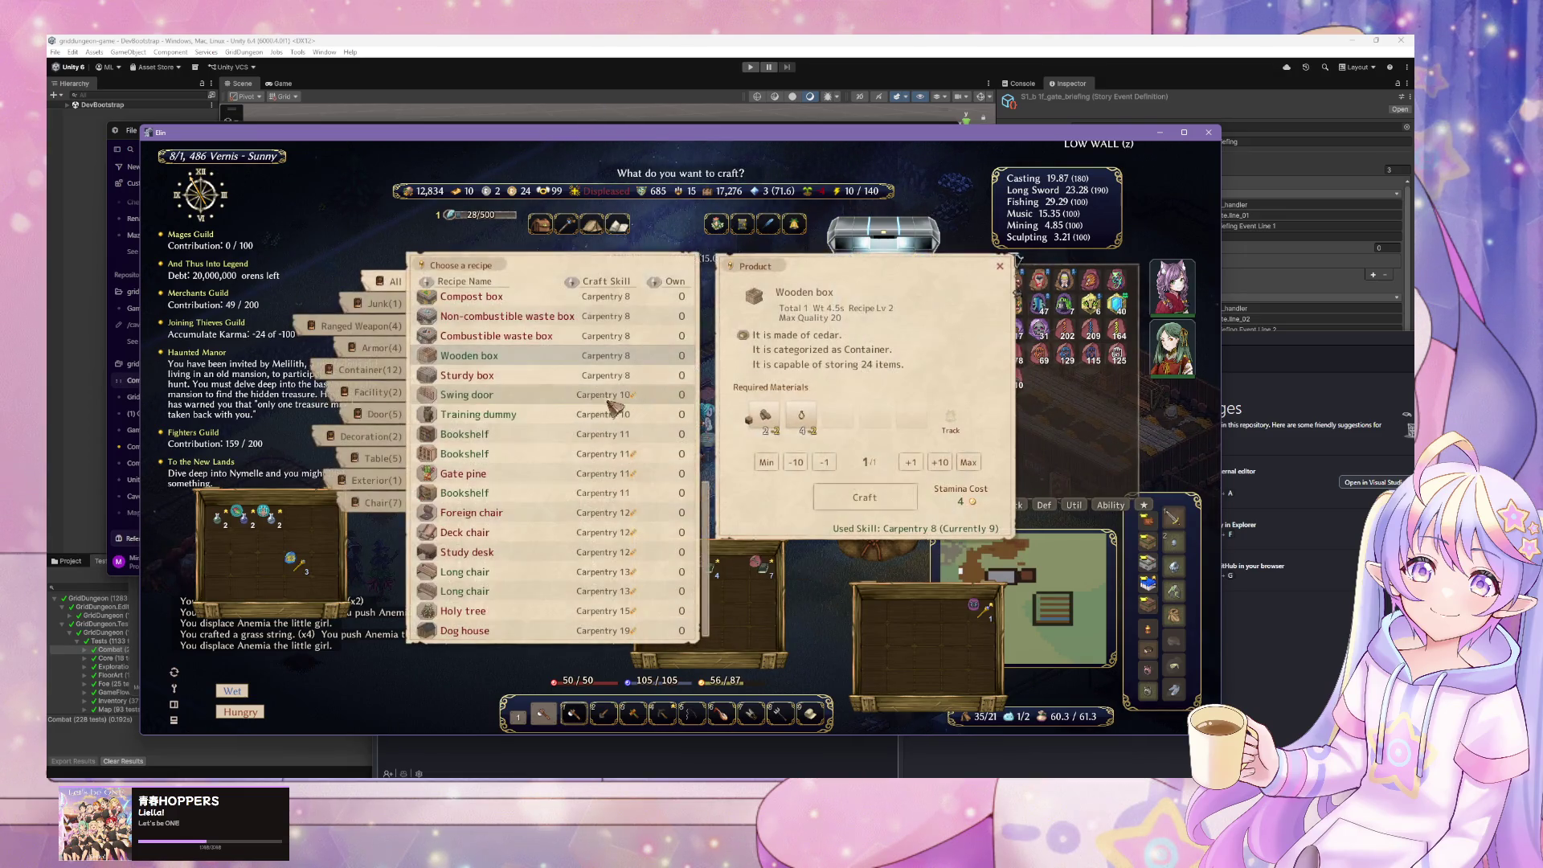
{"action": "left_click", "coordinate": [555, 355]}
{"action": "left_click", "coordinate": [778, 421]}
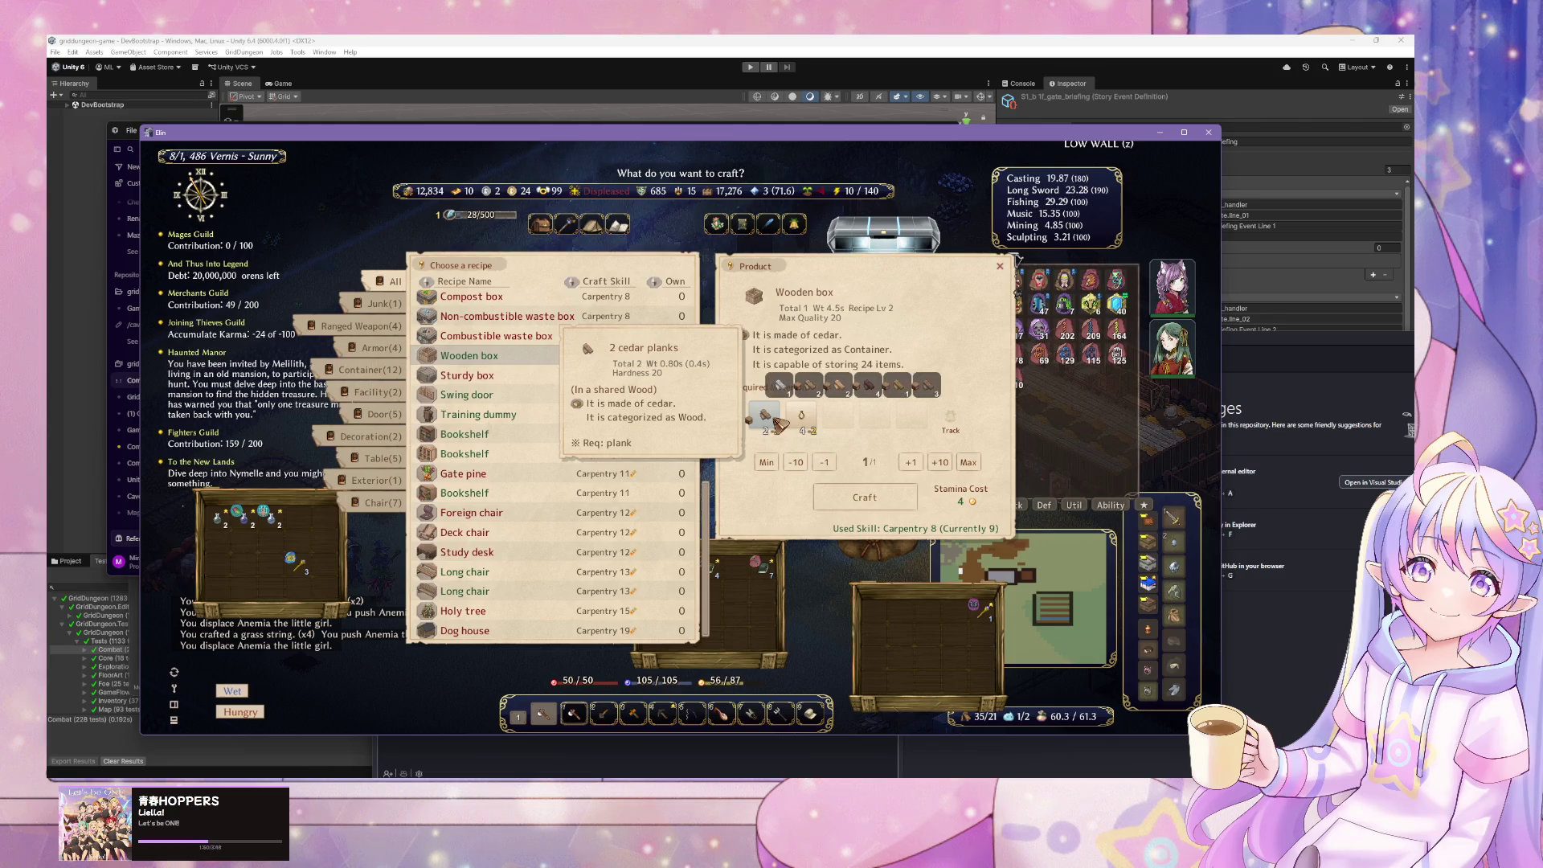
{"action": "left_click", "coordinate": [940, 389]}
{"action": "left_click", "coordinate": [844, 494]}
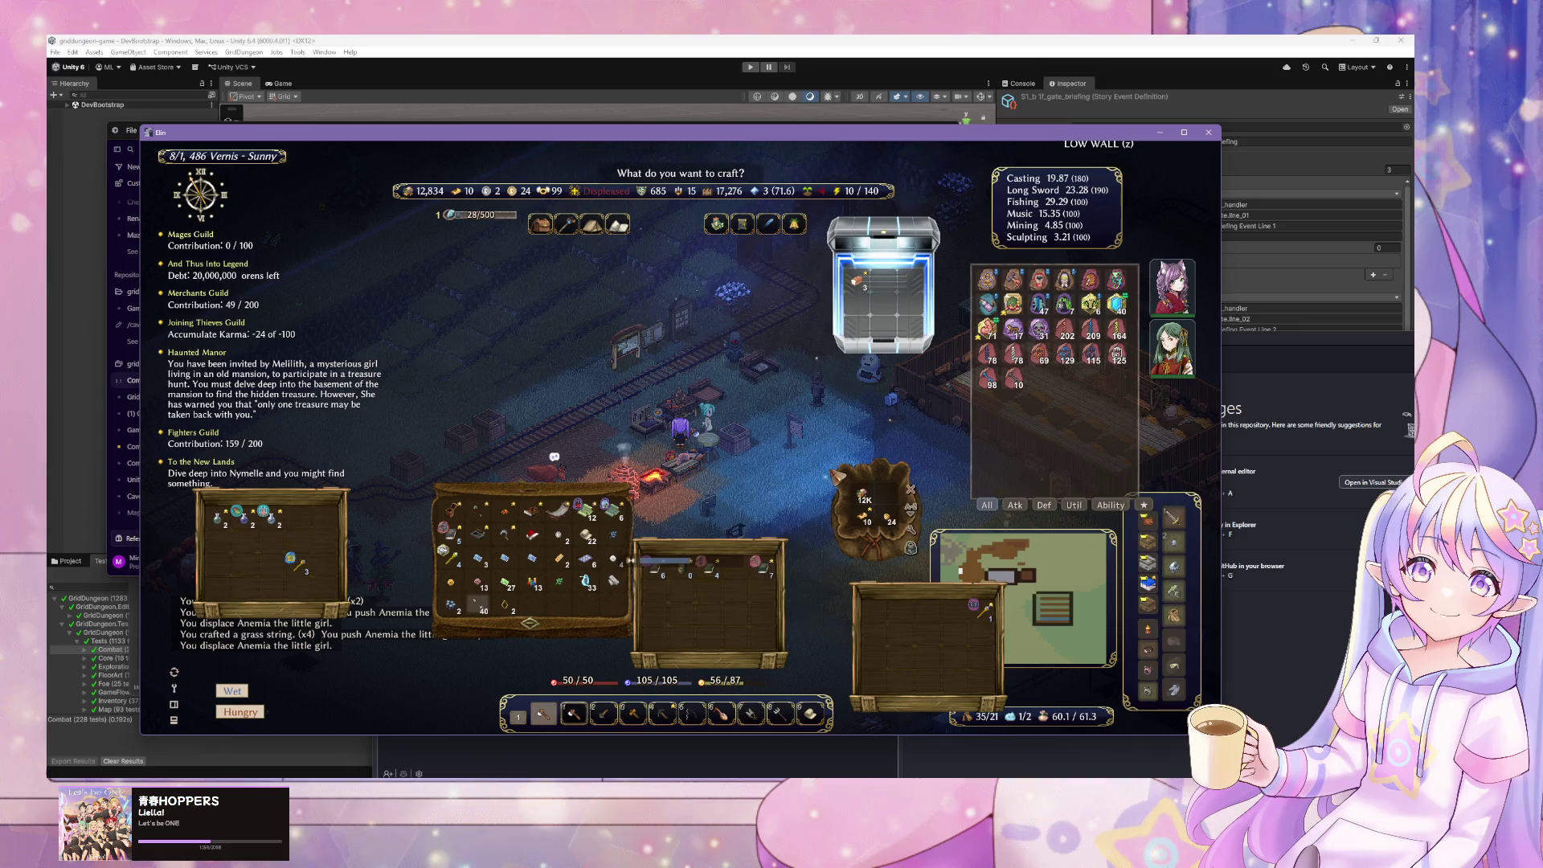
{"action": "left_click", "coordinate": [783, 436]}
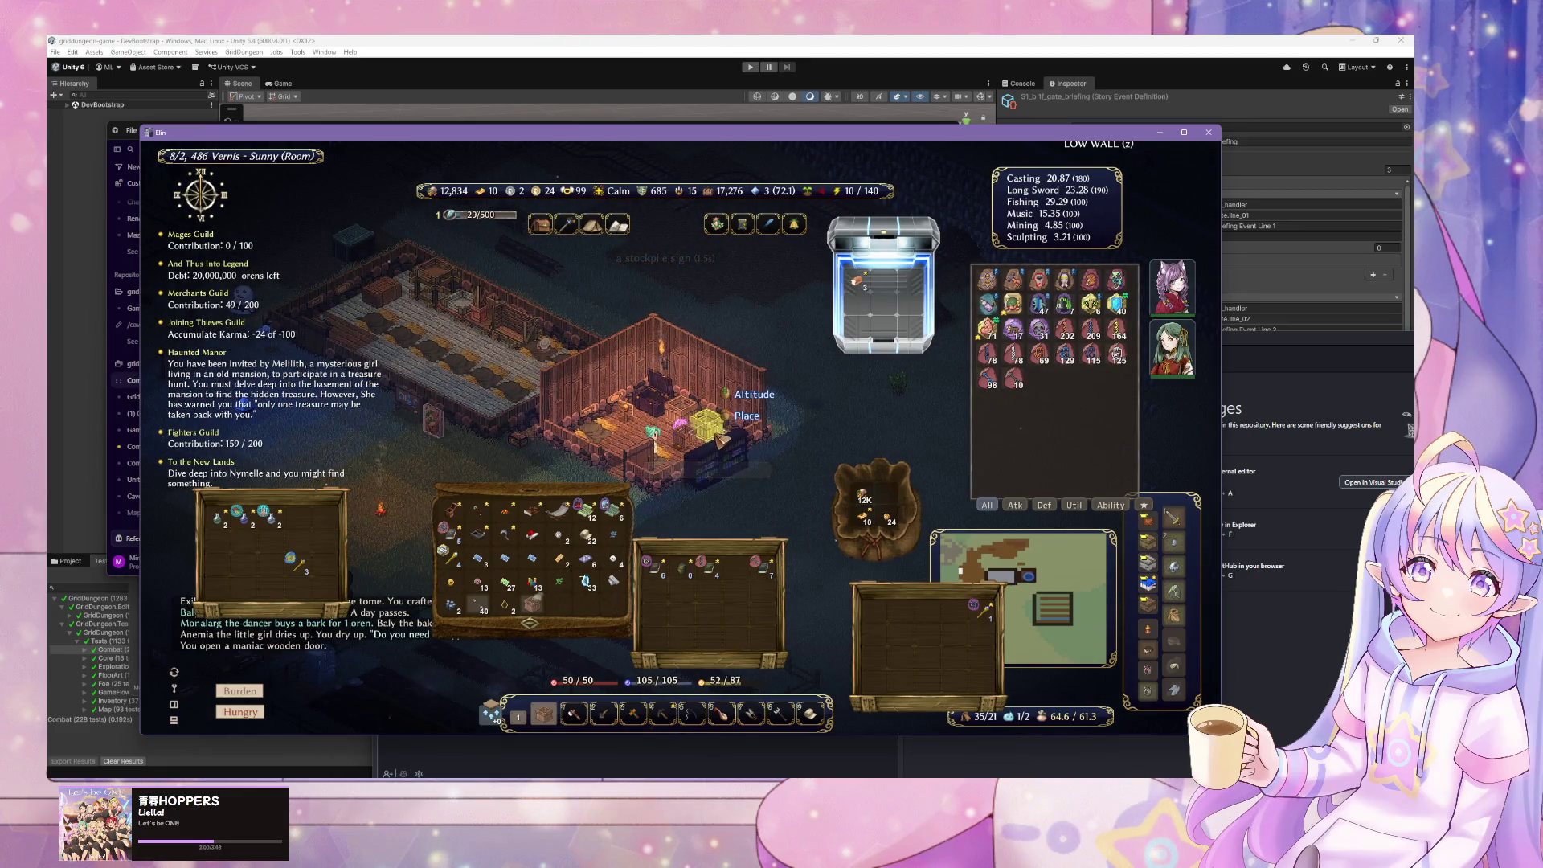
- Set down the carried box, move the shared sturdy box into the room, and open the Wood box
{"action": "left_click", "coordinate": [718, 438]}
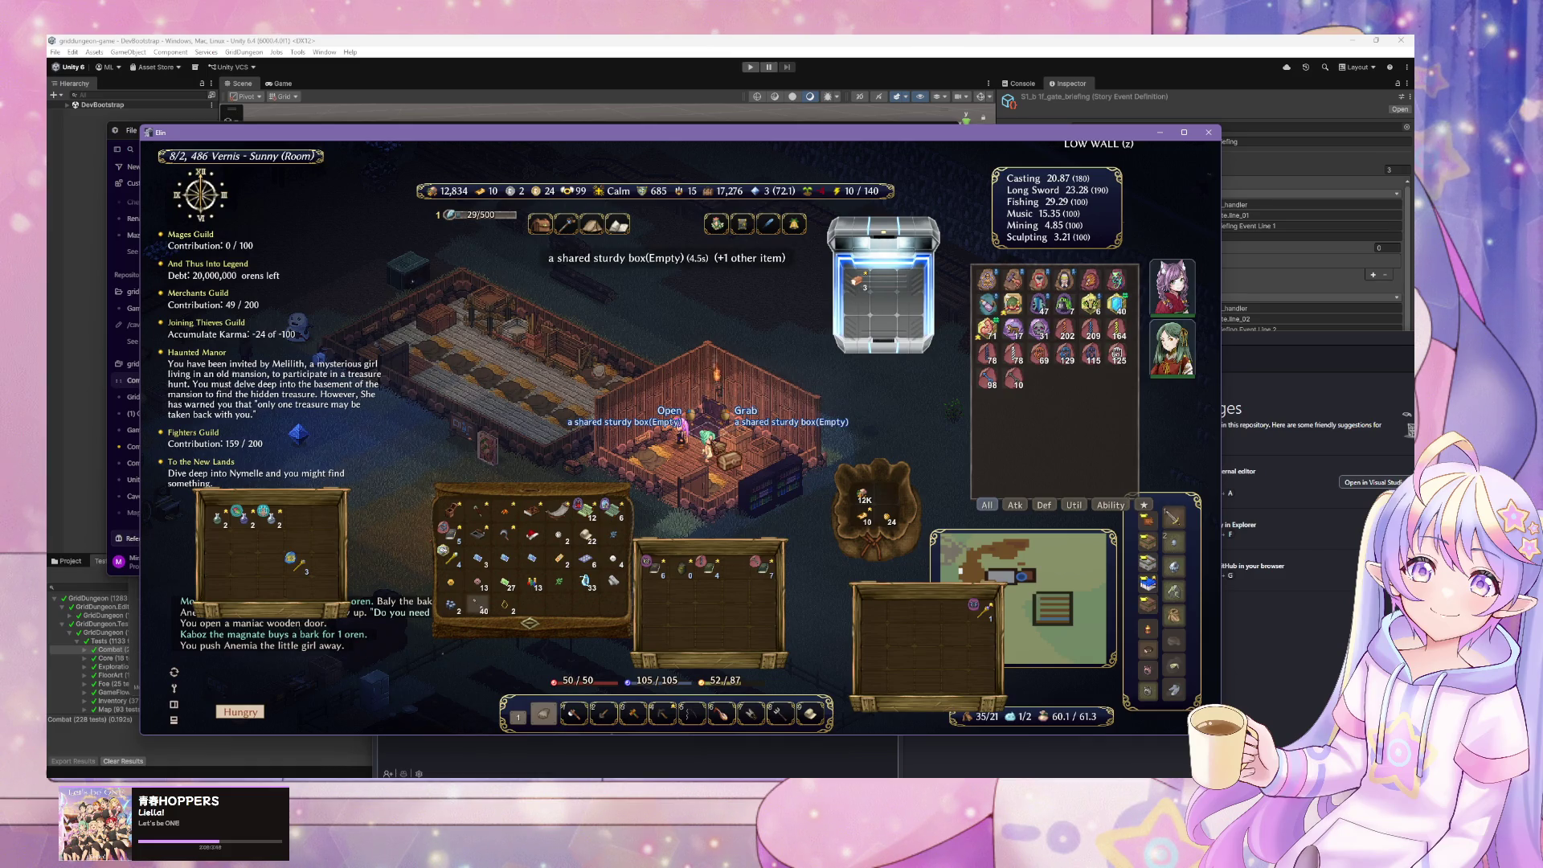
{"action": "right_click", "coordinate": [707, 430]}
{"action": "left_click", "coordinate": [707, 419]}
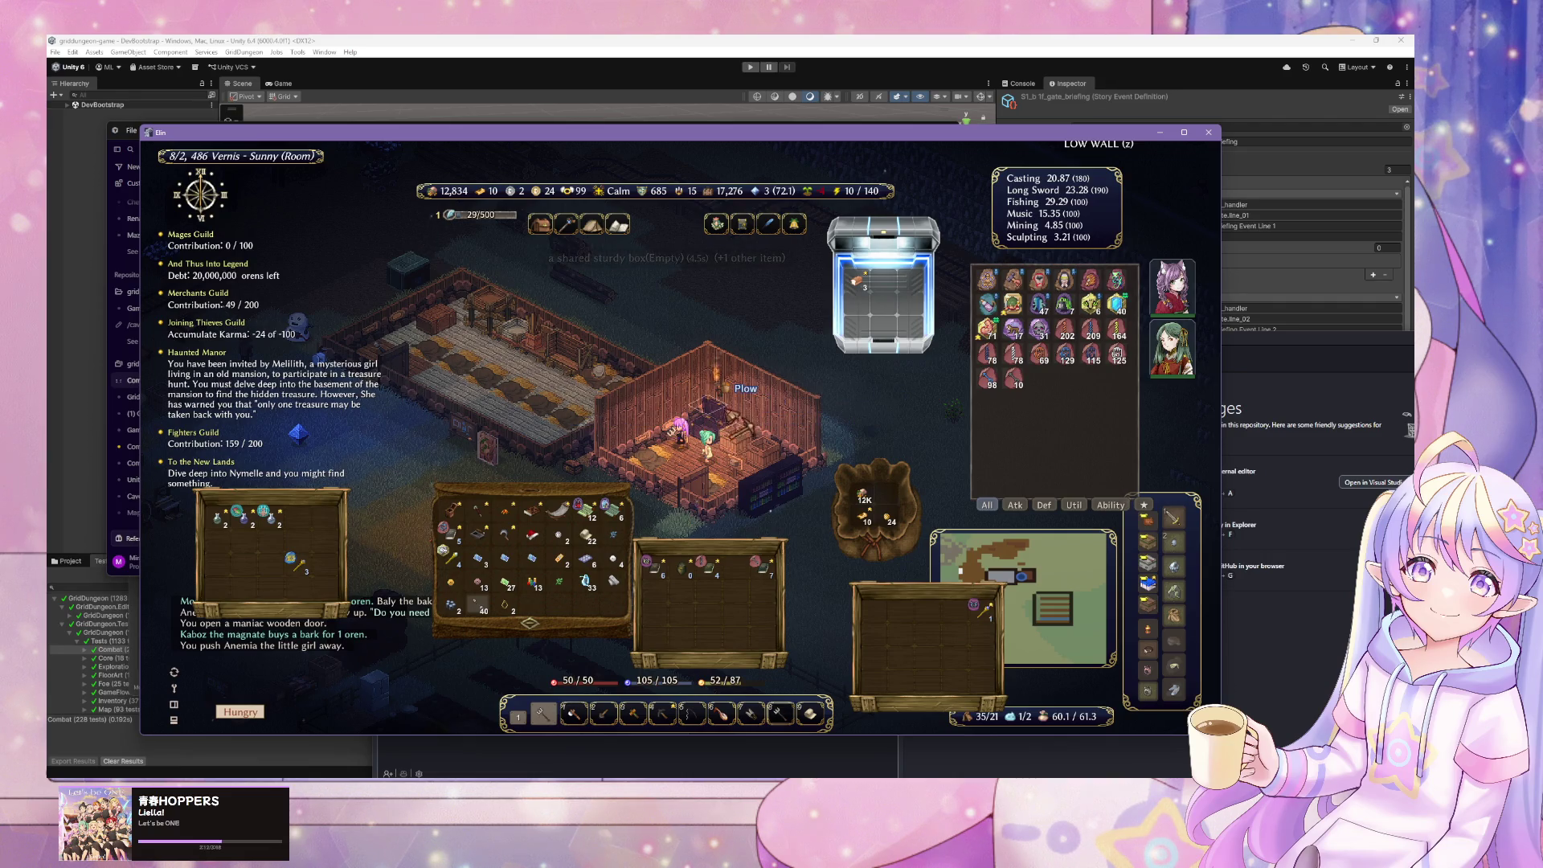
{"action": "left_click", "coordinate": [715, 413]}
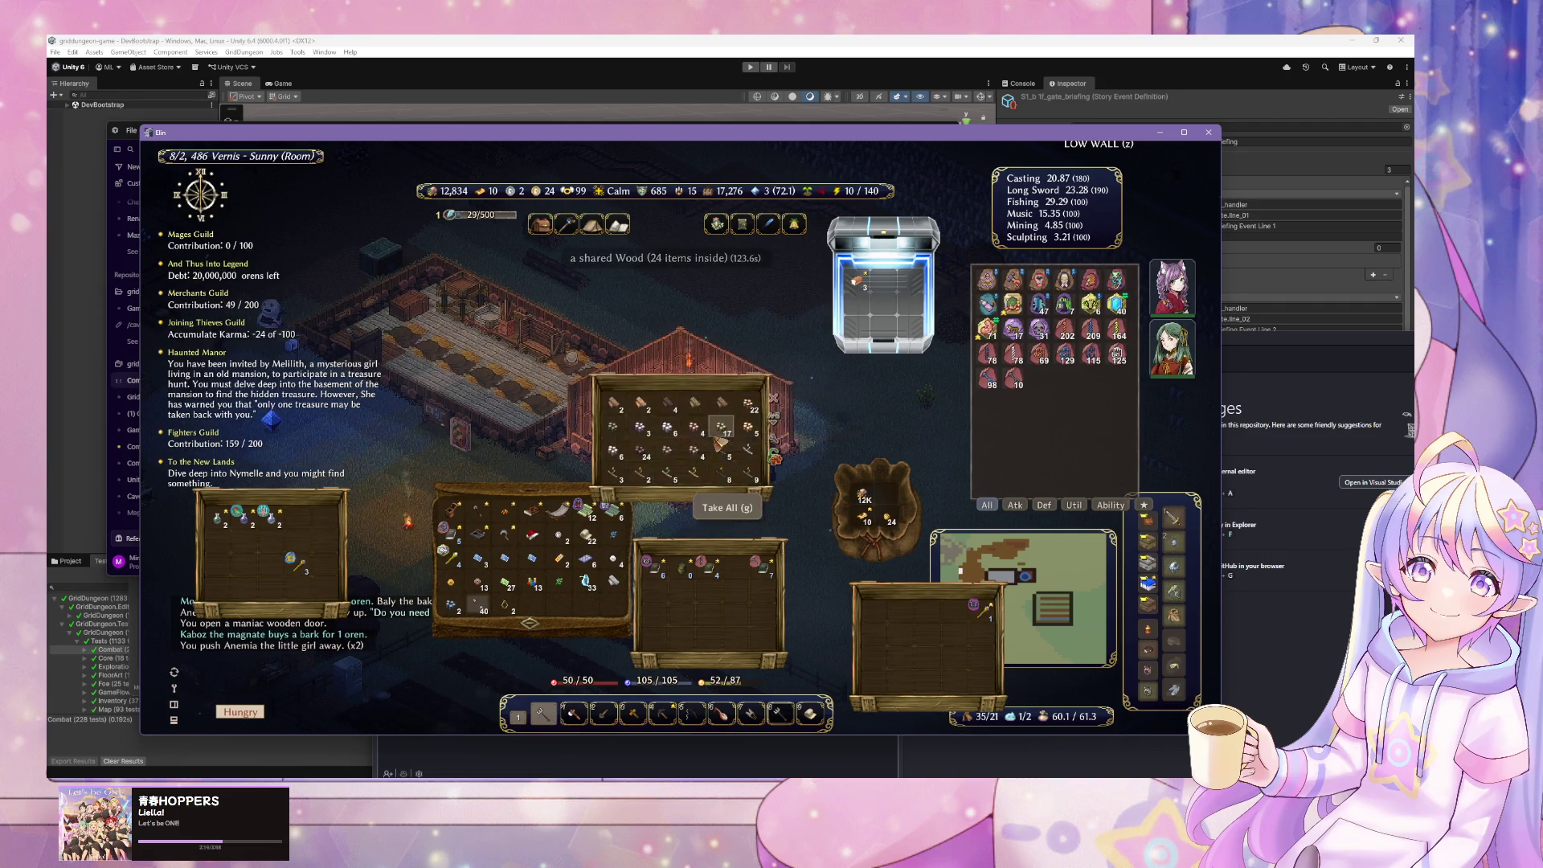
{"action": "left_click", "coordinate": [683, 424]}
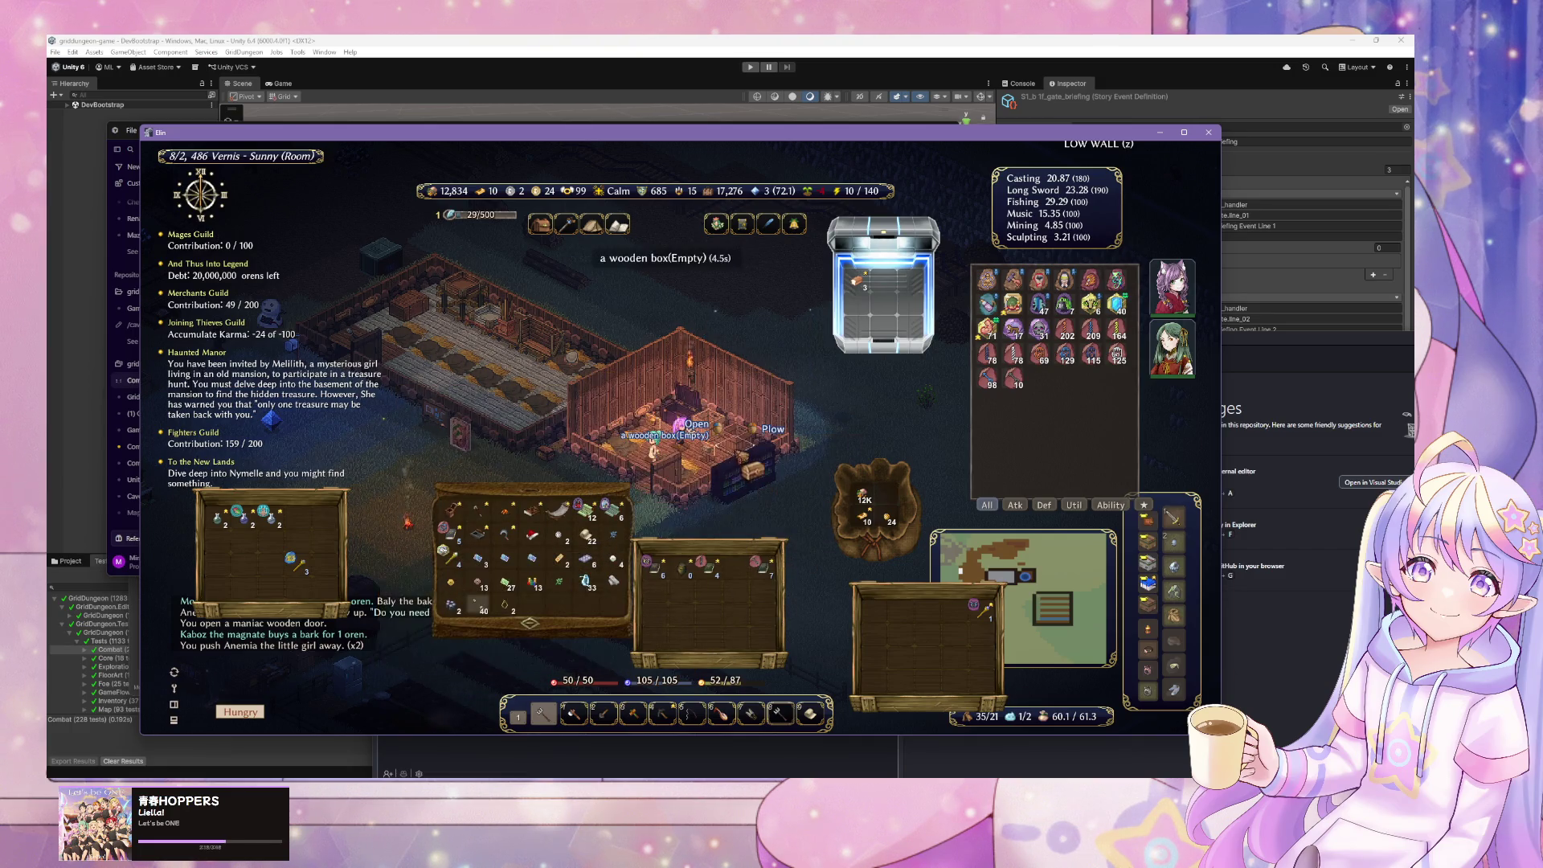
- Take all items out of the Wood box
{"action": "key", "text": "g"}
{"action": "left_click", "coordinate": [774, 441]}
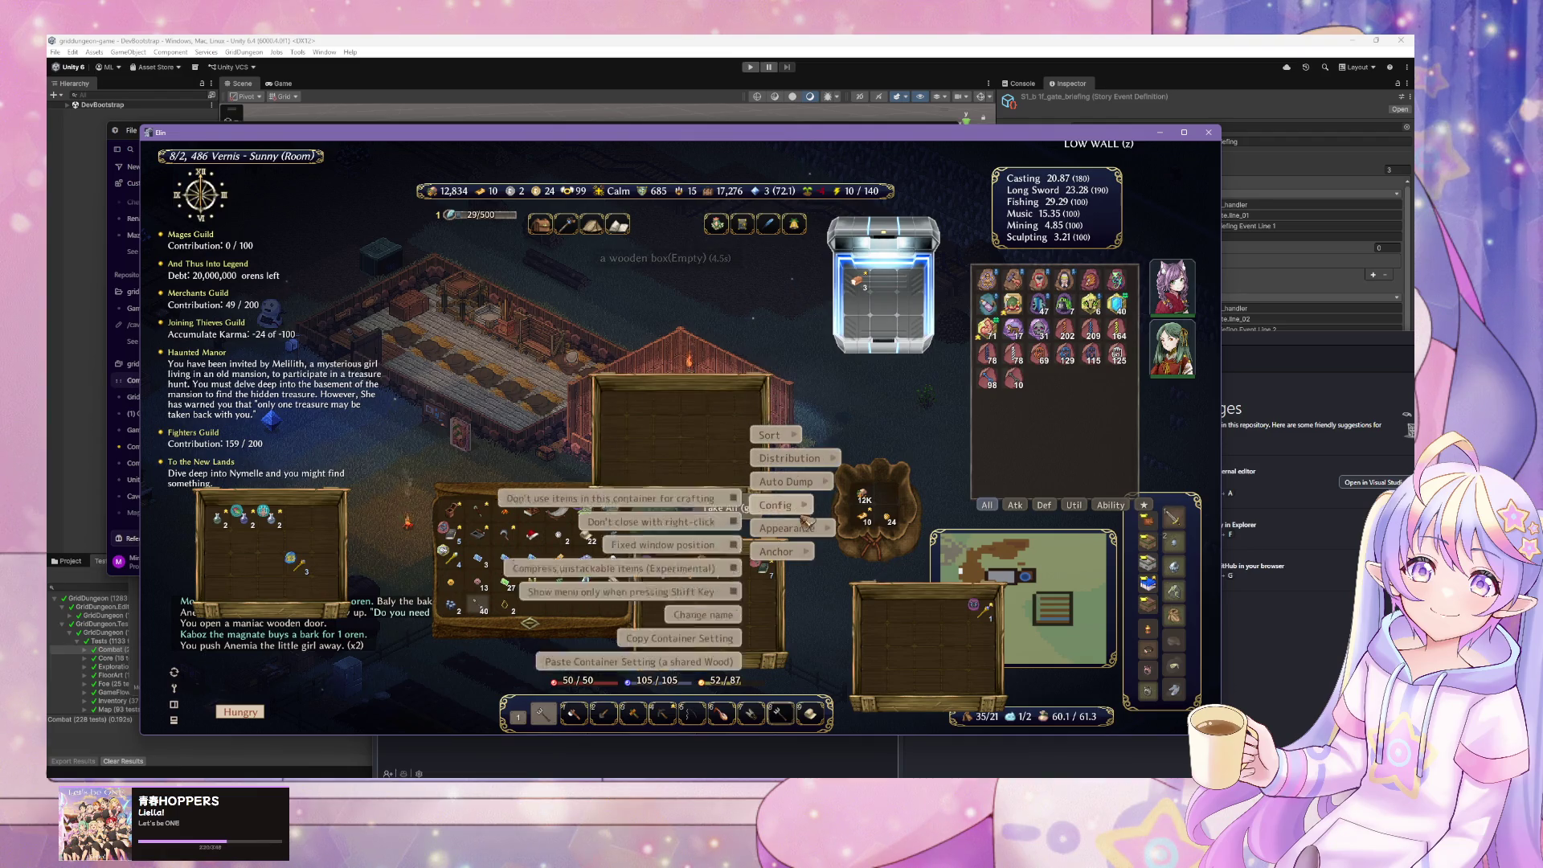
{"action": "mouse_move", "coordinate": [775, 505]}
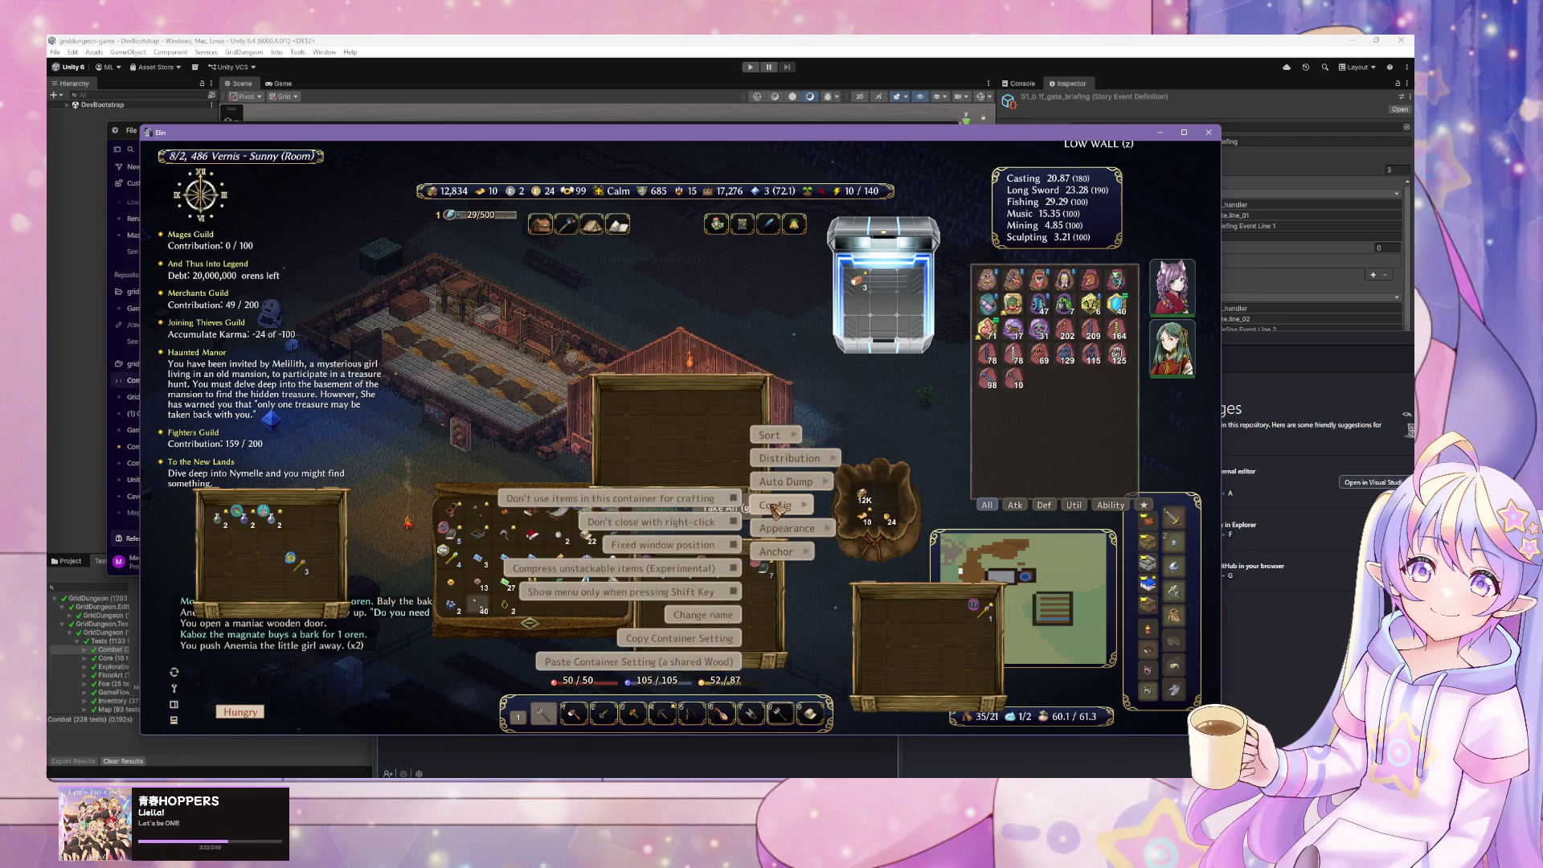
{"action": "left_click", "coordinate": [694, 653]}
- Rename the emptied box 'Wood and Planks' and auto-dump the inventory into storage
{"action": "left_click", "coordinate": [774, 450]}
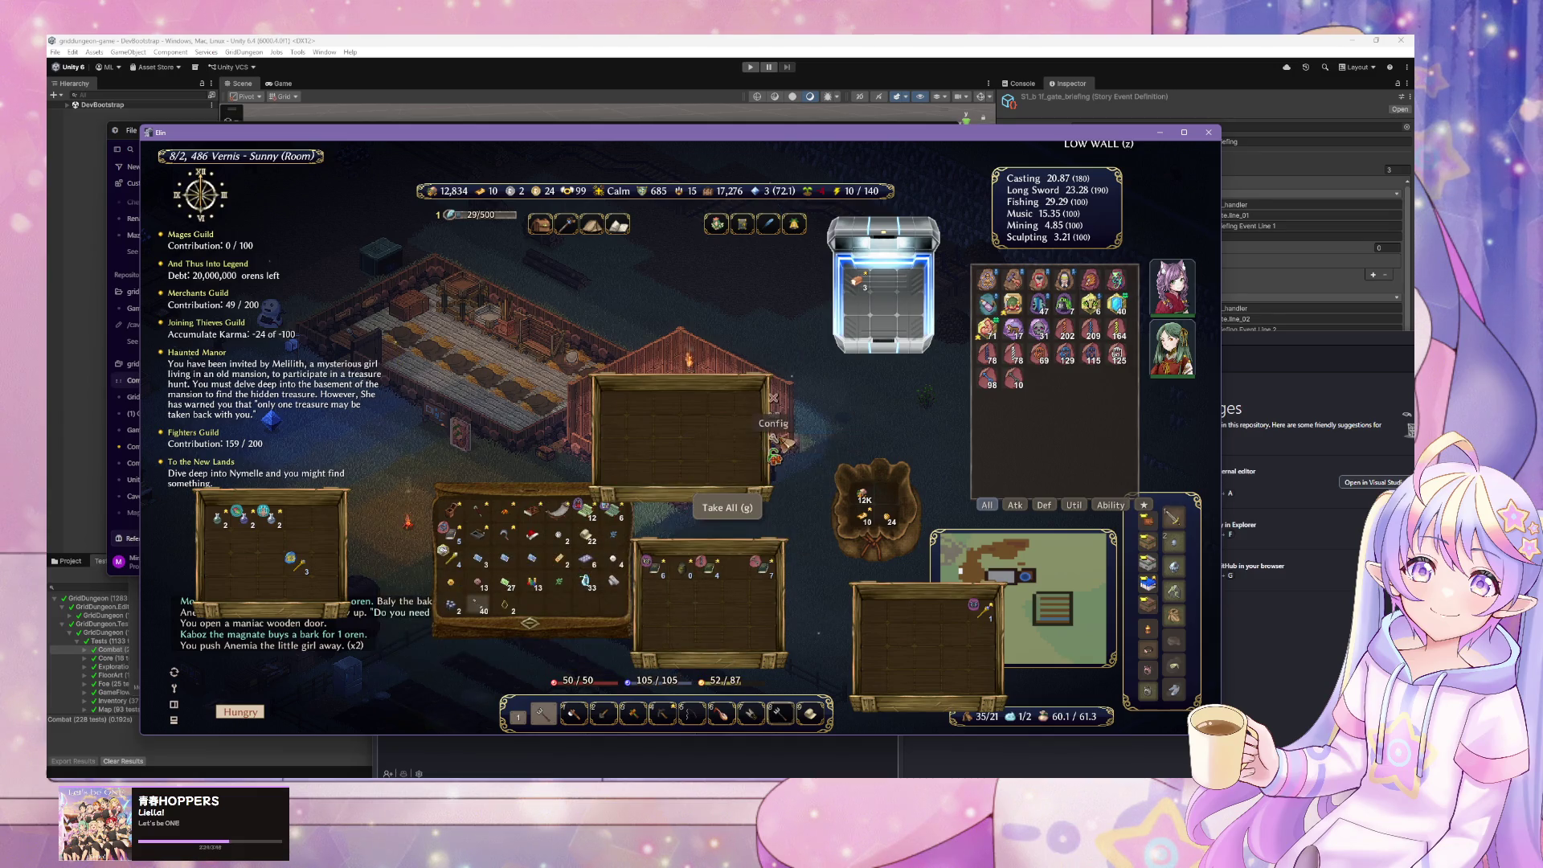
{"action": "mouse_move", "coordinate": [780, 461]}
{"action": "mouse_move", "coordinate": [778, 507]}
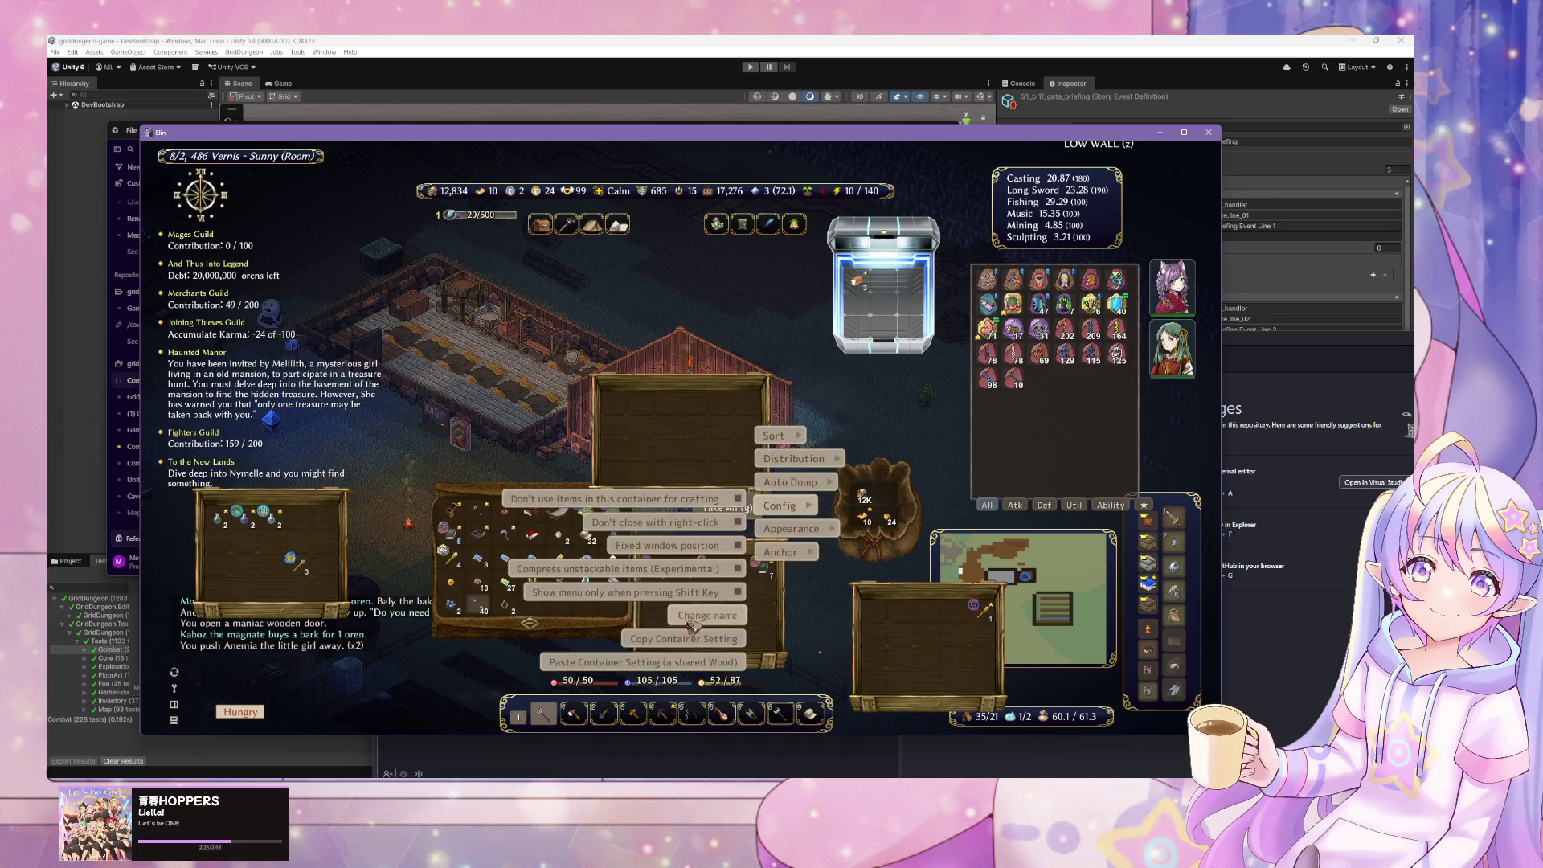
{"action": "left_click", "coordinate": [711, 627]}
{"action": "type", "text": "Wood and Pla"}
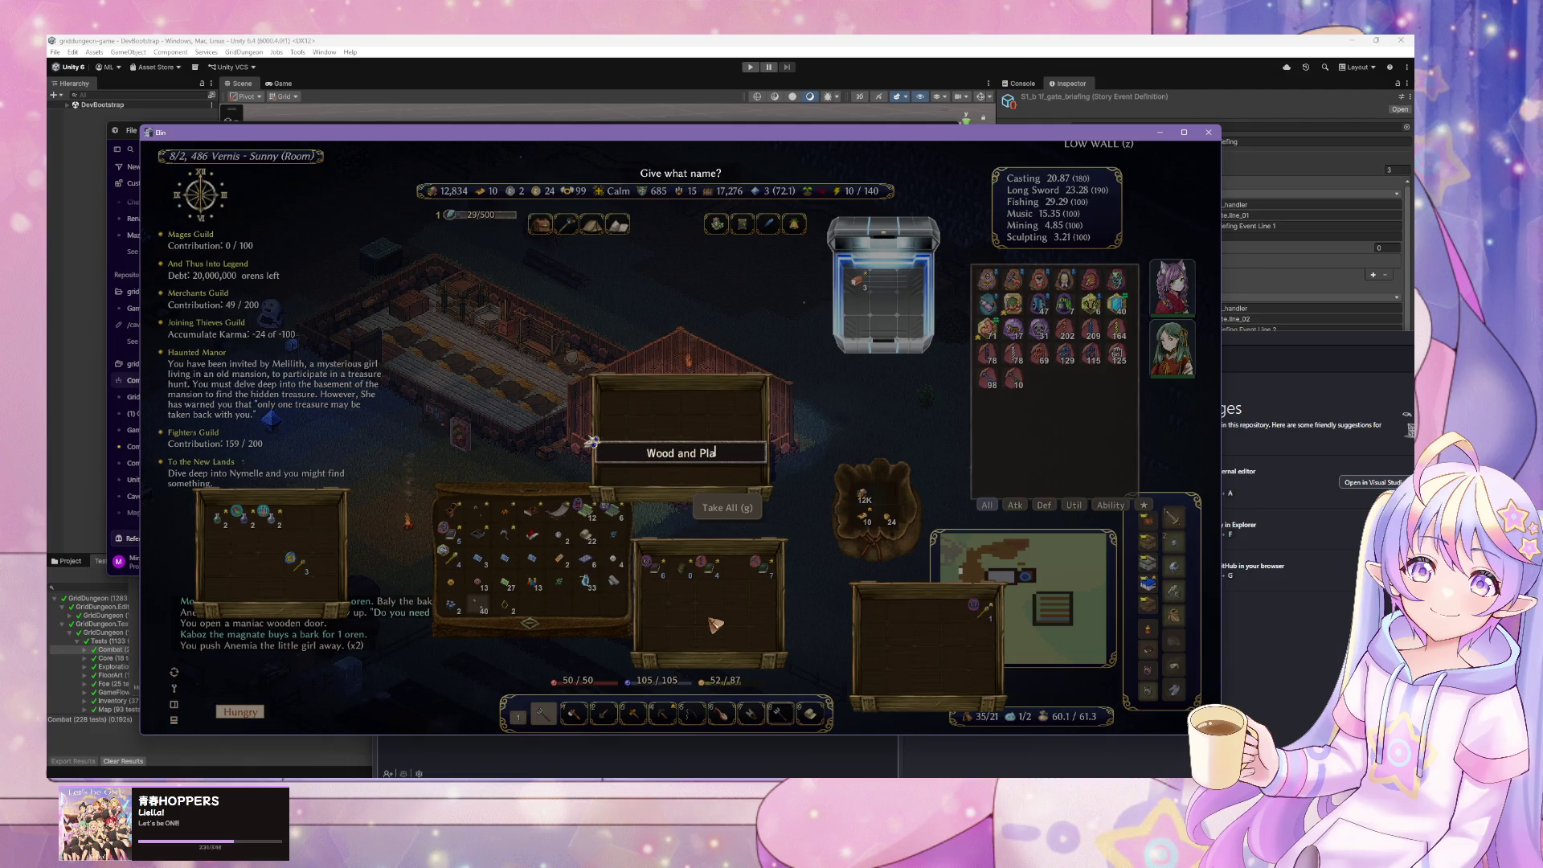
{"action": "type", "text": "nks"}
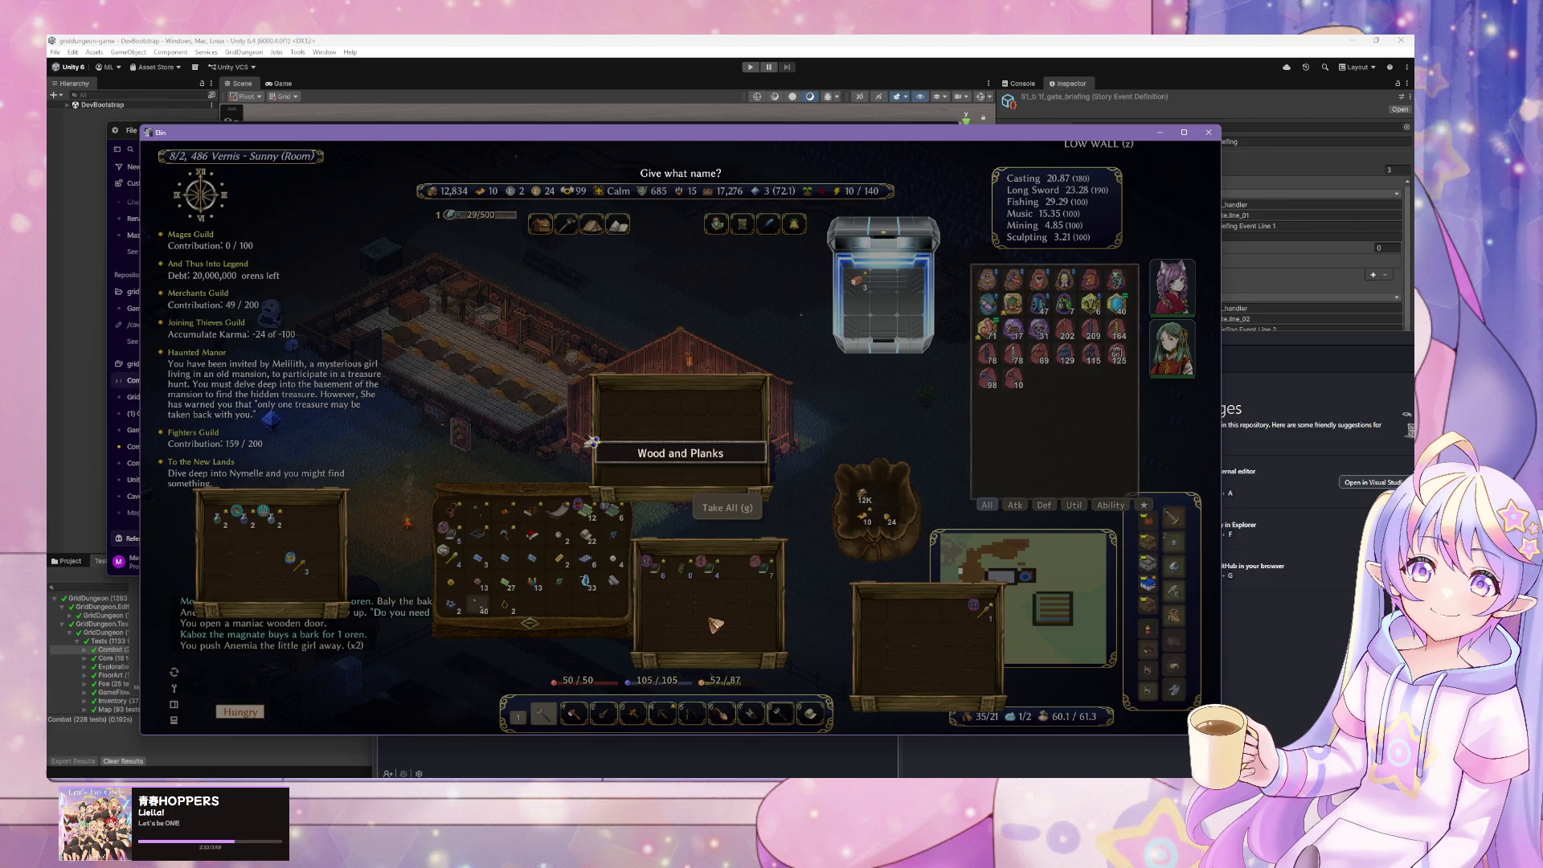
{"action": "key", "text": "Return"}
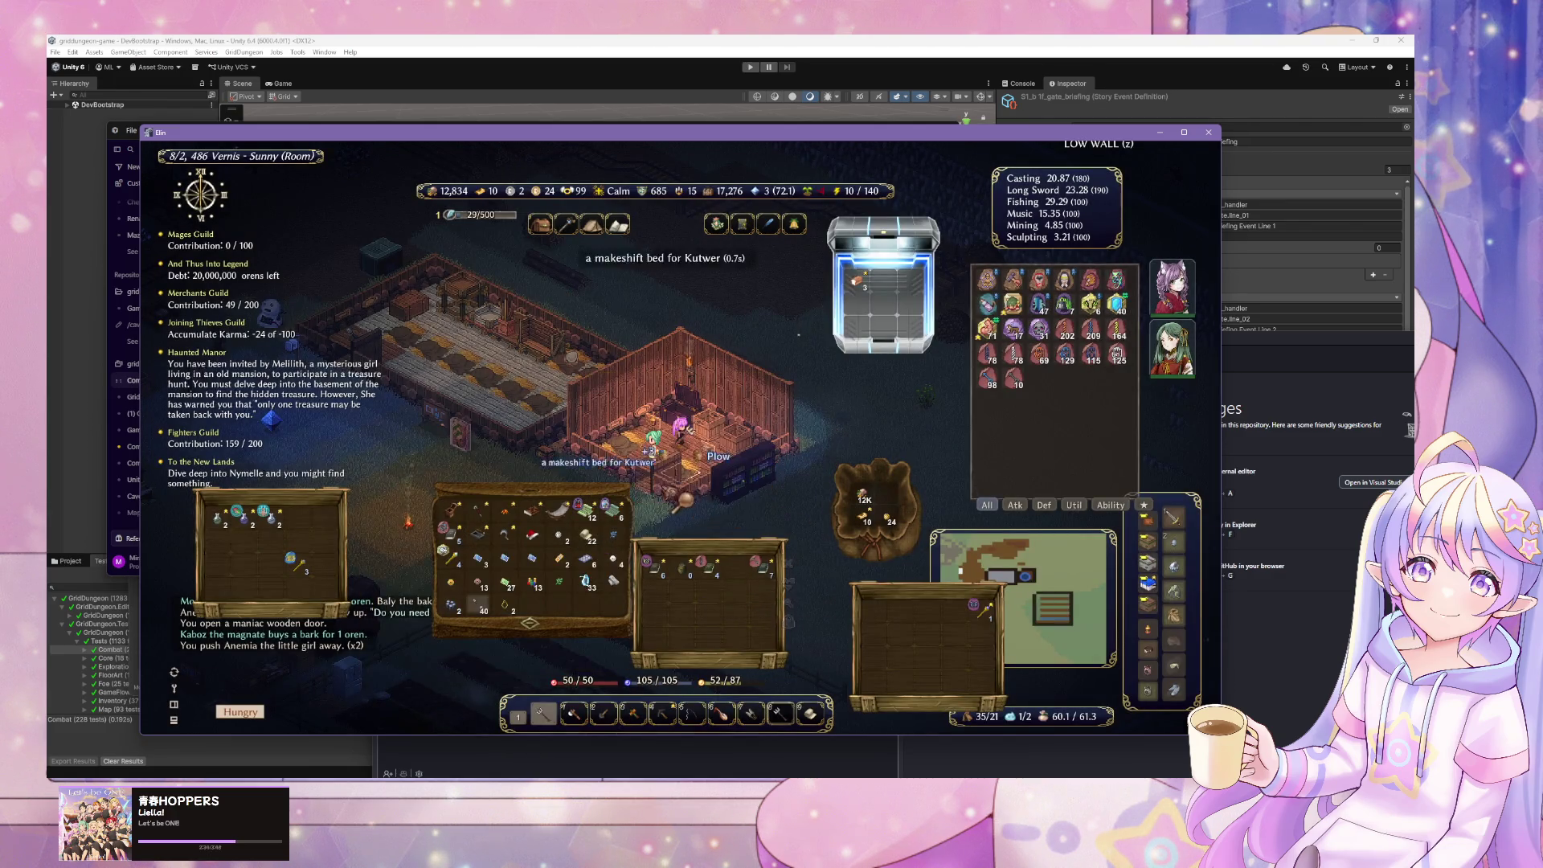
{"action": "right_click", "coordinate": [685, 500]}
{"action": "left_click", "coordinate": [638, 546]}
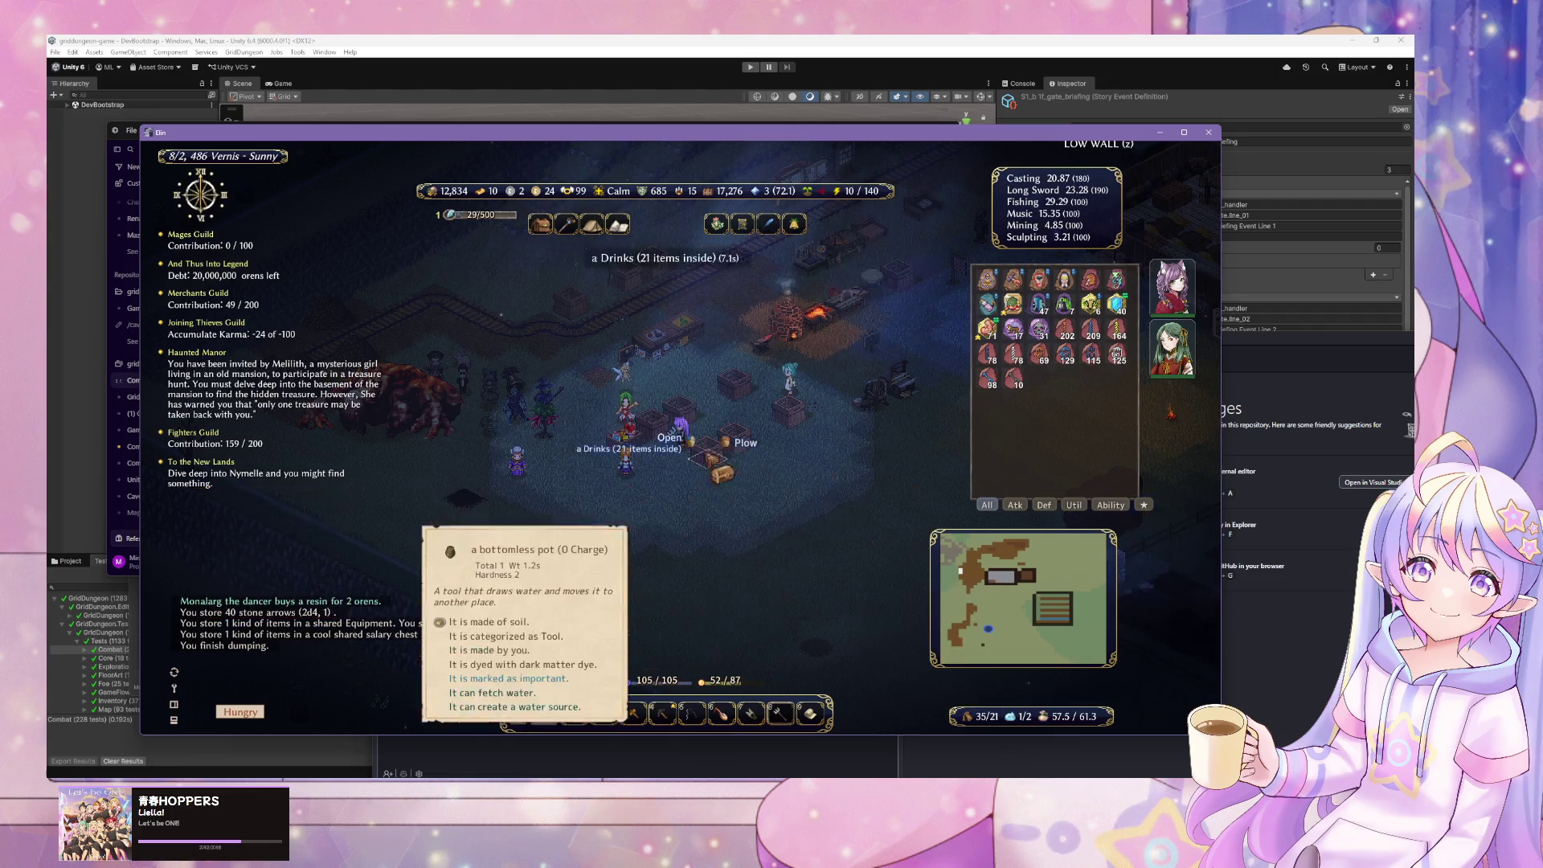
- Take the grass strings, 47 leaves and remaining stacks from the shared salary chest
{"action": "left_click", "coordinate": [635, 446]}
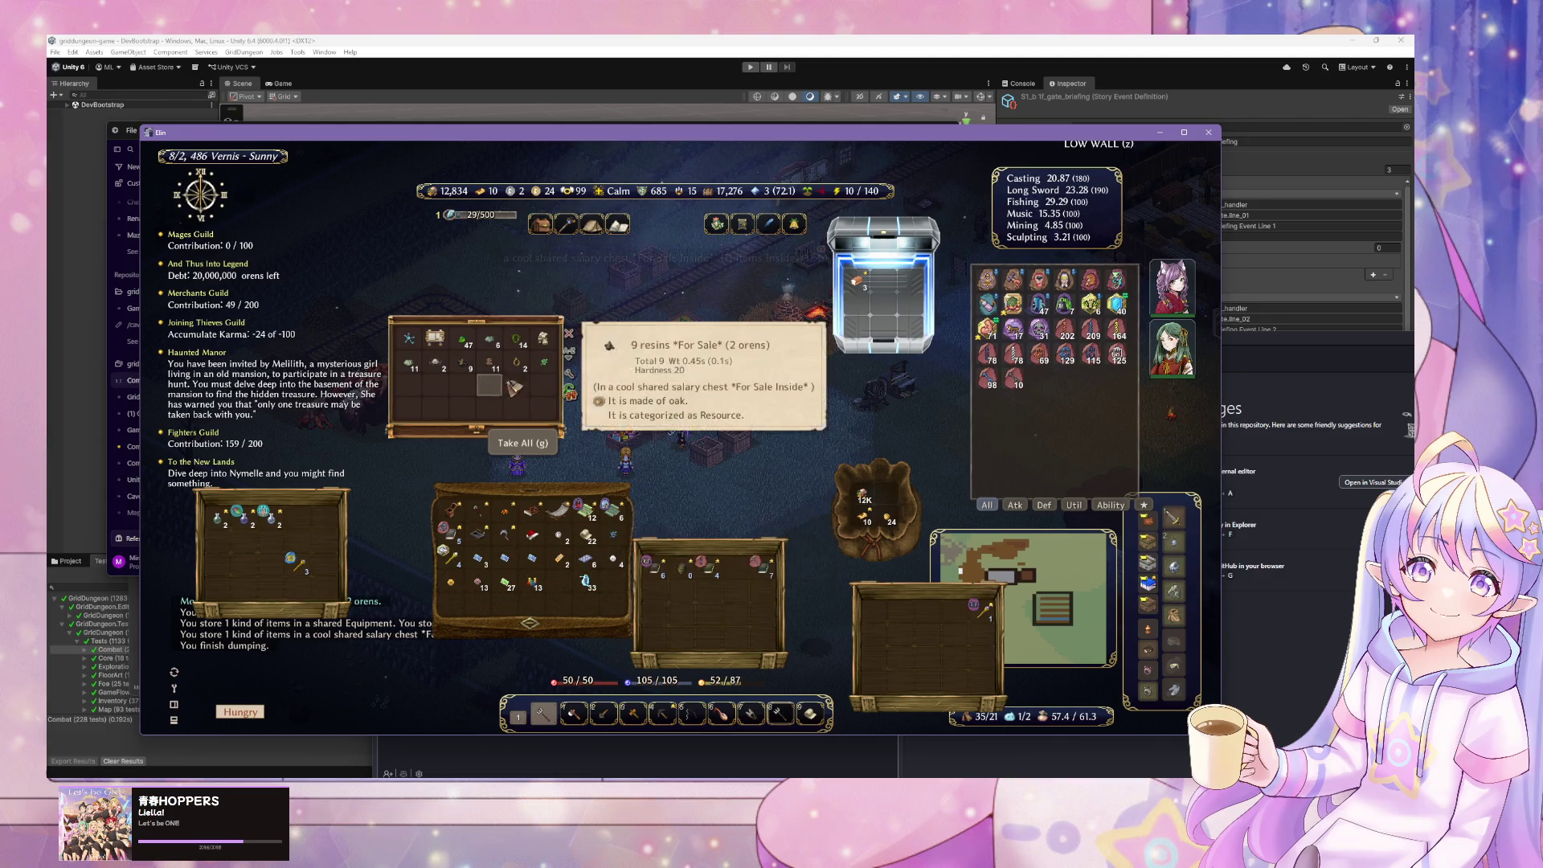
{"action": "left_click", "coordinate": [490, 363]}
{"action": "left_click", "coordinate": [517, 363]}
{"action": "left_click", "coordinate": [470, 367]}
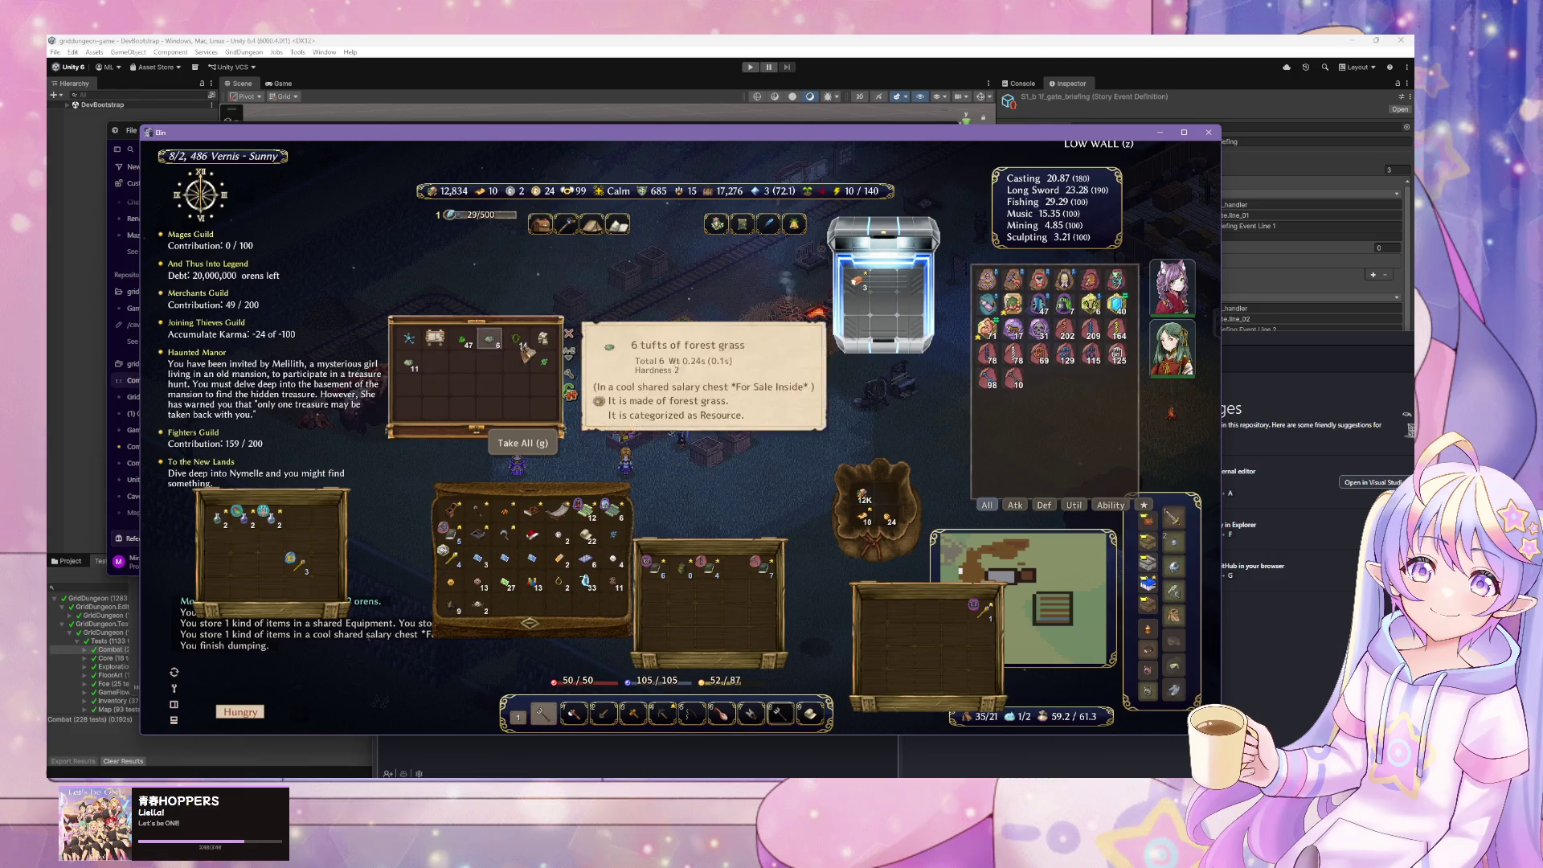
{"action": "left_click", "coordinate": [470, 366]}
{"action": "left_click", "coordinate": [470, 365]}
{"action": "left_click", "coordinate": [469, 363]}
{"action": "left_click", "coordinate": [469, 362]}
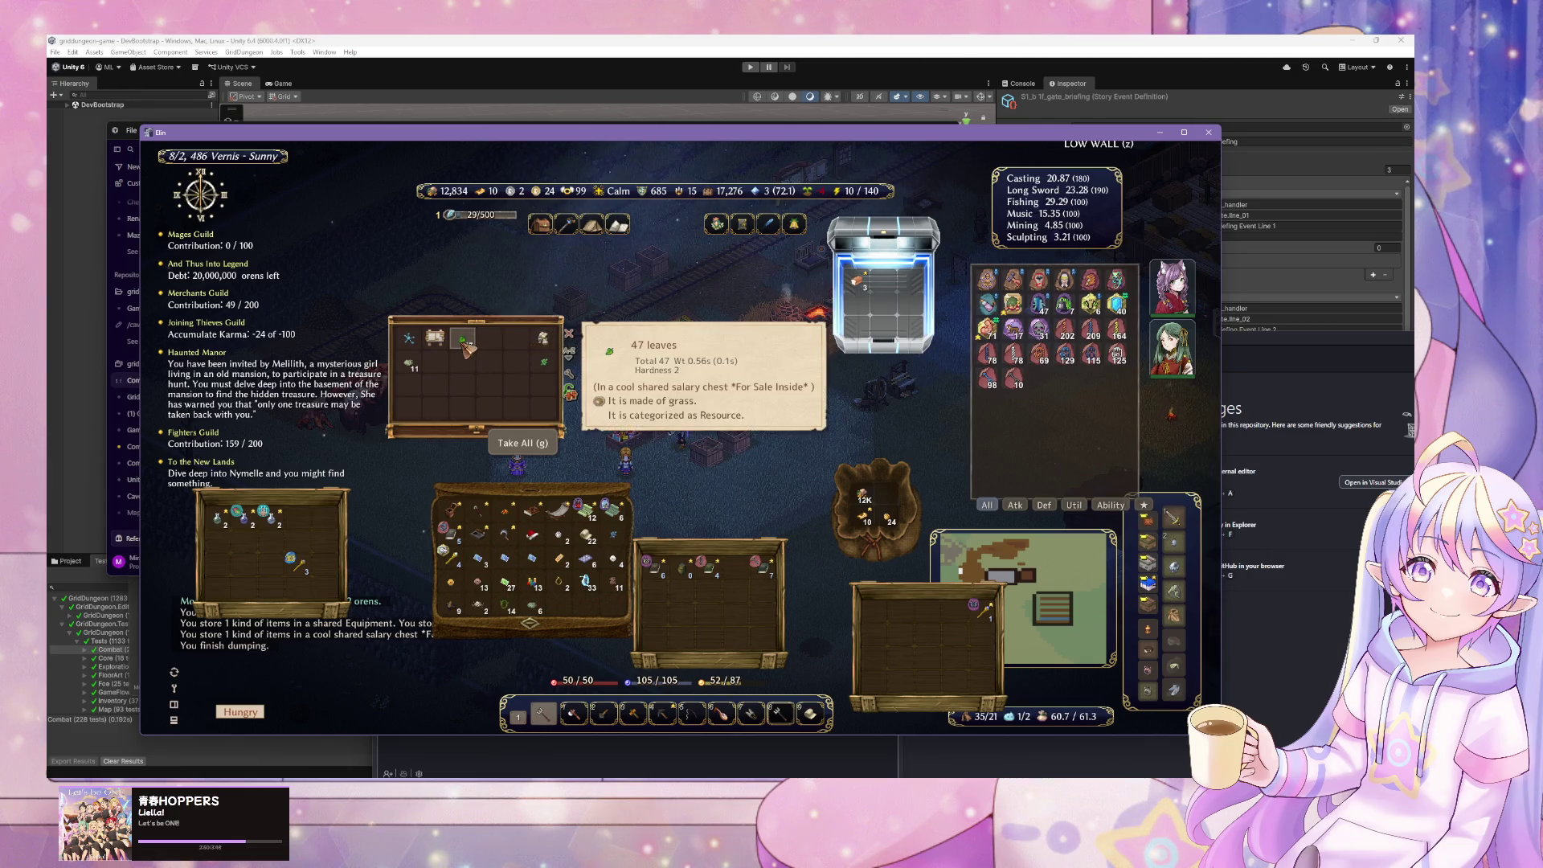
{"action": "left_click", "coordinate": [412, 365]}
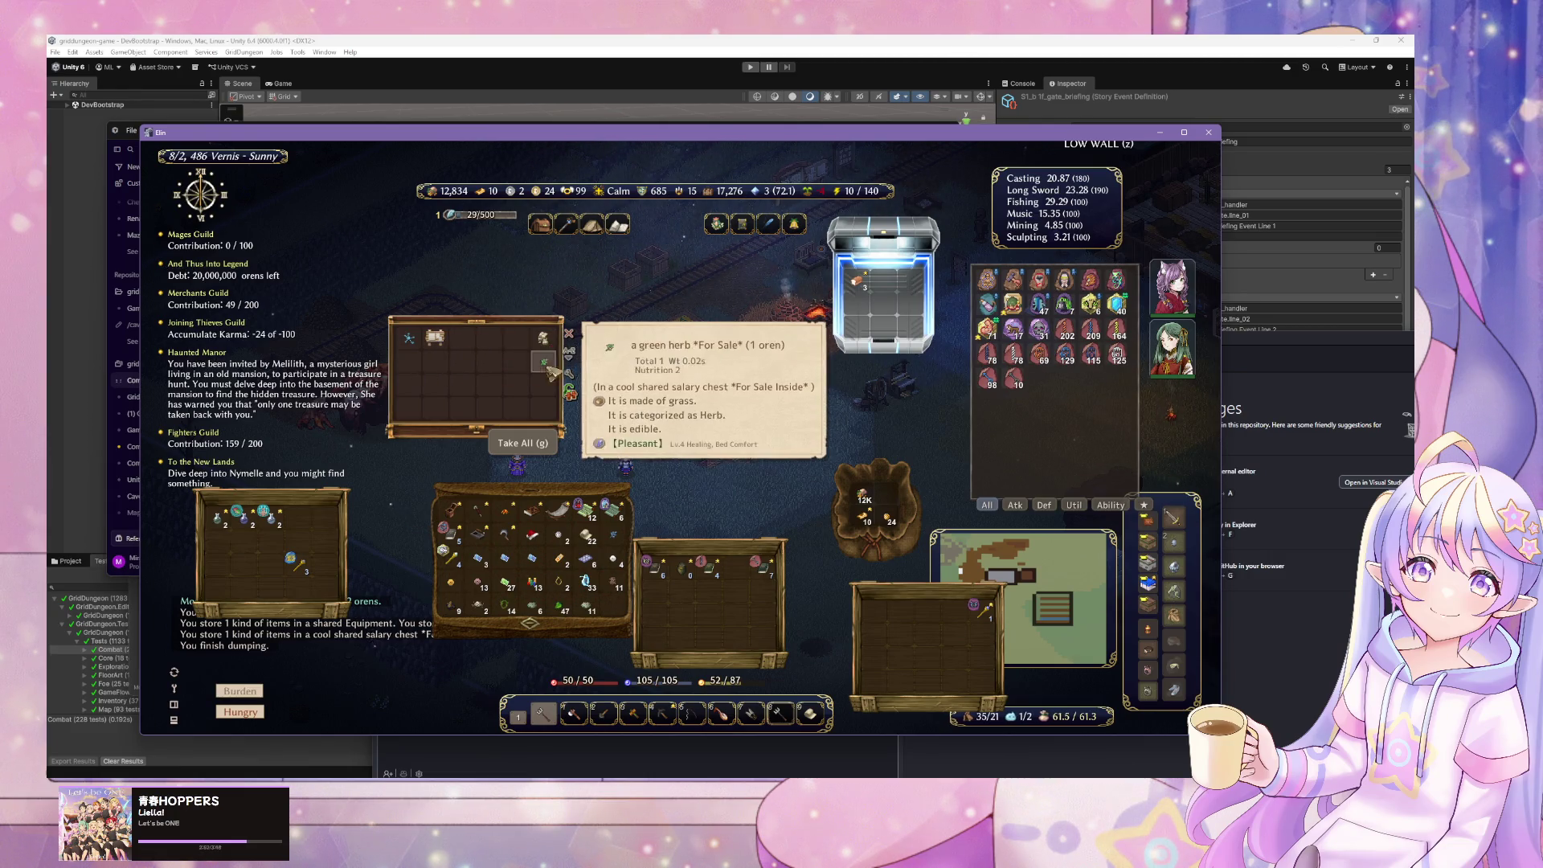
- Close the chest, then reopen it and bring up its configuration options
{"action": "key", "text": "Escape"}
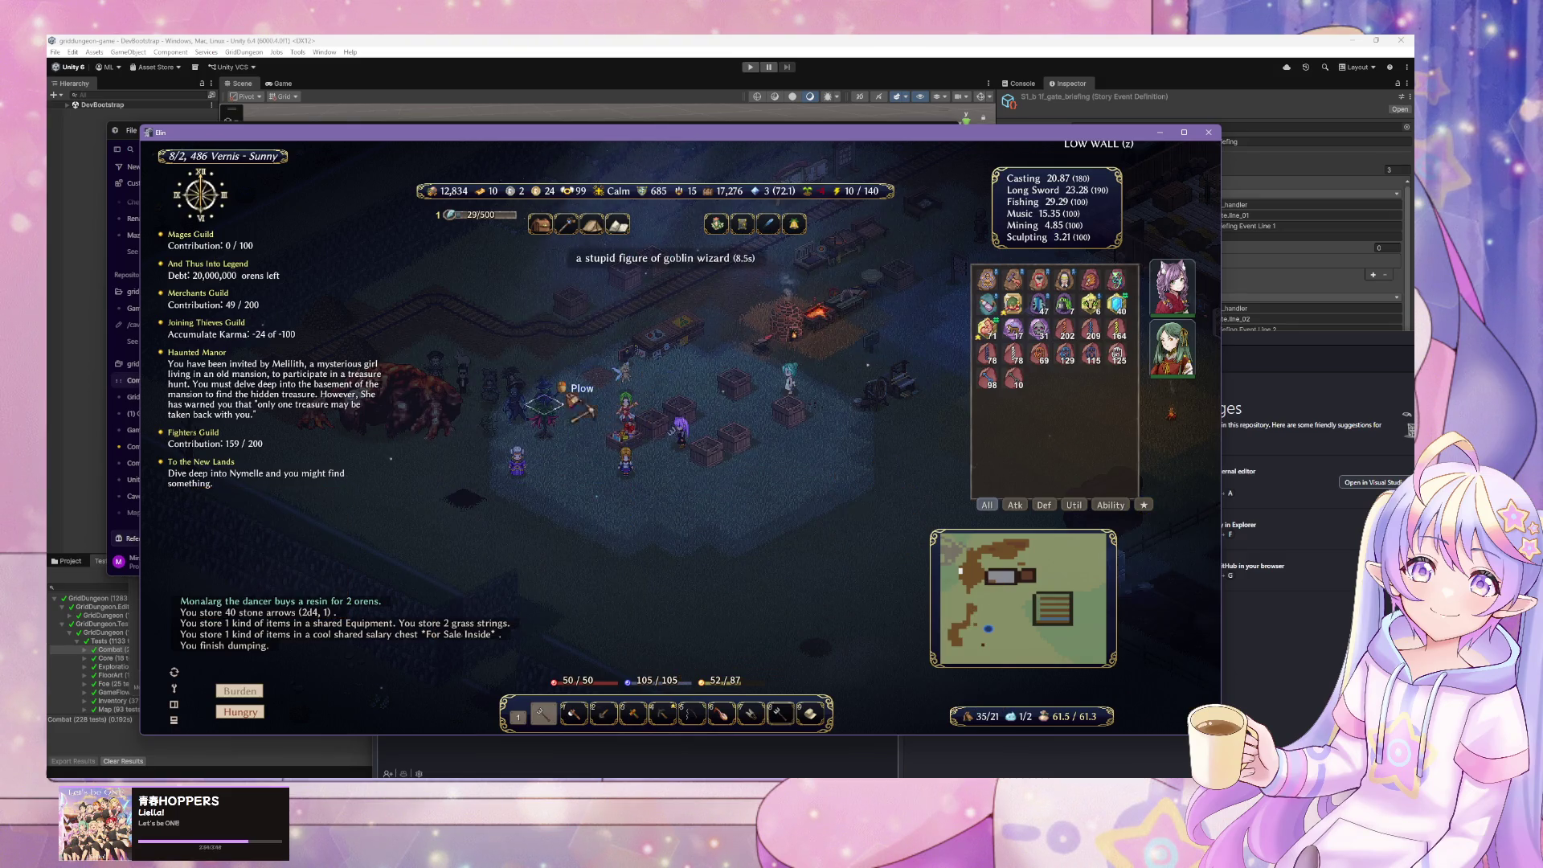
{"action": "left_click", "coordinate": [567, 406]}
{"action": "left_click", "coordinate": [572, 374]}
- Review the chest's Auto Dump options, then auto-dump the carried items into storage
{"action": "mouse_move", "coordinate": [590, 398]}
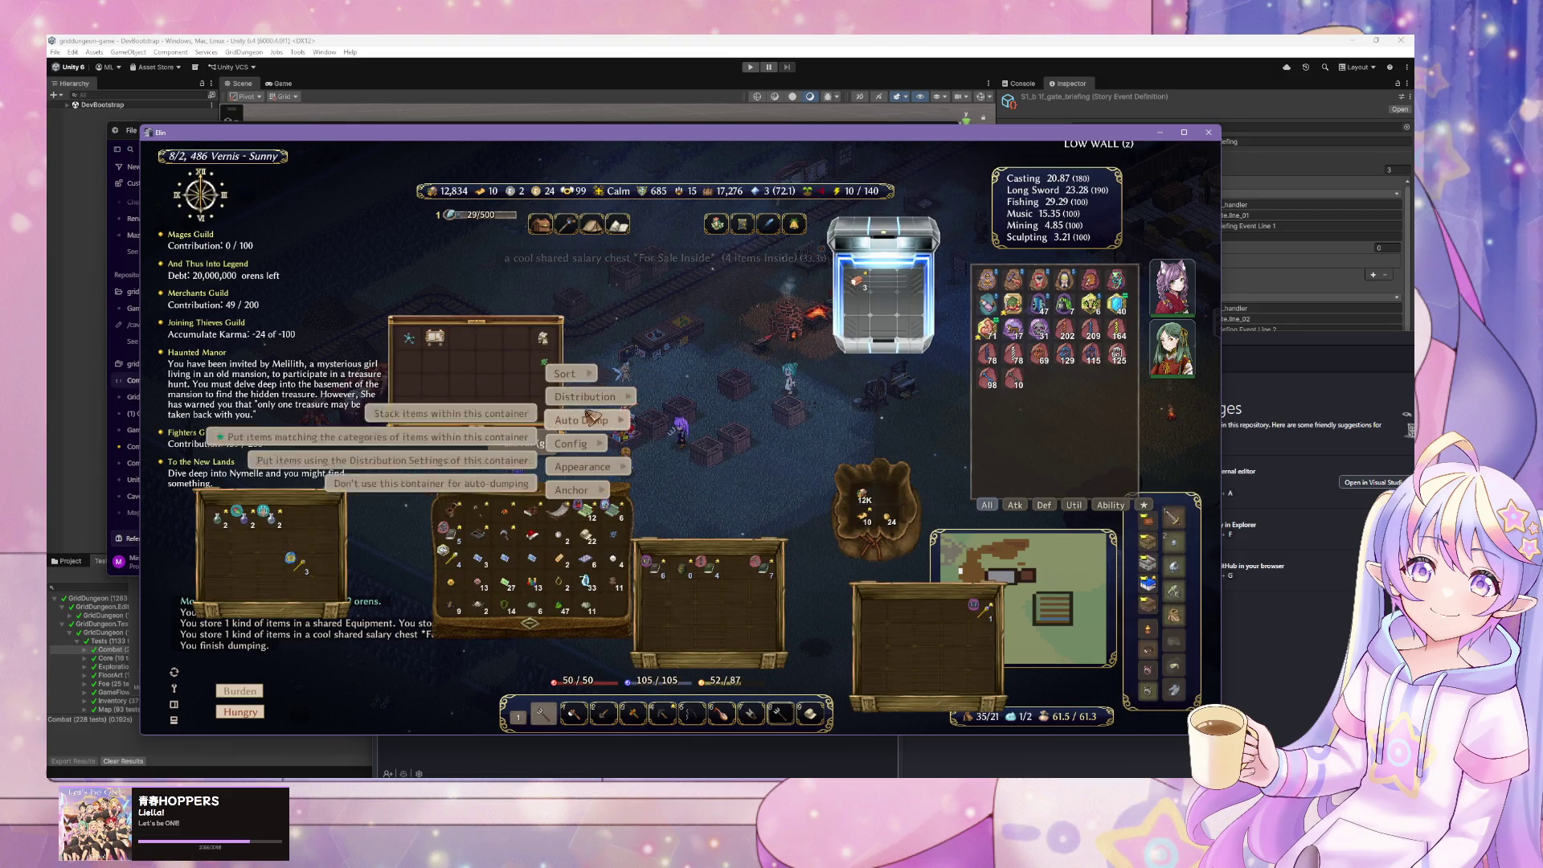
{"action": "mouse_move", "coordinate": [594, 428]}
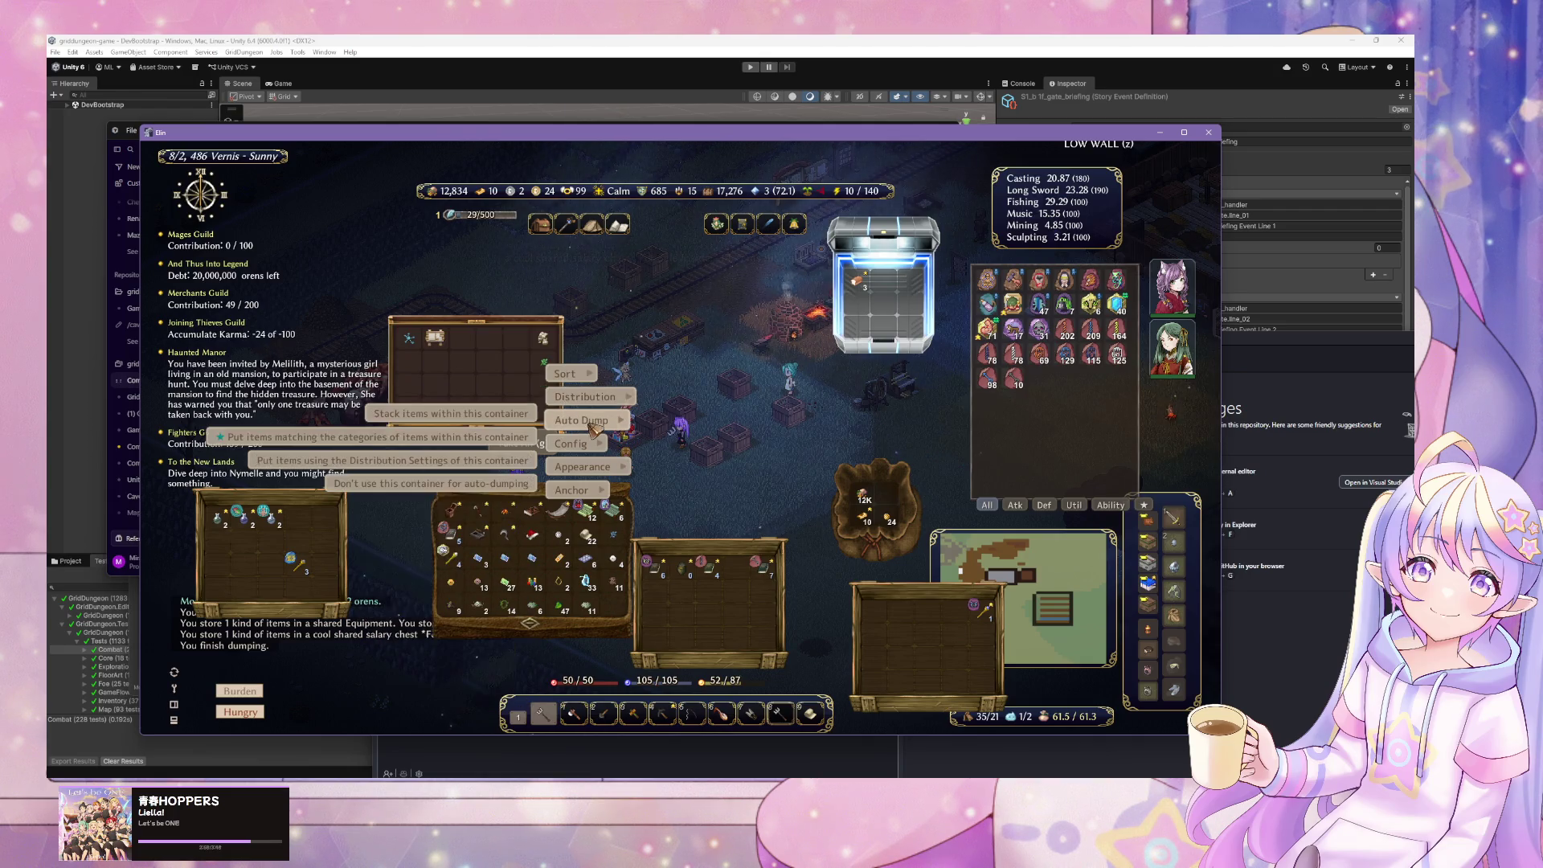
{"action": "right_click", "coordinate": [467, 468]}
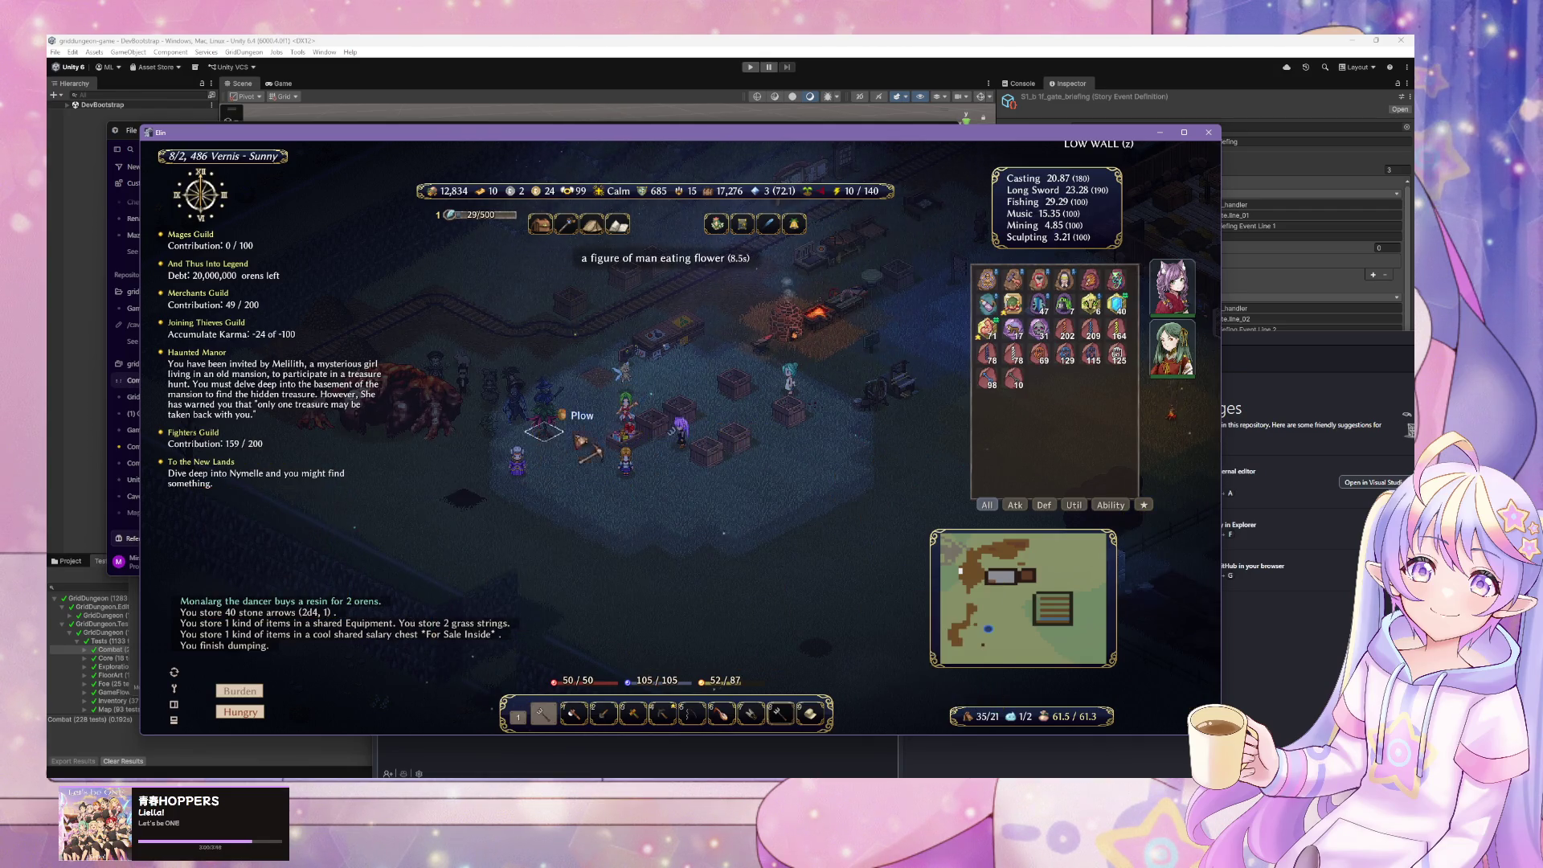
{"action": "left_click", "coordinate": [638, 545]}
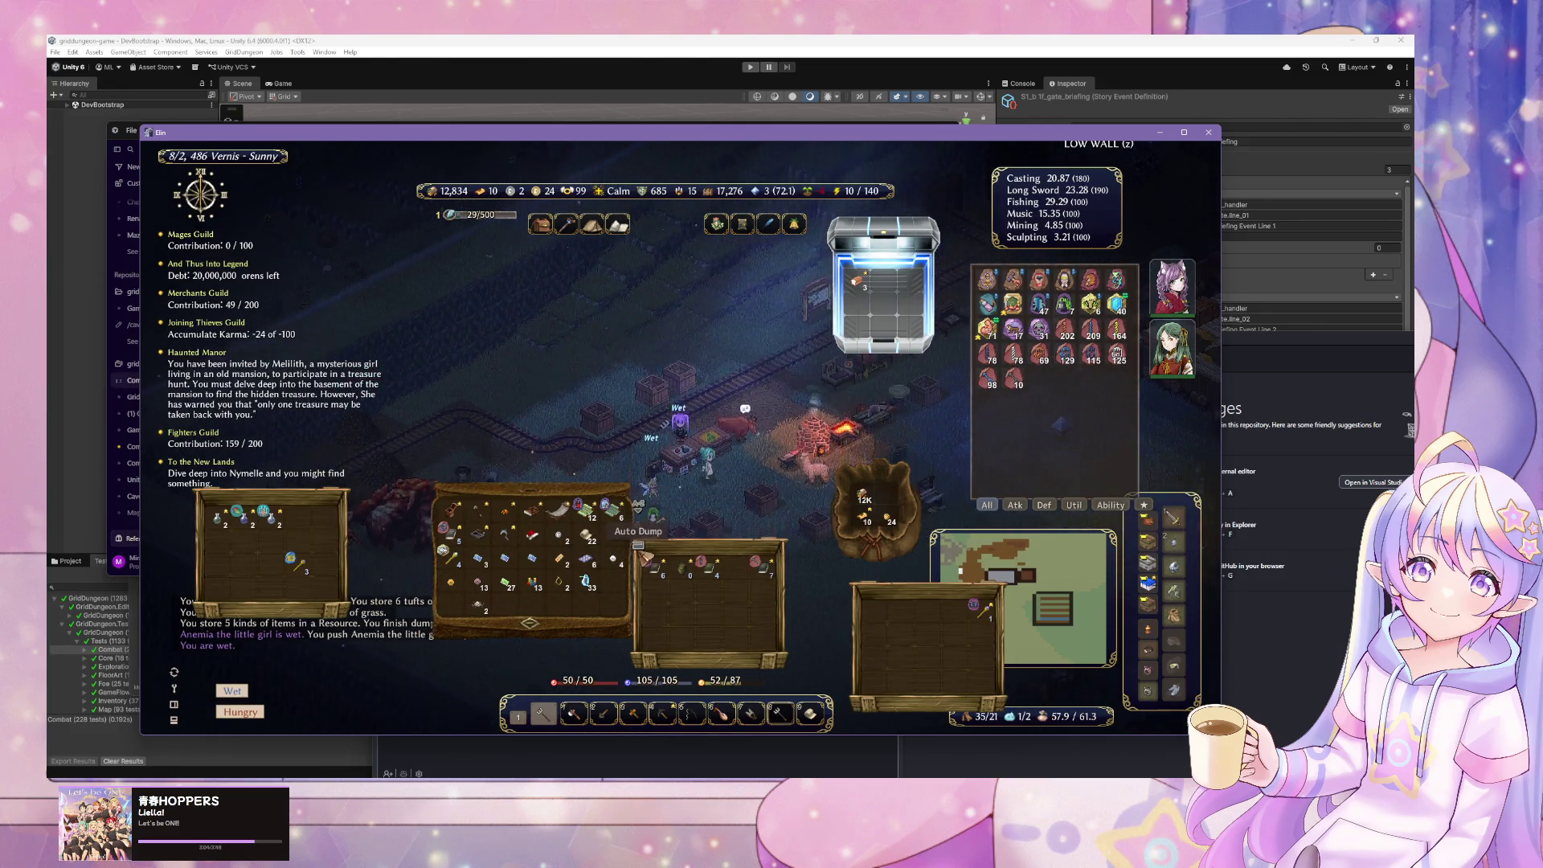
- Reopen and inspect the salary chest's configuration, then head back outside toward the hall
{"action": "left_click", "coordinate": [659, 387]}
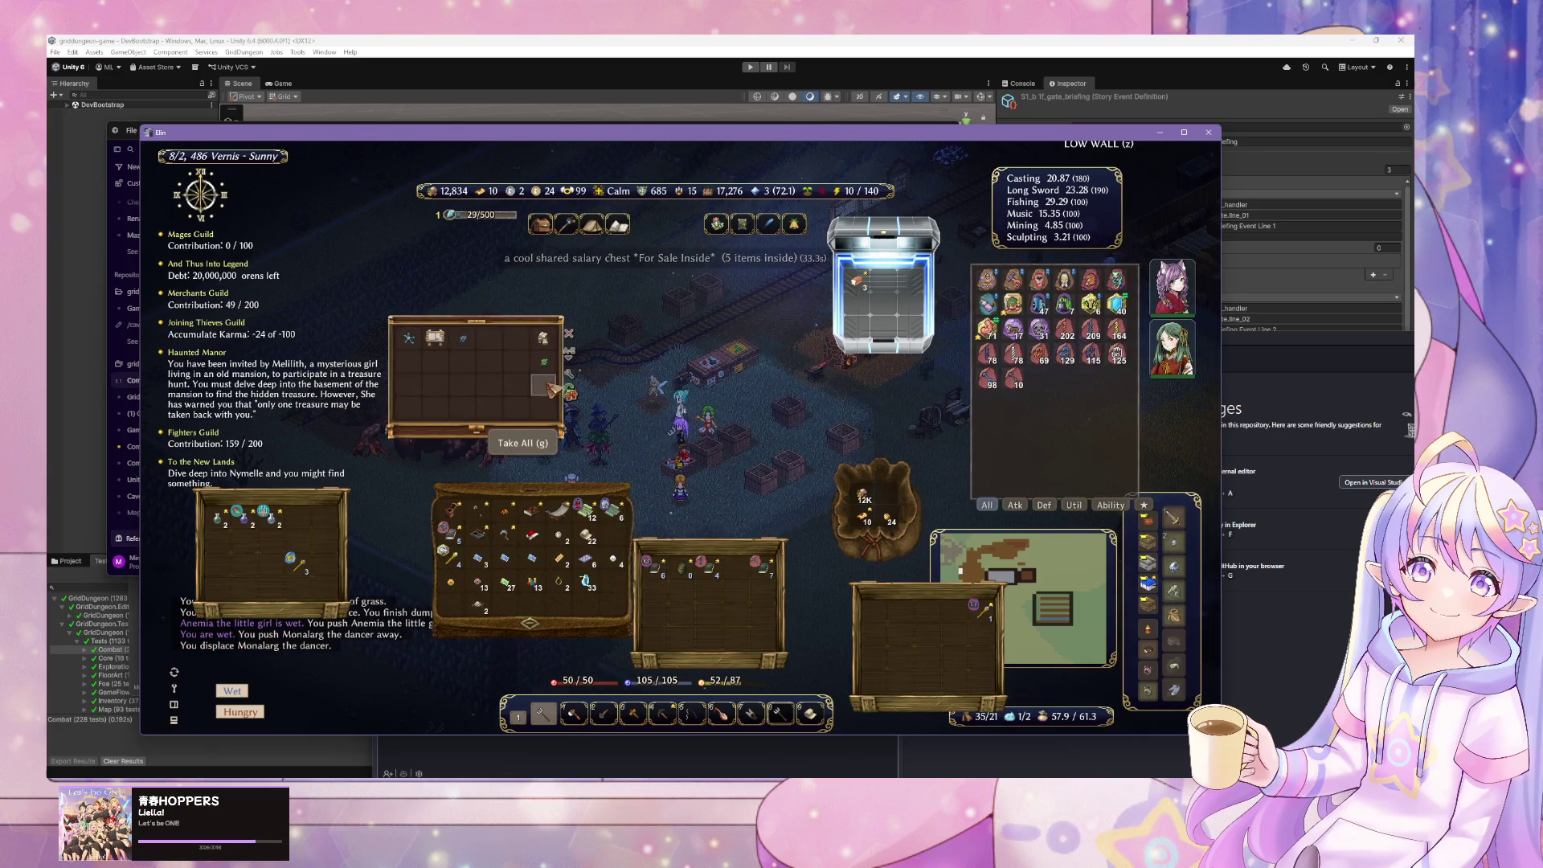
{"action": "left_click", "coordinate": [572, 374]}
{"action": "mouse_move", "coordinate": [595, 416]}
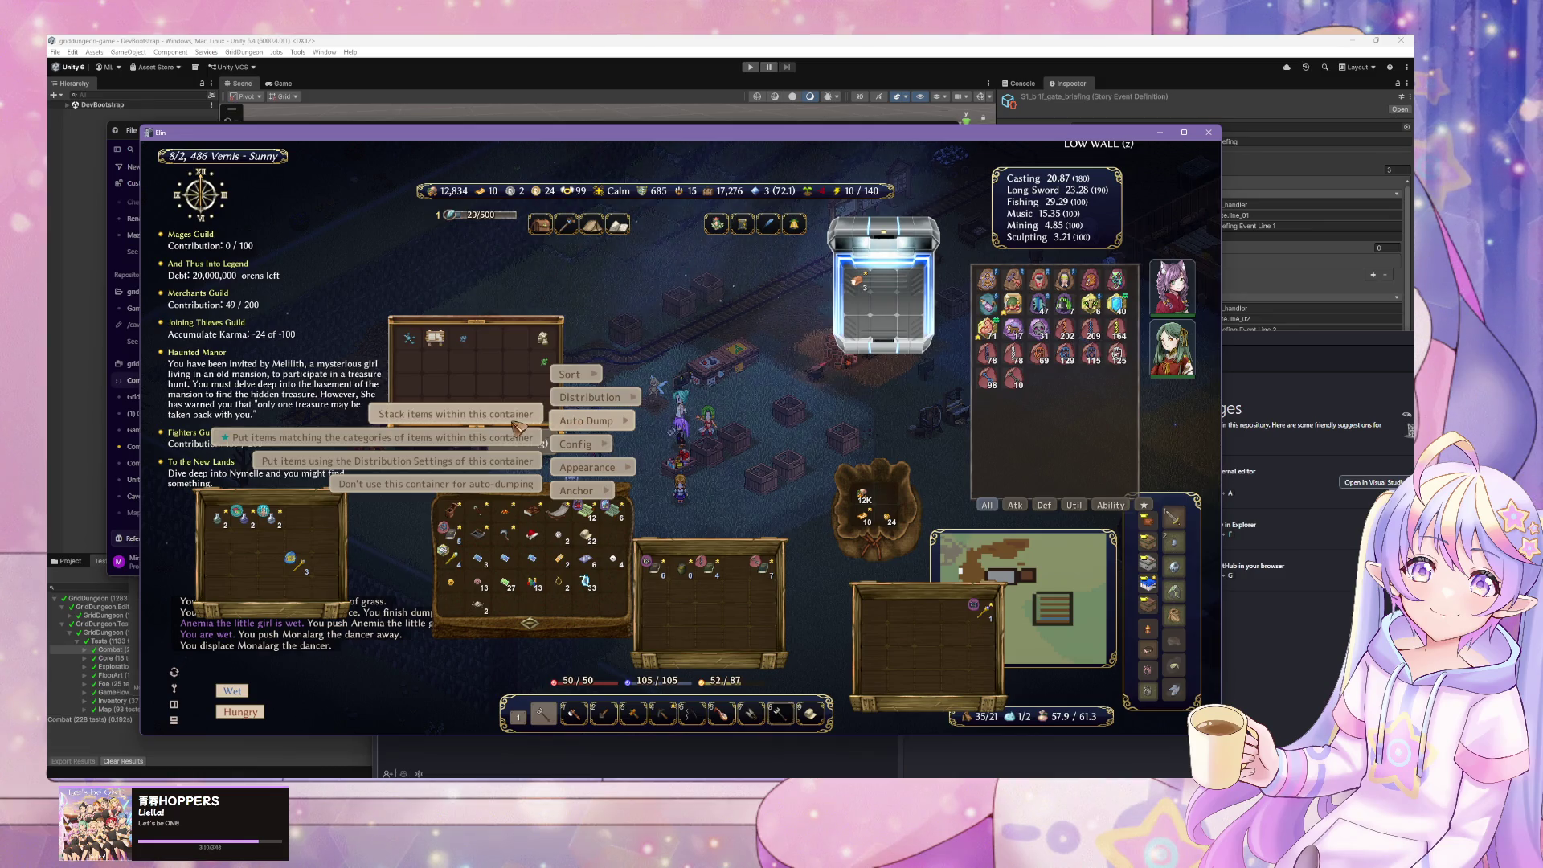
{"action": "left_click", "coordinate": [515, 424]}
{"action": "left_click", "coordinate": [570, 374]}
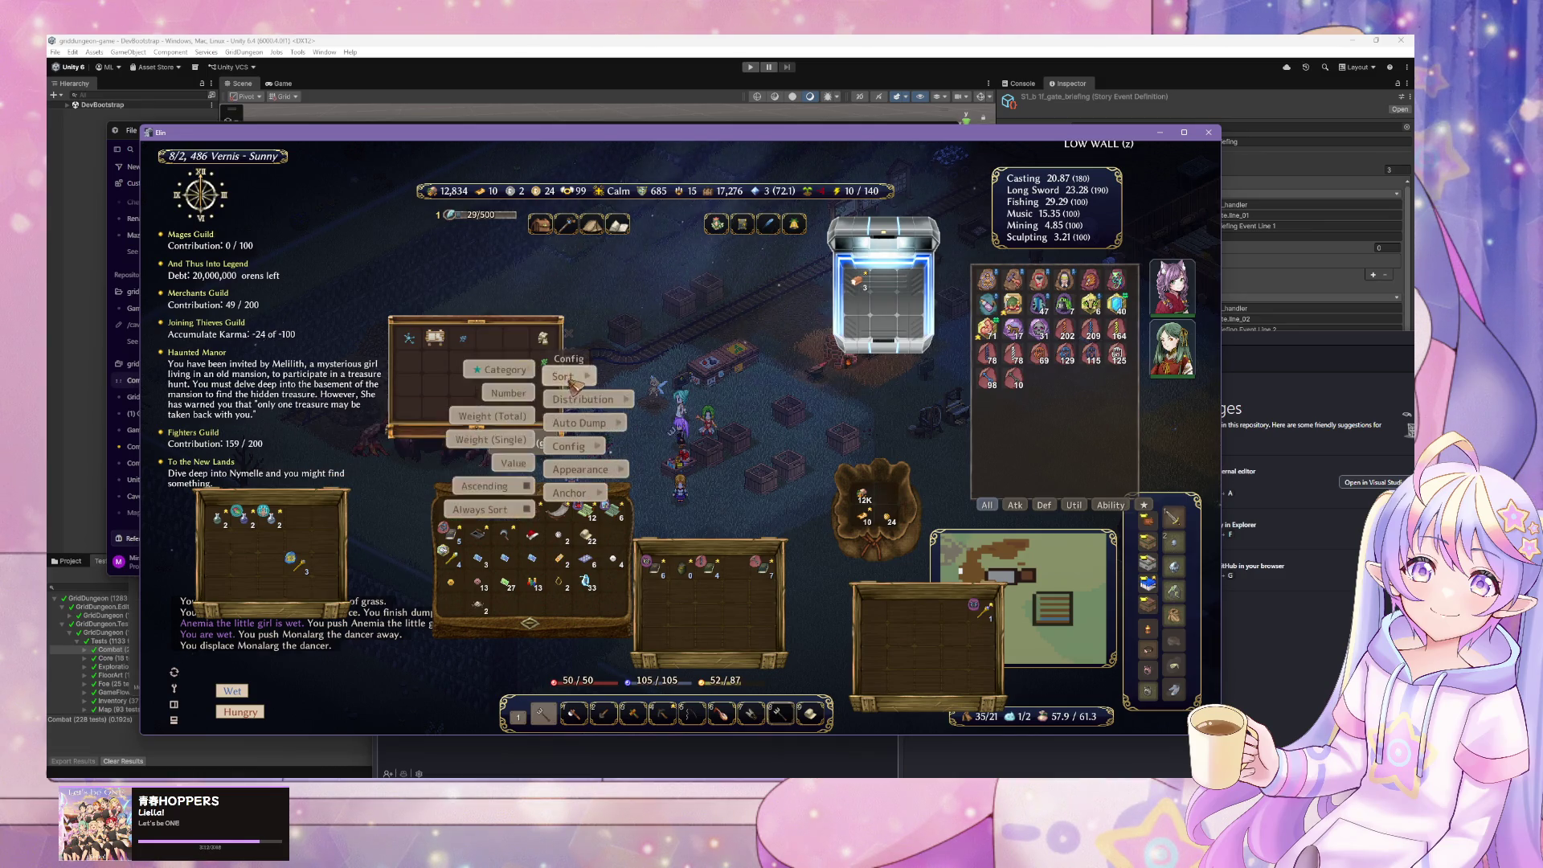
{"action": "mouse_move", "coordinate": [591, 419]}
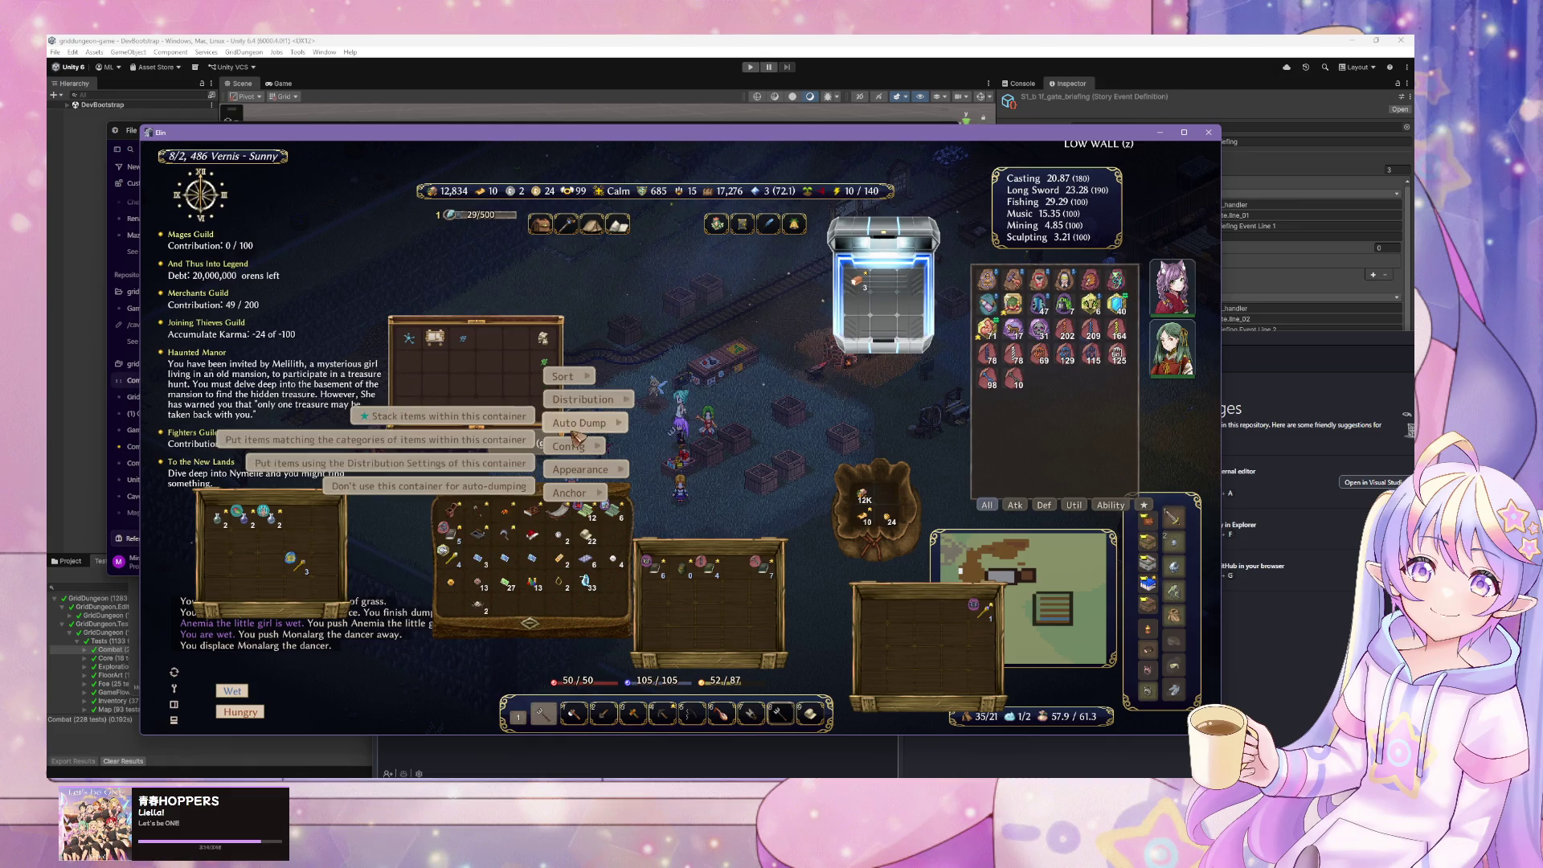
{"action": "left_click", "coordinate": [465, 472]}
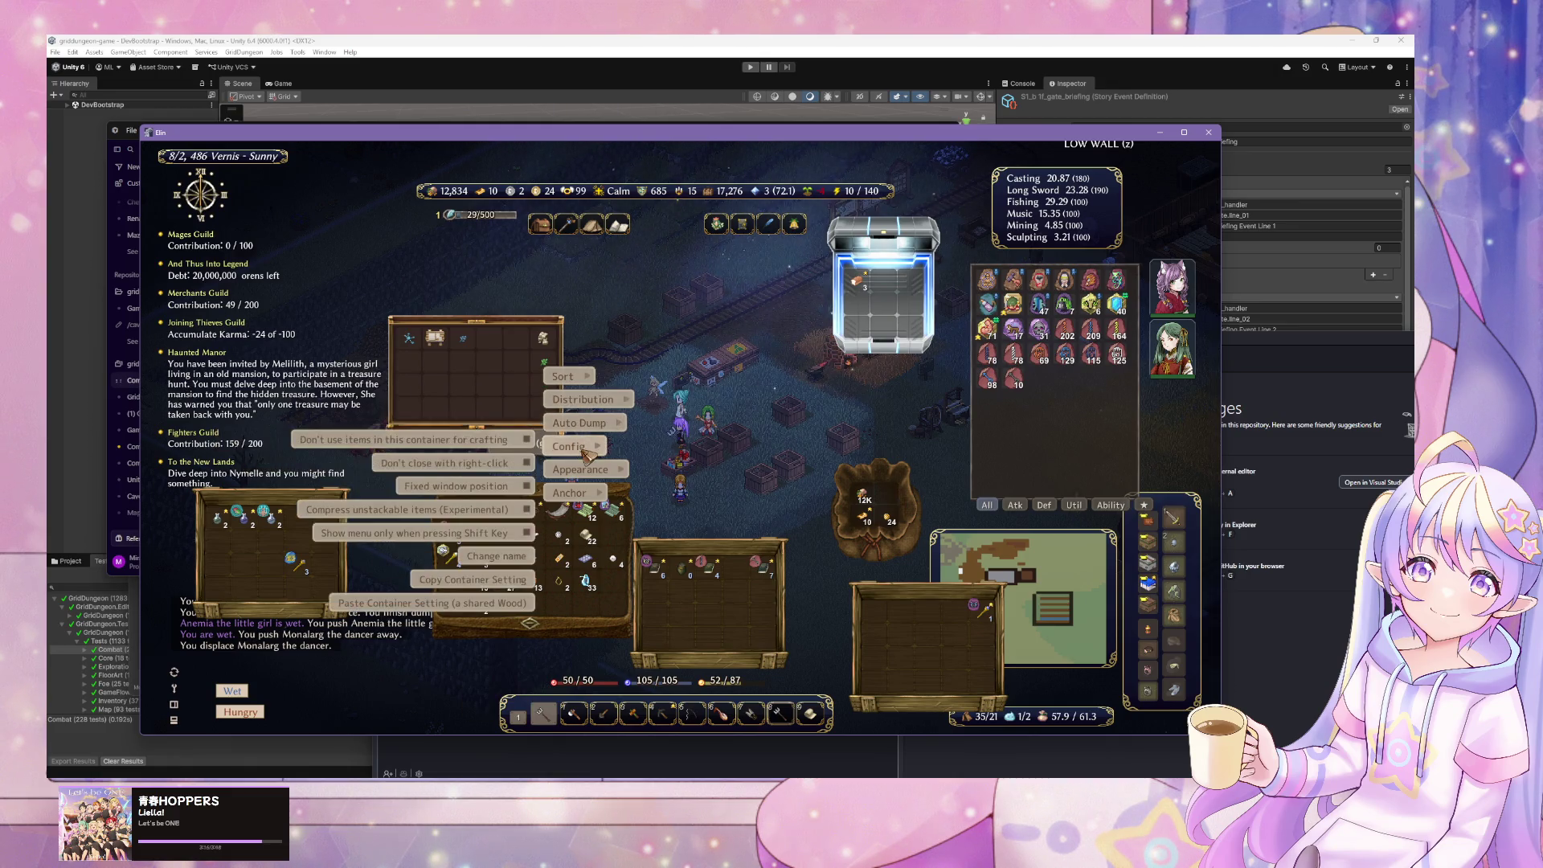
{"action": "left_click", "coordinate": [777, 473]}
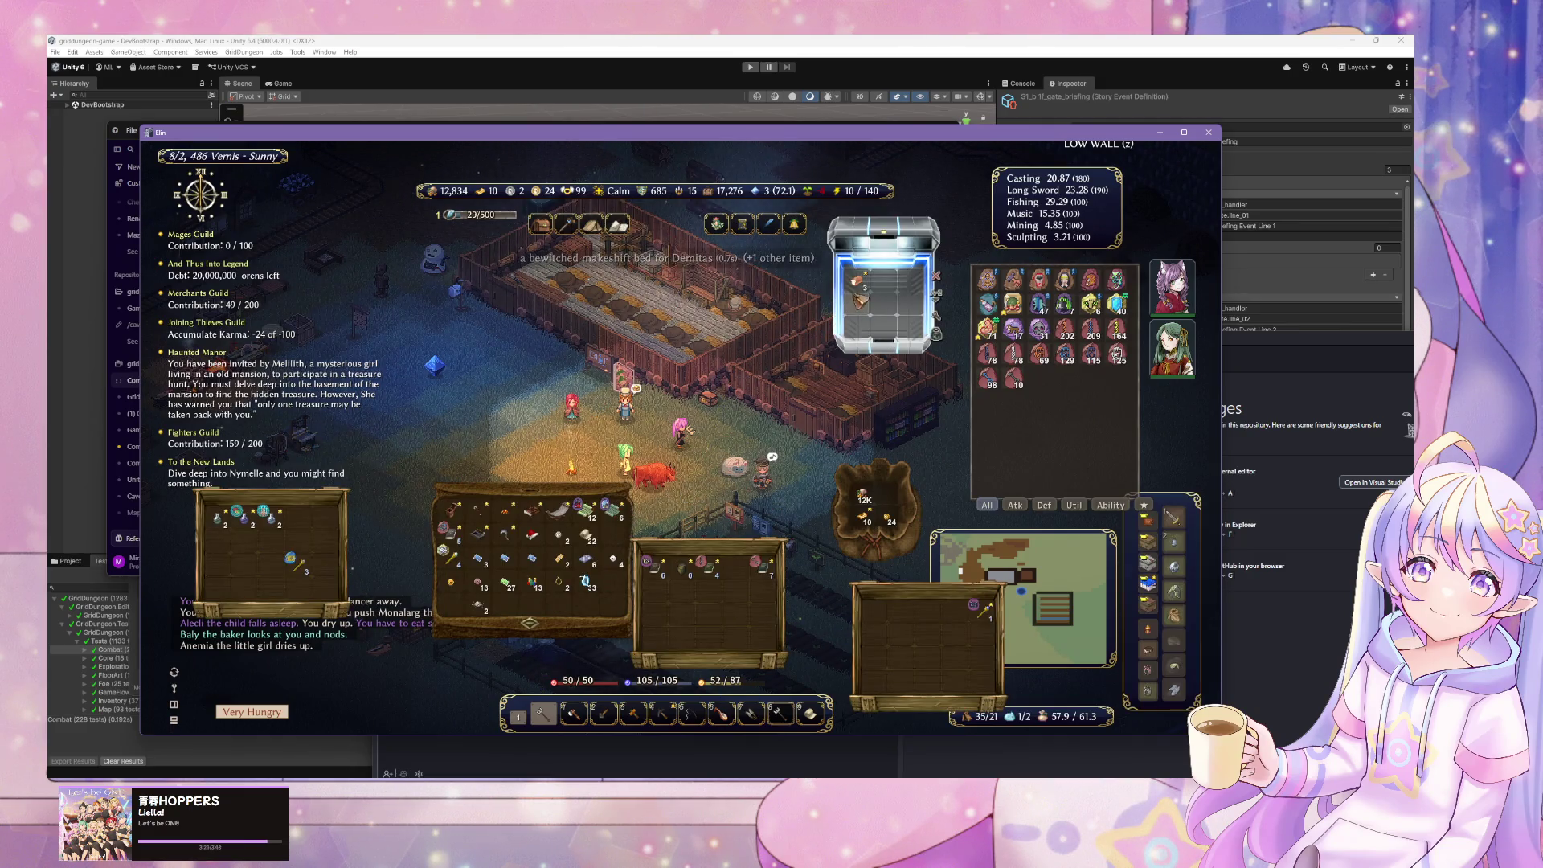
- Eat two salt white breads and close the inventory windows
{"action": "left_click", "coordinate": [858, 283]}
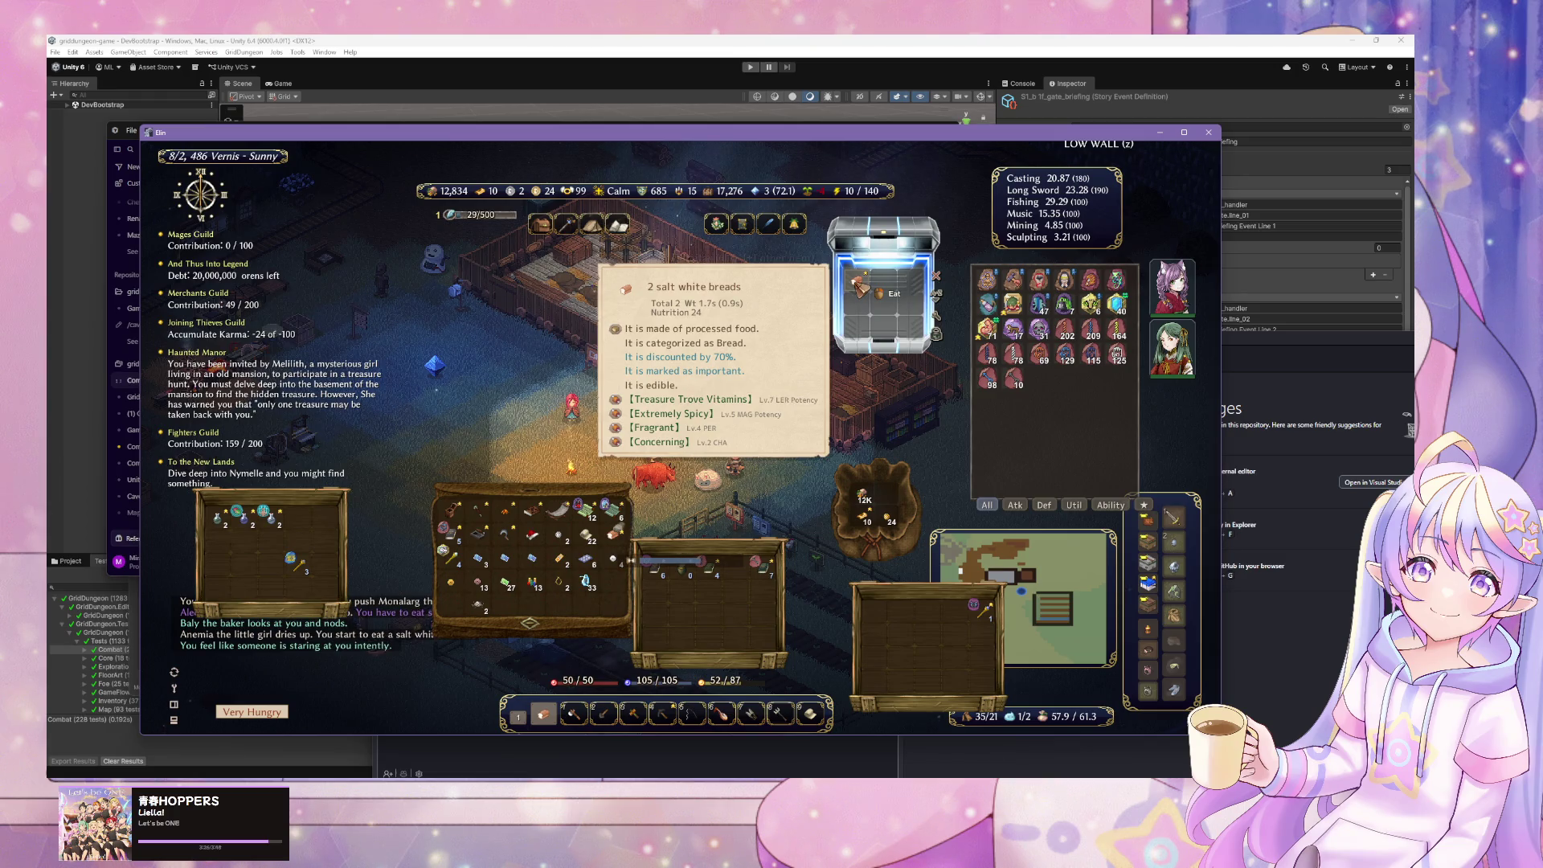
{"action": "left_click", "coordinate": [859, 283]}
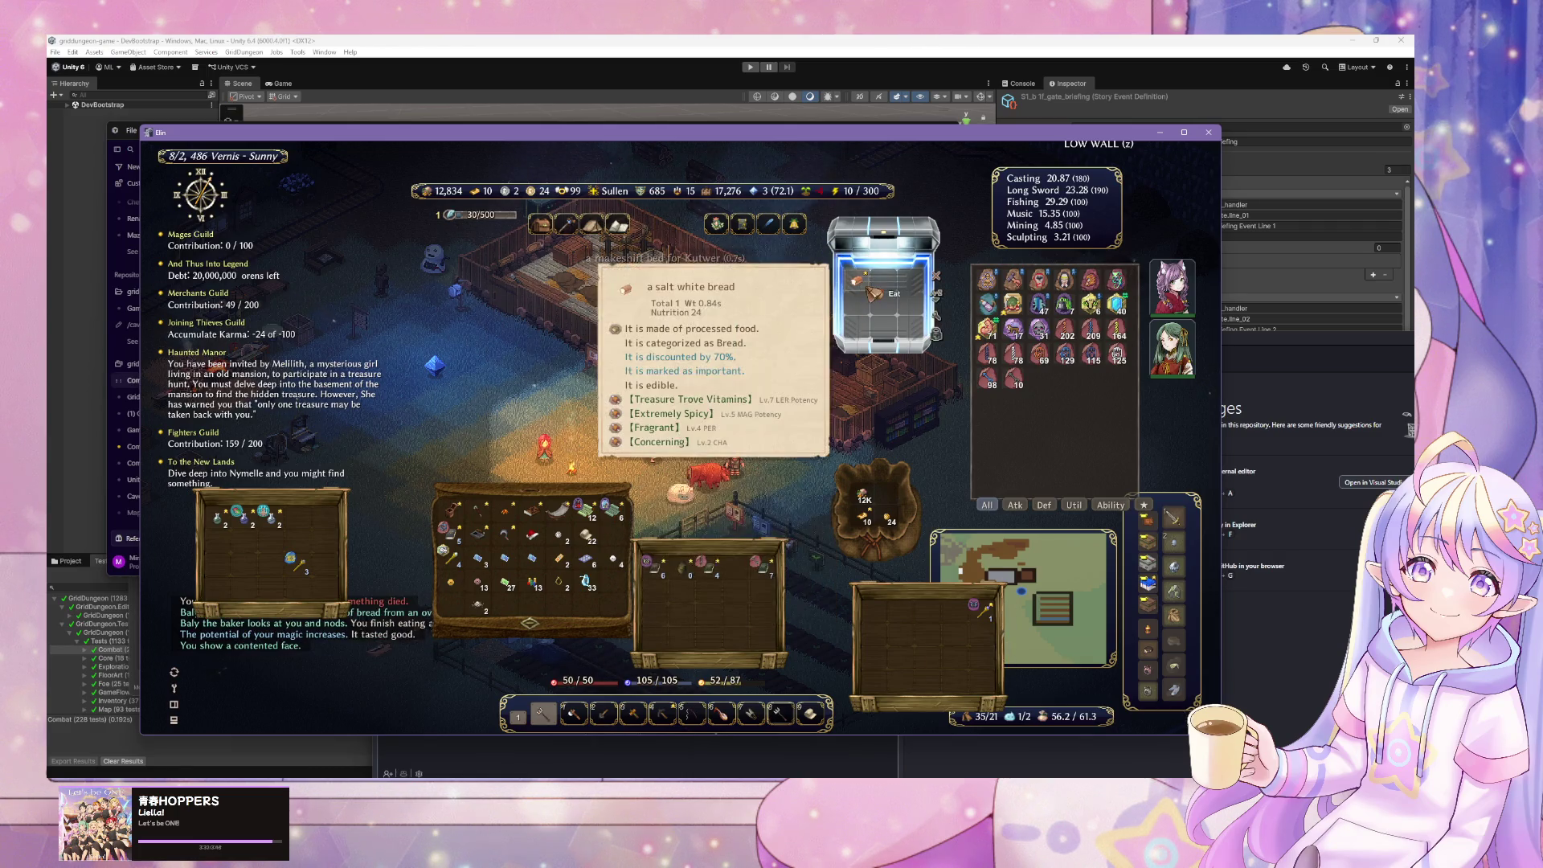
{"action": "key", "text": "Escape"}
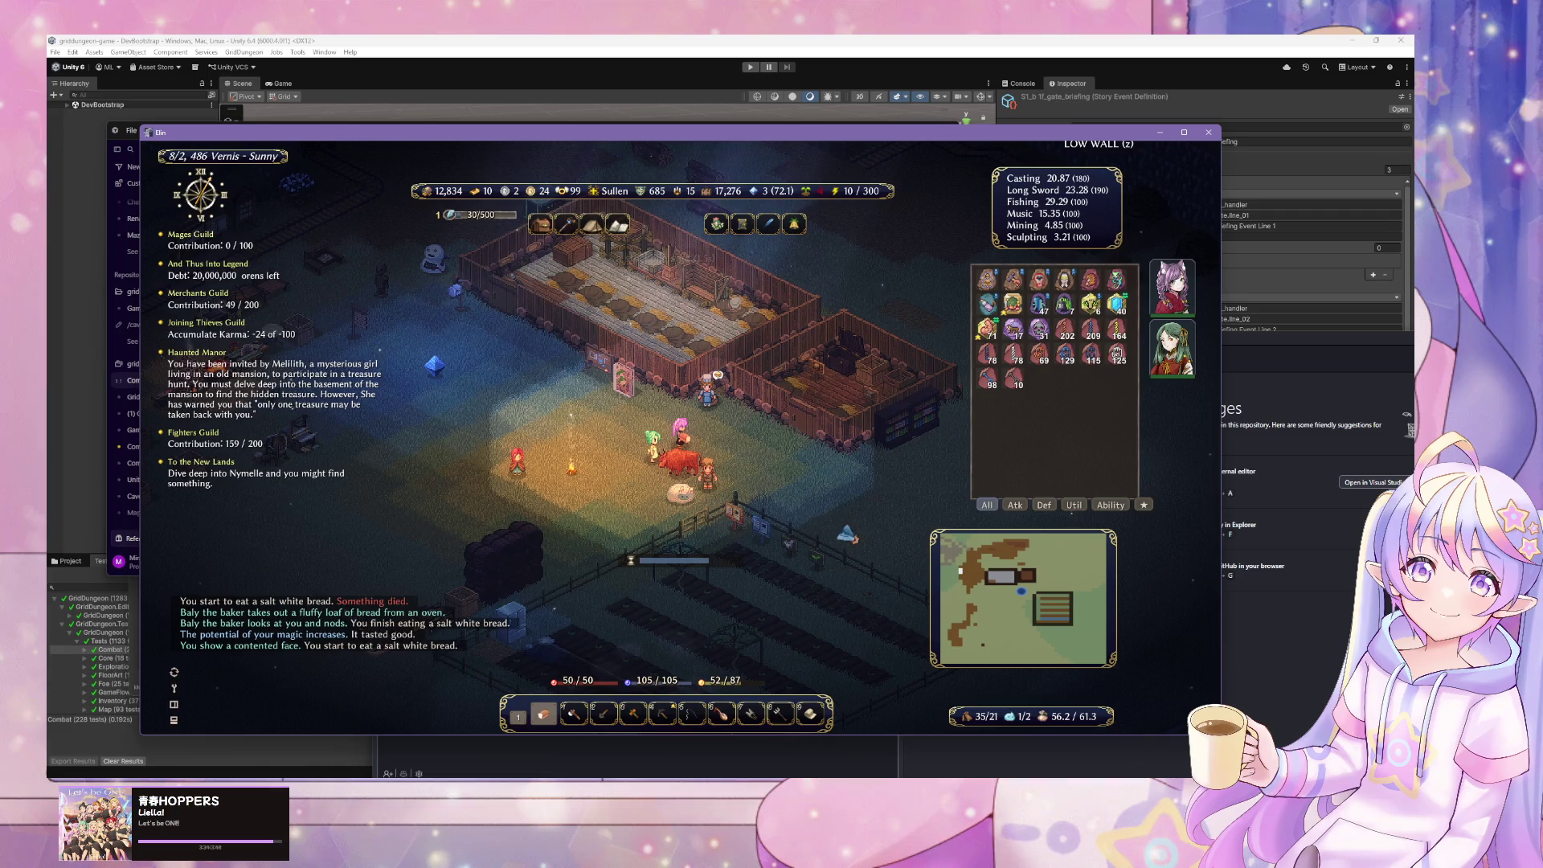
- Walk out of Vernis to the world map, re-enter, and talk to Kutwer the scholar
{"action": "key", "text": "Right"}
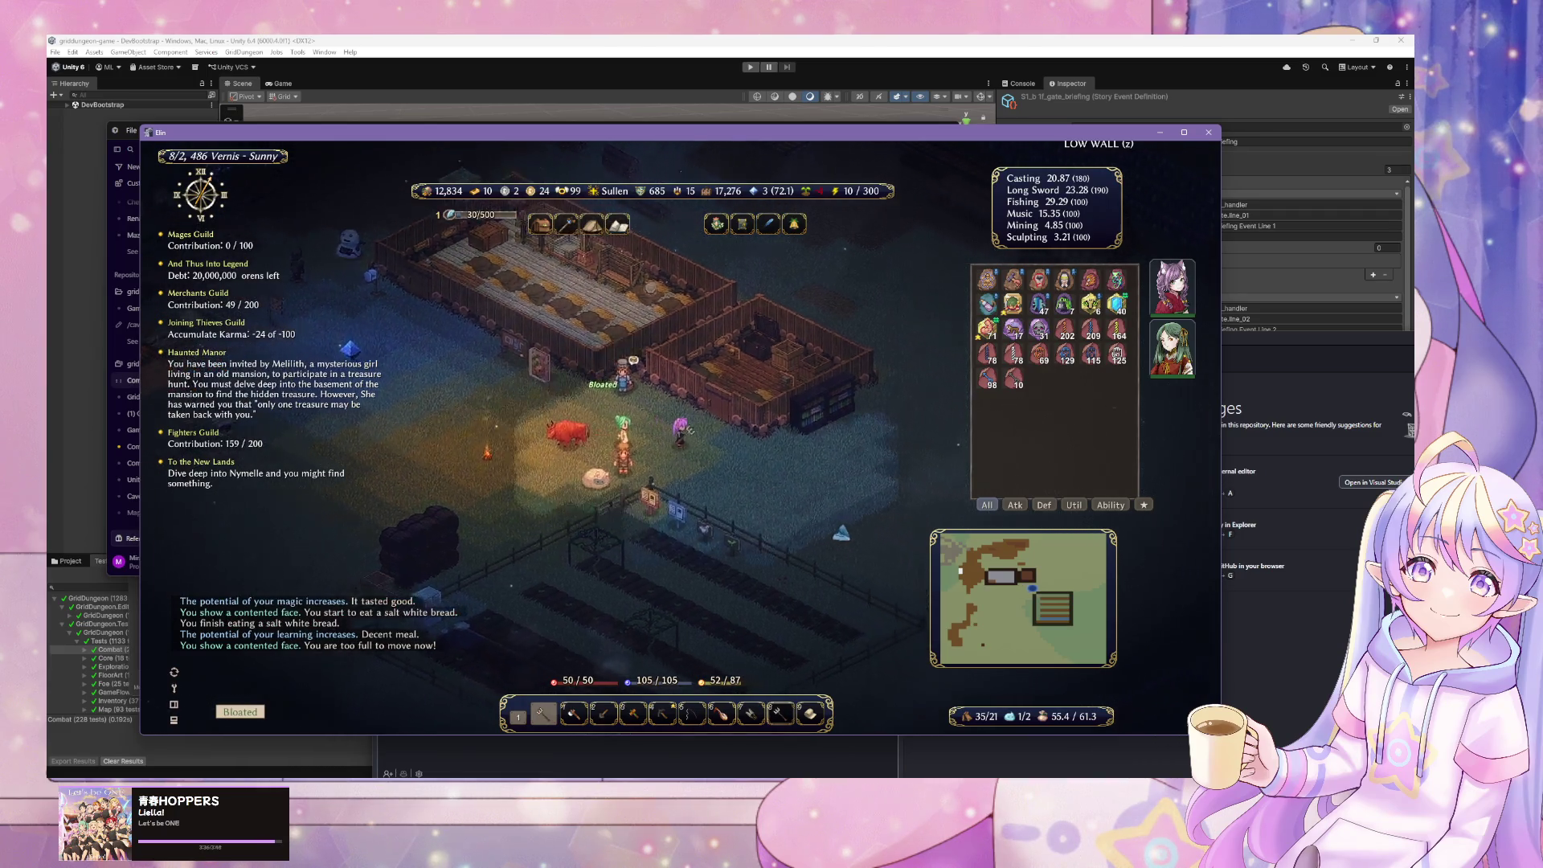
{"action": "key", "text": "Left"}
{"action": "key", "text": "Left"}
{"action": "key", "text": "Left"}
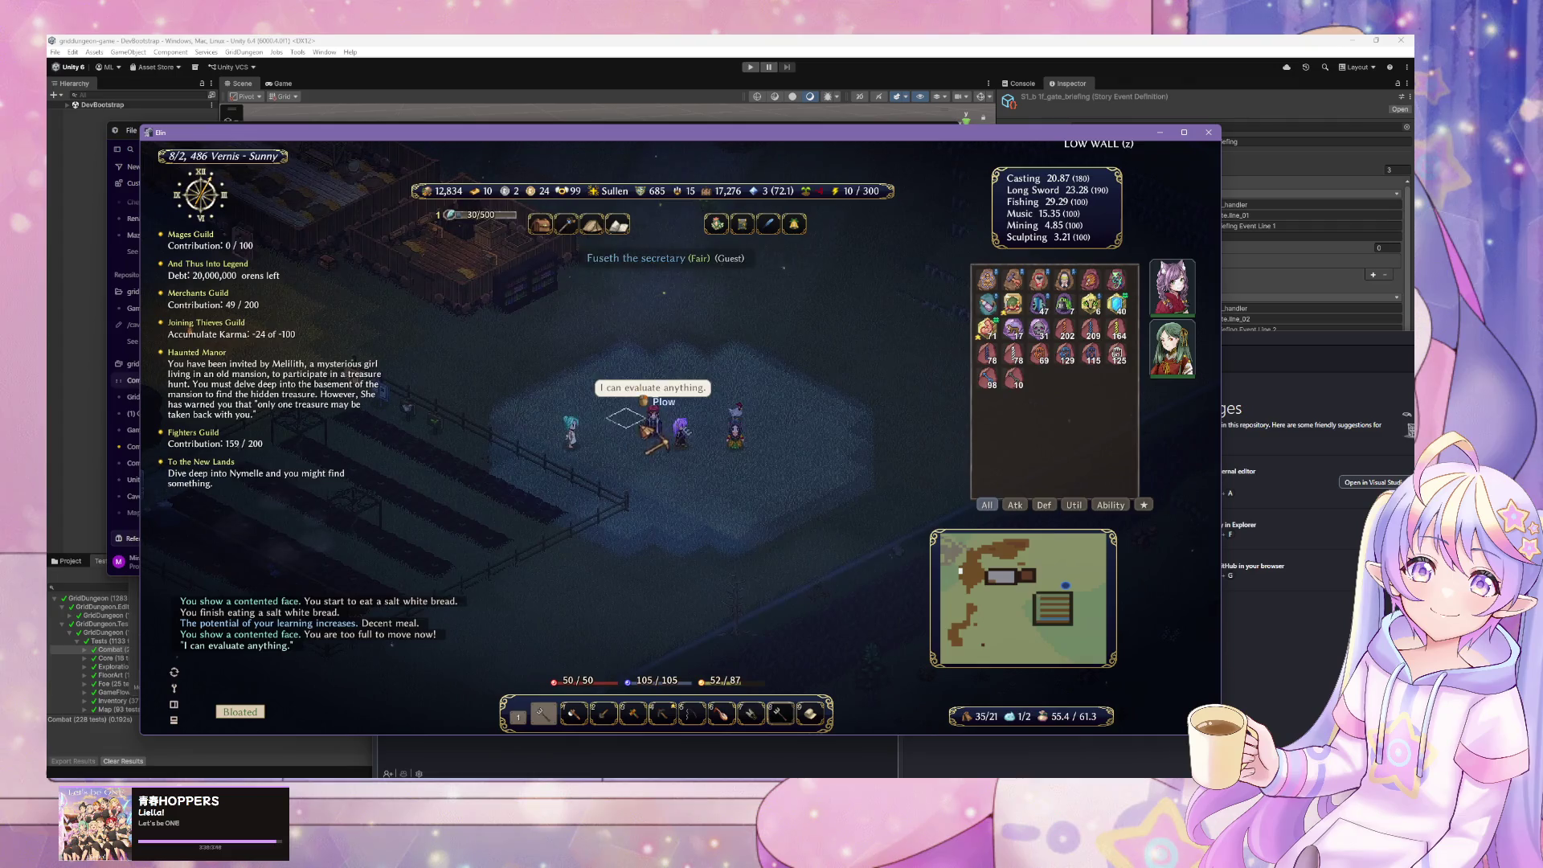
{"action": "key", "text": "Up"}
{"action": "key", "text": "Up"}
{"action": "key", "text": "Up"}
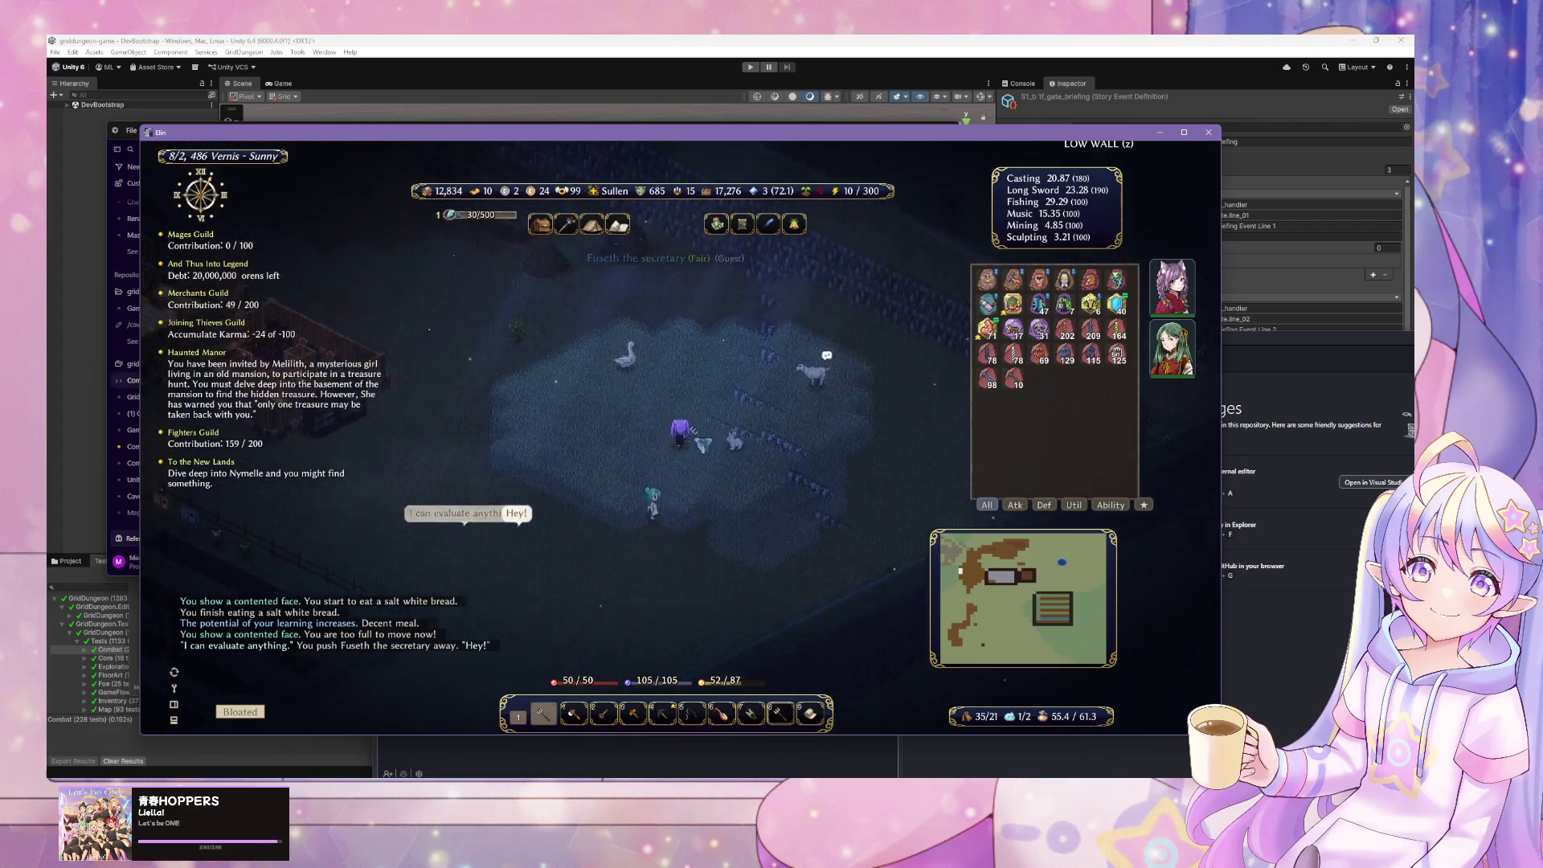
{"action": "key", "text": "Left"}
{"action": "key", "text": "Left"}
{"action": "key", "text": "Left"}
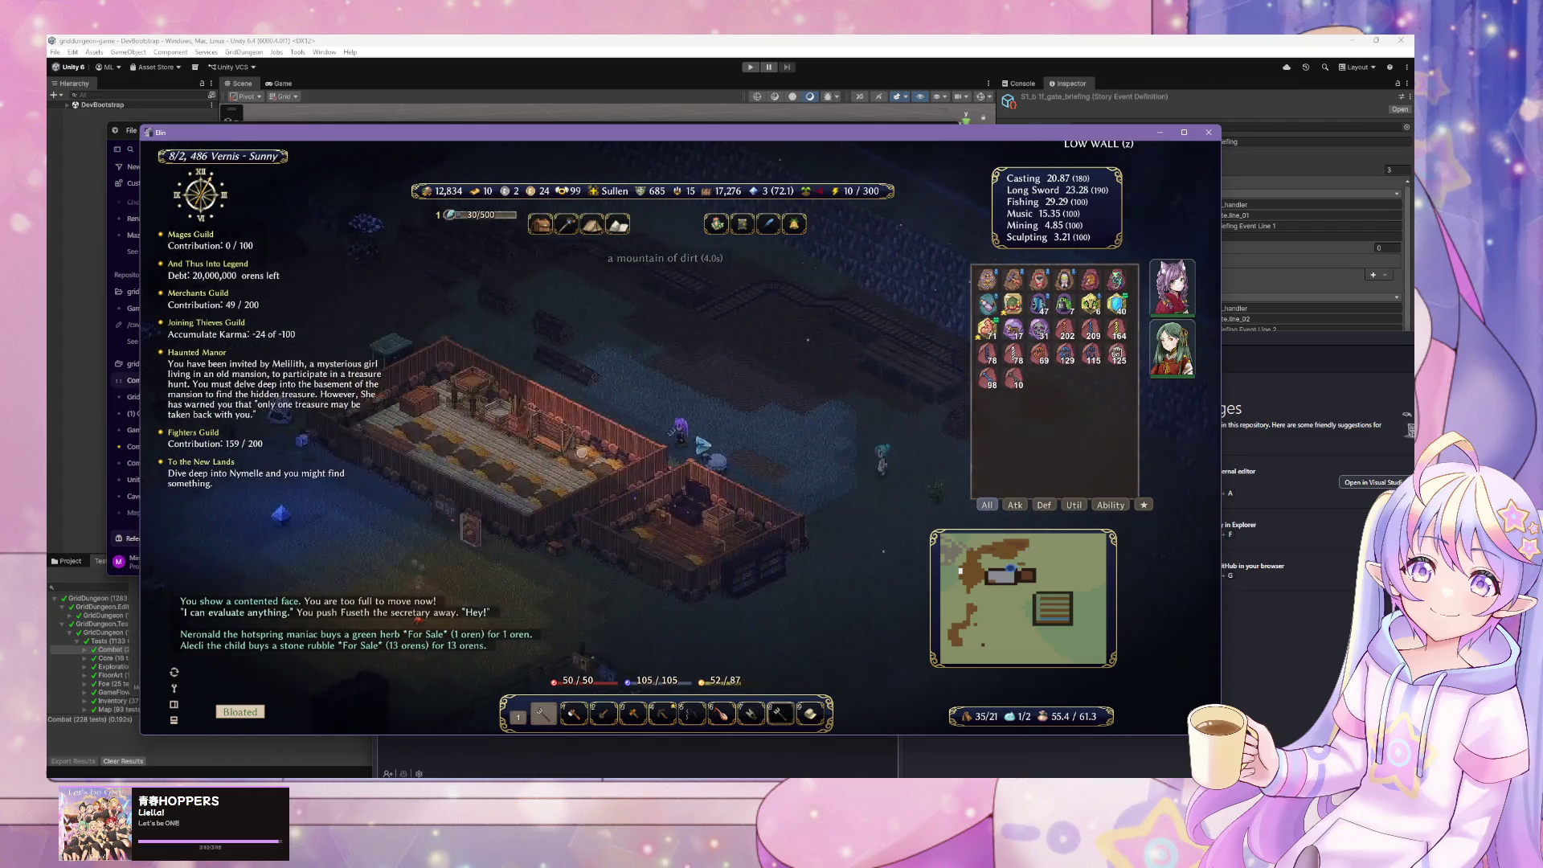
{"action": "key", "text": "Left"}
{"action": "key", "text": "Left"}
{"action": "key", "text": "Left"}
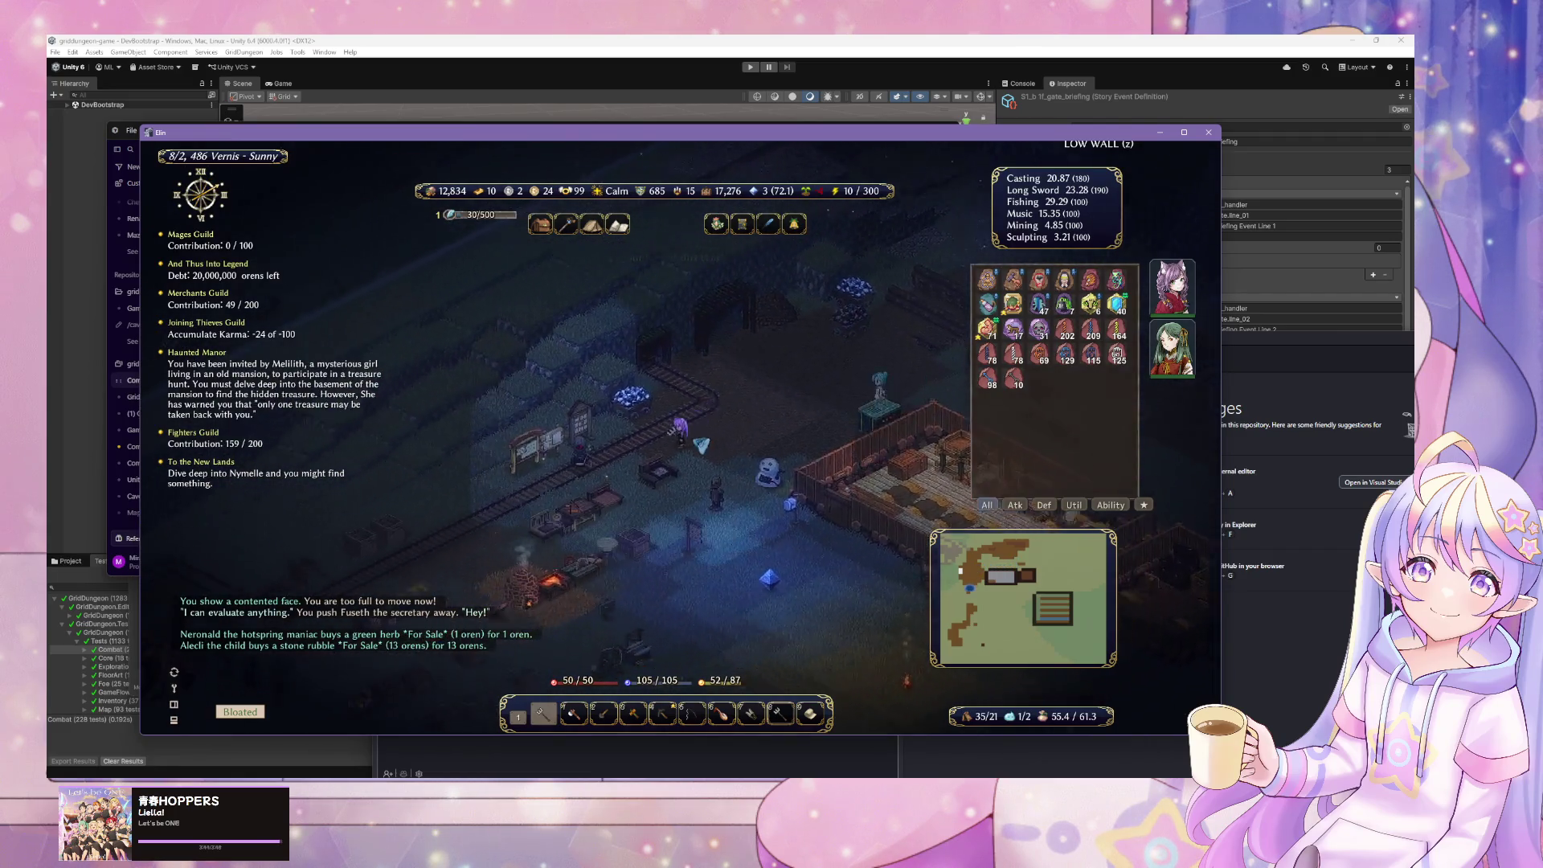
{"action": "key", "text": "Left"}
{"action": "key", "text": "Left"}
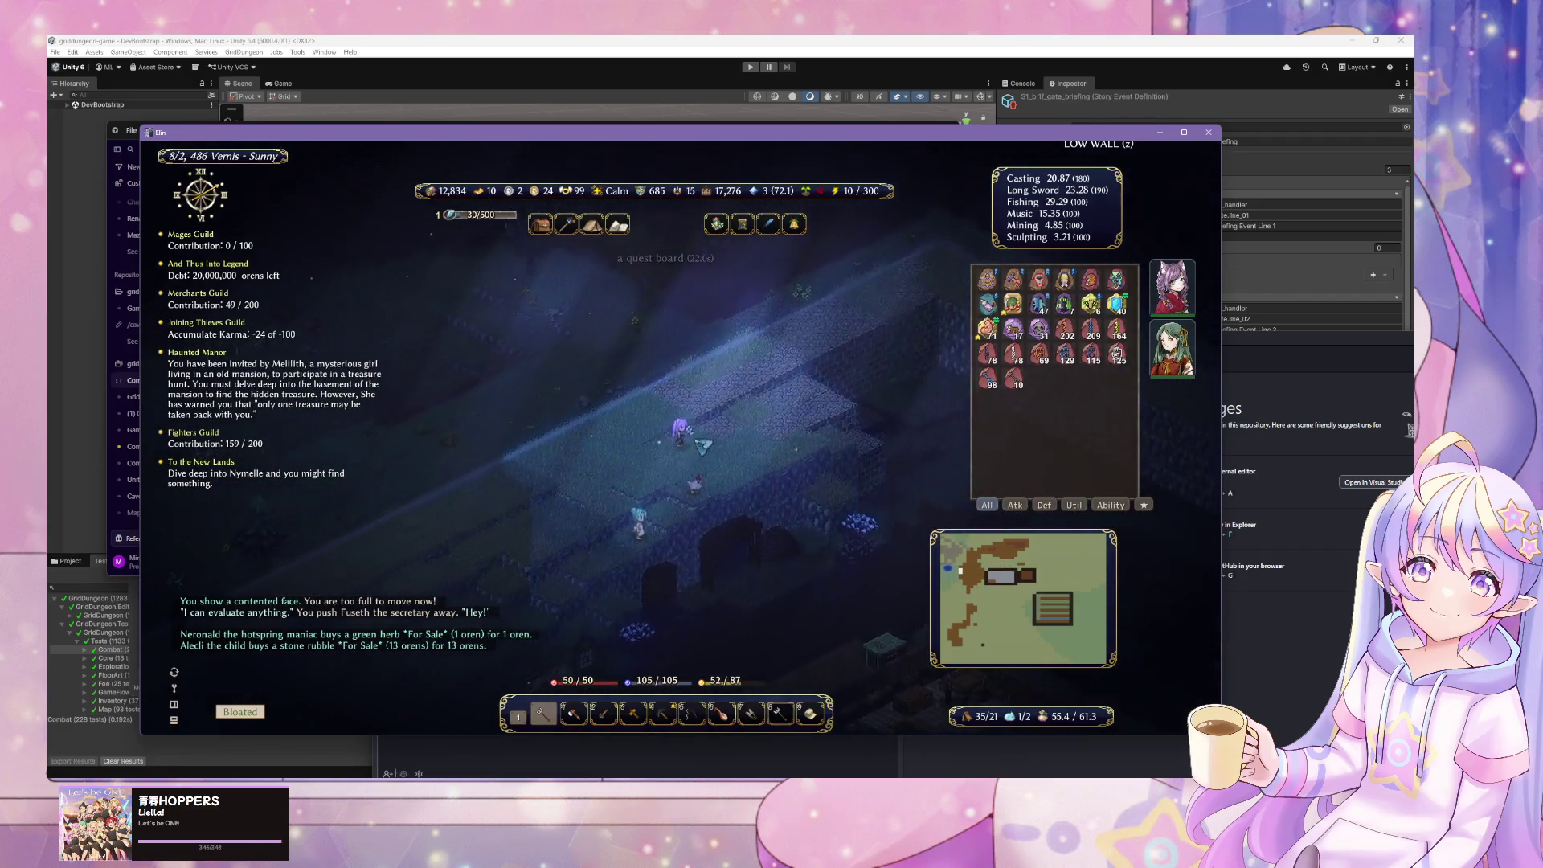
{"action": "key", "text": "Left"}
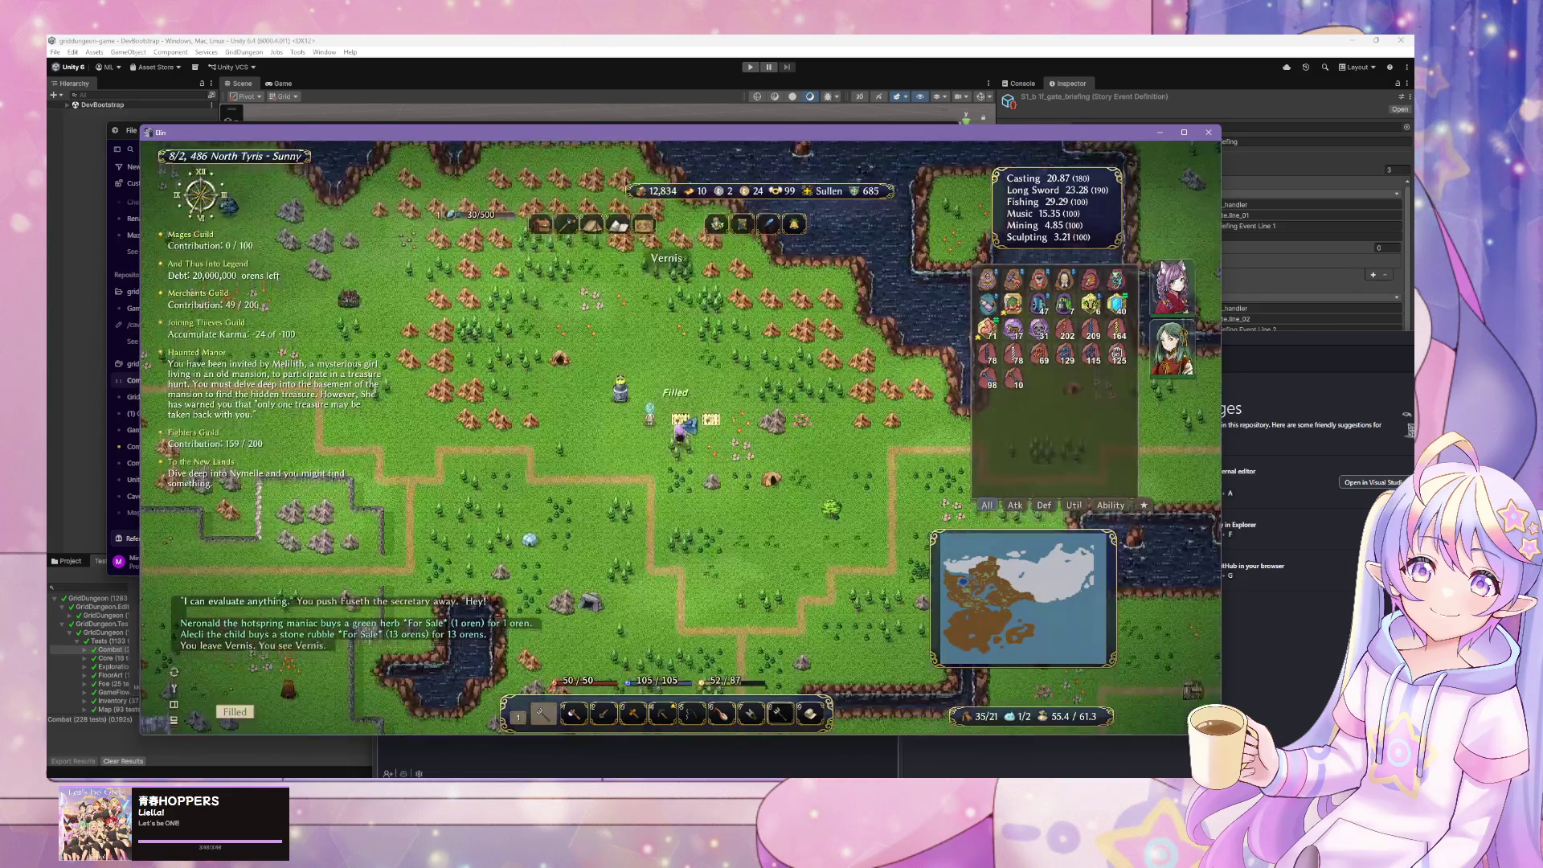
{"action": "key", "text": "Left"}
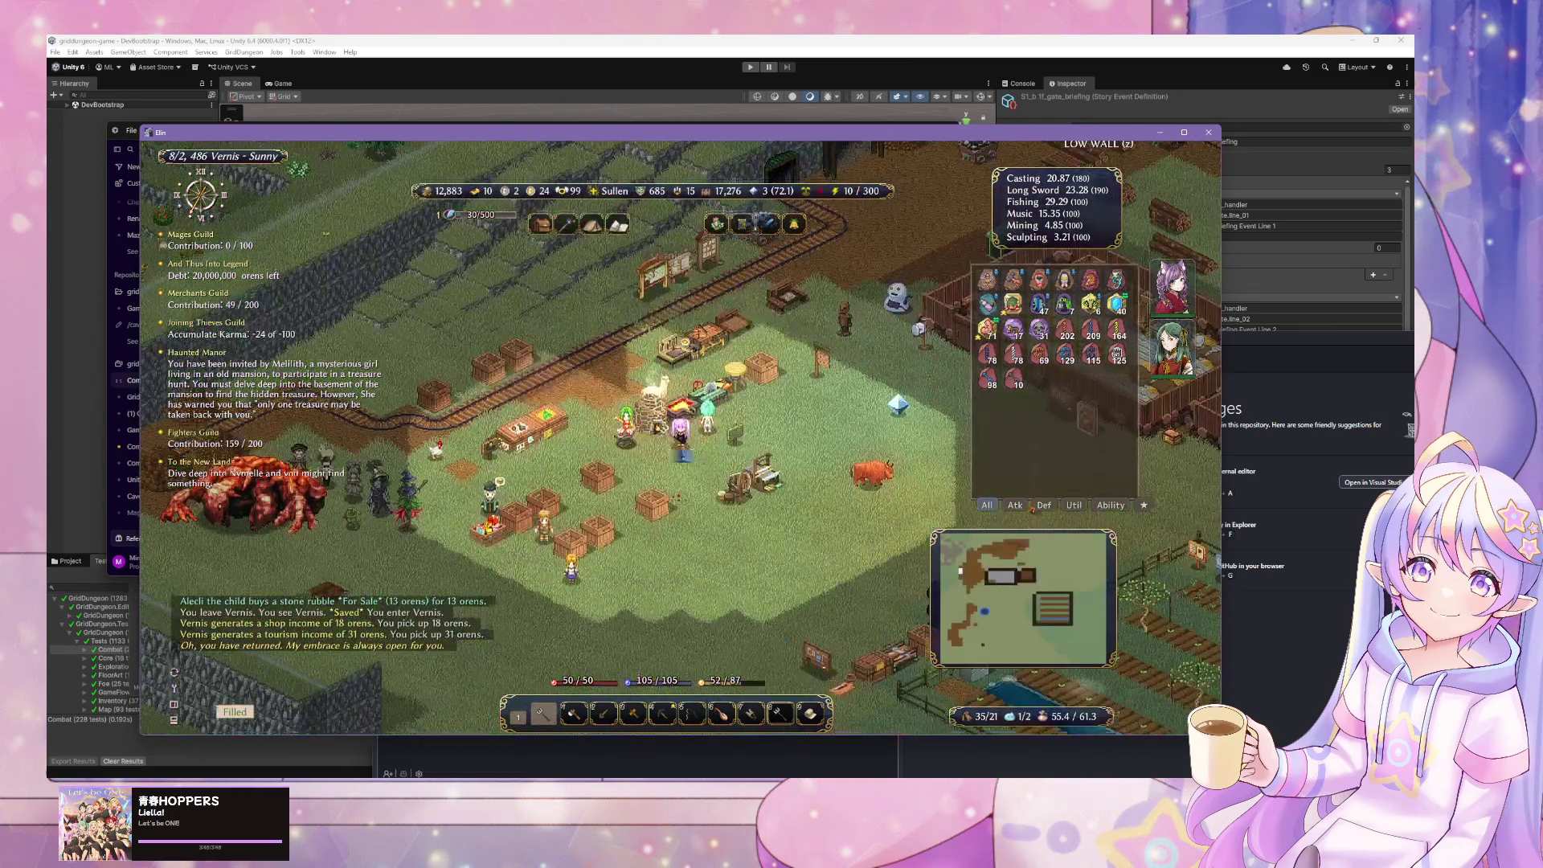
{"action": "key", "text": "Left"}
{"action": "key", "text": "Left"}
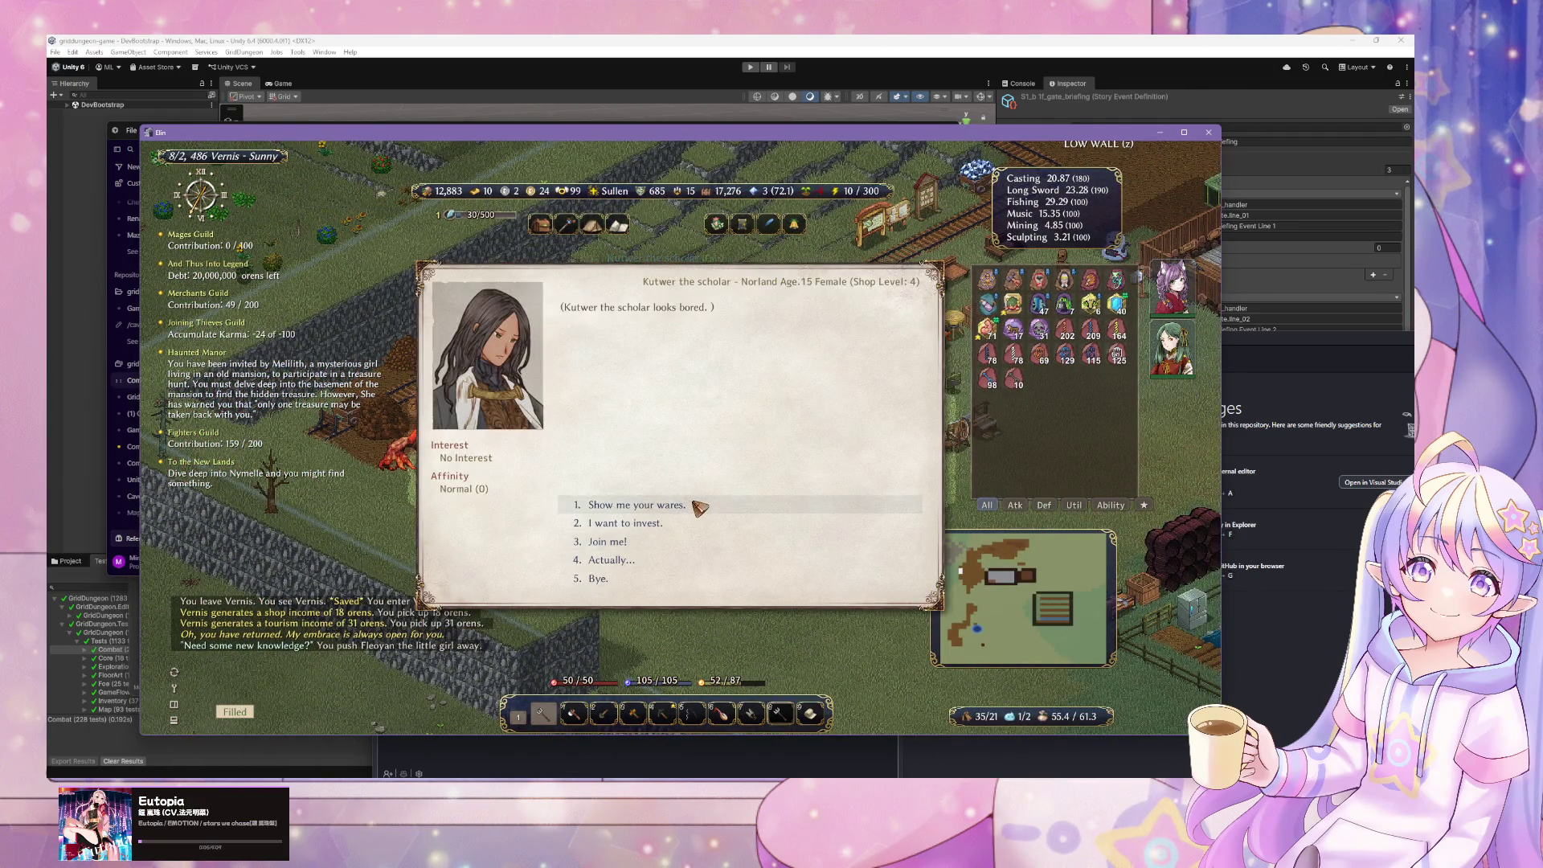
- Buy the plan of Soil from Kutwer for 7 gold bars and read it
{"action": "left_click", "coordinate": [695, 504]}
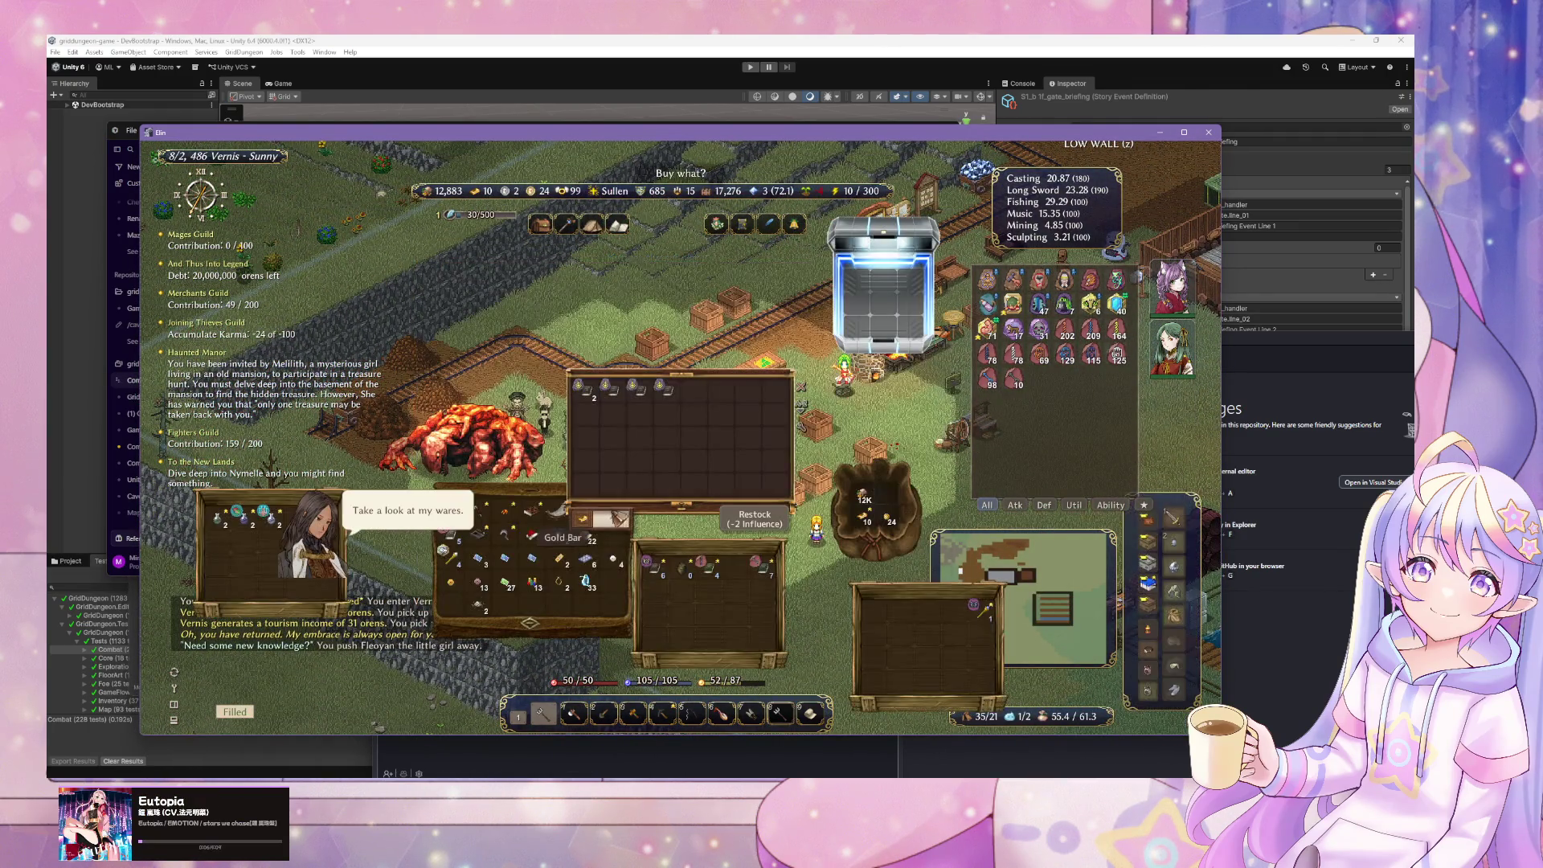
{"action": "left_click", "coordinate": [661, 396]}
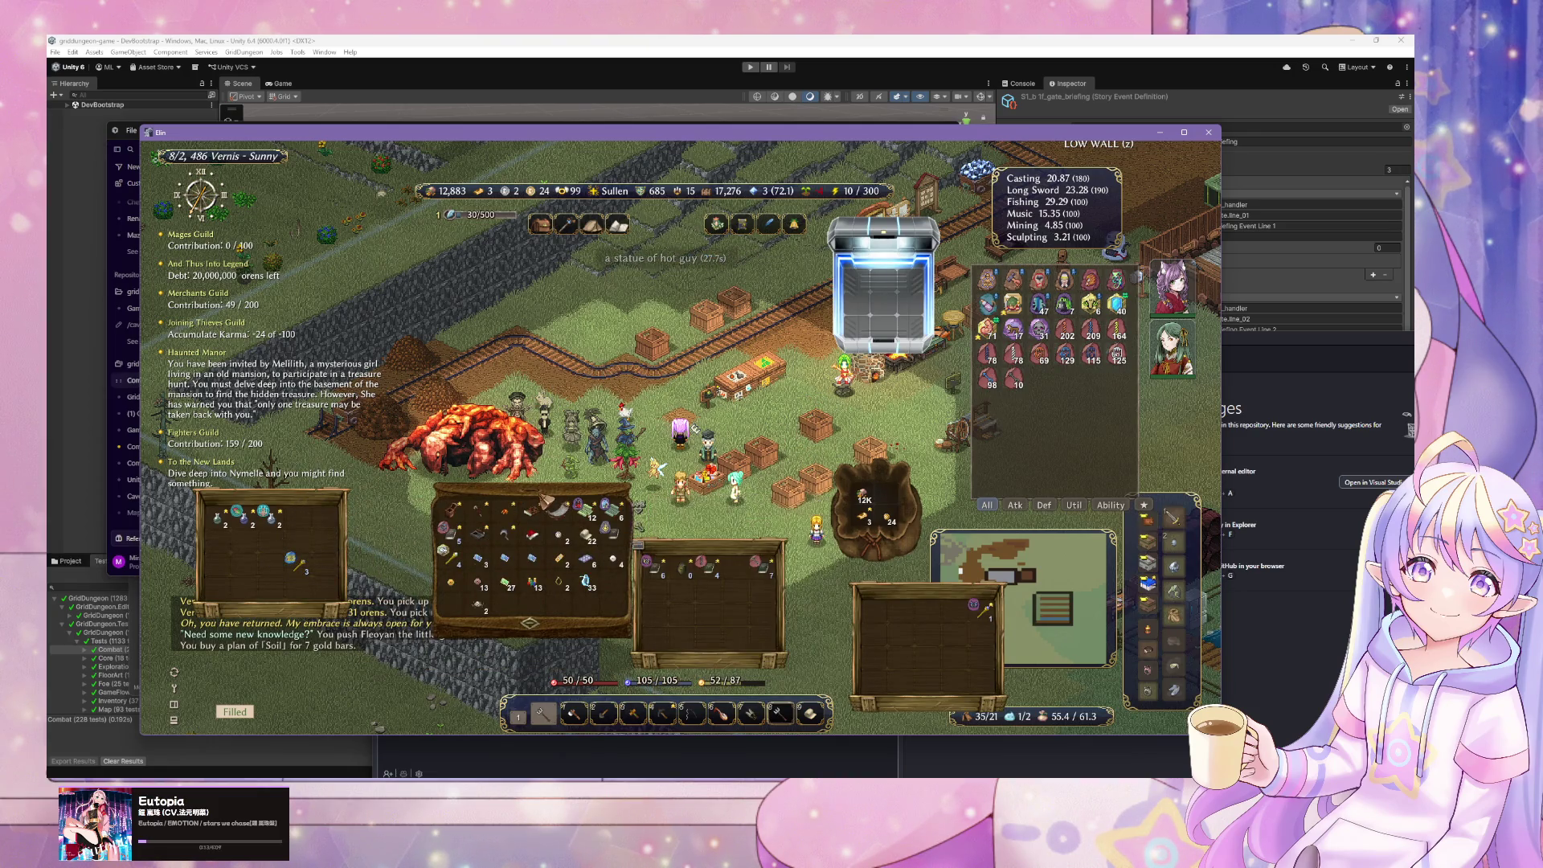
{"action": "left_click_drag", "start_coordinate": [543, 502], "coordinate": [428, 438]}
{"action": "left_click", "coordinate": [498, 479]}
{"action": "right_click", "coordinate": [902, 417]}
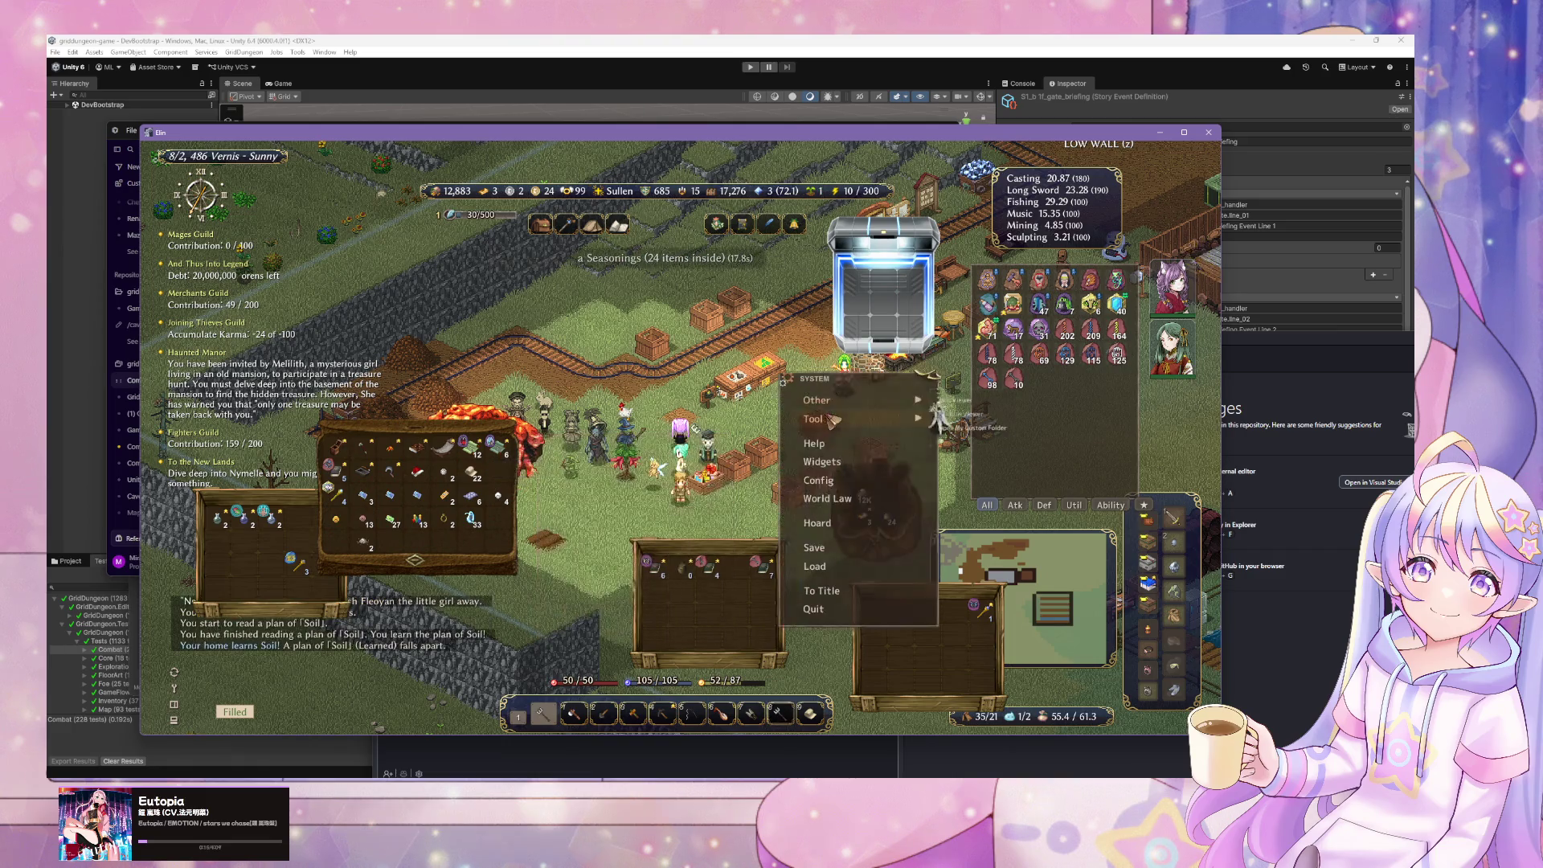
{"action": "key", "text": "Escape"}
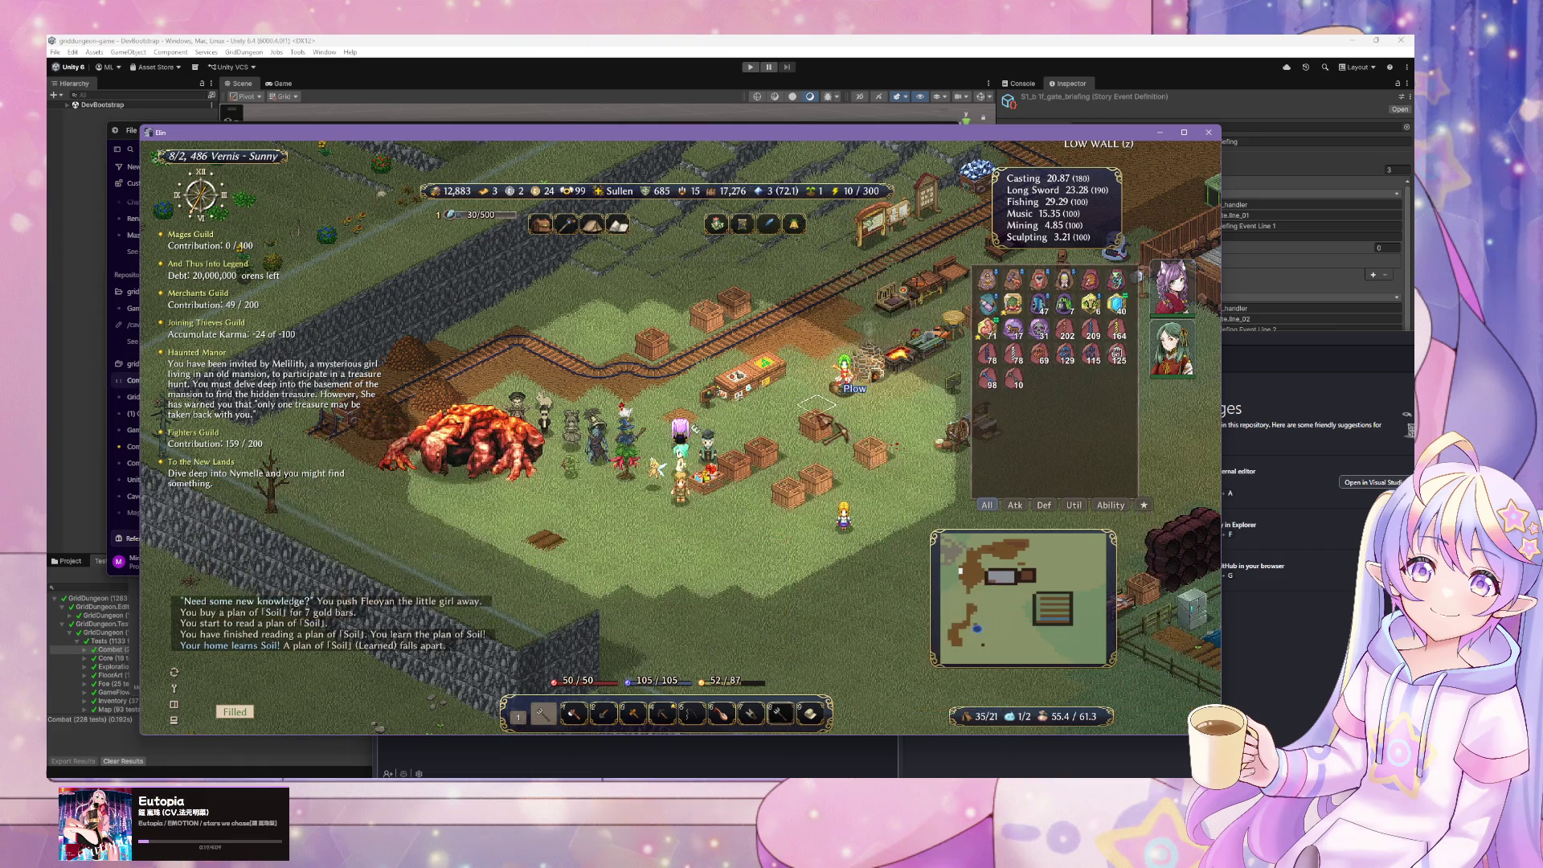
- Check the home's policy and skill lists to confirm Soil was learned
{"action": "left_click", "coordinate": [778, 413]}
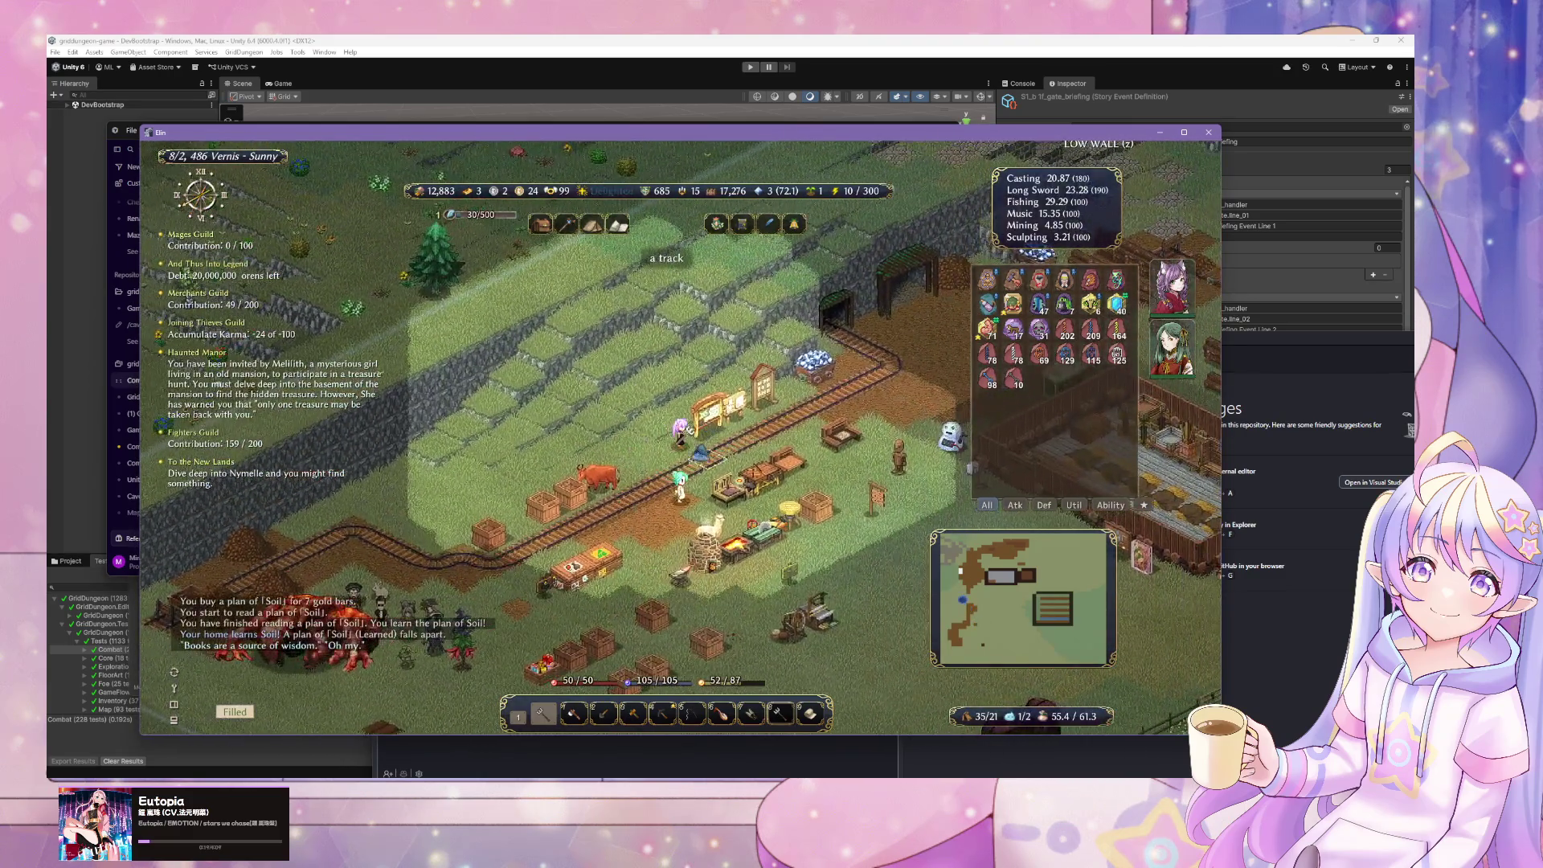
{"action": "left_click", "coordinate": [593, 414]}
{"action": "scroll", "coordinate": [854, 520], "scroll_direction": "down", "scroll_amount": 2}
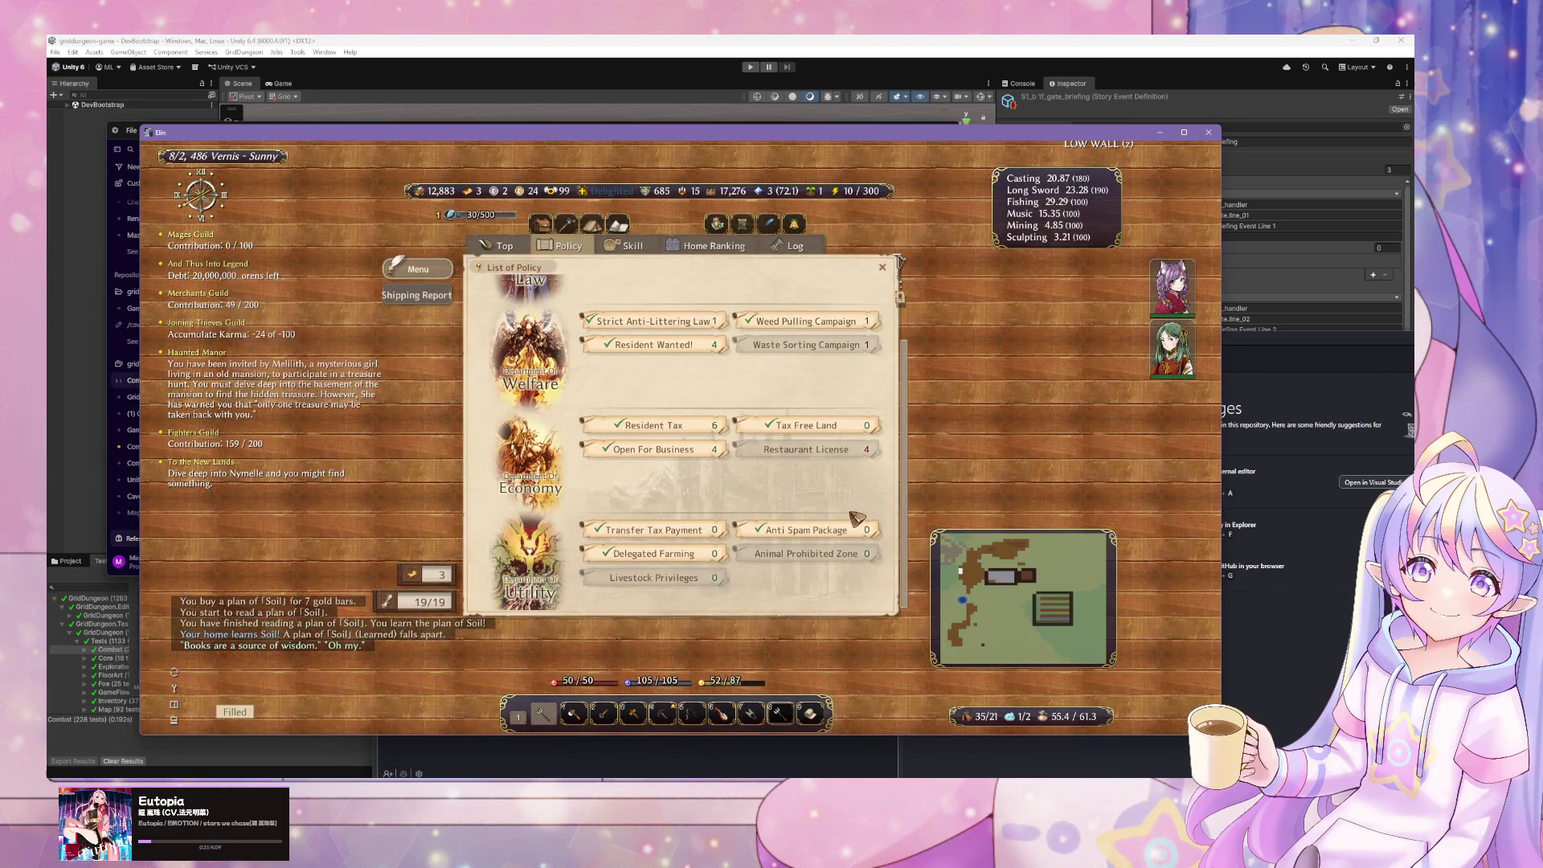
{"action": "left_click", "coordinate": [622, 247]}
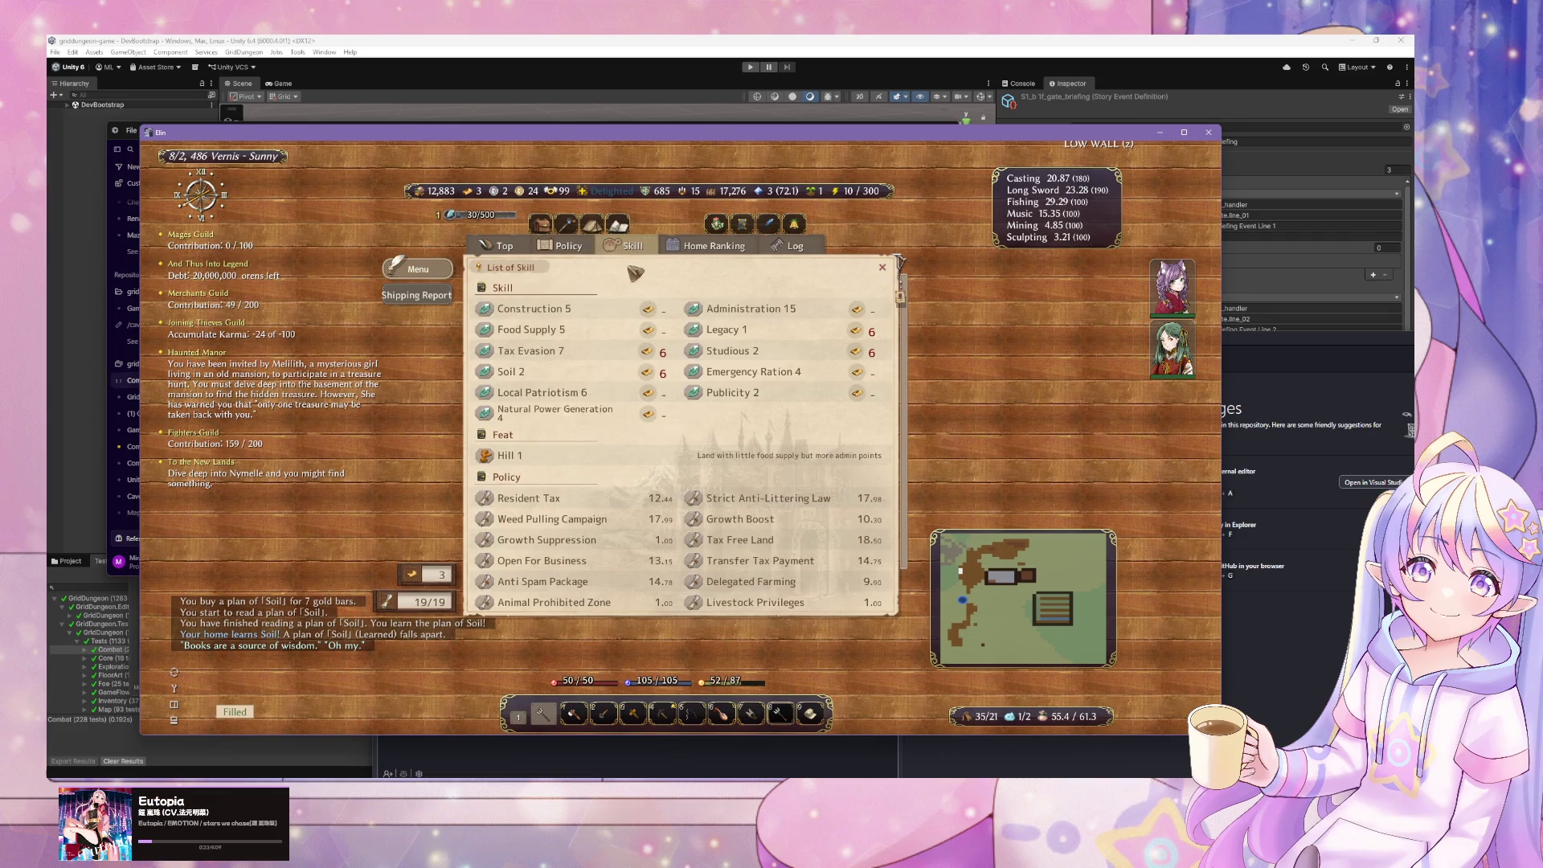
{"action": "mouse_move", "coordinate": [593, 378]}
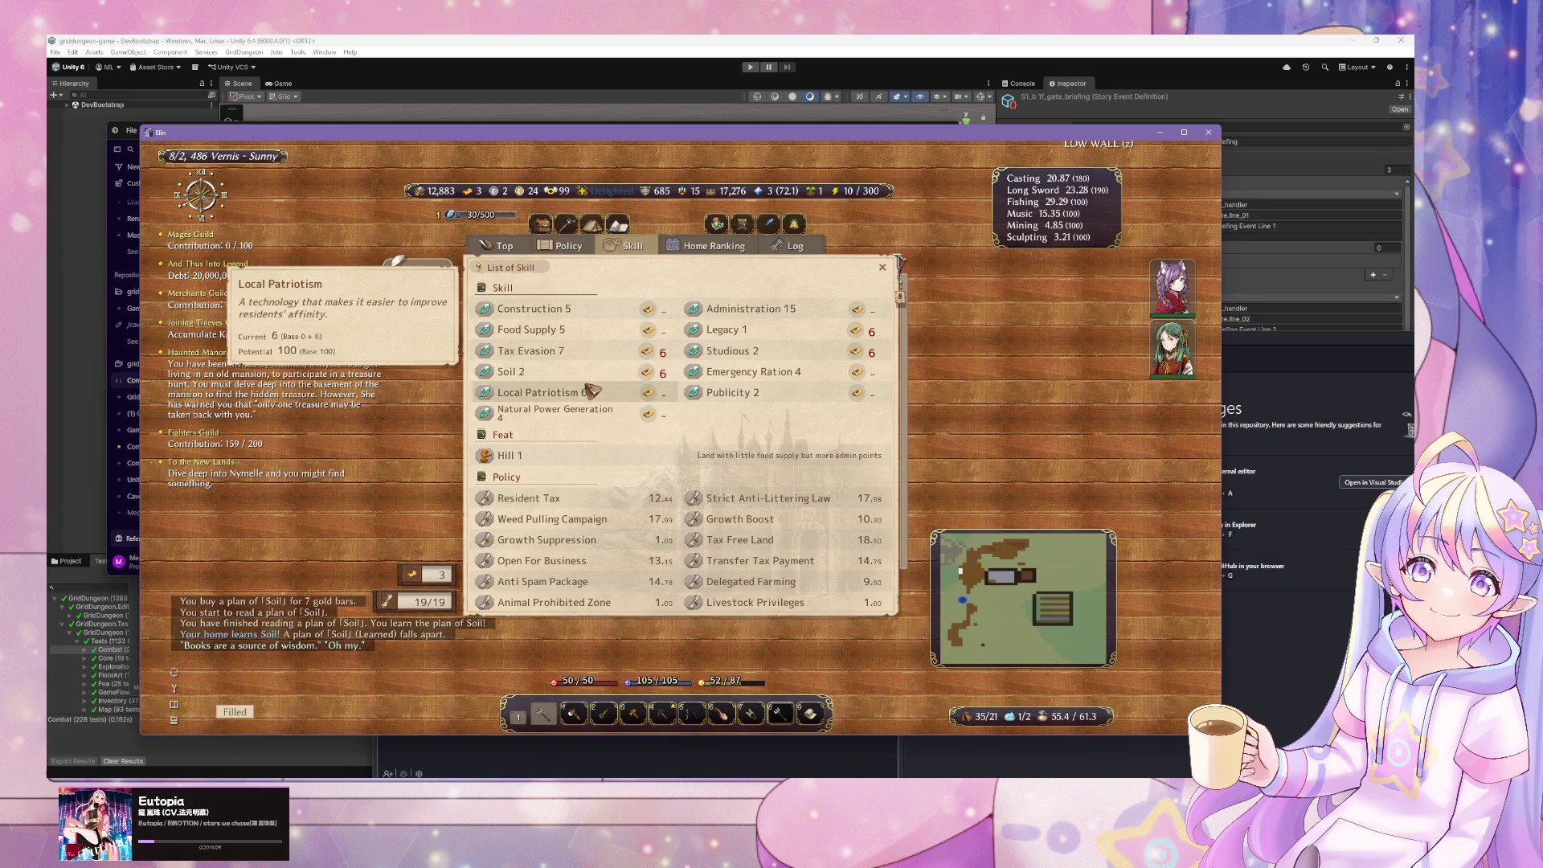
{"action": "right_click", "coordinate": [585, 392]}
{"action": "key", "text": "Right"}
{"action": "key", "text": "Right"}
{"action": "key", "text": "Right"}
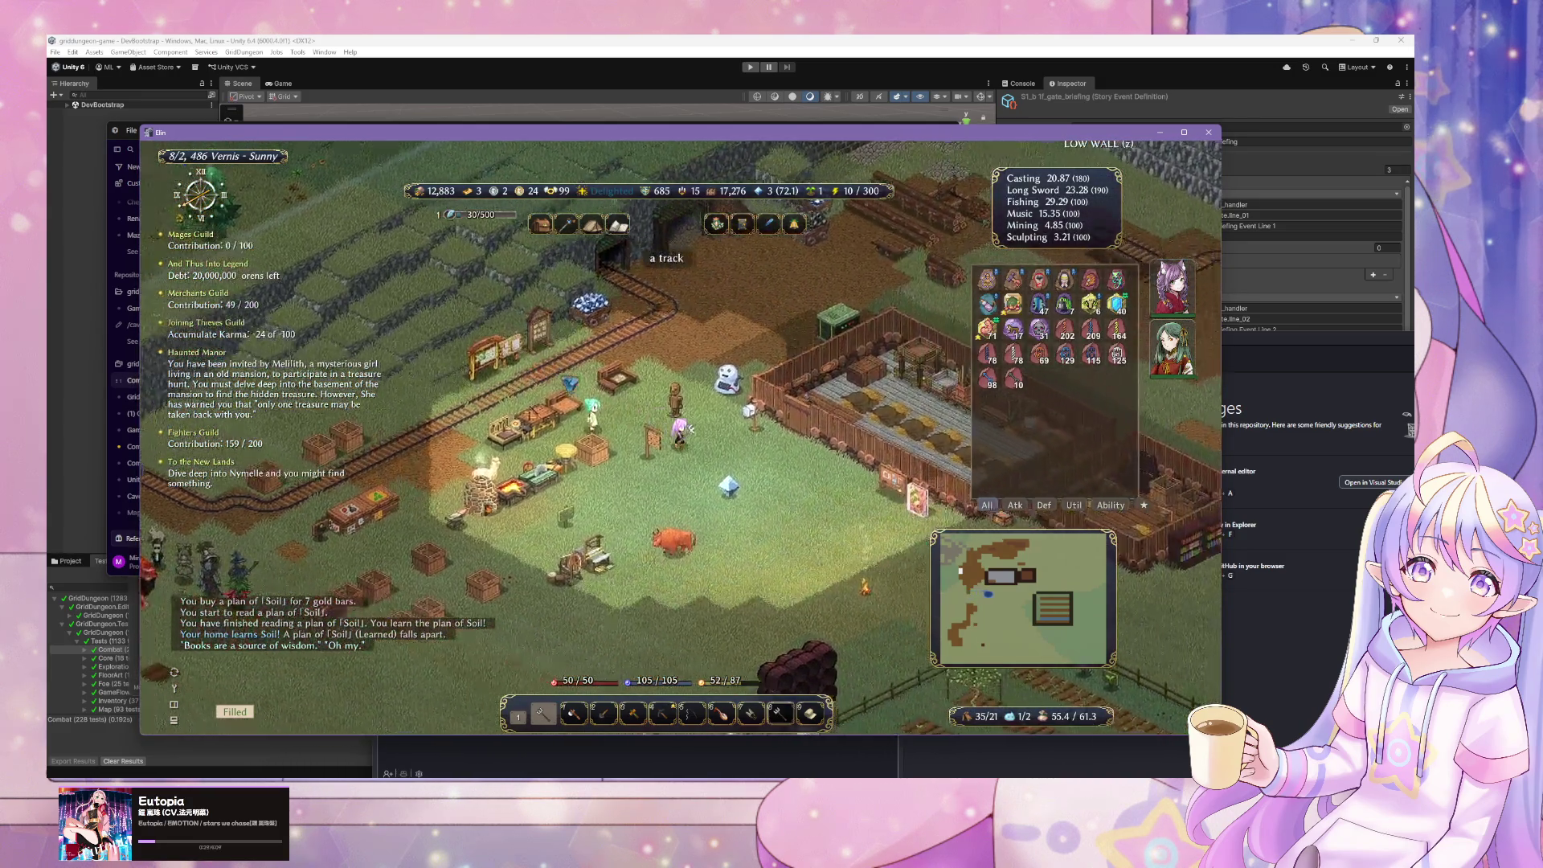
- Buy 2 spore mushroom white breads, 5 mayo cookies and 7 coffee bean breadsticks from Baly
{"action": "key", "text": "Right"}
{"action": "key", "text": "Right"}
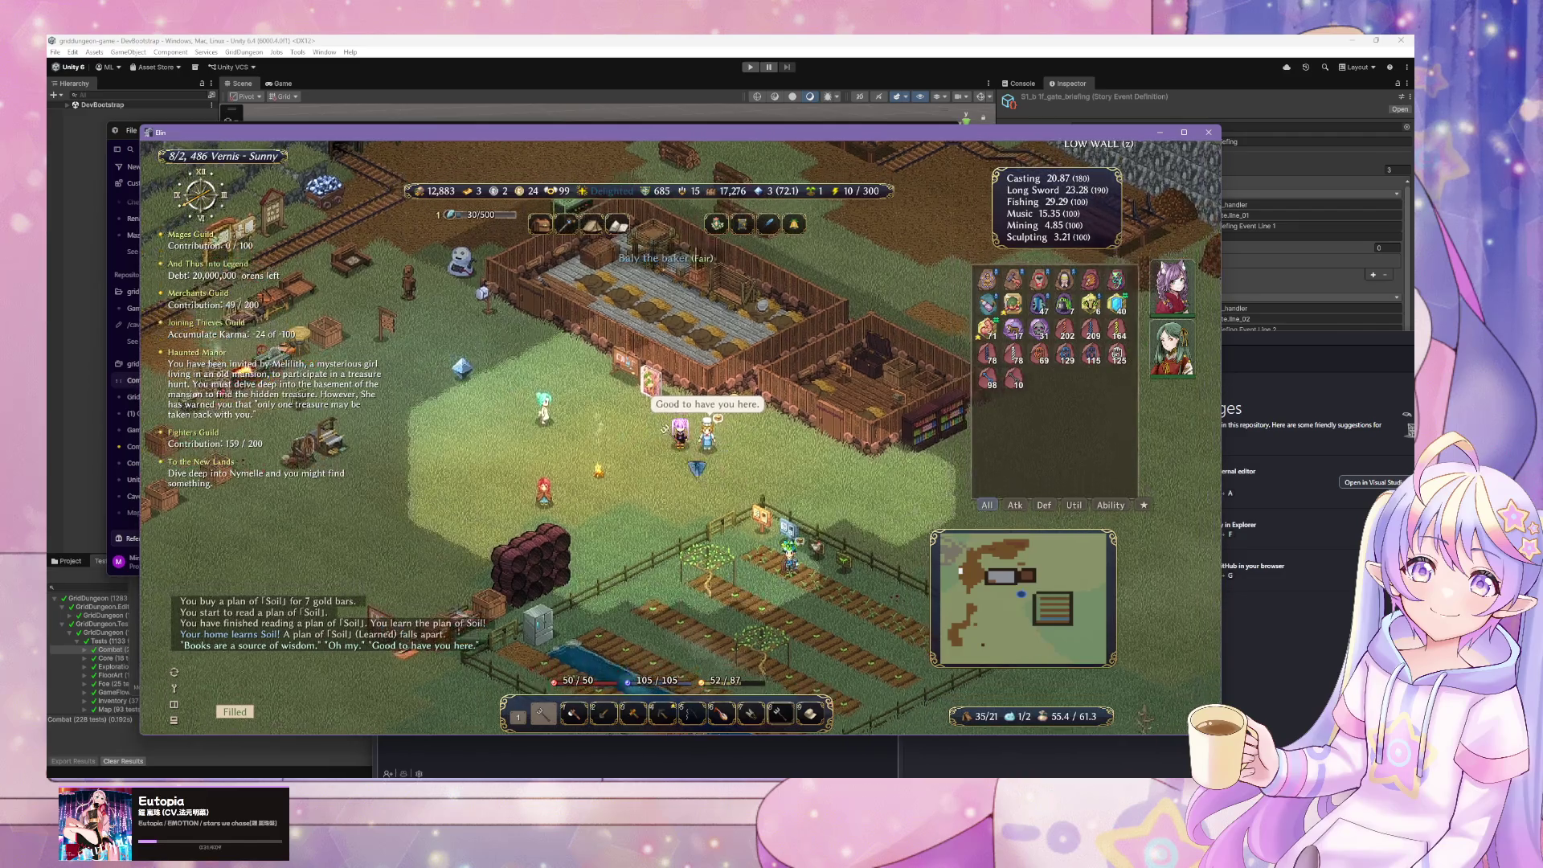
{"action": "left_click", "coordinate": [637, 505]}
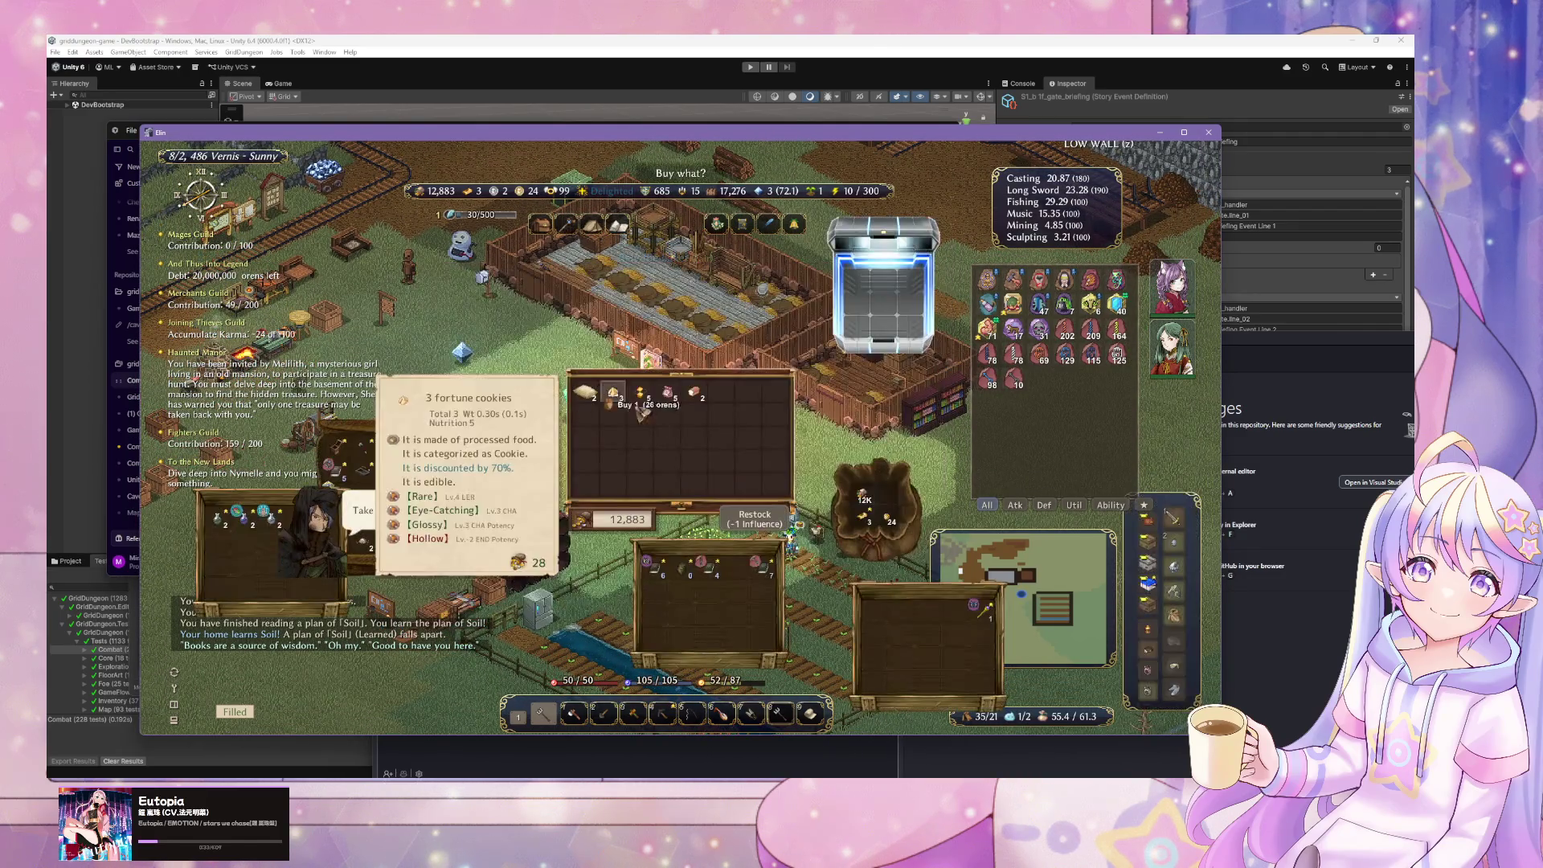
{"action": "left_click", "coordinate": [704, 402]}
{"action": "left_click", "coordinate": [641, 394]}
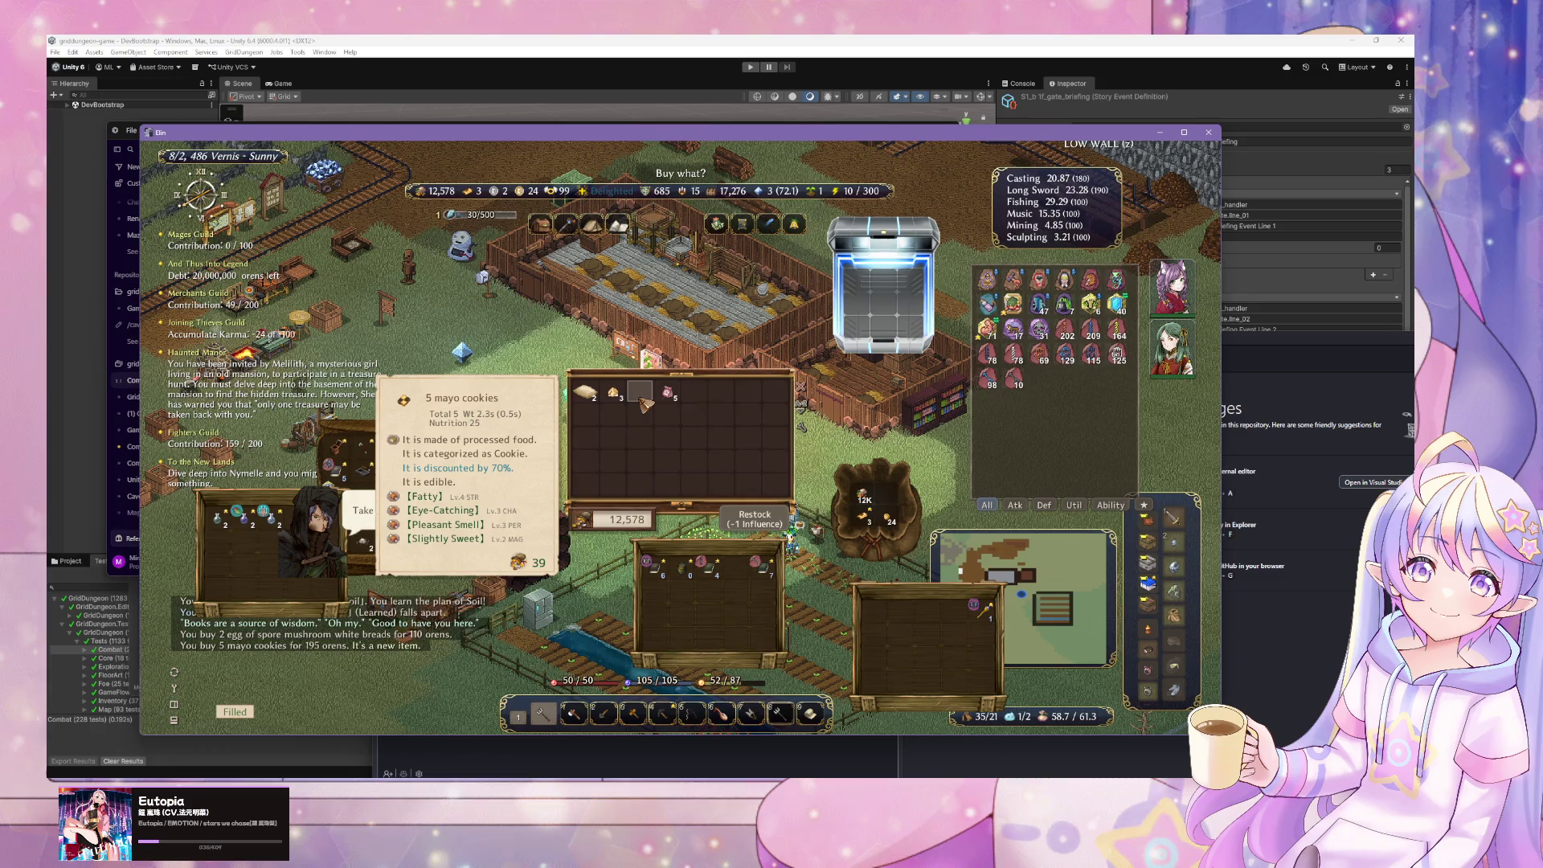
{"action": "left_click", "coordinate": [773, 516]}
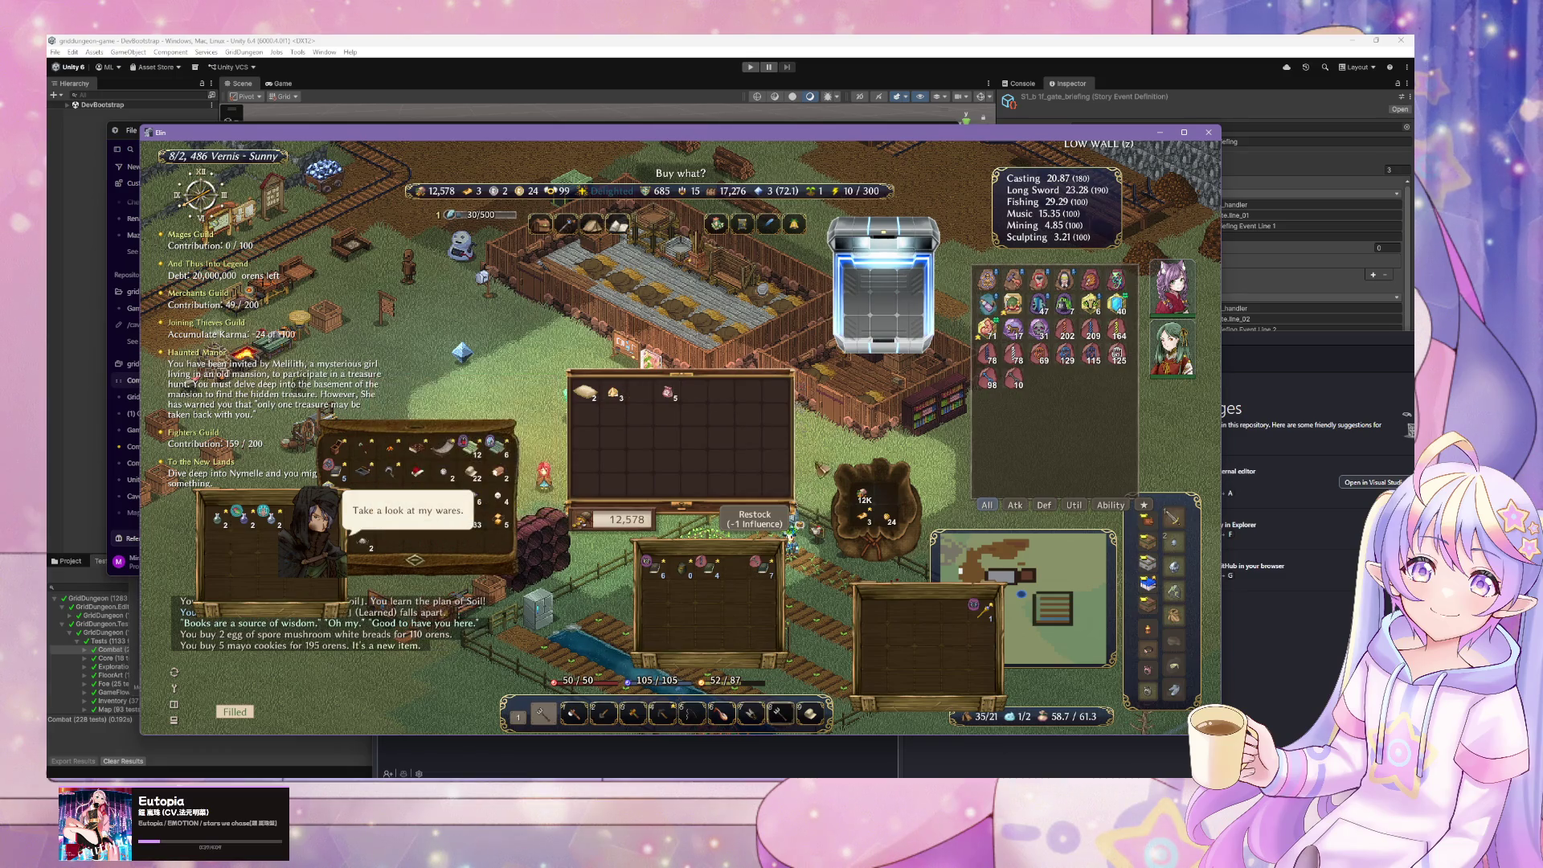
{"action": "left_click", "coordinate": [722, 392]}
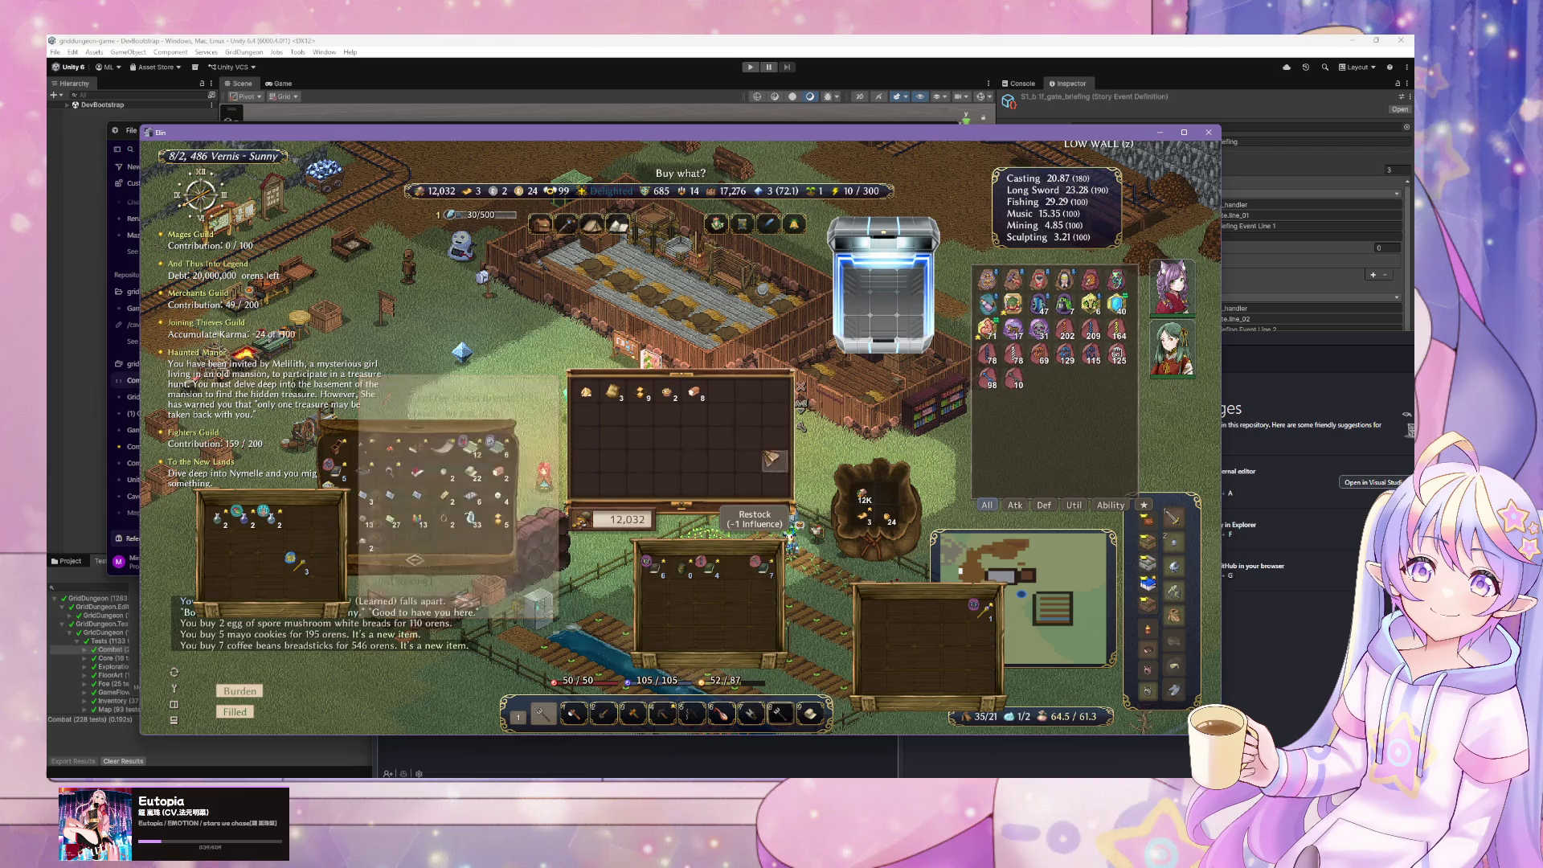
{"action": "key", "text": "Escape"}
- Move the cookies, coffee bean breadsticks and mushroom white breads into the chest
{"action": "key", "text": "Tab"}
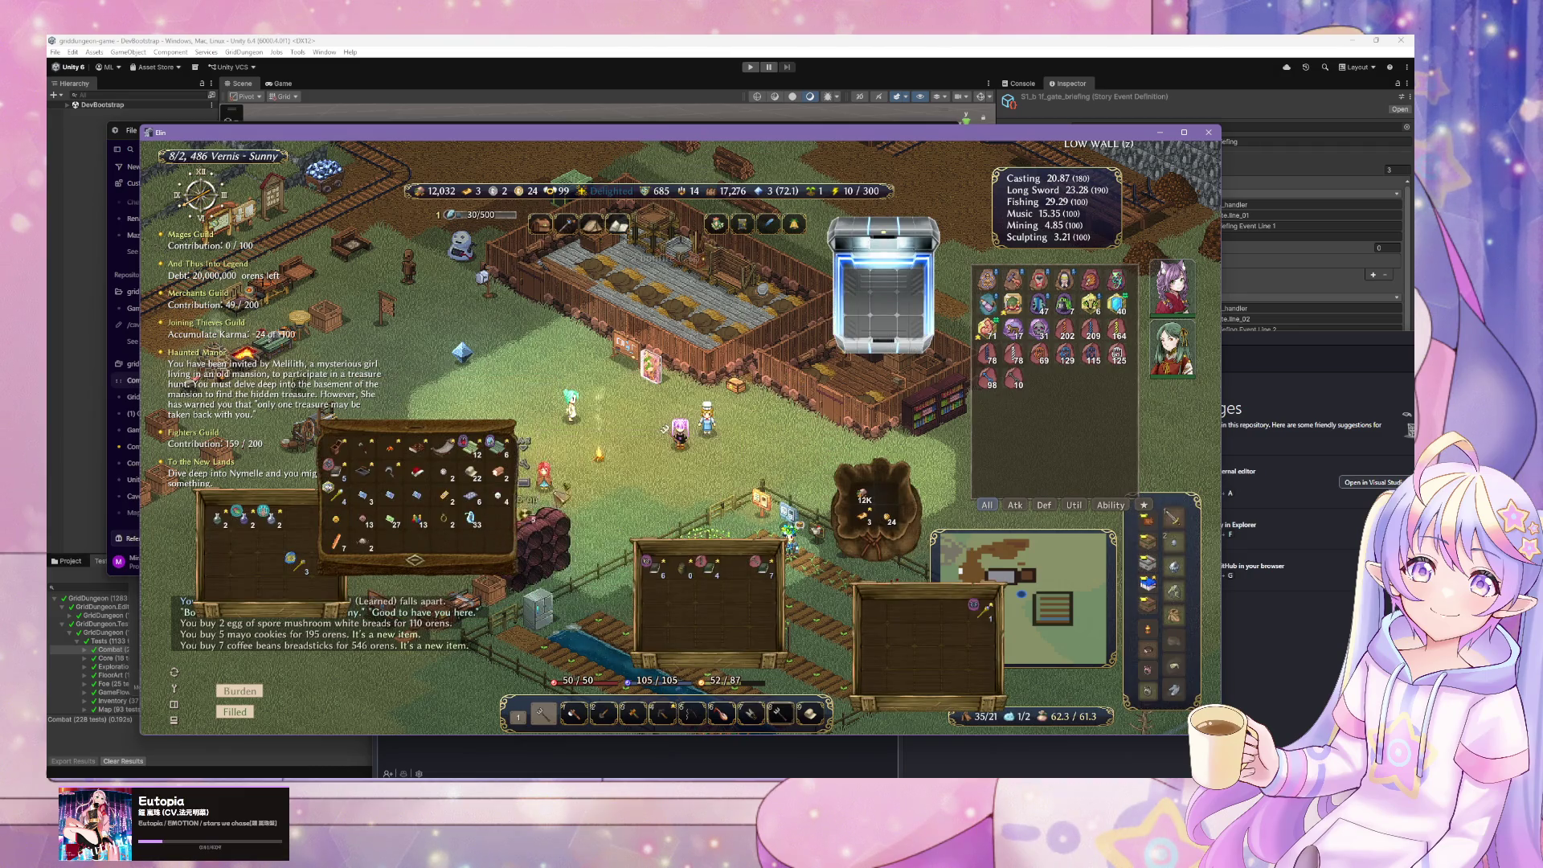
{"action": "left_click", "coordinate": [856, 279]}
{"action": "left_click", "coordinate": [335, 538]}
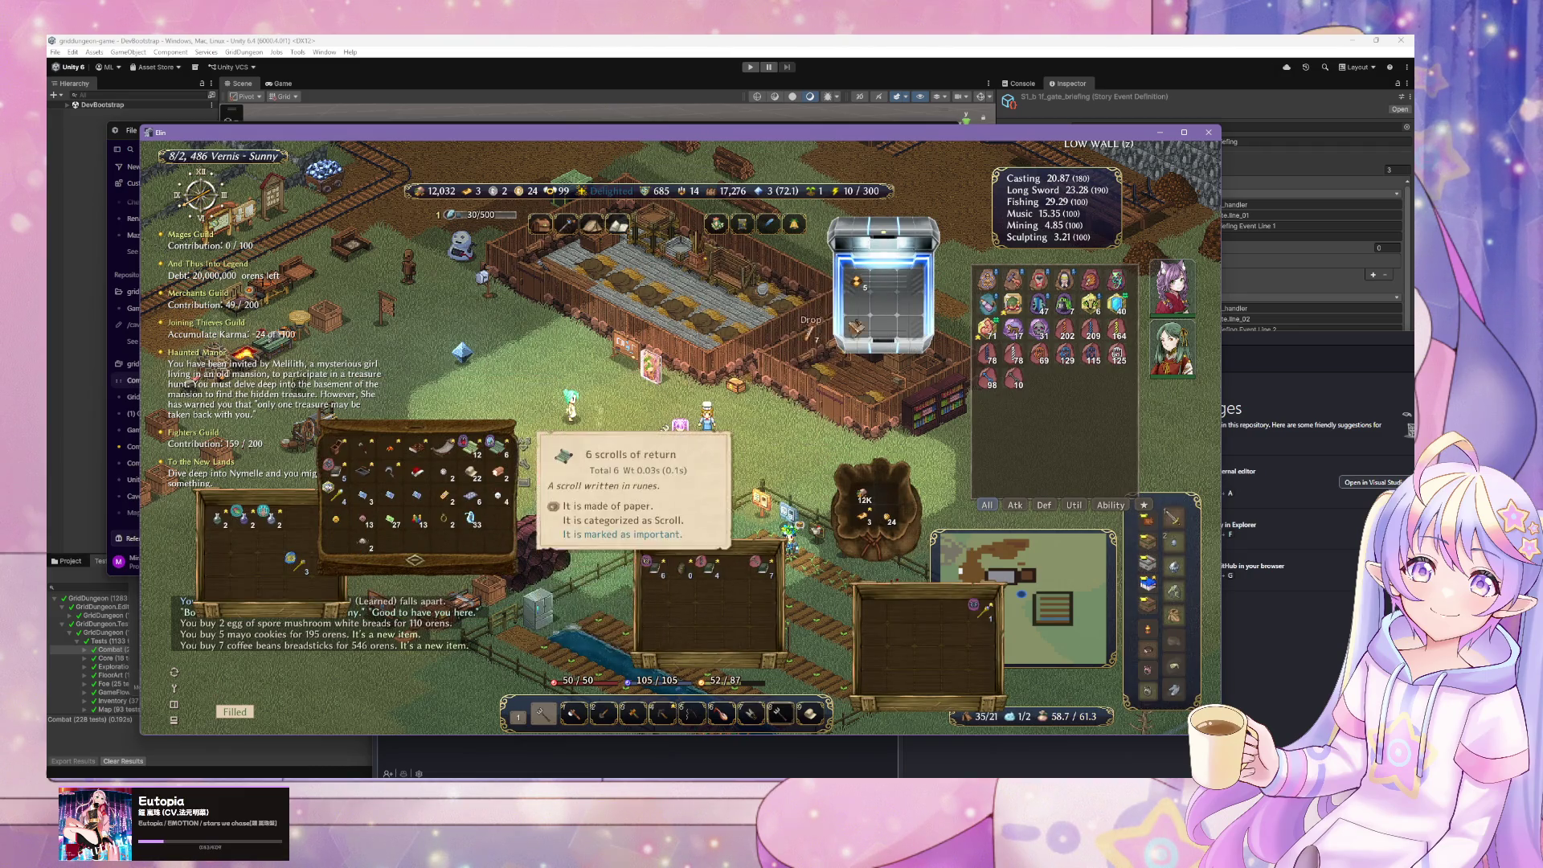
{"action": "left_click", "coordinate": [887, 282]}
{"action": "left_click", "coordinate": [362, 541]}
{"action": "left_click", "coordinate": [884, 305]}
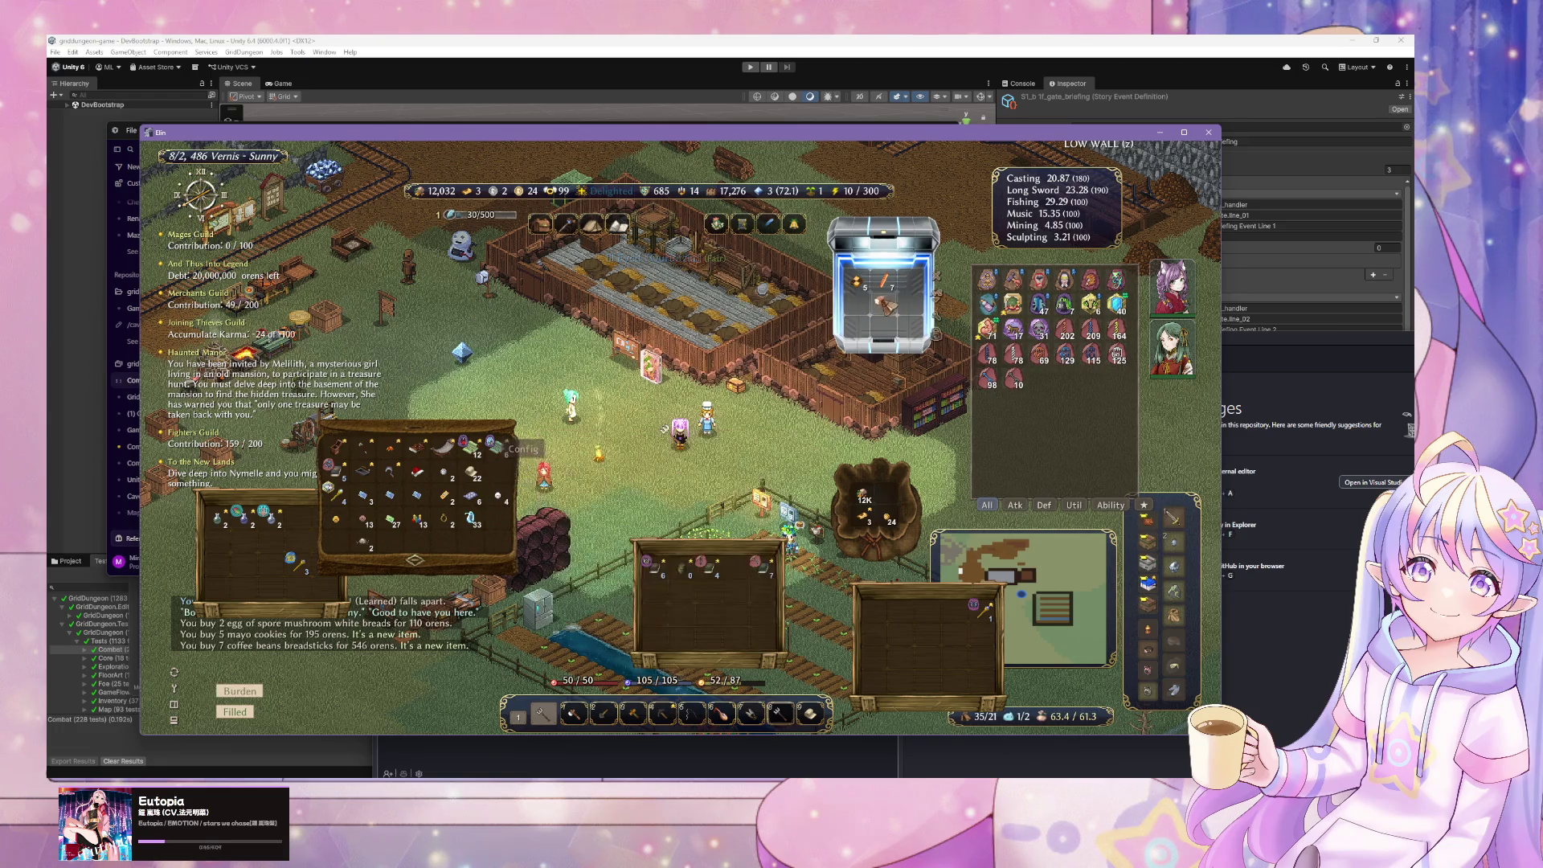
{"action": "key", "text": "Tab"}
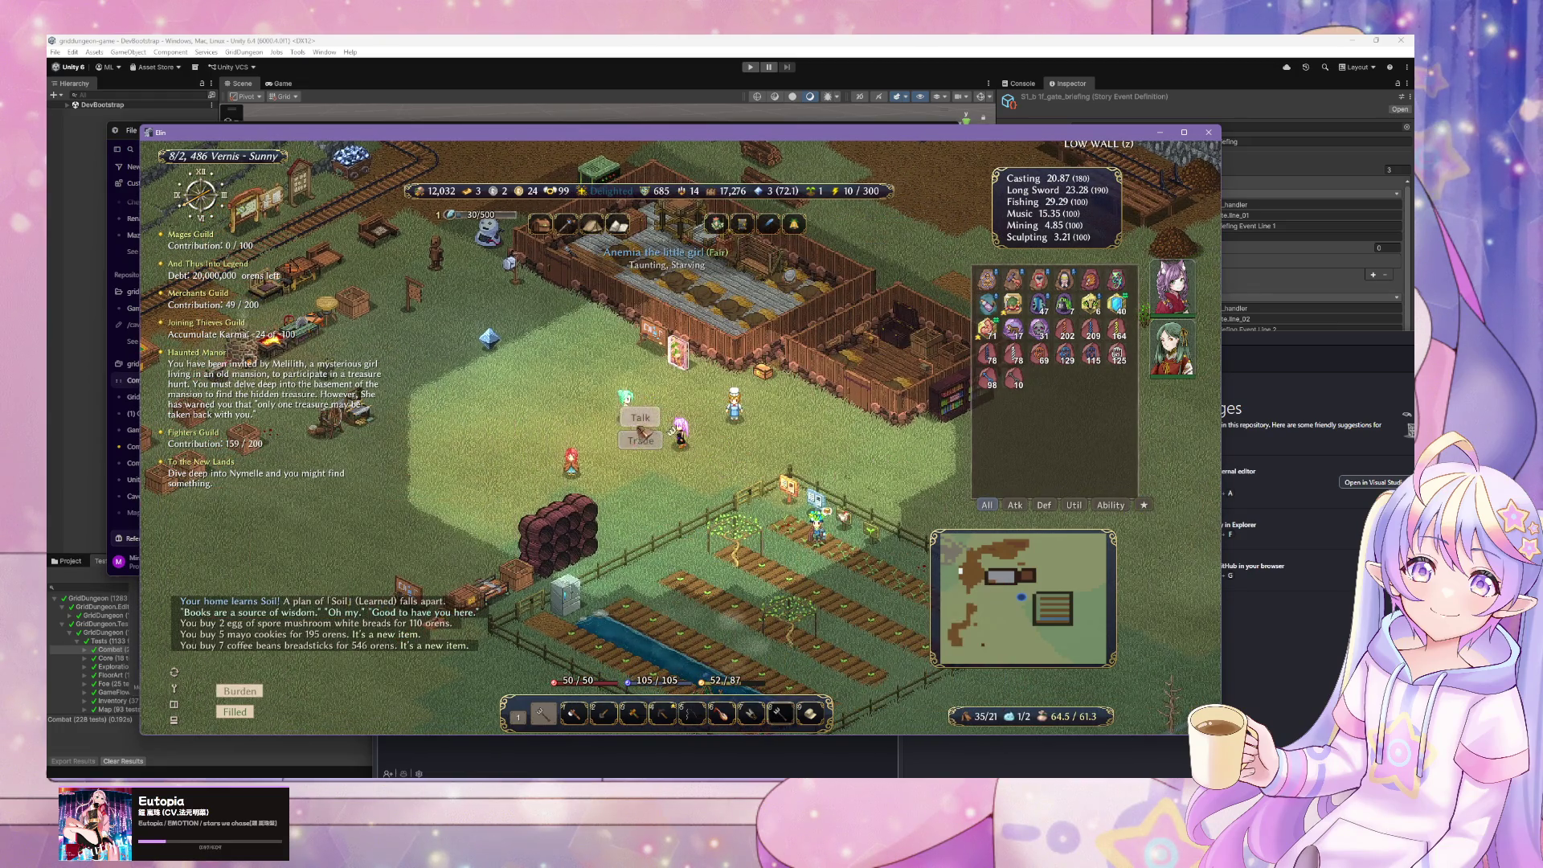
- Talk to Anemia the little girl, then open a trade with her
{"action": "left_click", "coordinate": [640, 418]}
{"action": "key", "text": "Escape"}
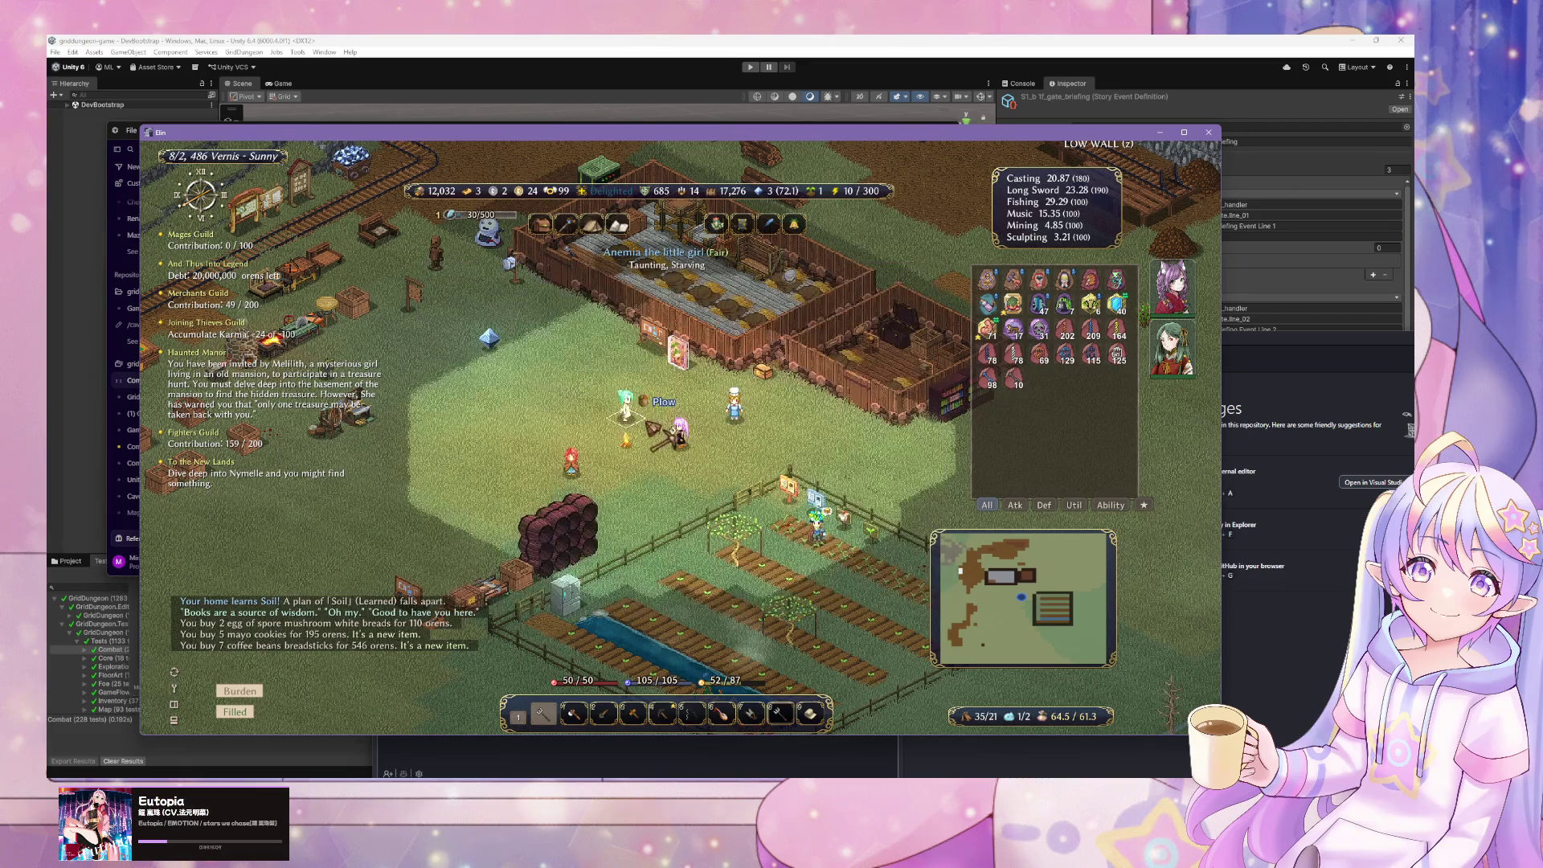
{"action": "left_click", "coordinate": [658, 443]}
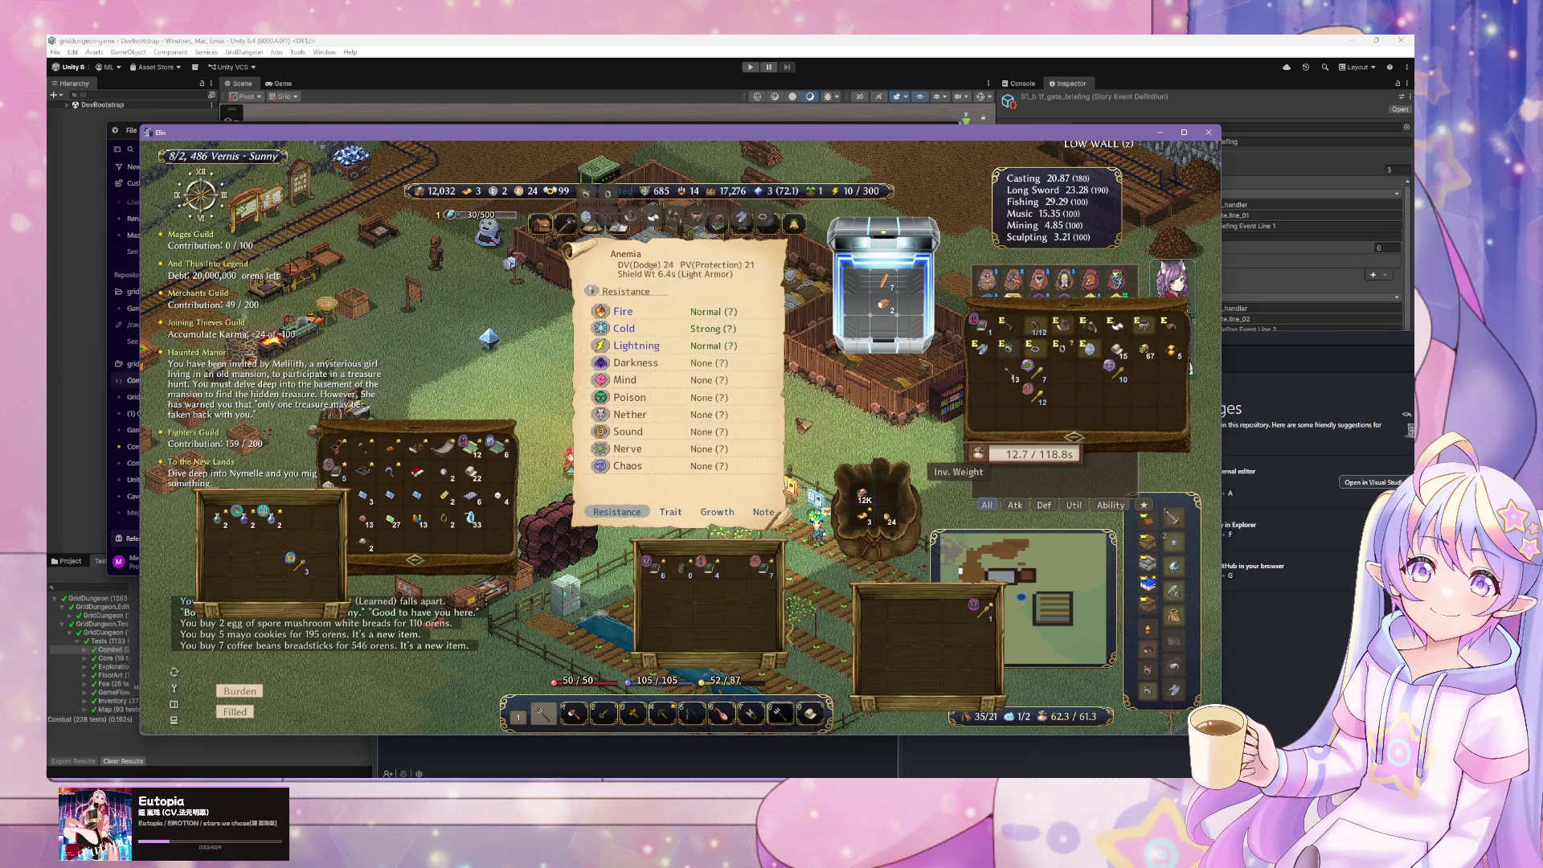
- Close the trade windows, open the home storage containers and dump carried items into them
{"action": "key", "text": "Tab"}
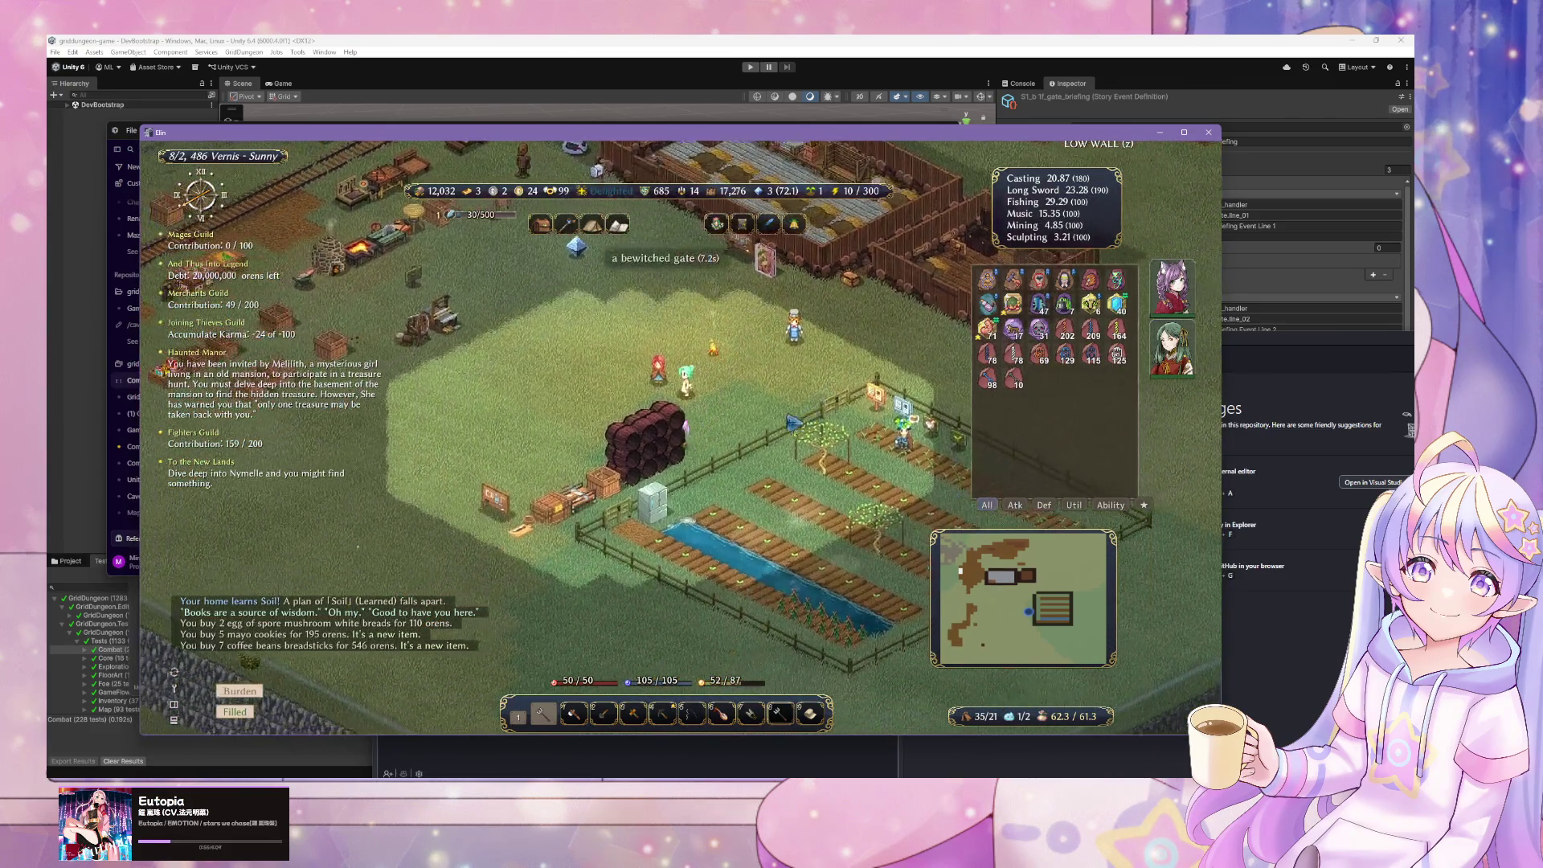
{"action": "key", "text": "Tab"}
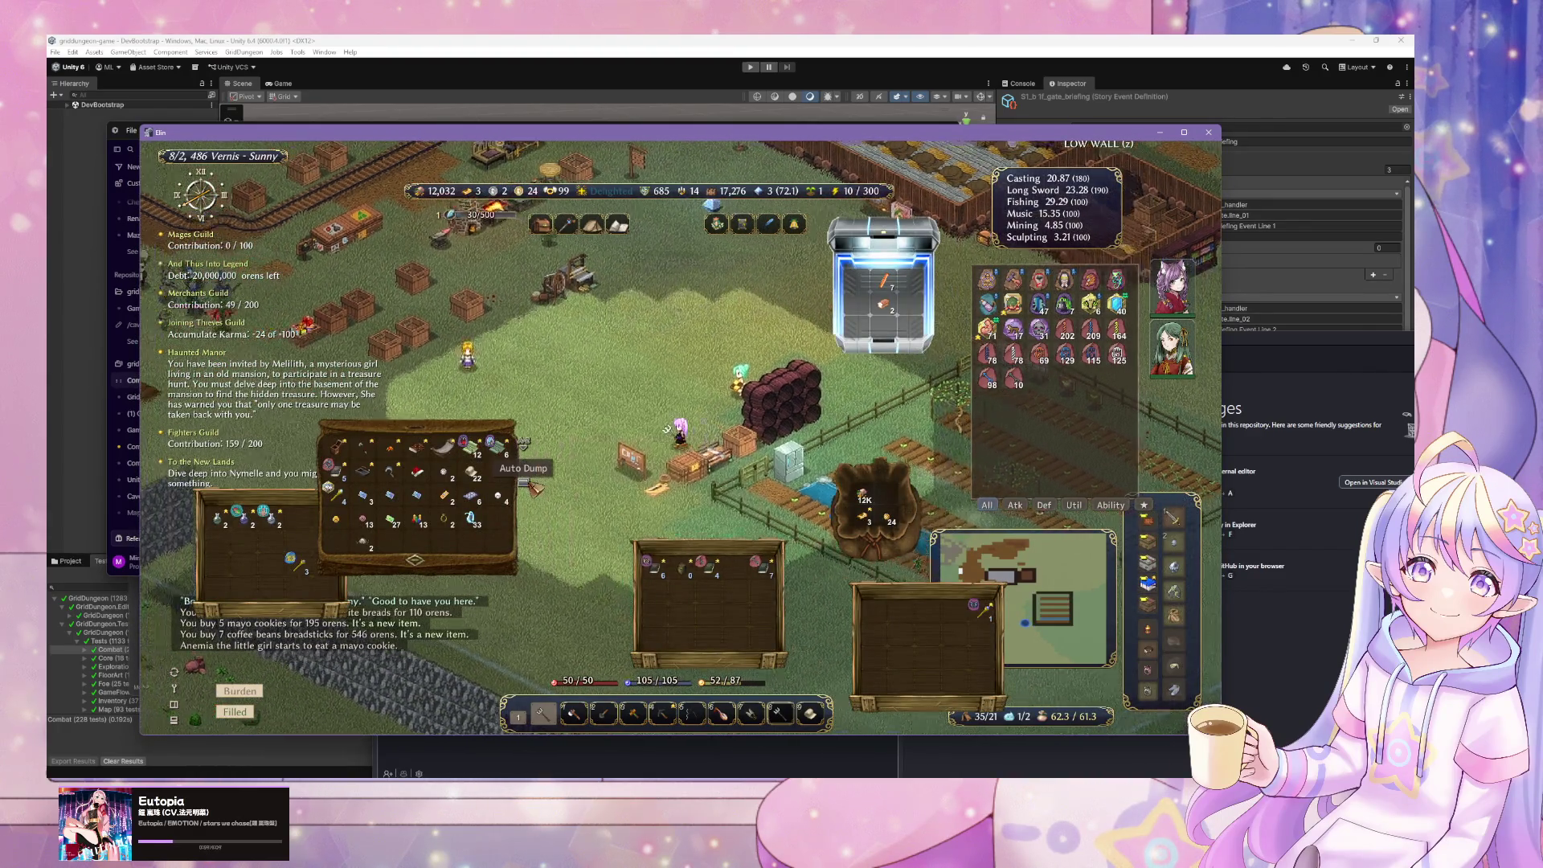
{"action": "left_click", "coordinate": [528, 483]}
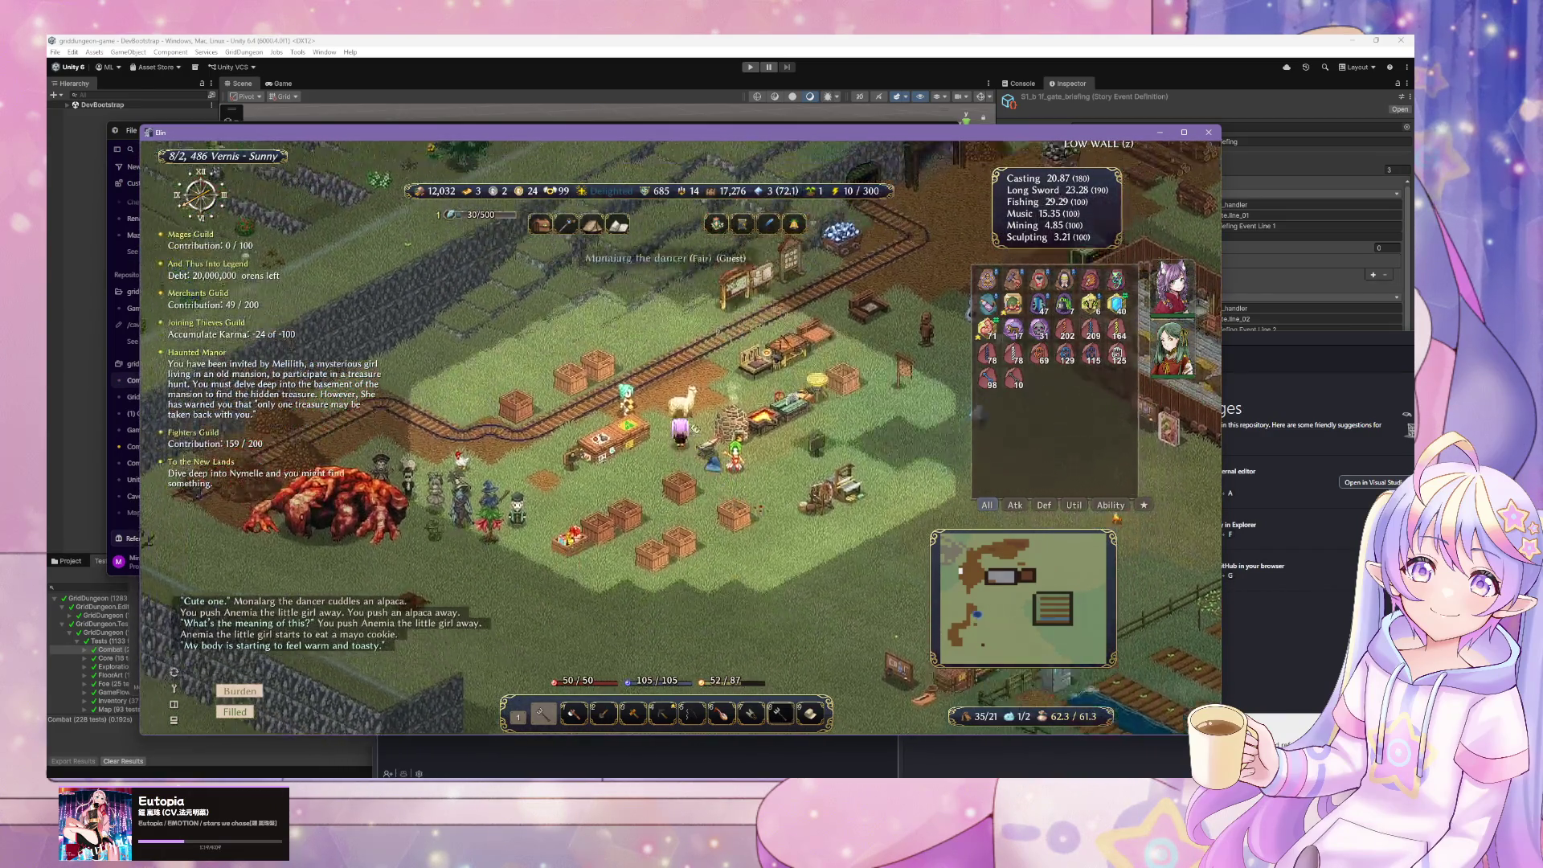
- Open and close the storage containers, check the cart's contents, then browse the workbench recipes to String
{"action": "key", "text": "Tab"}
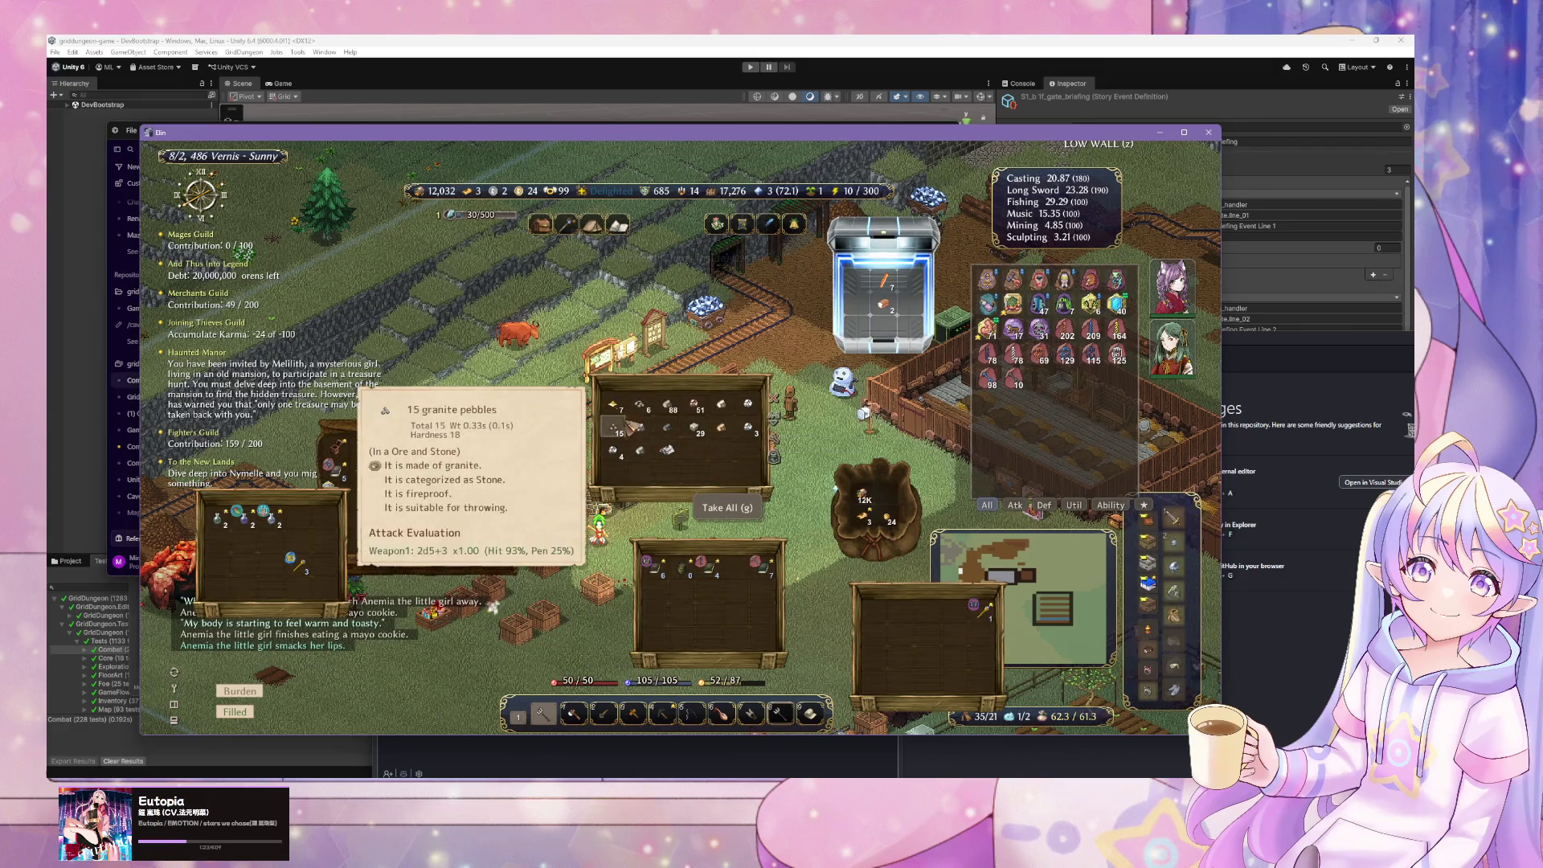
{"action": "key", "text": "Tab"}
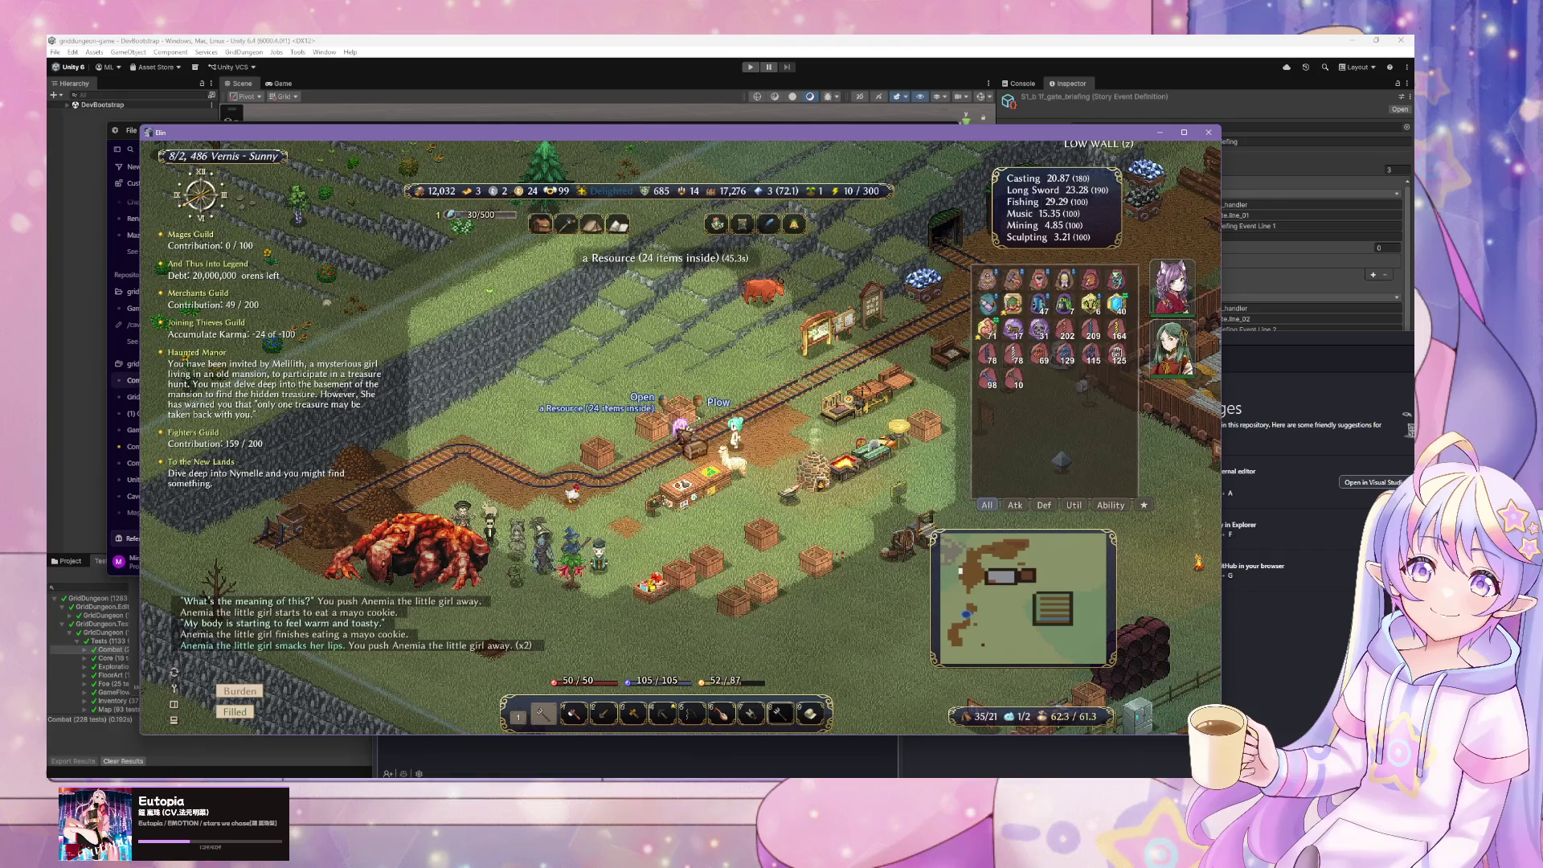
{"action": "left_click", "coordinate": [679, 410]}
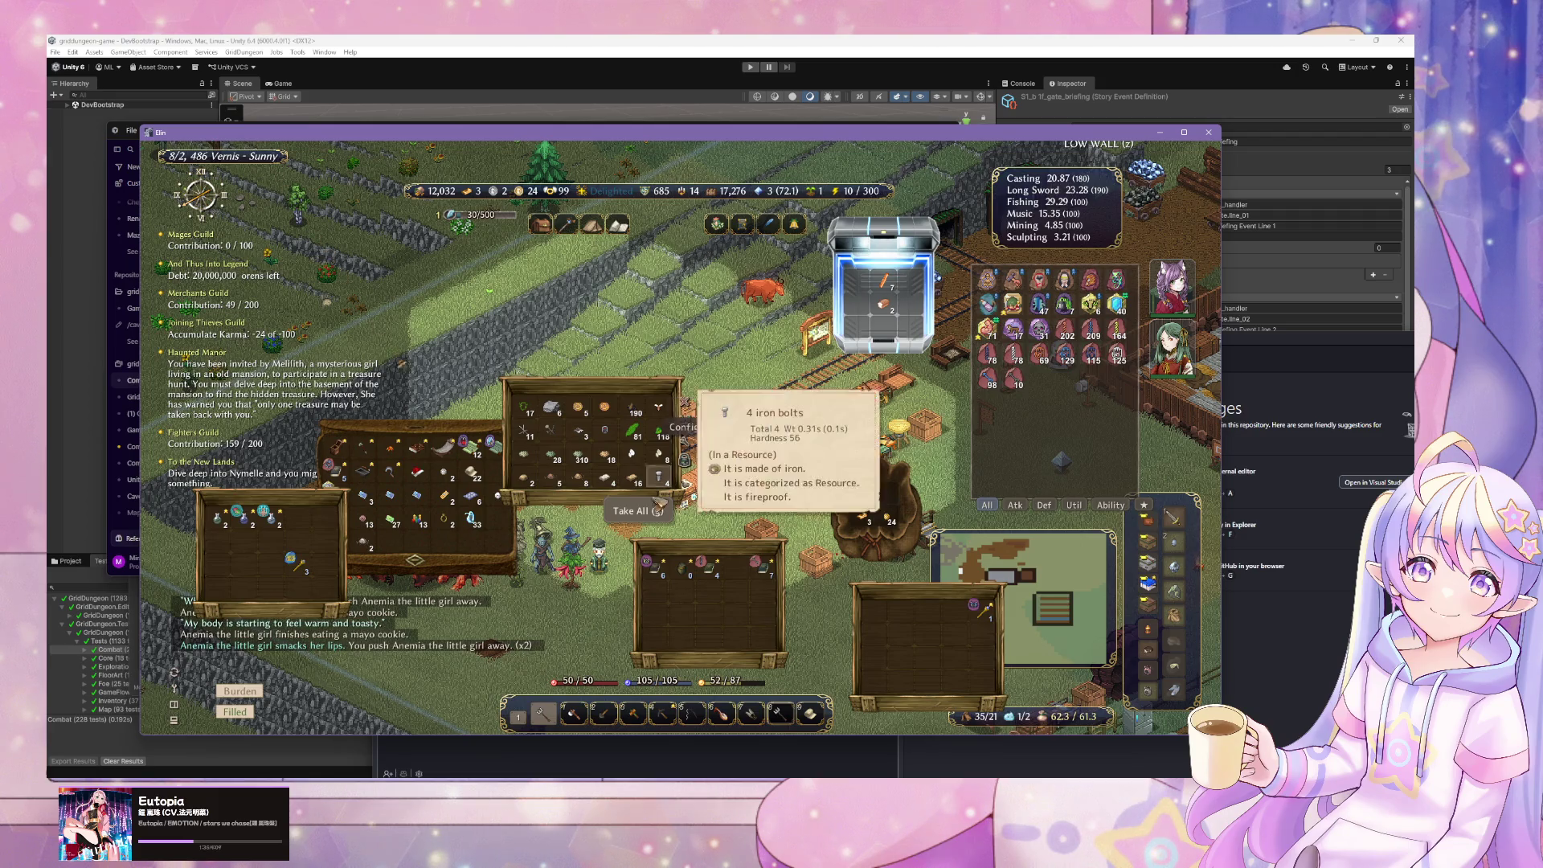
{"action": "key", "text": "Escape"}
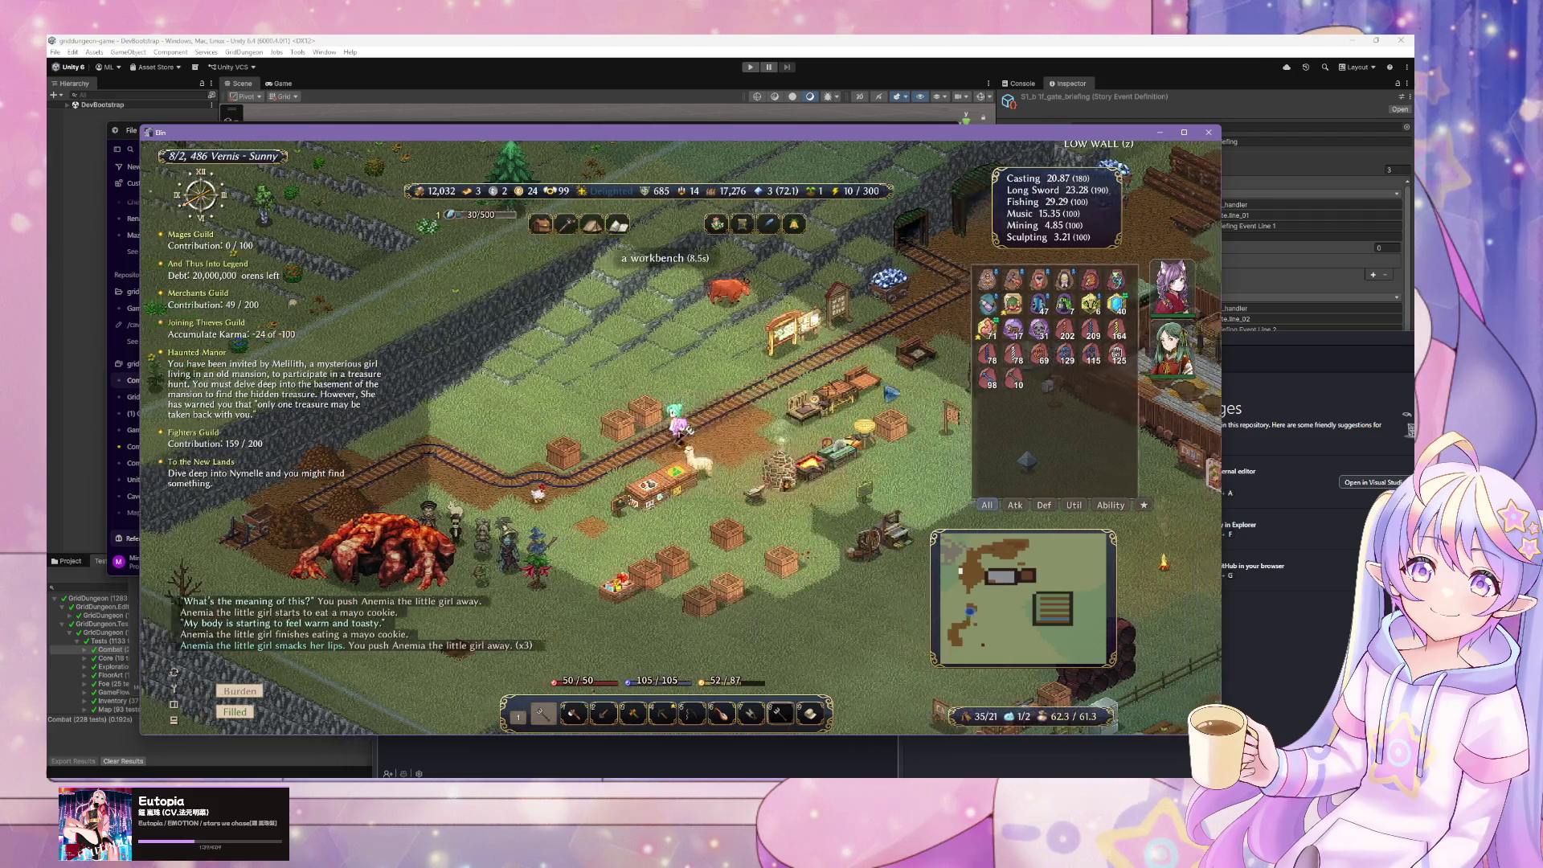
{"action": "left_click", "coordinate": [683, 427]}
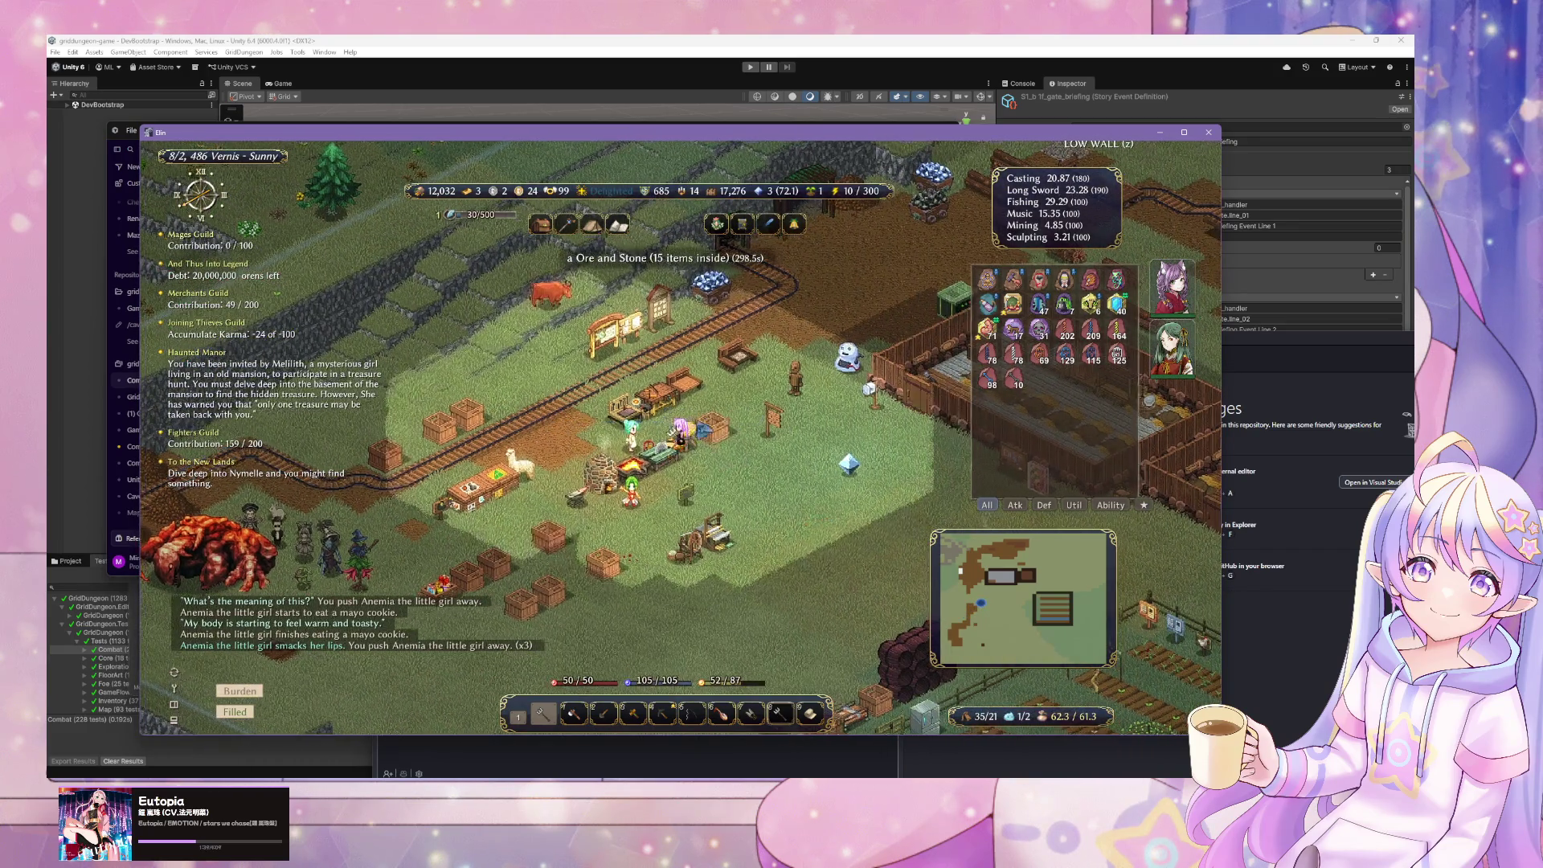
{"action": "scroll", "coordinate": [649, 429], "scroll_direction": "down", "scroll_amount": 2}
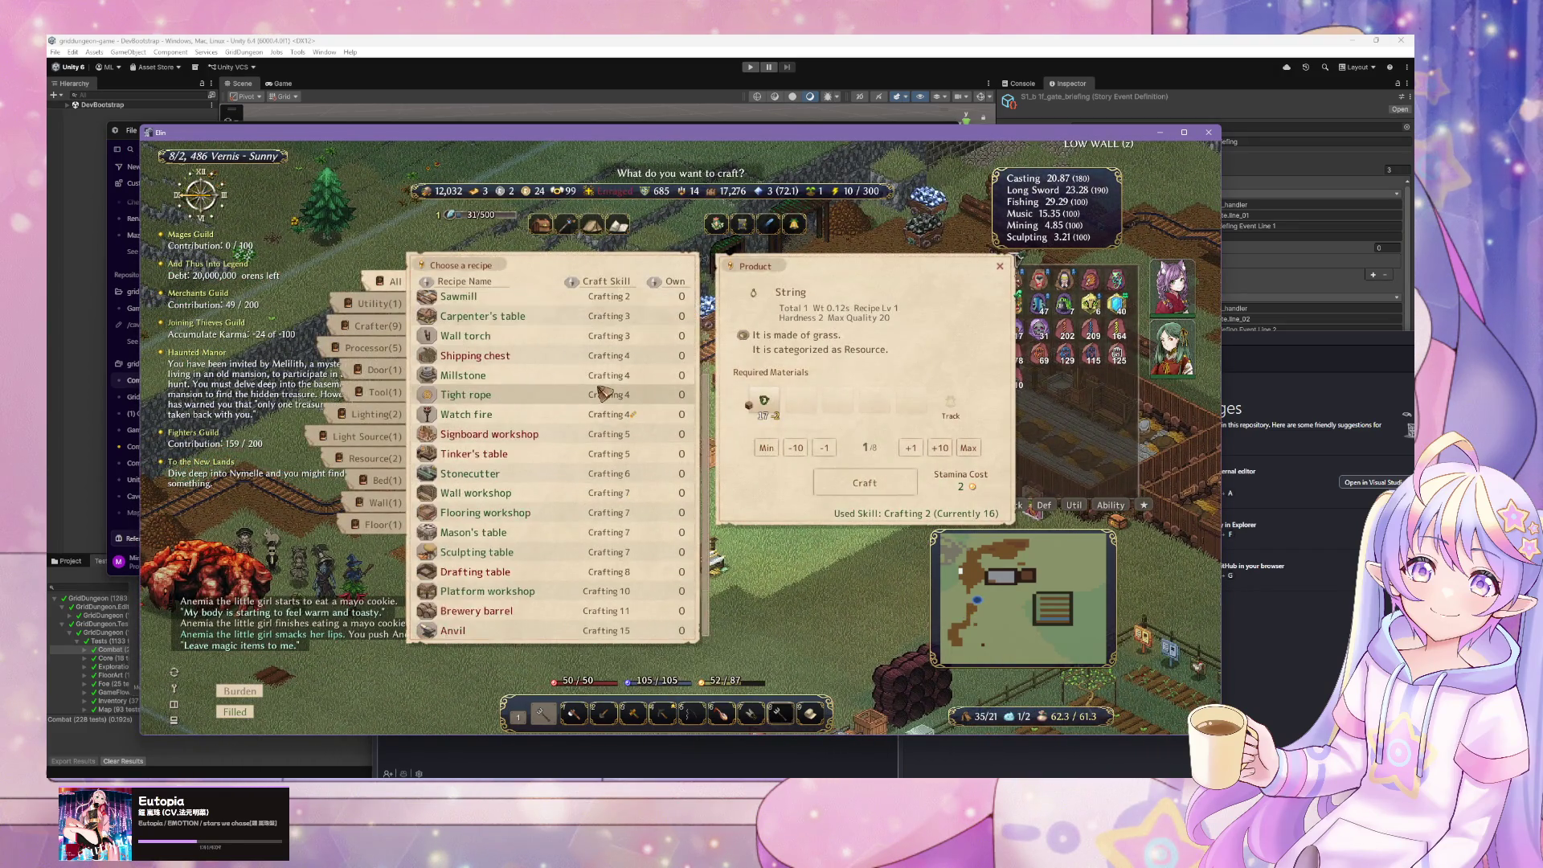
- Close the workbench list and craft a Wooden box at the carpenter's table
{"action": "left_click", "coordinate": [611, 387]}
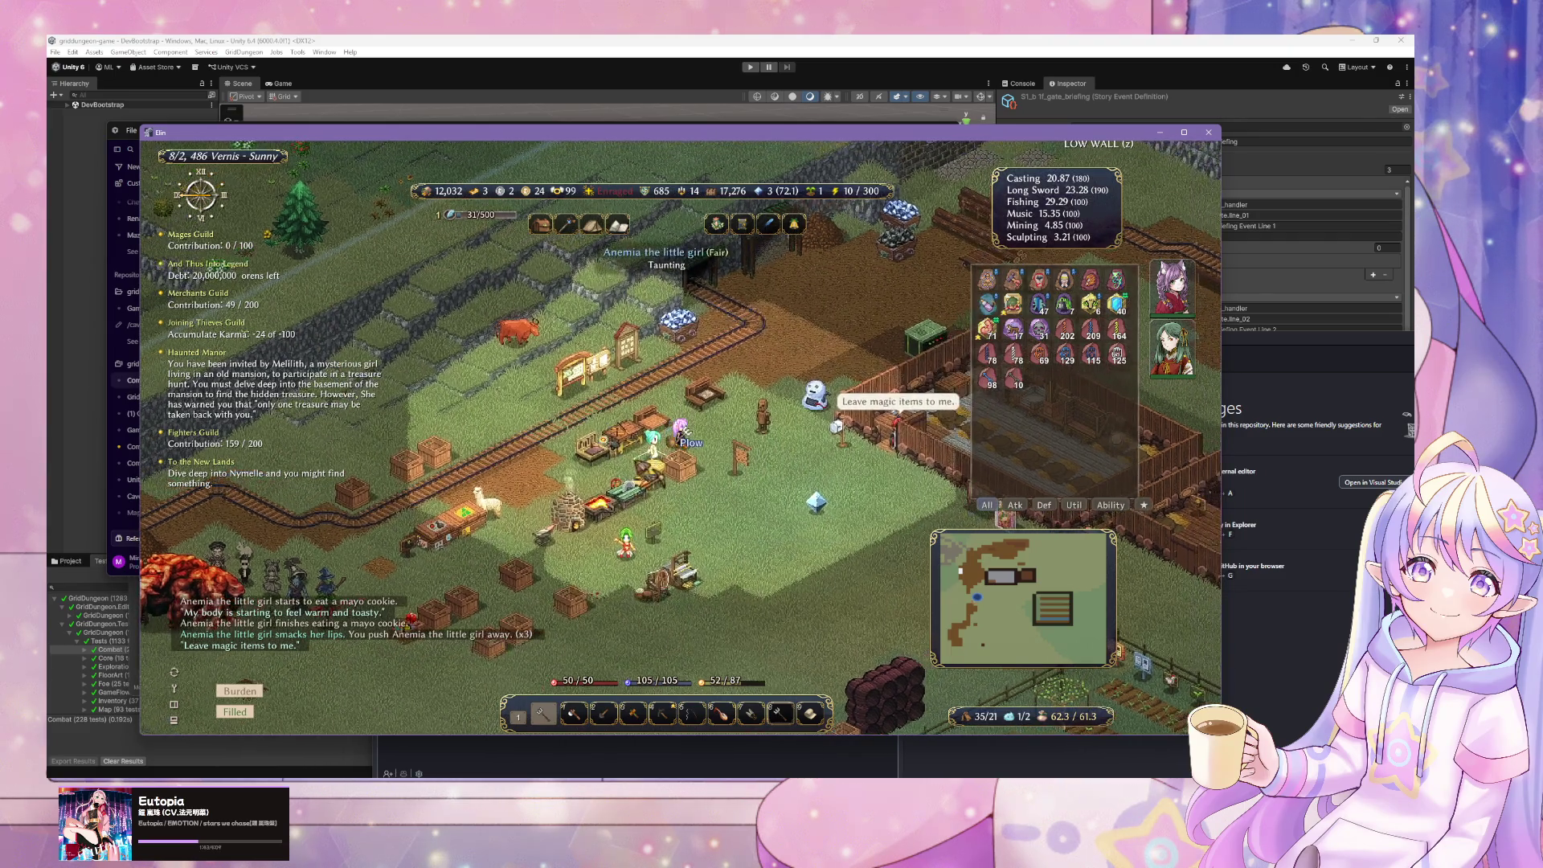
{"action": "left_click", "coordinate": [685, 428]}
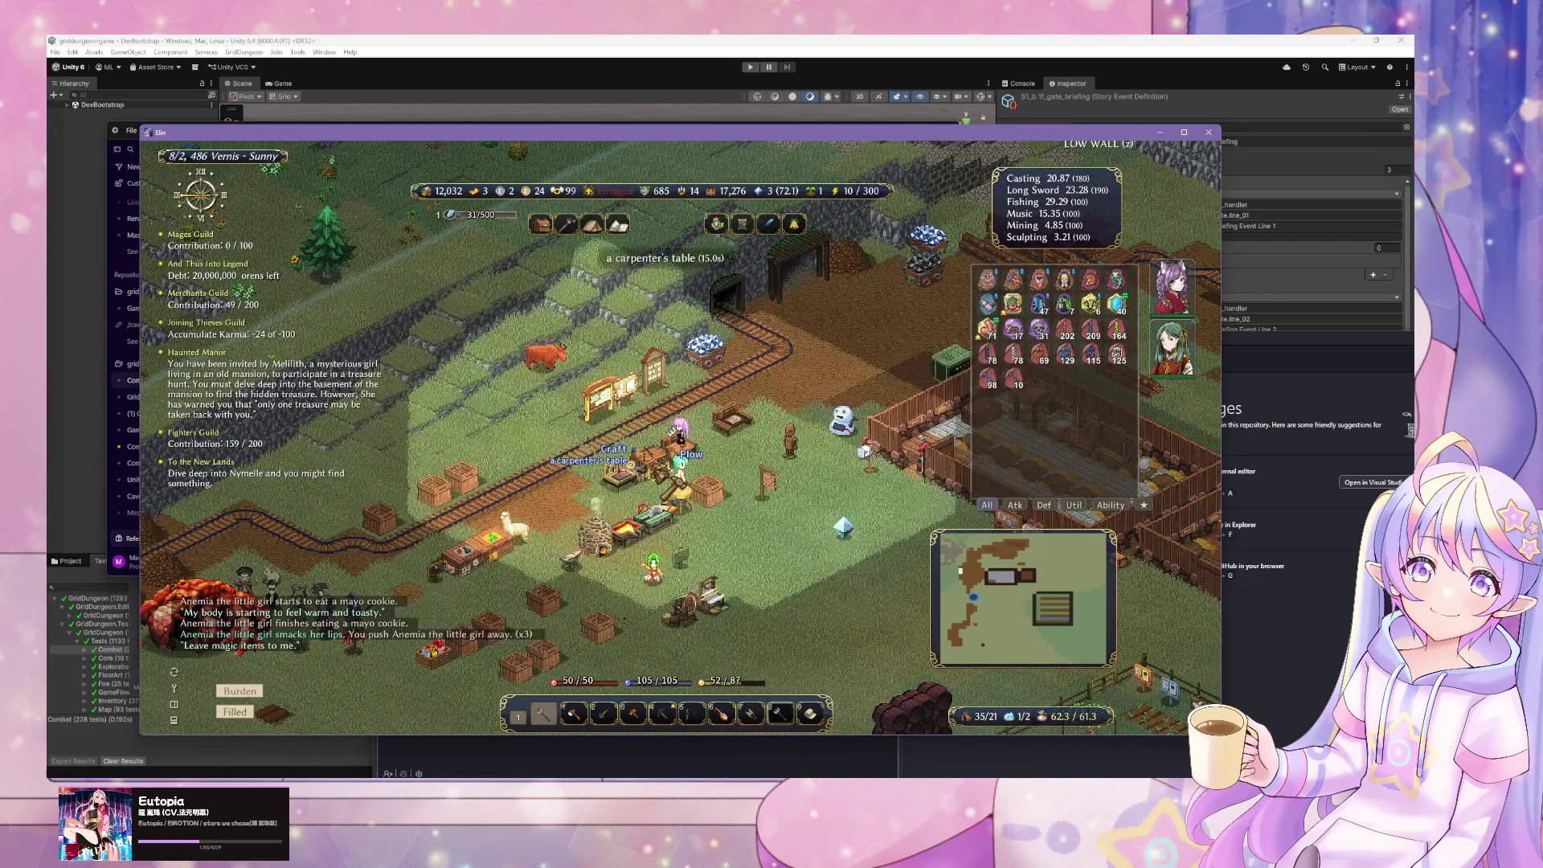
{"action": "mouse_move", "coordinate": [803, 434]}
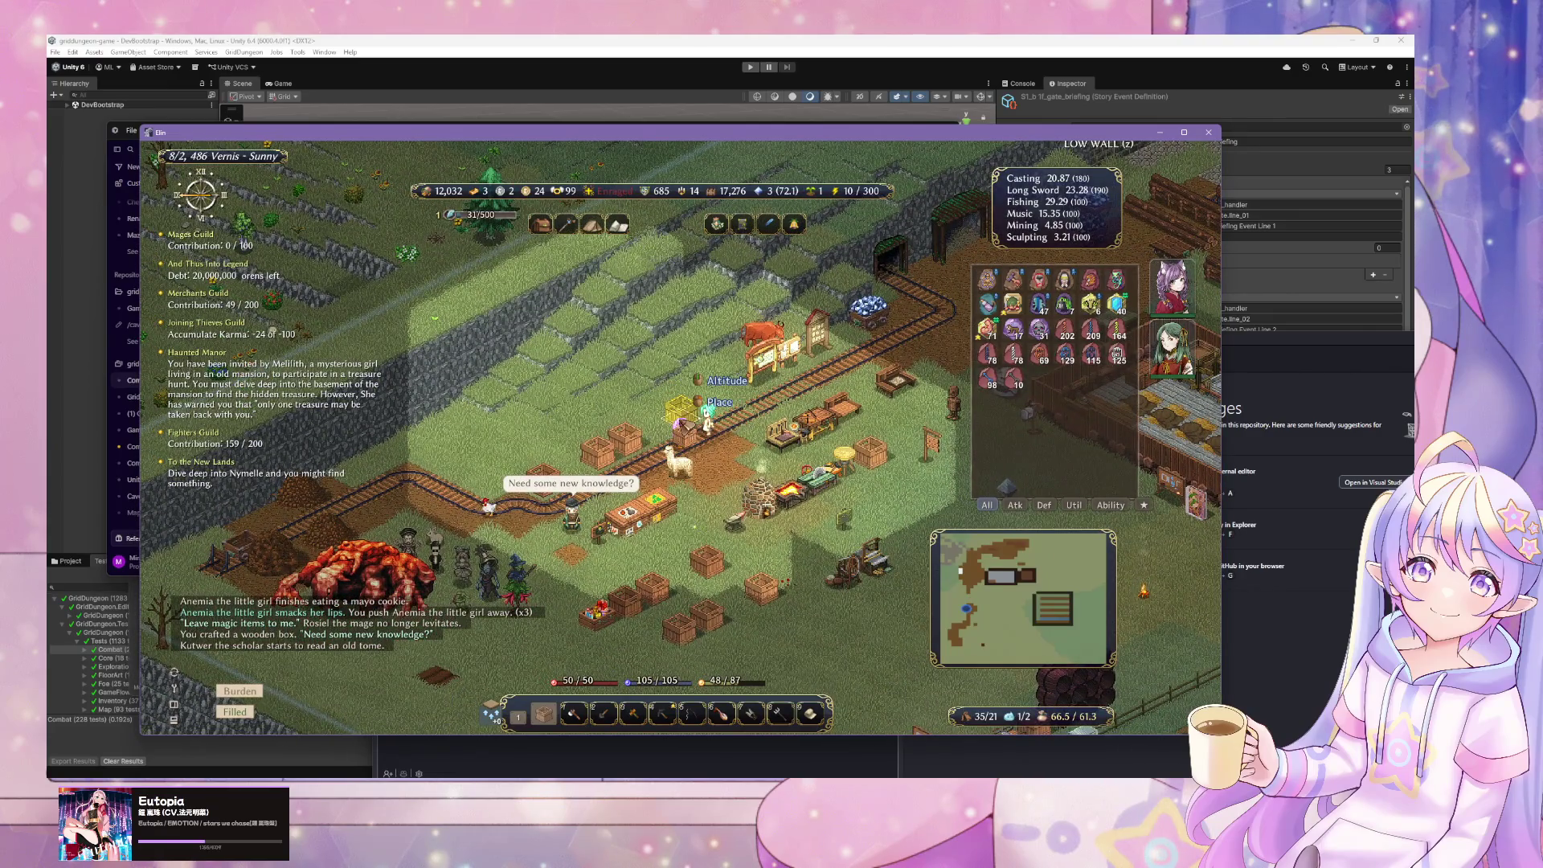
- Place the wooden box beside the crates, reposition it, and open its contents
{"action": "left_click", "coordinate": [679, 408]}
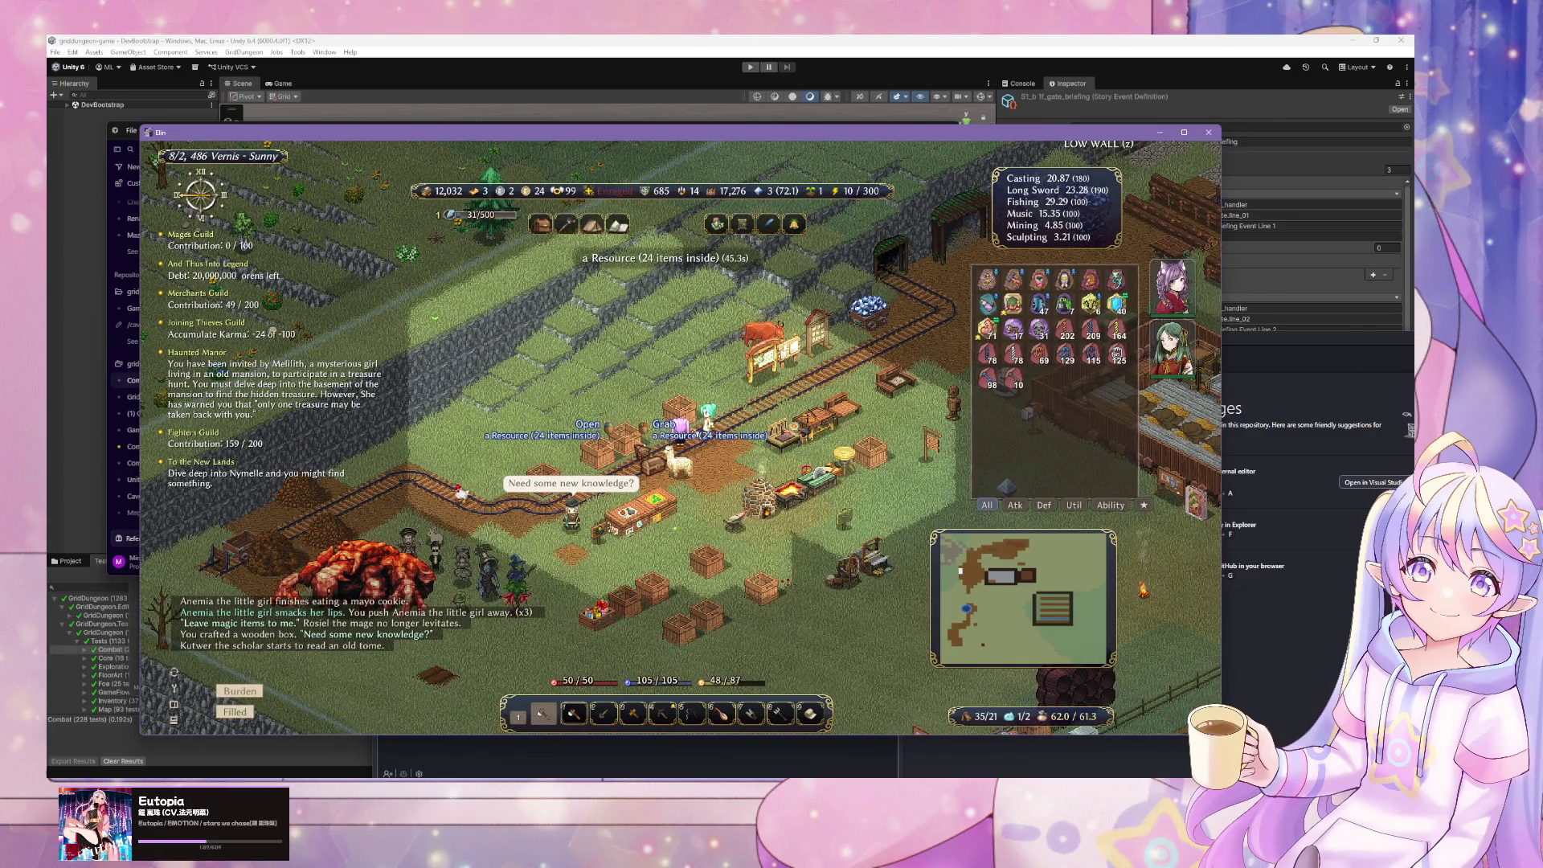
{"action": "left_click", "coordinate": [627, 438]}
{"action": "left_click", "coordinate": [675, 426]}
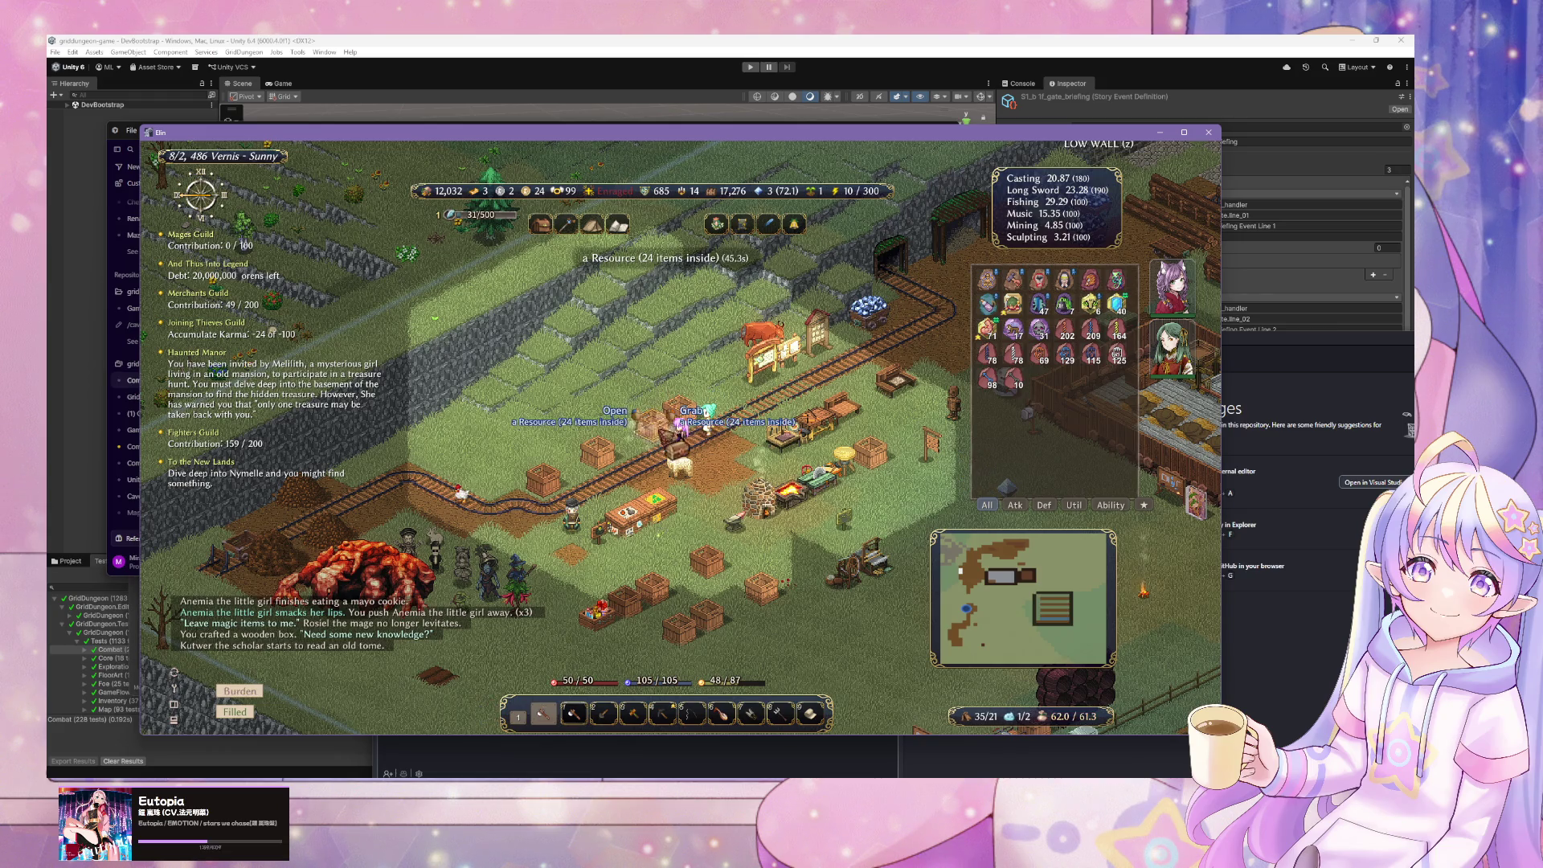
{"action": "left_click", "coordinate": [683, 430]}
{"action": "left_click", "coordinate": [683, 427]}
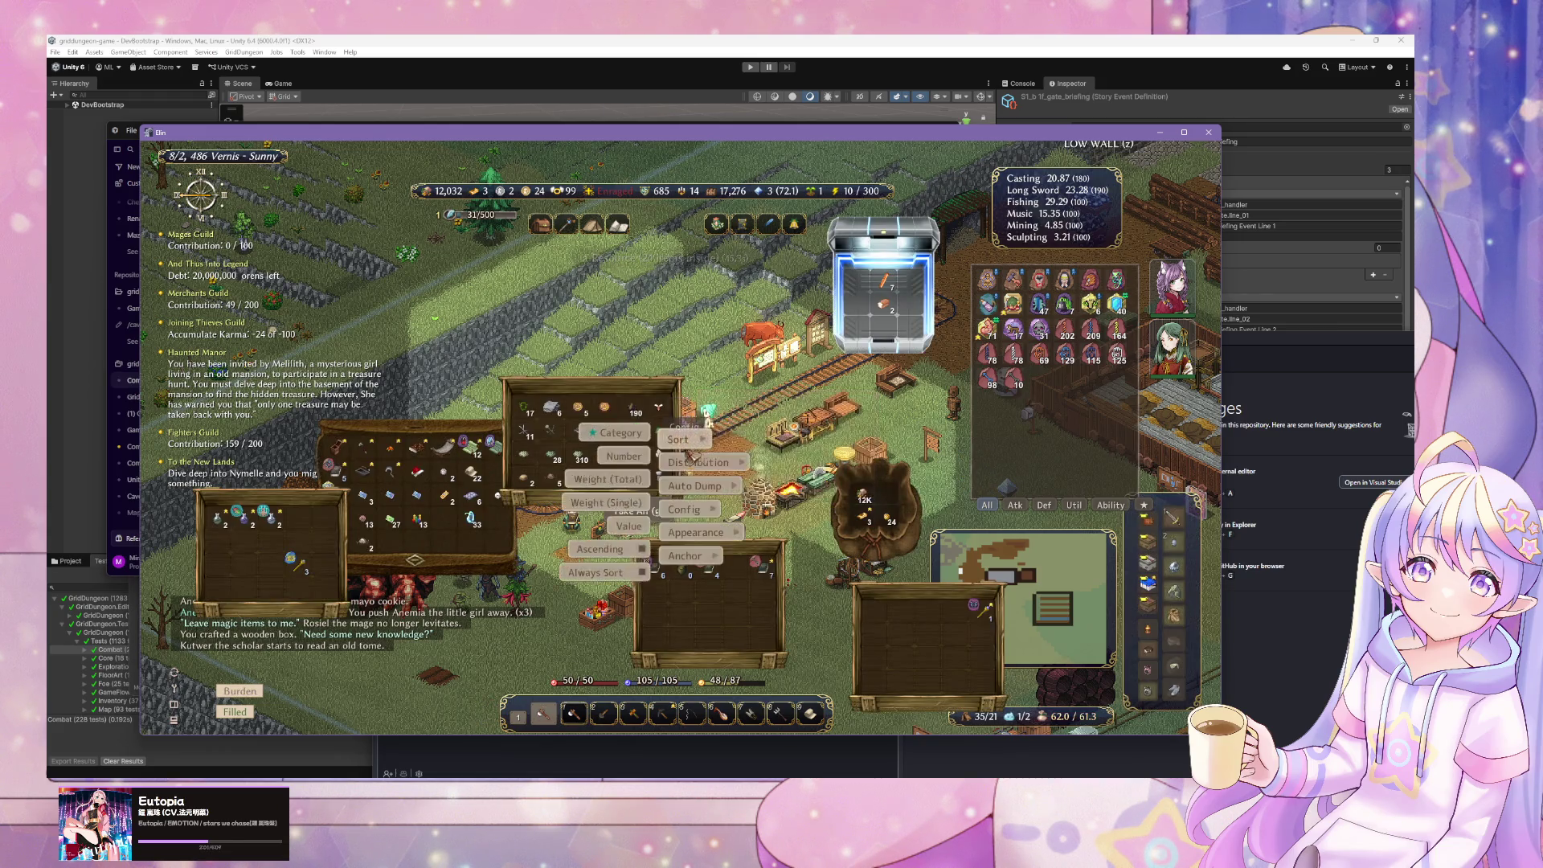
- Open the wooden box's container settings and rename the box to 'Resource'
{"action": "mouse_move", "coordinate": [698, 462]}
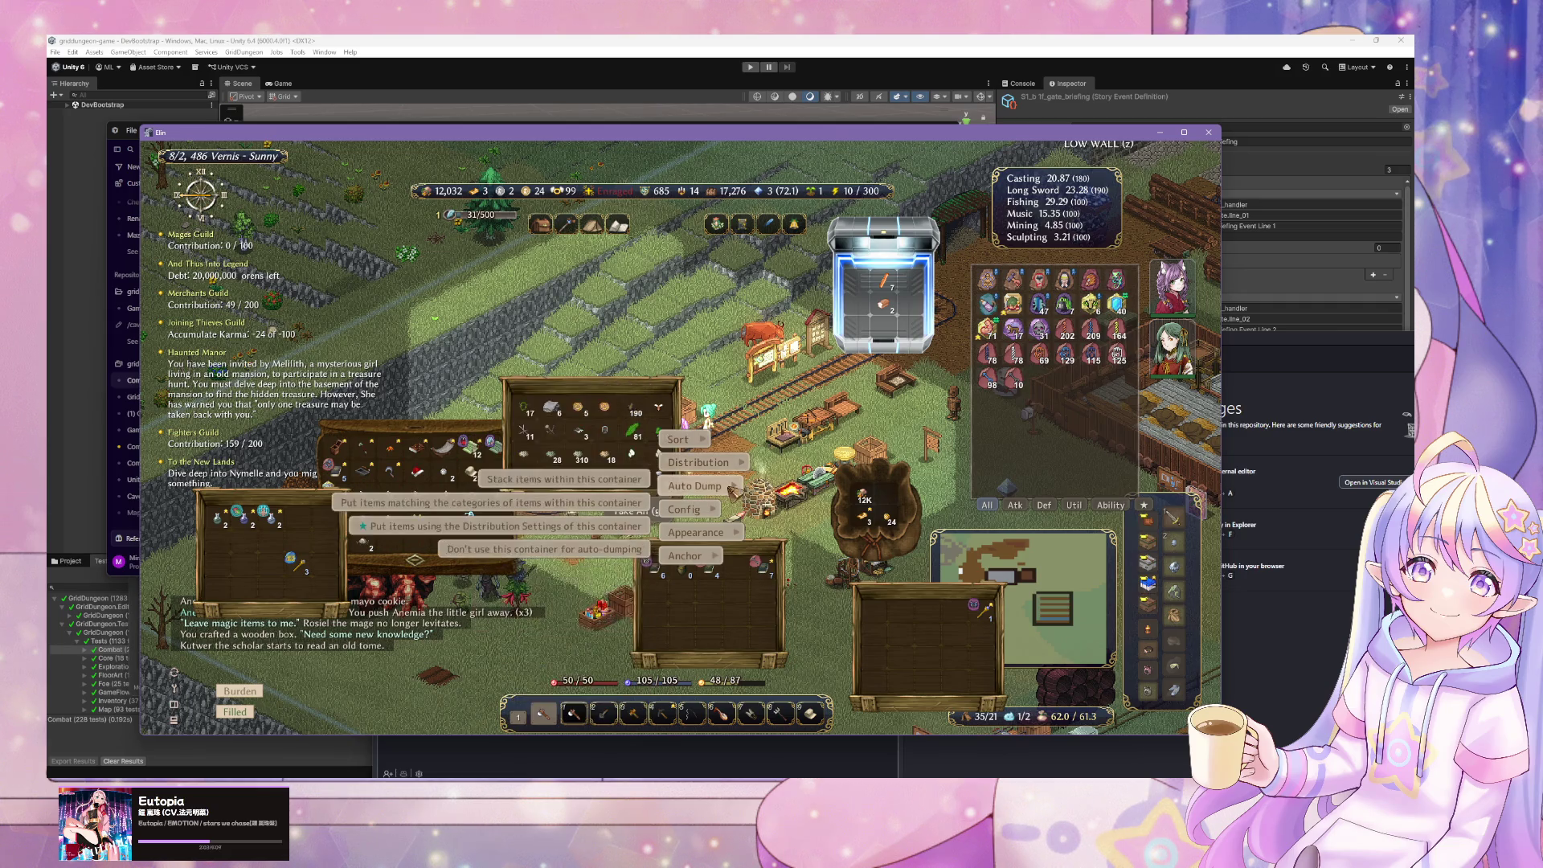
{"action": "mouse_move", "coordinate": [693, 510]}
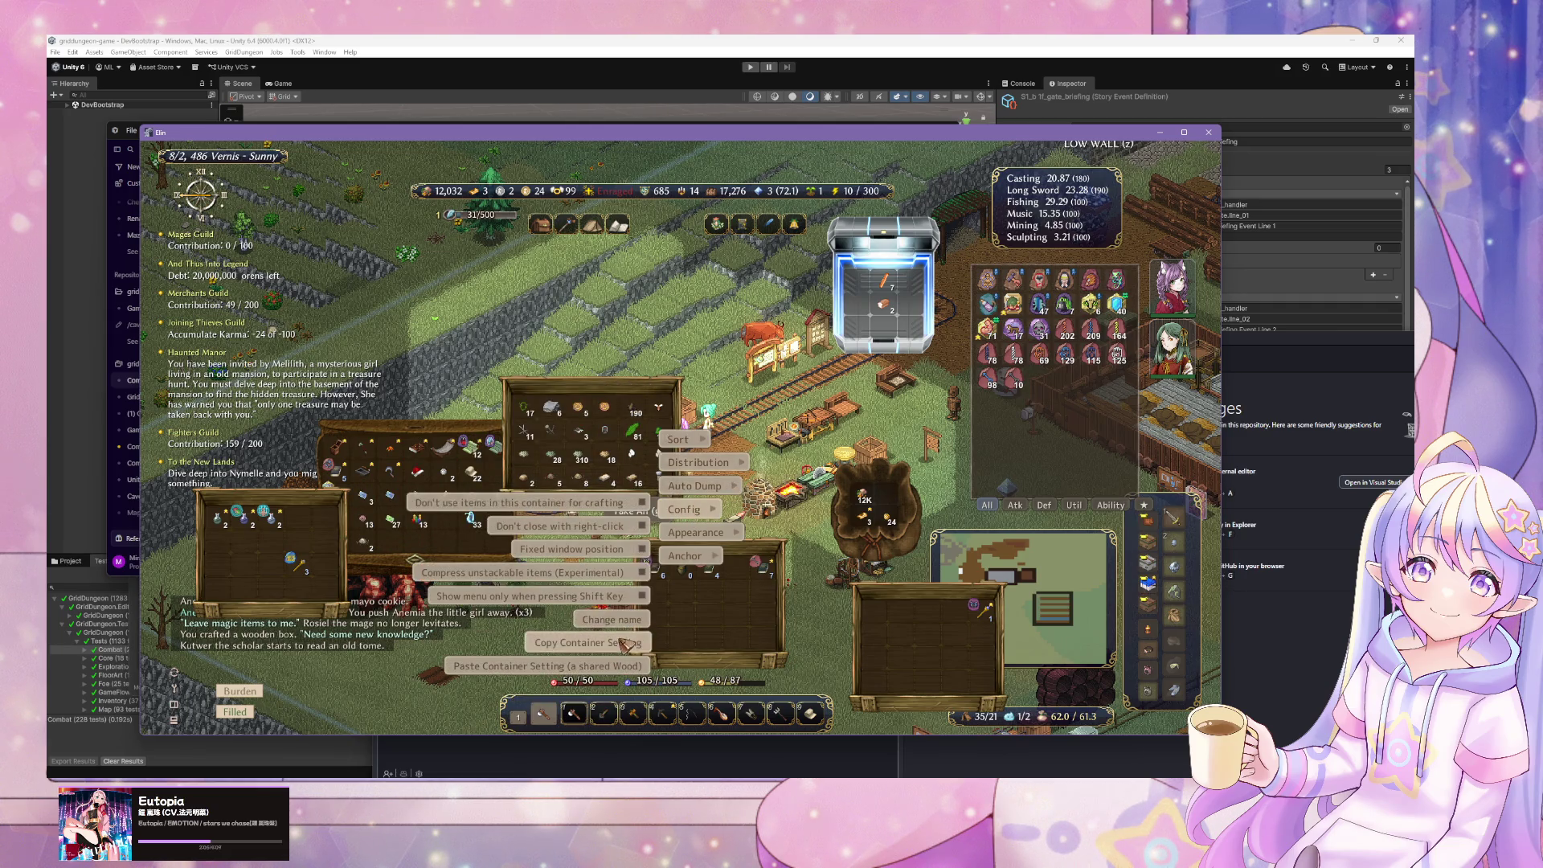
{"action": "left_click", "coordinate": [622, 641]}
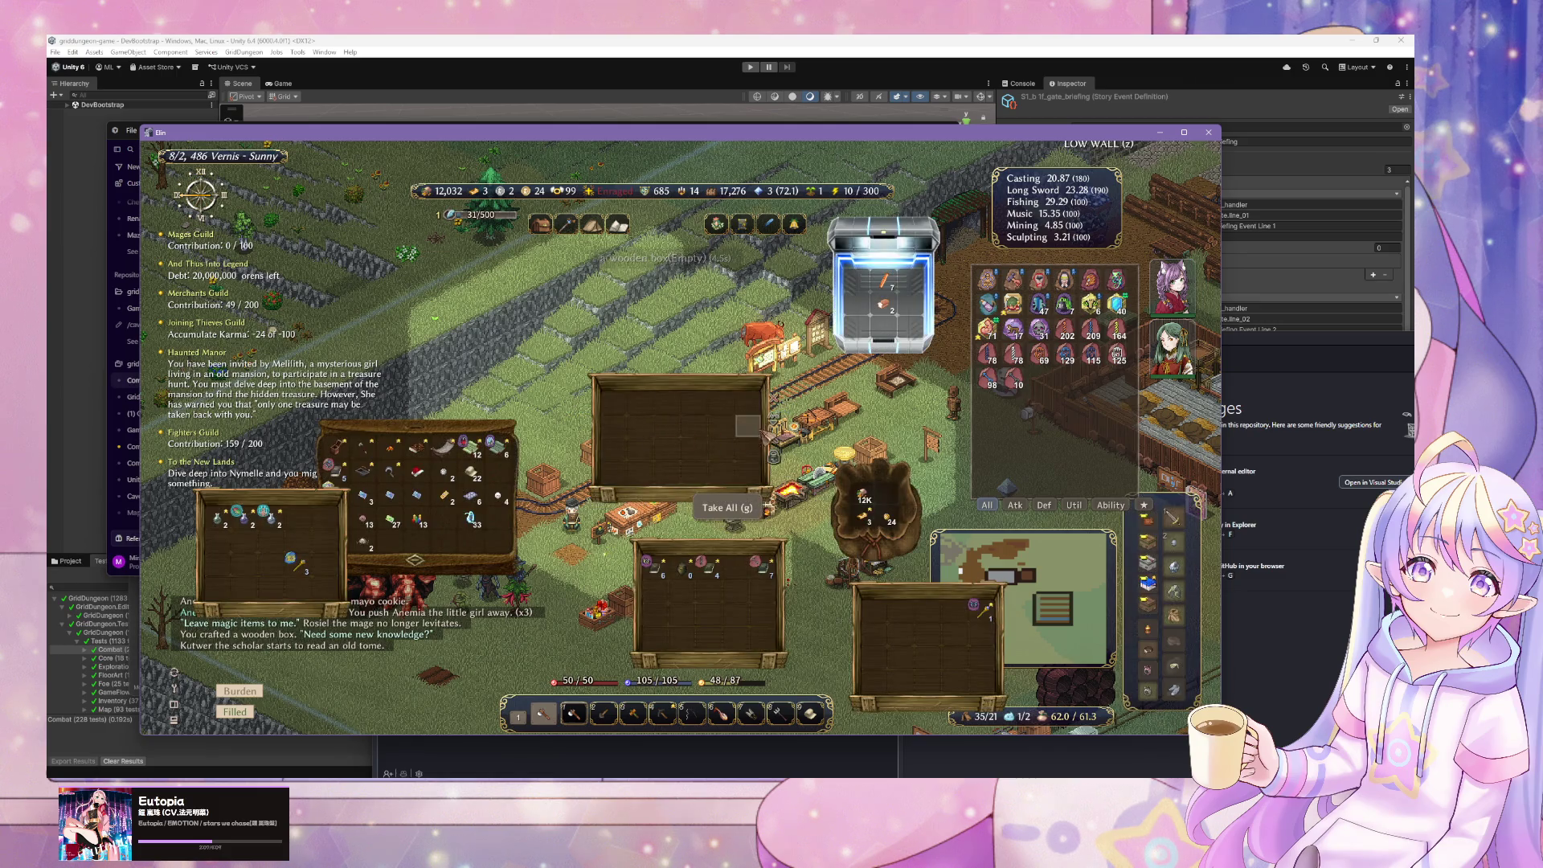
{"action": "left_click", "coordinate": [693, 428]}
{"action": "mouse_move", "coordinate": [796, 506]}
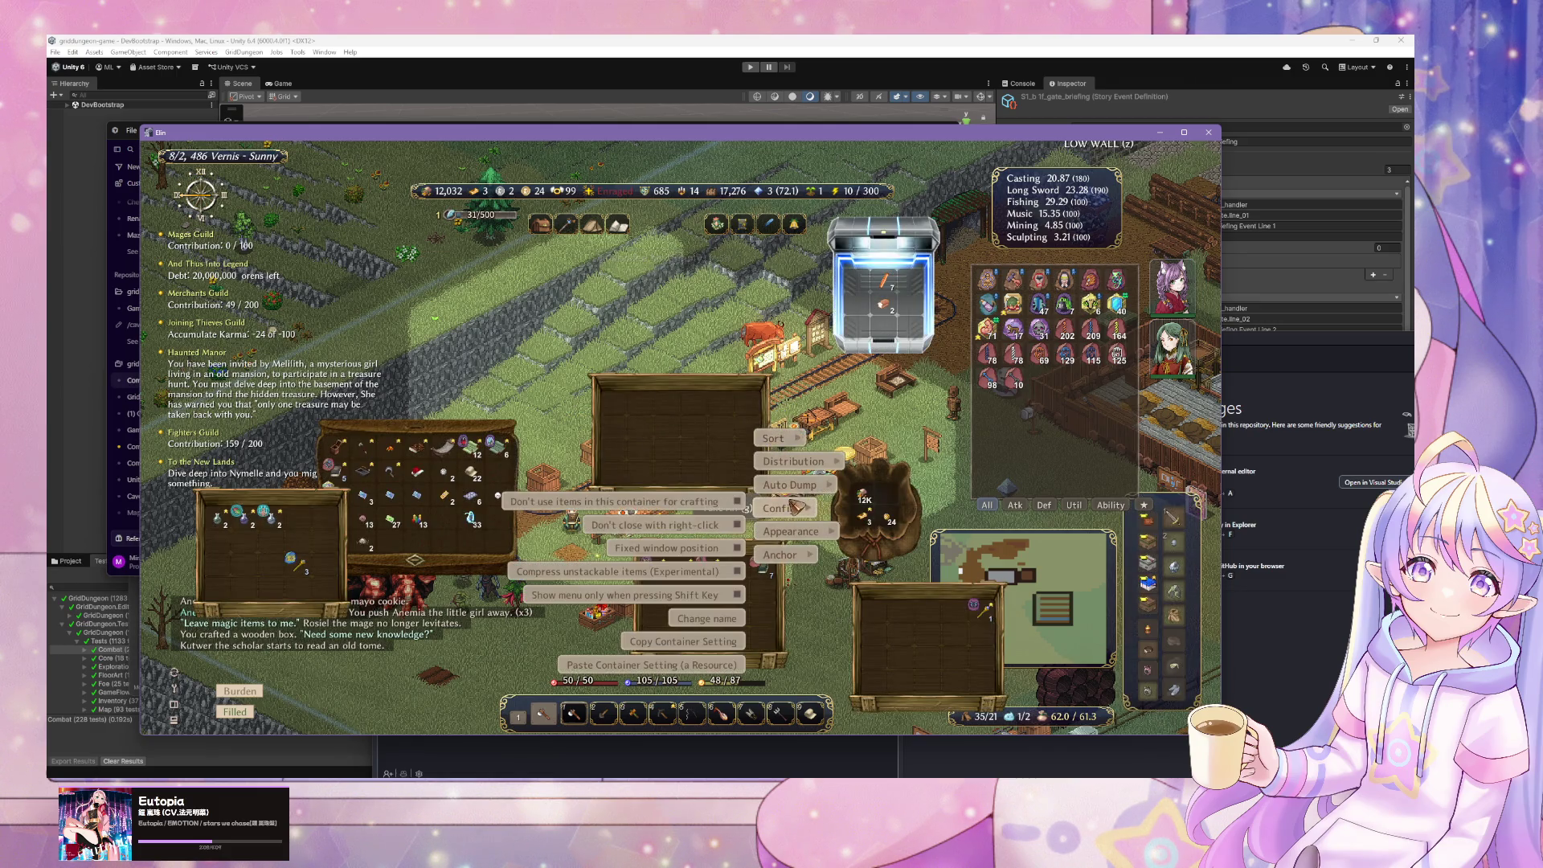
{"action": "left_click", "coordinate": [714, 665]}
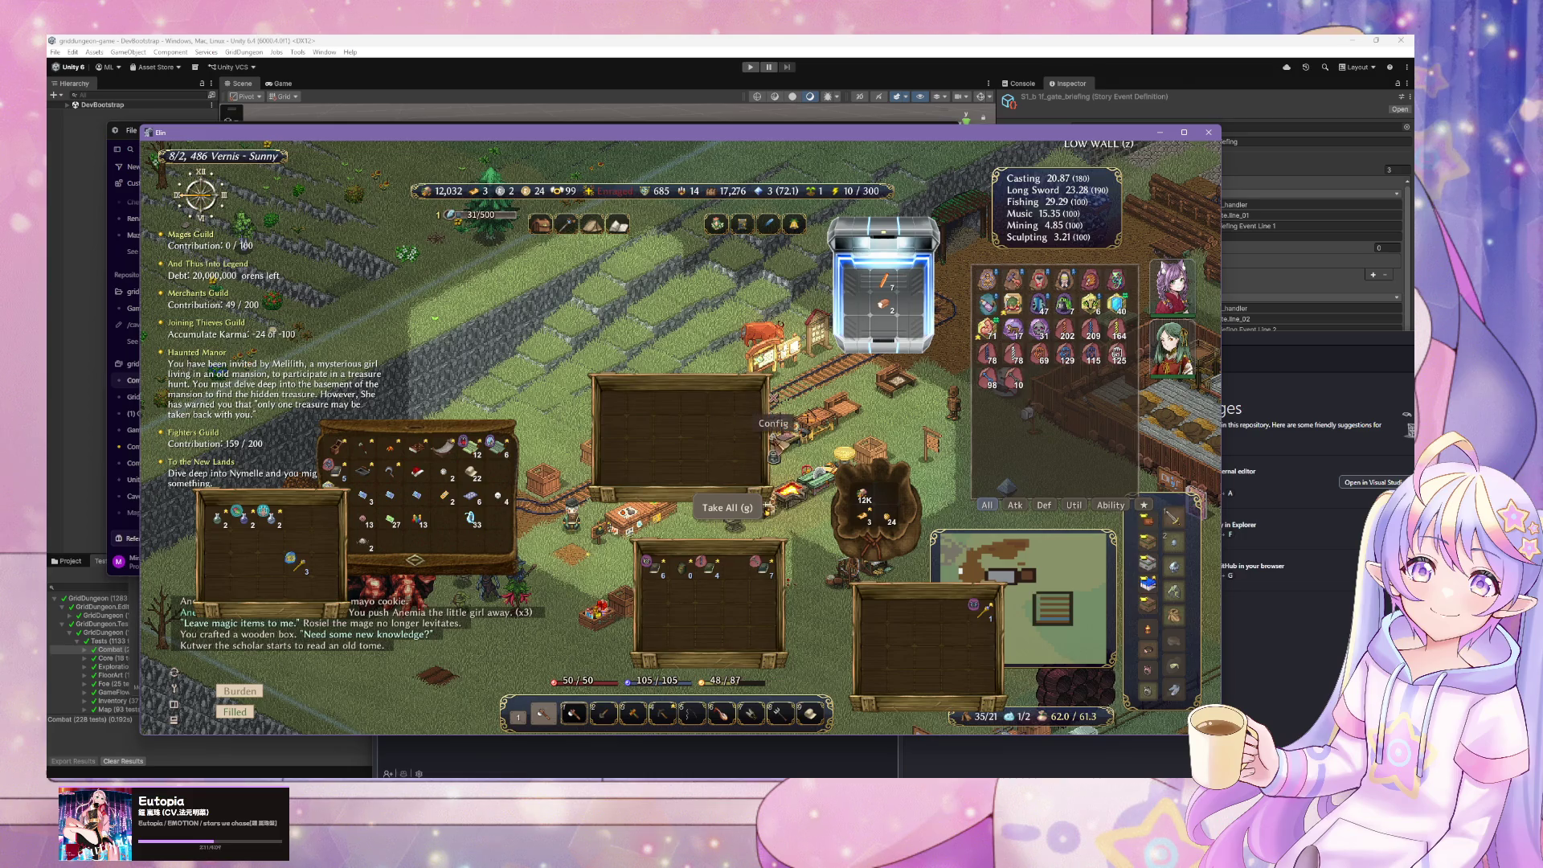
{"action": "left_click", "coordinate": [774, 441]}
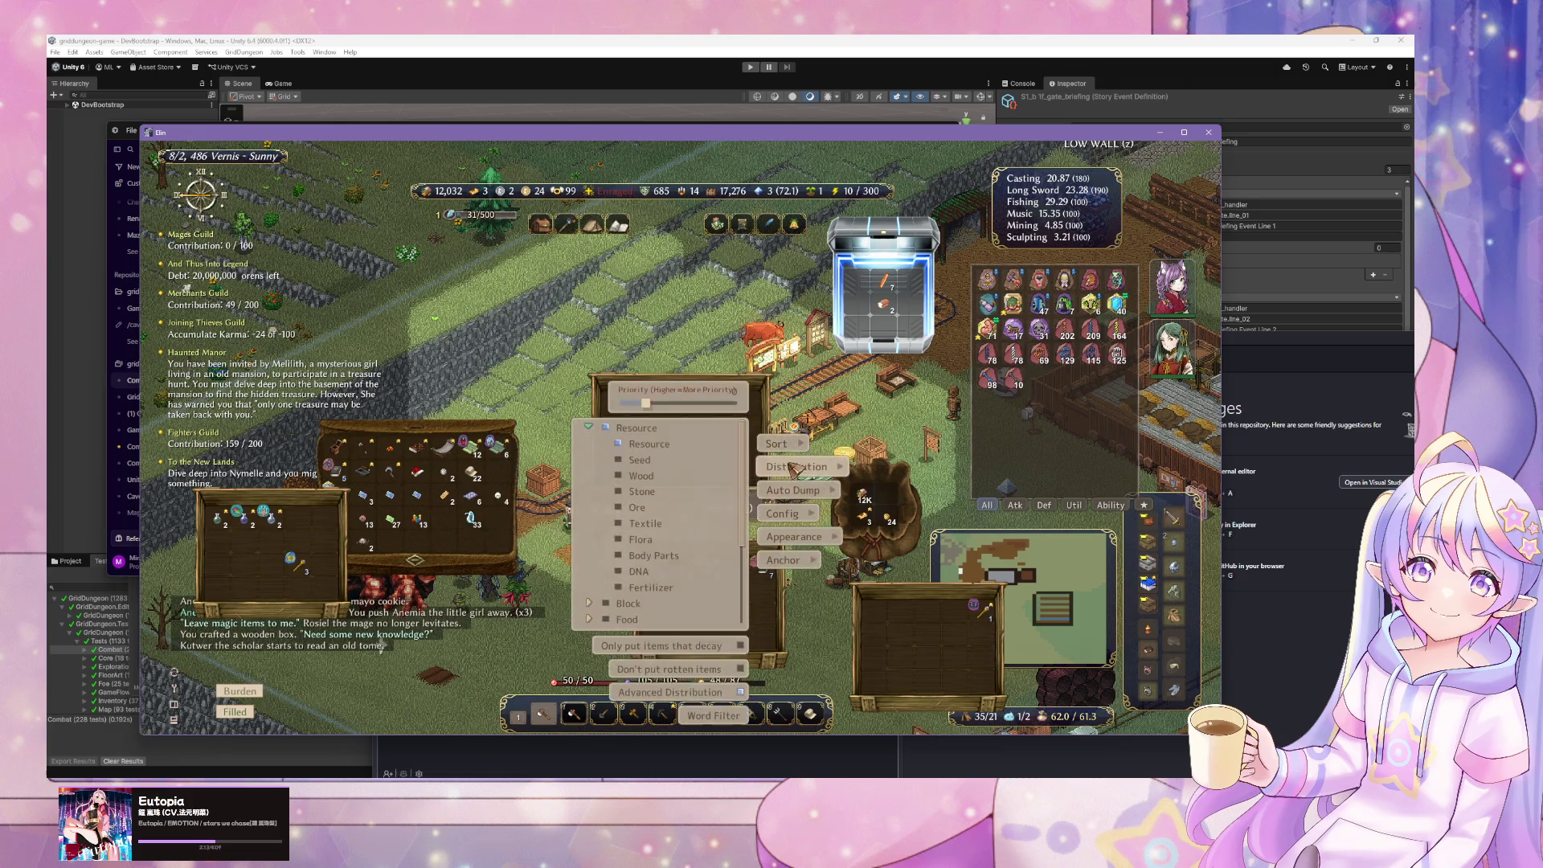
{"action": "mouse_move", "coordinate": [816, 488]}
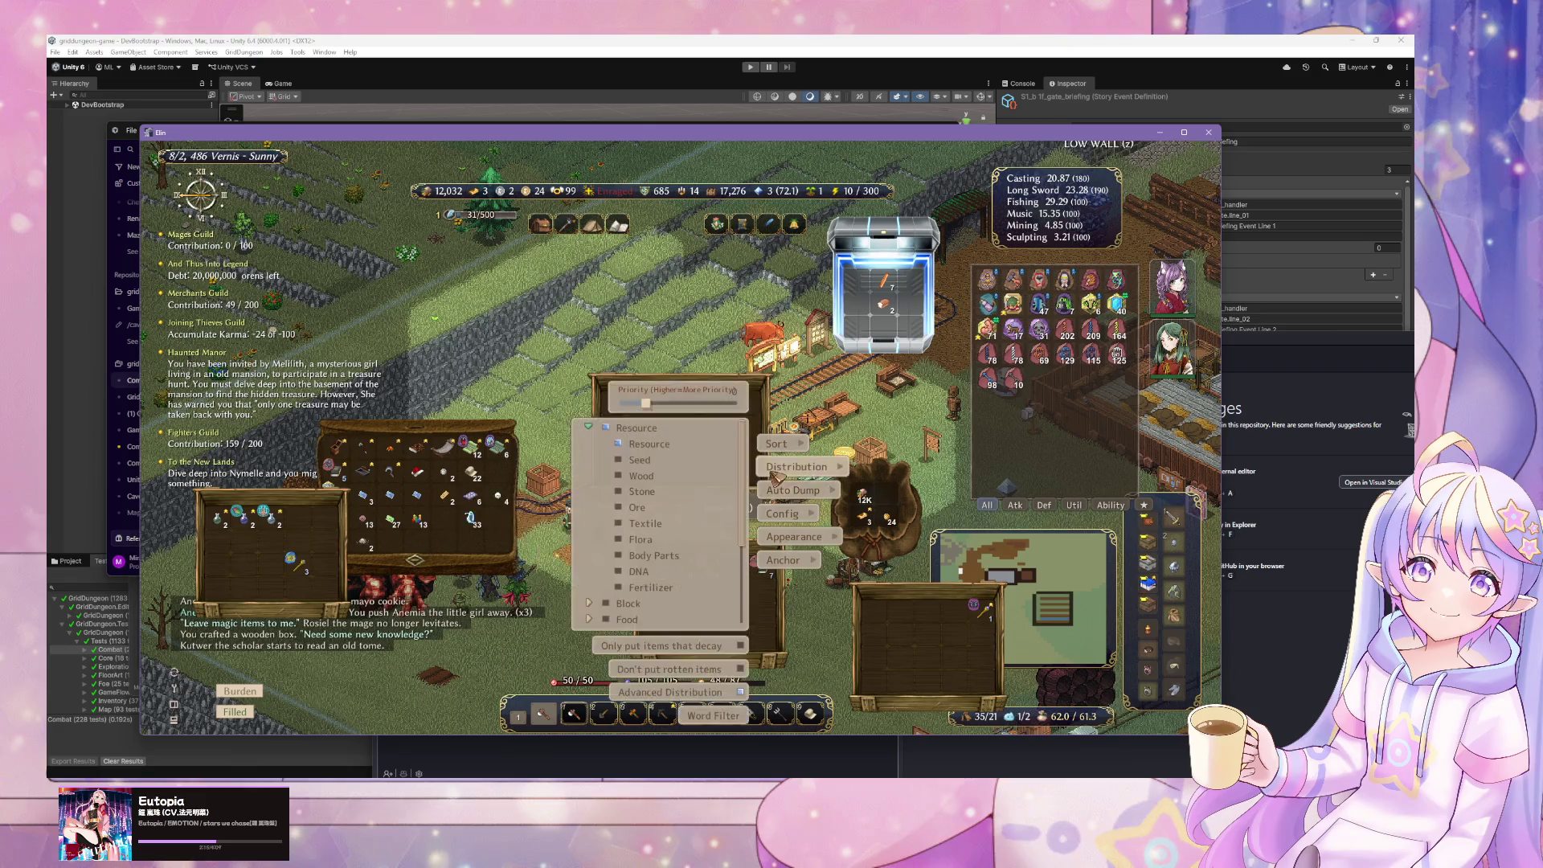
{"action": "mouse_move", "coordinate": [783, 512]}
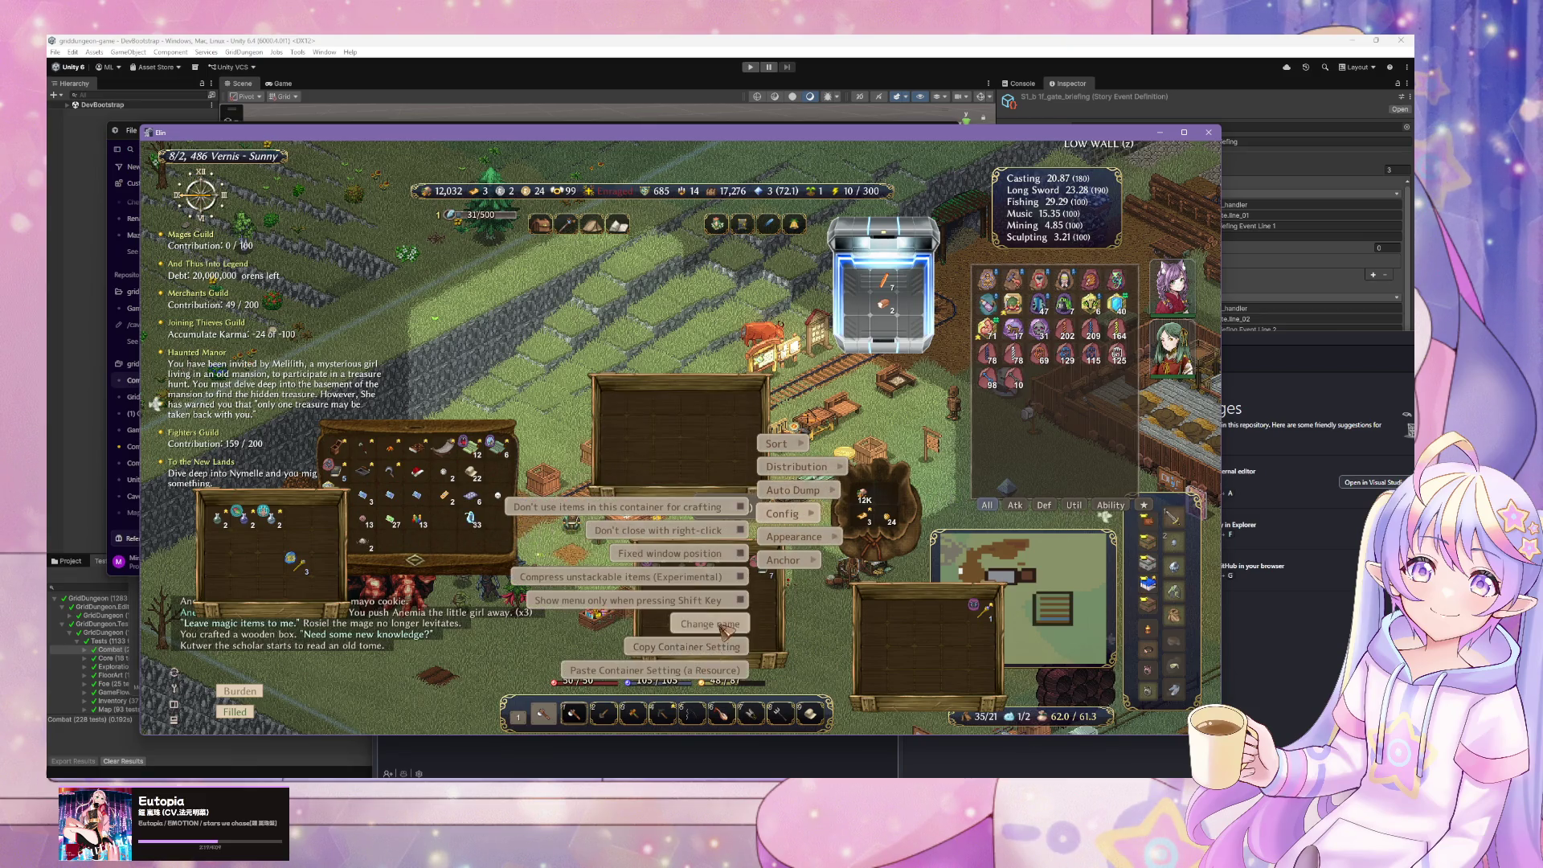
{"action": "left_click", "coordinate": [723, 624]}
{"action": "type", "text": "Resource"}
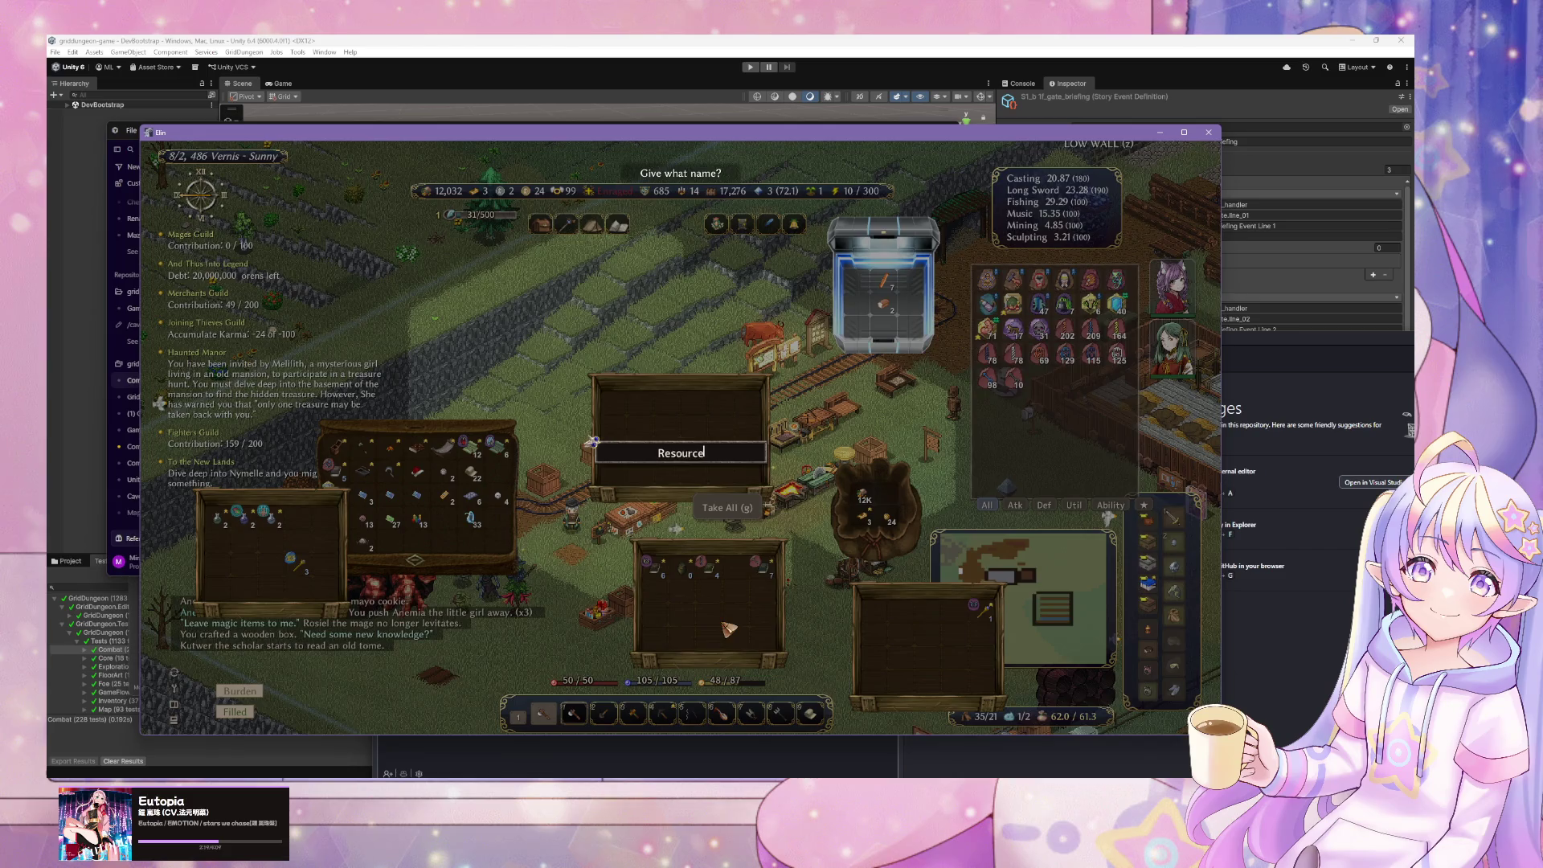
{"action": "key", "text": "Return"}
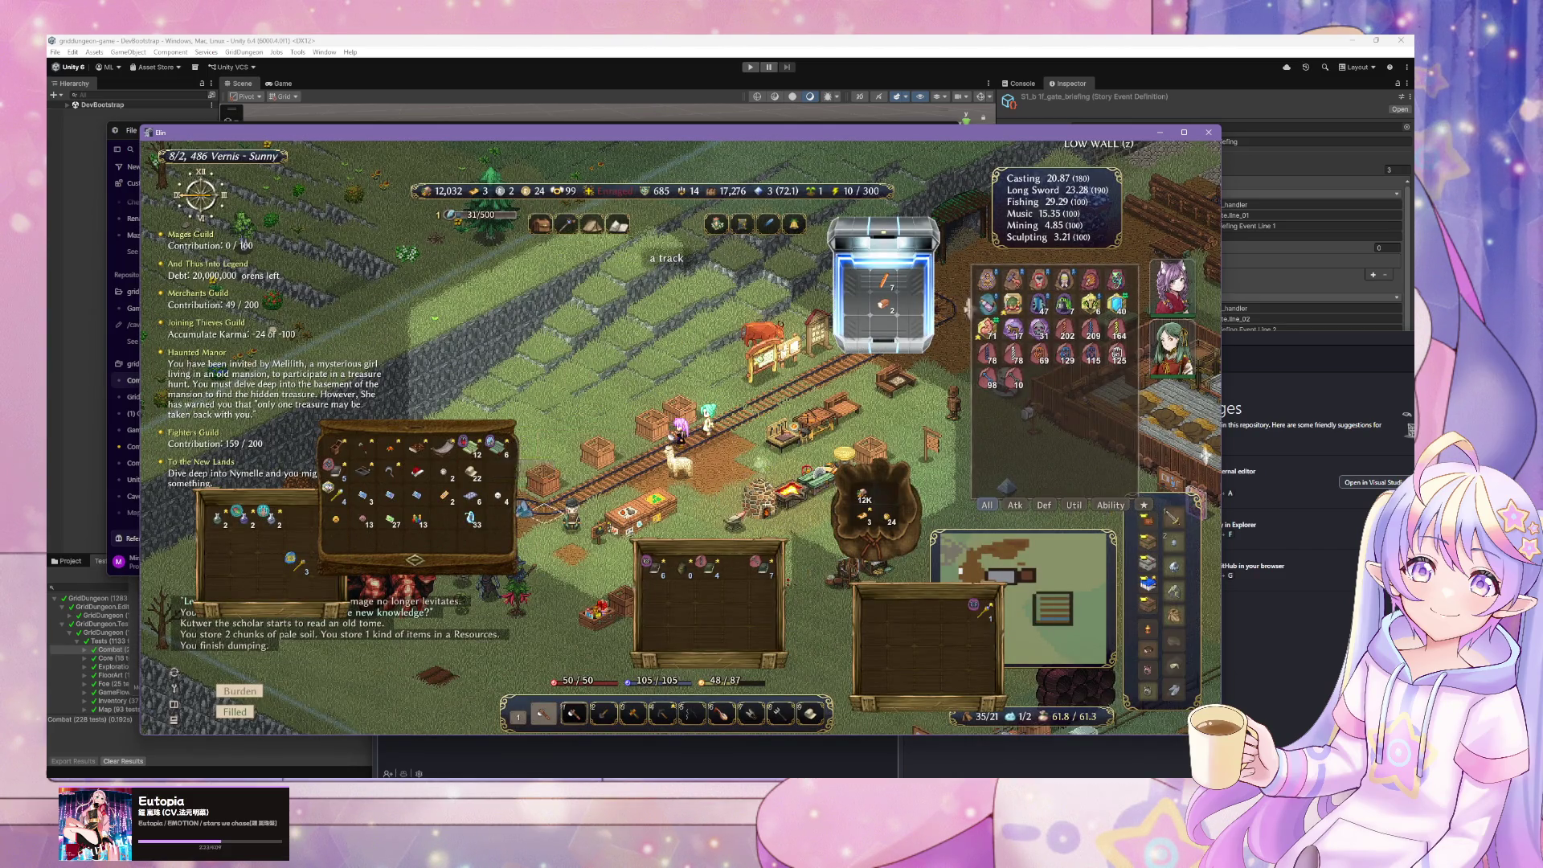
- Close the inventory windows and walk the character east past the tracks toward the fields
{"action": "right_click", "coordinate": [494, 438]}
{"action": "left_click", "coordinate": [563, 474]}
{"action": "key", "text": "Escape"}
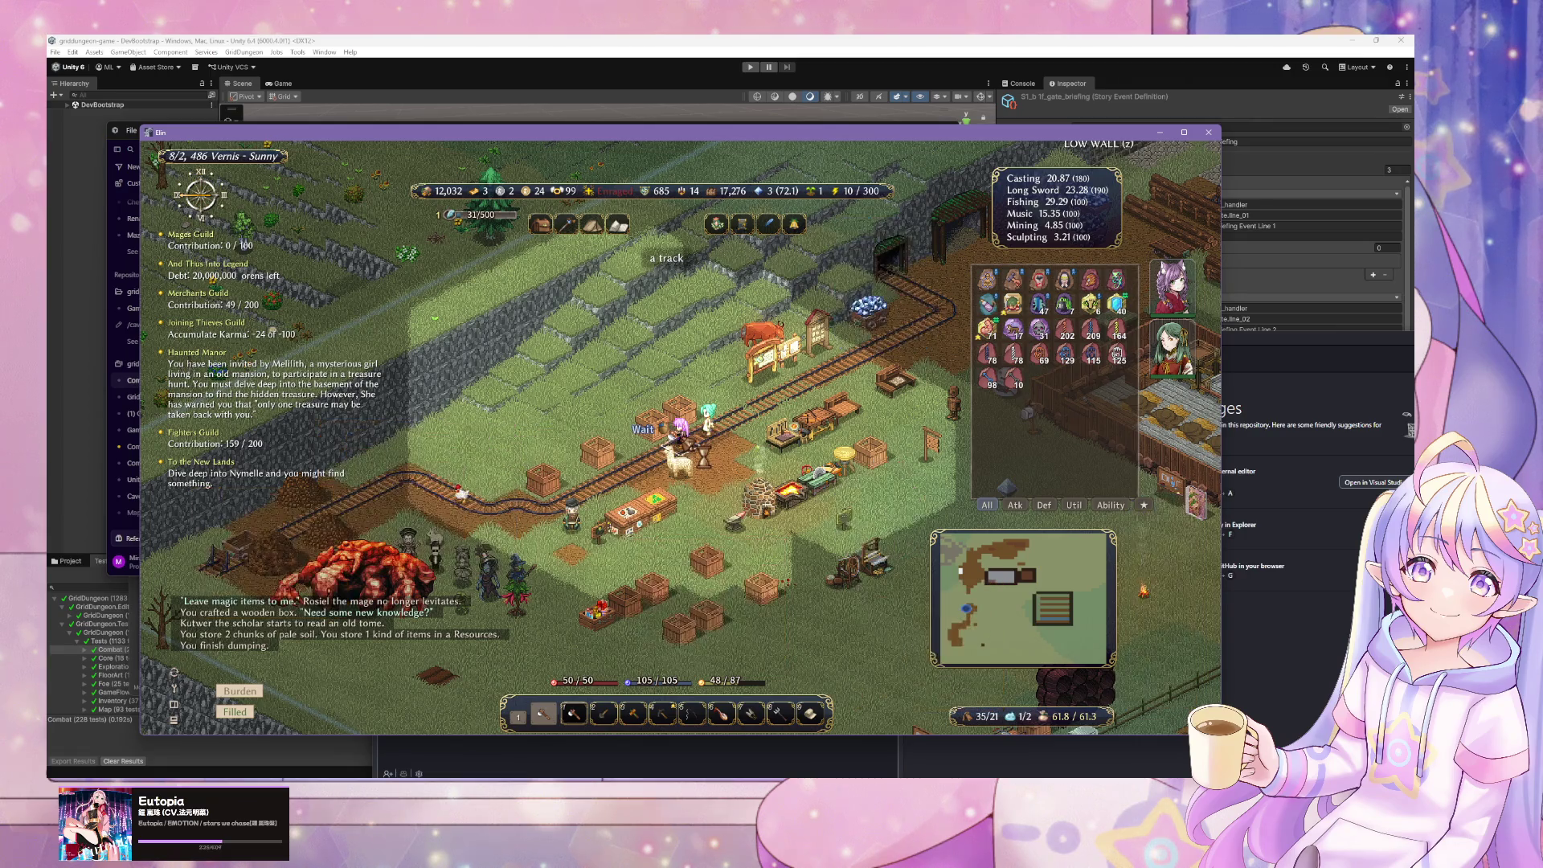
{"action": "key", "text": "Down"}
{"action": "key", "text": "Down"}
{"action": "key", "text": "Down"}
{"action": "key", "text": "Right"}
{"action": "key", "text": "Right"}
{"action": "key", "text": "Right"}
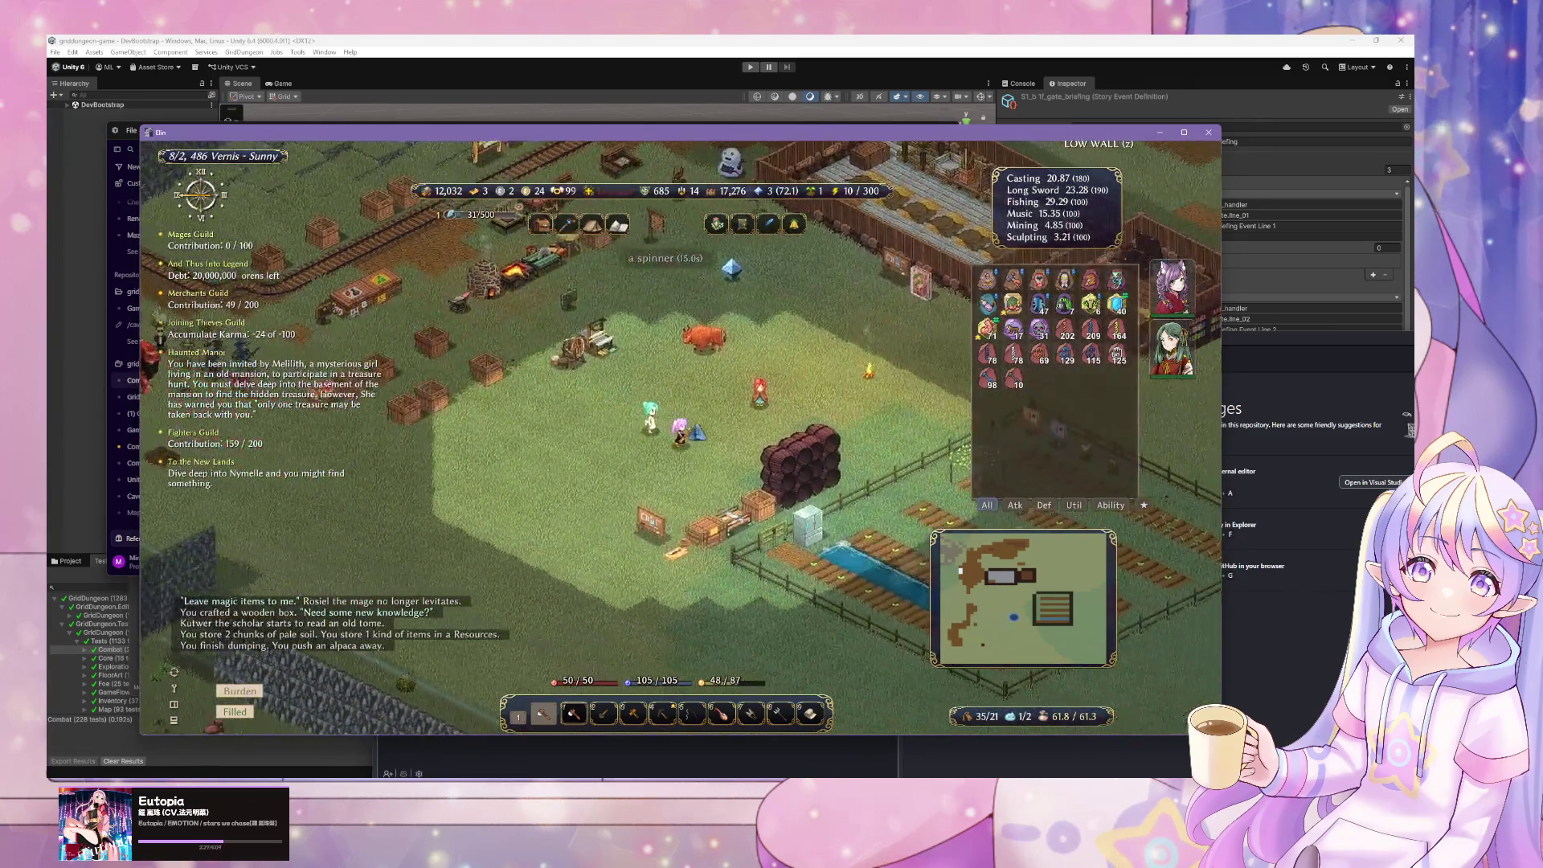
- Save the game from the system options and bring up the Cursor agent chat
{"action": "right_click", "coordinate": [693, 432]}
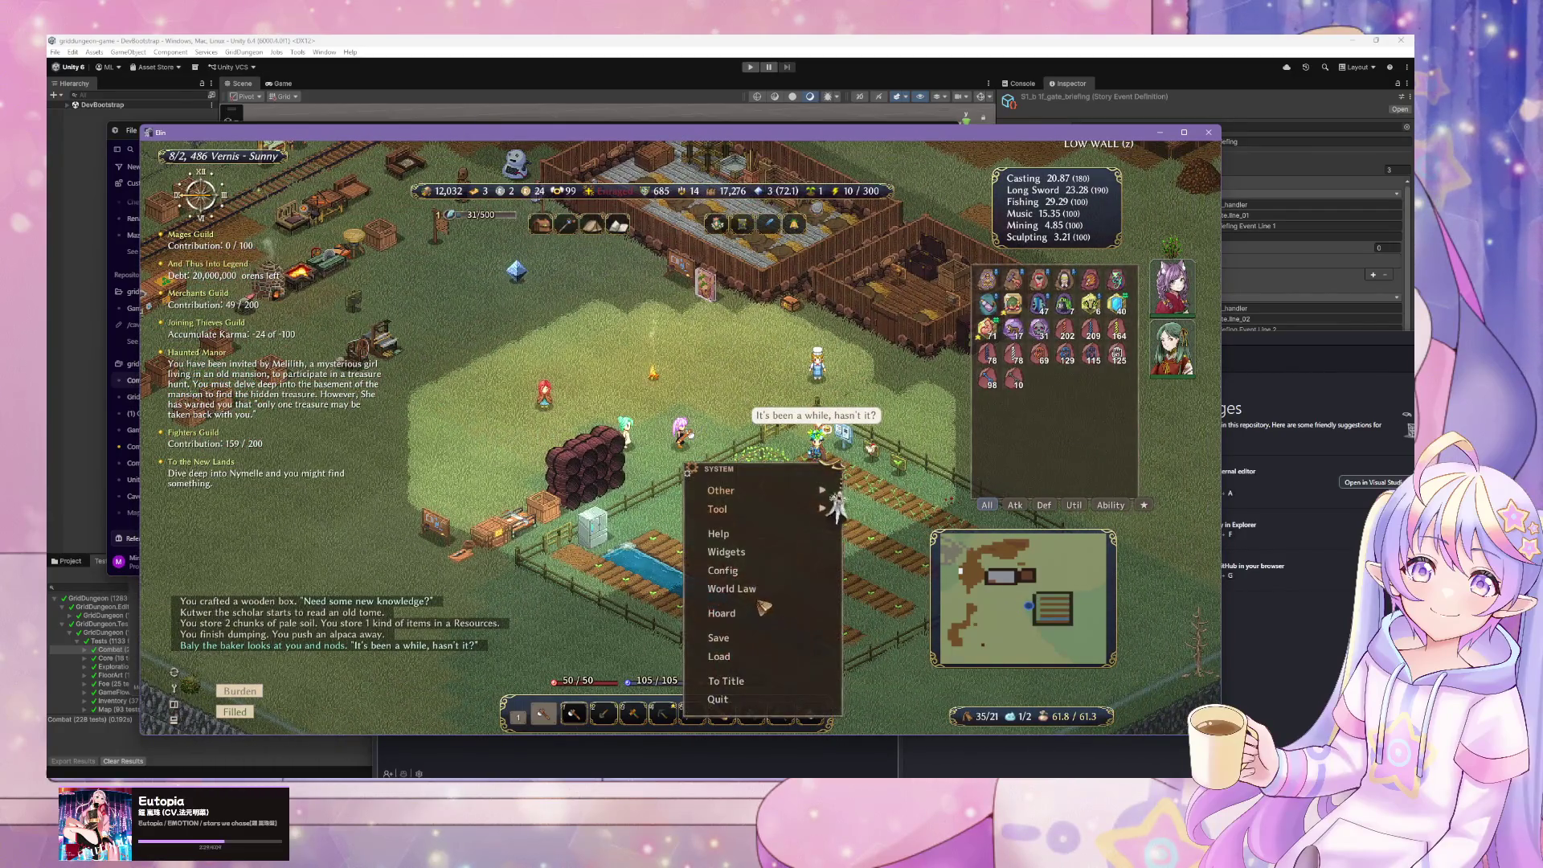
{"action": "left_click", "coordinate": [755, 635]}
{"action": "key", "text": "Up"}
{"action": "key", "text": "alt+Tab"}
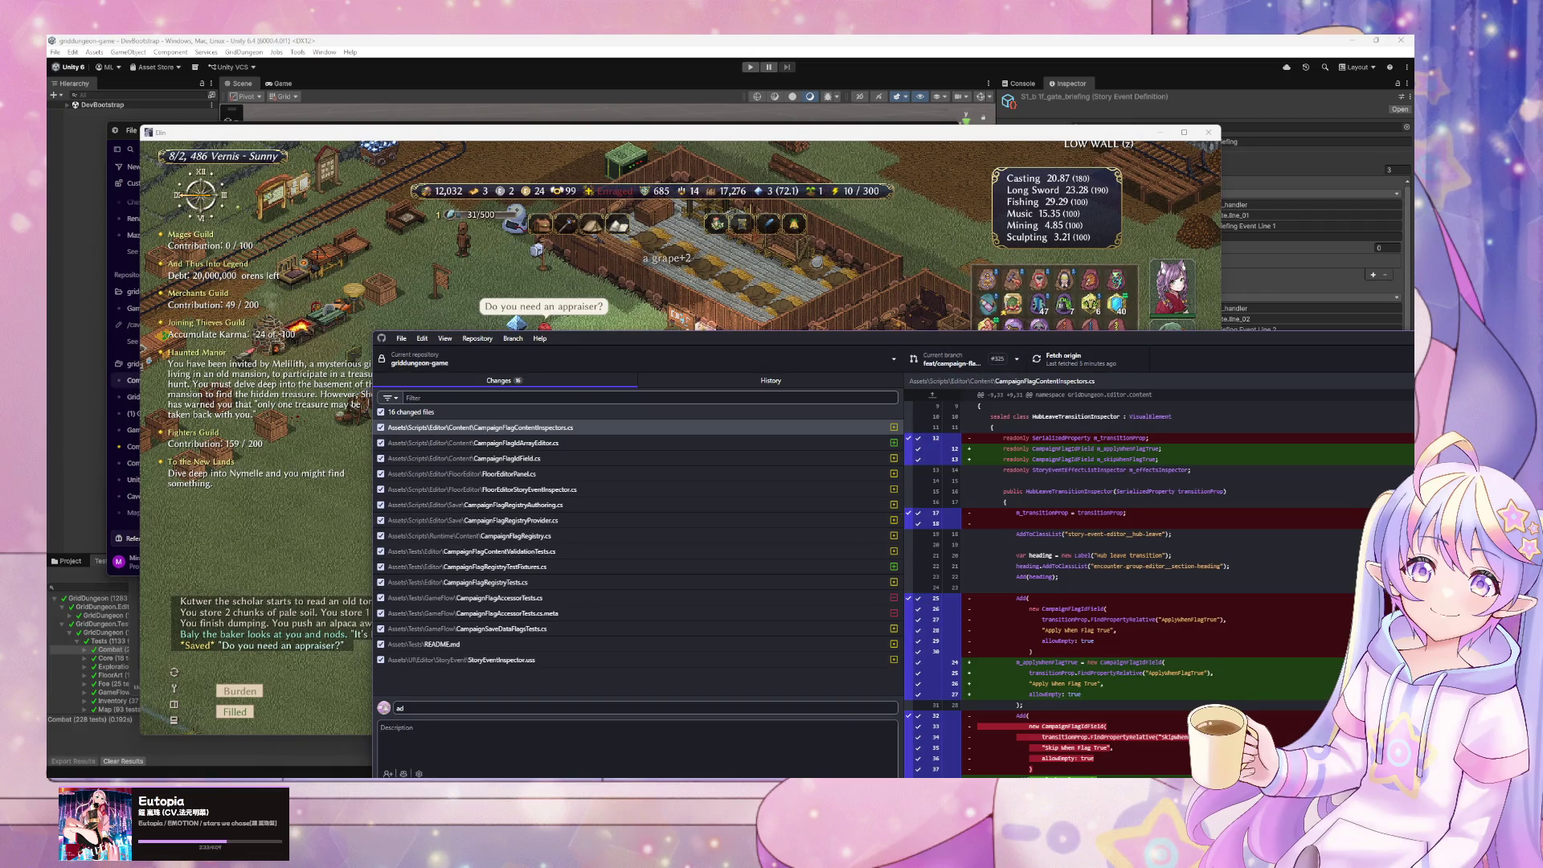
{"action": "left_click", "coordinate": [713, 741]}
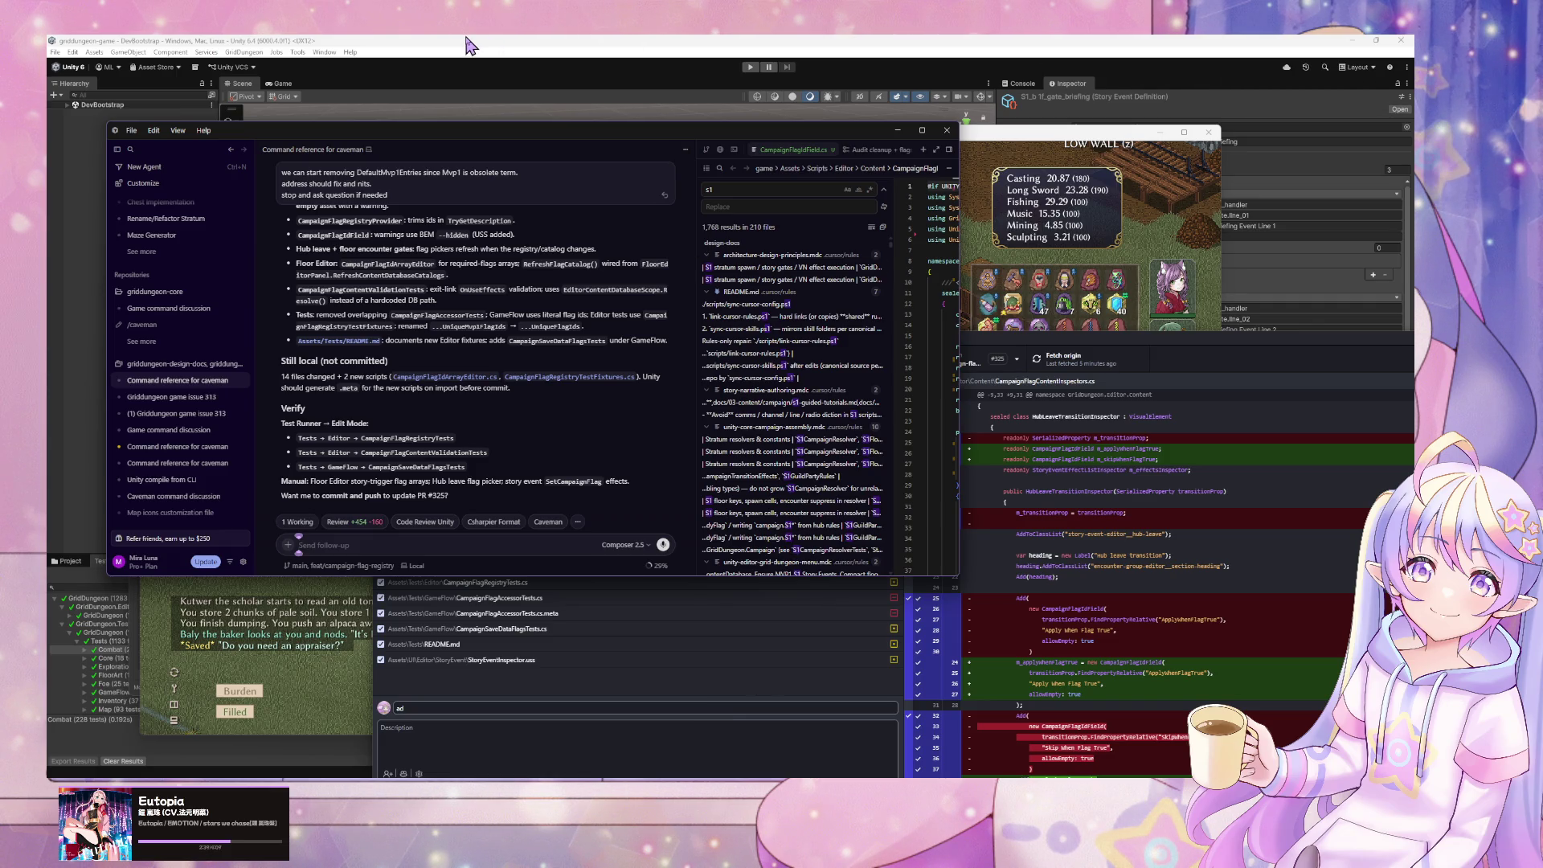
- Check Unity's script compilation, reread the Cursor agent's review-fixes summary, then return to Elin
{"action": "left_click", "coordinate": [468, 46]}
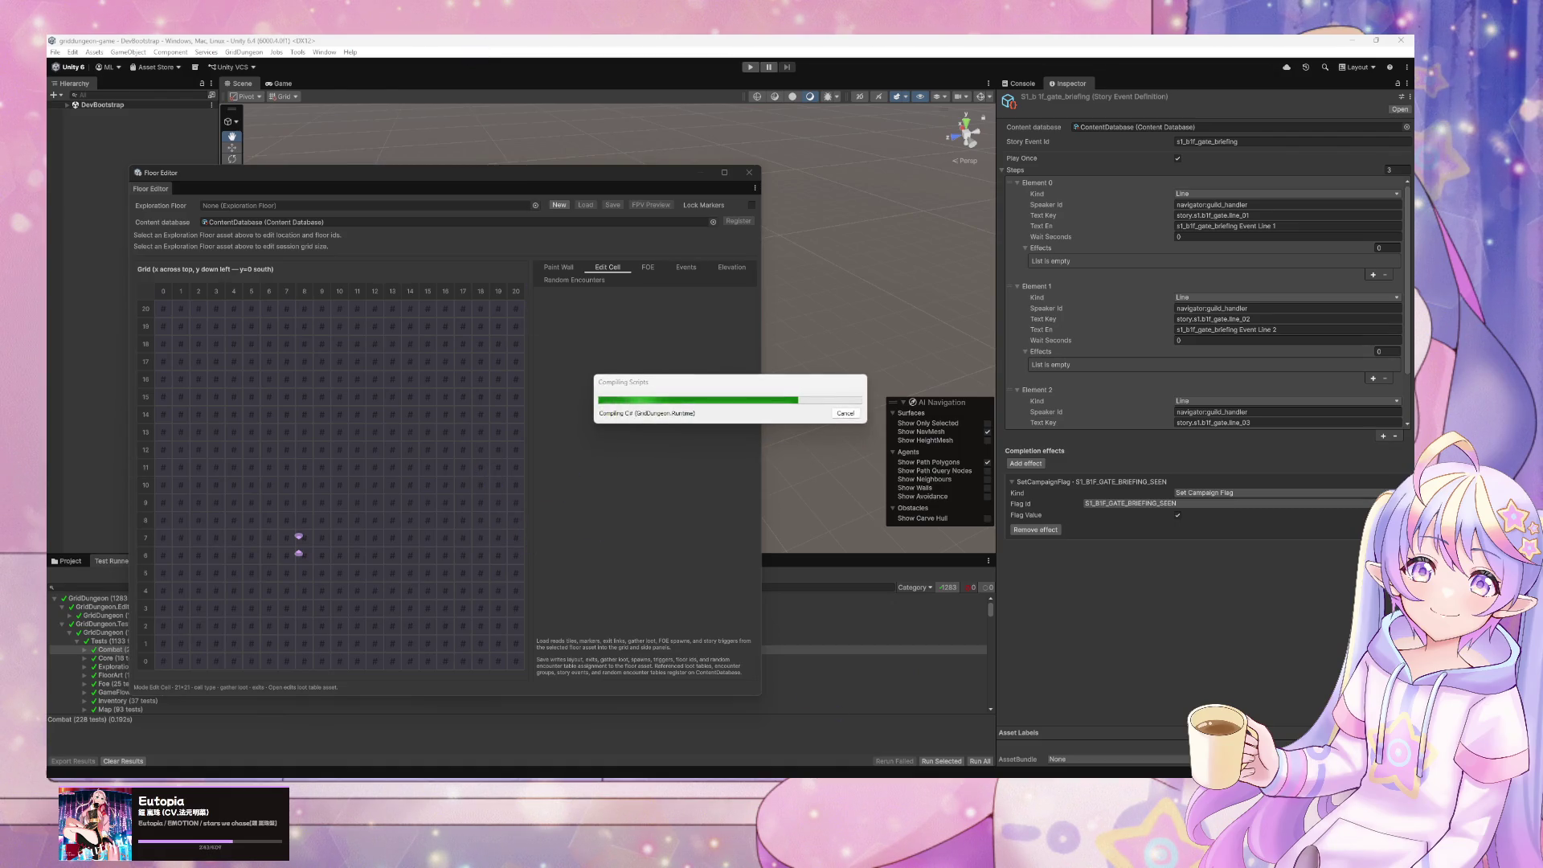
{"action": "left_click", "coordinate": [675, 727]}
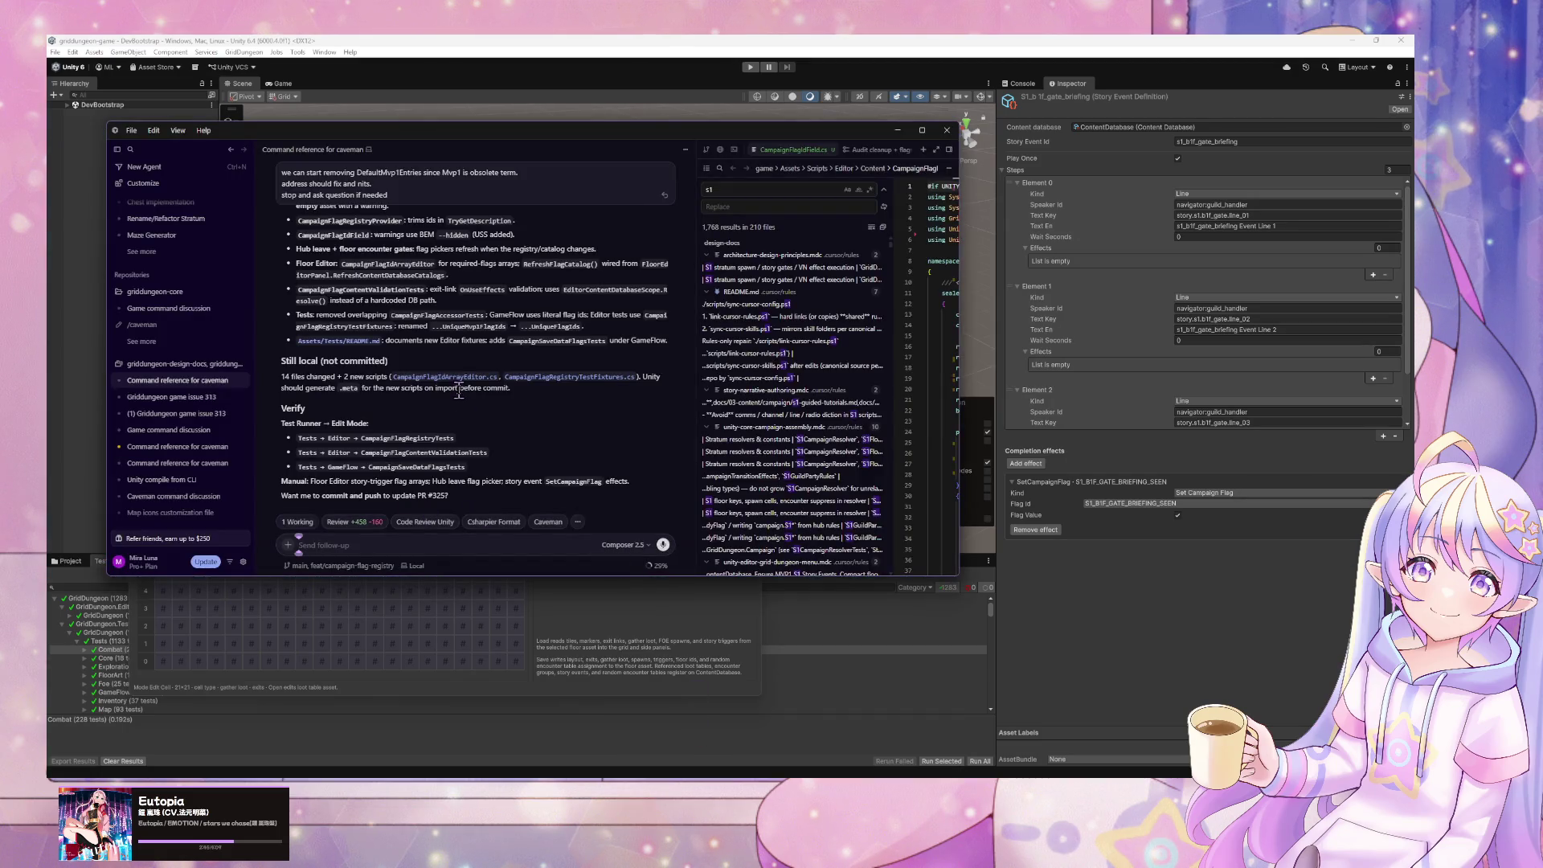
{"action": "scroll", "coordinate": [490, 390], "scroll_direction": "up", "scroll_amount": 3}
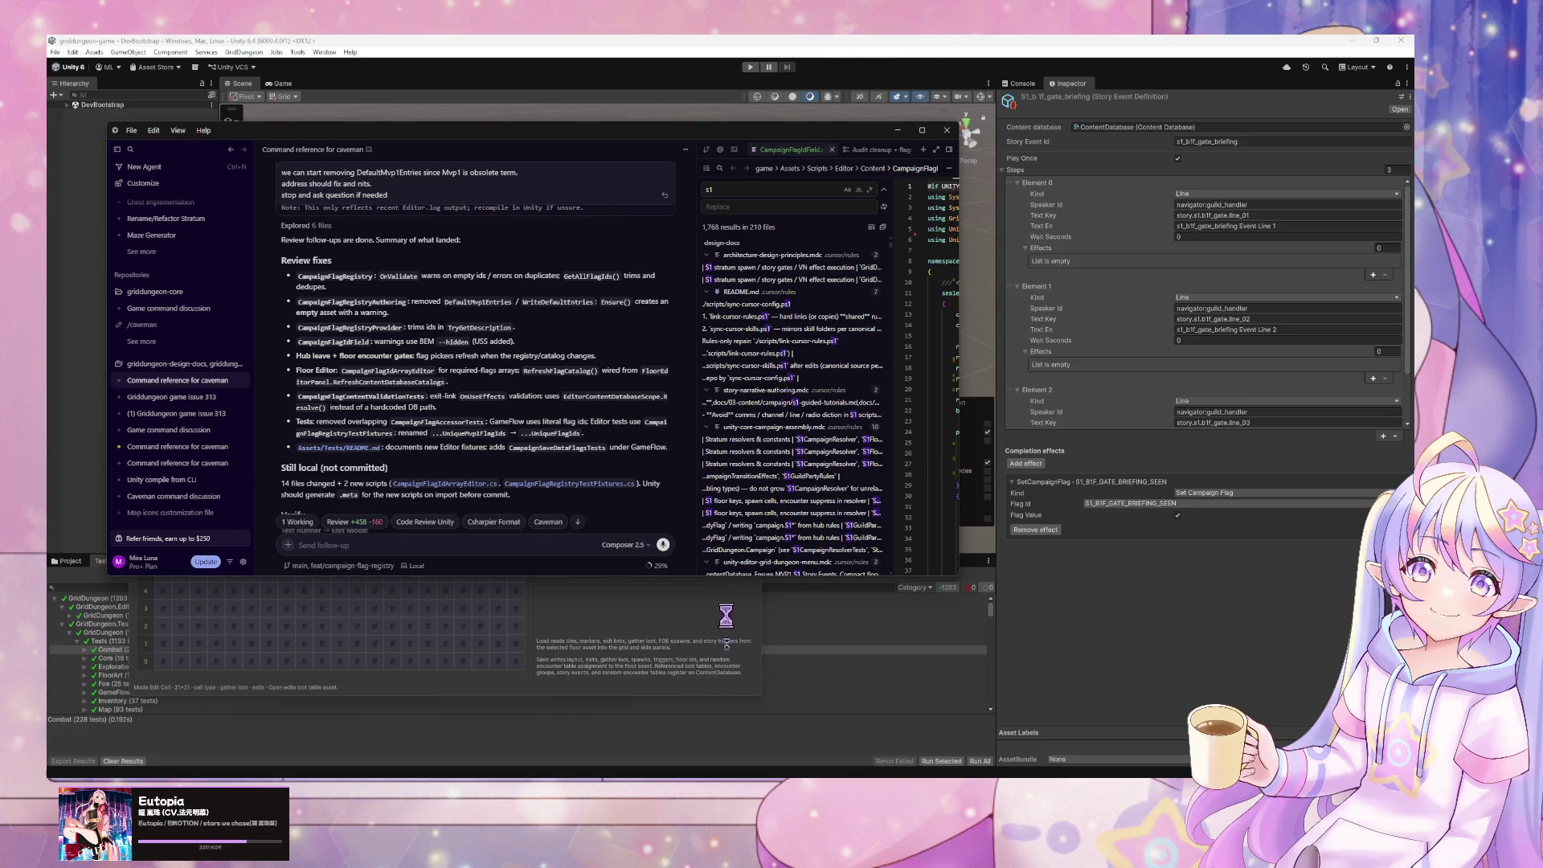
{"action": "mouse_move", "coordinate": [1003, 781]}
{"action": "left_click", "coordinate": [1002, 737]}
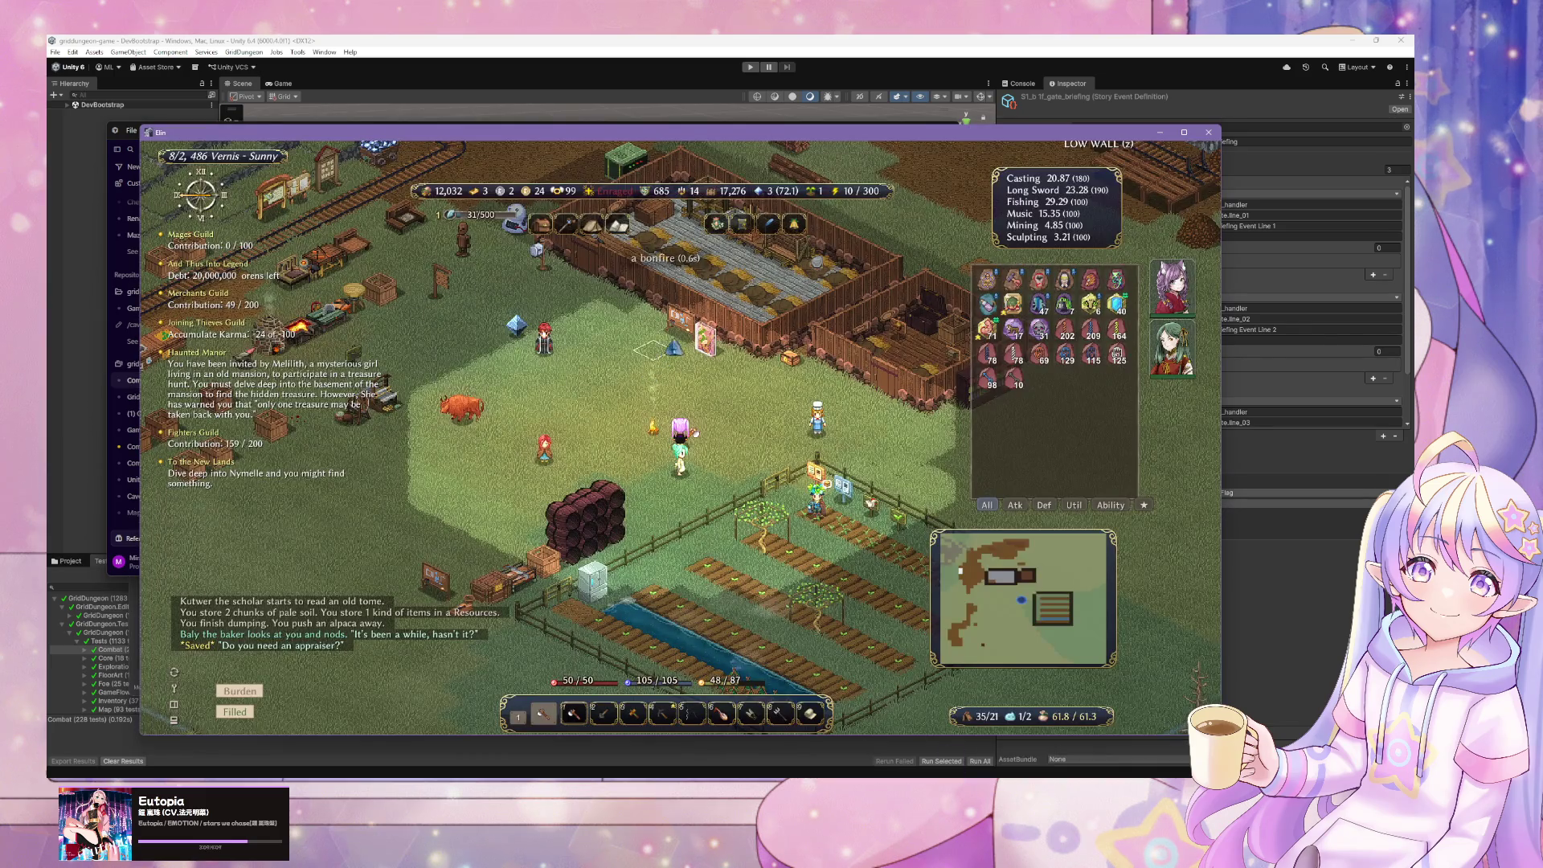
- Walk into the room and hold a brief conversation with the Exile
{"action": "key", "text": "Left"}
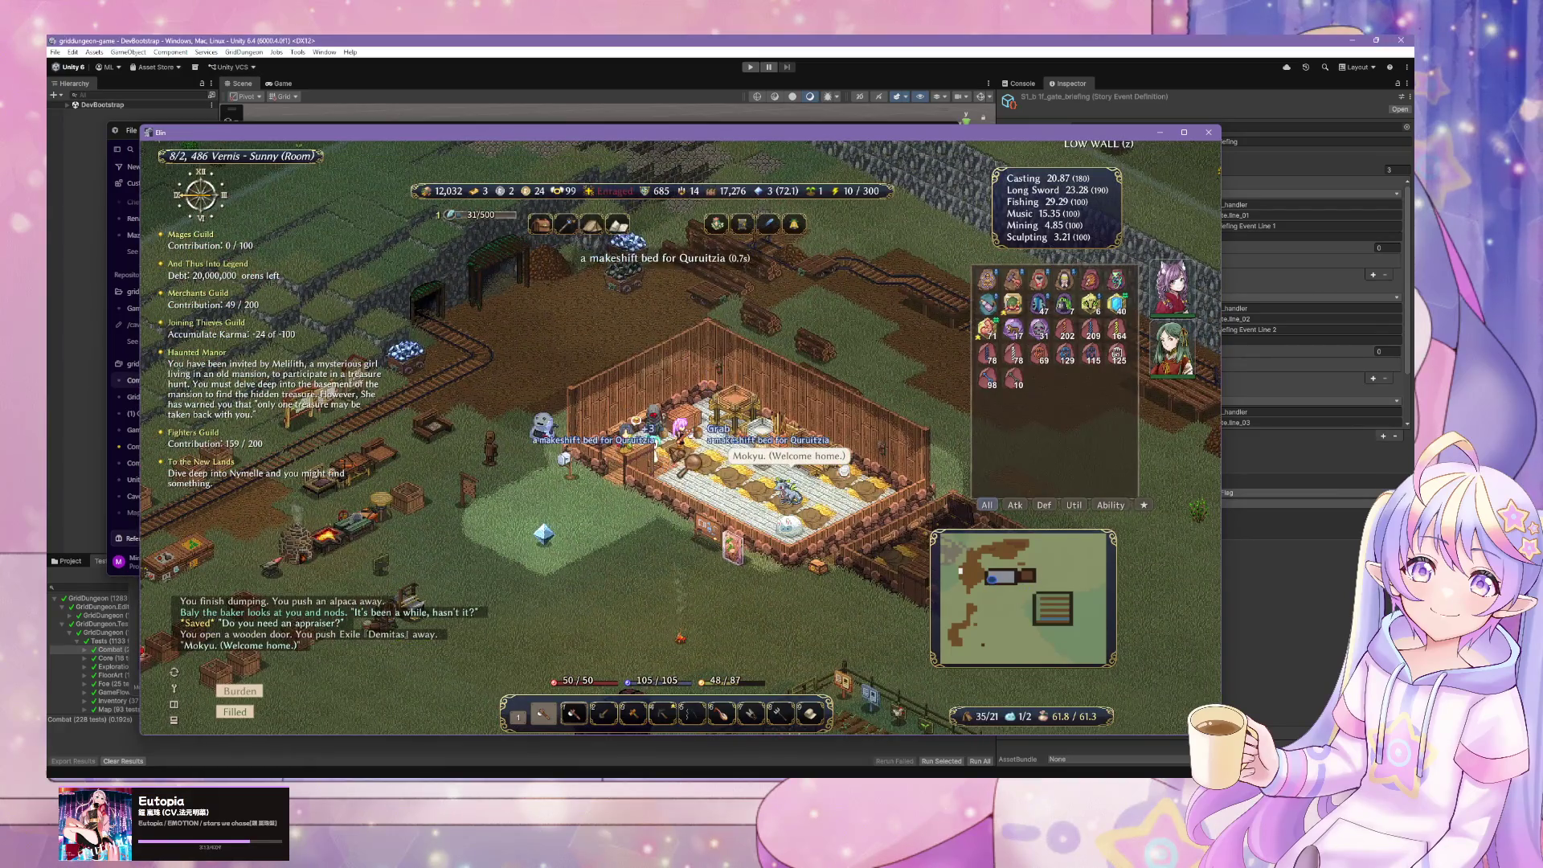
{"action": "right_click", "coordinate": [661, 442]}
{"action": "left_click", "coordinate": [698, 439]}
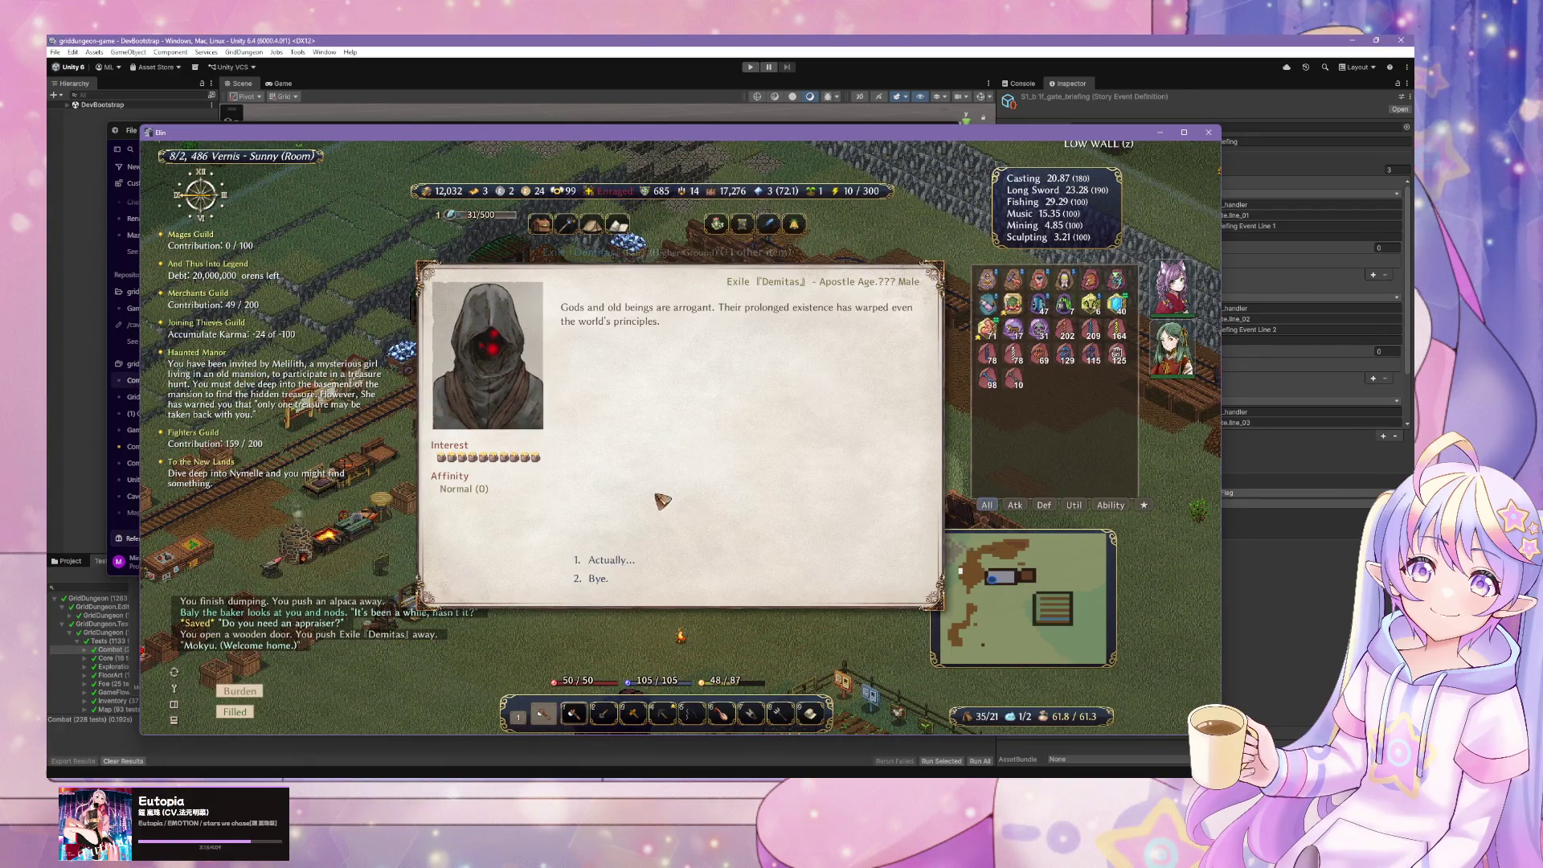
{"action": "left_click", "coordinate": [665, 497]}
- Browse the Talesinger's wares via 'Show me your wares', close the shop, and return to Unity
{"action": "right_click", "coordinate": [641, 459]}
{"action": "left_click", "coordinate": [635, 450]}
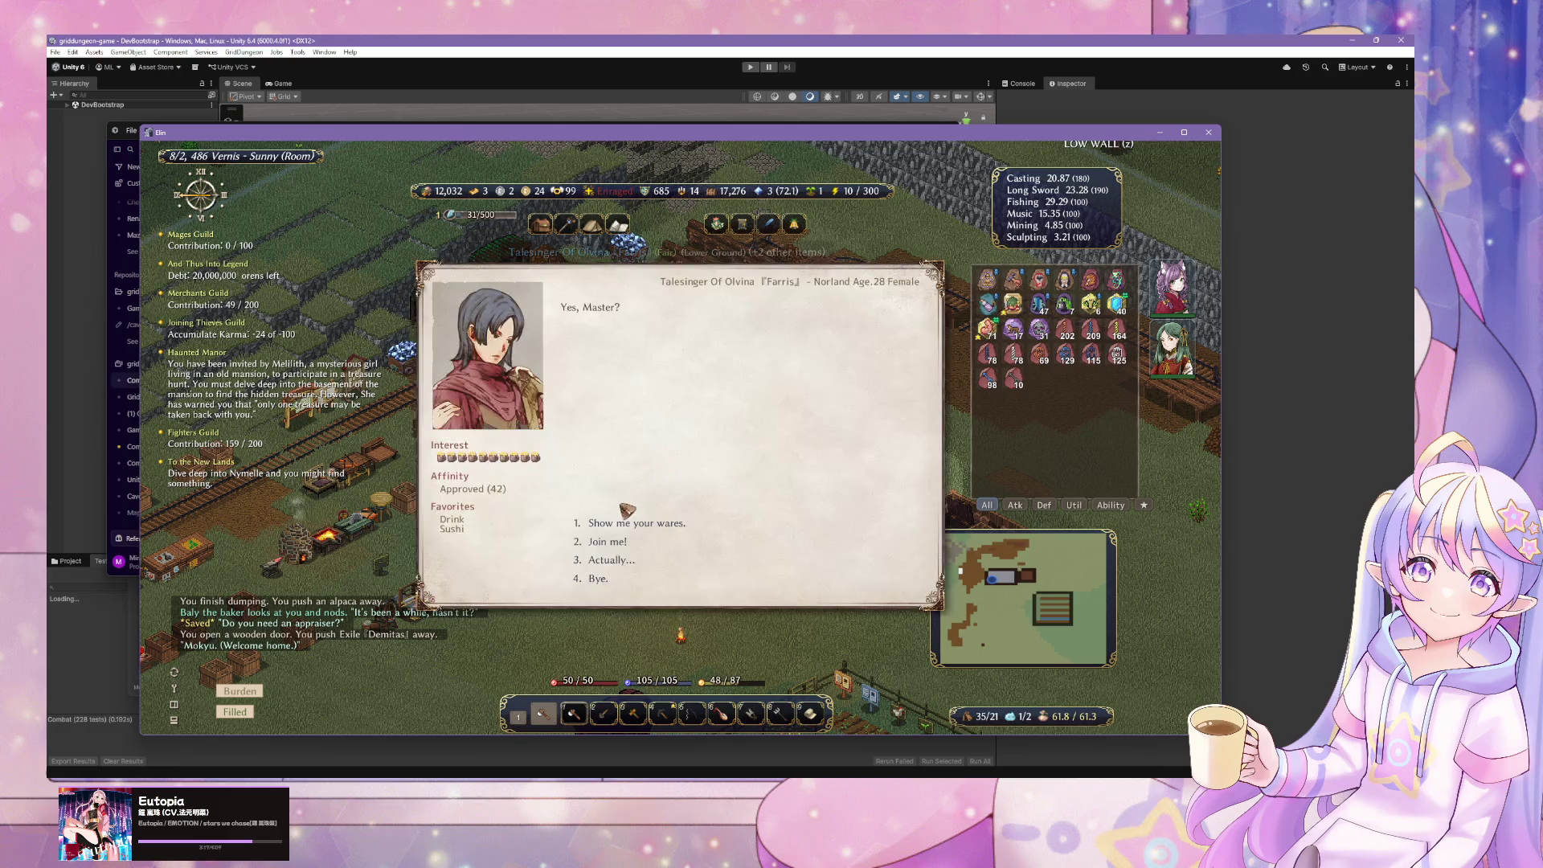
{"action": "left_click", "coordinate": [655, 540]}
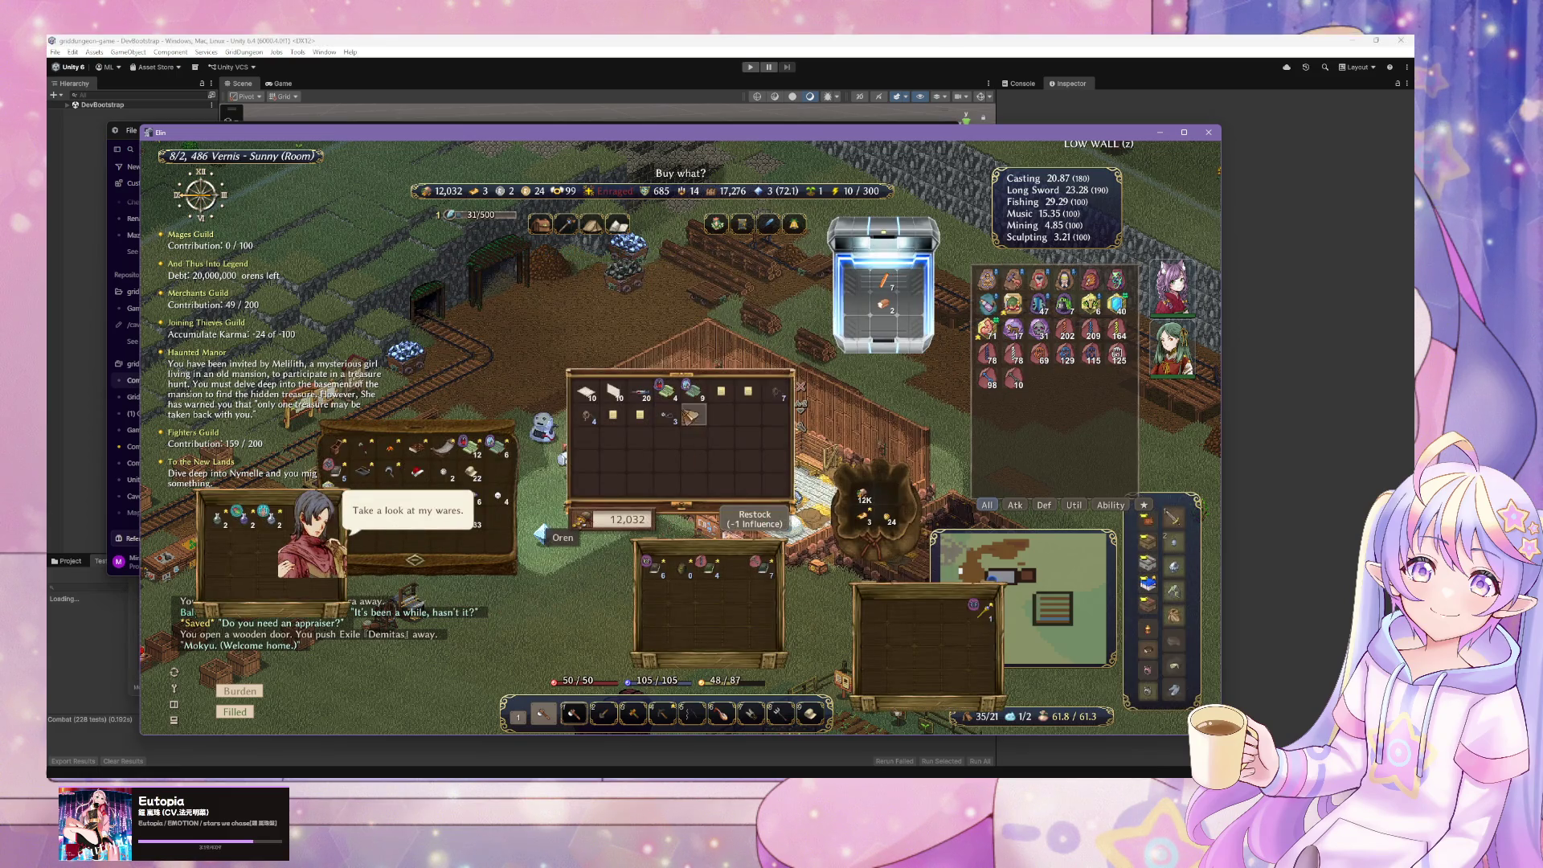
{"action": "mouse_move", "coordinate": [643, 417]}
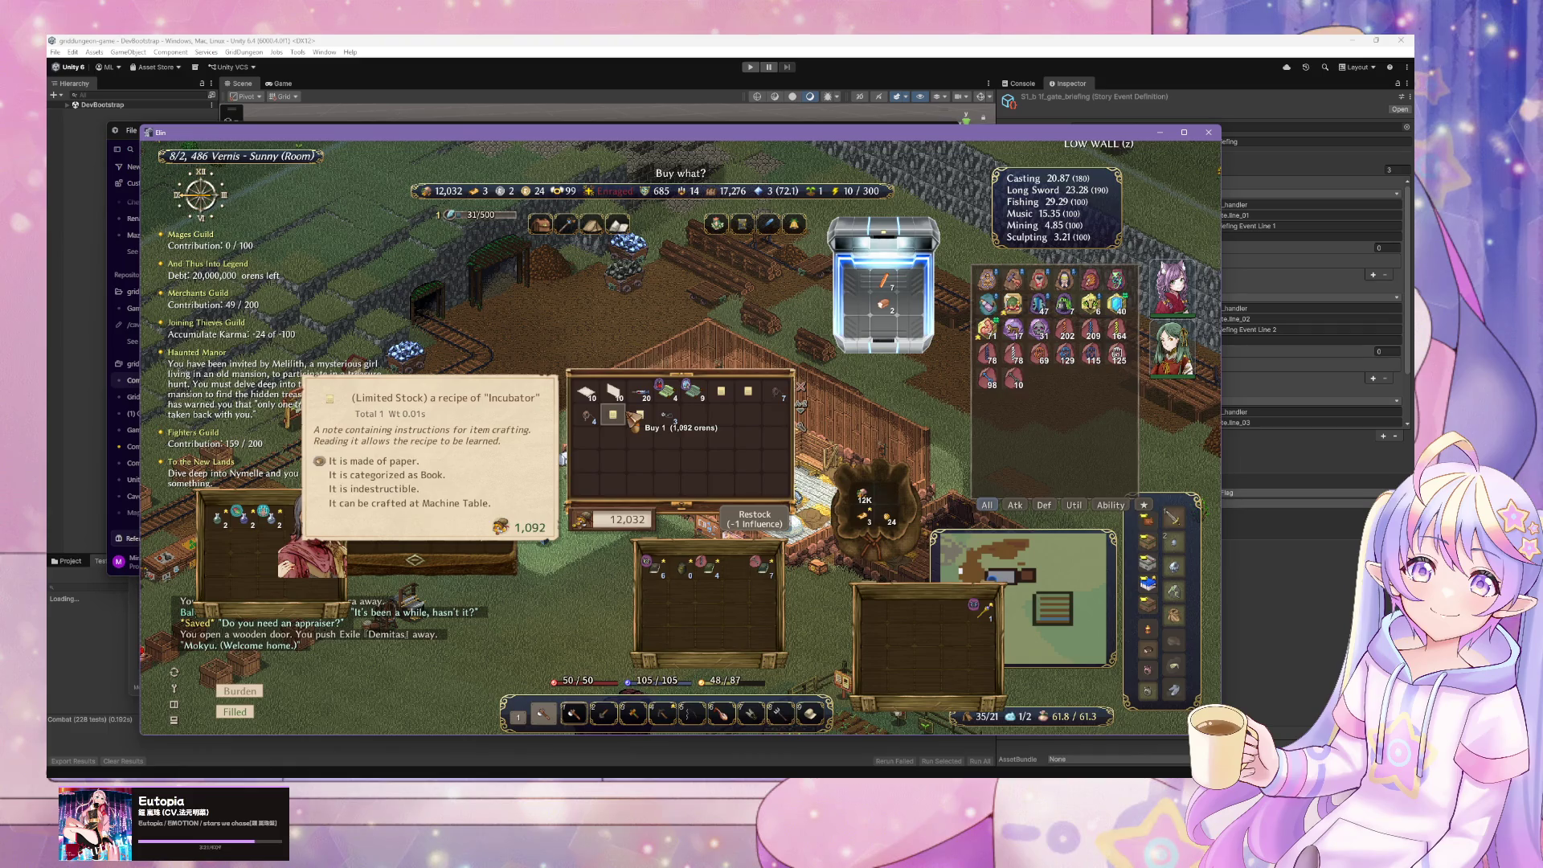
{"action": "mouse_move", "coordinate": [754, 405]}
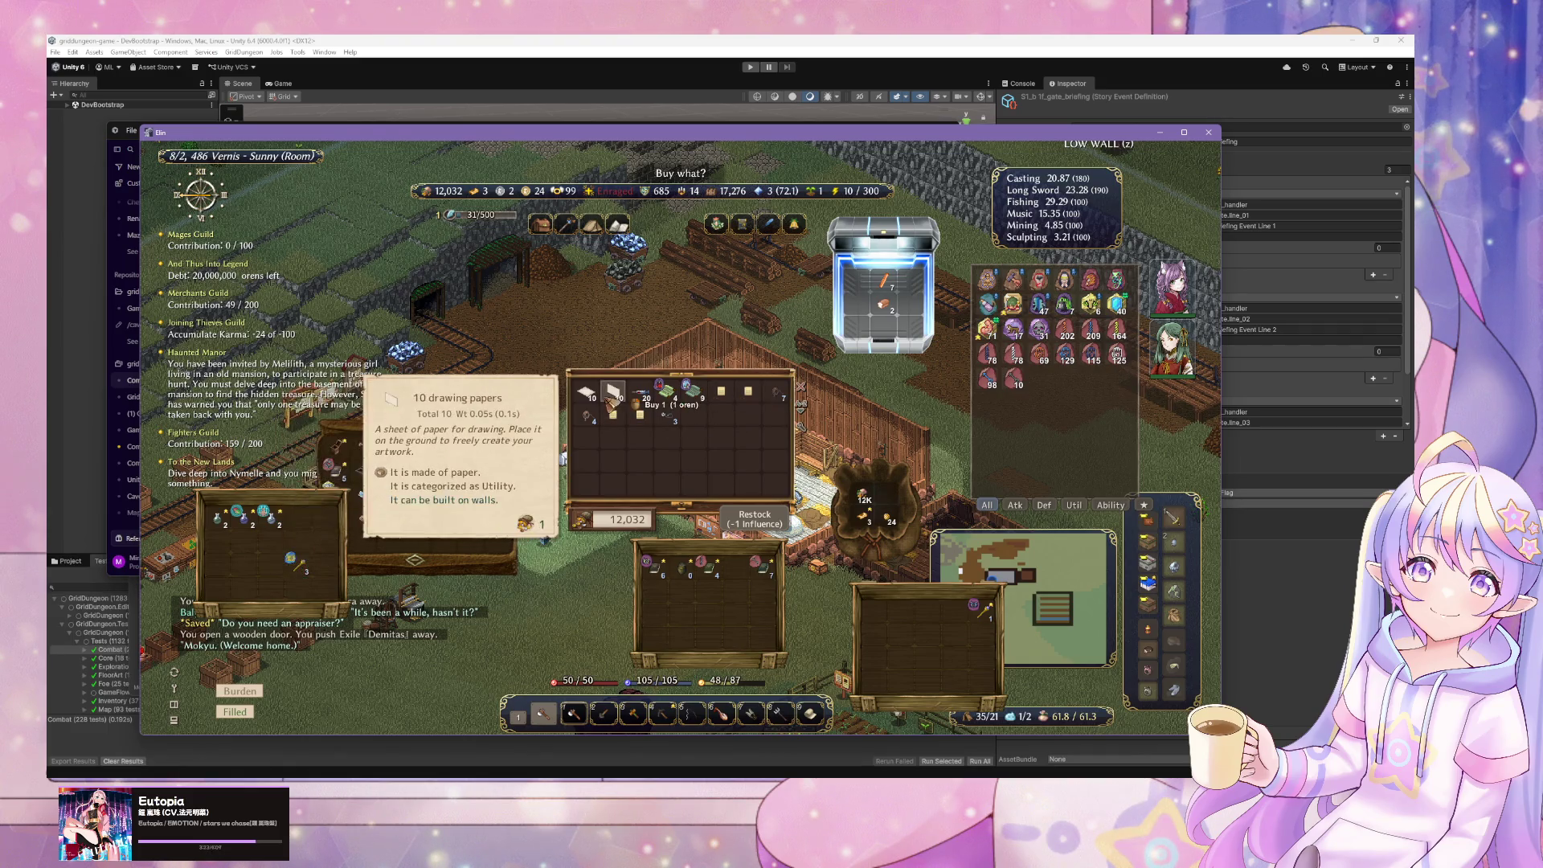
{"action": "key", "text": "Escape"}
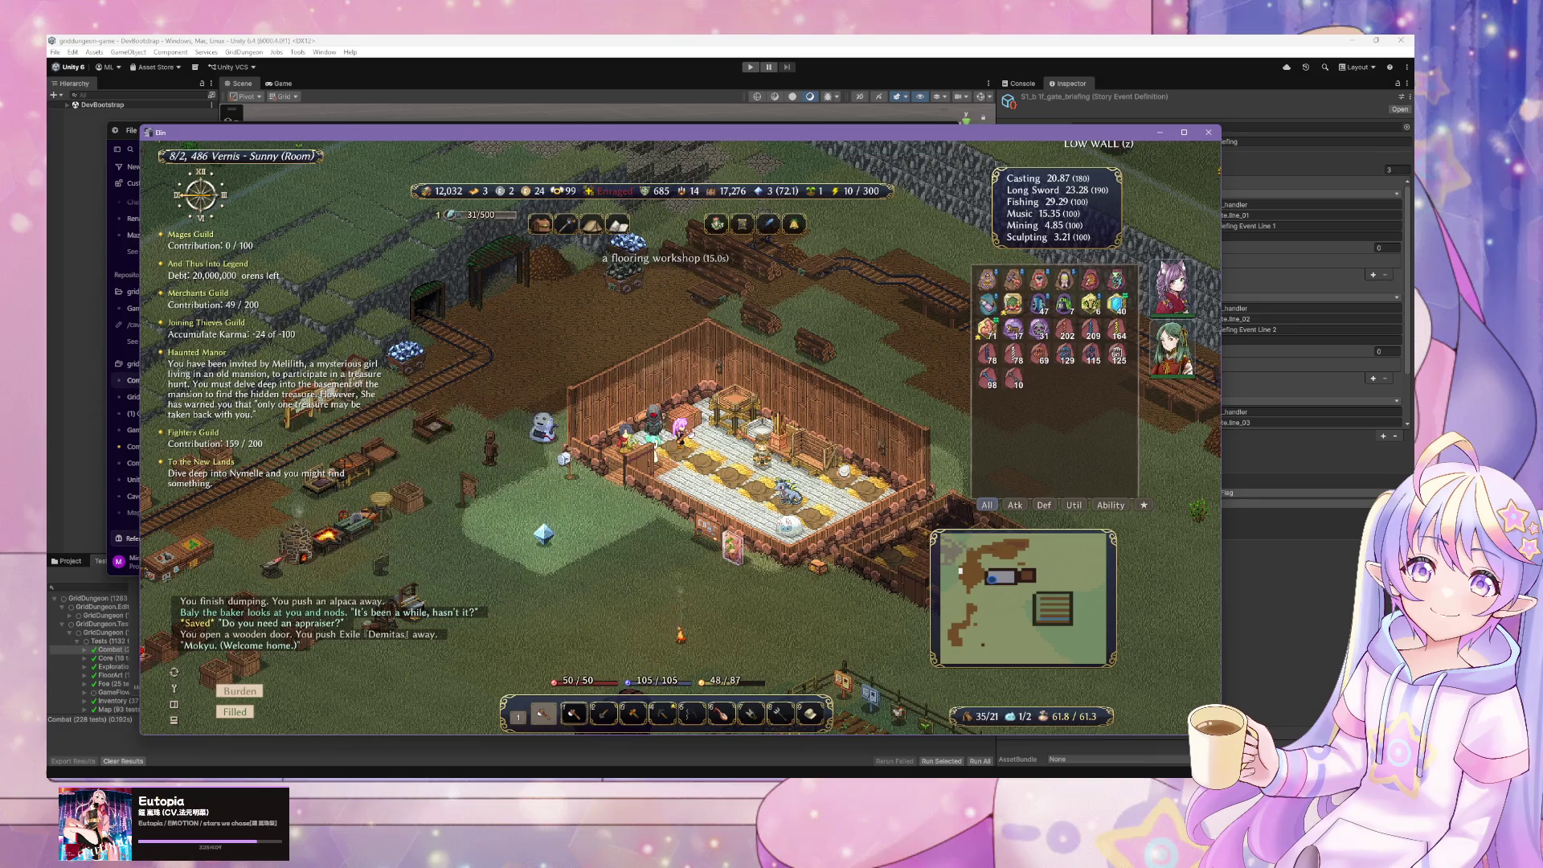
{"action": "left_click", "coordinate": [1387, 595]}
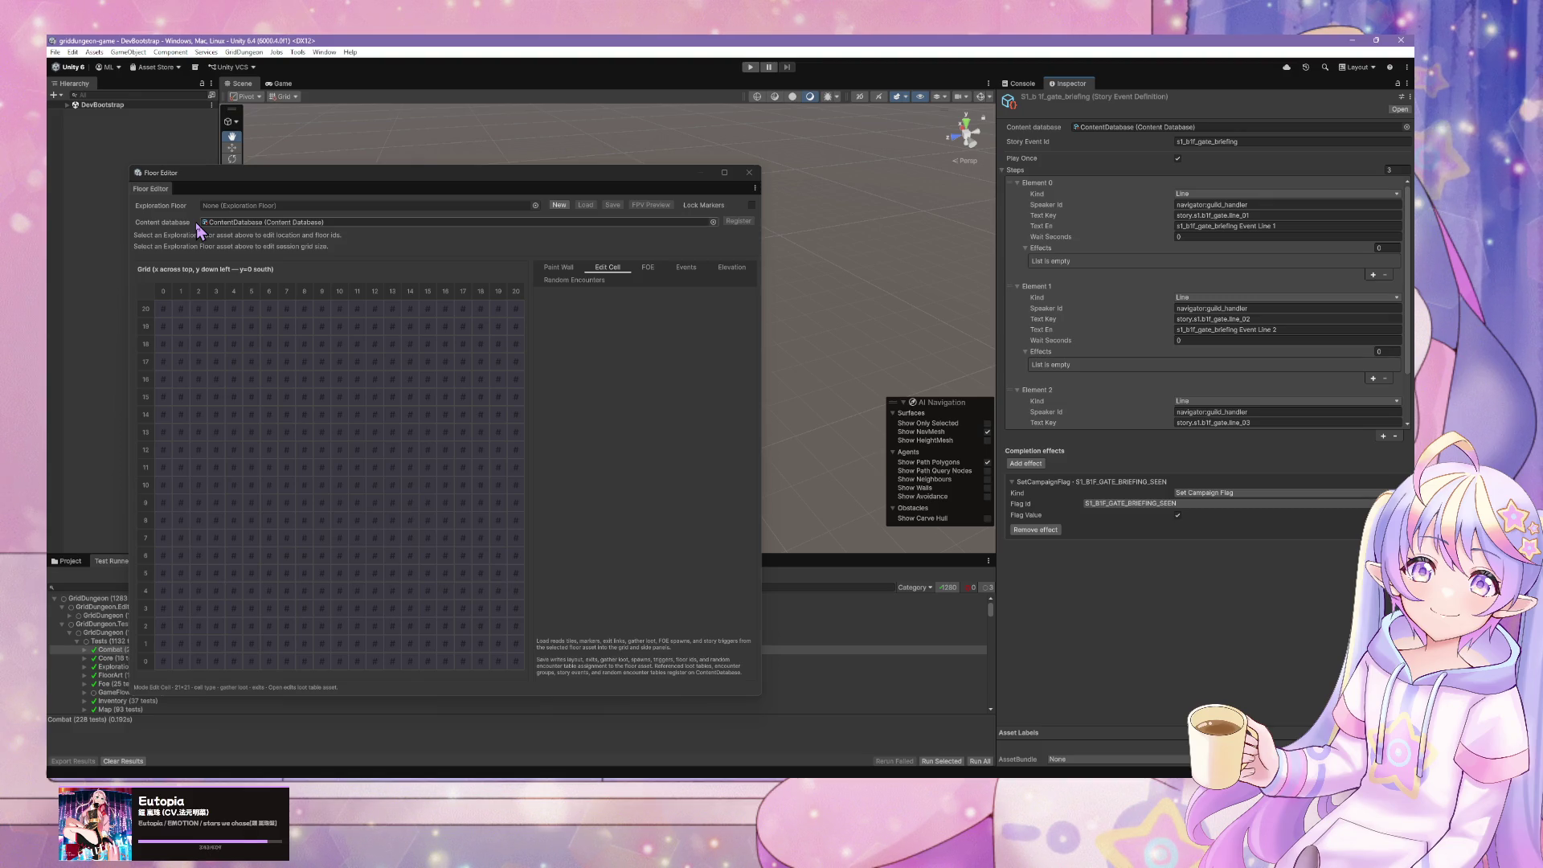
- Keep the story event's Flag Id as S1_B1F_GATE_BRIEFING_SEEN, move the Floor Editor, and run selected tests
{"action": "left_click", "coordinate": [1138, 504]}
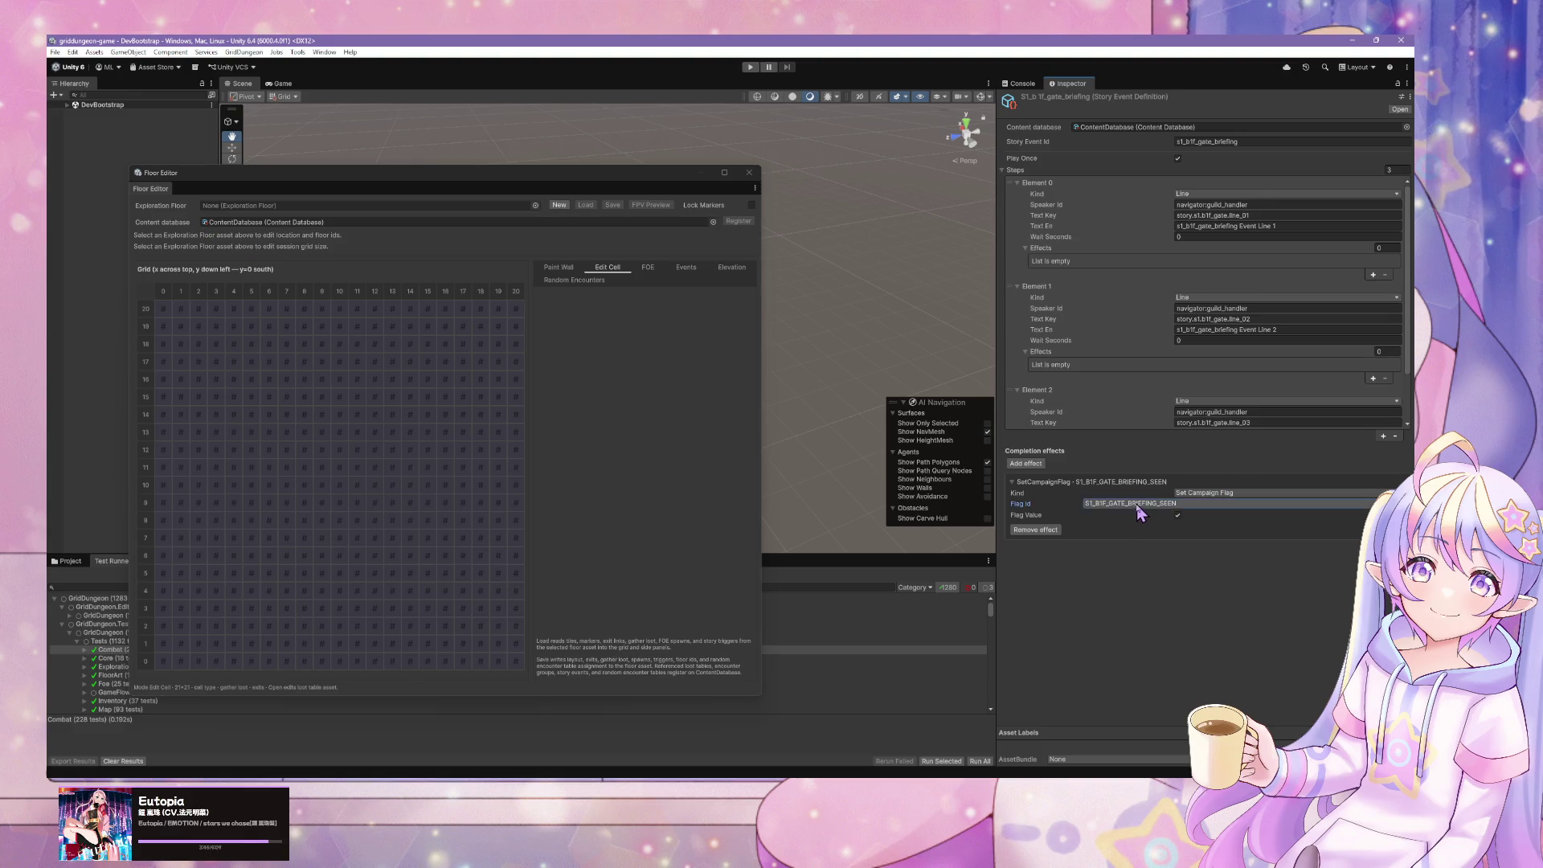
{"action": "left_click", "coordinate": [1139, 511]}
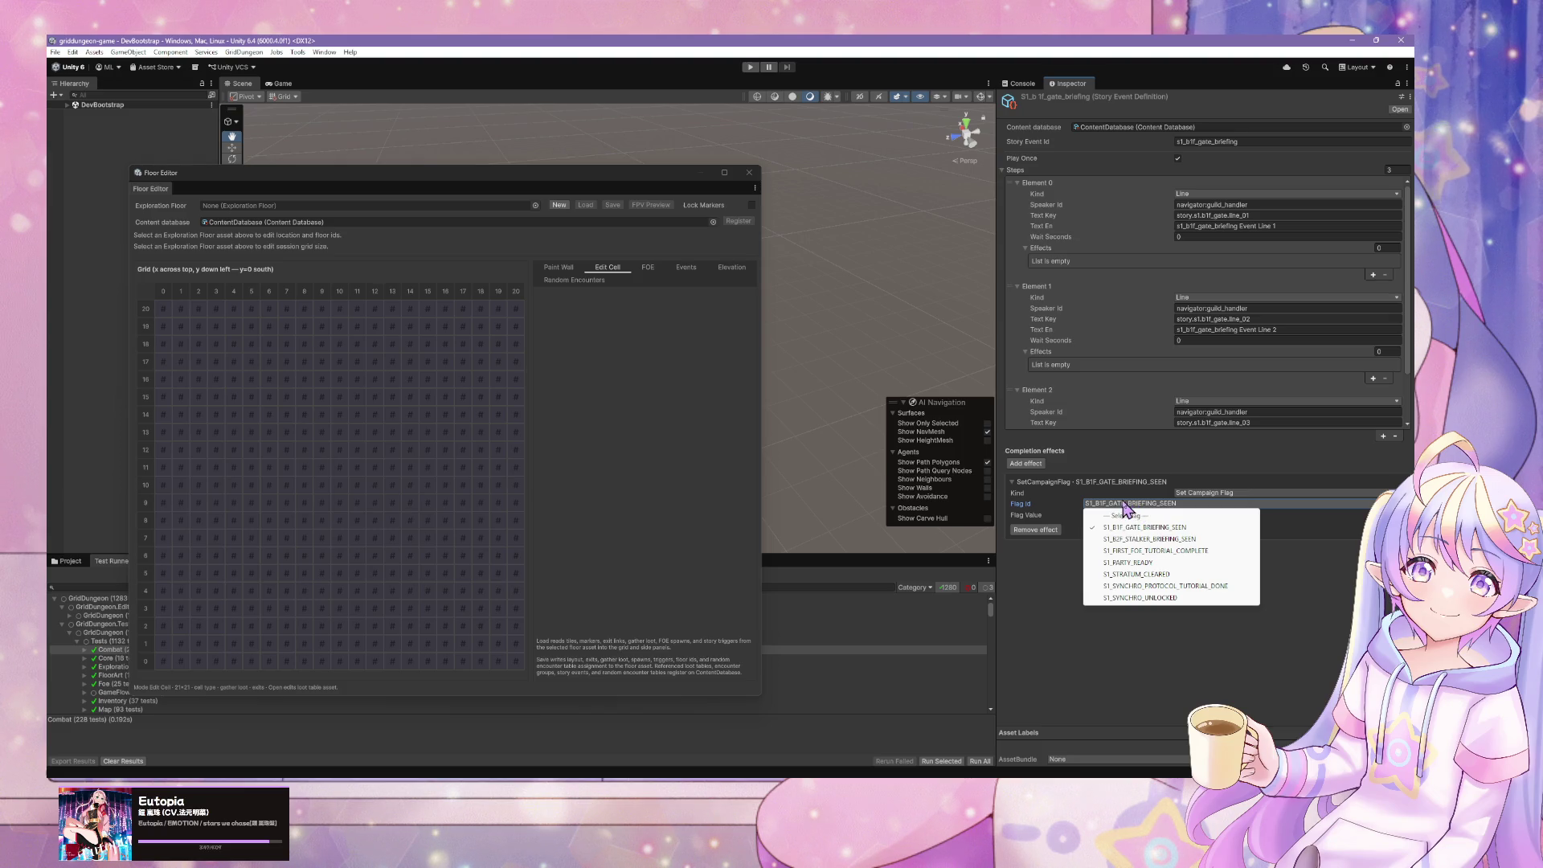
{"action": "left_click", "coordinate": [1123, 503]}
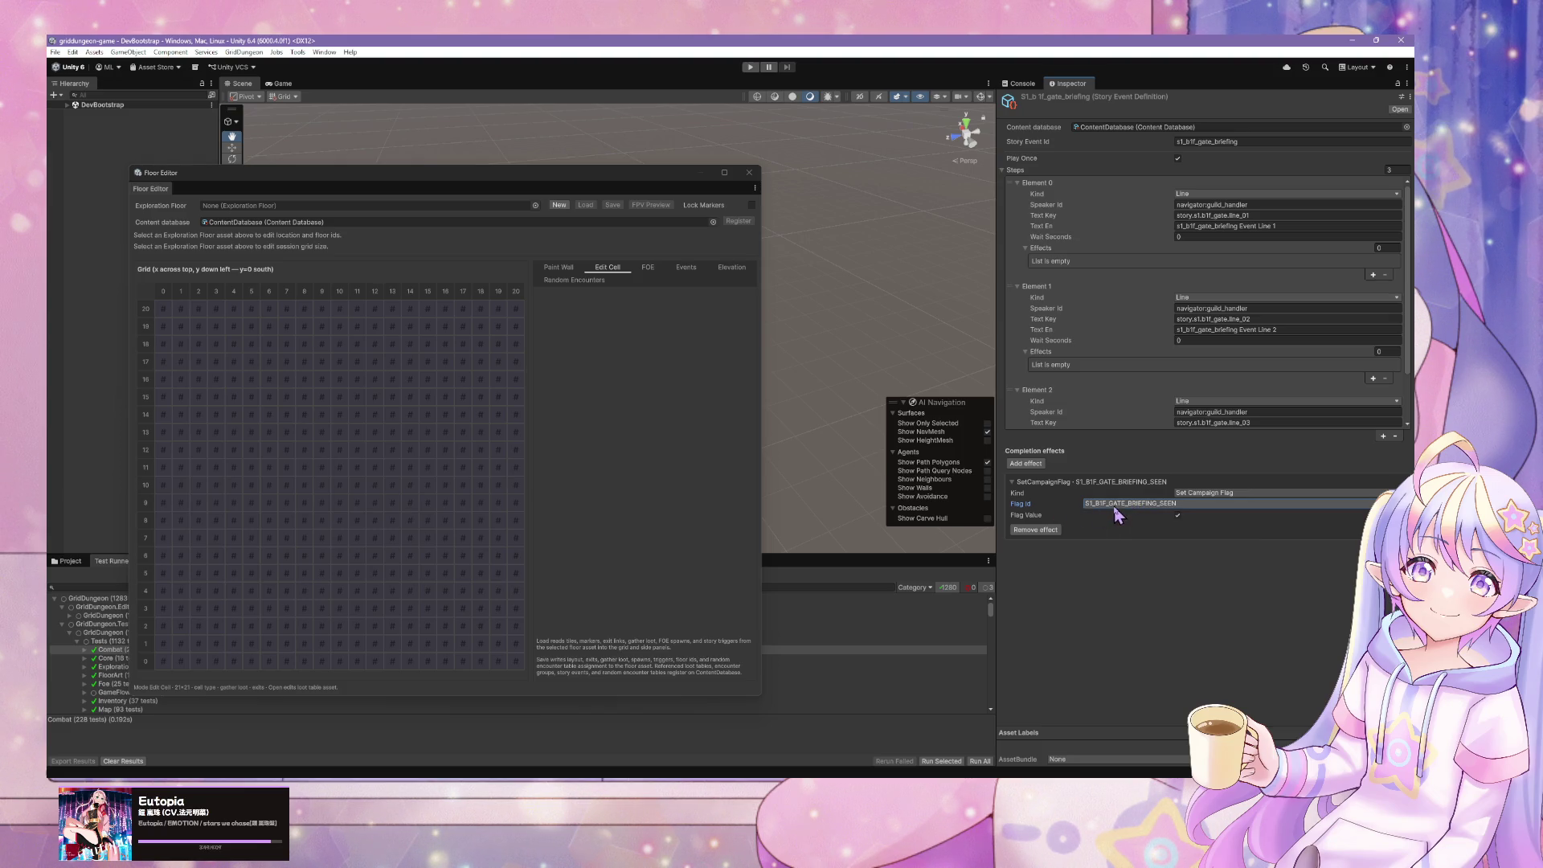
{"action": "left_click_drag", "start_coordinate": [556, 176], "coordinate": [745, 136]}
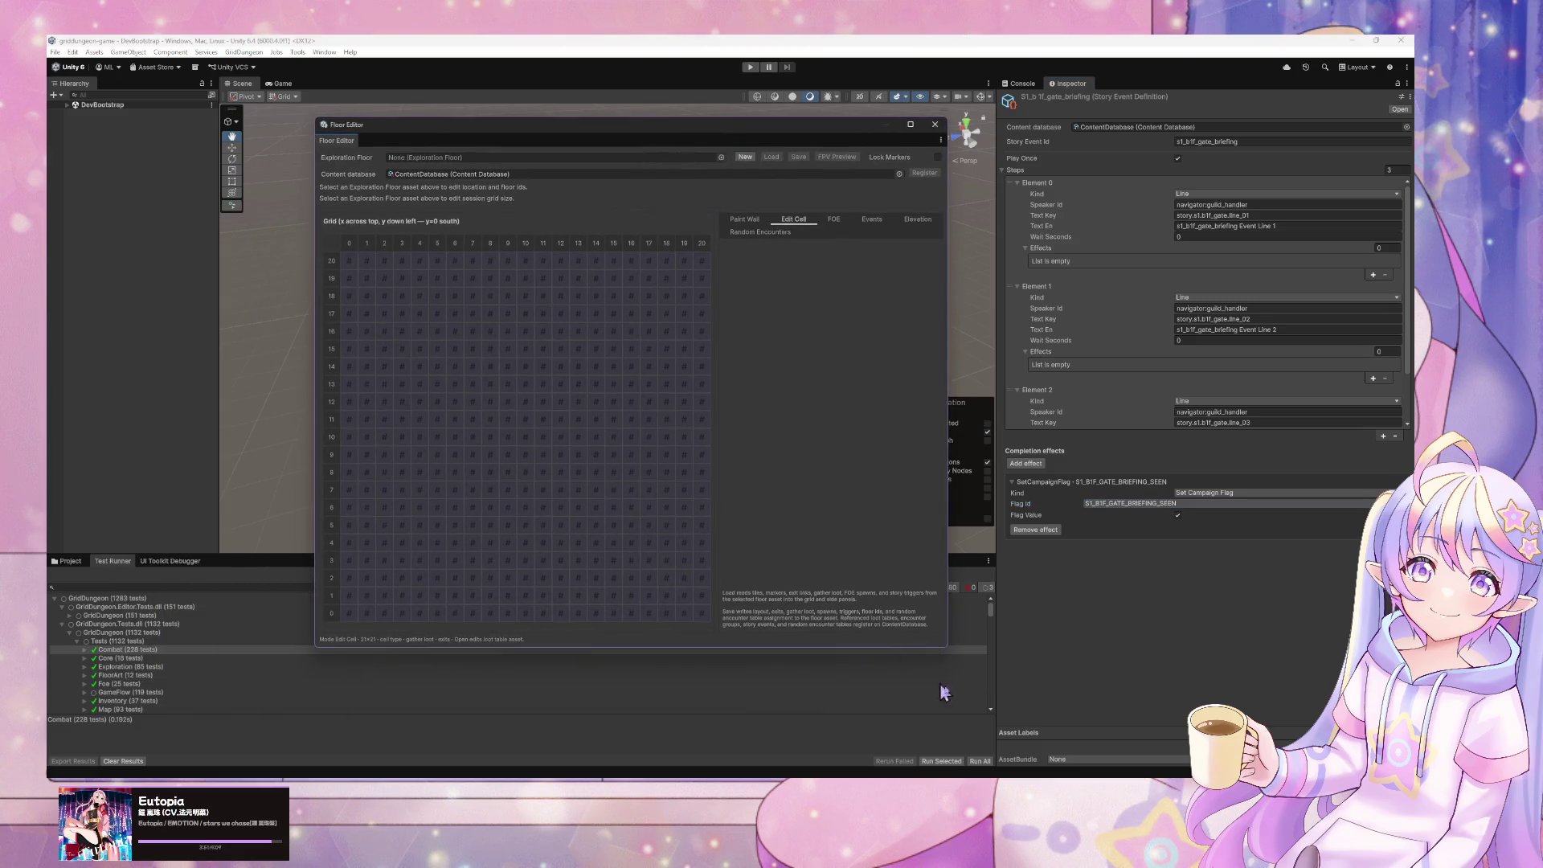
{"action": "left_click", "coordinate": [941, 761]}
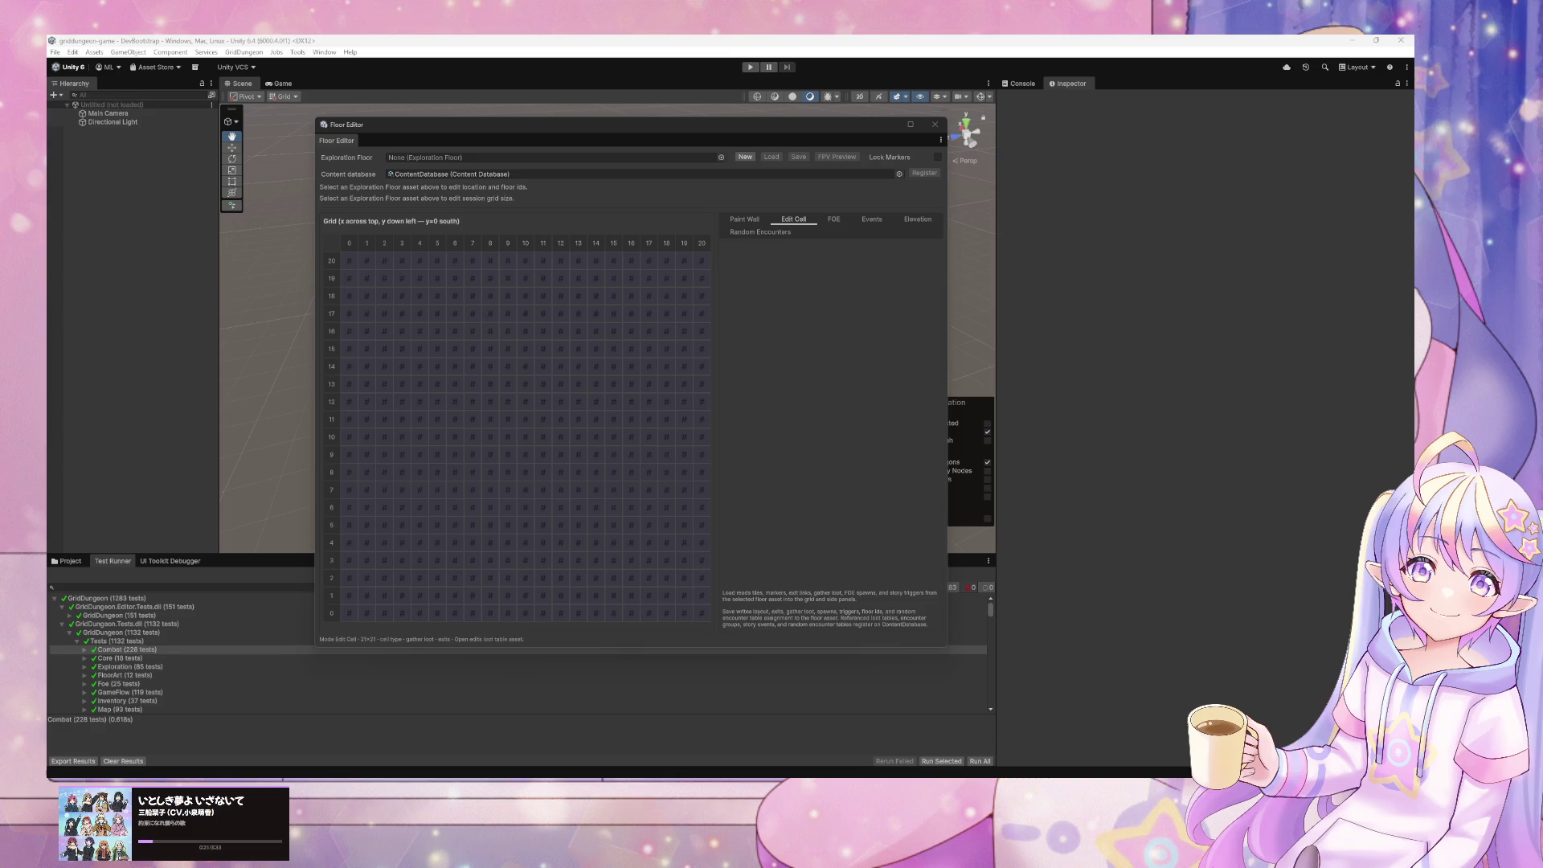
- Select the GridDungeon.Tests.dll assembly in Test Runner and start Play mode
{"action": "mouse_move", "coordinate": [601, 127]}
{"action": "left_mouse_down"}
{"action": "mouse_move", "coordinate": [530, 189]}
{"action": "mouse_move", "coordinate": [720, 127]}
{"action": "mouse_move", "coordinate": [647, 127]}
{"action": "mouse_move", "coordinate": [679, 126]}
{"action": "left_mouse_up"}
{"action": "left_click", "coordinate": [172, 625]}
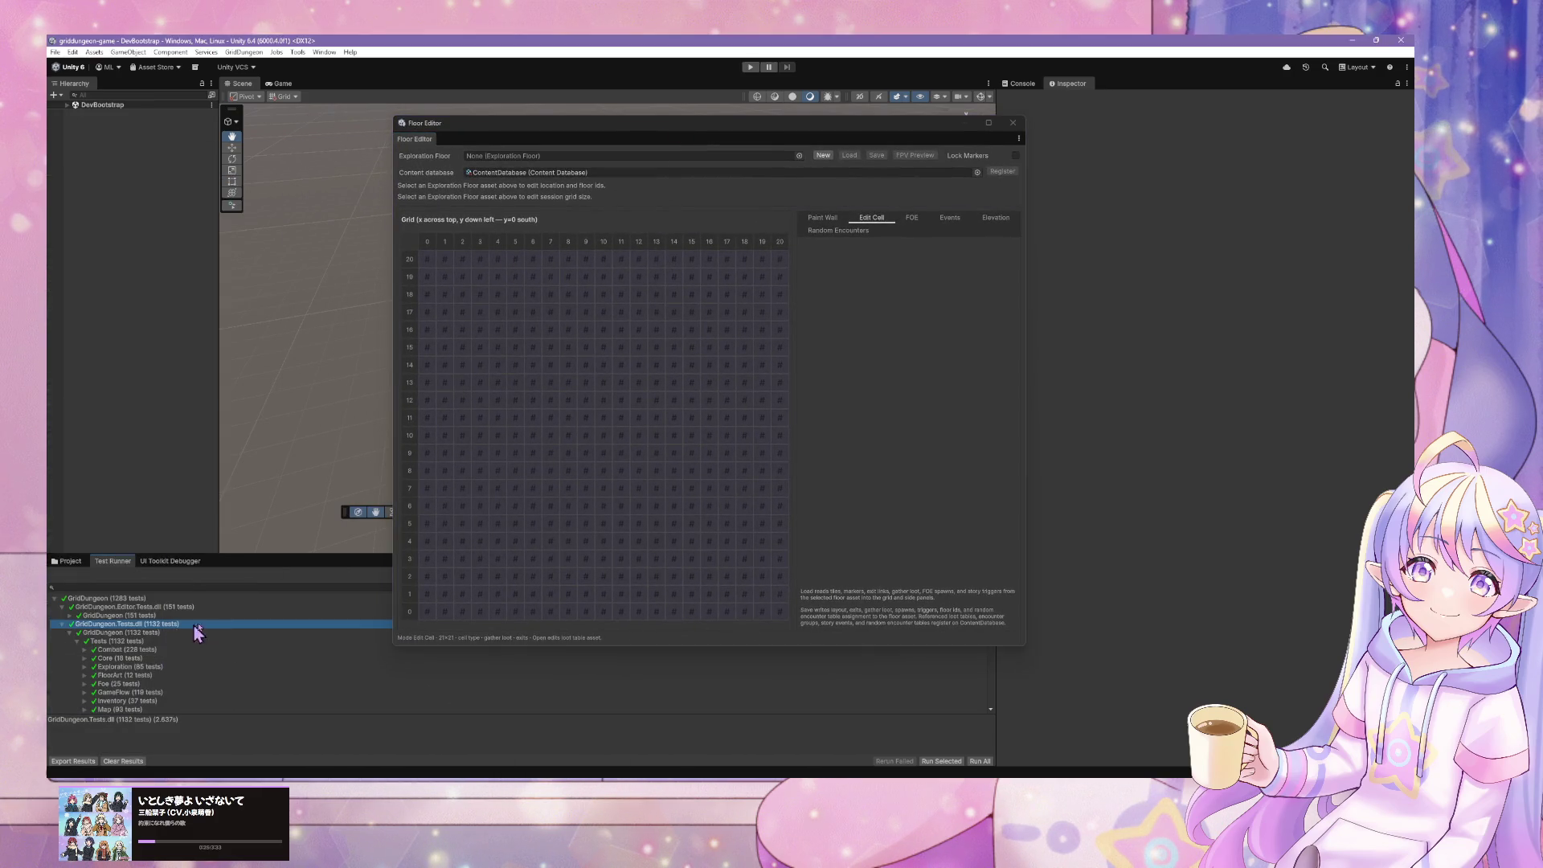
{"action": "left_click_drag", "start_coordinate": [842, 129], "coordinate": [772, 131]}
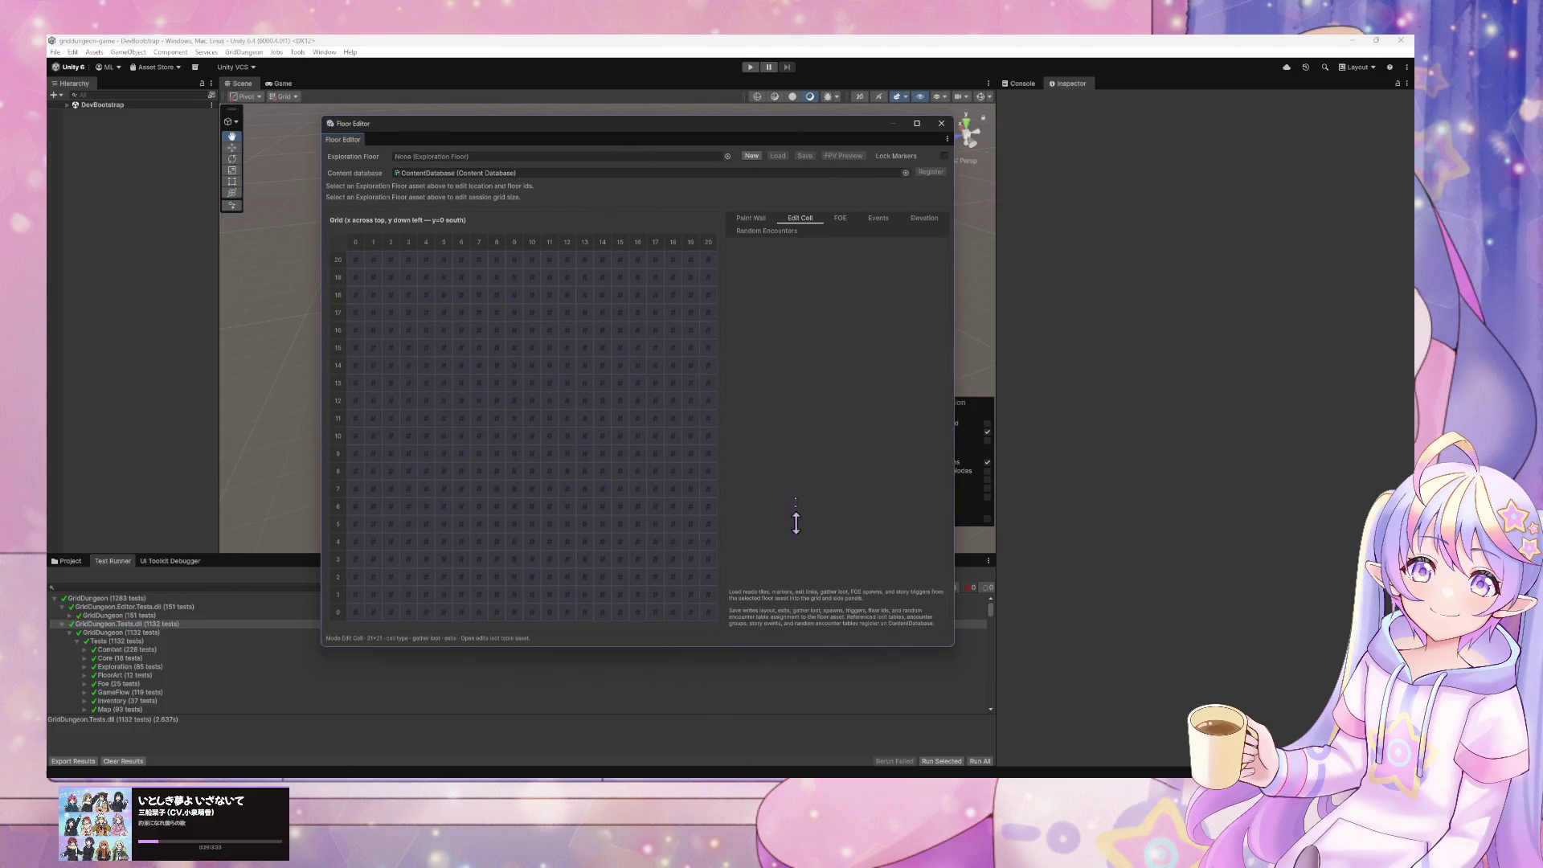
{"action": "left_click", "coordinate": [750, 67]}
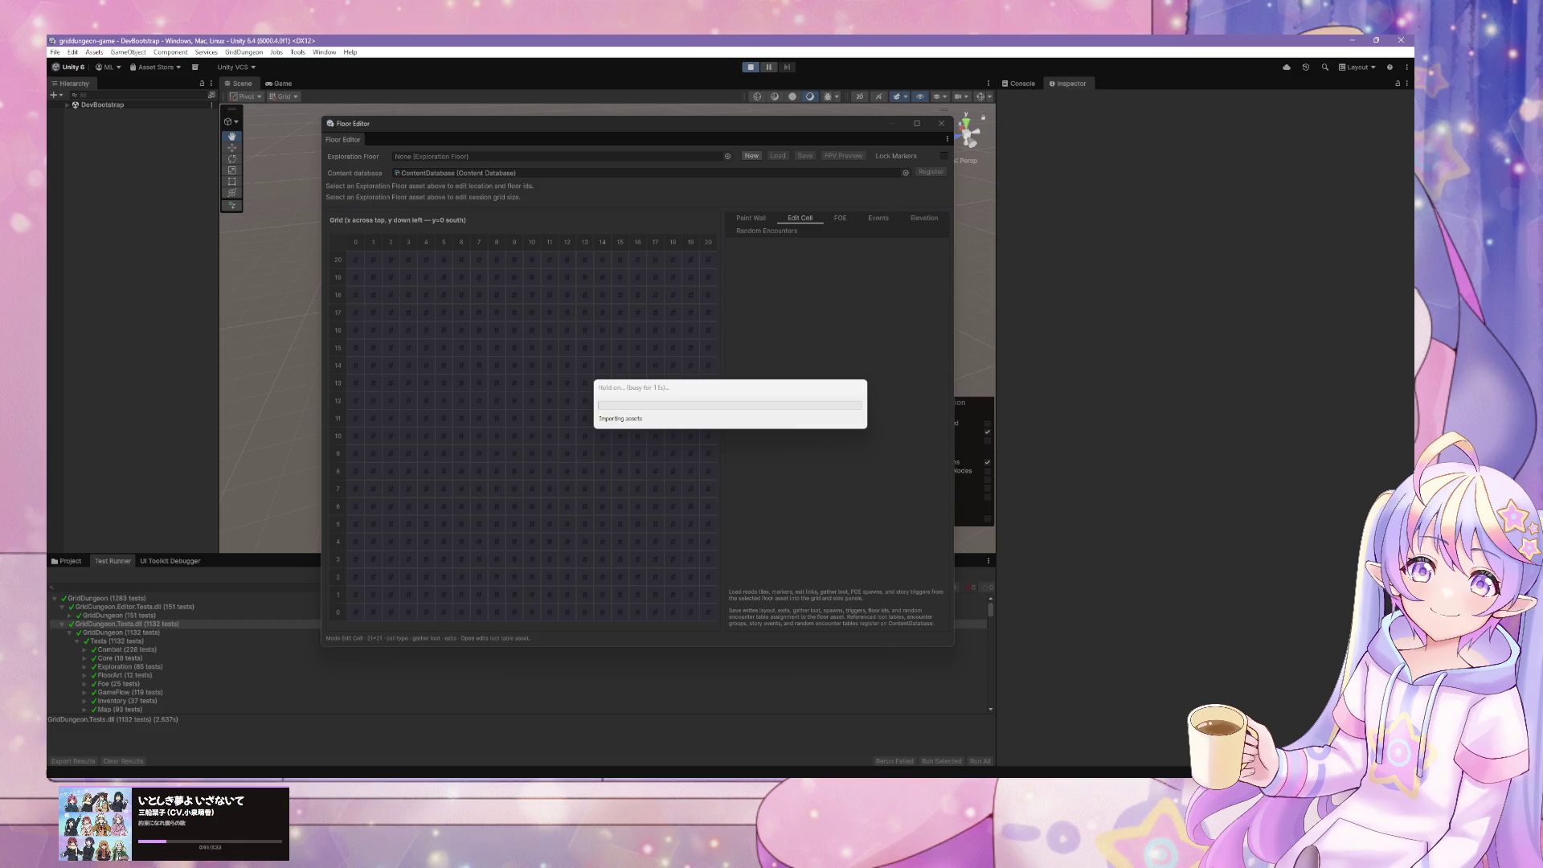
- Move the Floor Editor off the Game view, then choose and confirm a Guild town menu destination
{"action": "key", "text": "super+d"}
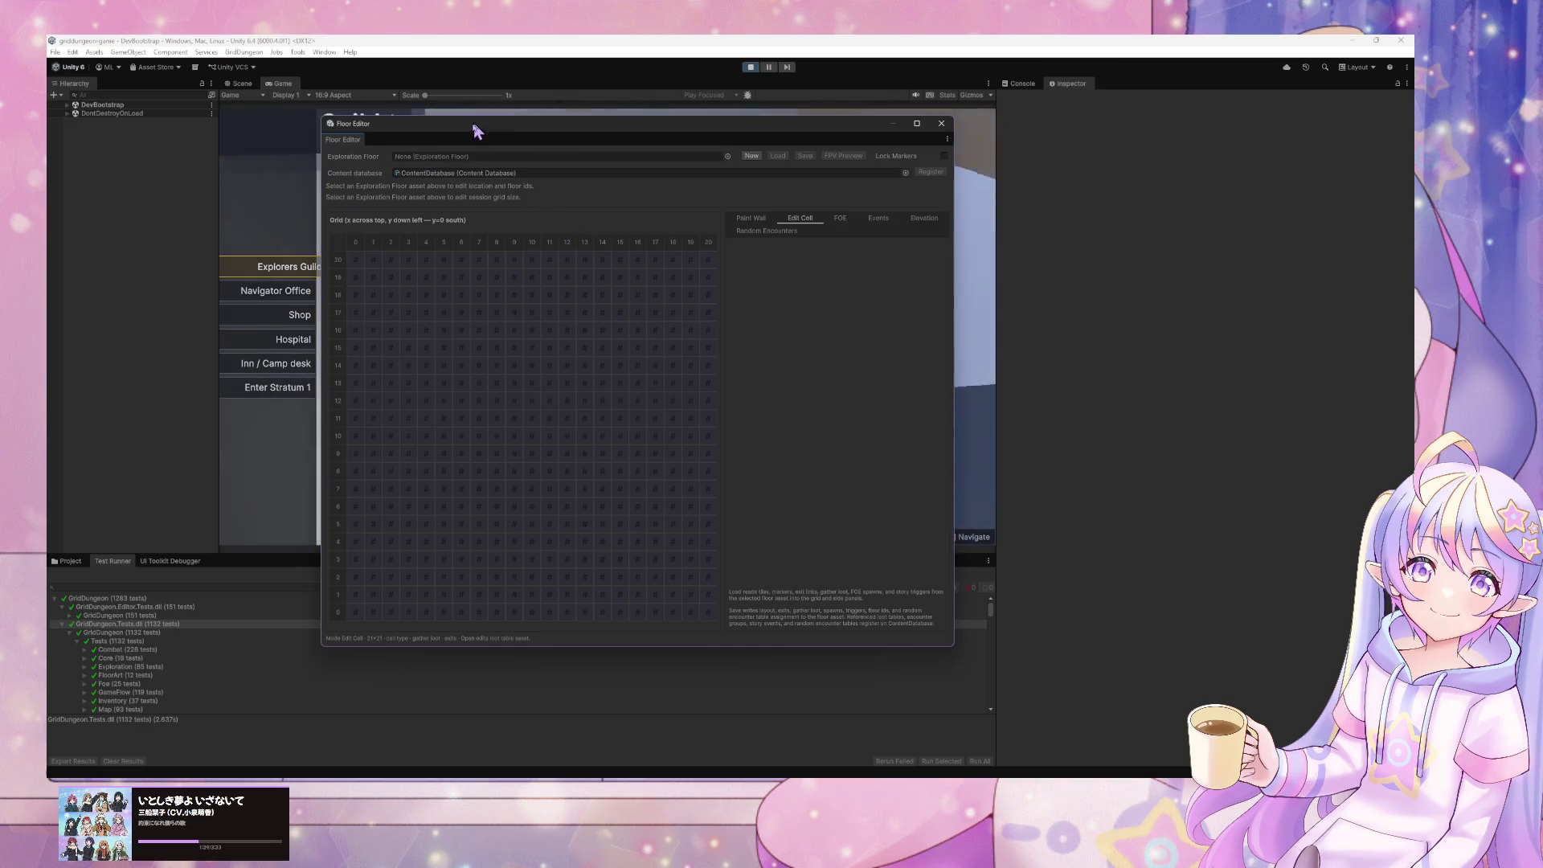
{"action": "mouse_move", "coordinate": [472, 126]}
{"action": "left_mouse_down"}
{"action": "mouse_move", "coordinate": [1033, 282]}
{"action": "mouse_move", "coordinate": [1058, 303]}
{"action": "left_mouse_up"}
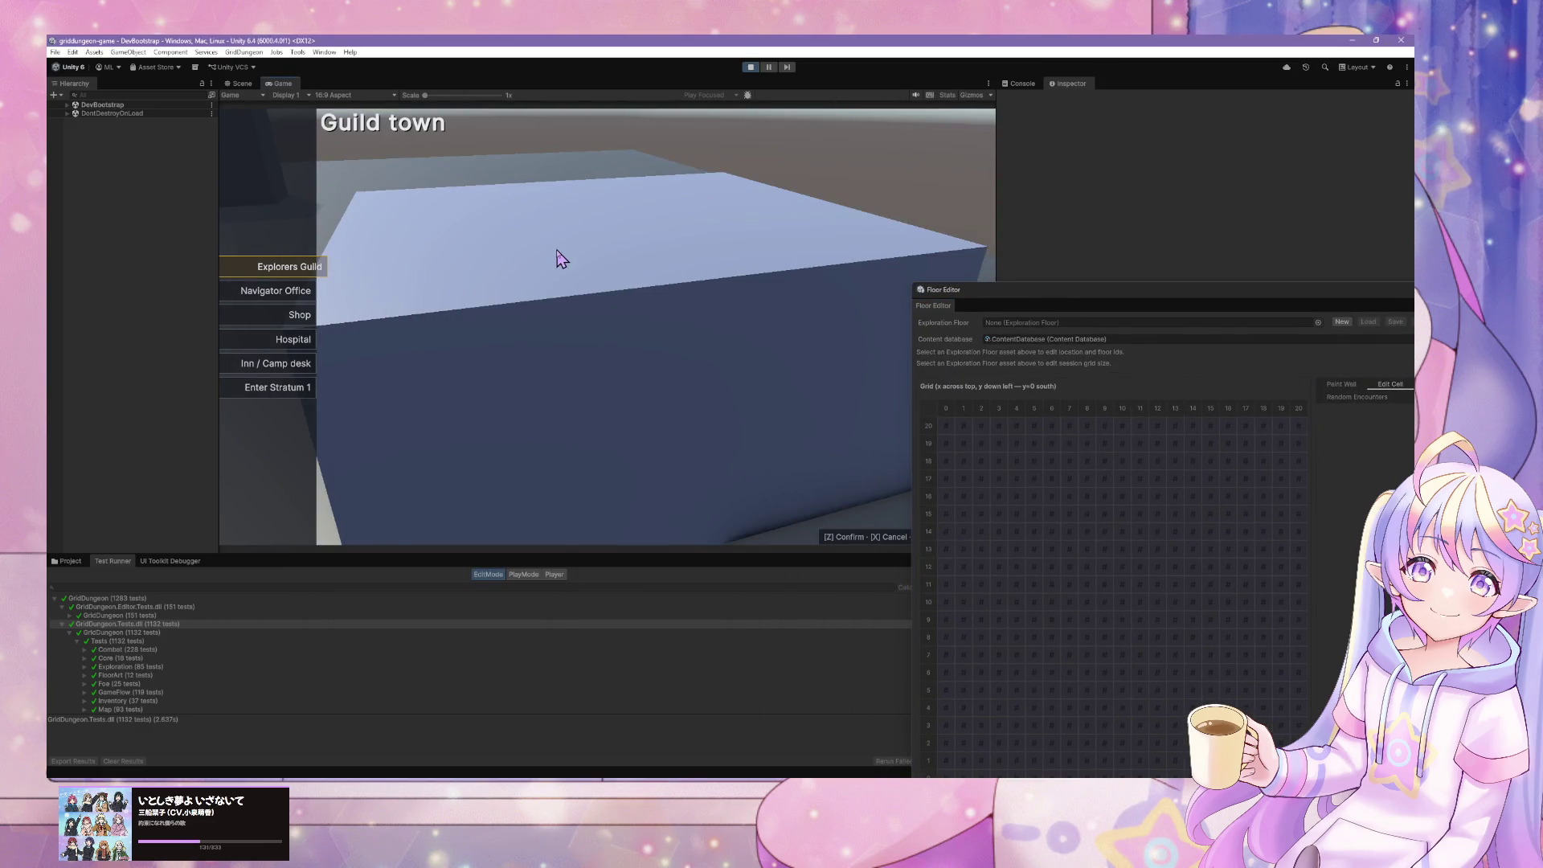
{"action": "key", "text": "Down"}
{"action": "key", "text": "Down"}
{"action": "key", "text": "Down"}
{"action": "key", "text": "z"}
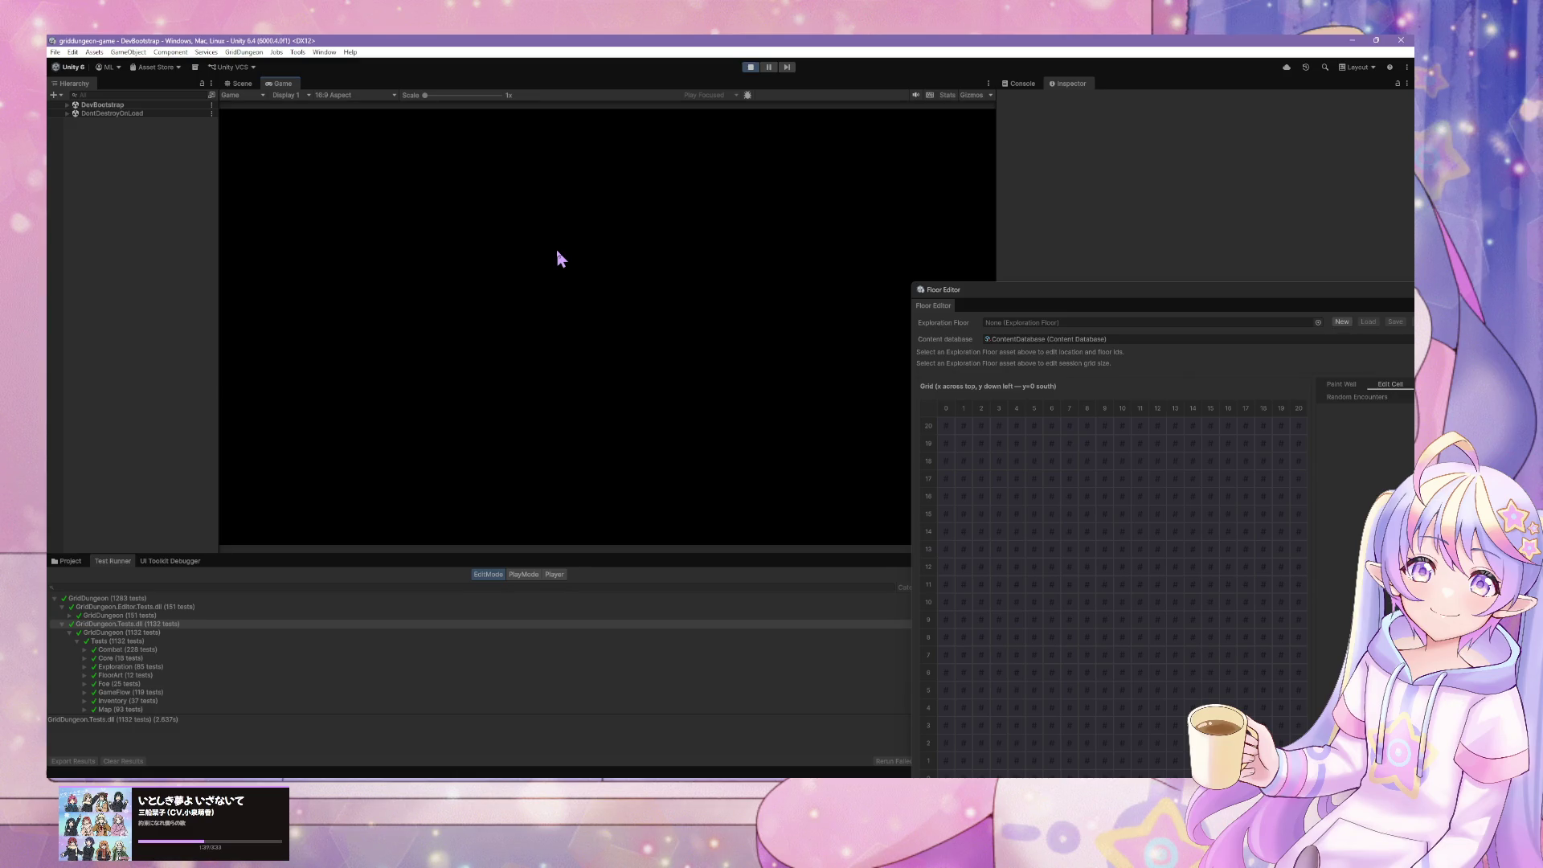
- Walk the party down the corridor past the Navigator event up to the wooden crate
{"action": "left_click_drag", "start_coordinate": [1019, 292], "coordinate": [1072, 498]}
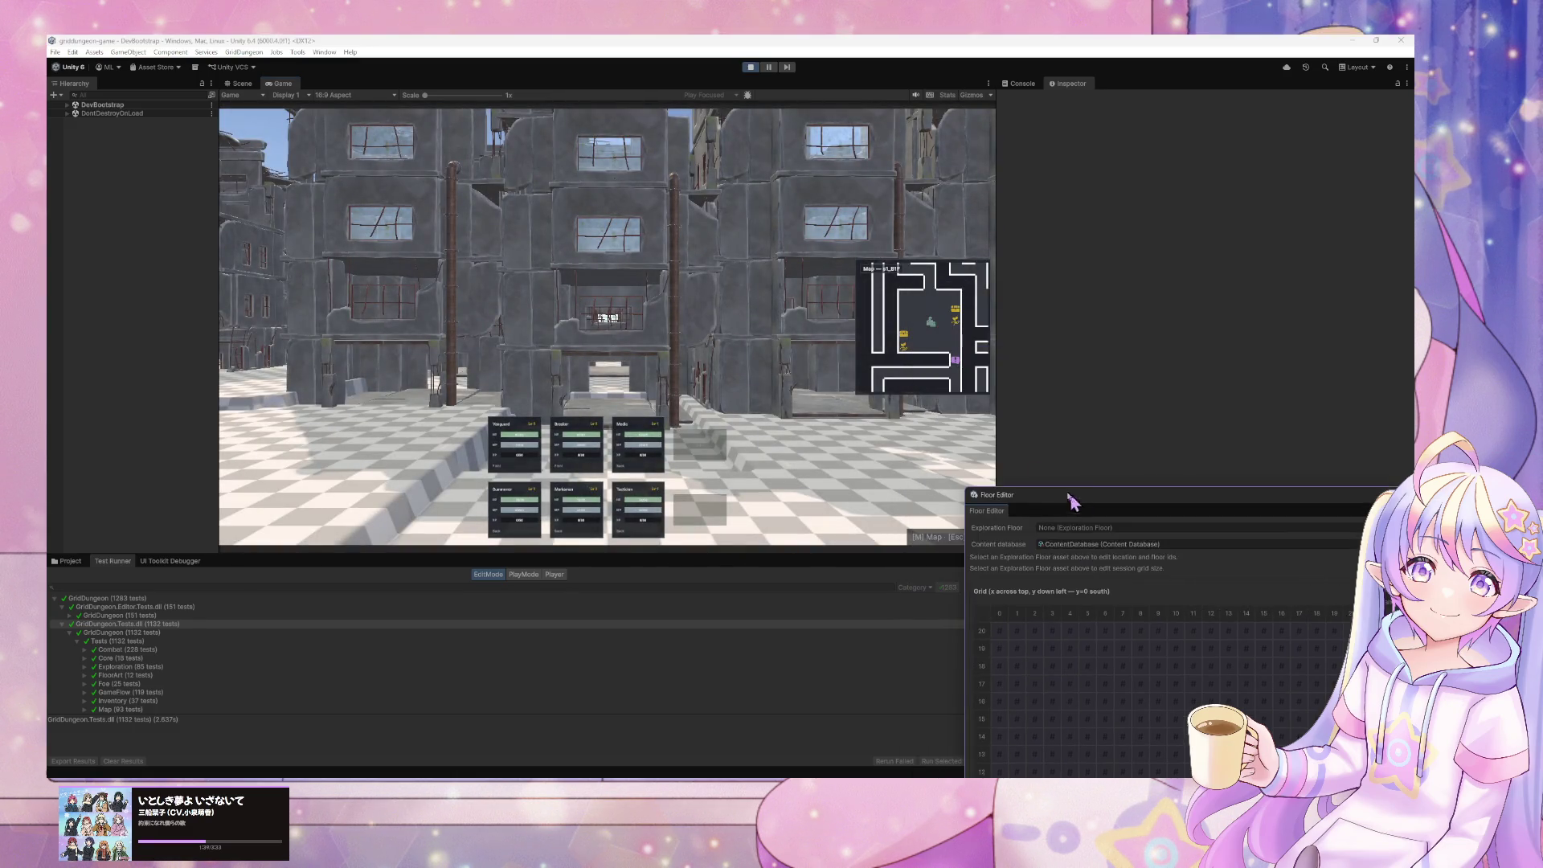
{"action": "left_click", "coordinate": [957, 430]}
{"action": "key", "text": "Left"}
{"action": "key", "text": "Up"}
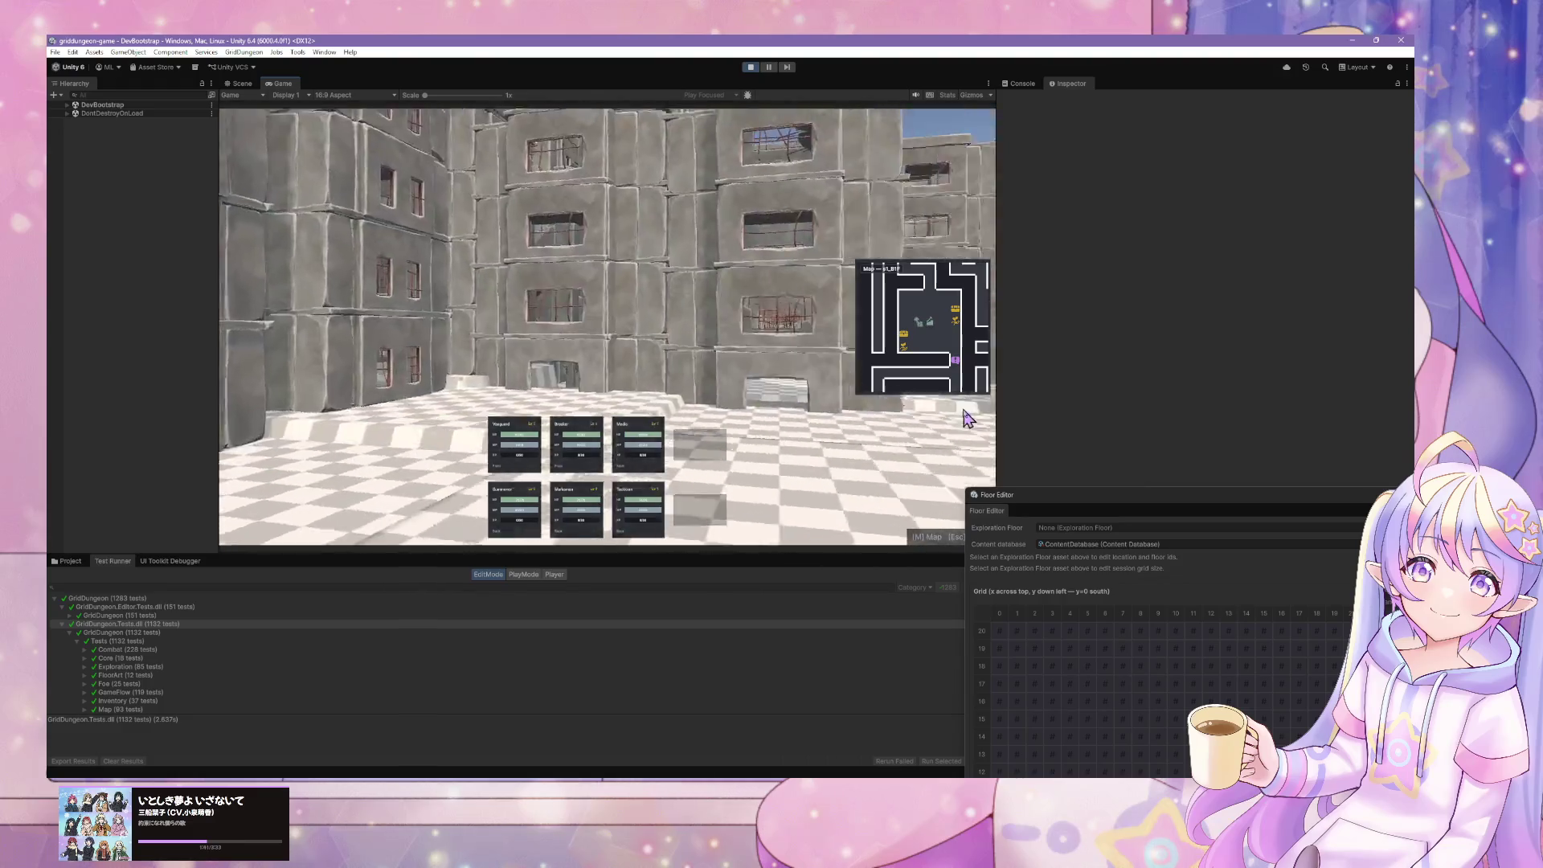
{"action": "key", "text": "Up"}
{"action": "key", "text": "Right"}
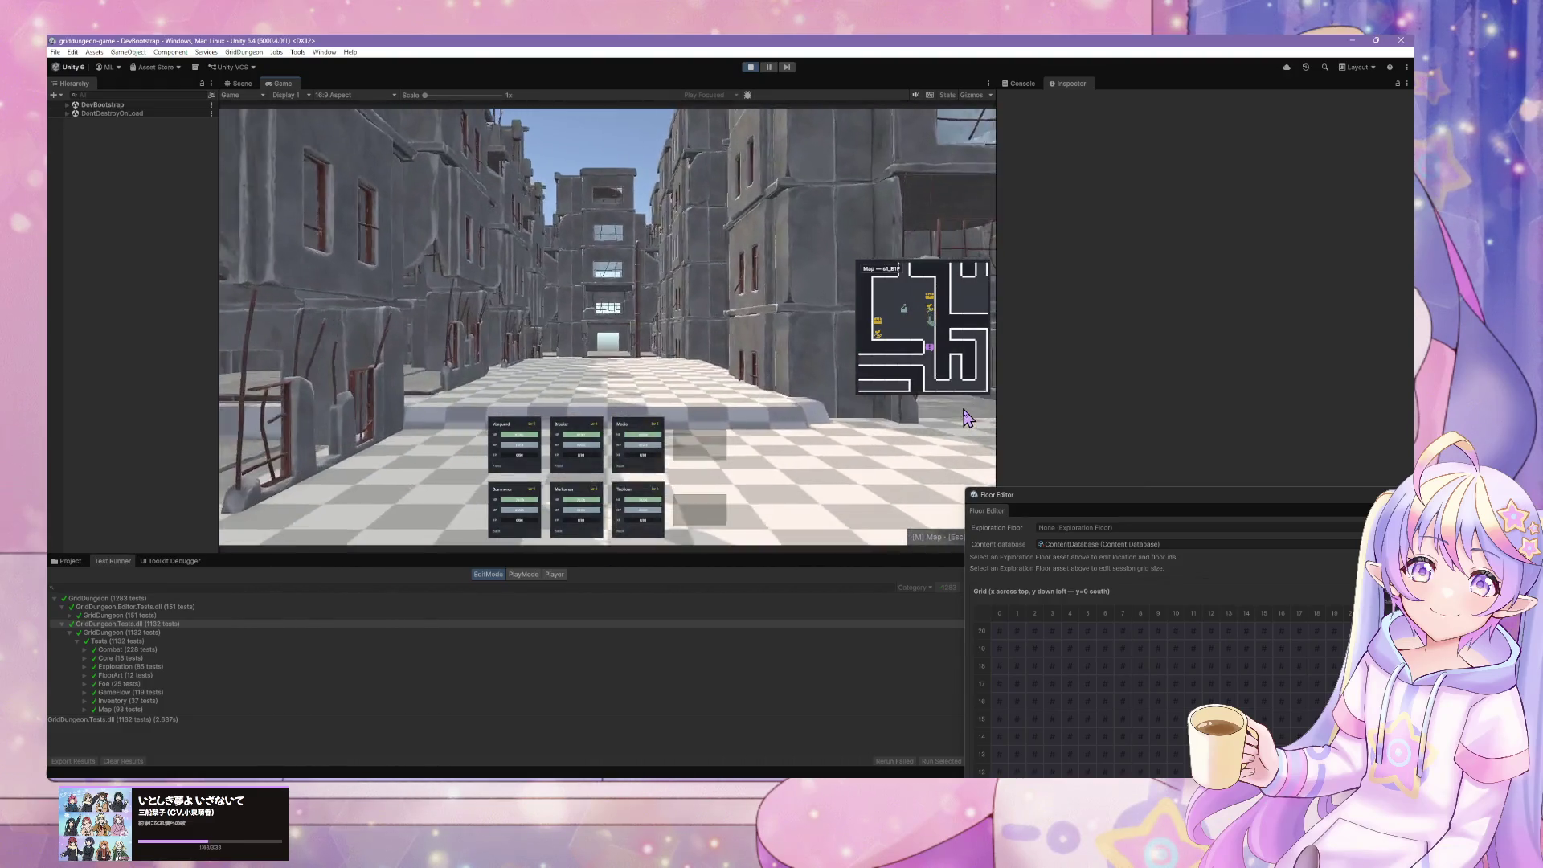
{"action": "key", "text": "Up"}
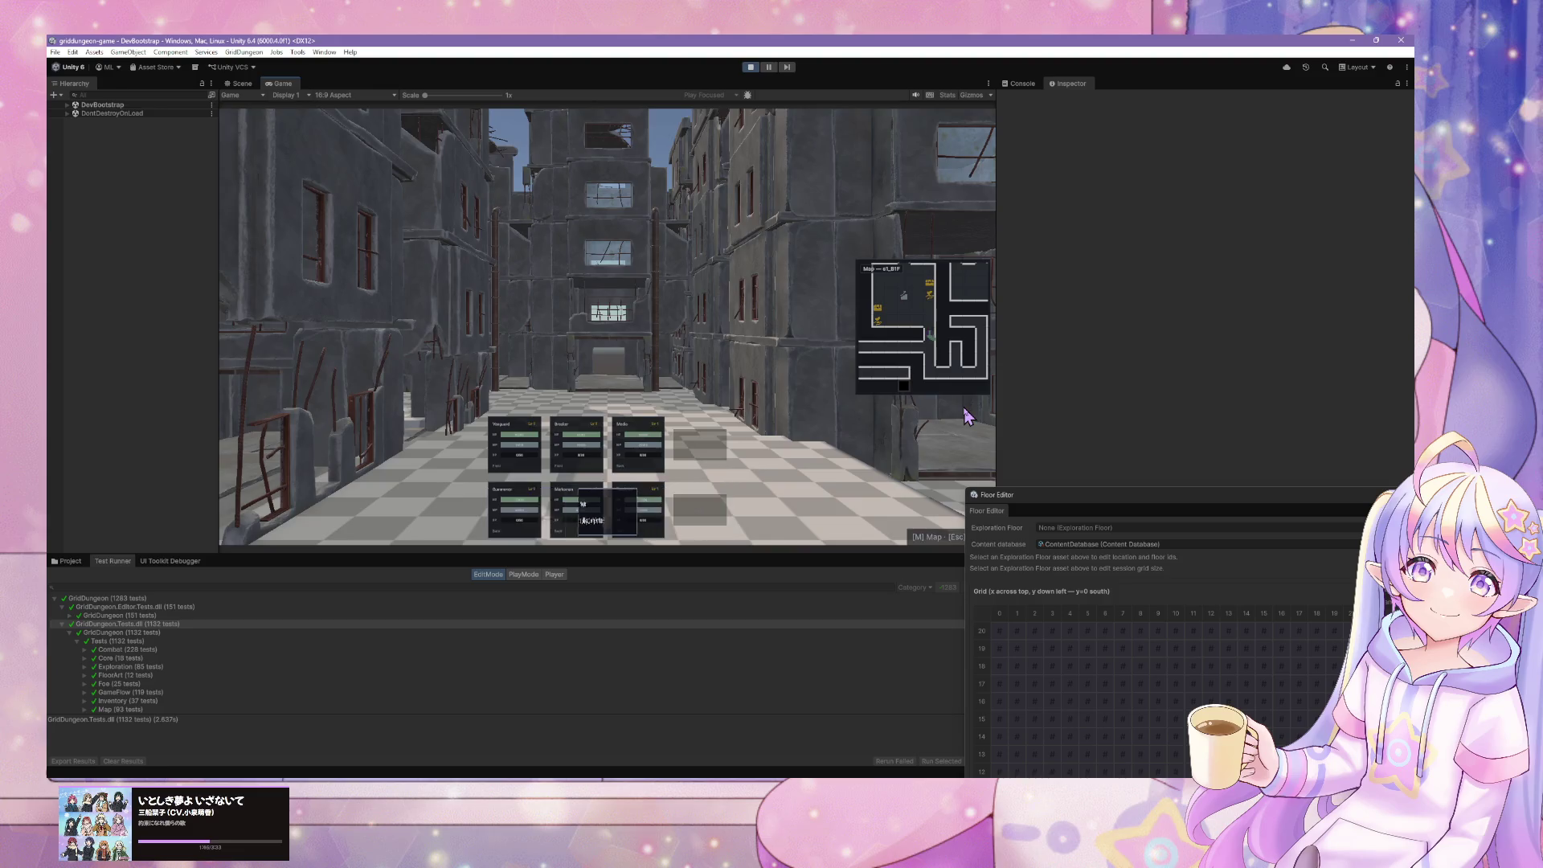
{"action": "key", "text": "Left"}
{"action": "key", "text": "Up"}
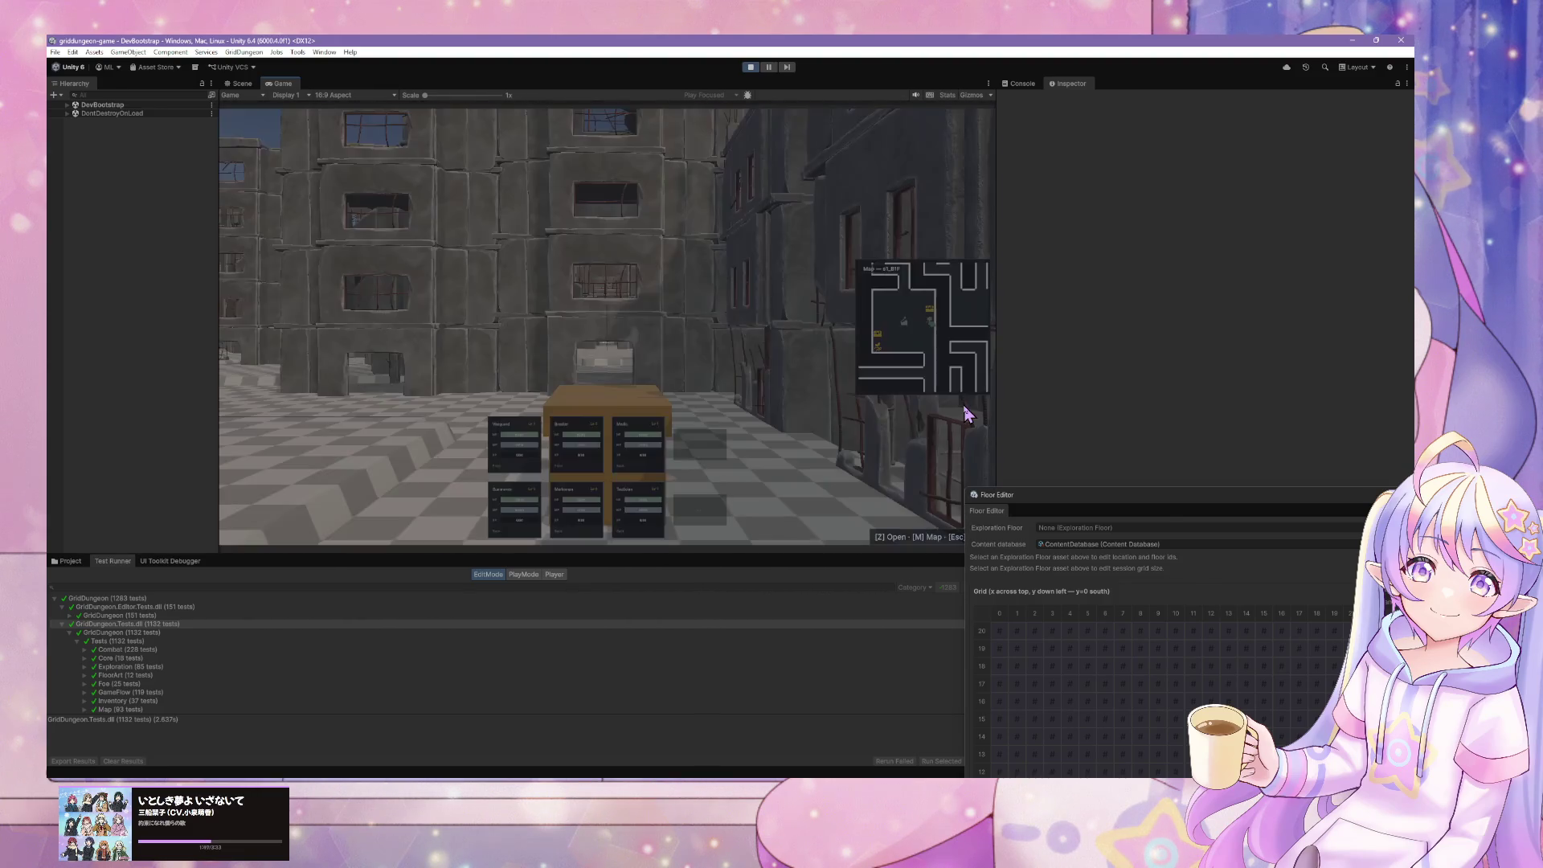
- Open the crate, take the Analysis Glass, dismiss the found notice and turn away
{"action": "key", "text": "z"}
{"action": "key", "text": "Right"}
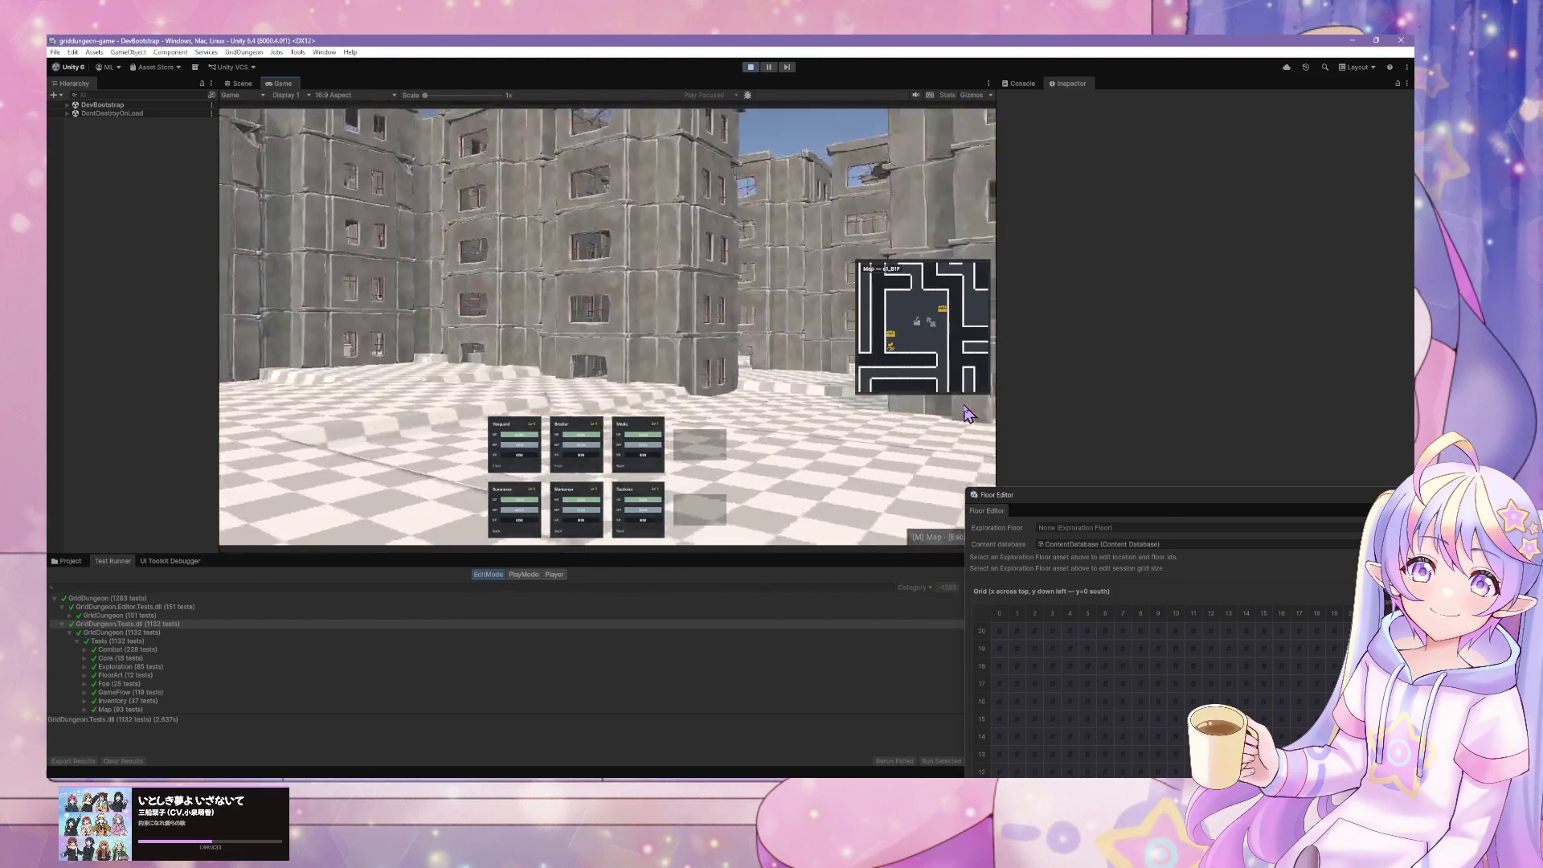
{"action": "key", "text": "Left"}
{"action": "key", "text": "z"}
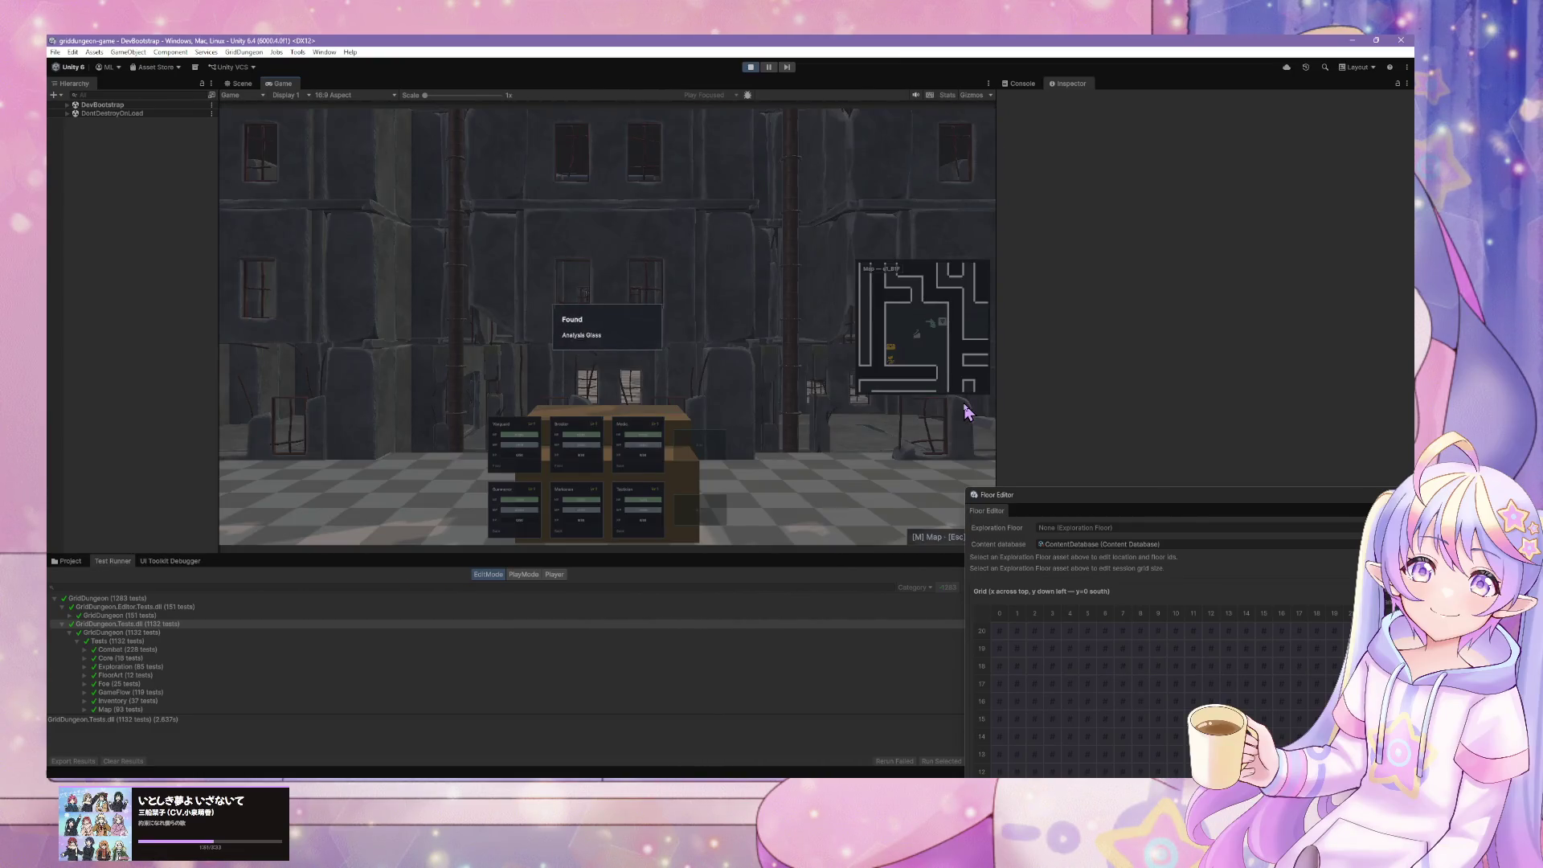
{"action": "key", "text": "z"}
{"action": "key", "text": "Right"}
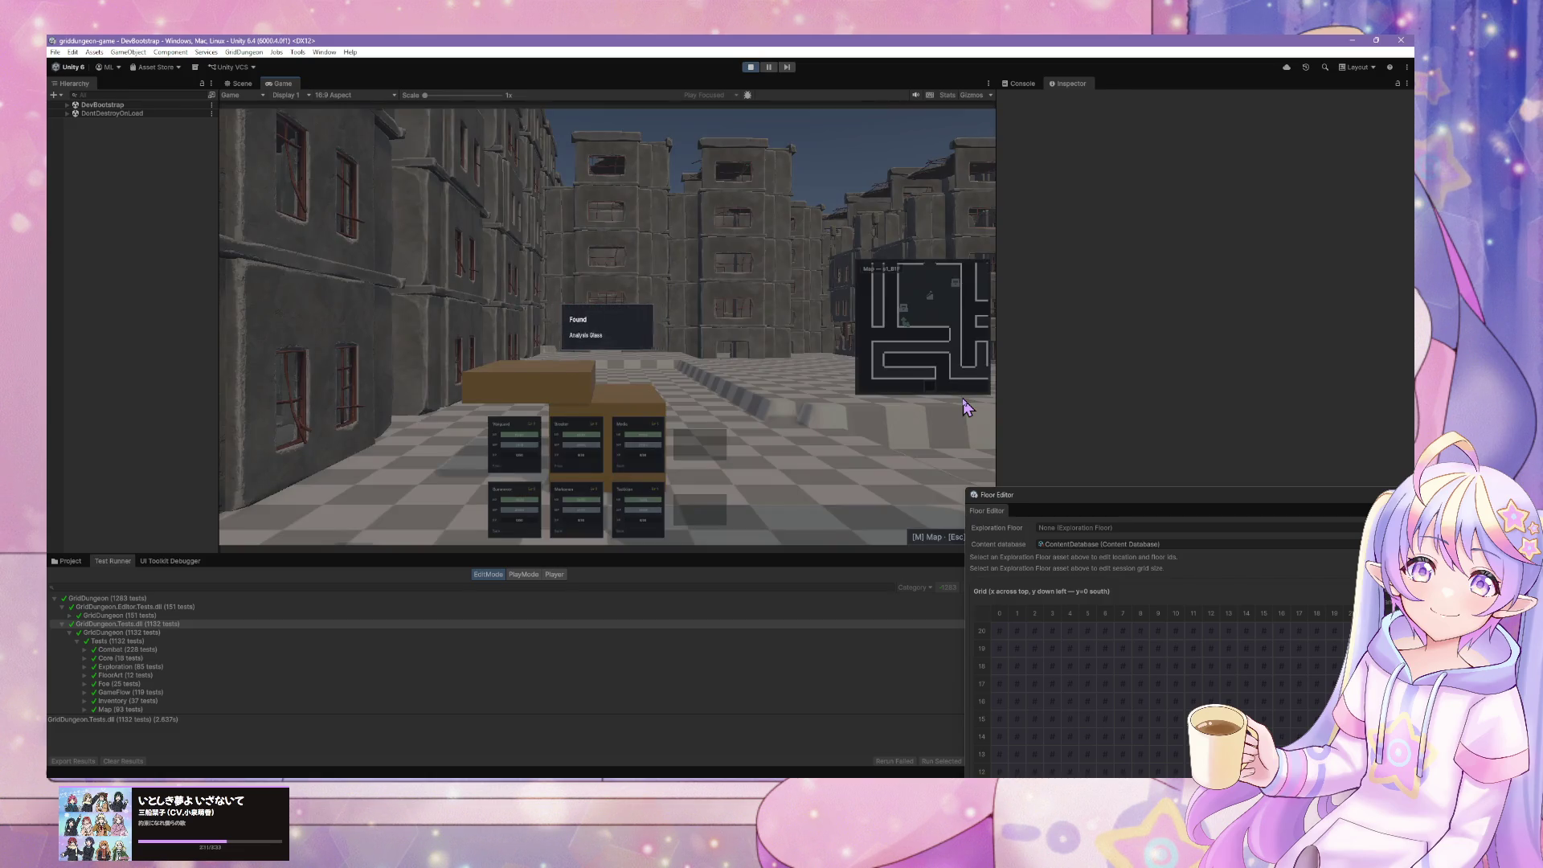
- Walk the party through the dungeon streets toward the windowed wall and crate
{"action": "key", "text": "e"}
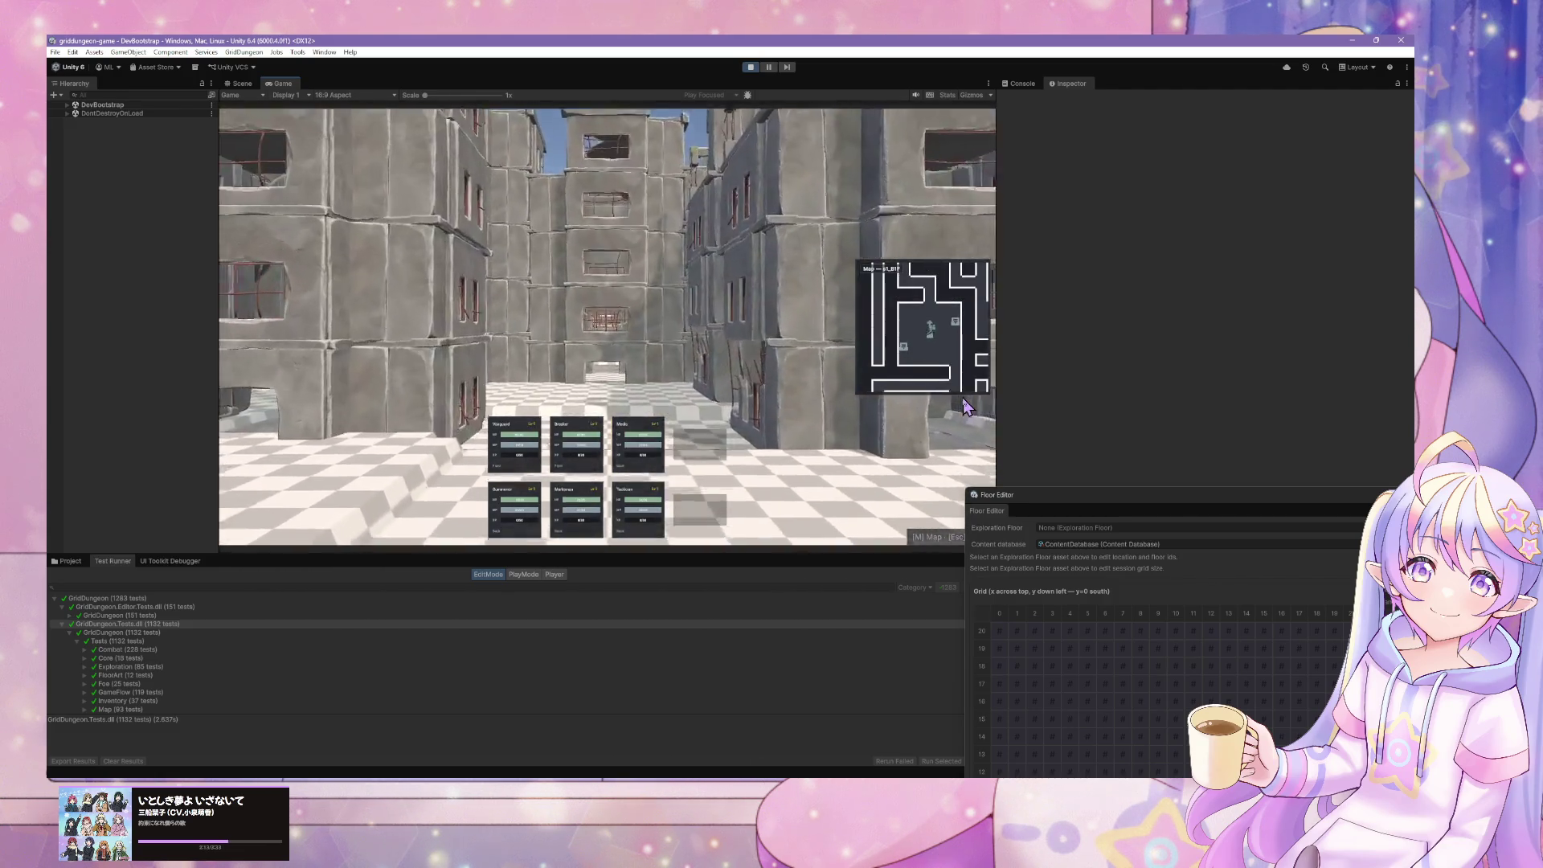
{"action": "key", "text": "w"}
{"action": "key", "text": "e"}
{"action": "key", "text": "q"}
{"action": "key", "text": "e"}
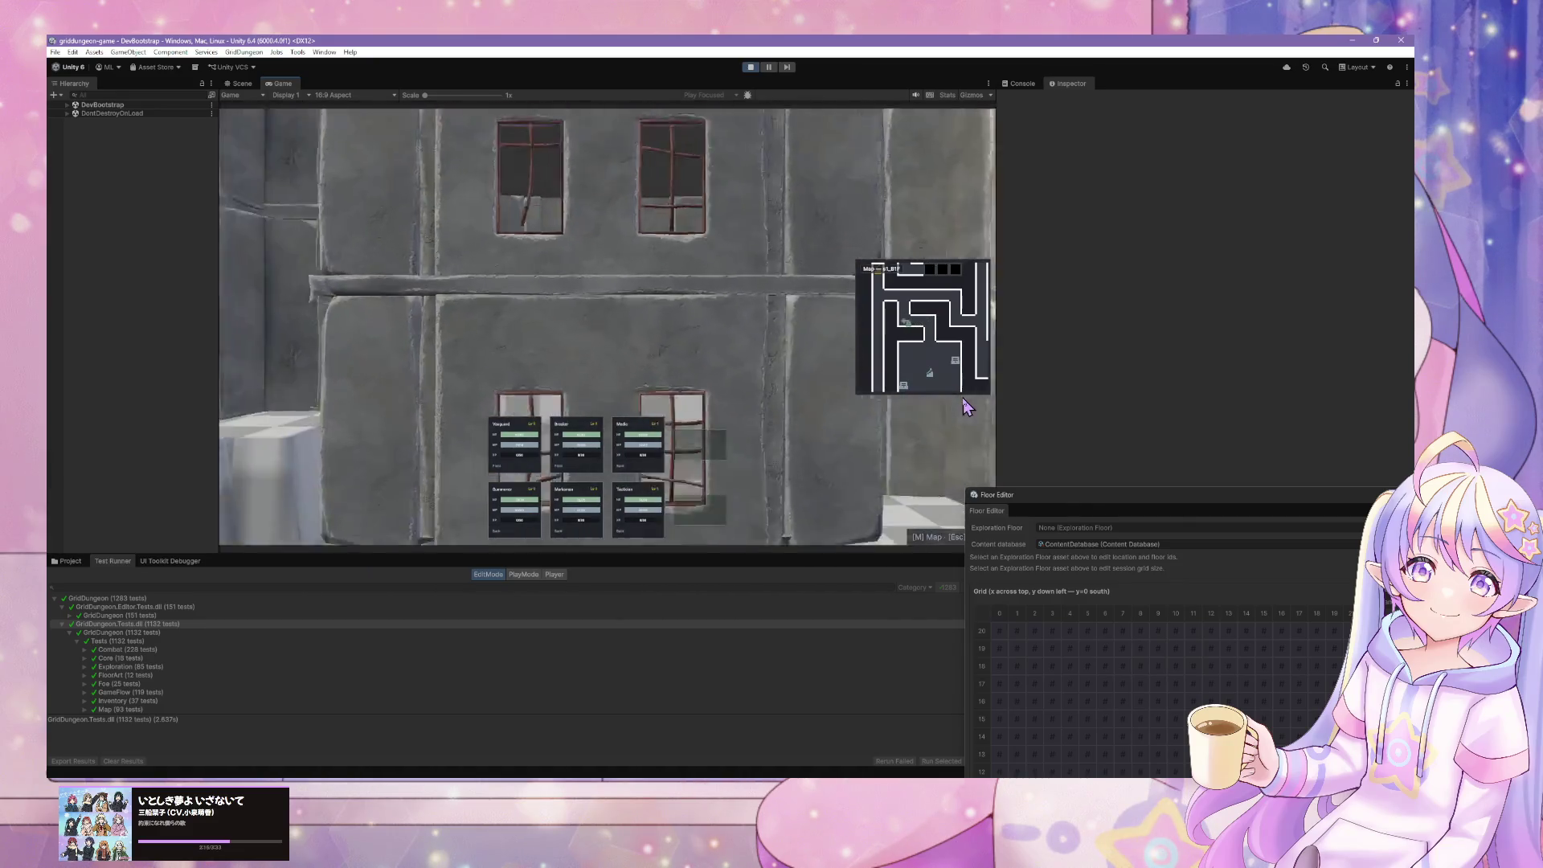
{"action": "key", "text": "e"}
{"action": "key", "text": "w"}
{"action": "key", "text": "q"}
{"action": "key", "text": "e"}
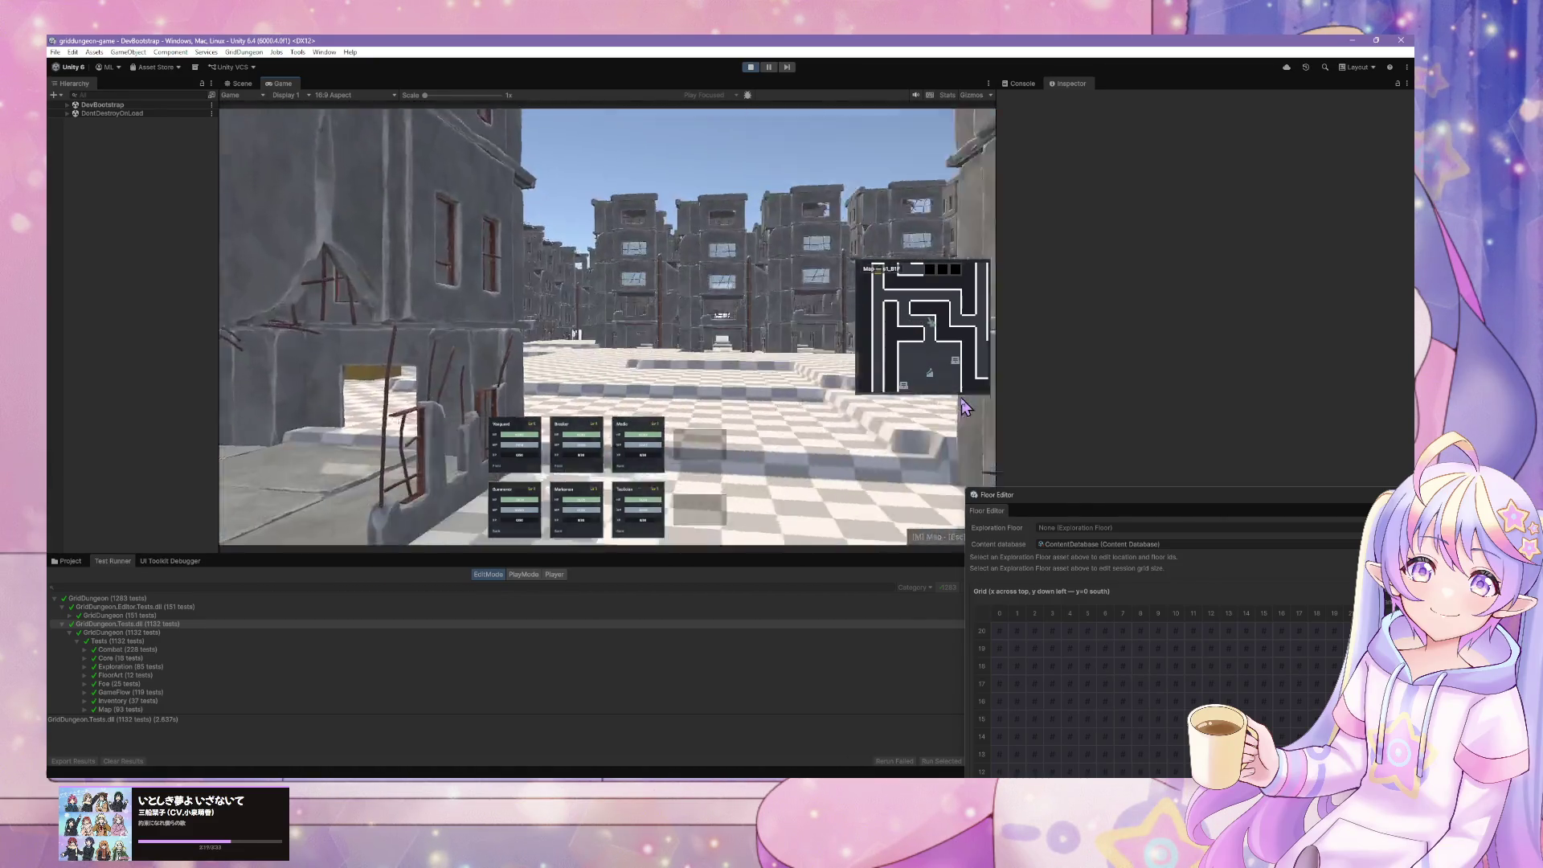
{"action": "key", "text": "e"}
{"action": "key", "text": "w"}
{"action": "key", "text": "e"}
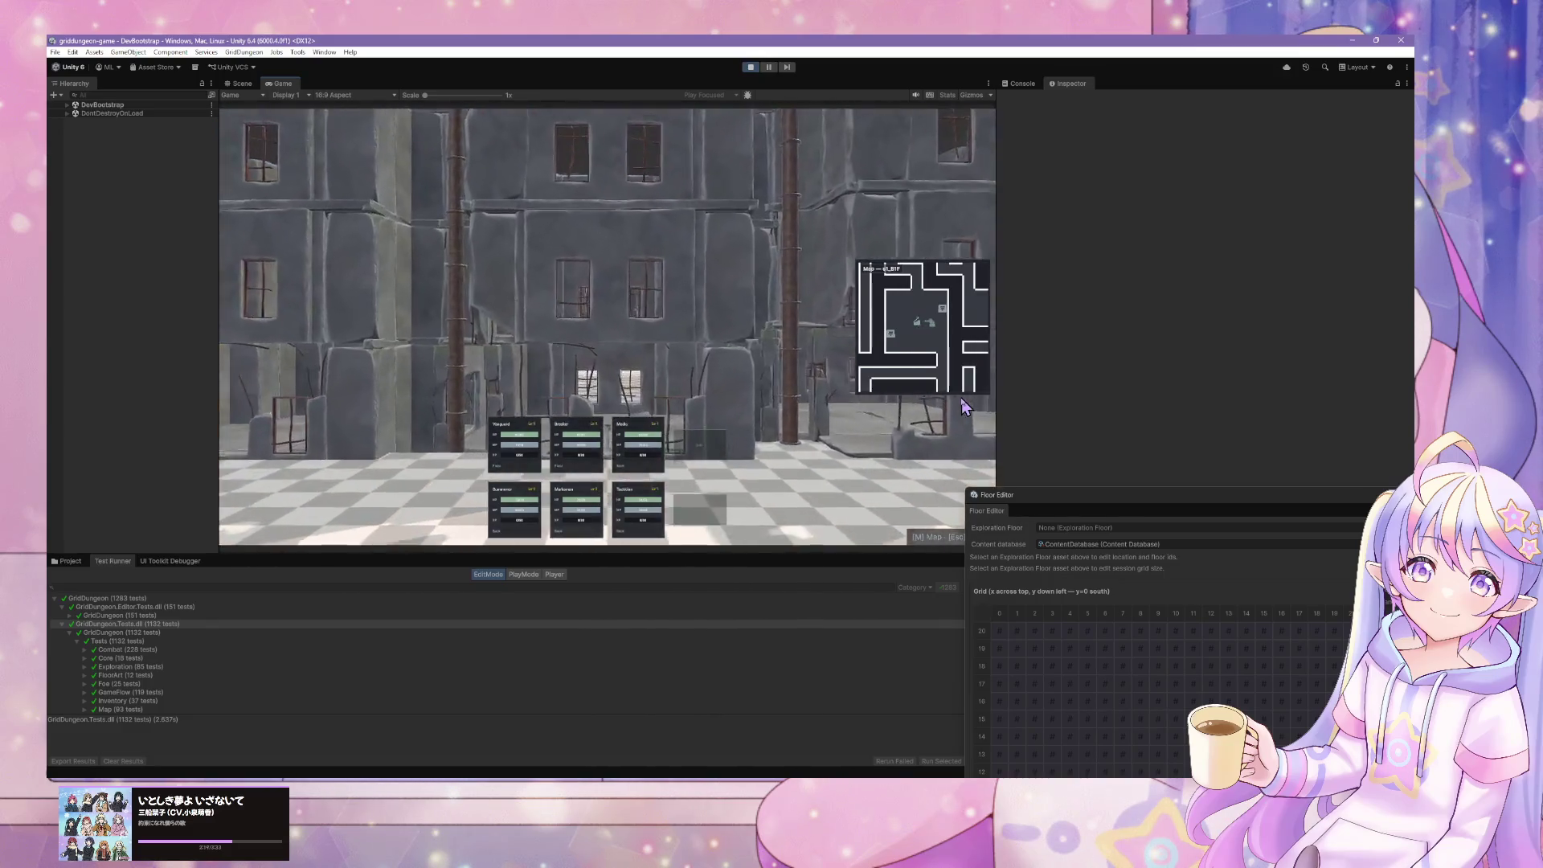
{"action": "key", "text": "q"}
{"action": "key", "text": "q"}
{"action": "key", "text": "w"}
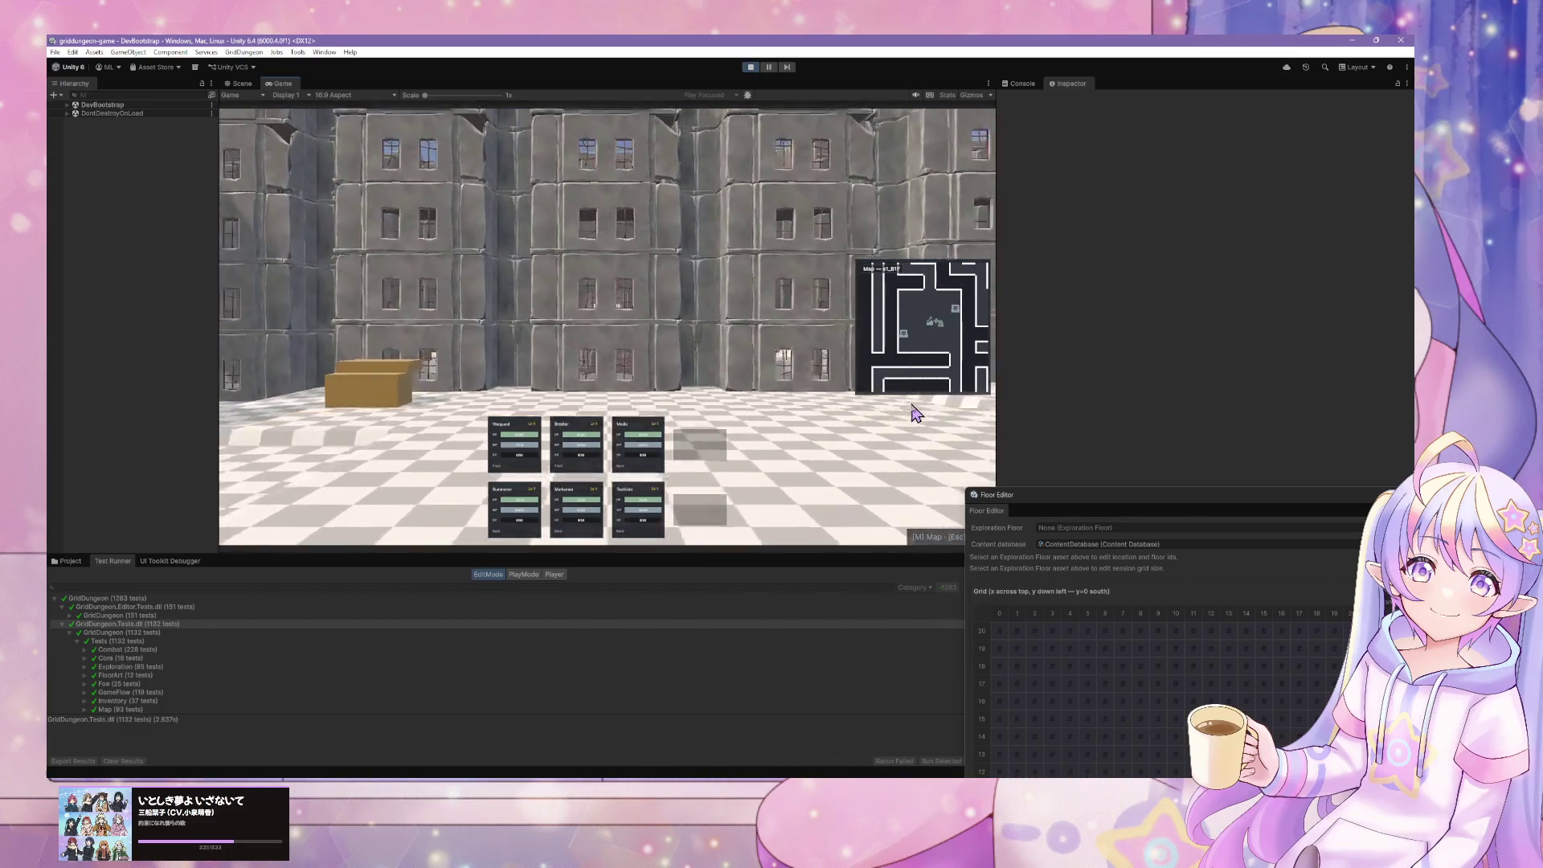
{"action": "key", "text": "q"}
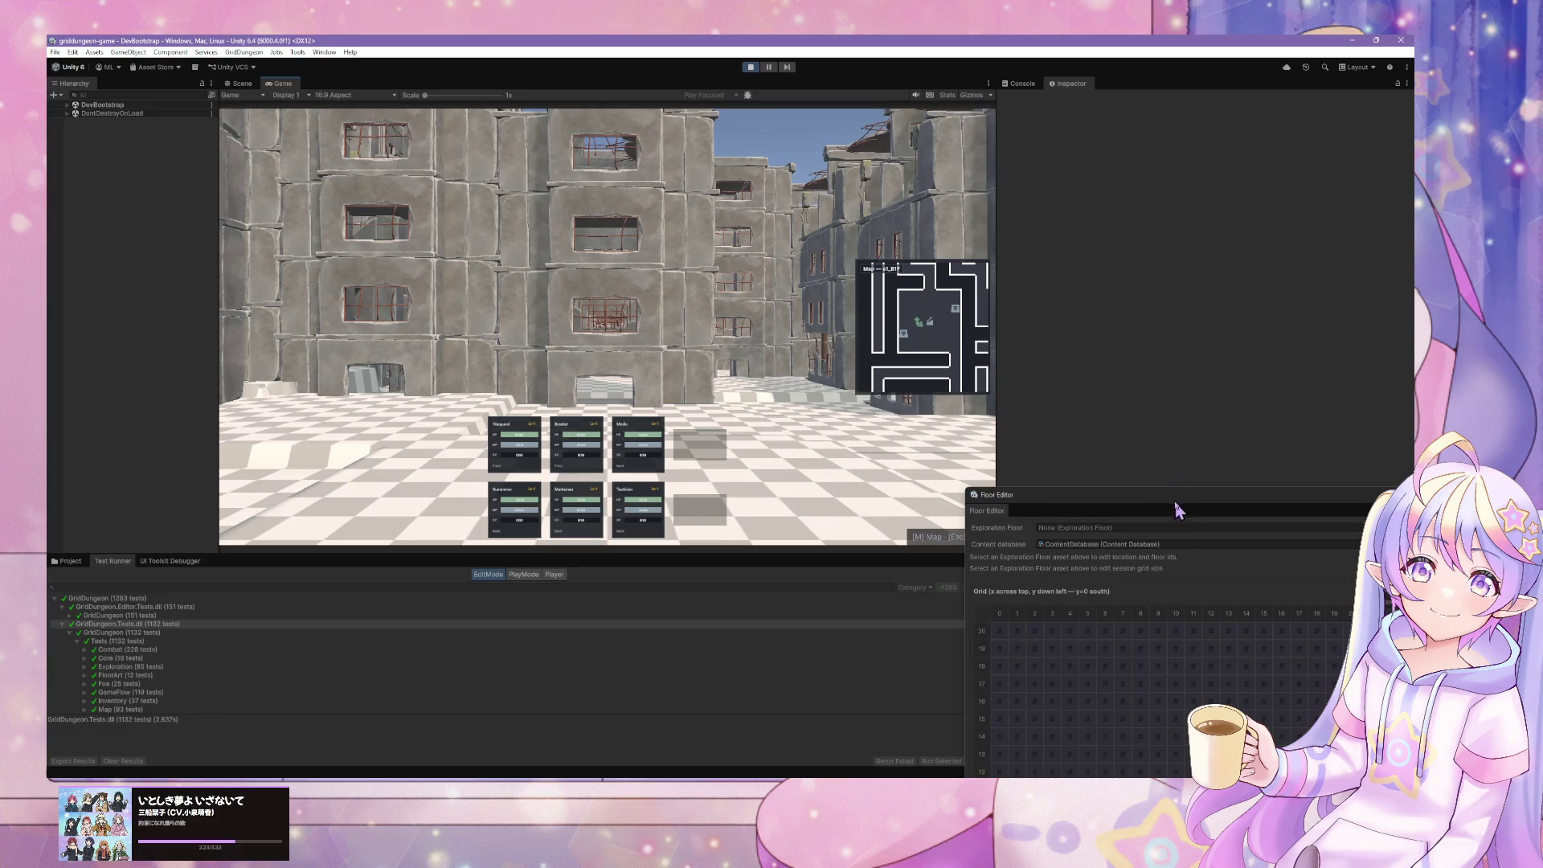
- Select floor s1_B2F in the Floor Editor and load its grid map
{"action": "left_click_drag", "start_coordinate": [1175, 505], "coordinate": [1038, 402]}
{"action": "left_click", "coordinate": [1231, 428]}
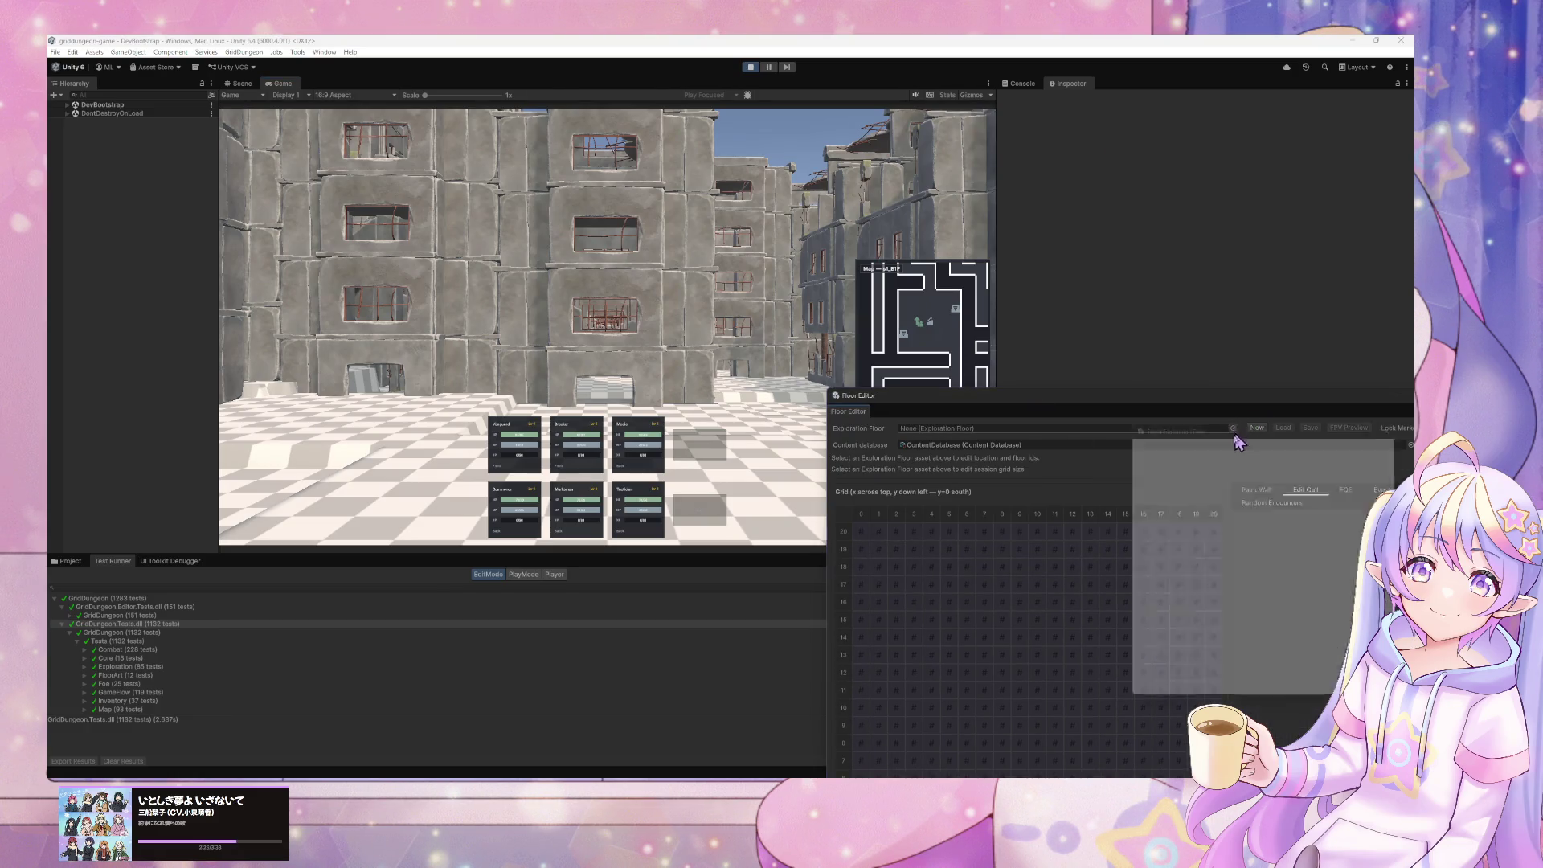
{"action": "double_click", "coordinate": [1174, 469]}
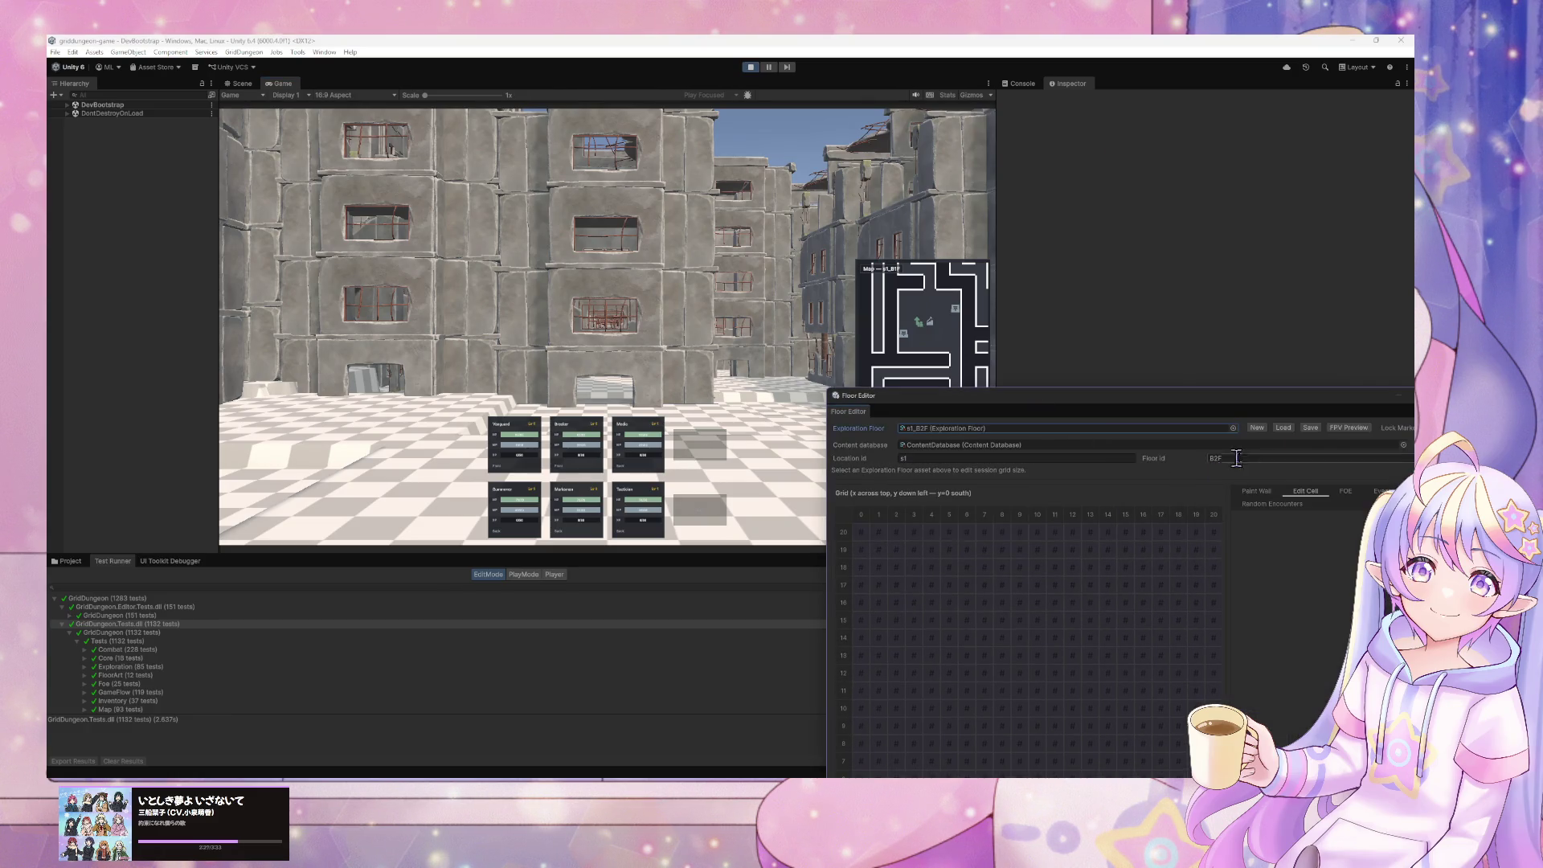
{"action": "left_click", "coordinate": [1295, 429]}
- Show the s1_B2F enc_s1_act2_mid random encounter table in the Inspector
{"action": "mouse_move", "coordinate": [1218, 396]}
{"action": "left_mouse_down"}
{"action": "mouse_move", "coordinate": [994, 274]}
{"action": "mouse_move", "coordinate": [914, 184]}
{"action": "left_mouse_up"}
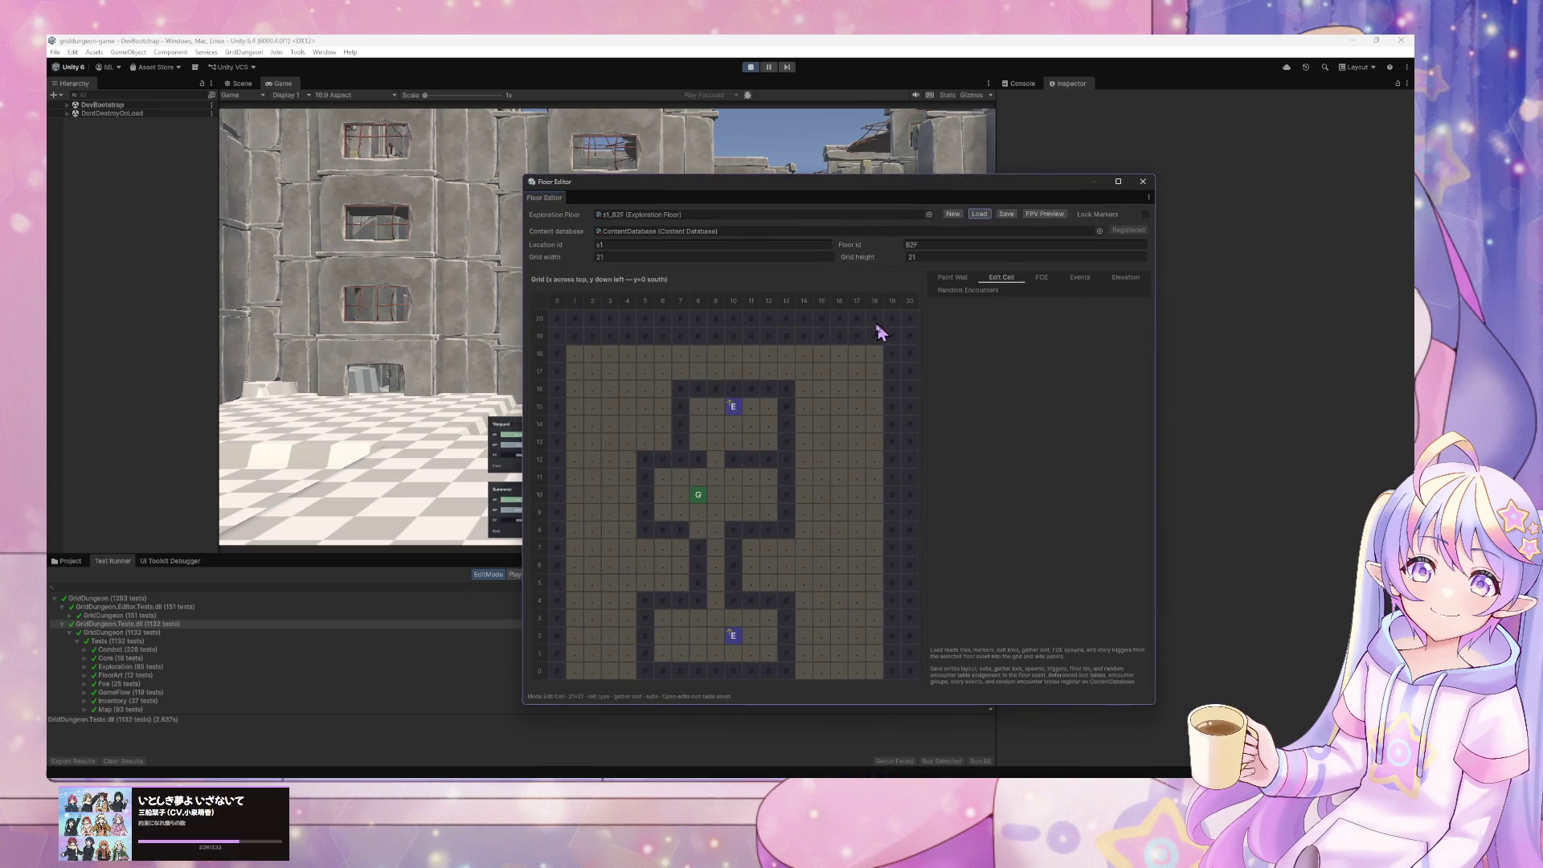
{"action": "left_click", "coordinate": [968, 290]}
{"action": "left_click", "coordinate": [945, 334]}
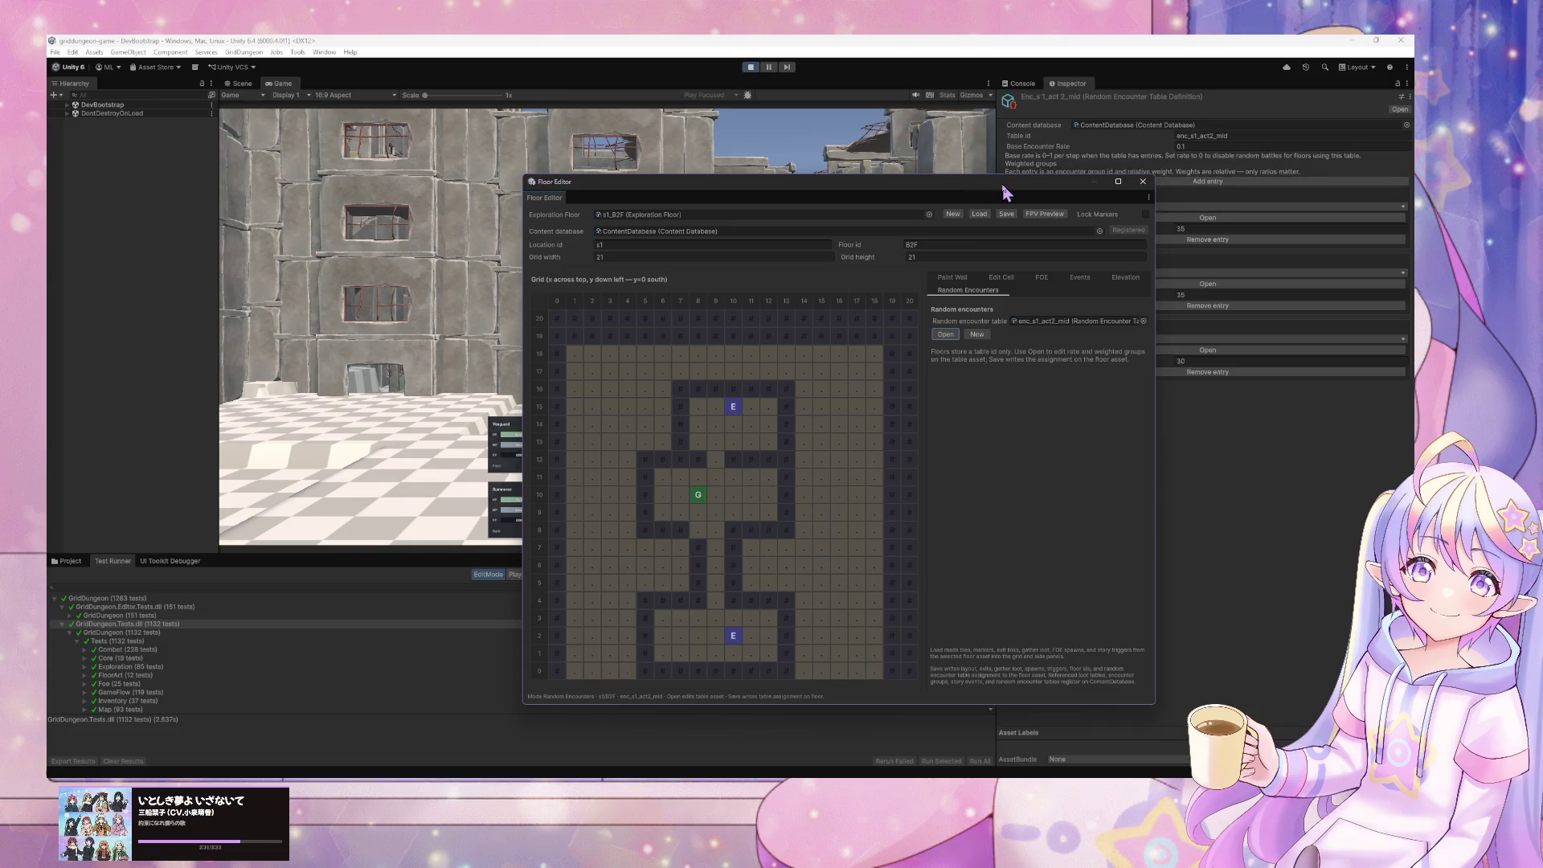
{"action": "mouse_move", "coordinate": [981, 181]}
{"action": "left_mouse_down"}
{"action": "mouse_move", "coordinate": [956, 406]}
{"action": "mouse_move", "coordinate": [1055, 325]}
{"action": "left_mouse_up"}
{"action": "left_click", "coordinate": [1196, 146]}
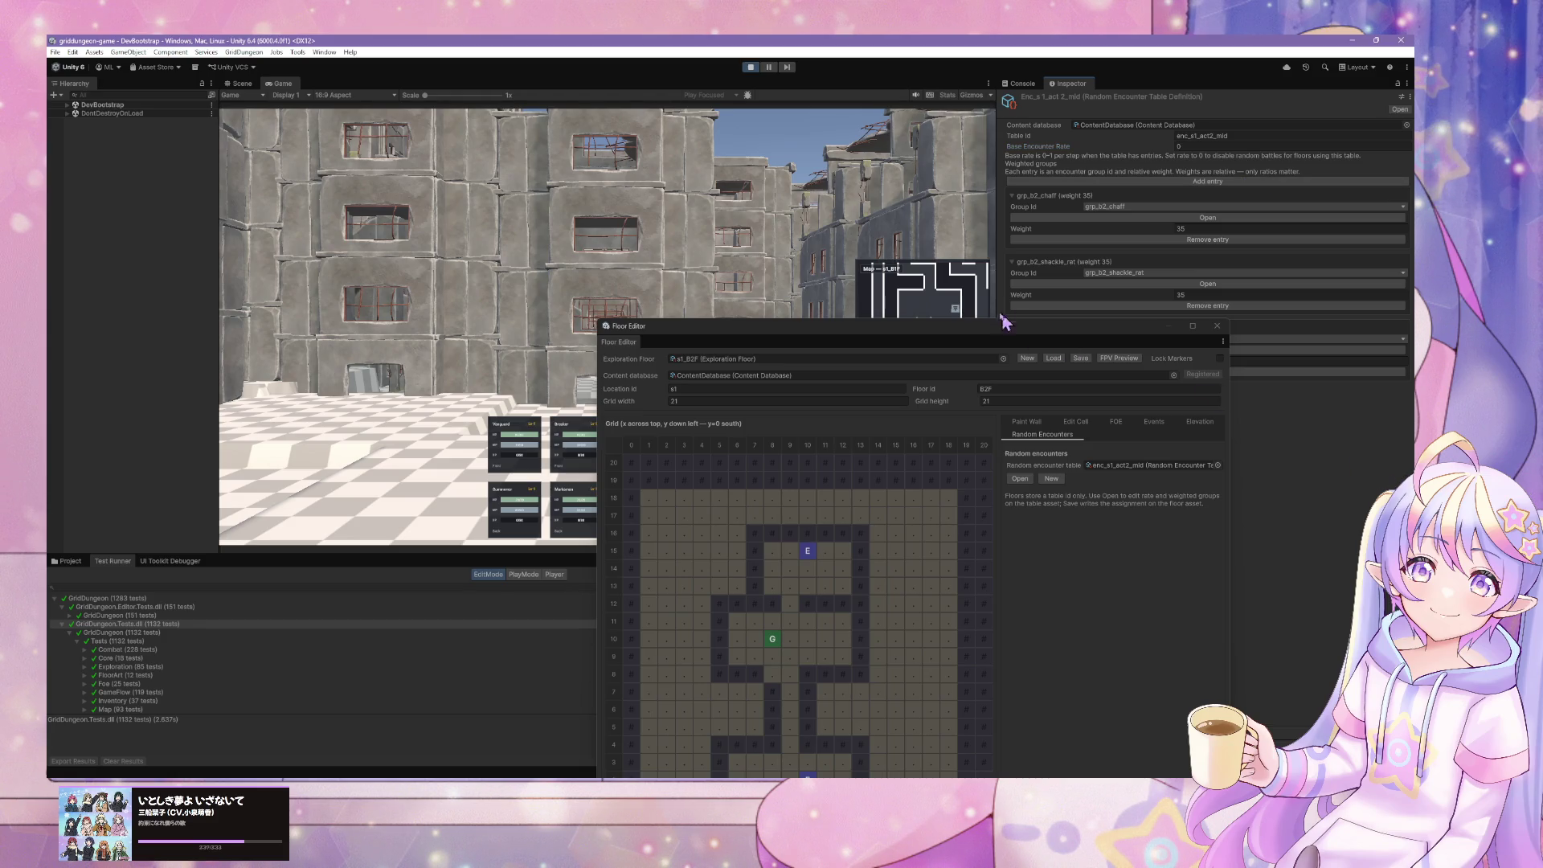
{"action": "left_click_drag", "start_coordinate": [944, 328], "coordinate": [1227, 425]}
- Walk a few more steps and move the Floor Editor down out of the game's way
{"action": "key", "text": "w"}
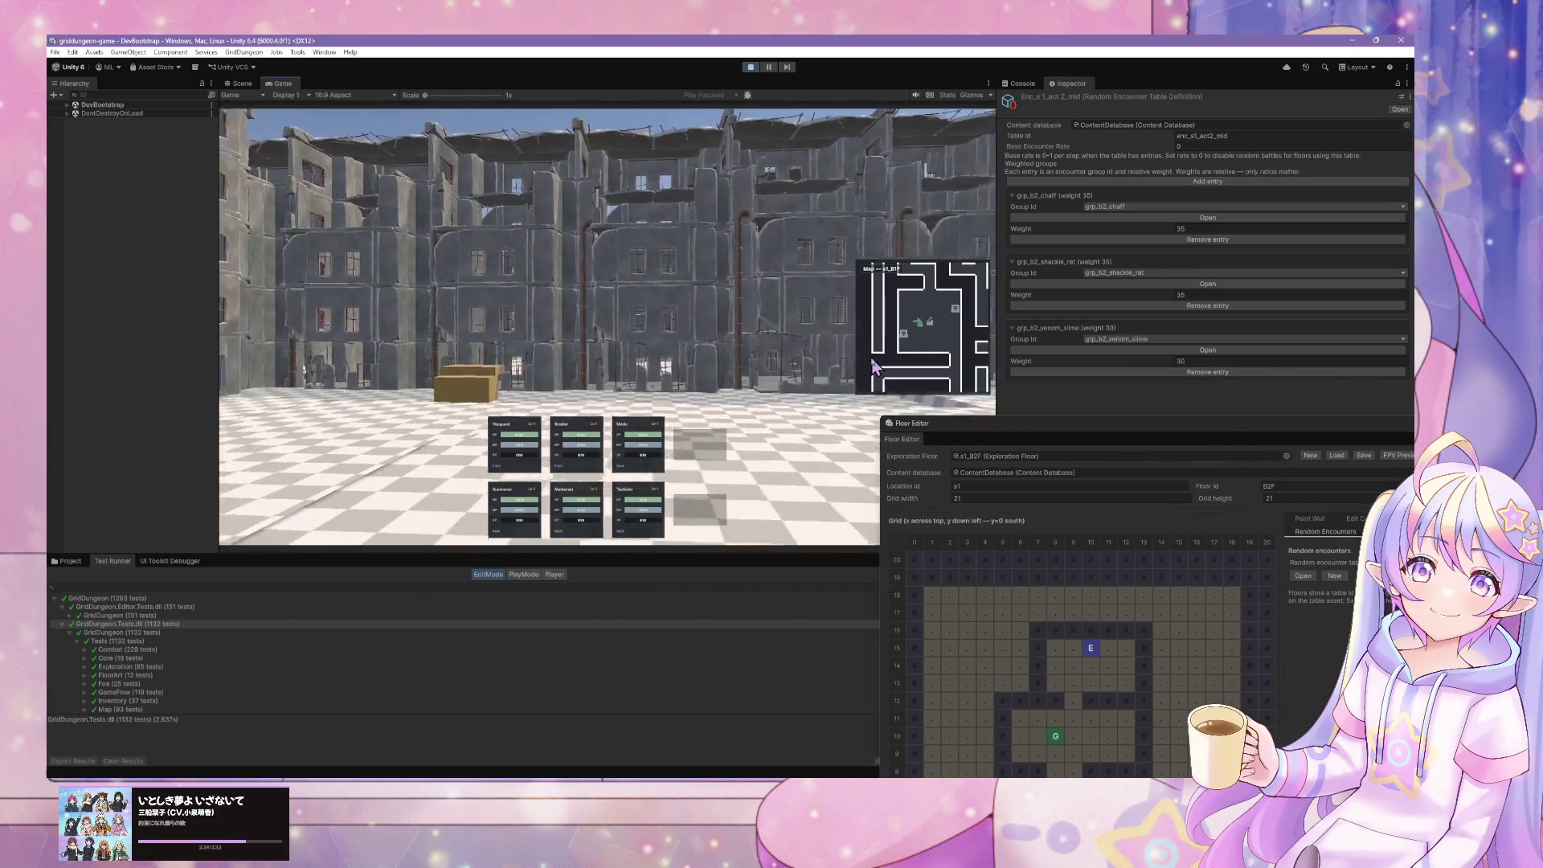
{"action": "key", "text": "w"}
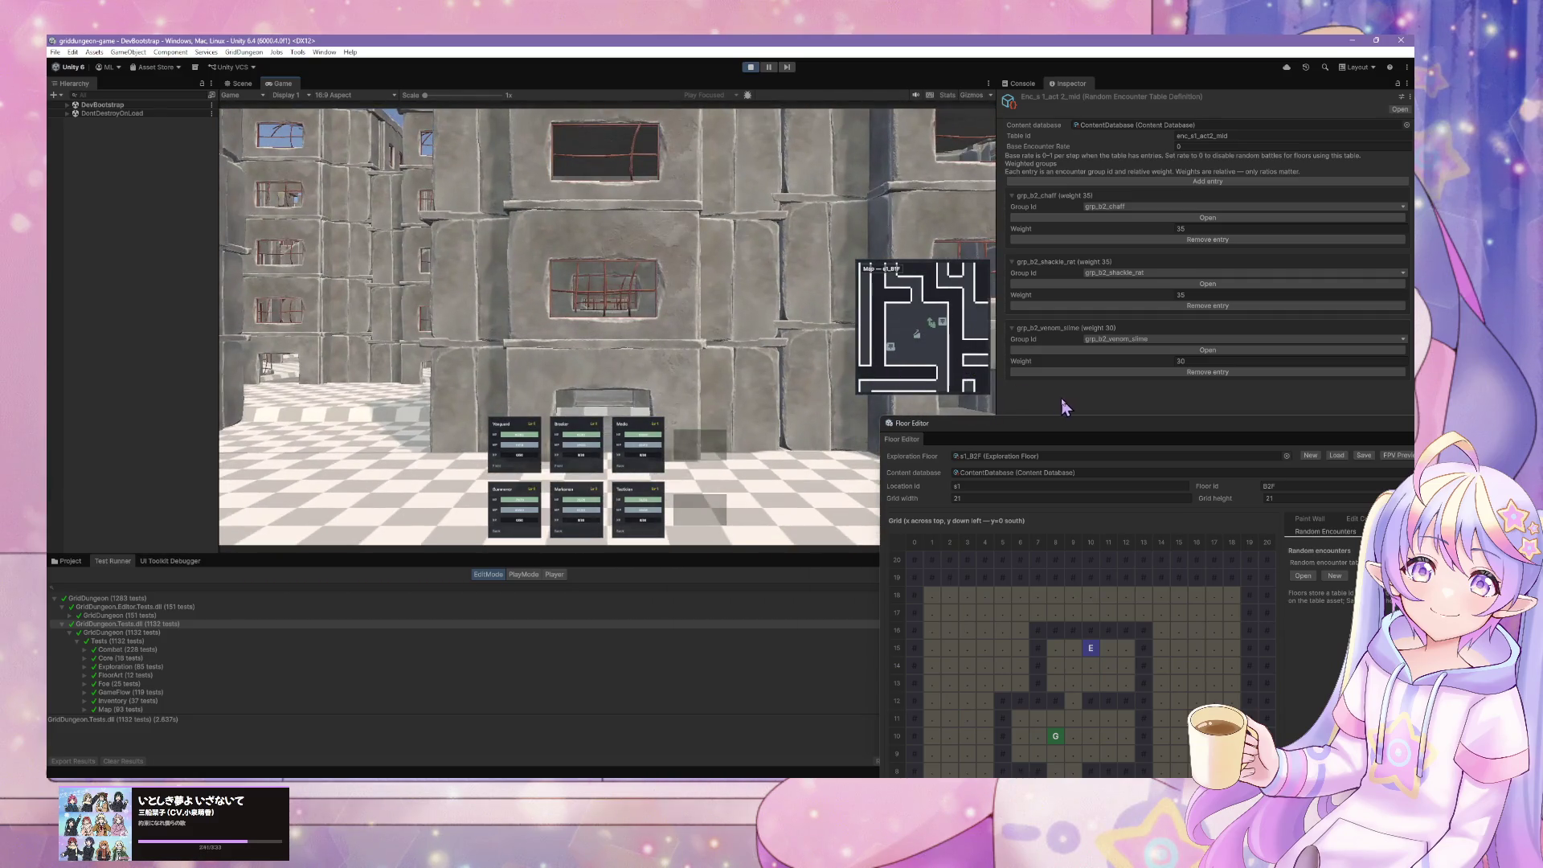
{"action": "mouse_move", "coordinate": [1073, 433]}
{"action": "left_mouse_down"}
{"action": "mouse_move", "coordinate": [827, 310]}
{"action": "mouse_move", "coordinate": [840, 247]}
{"action": "mouse_move", "coordinate": [1153, 401]}
{"action": "left_mouse_up"}
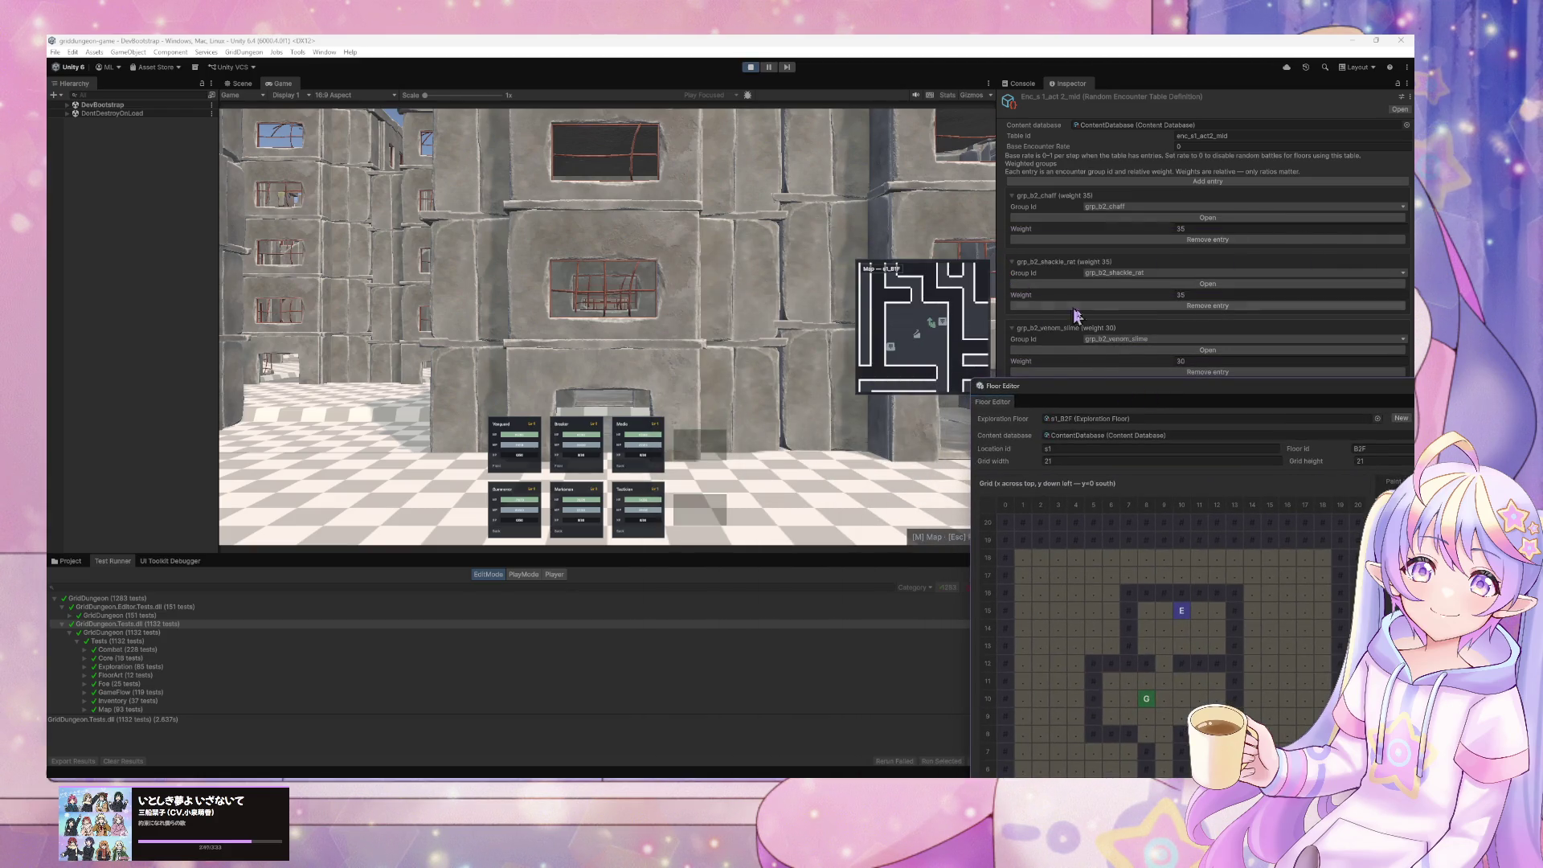
{"action": "left_click_drag", "start_coordinate": [1103, 397], "coordinate": [1041, 186]}
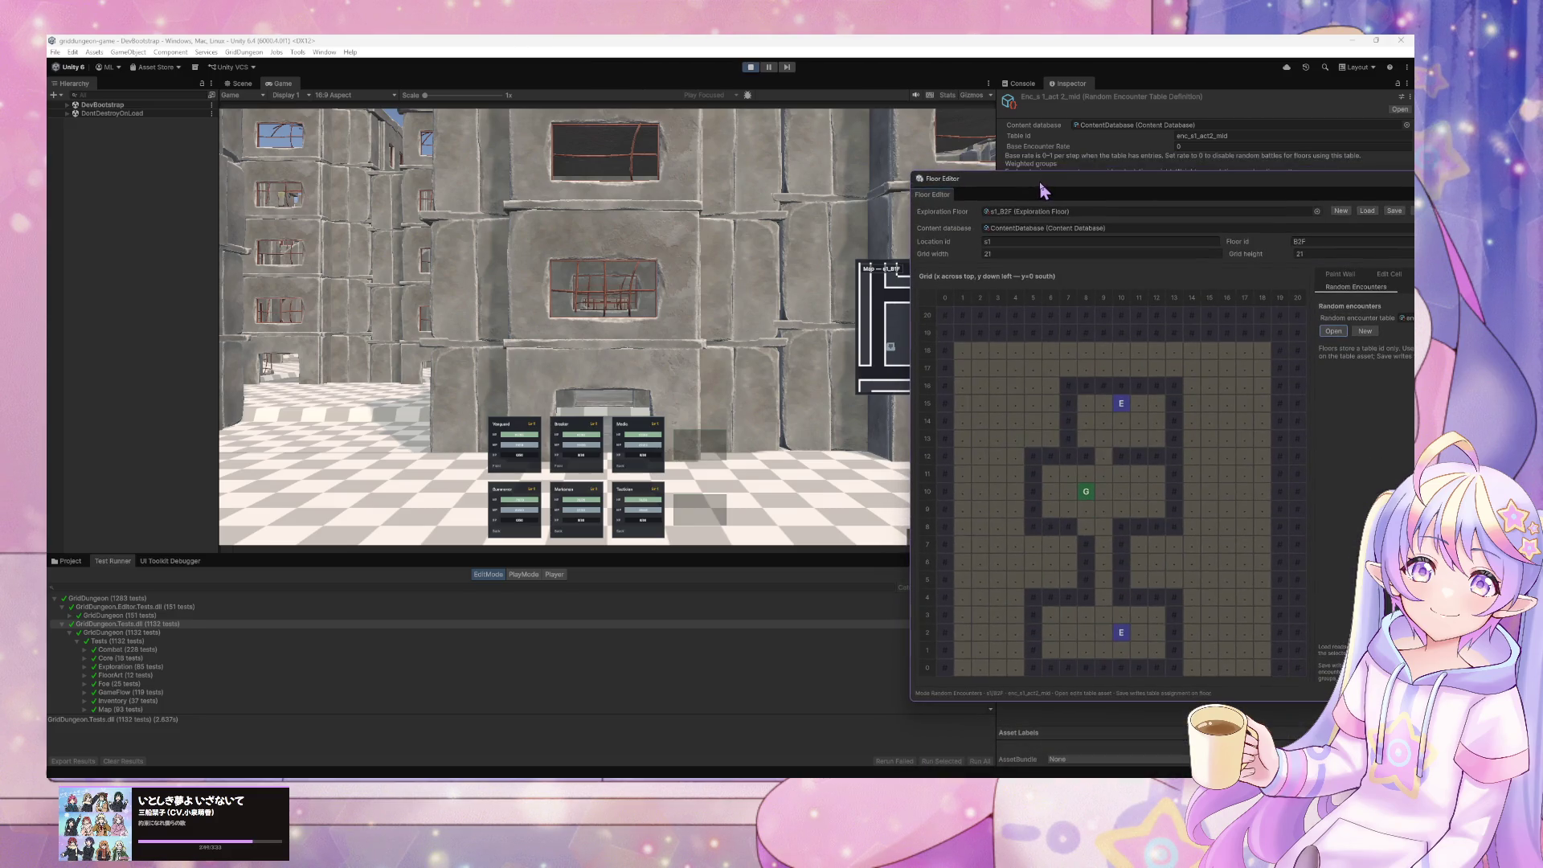
{"action": "left_click", "coordinate": [848, 321]}
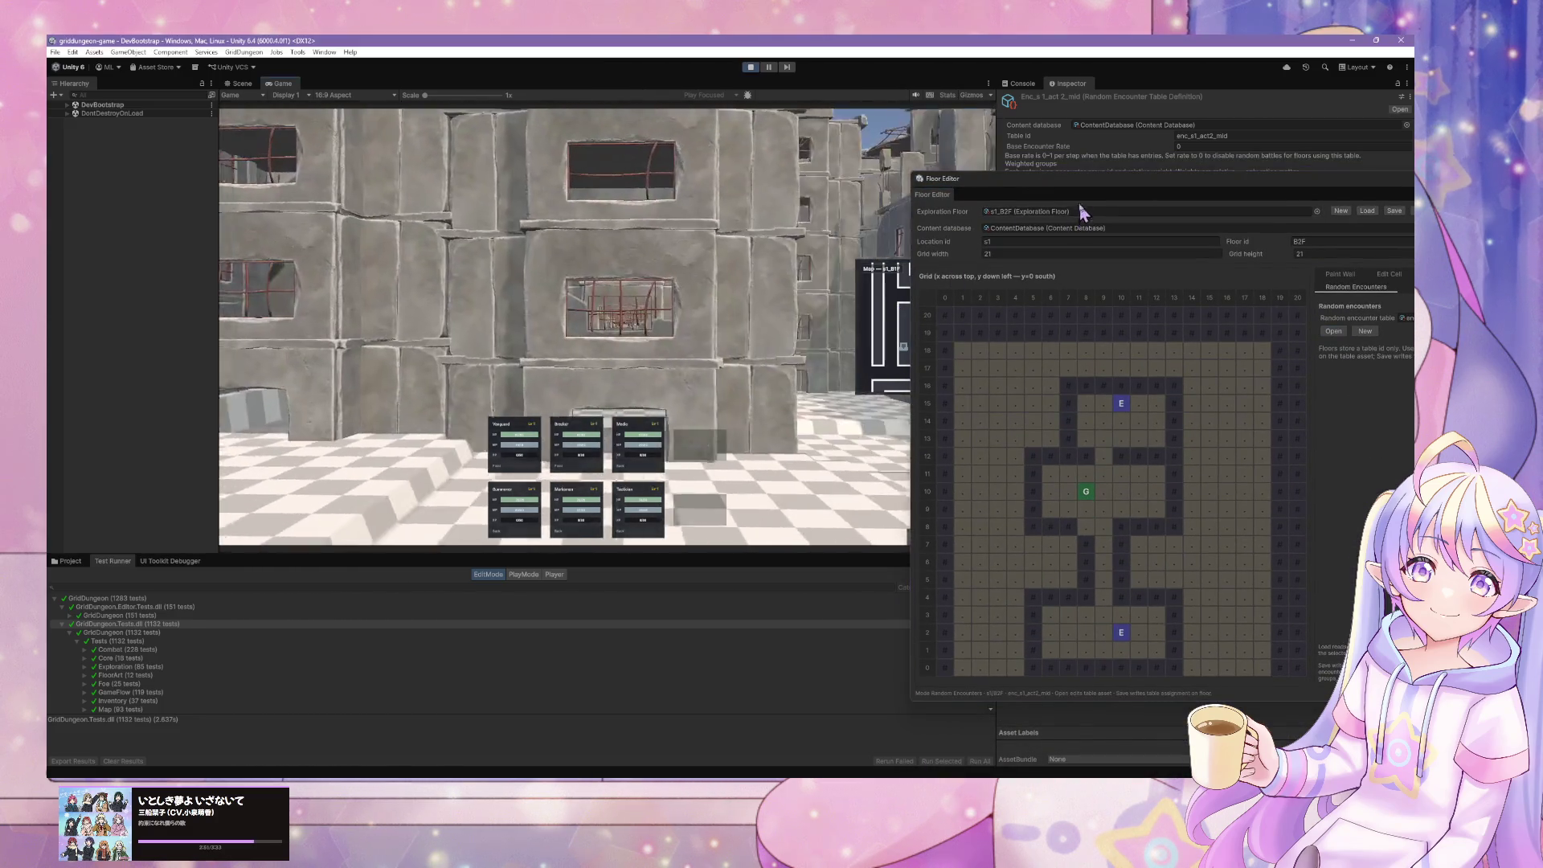
{"action": "mouse_move", "coordinate": [1086, 194]}
{"action": "left_mouse_down"}
{"action": "mouse_move", "coordinate": [1099, 251]}
{"action": "mouse_move", "coordinate": [881, 560]}
{"action": "mouse_move", "coordinate": [915, 563]}
{"action": "left_mouse_up"}
{"action": "left_click", "coordinate": [871, 384]}
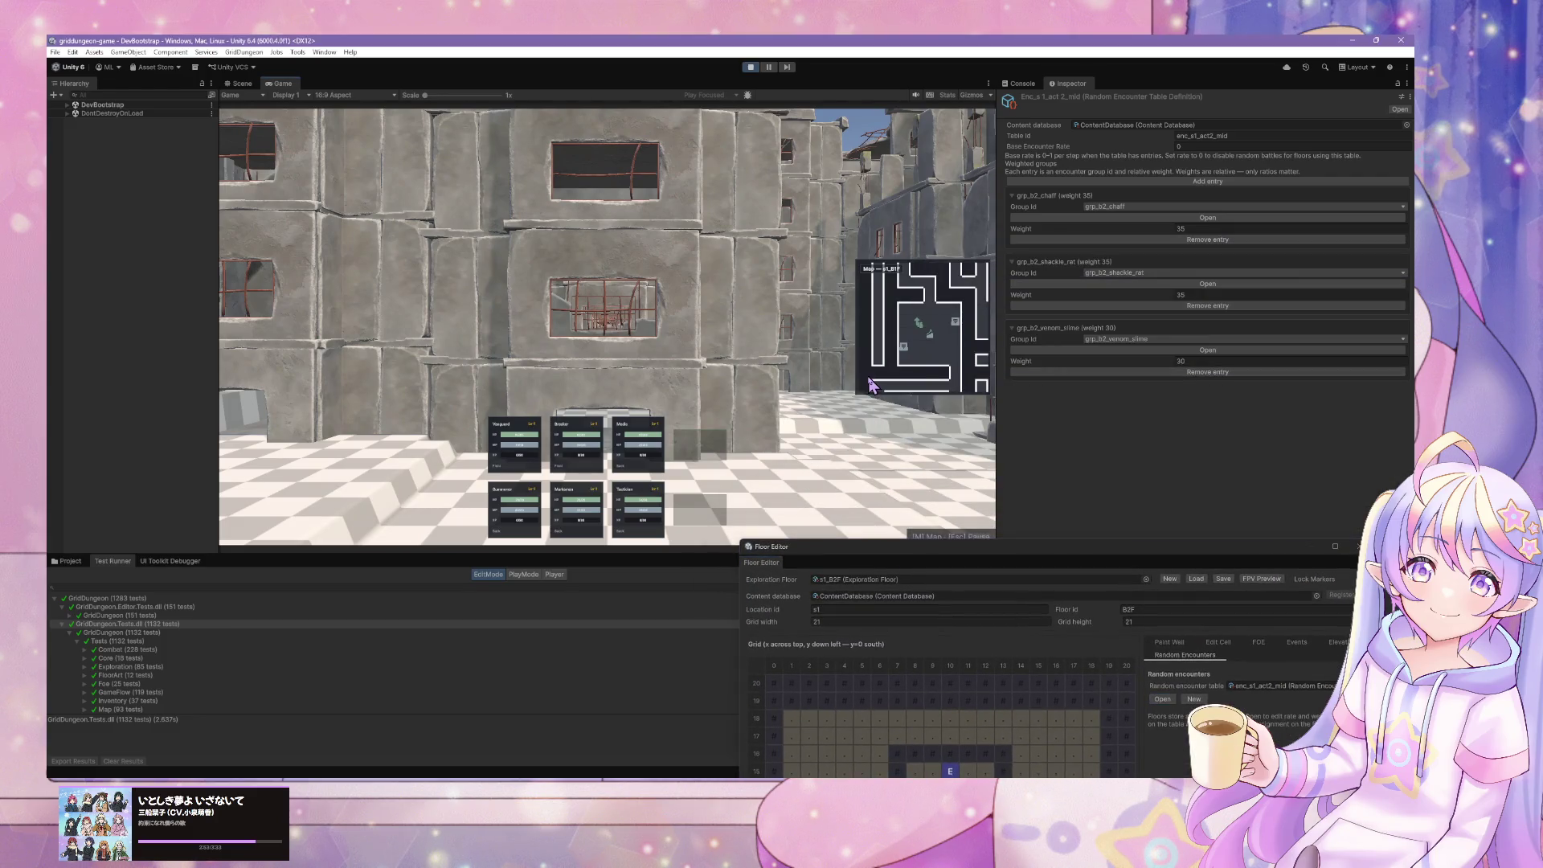
- Walk the party onto the stairs and confirm descending to B2F
{"action": "key", "text": "Left"}
{"action": "key", "text": "Up"}
{"action": "key", "text": "Left"}
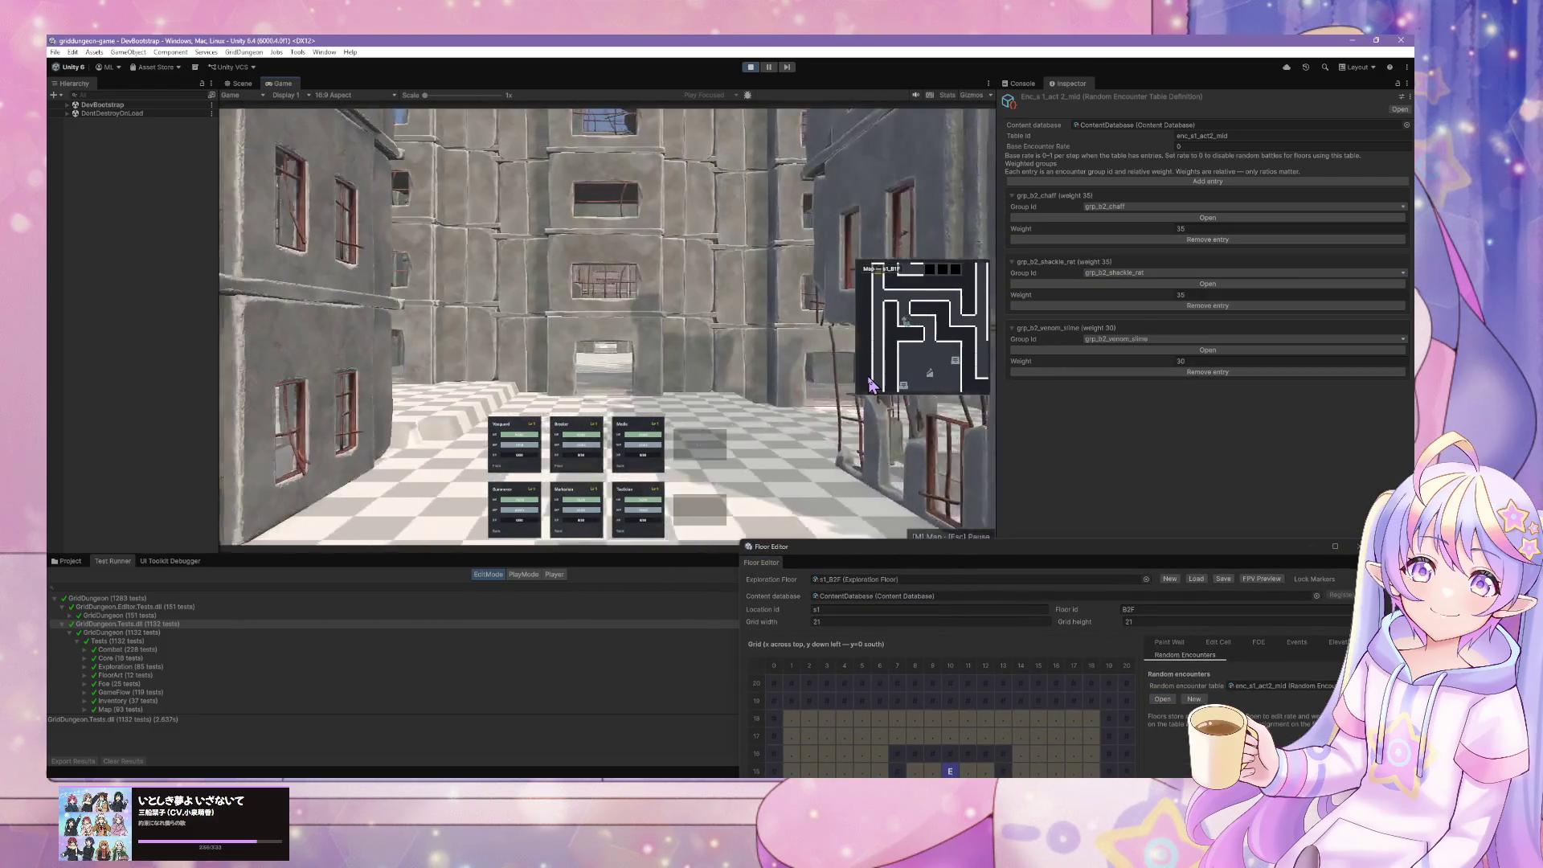
{"action": "key", "text": "Up"}
{"action": "key", "text": "Right"}
{"action": "key", "text": "Up"}
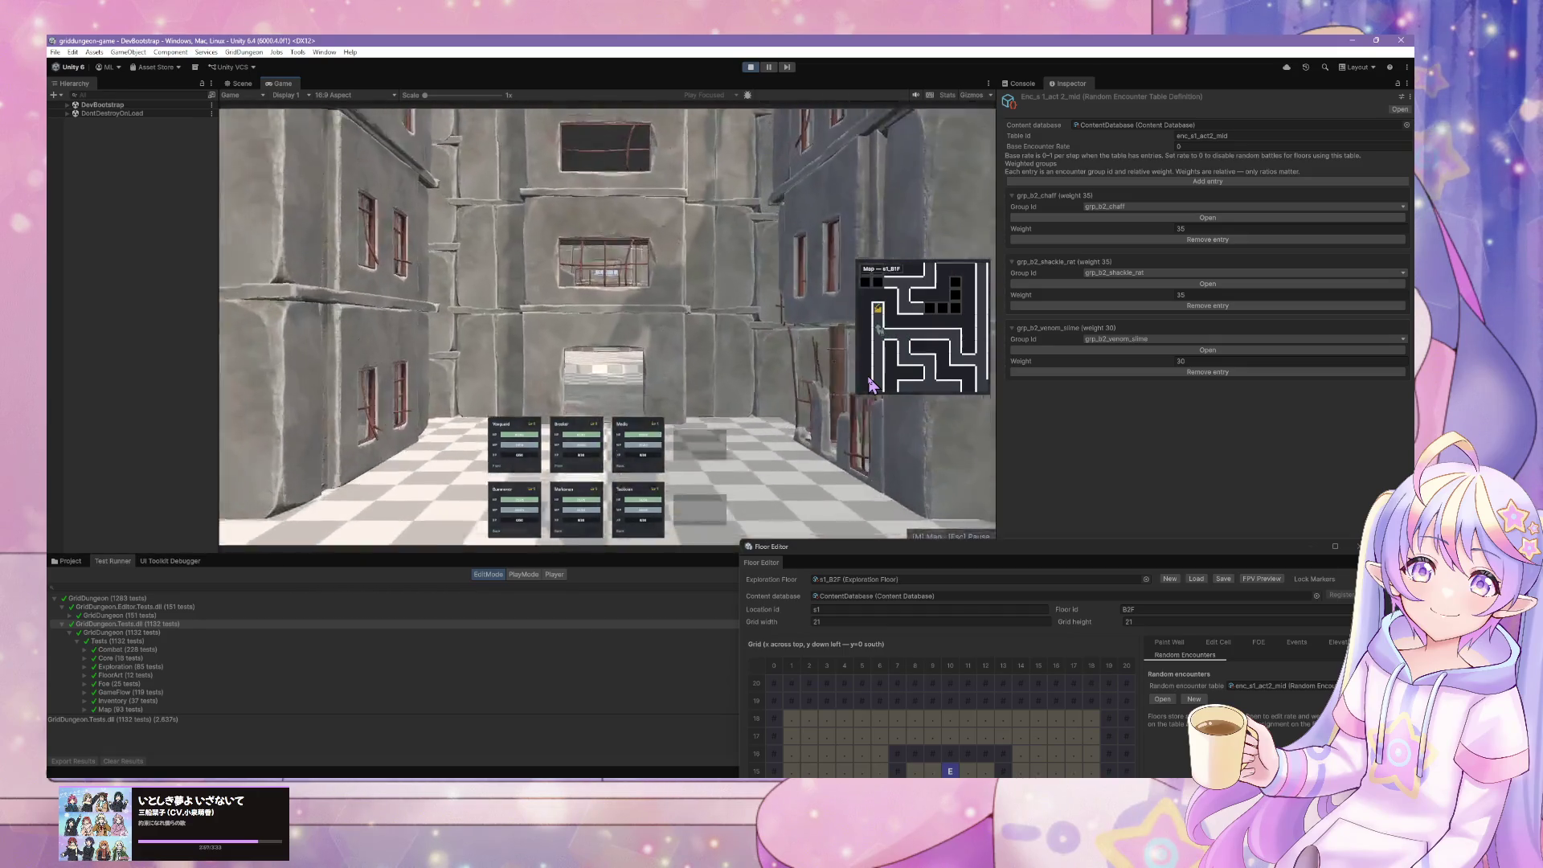
{"action": "key", "text": "Up"}
{"action": "key", "text": "z"}
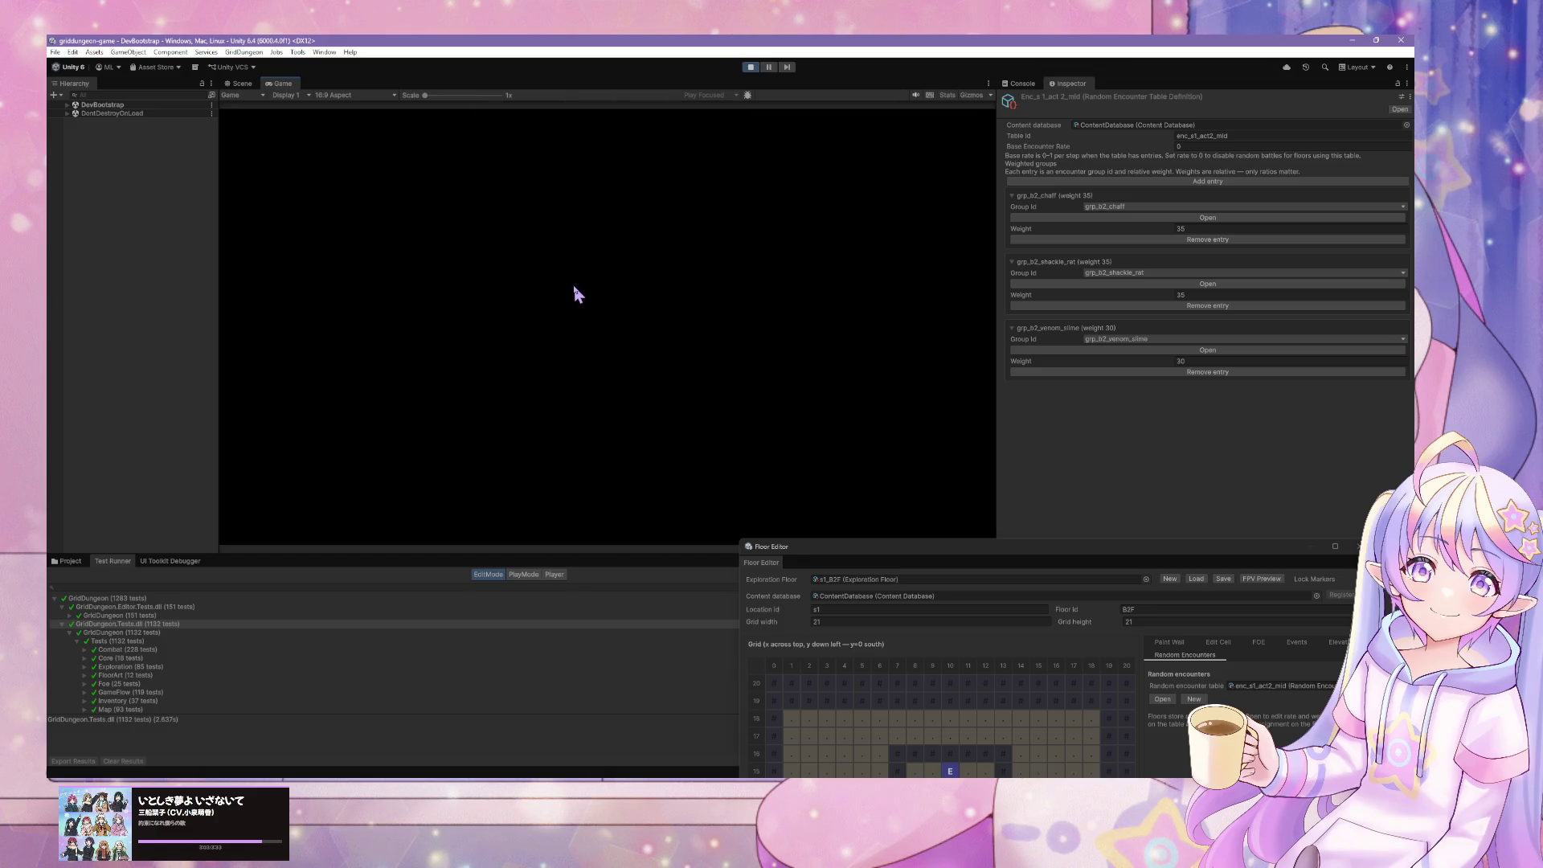
- Walk down the B2F corridor into the open plaza until a battle starts
{"action": "key", "text": "Right"}
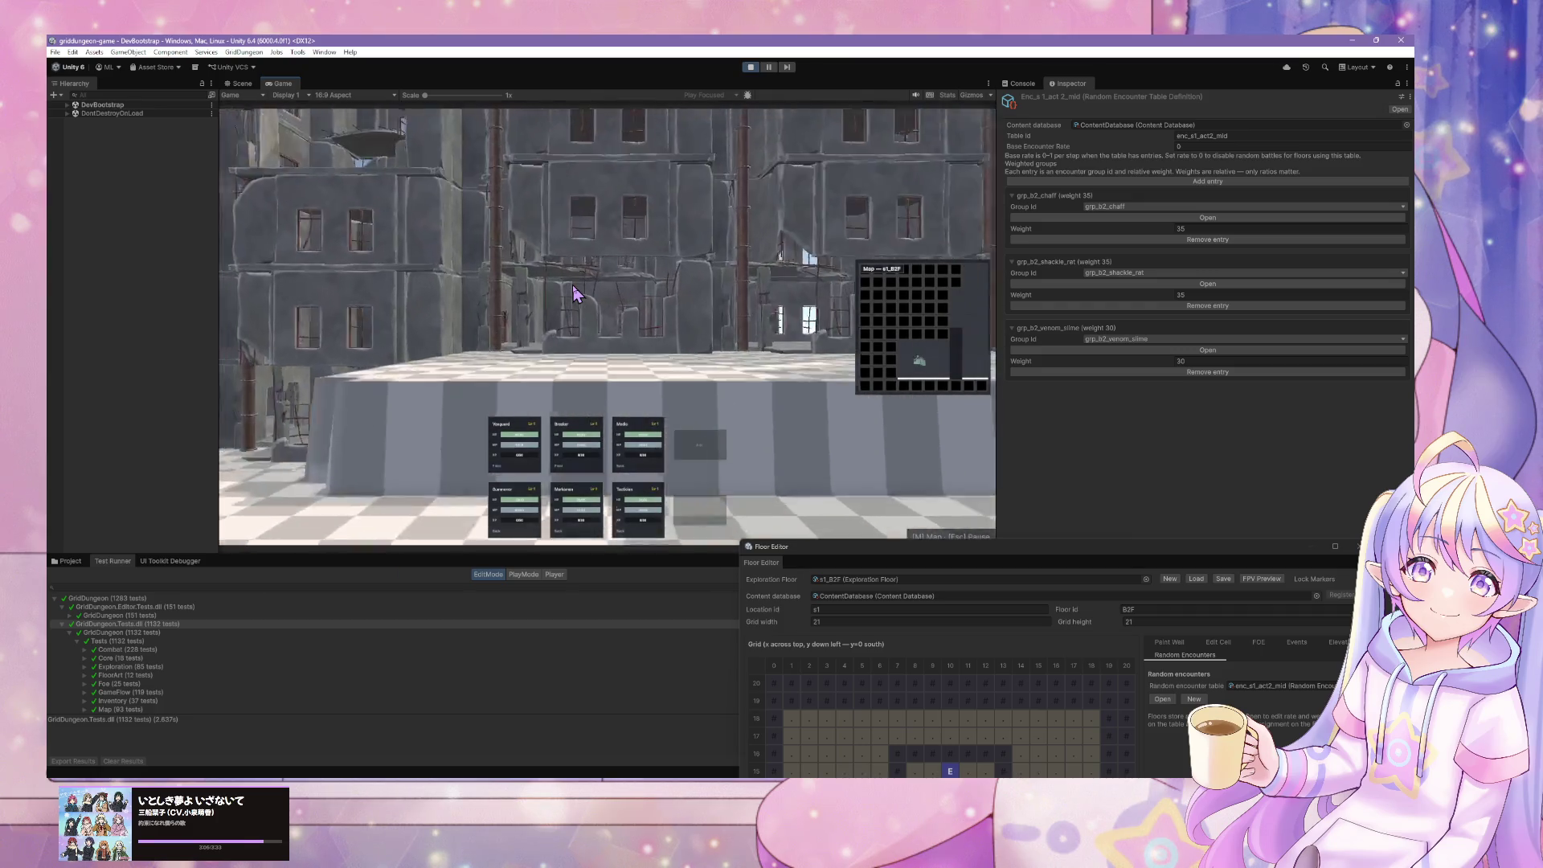
{"action": "key", "text": "Up"}
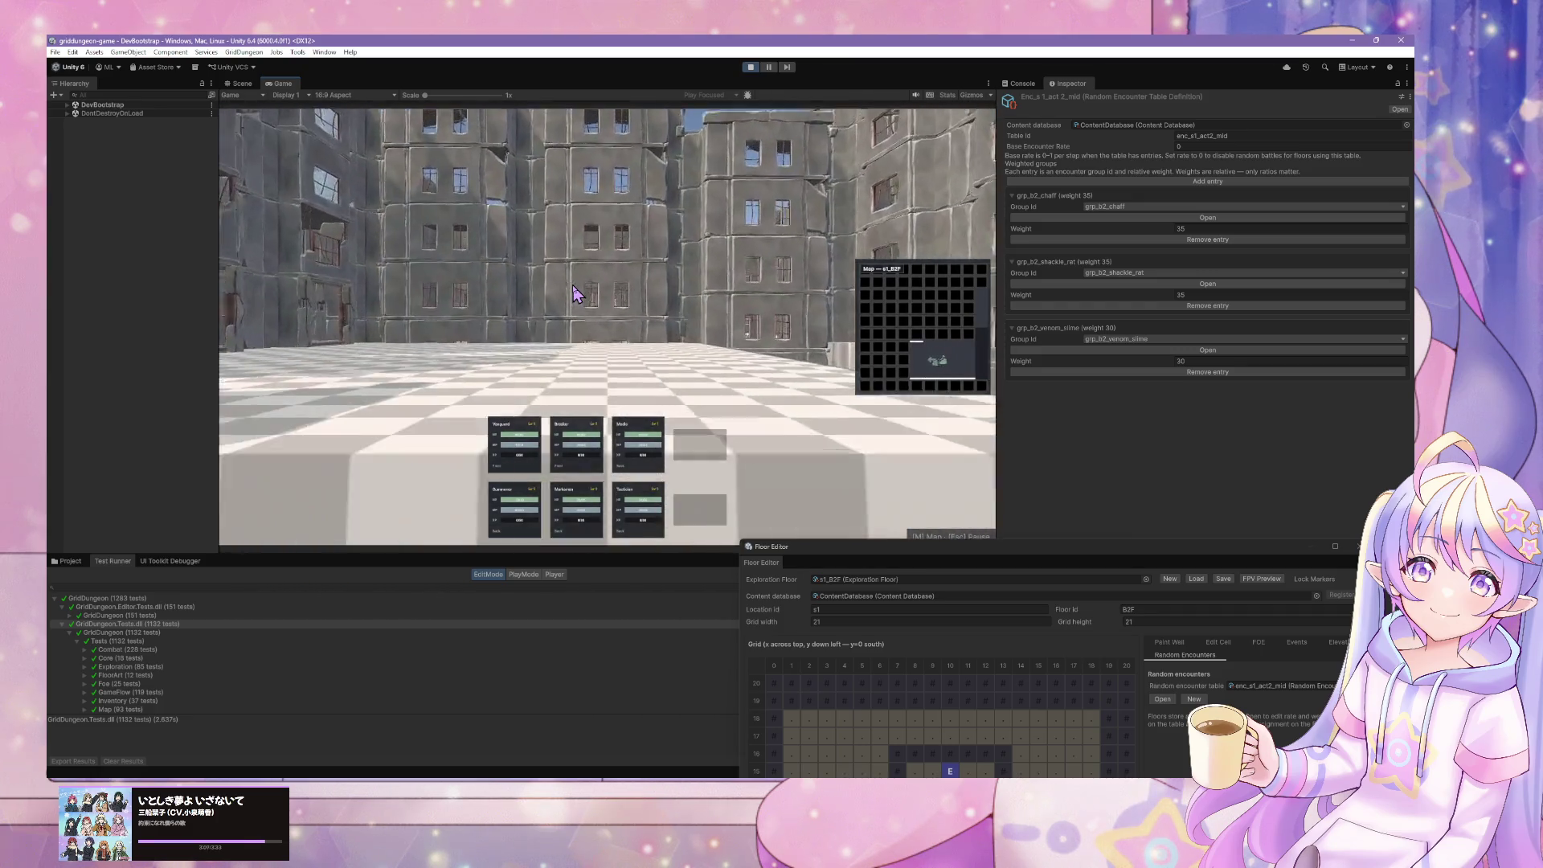
{"action": "key", "text": "Left"}
{"action": "key", "text": "Up"}
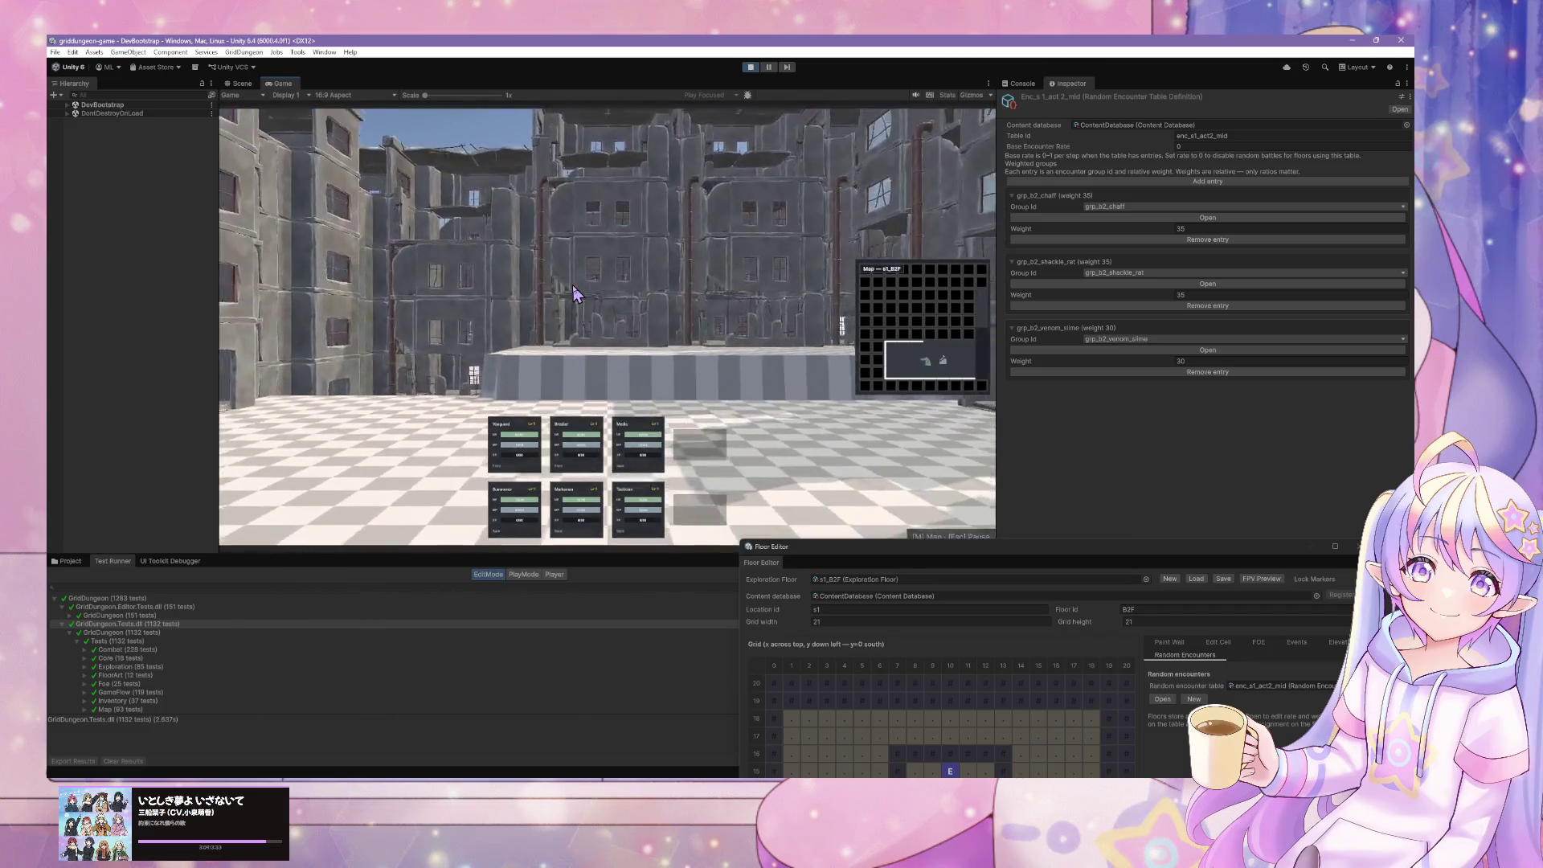
{"action": "key", "text": "Up"}
{"action": "key", "text": "Up"}
{"action": "key", "text": "Up"}
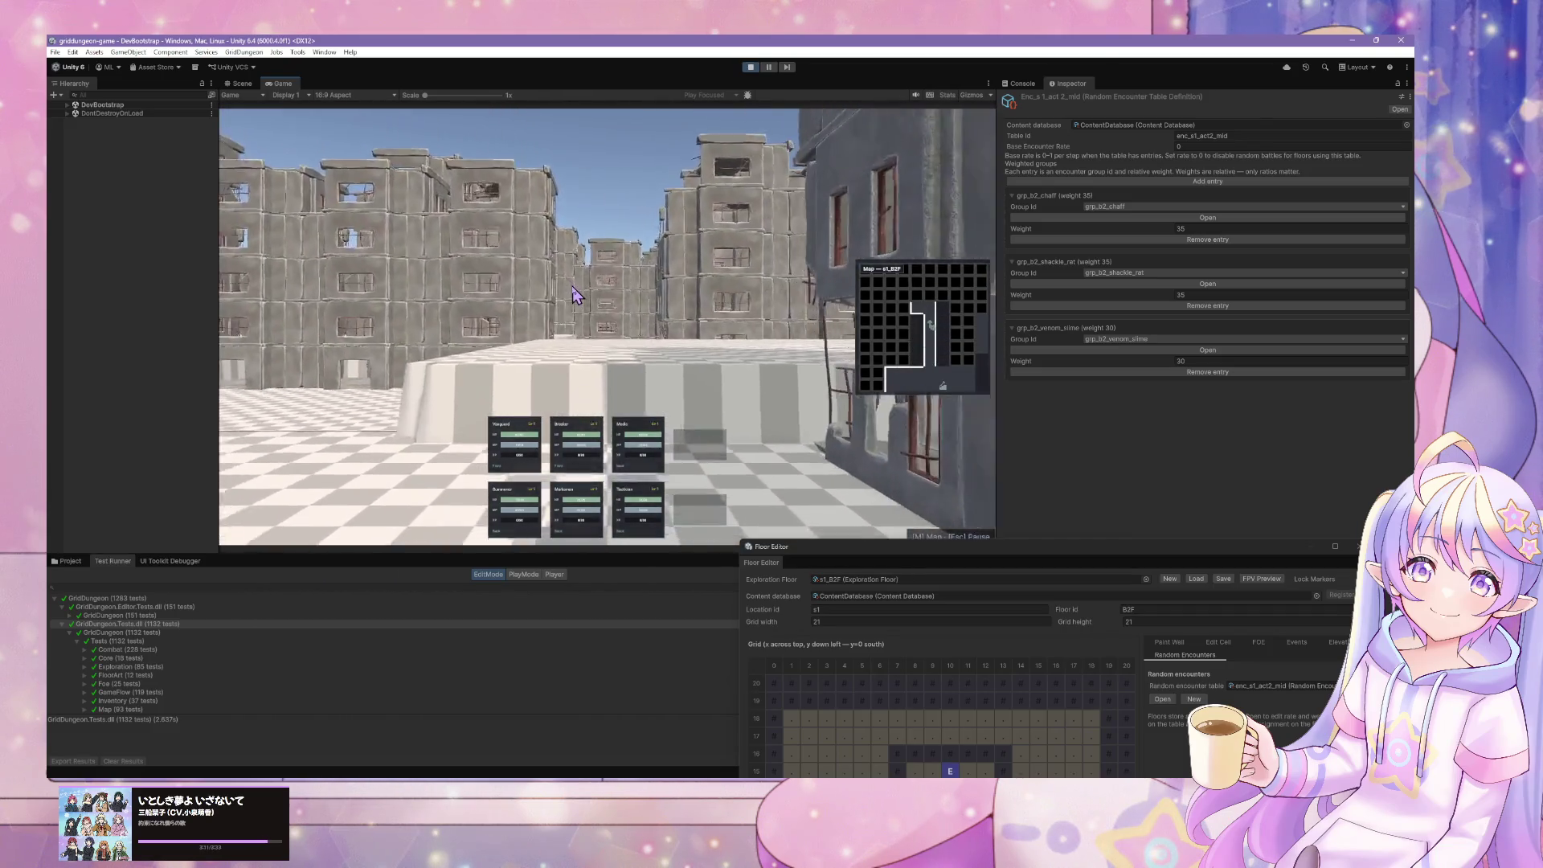
{"action": "key", "text": "Up"}
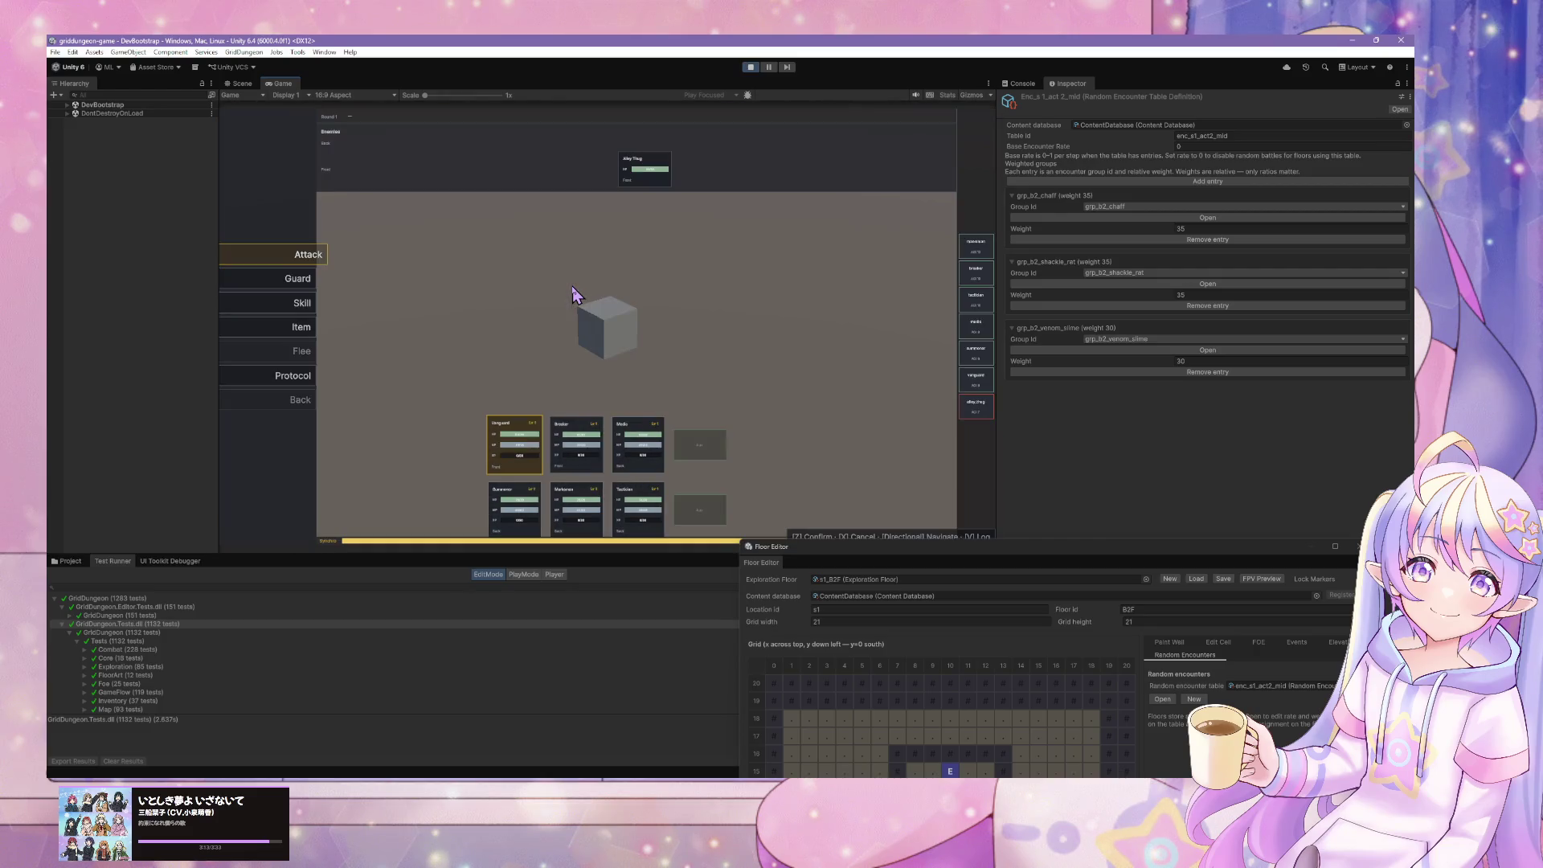
- Choose Attack on the Alley Thug for each party member to win the battle
{"action": "key", "text": "Up"}
{"action": "key", "text": "Up"}
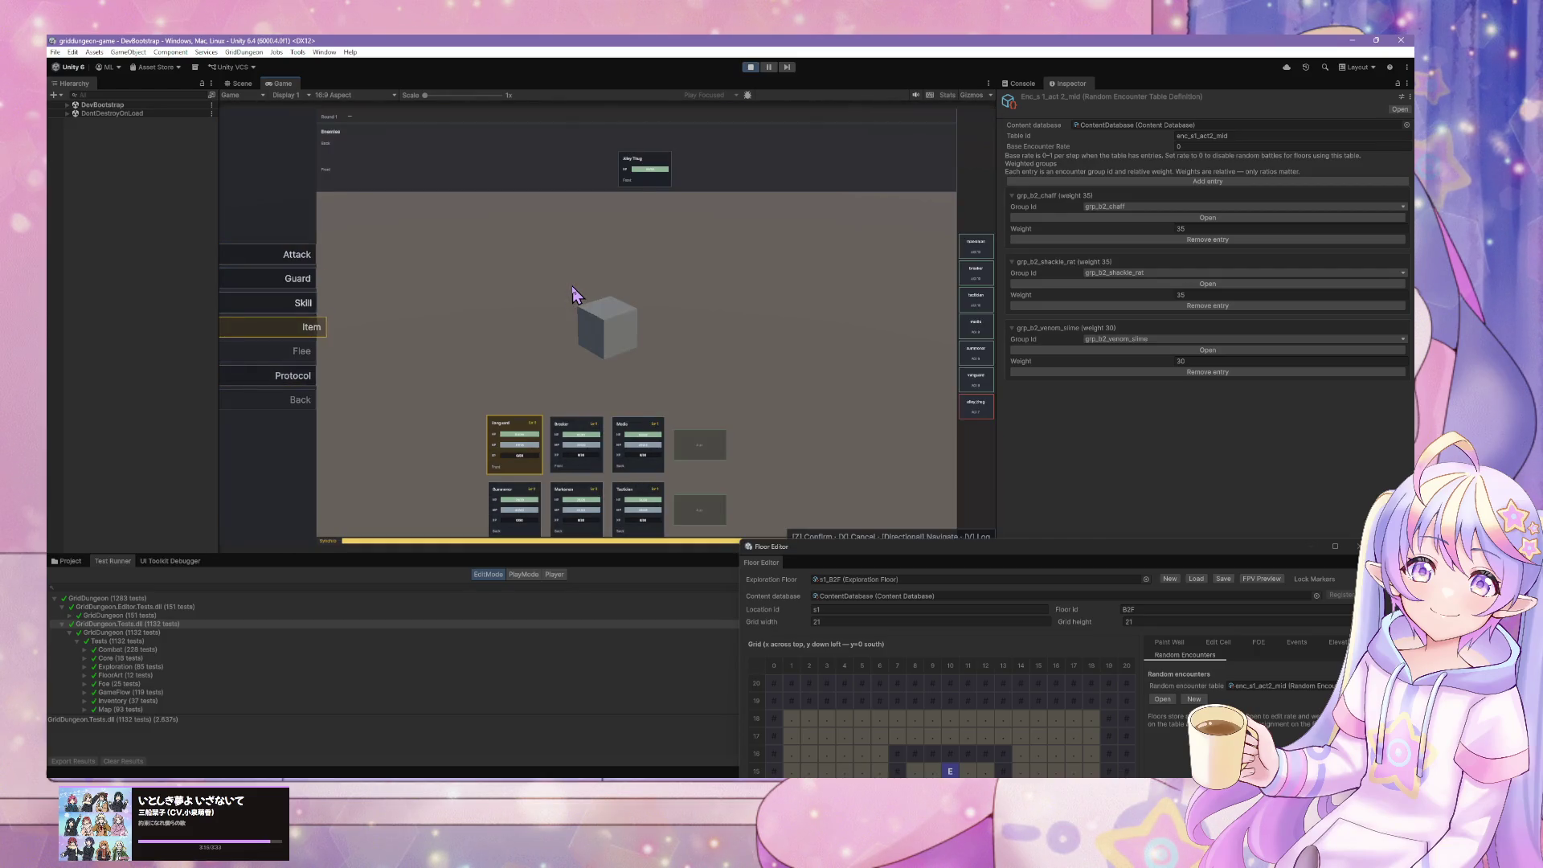
{"action": "key", "text": "Up"}
{"action": "key", "text": "Up"}
{"action": "key", "text": "Up"}
{"action": "key", "text": "Up"}
{"action": "key", "text": "Down"}
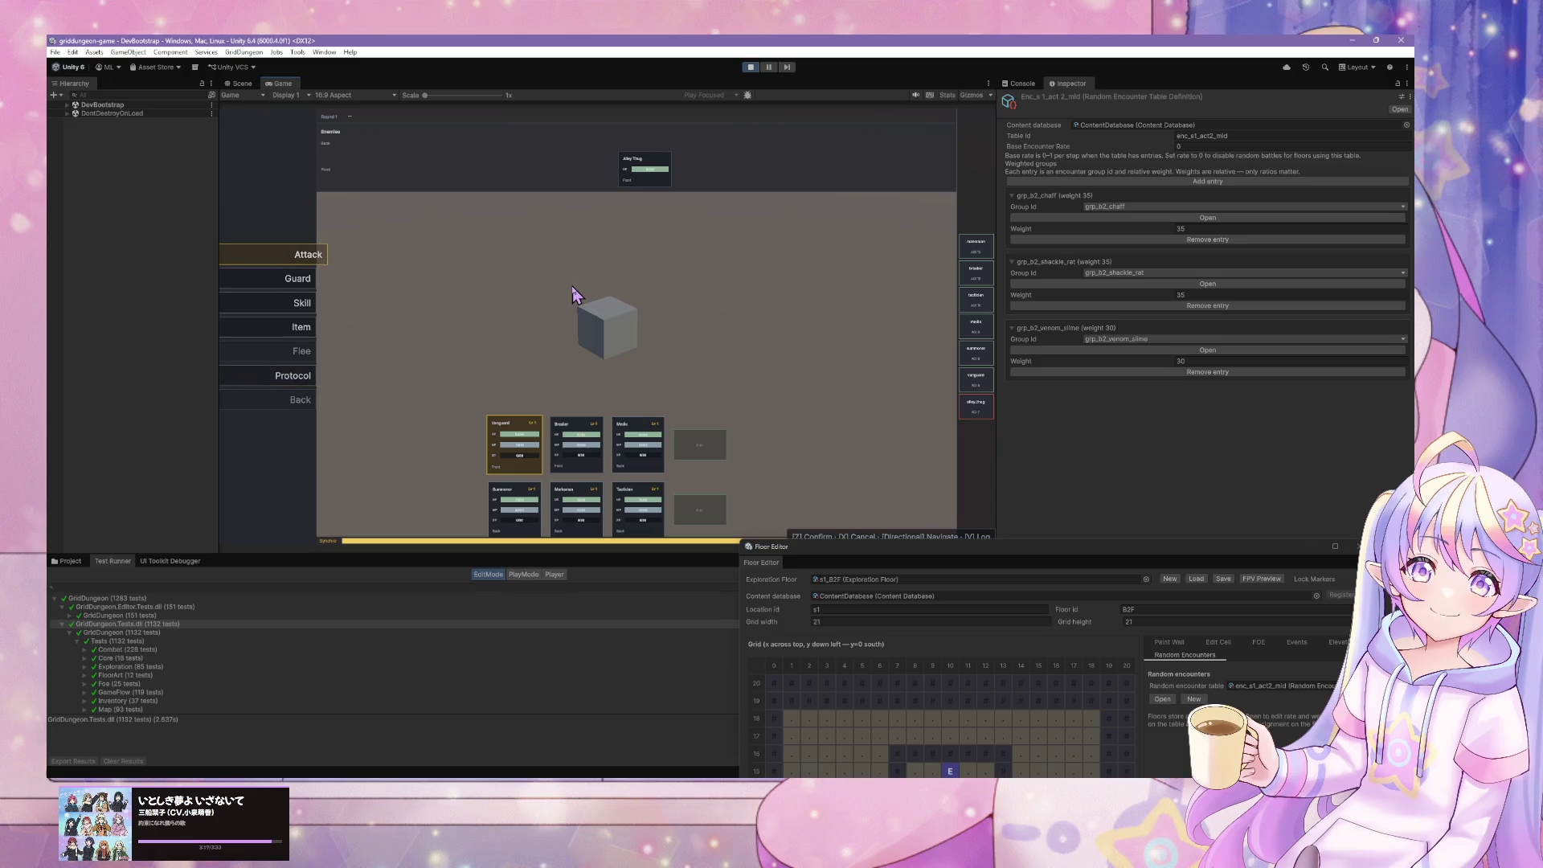
{"action": "key", "text": "z"}
{"action": "key", "text": "z"}
{"action": "key", "text": "z"}
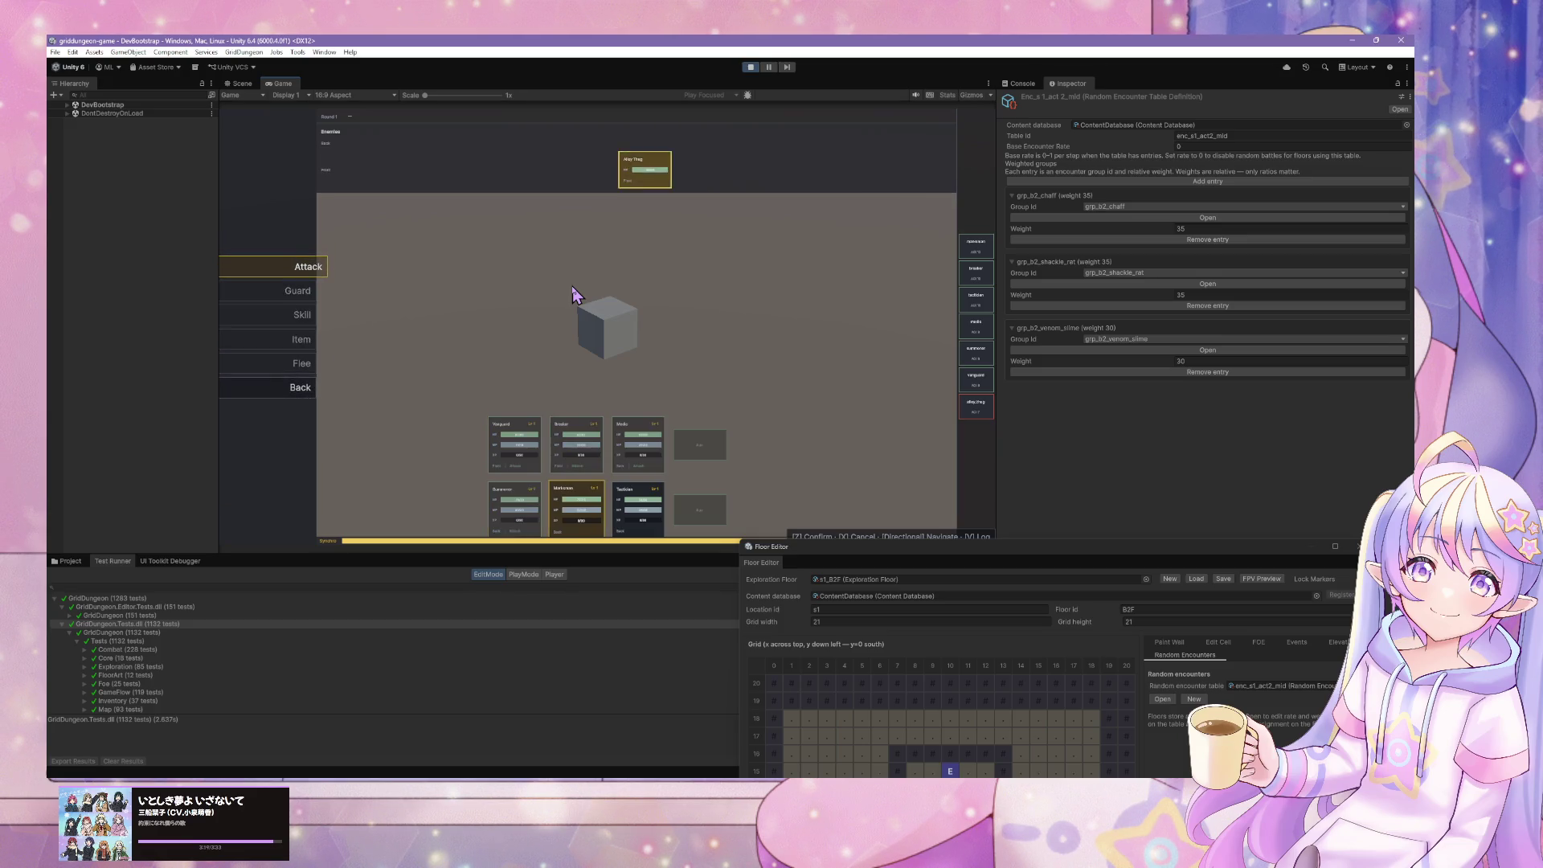
{"action": "key", "text": "z"}
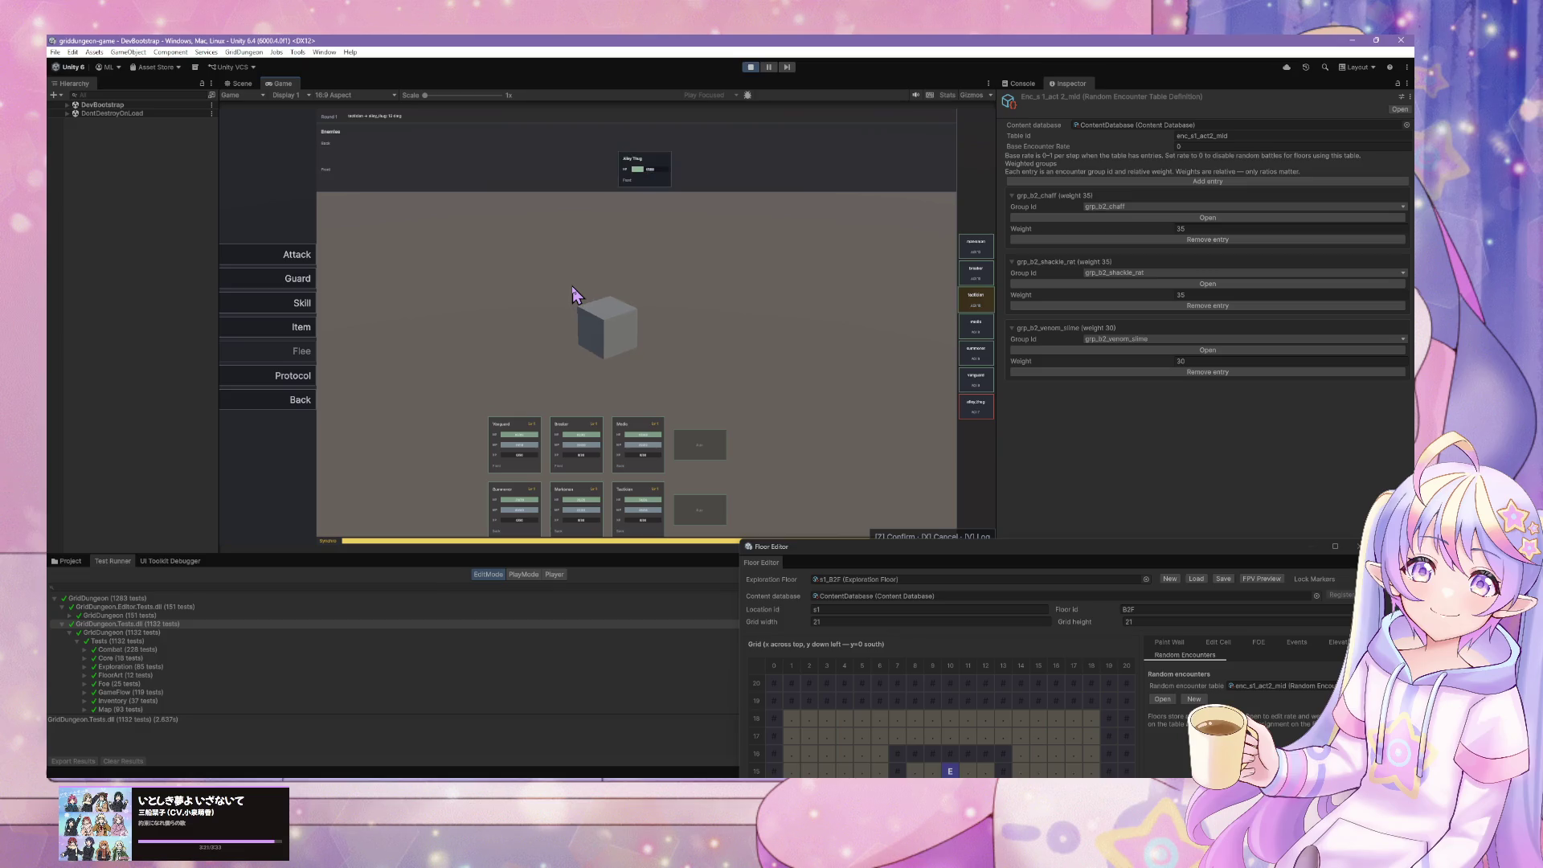
{"action": "key", "text": "z"}
{"action": "key", "text": "z"}
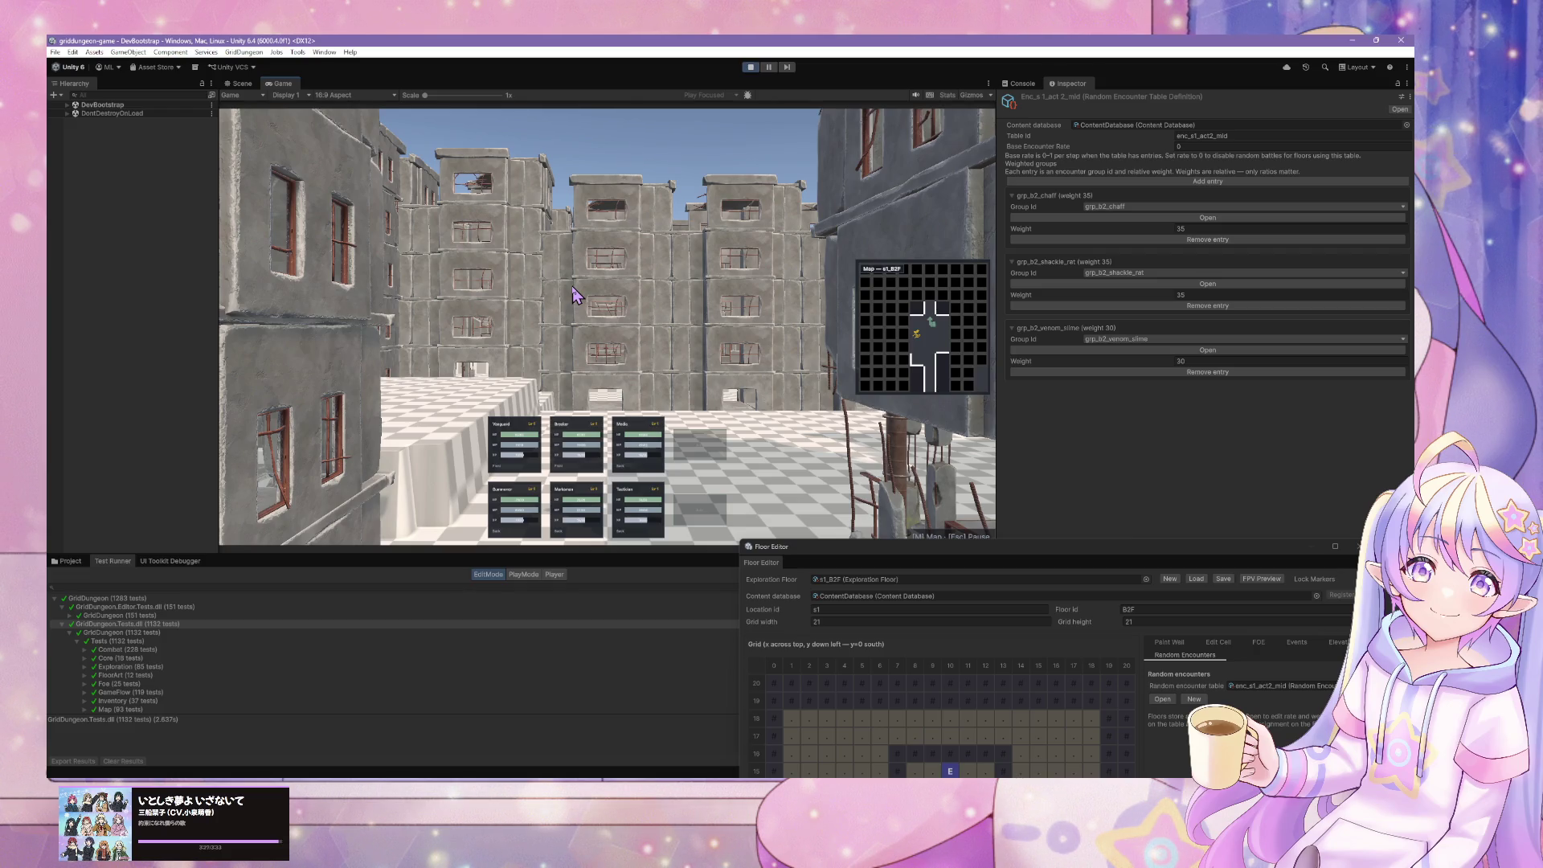
- Check the random encounter table list, then move the Floor Editor to the lower right
{"action": "left_click_drag", "start_coordinate": [1127, 557], "coordinate": [871, 231]}
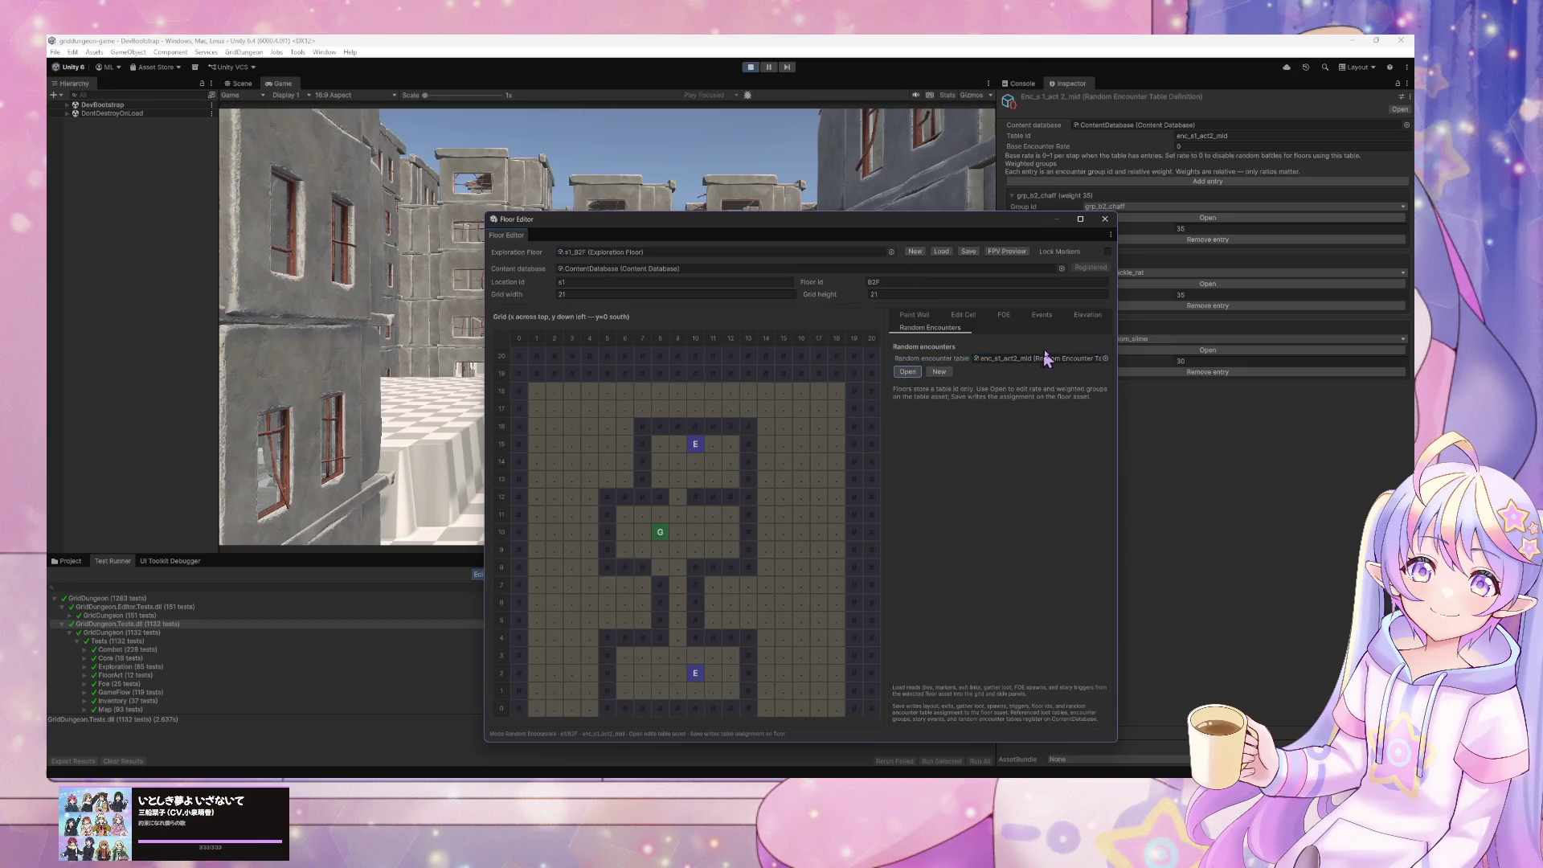
{"action": "left_click", "coordinate": [1103, 359]}
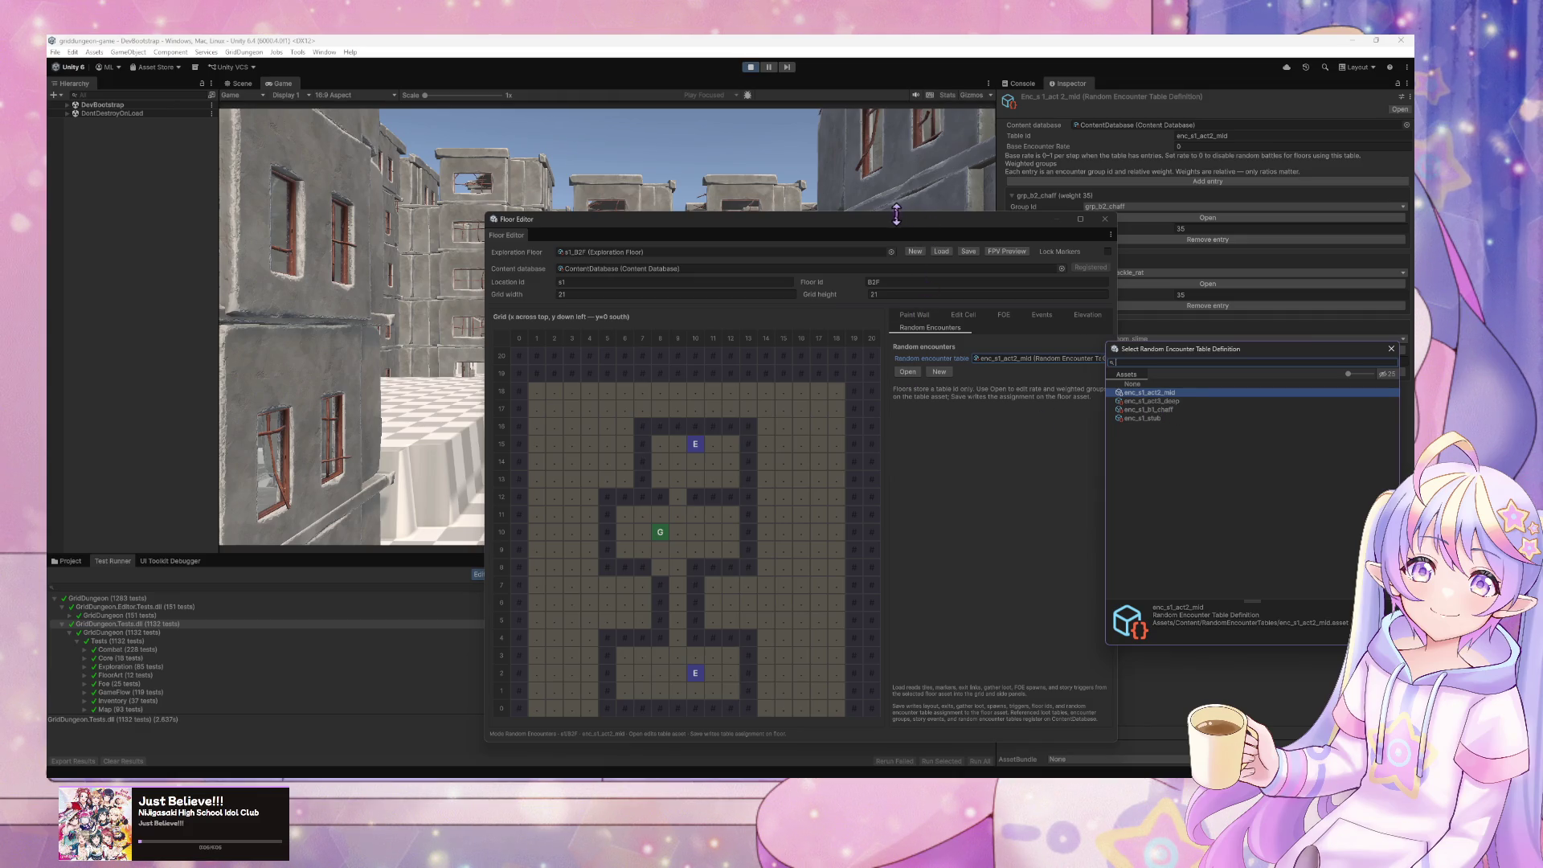
{"action": "left_click_drag", "start_coordinate": [896, 215], "coordinate": [868, 226]}
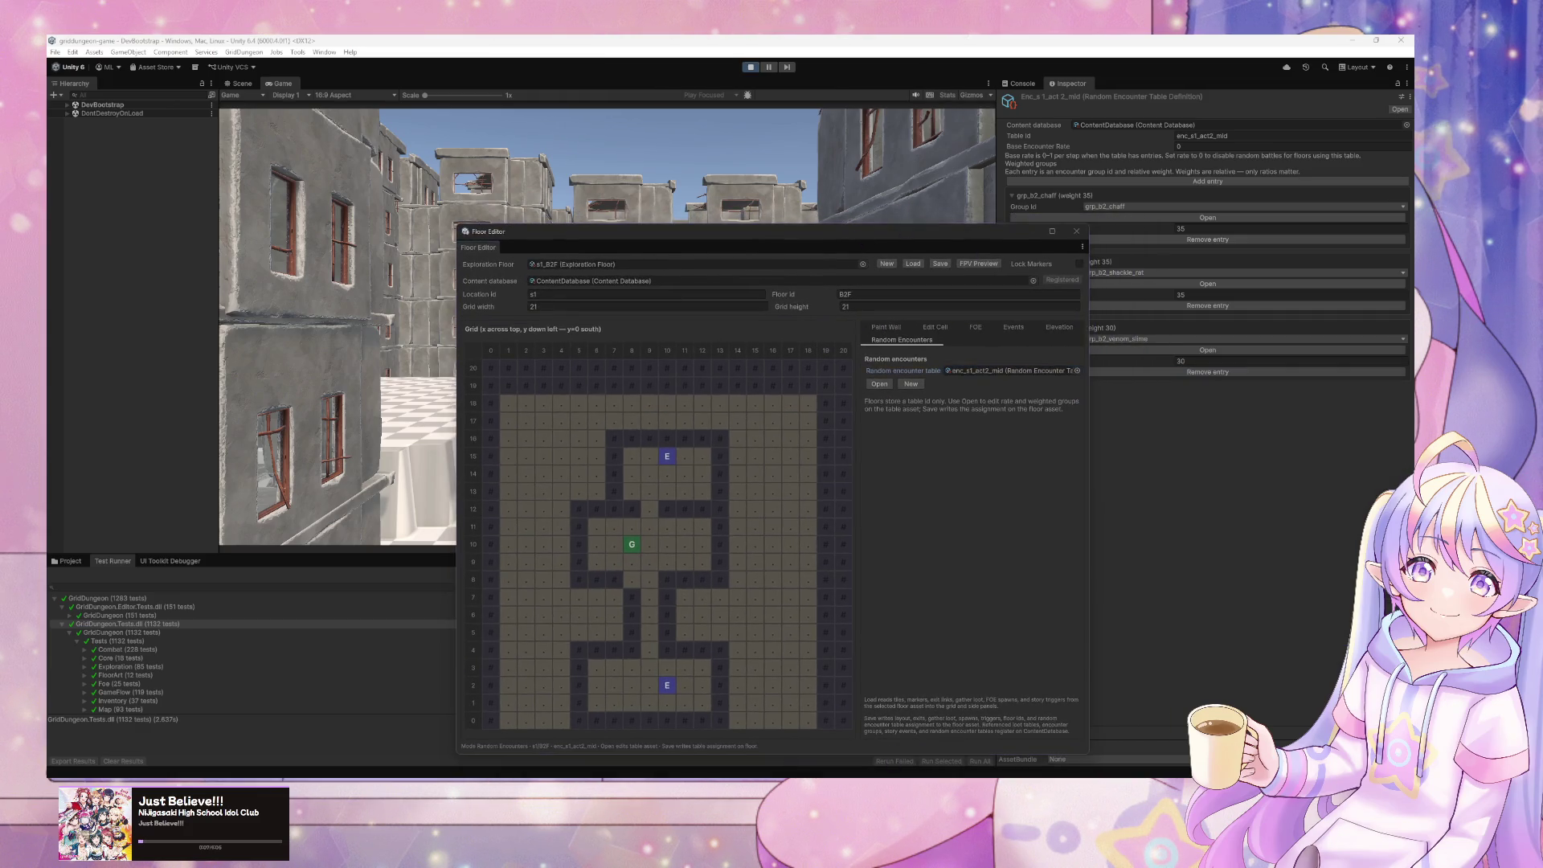
{"action": "key", "text": "alt+Tab"}
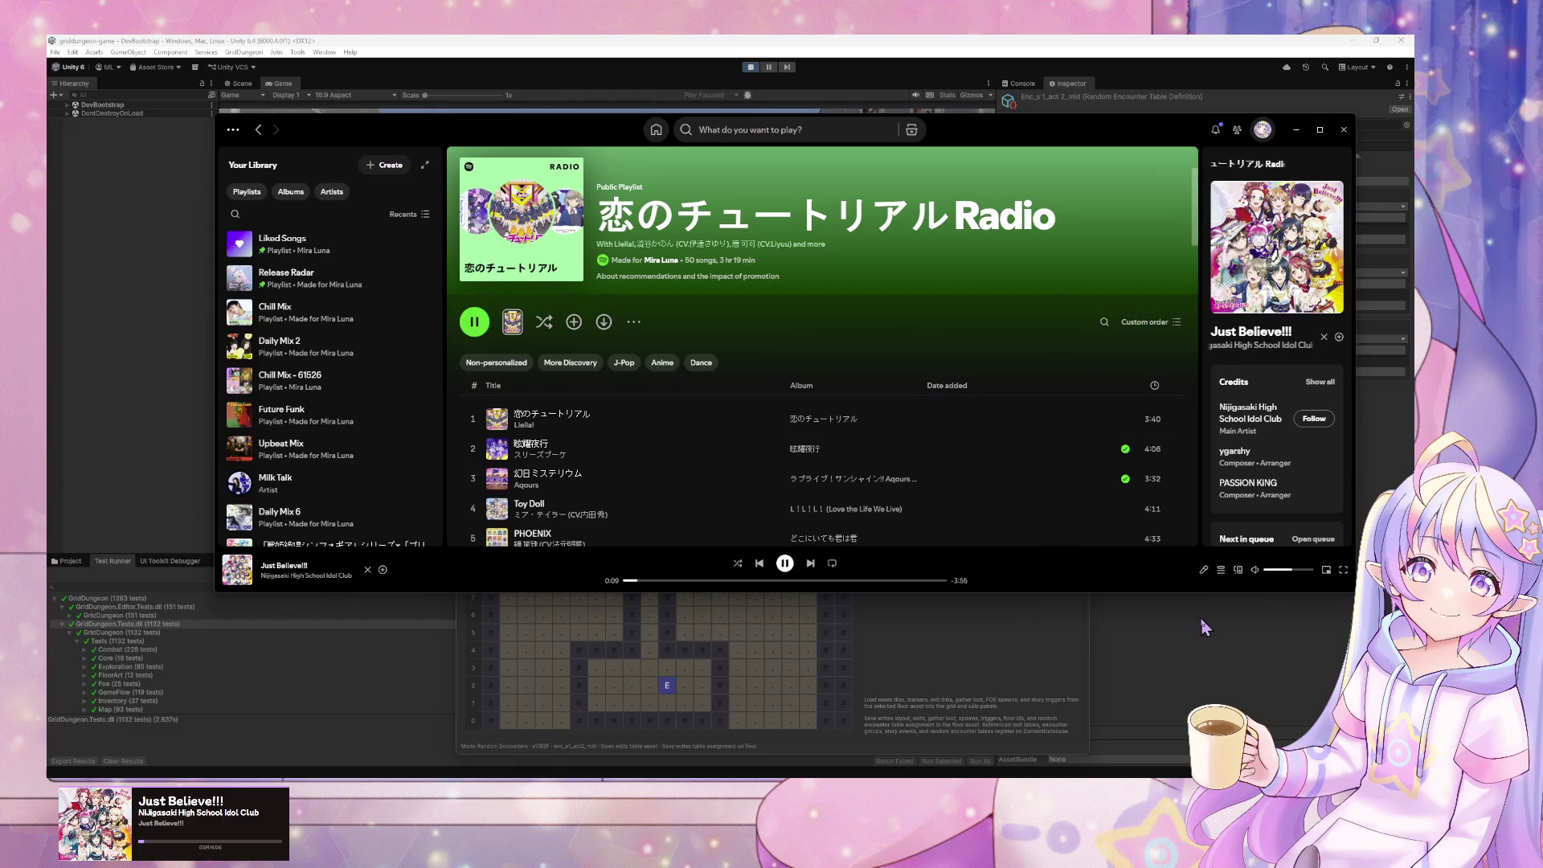
{"action": "left_click", "coordinate": [1055, 596]}
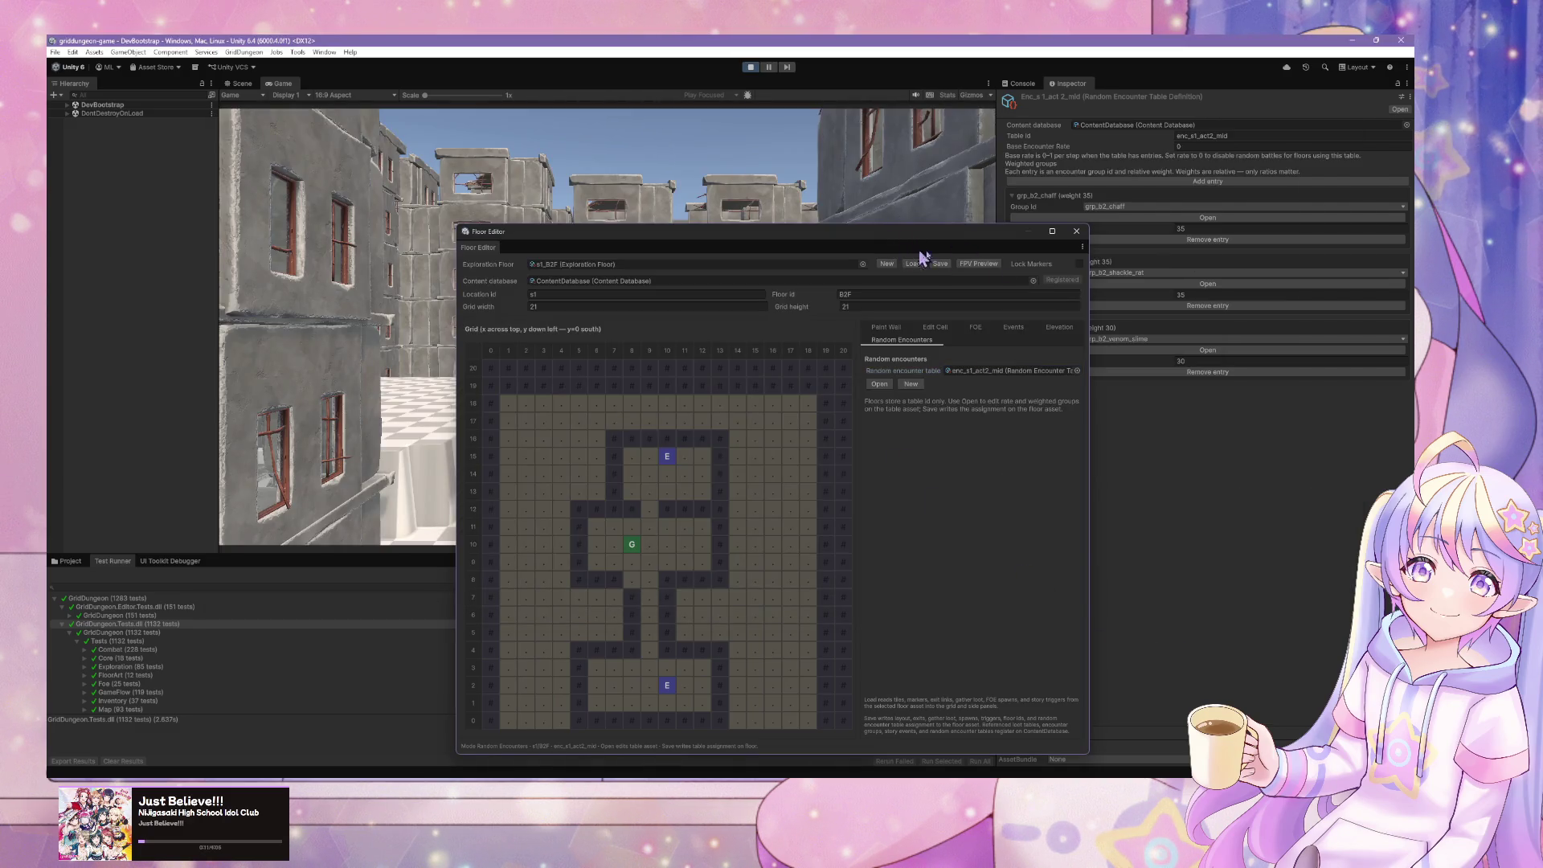
{"action": "left_click_drag", "start_coordinate": [880, 234], "coordinate": [1246, 338]}
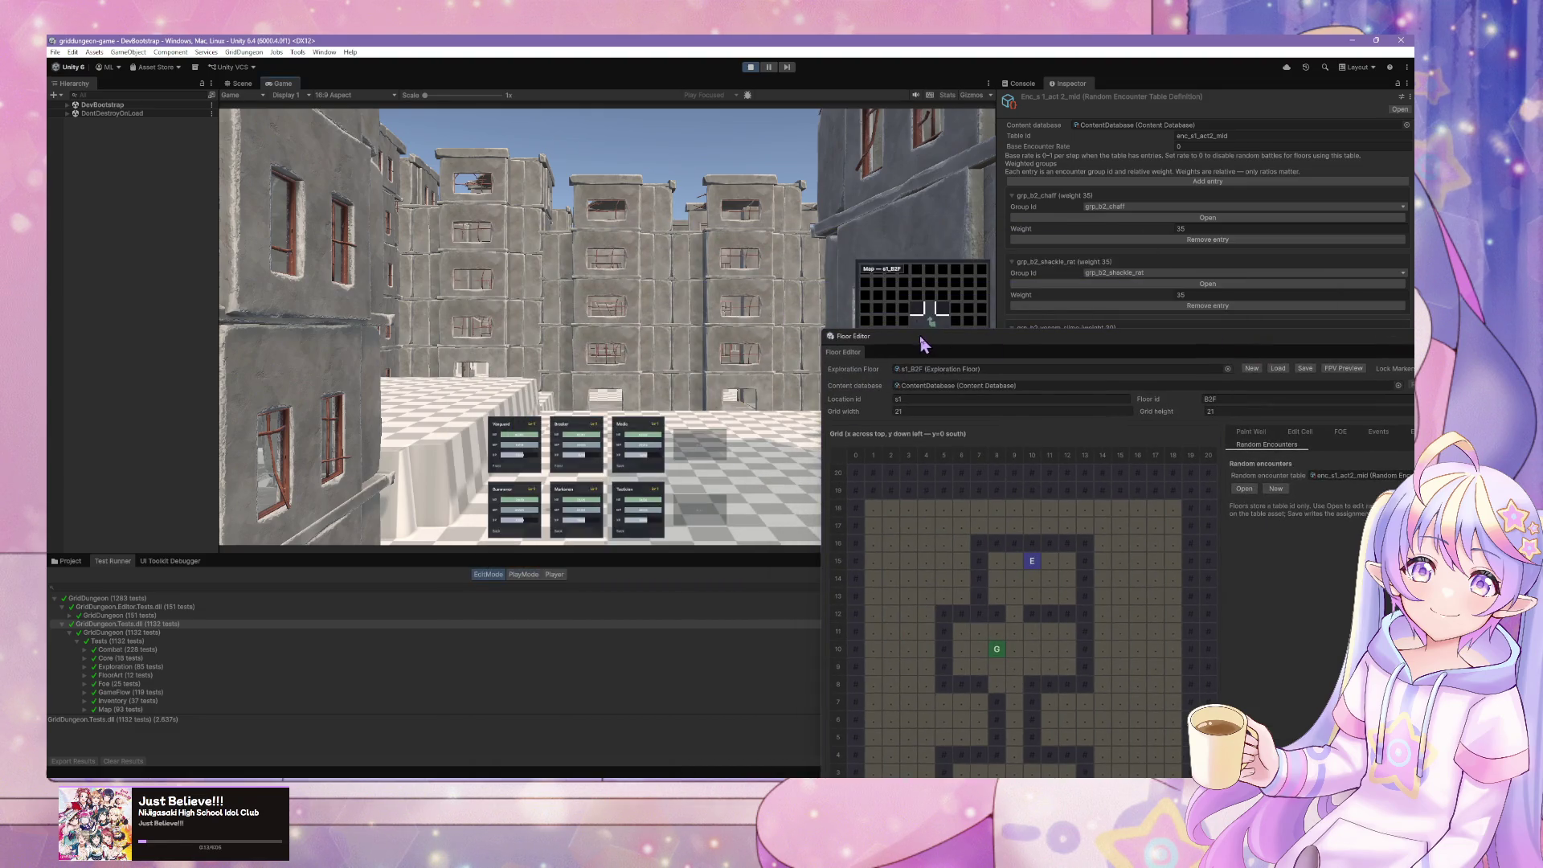
{"action": "left_click_drag", "start_coordinate": [919, 343], "coordinate": [1063, 433]}
- Walk the party to the stairs and confirm descending to B3F
{"action": "left_click", "coordinate": [854, 390]}
{"action": "key", "text": "w"}
{"action": "key", "text": "w"}
{"action": "key", "text": "w"}
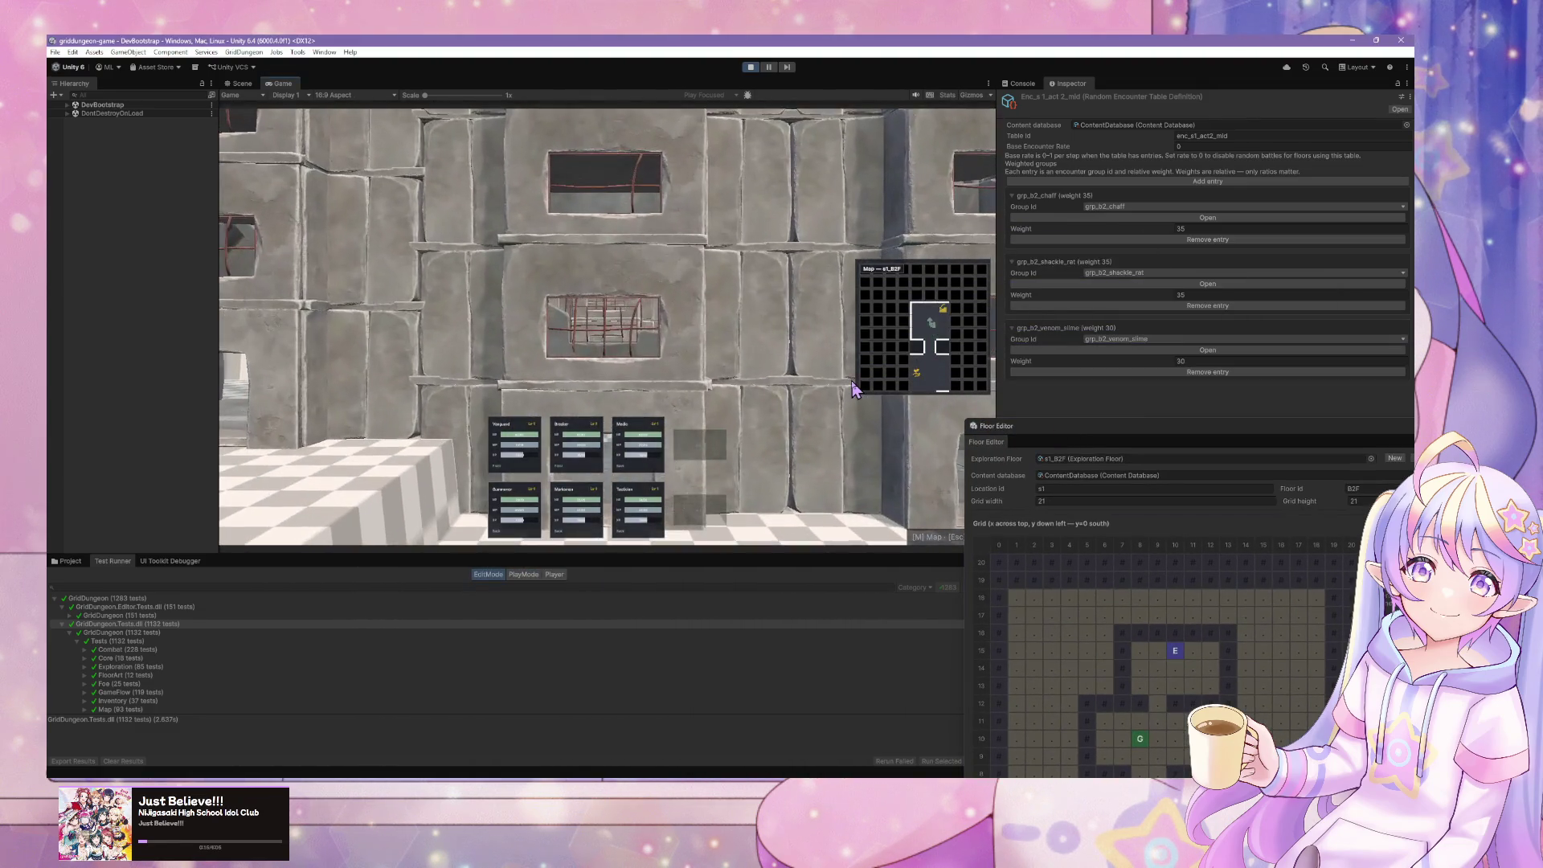
{"action": "key", "text": "d"}
{"action": "key", "text": "w"}
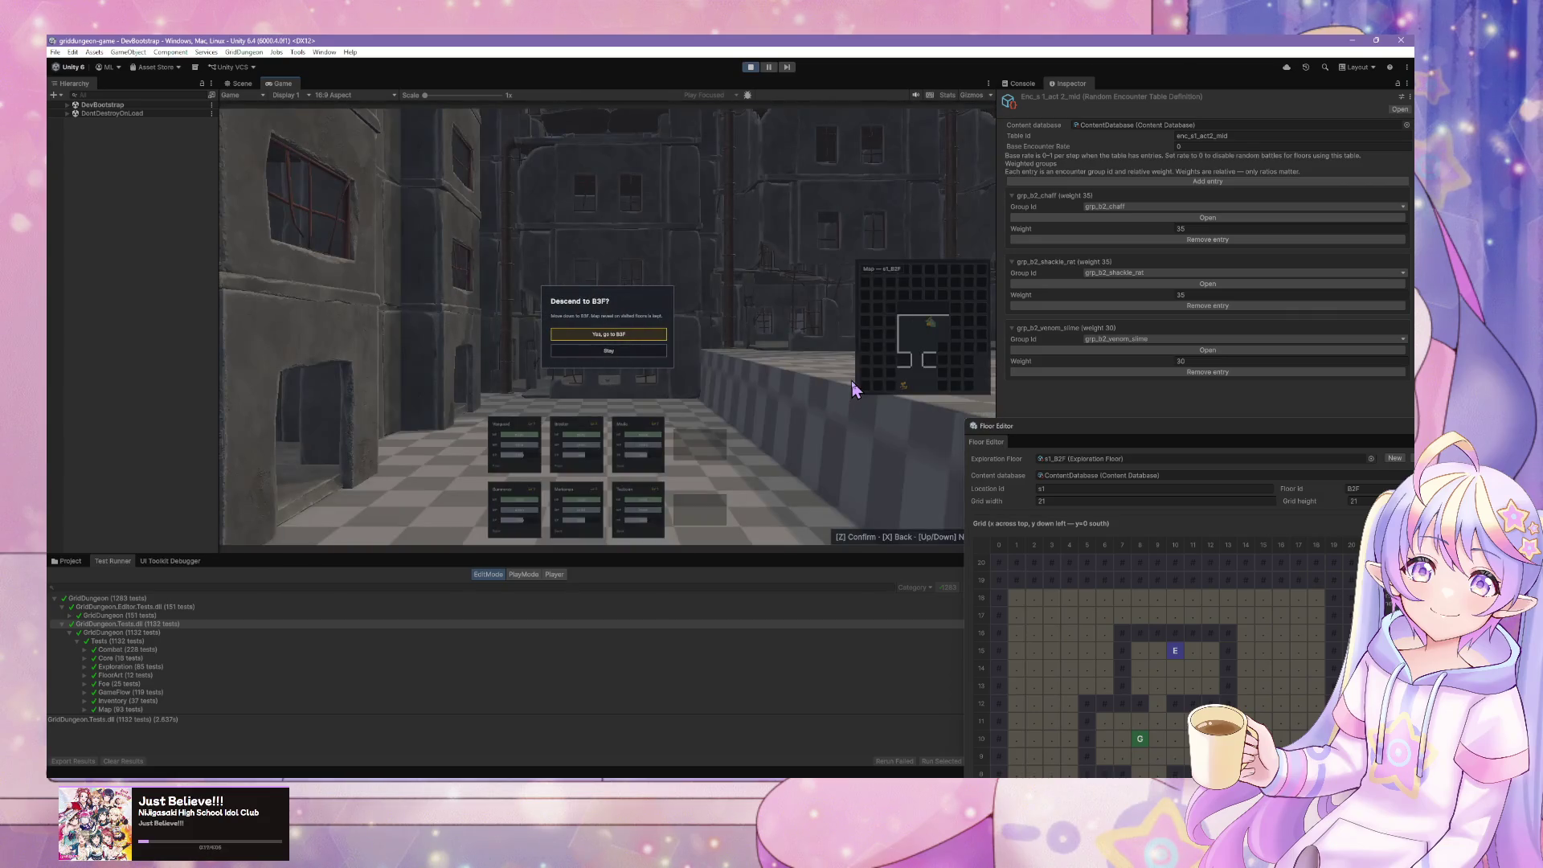
{"action": "key", "text": "z"}
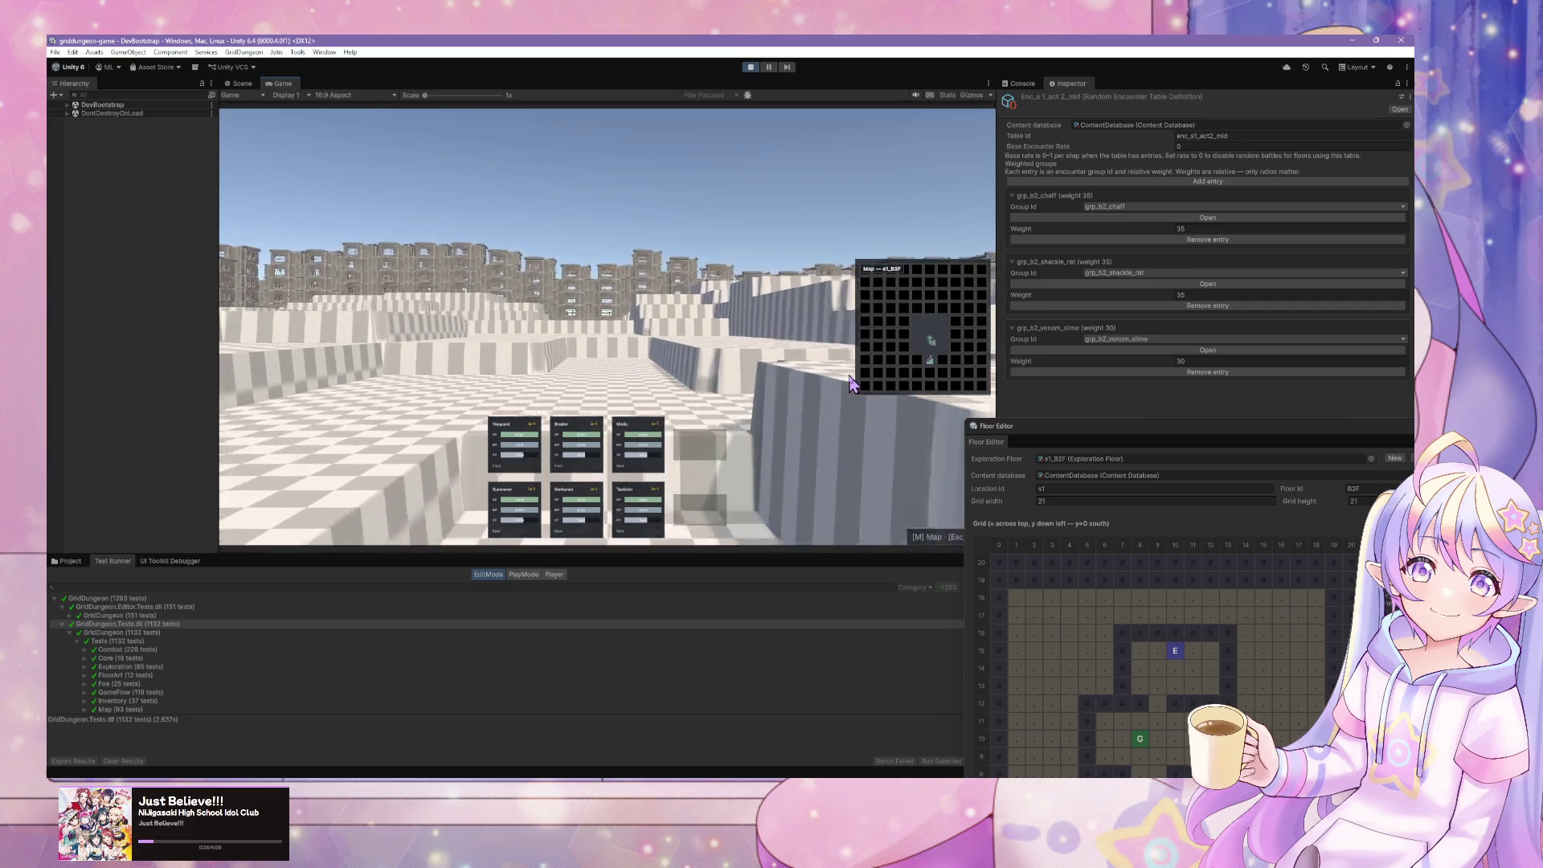
- Win the B3F battle attacking rubble_guard and scrapling, then stop Play mode
{"action": "key", "text": "Up"}
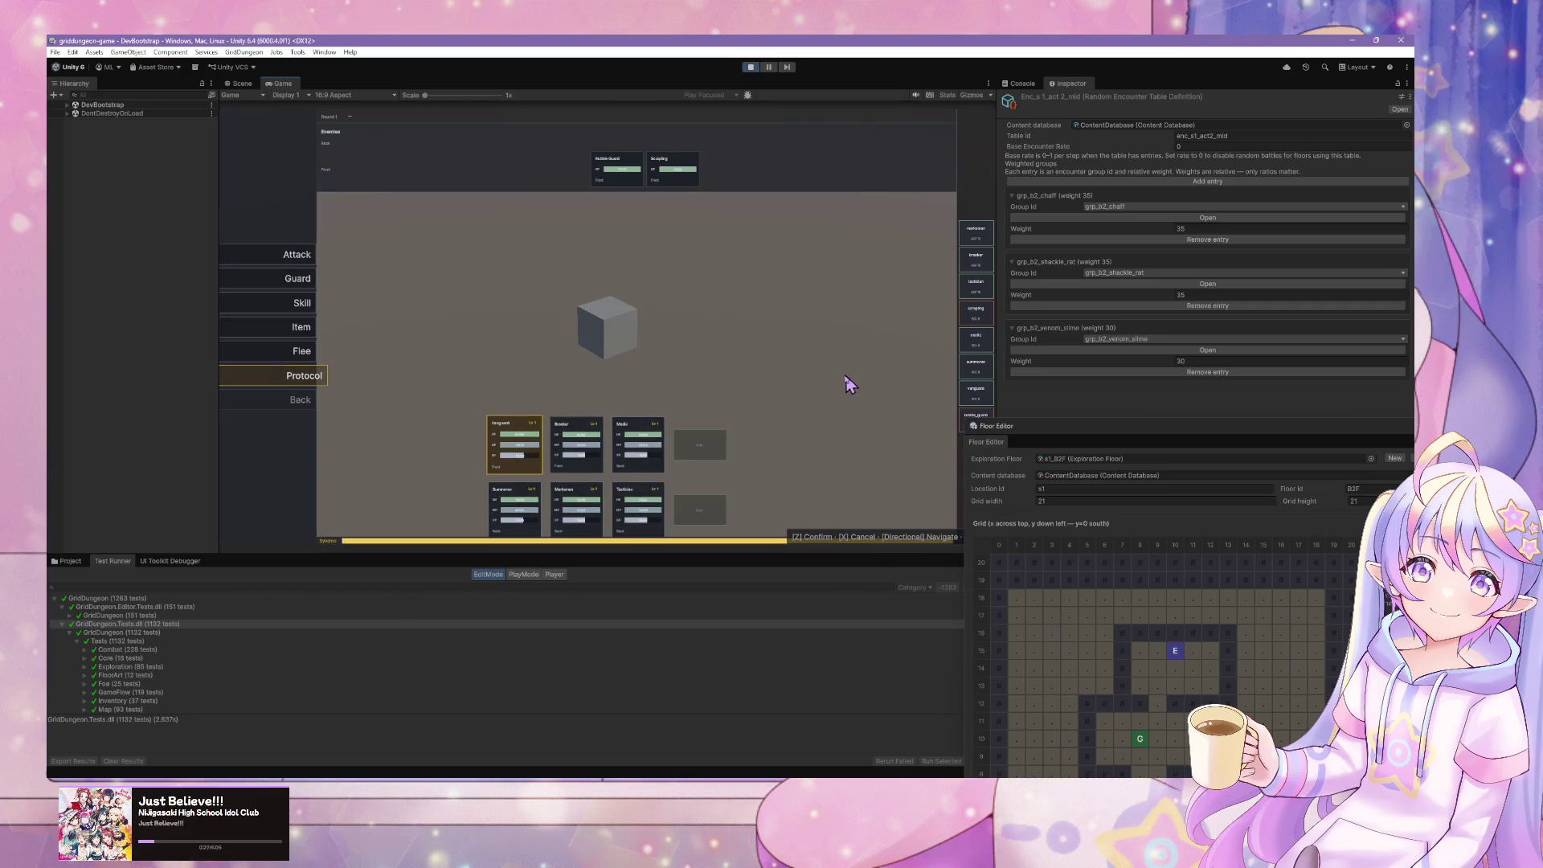
{"action": "key", "text": "z"}
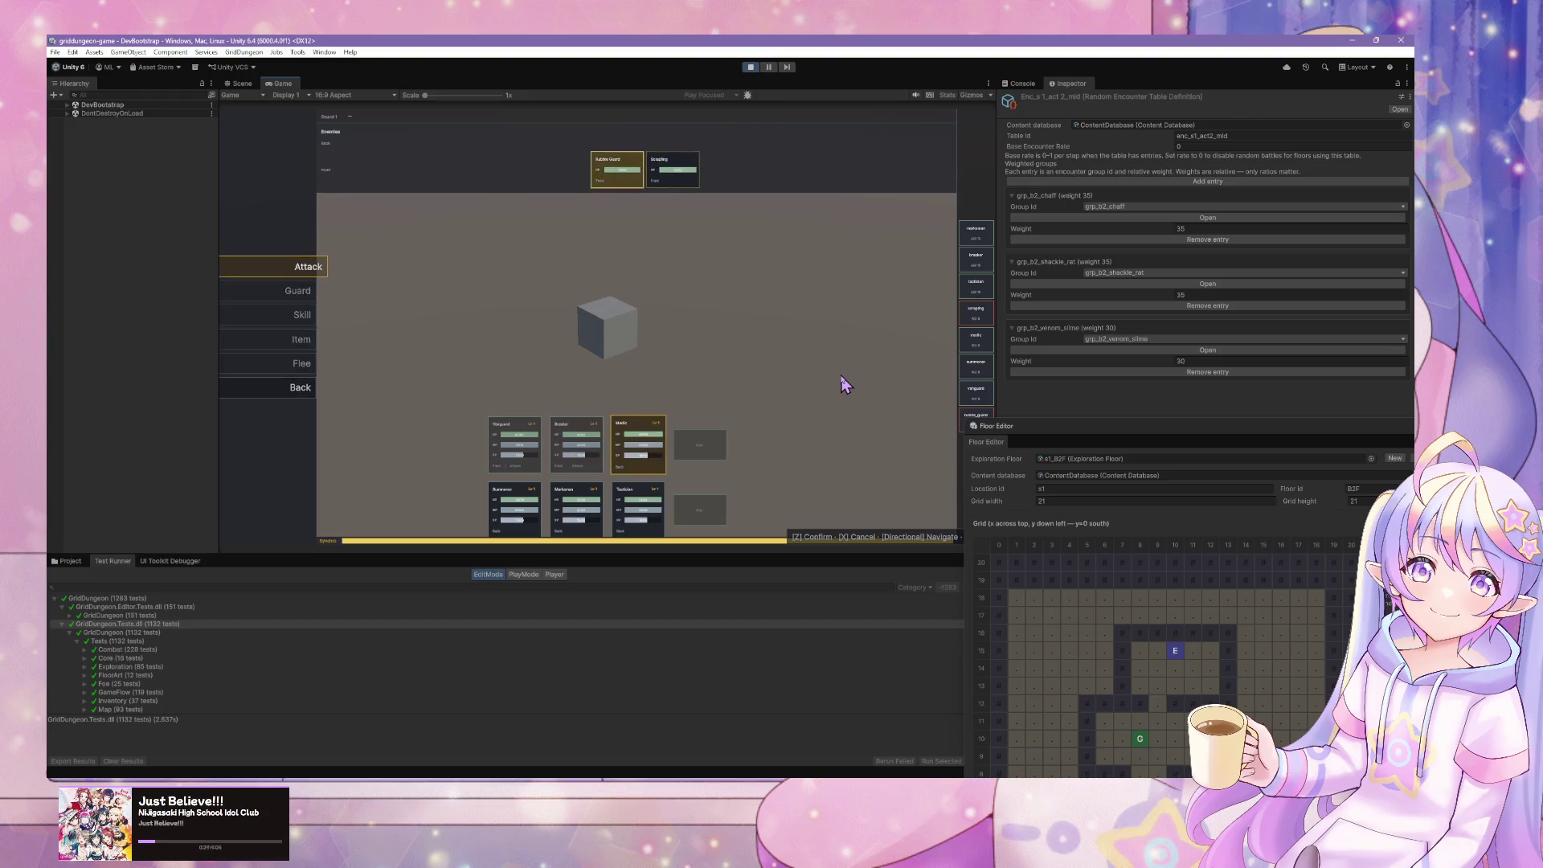
{"action": "key", "text": "z"}
{"action": "key", "text": "z"}
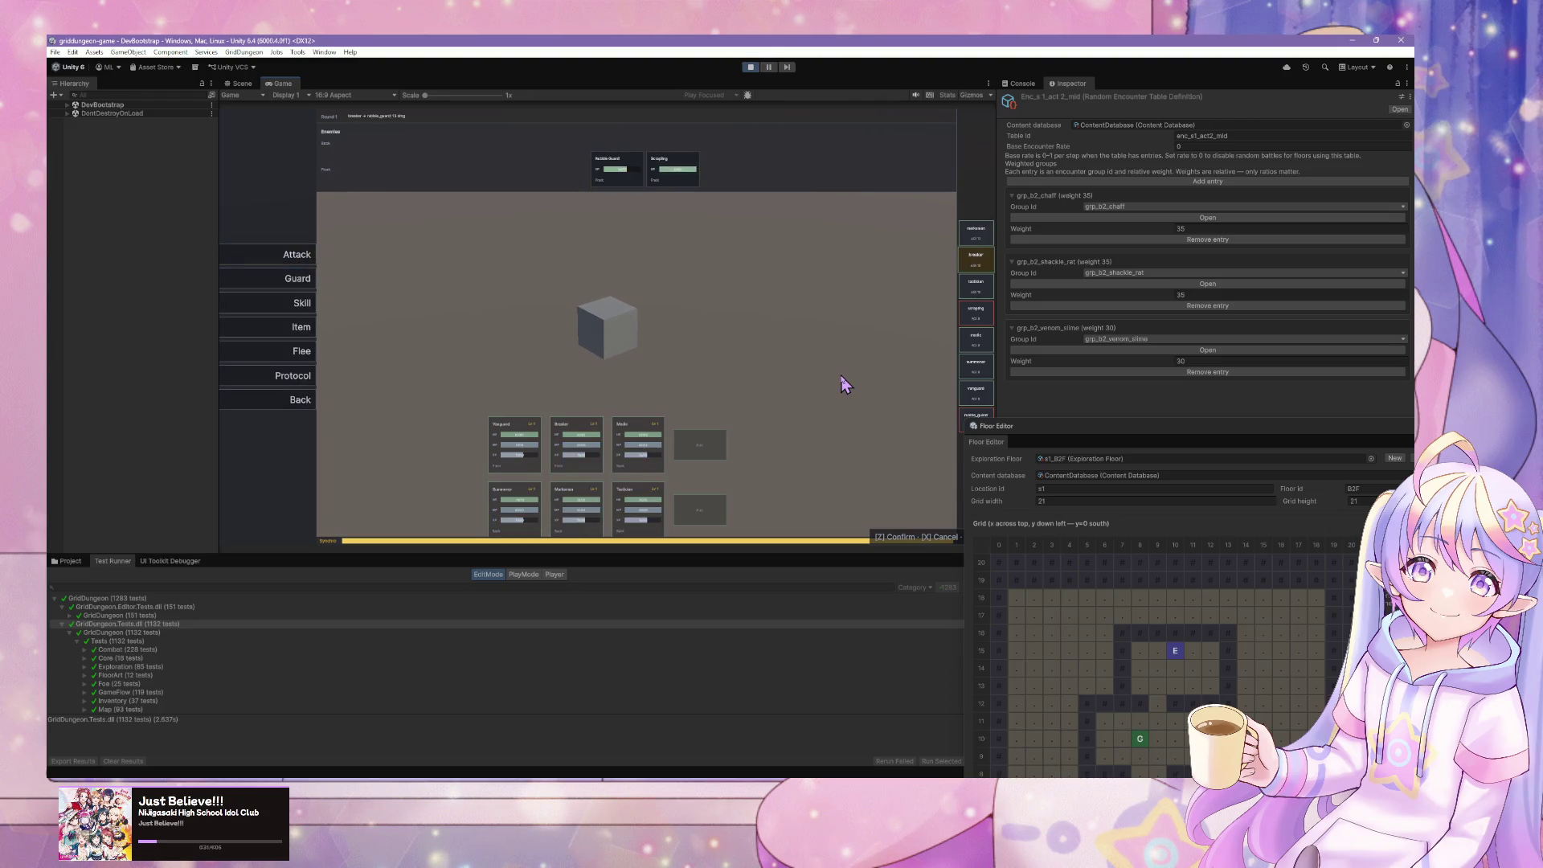
{"action": "key", "text": "z"}
{"action": "key", "text": "Left"}
{"action": "key", "text": "z"}
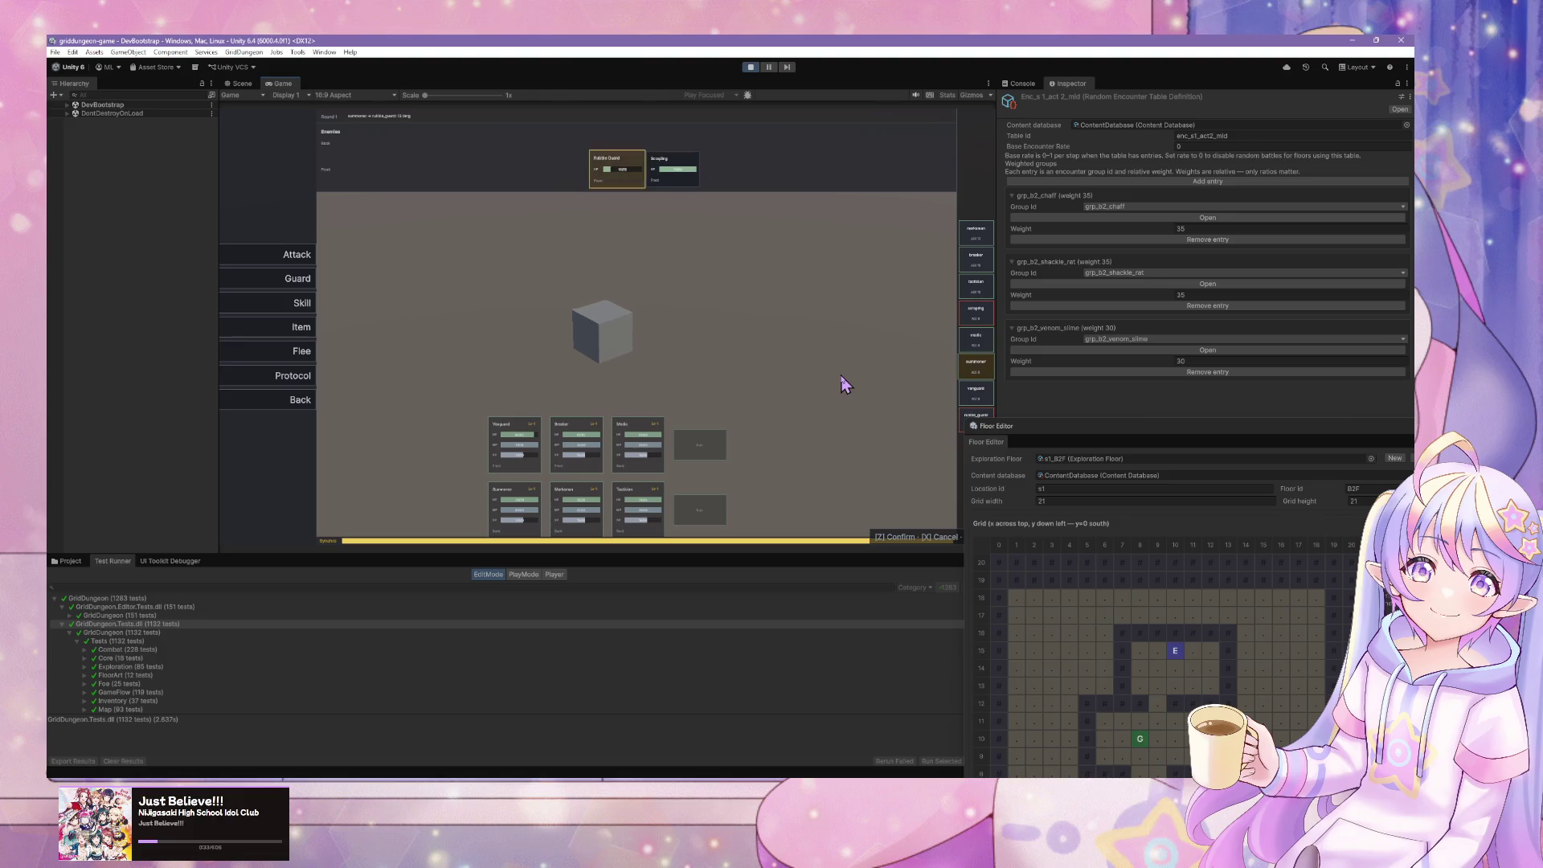
{"action": "key", "text": "z"}
{"action": "key", "text": "z"}
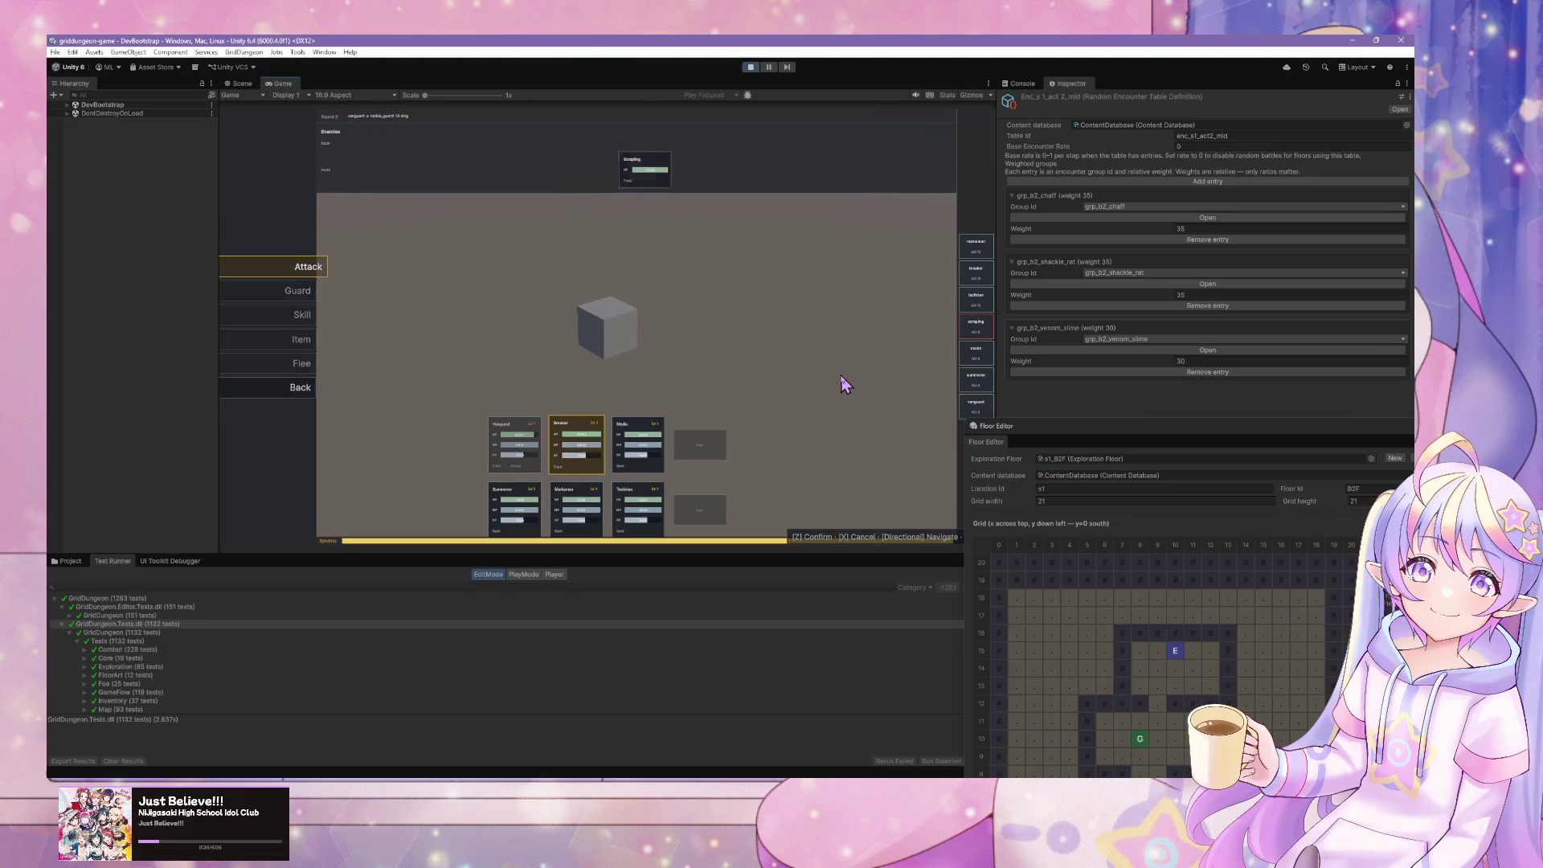
{"action": "key", "text": "z"}
{"action": "key", "text": "z"}
{"action": "key", "text": "z"}
{"action": "key", "text": "z"}
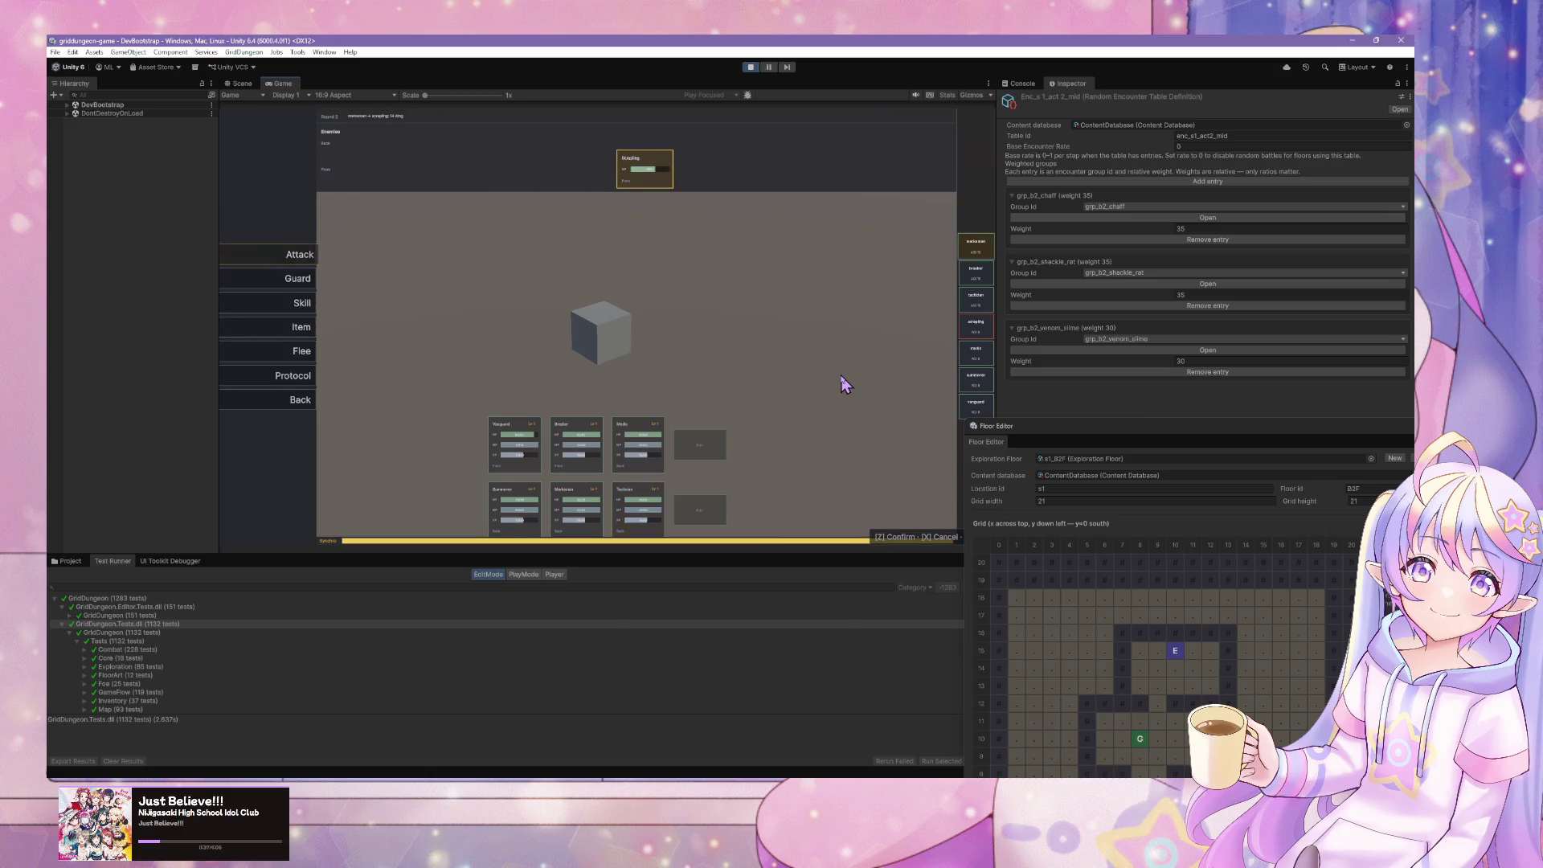
{"action": "key", "text": "z"}
{"action": "key", "text": "z"}
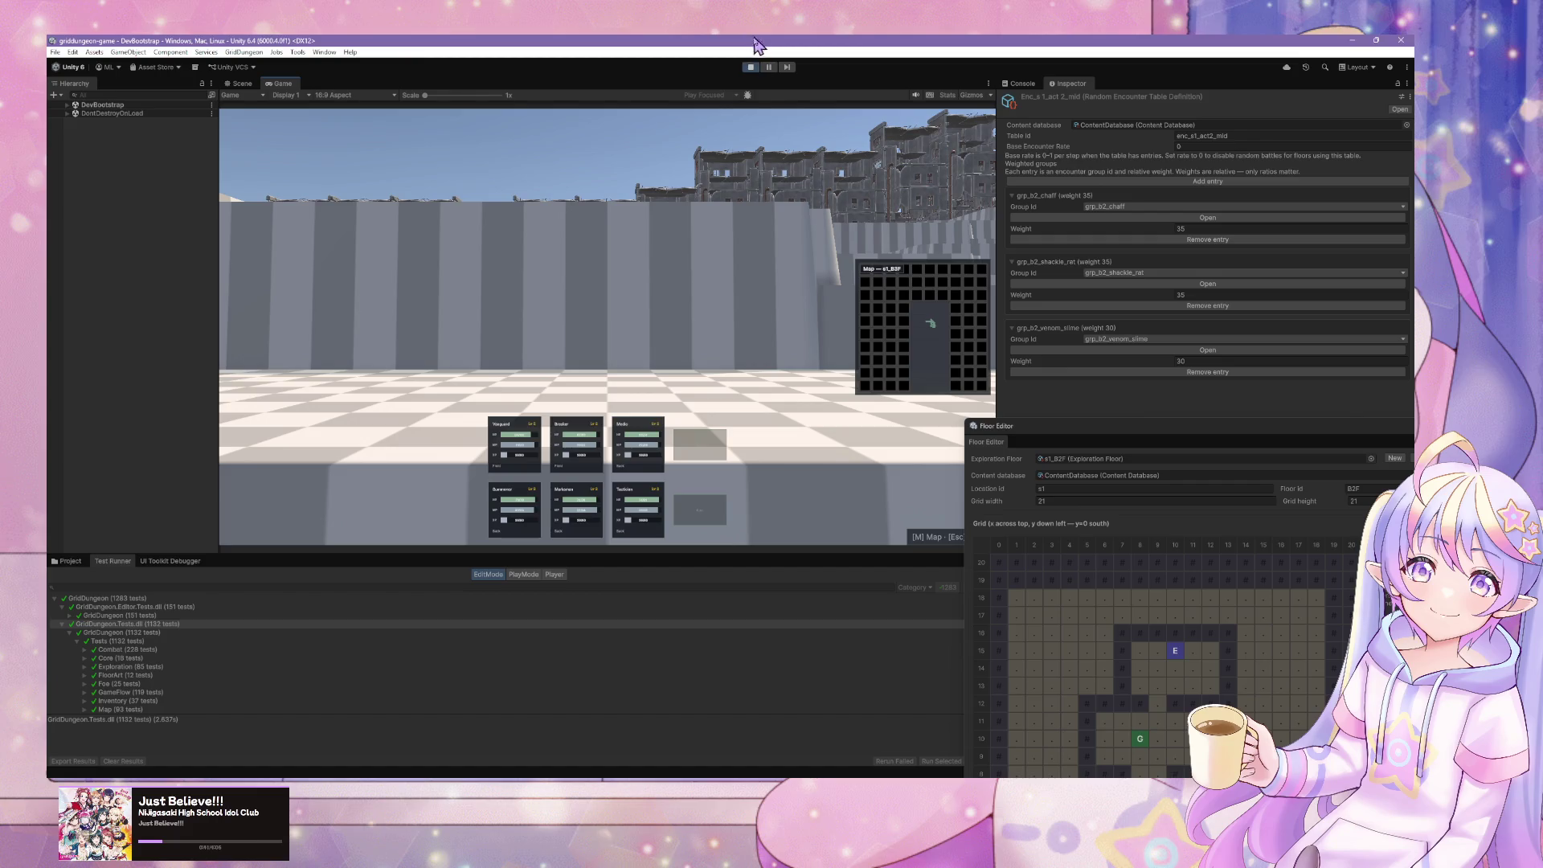
{"action": "left_click", "coordinate": [751, 67]}
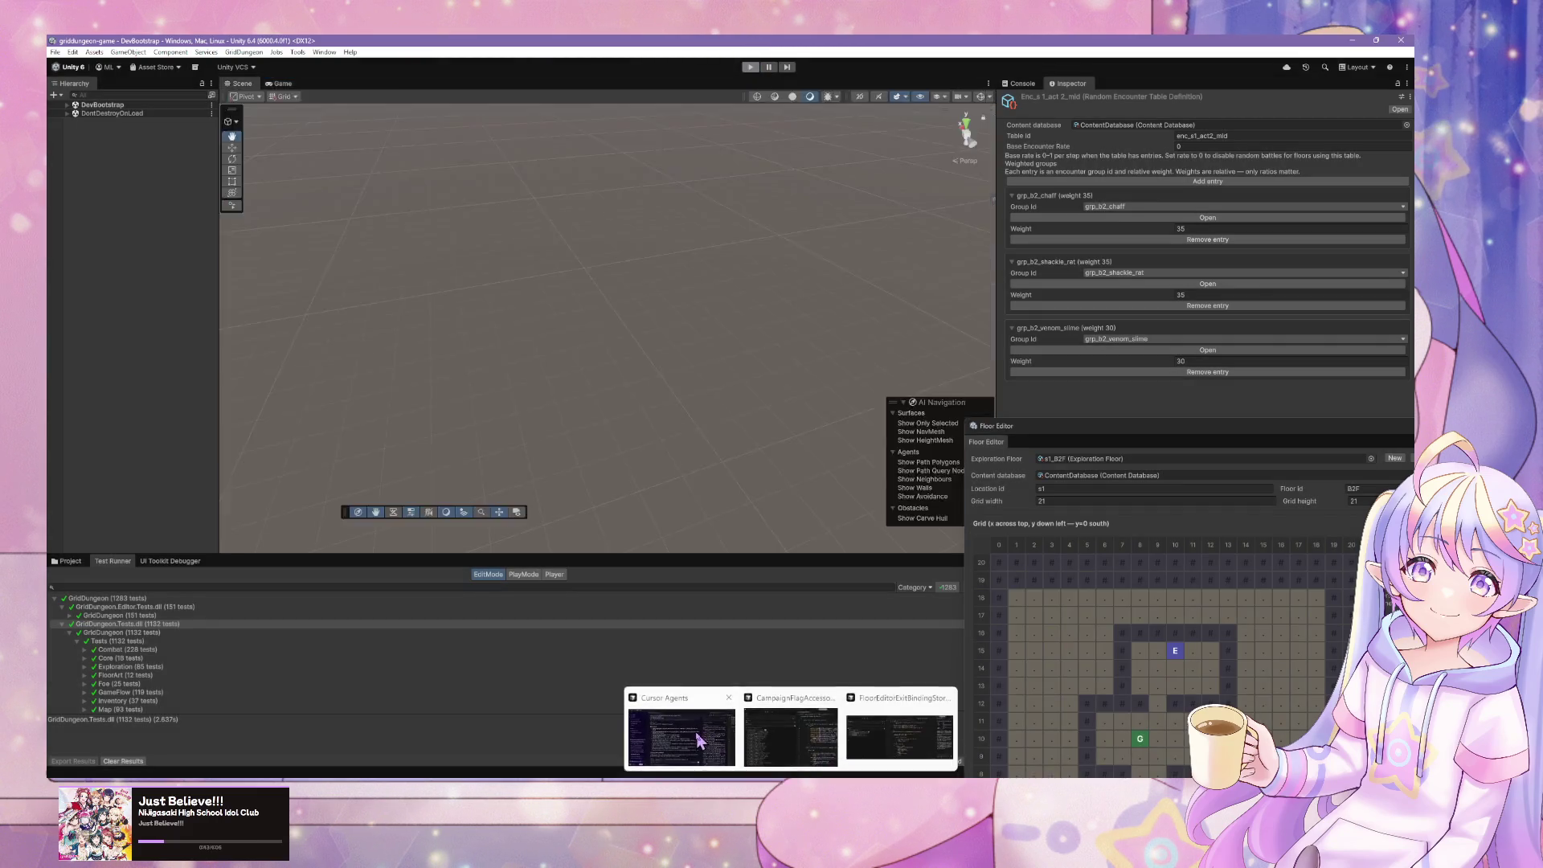
- Tell the Cursor agent 'commit and merge it' to push and merge PR #325
{"action": "left_click", "coordinate": [683, 727]}
{"action": "scroll", "coordinate": [434, 382], "scroll_direction": "down", "scroll_amount": 3}
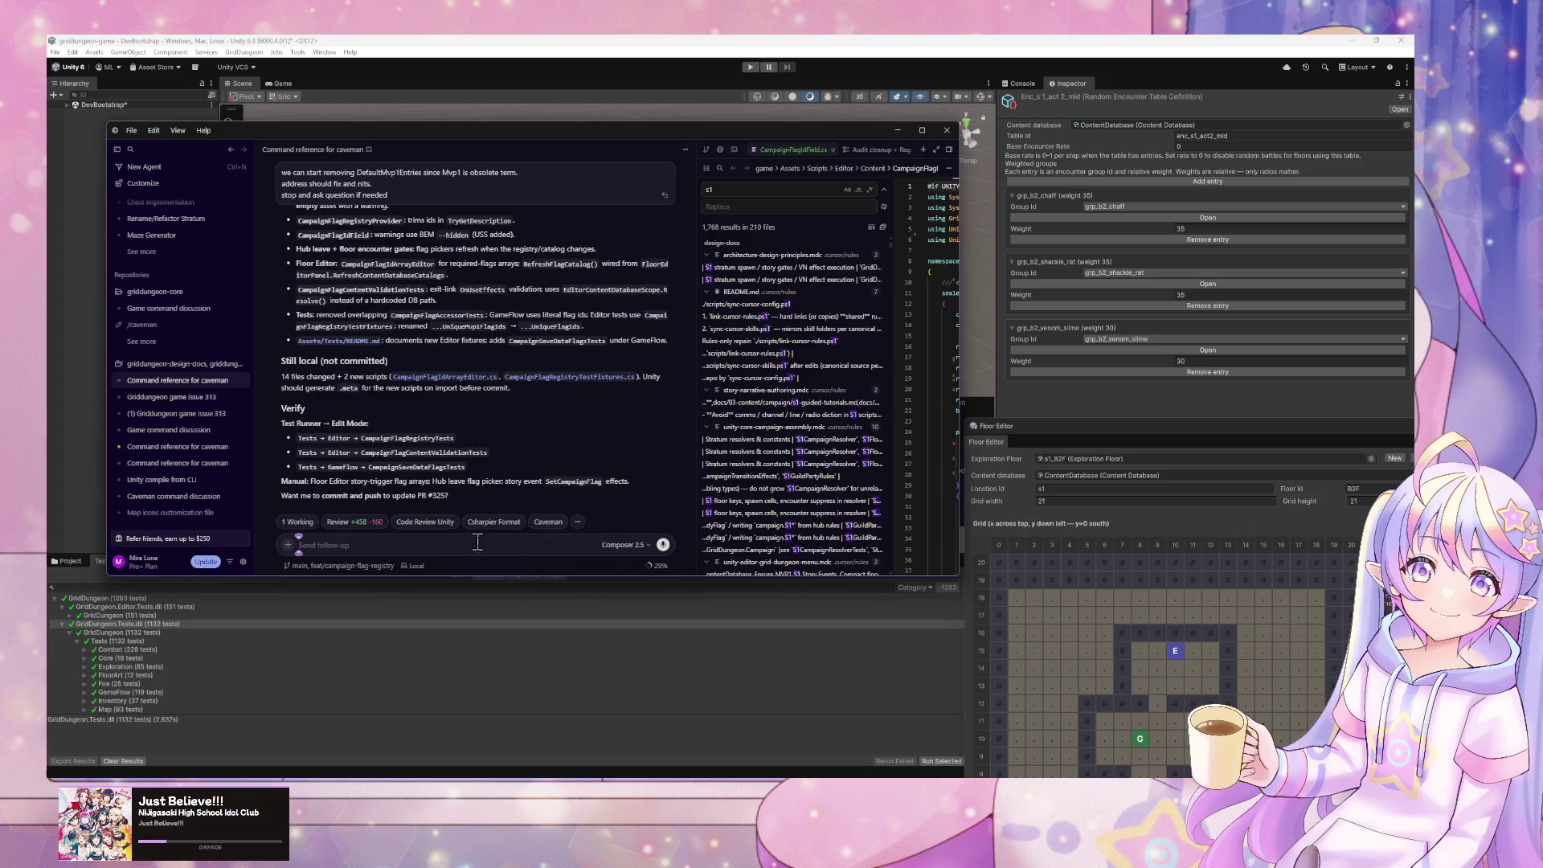
{"action": "type", "text": "commit"}
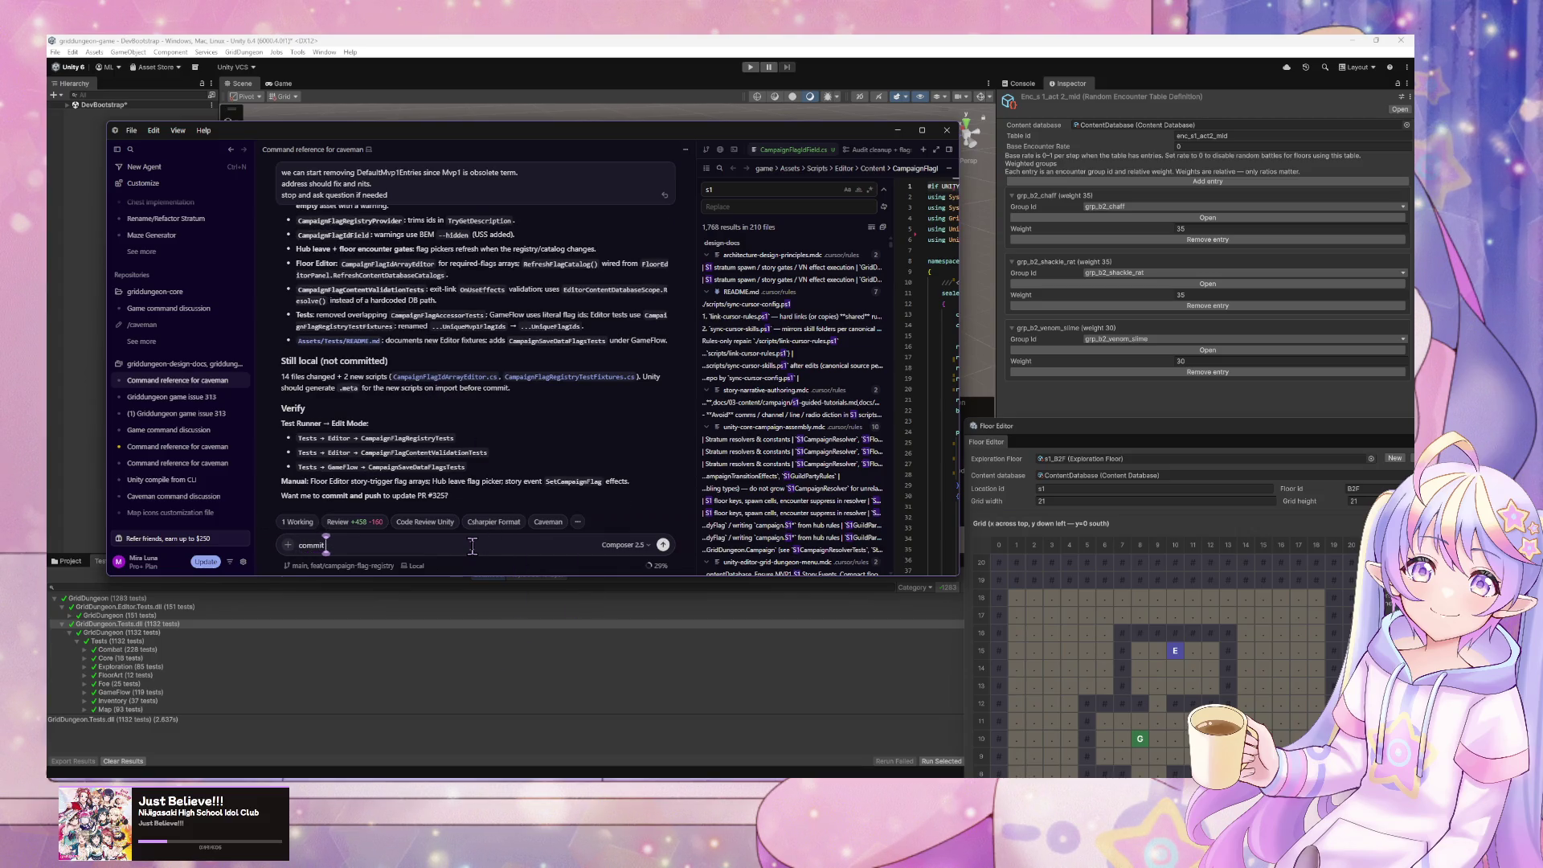
{"action": "type", "text": " and"}
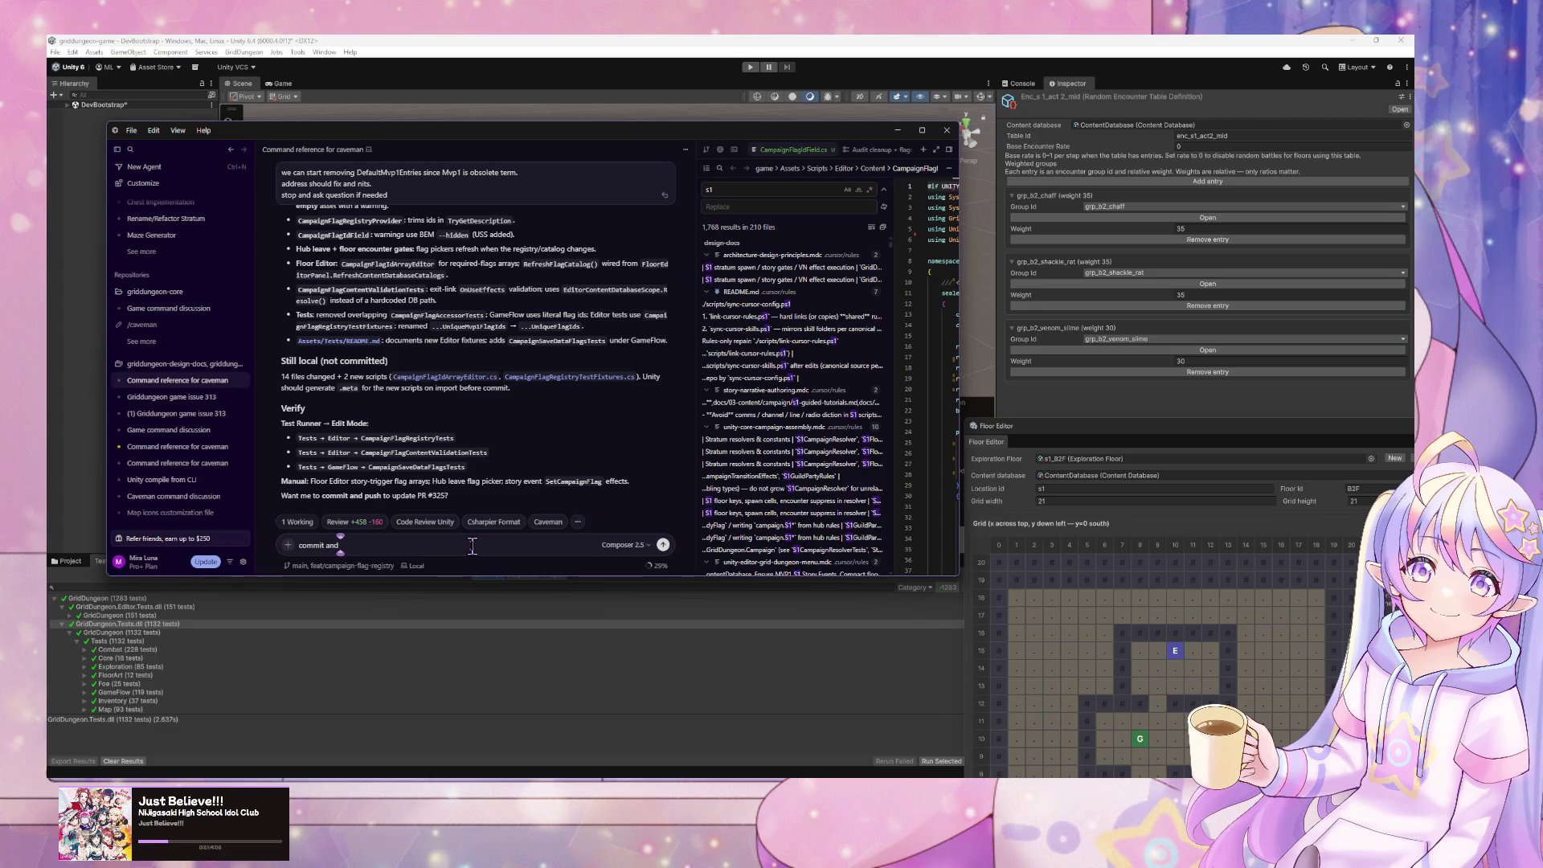
{"action": "type", "text": " merge i"}
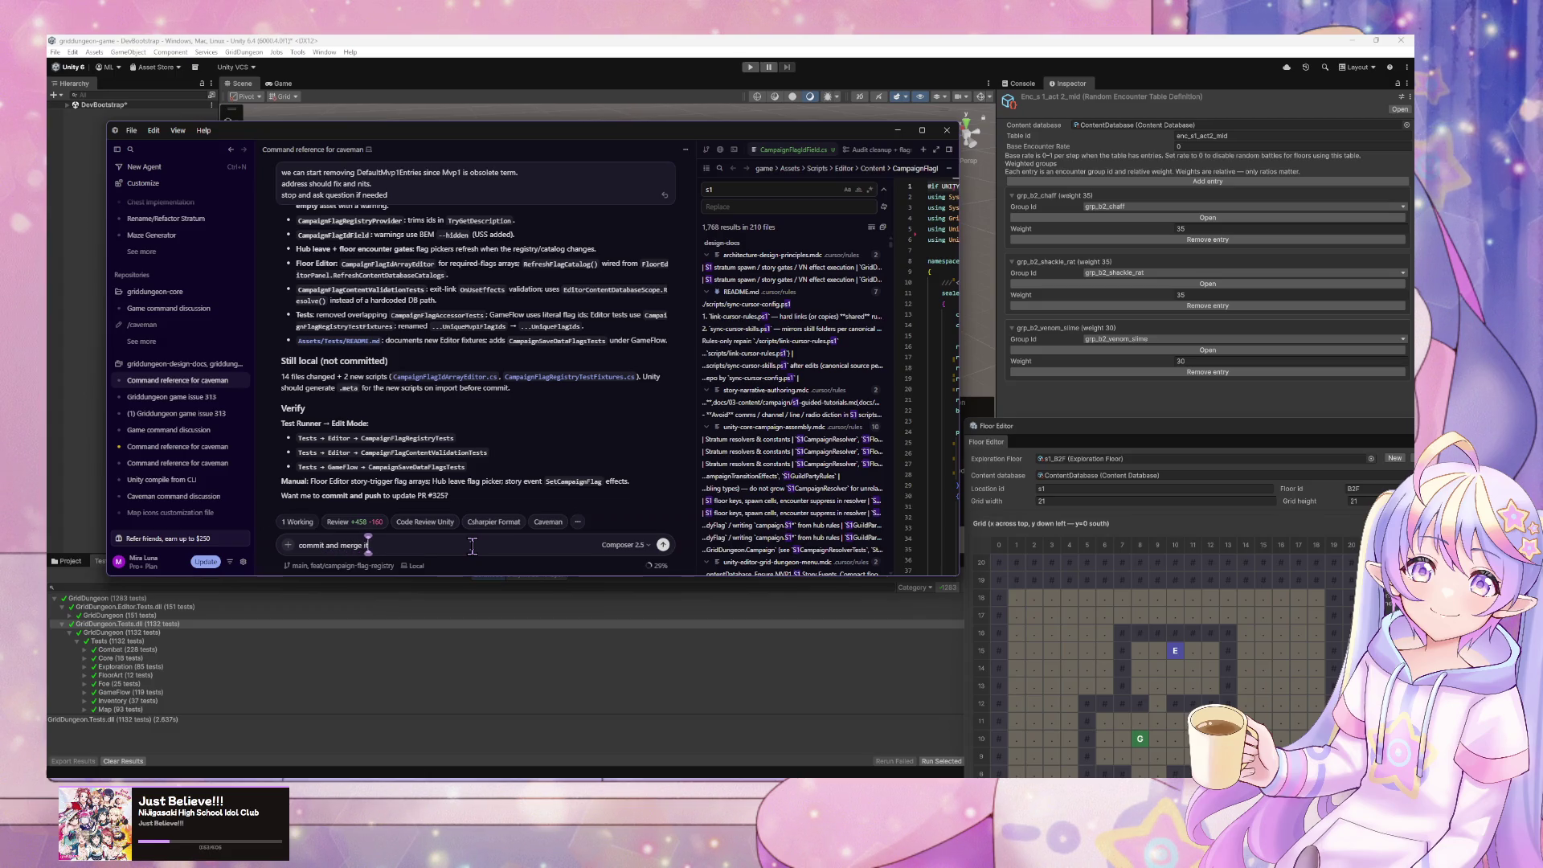
{"action": "type", "text": "t"}
{"action": "key", "text": "Return"}
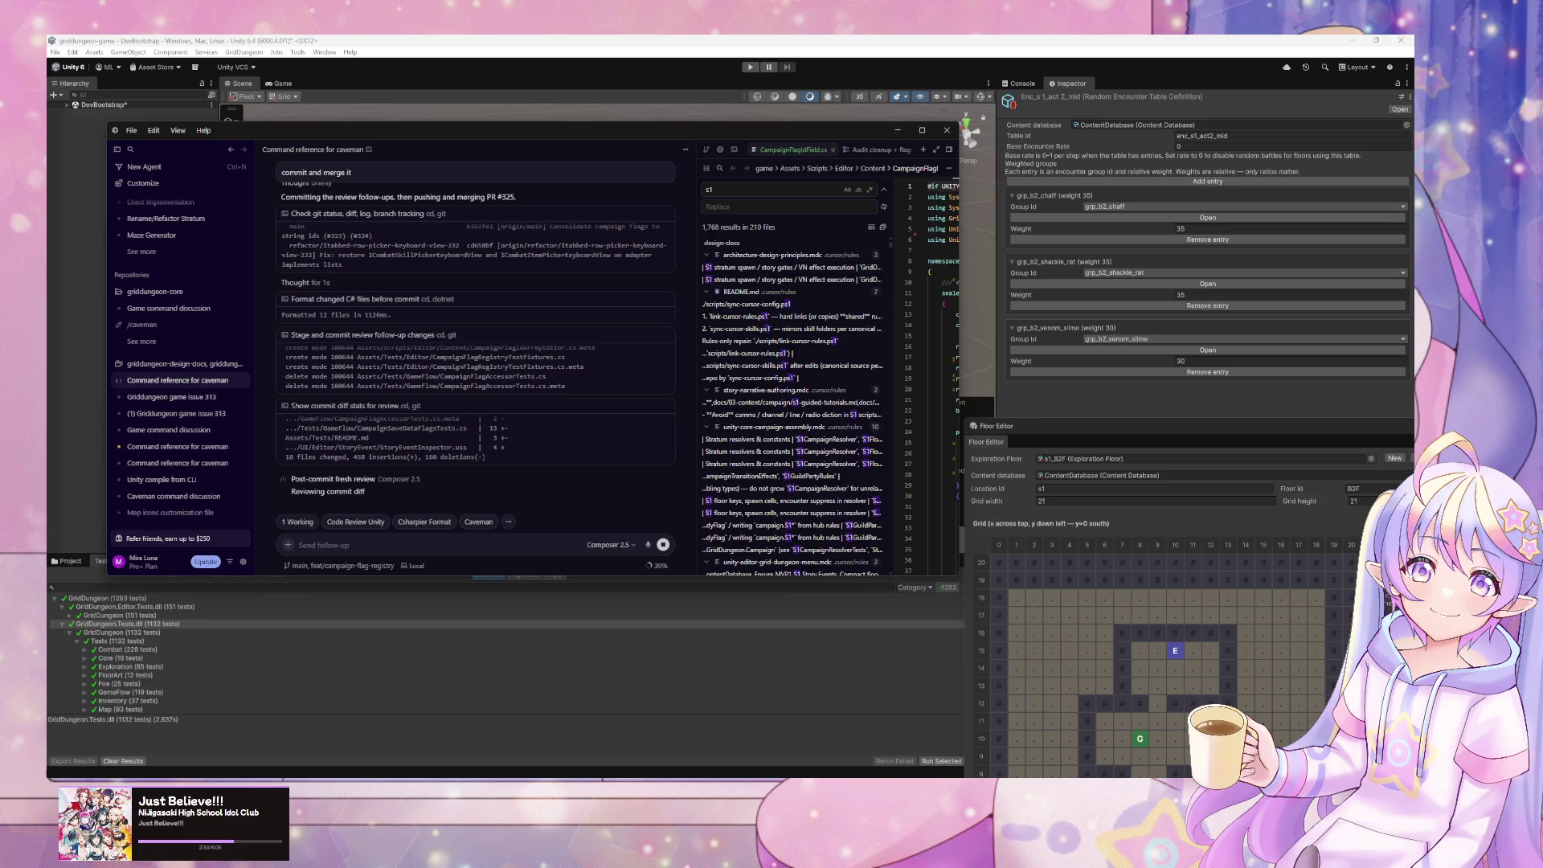
{"action": "mouse_move", "coordinate": [384, 505]}
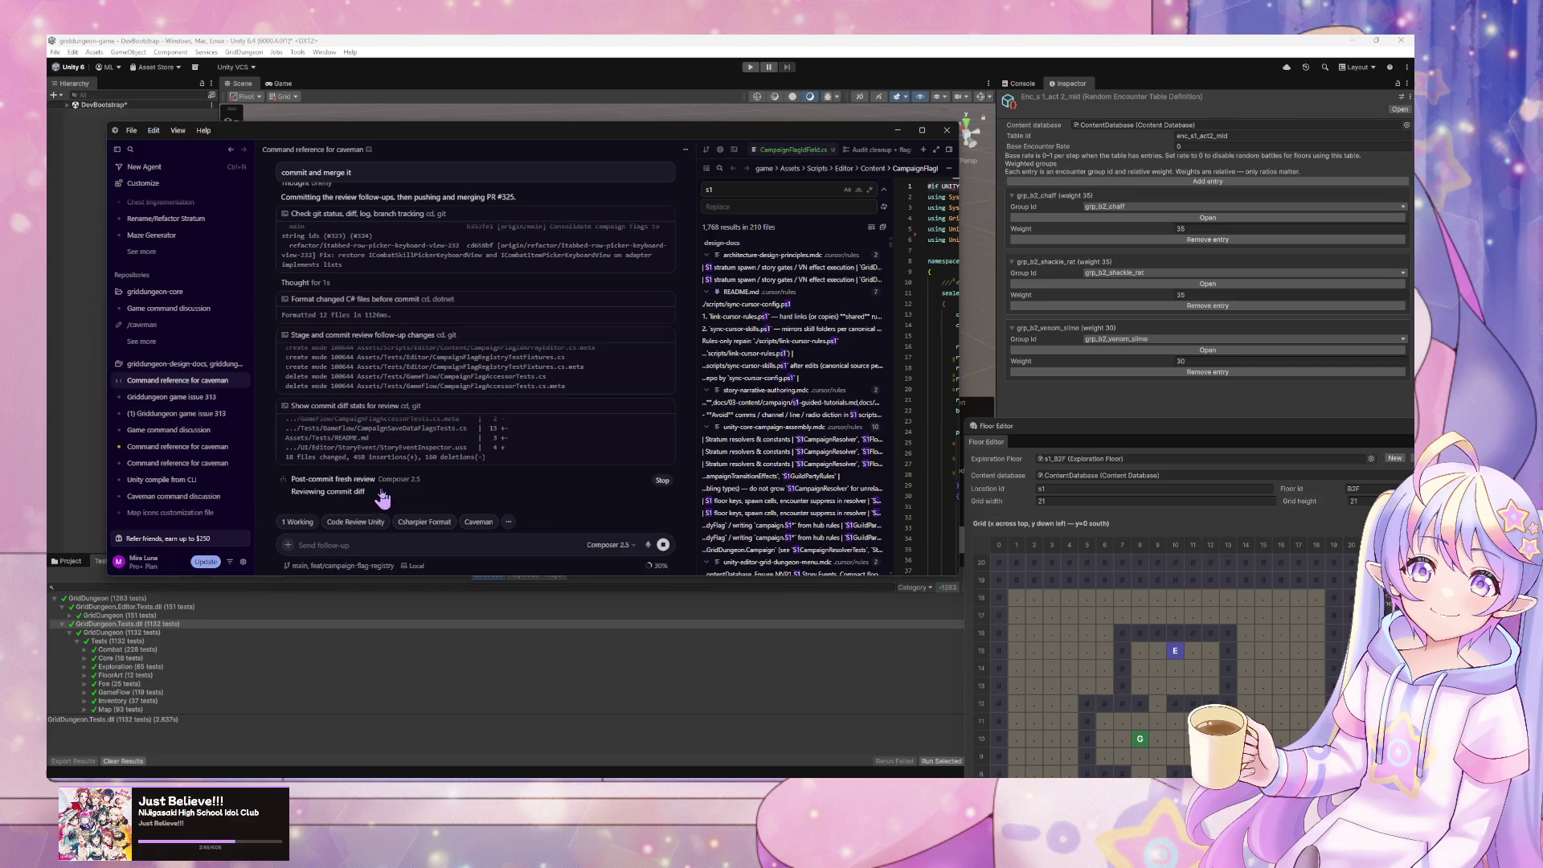
- Close CampaignFlagField.cs and the review panel, archive the issue 313 chat, switch to GitHub Desktop
{"action": "left_click", "coordinate": [336, 514]}
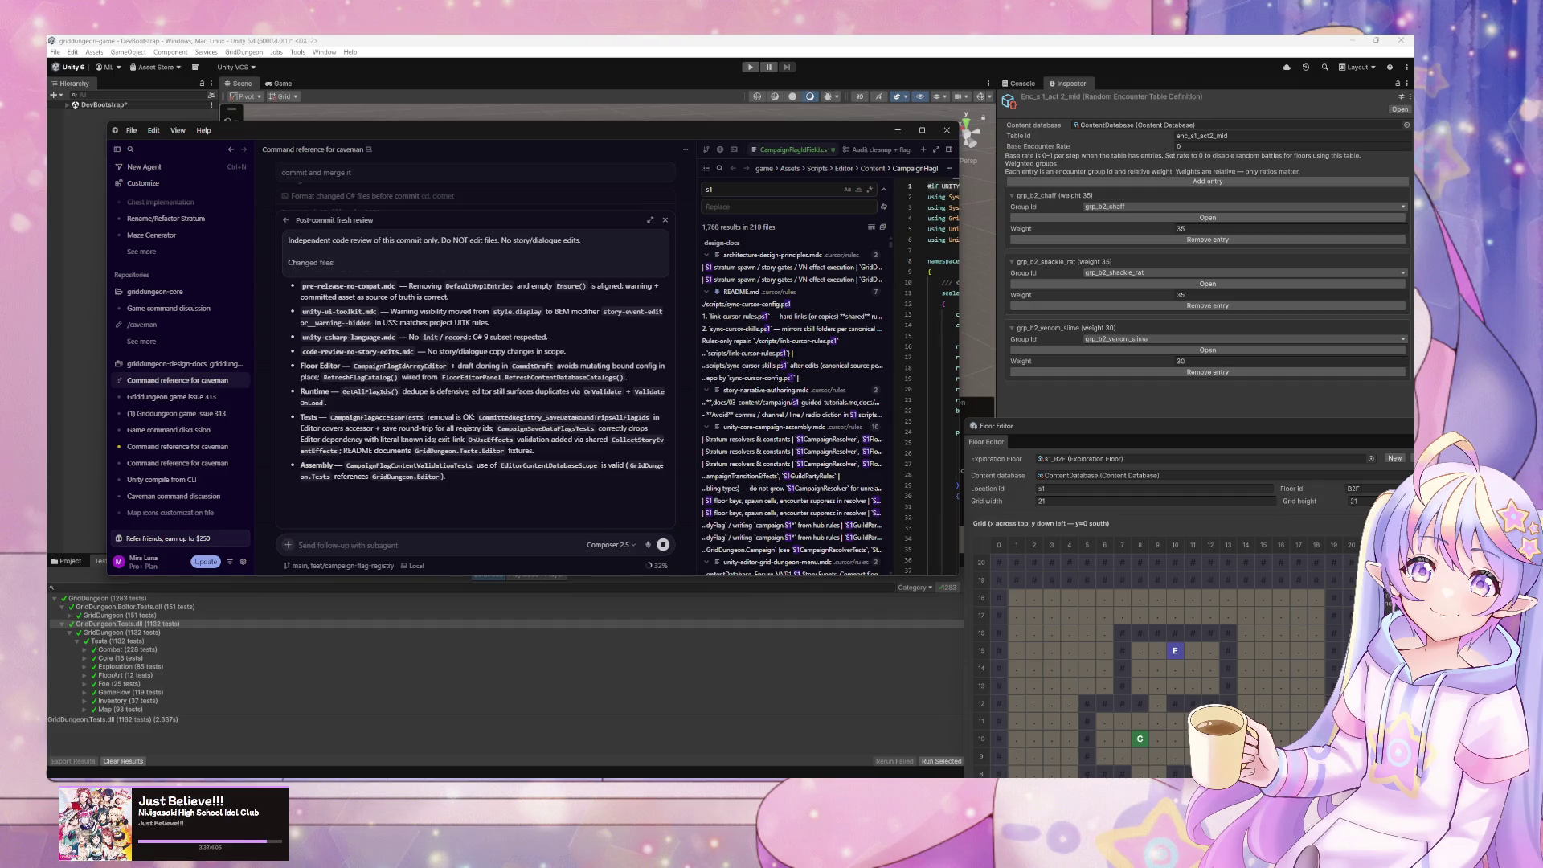
{"action": "key", "text": "ctrl+w"}
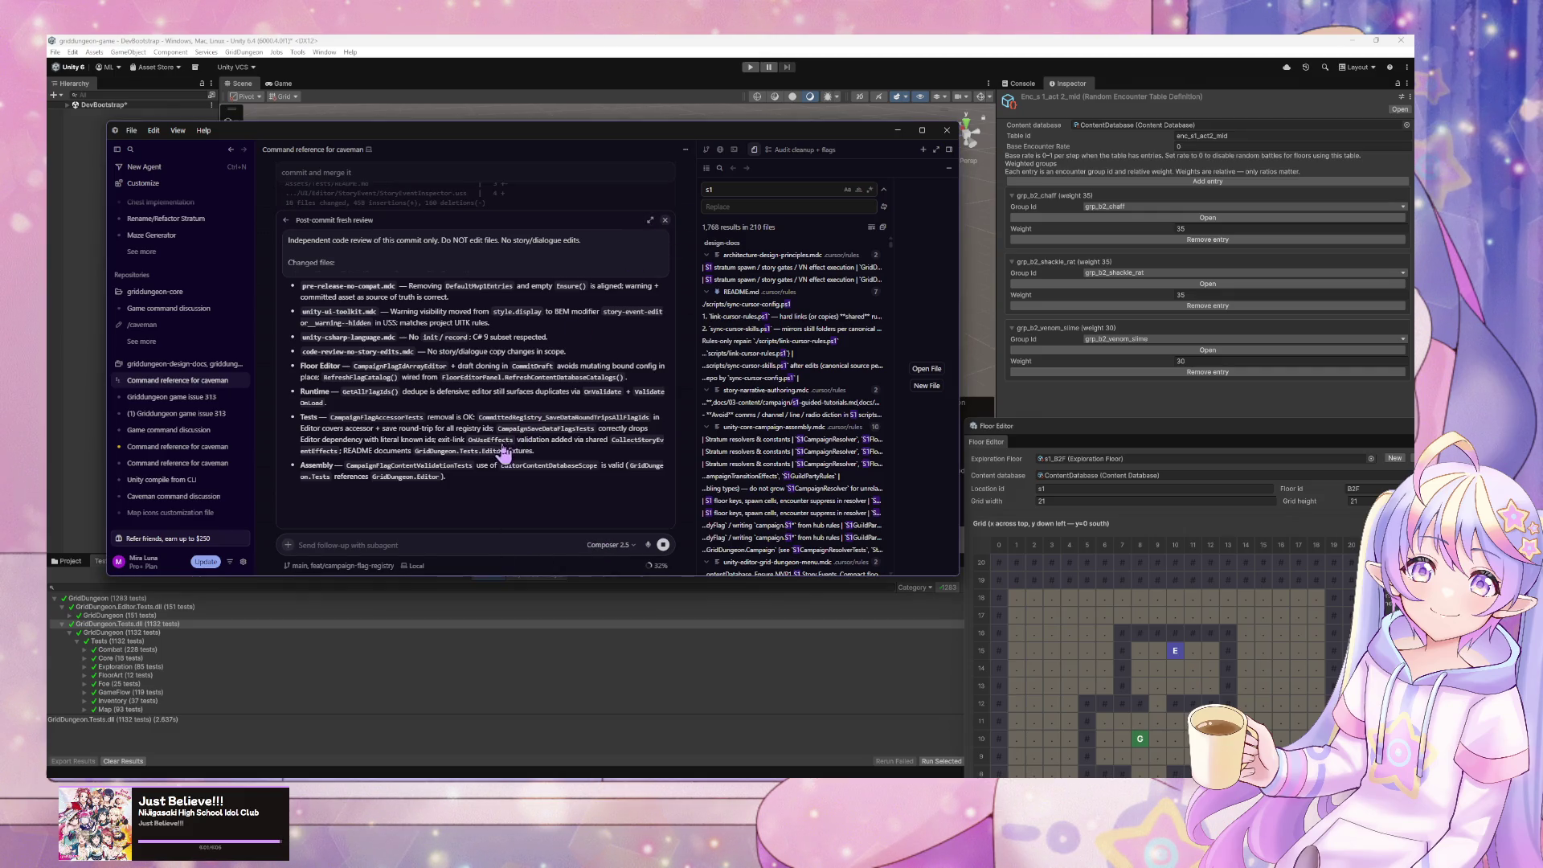
{"action": "left_click", "coordinate": [666, 220]}
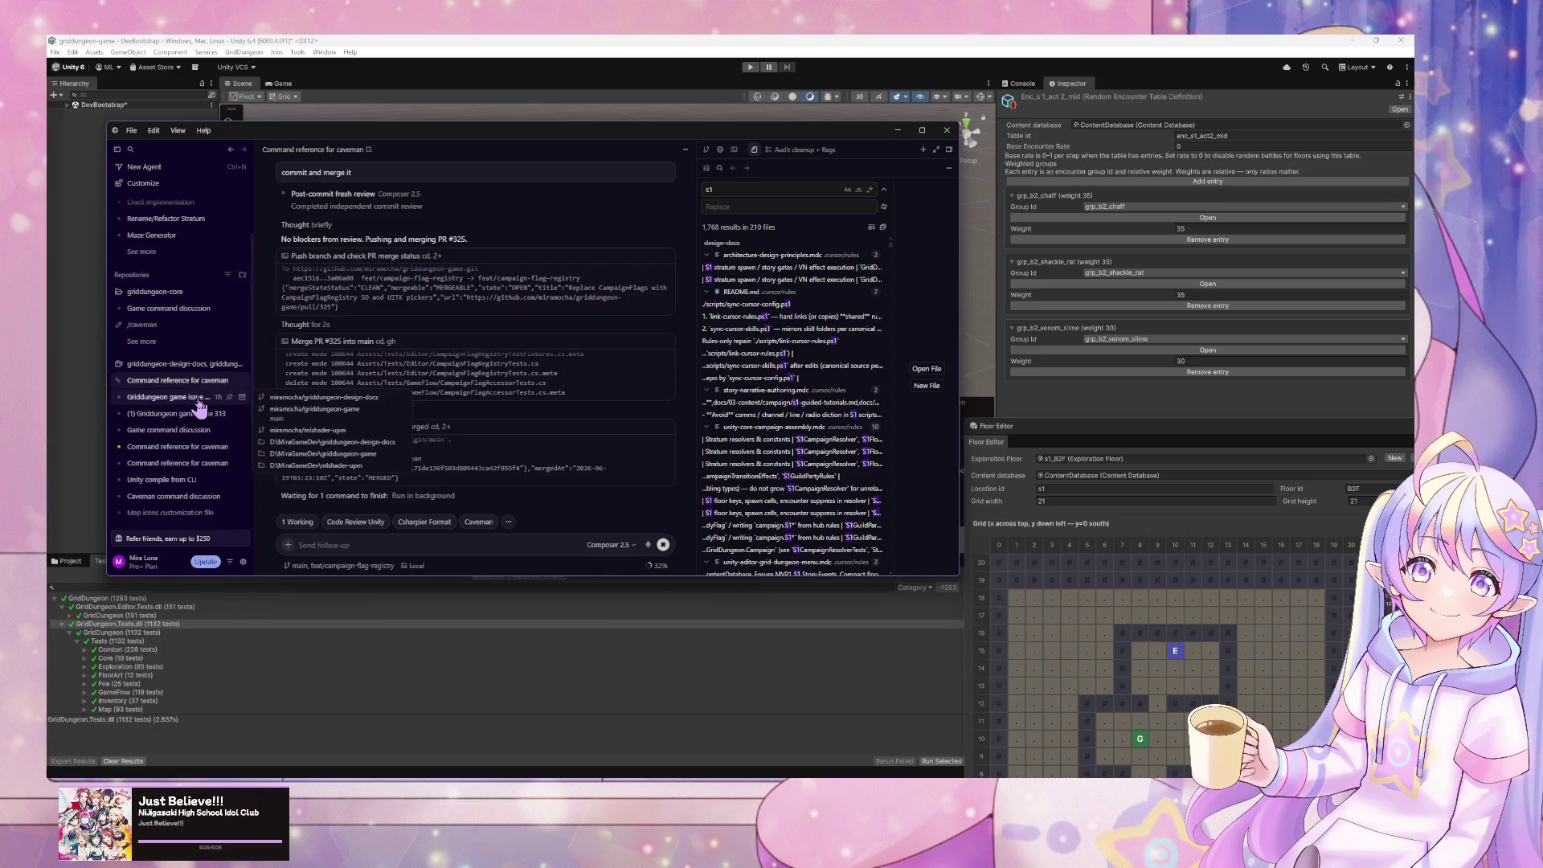
{"action": "left_click", "coordinate": [242, 398]}
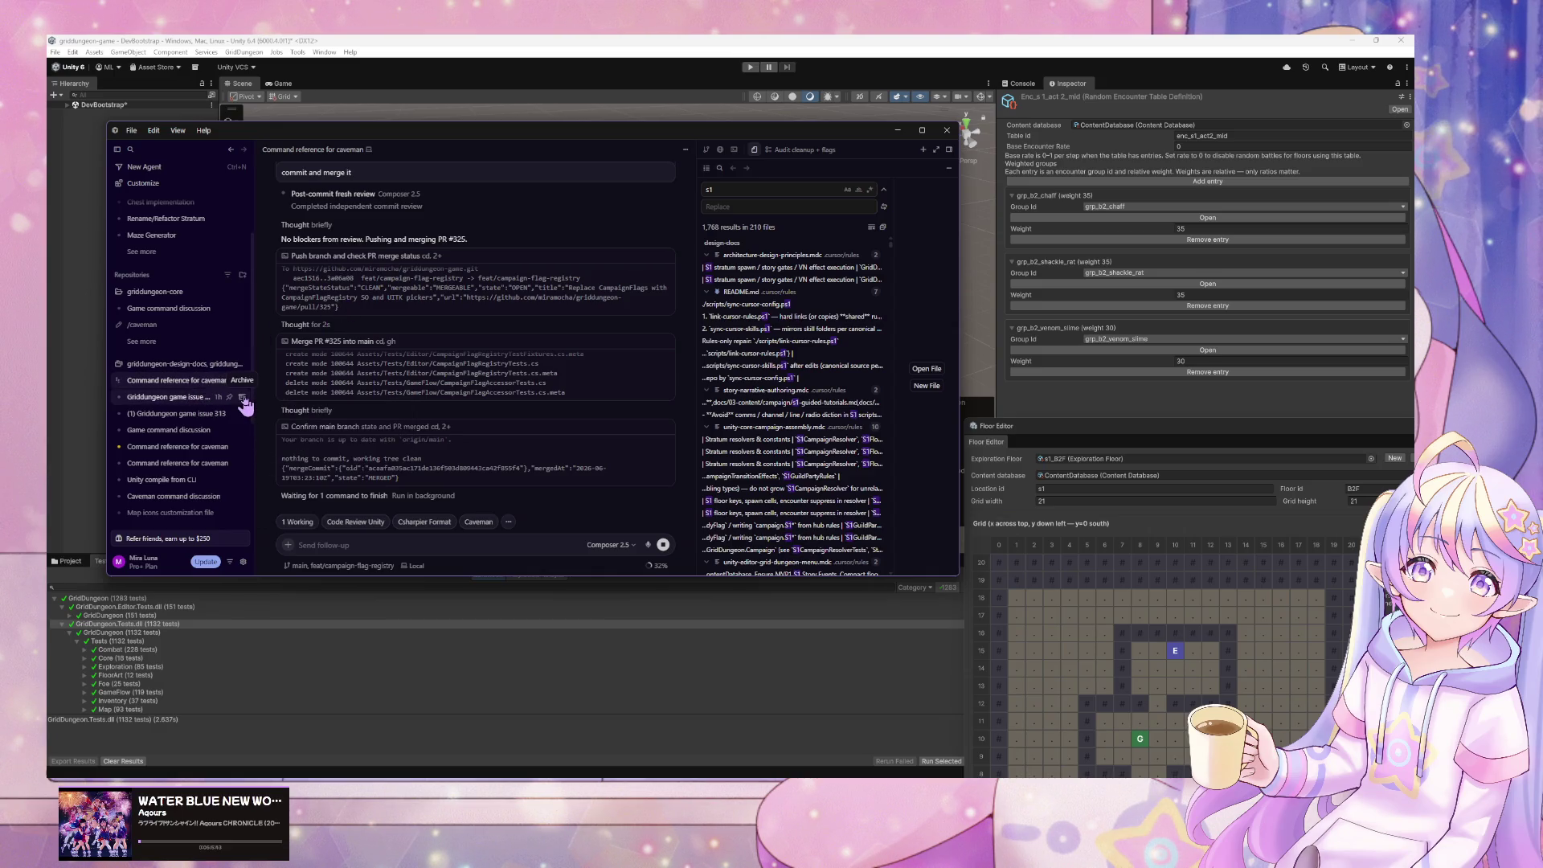
{"action": "key", "text": "alt+Tab"}
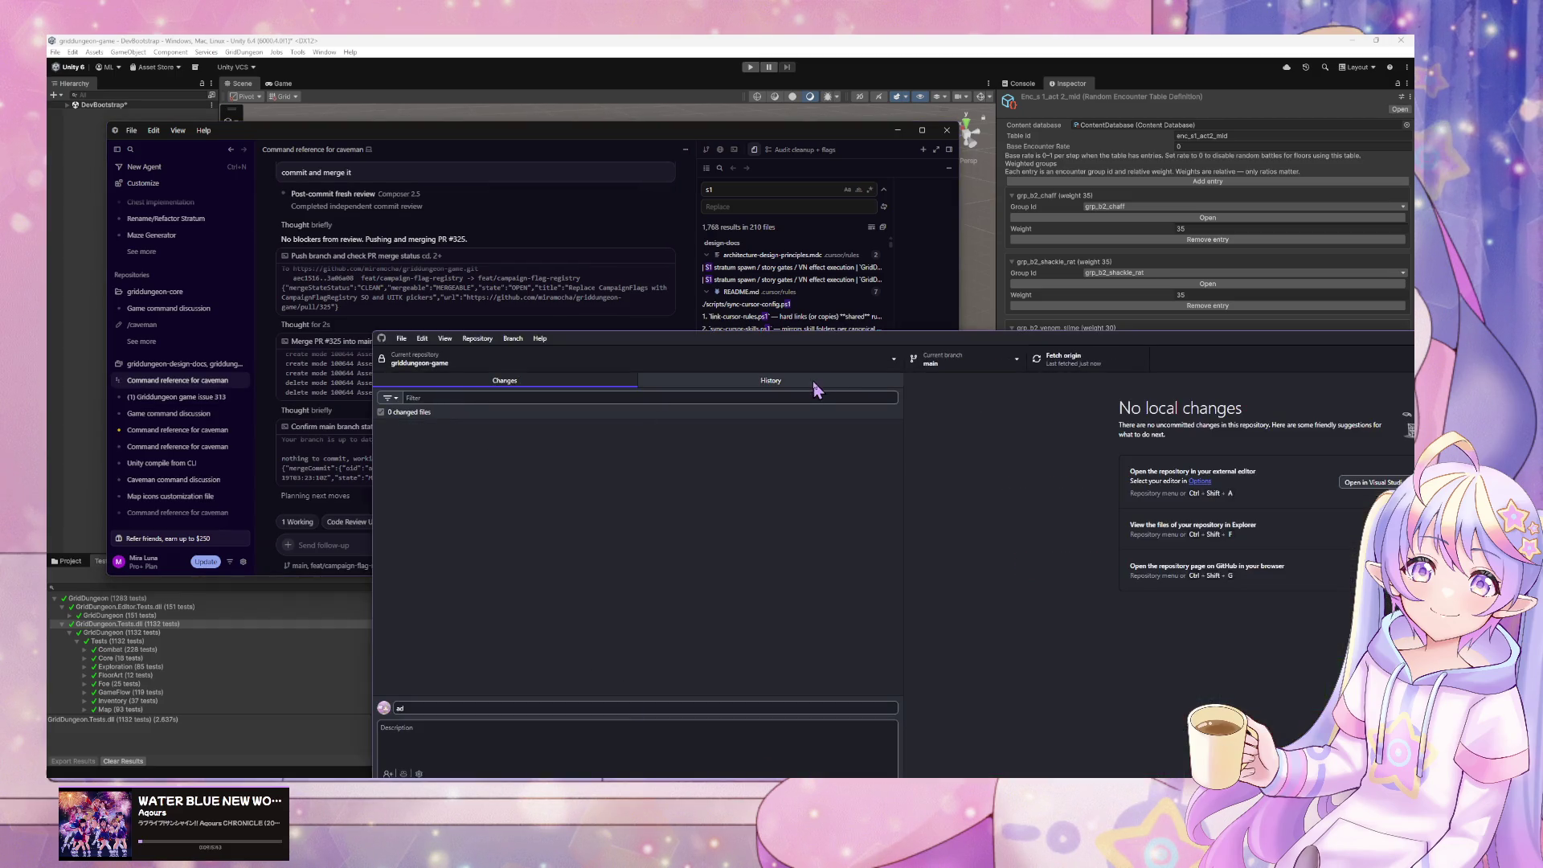
- Review the PR #325 merge commit's CampaignFlag file diffs, then minimize GitHub Desktop
{"action": "left_click", "coordinate": [815, 382]}
{"action": "left_click", "coordinate": [636, 426]}
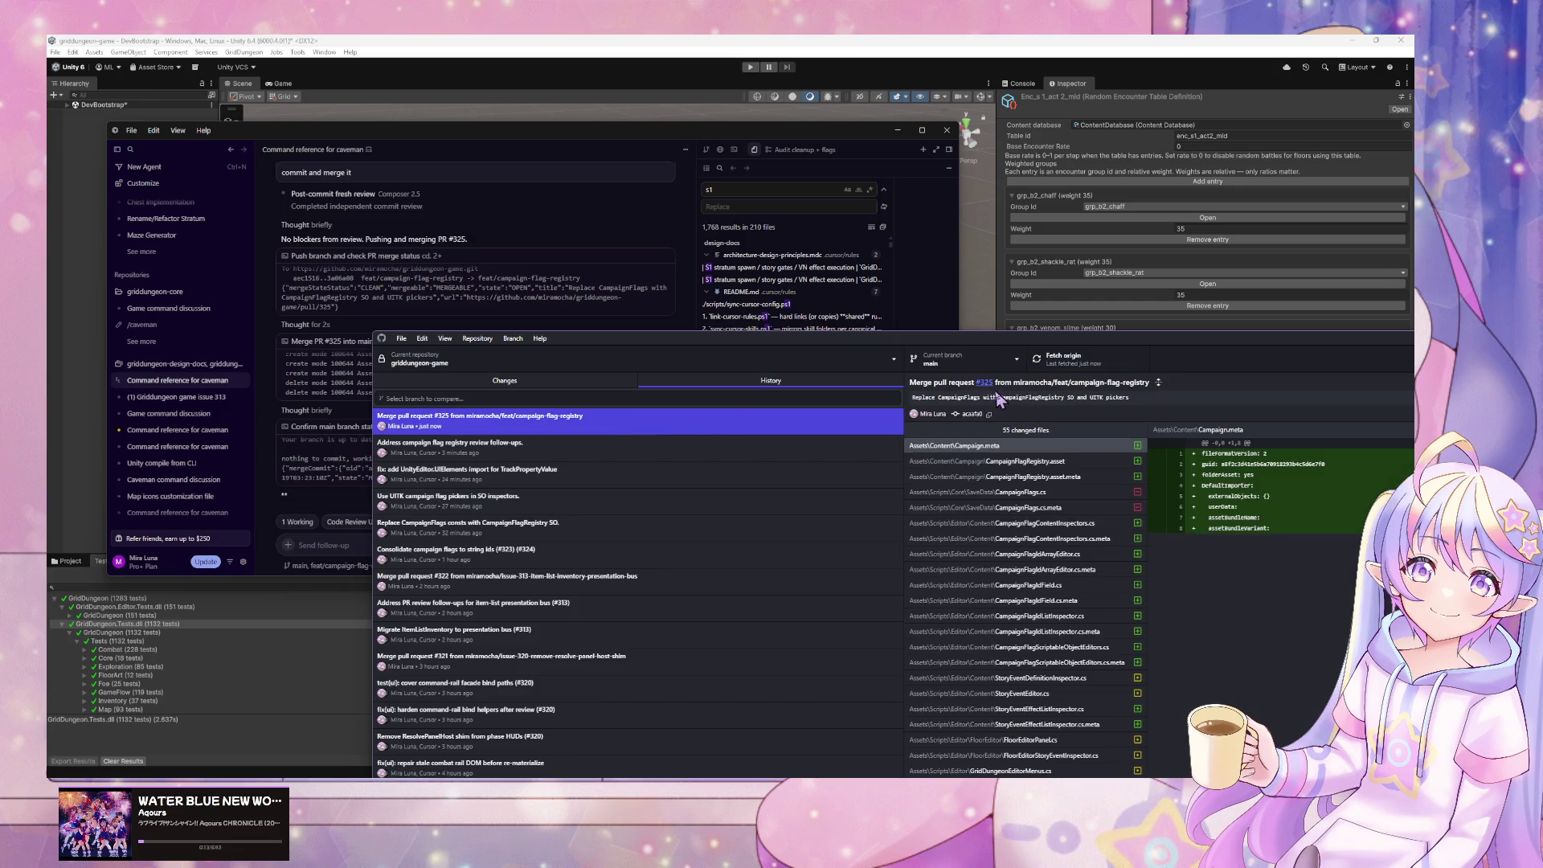
{"action": "left_click_drag", "start_coordinate": [978, 344], "coordinate": [618, 113]}
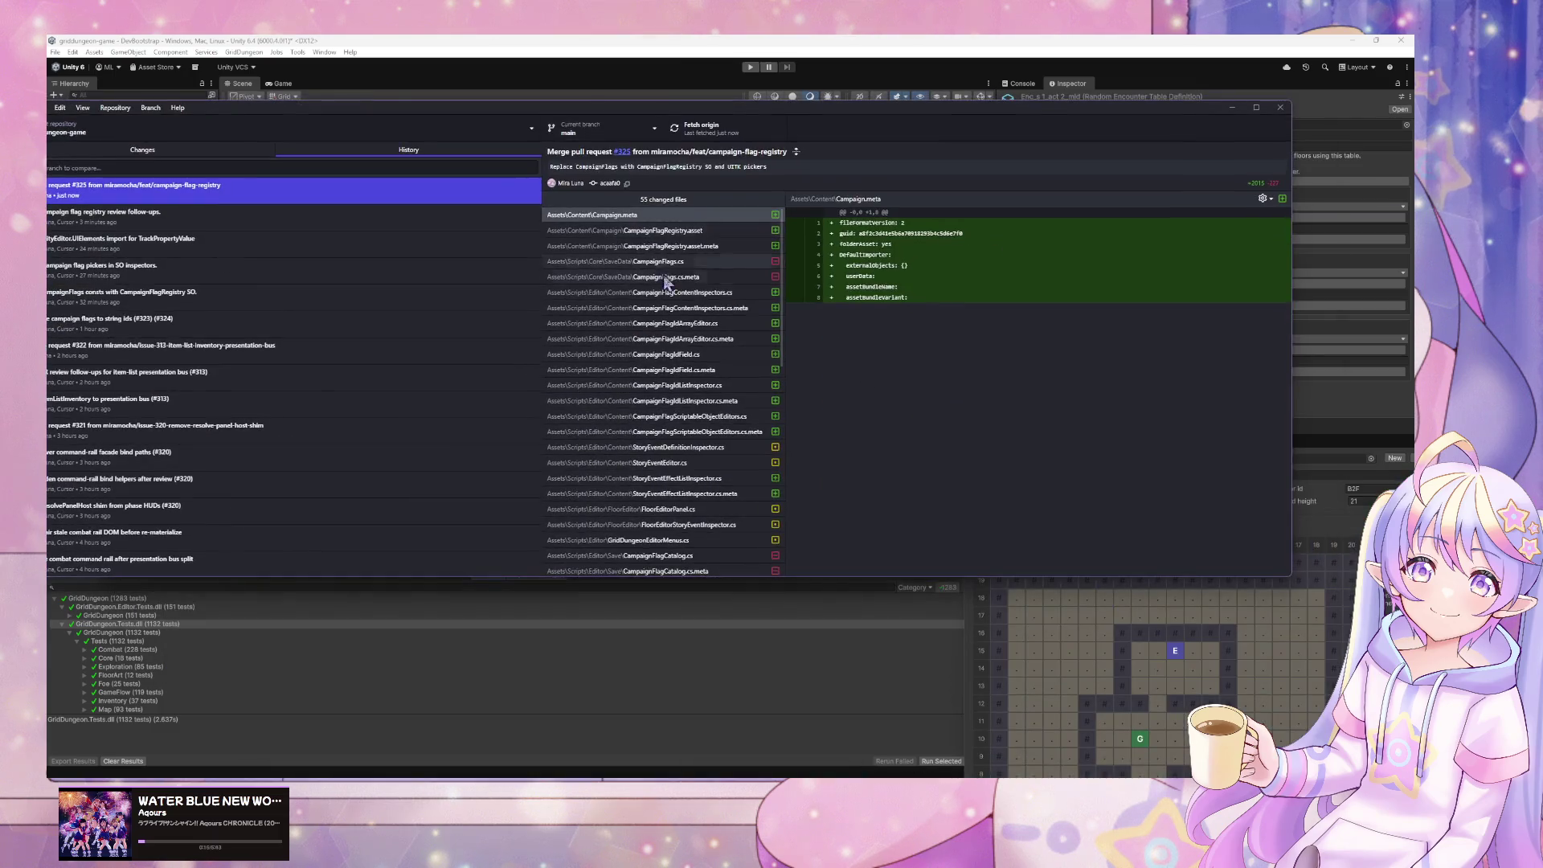
{"action": "left_click", "coordinate": [683, 307]}
{"action": "left_click", "coordinate": [683, 326]}
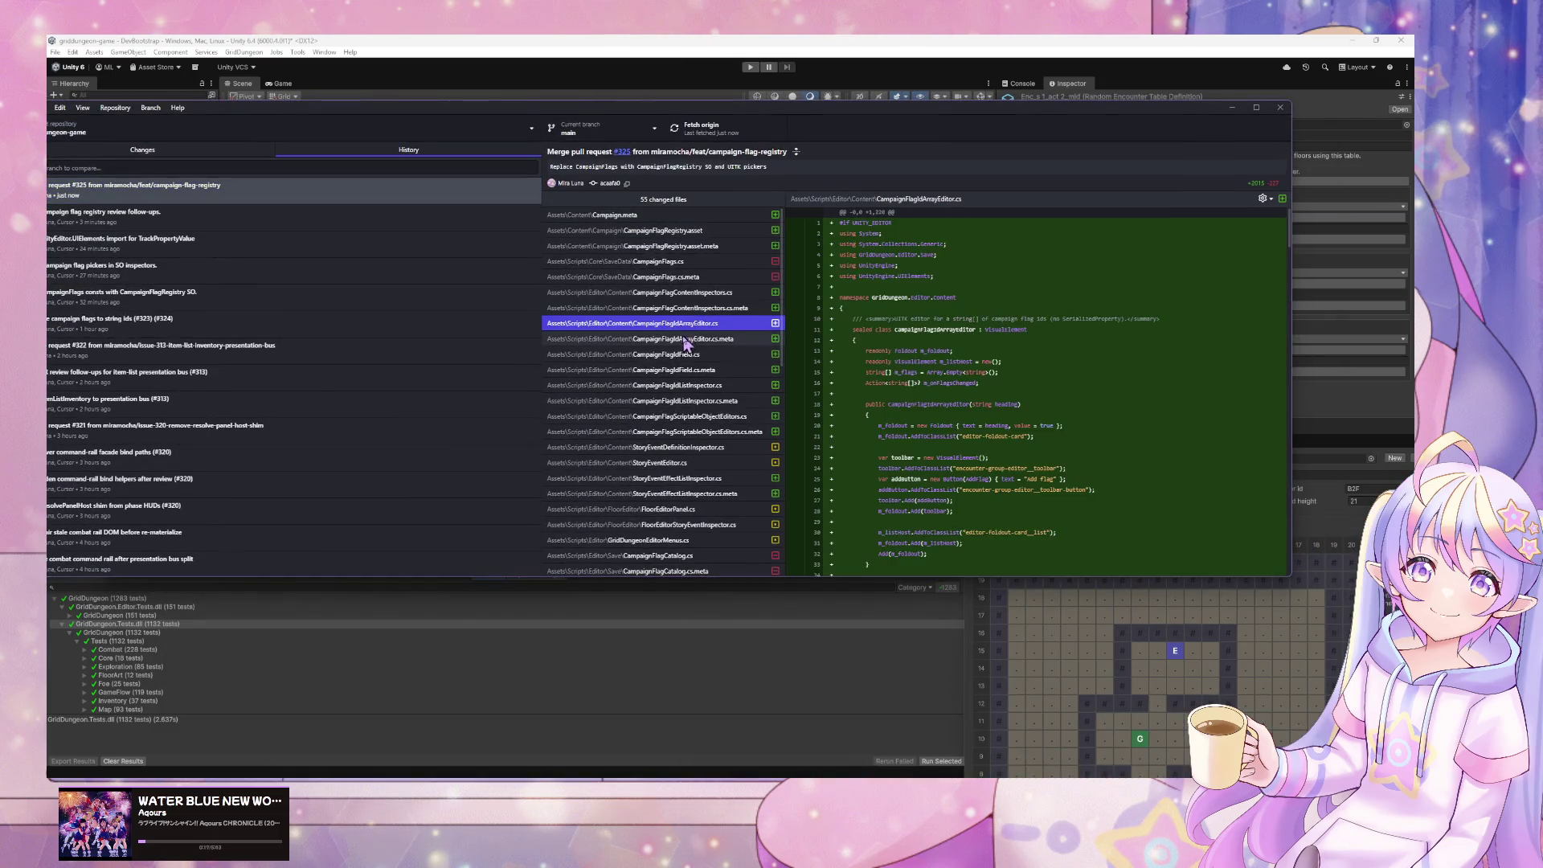
{"action": "left_click", "coordinate": [706, 232]}
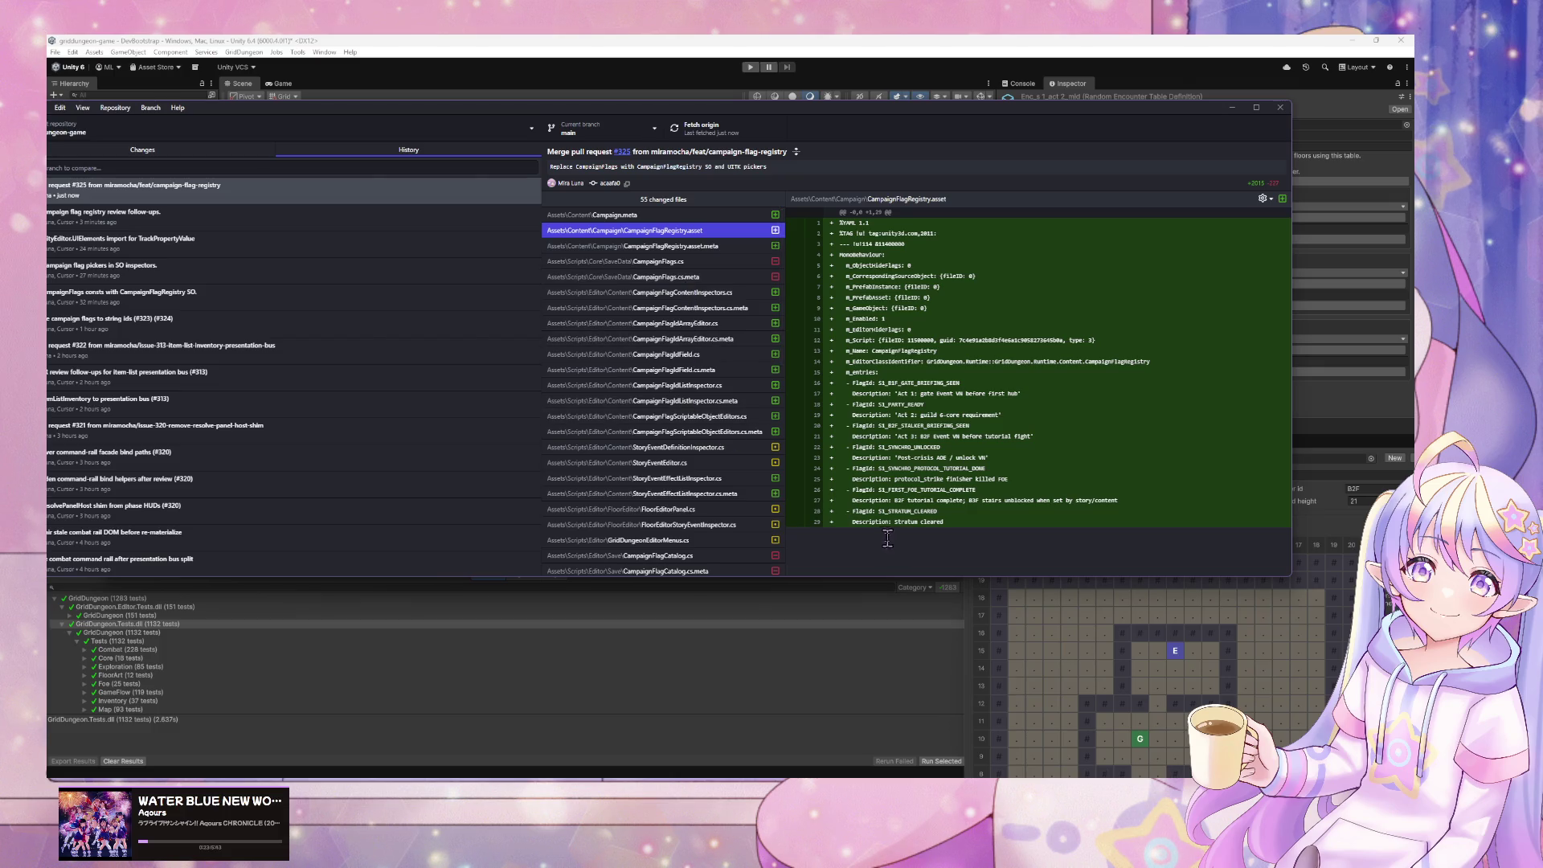
{"action": "left_click", "coordinate": [1232, 107]}
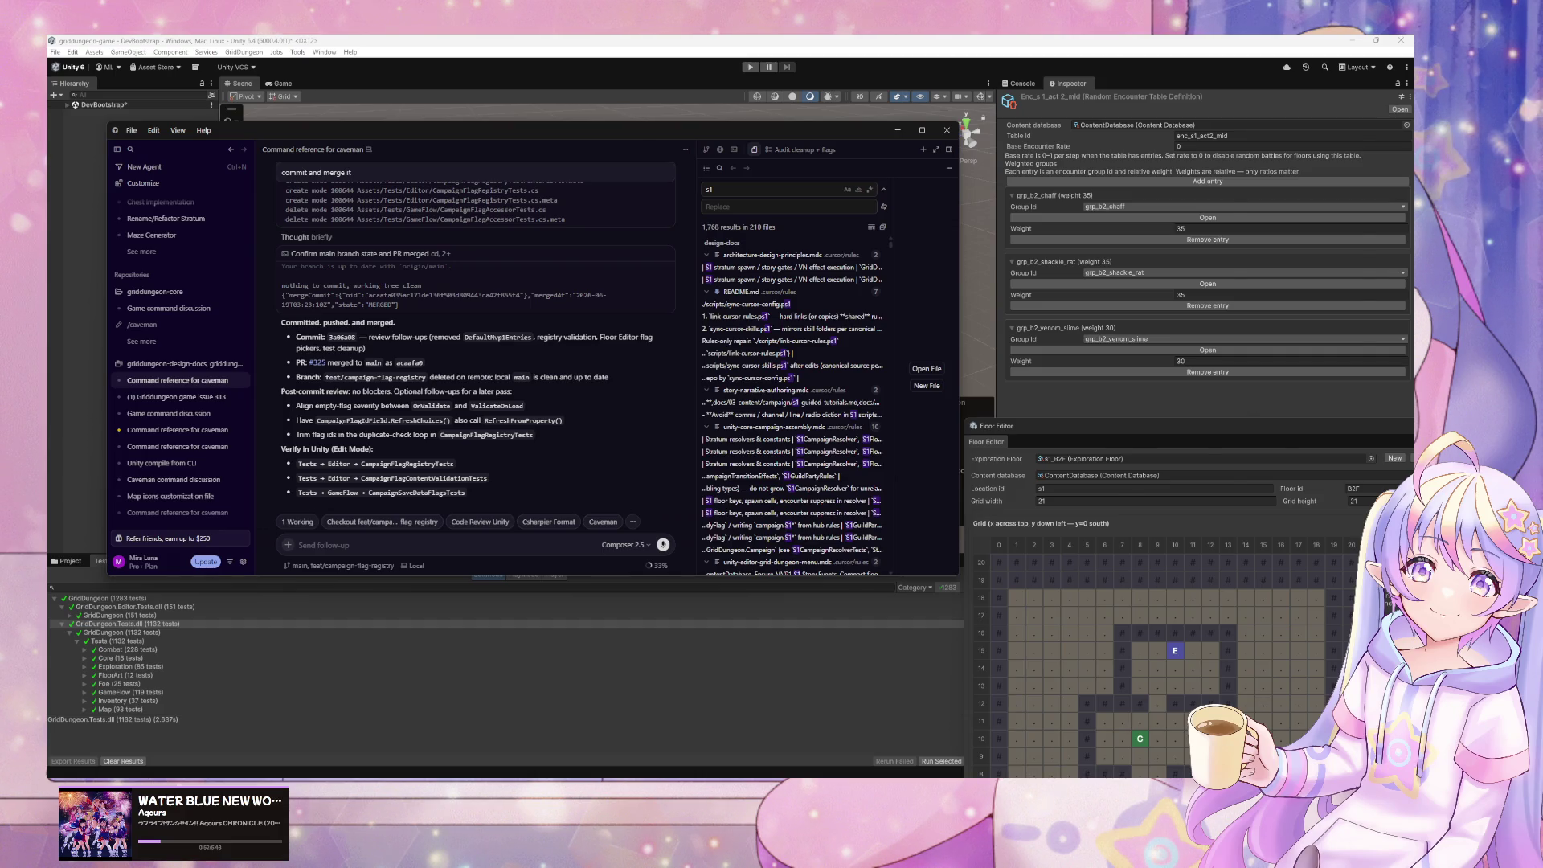
- Pause WATER BLUE NEW WORLD in Spotify and go to the Home page
{"action": "key", "text": "alt+Tab"}
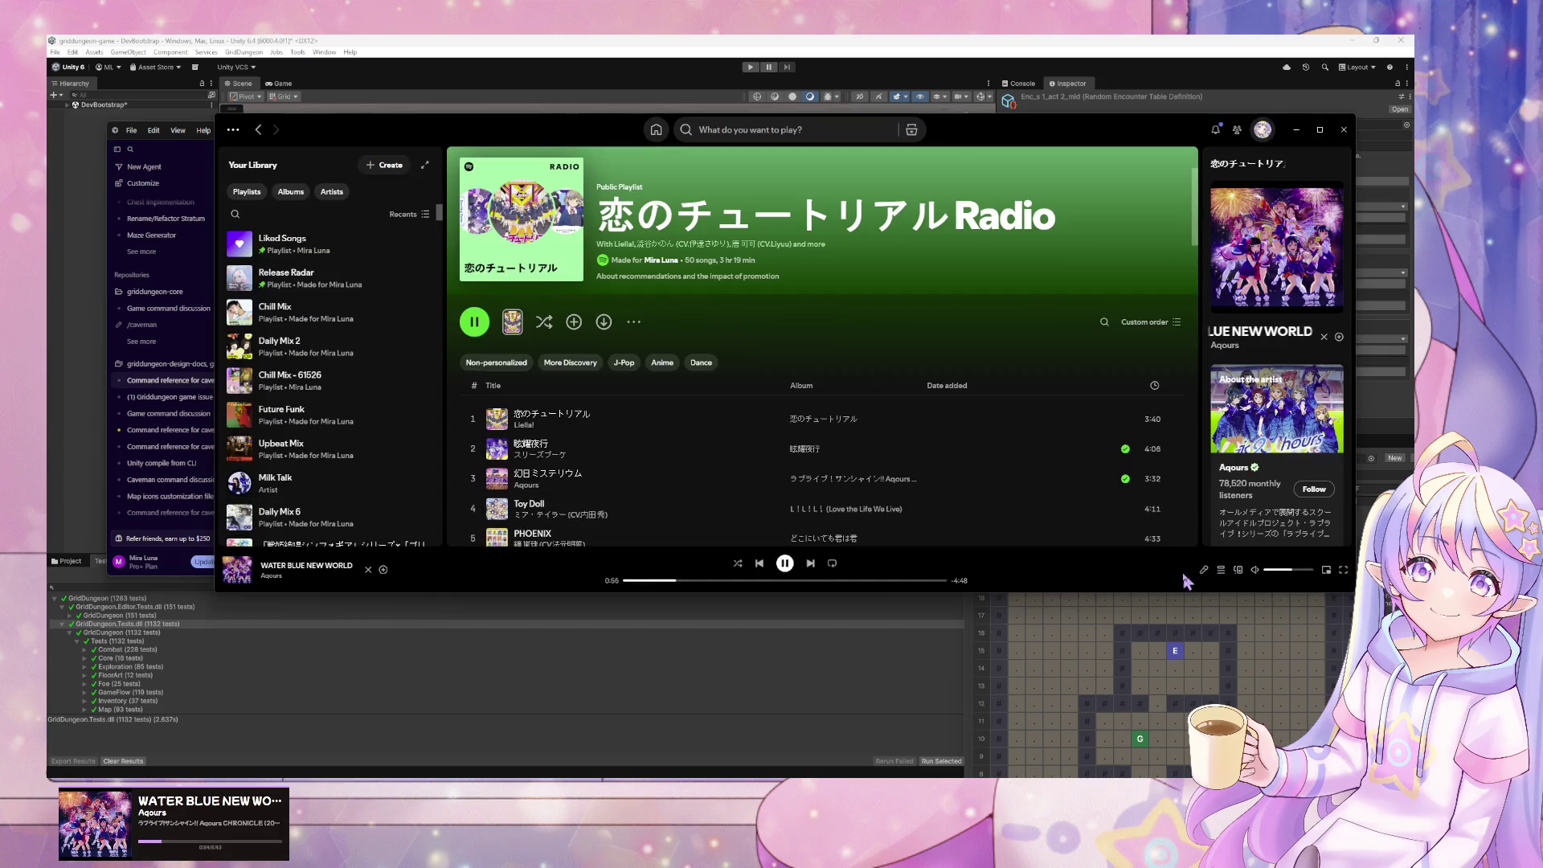
{"action": "left_click", "coordinate": [785, 563]}
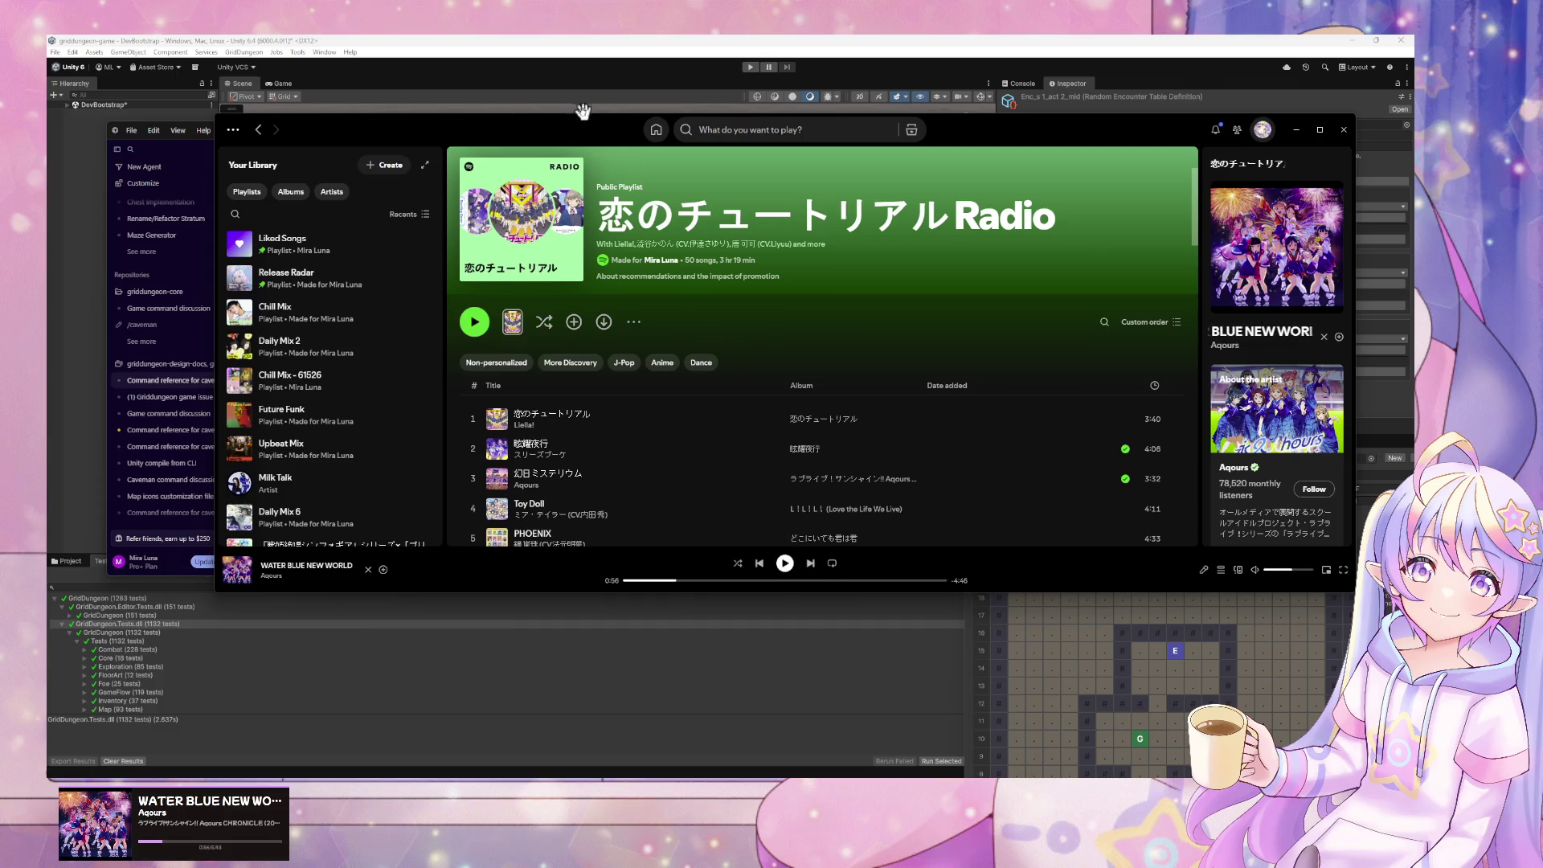
{"action": "left_click", "coordinate": [653, 133]}
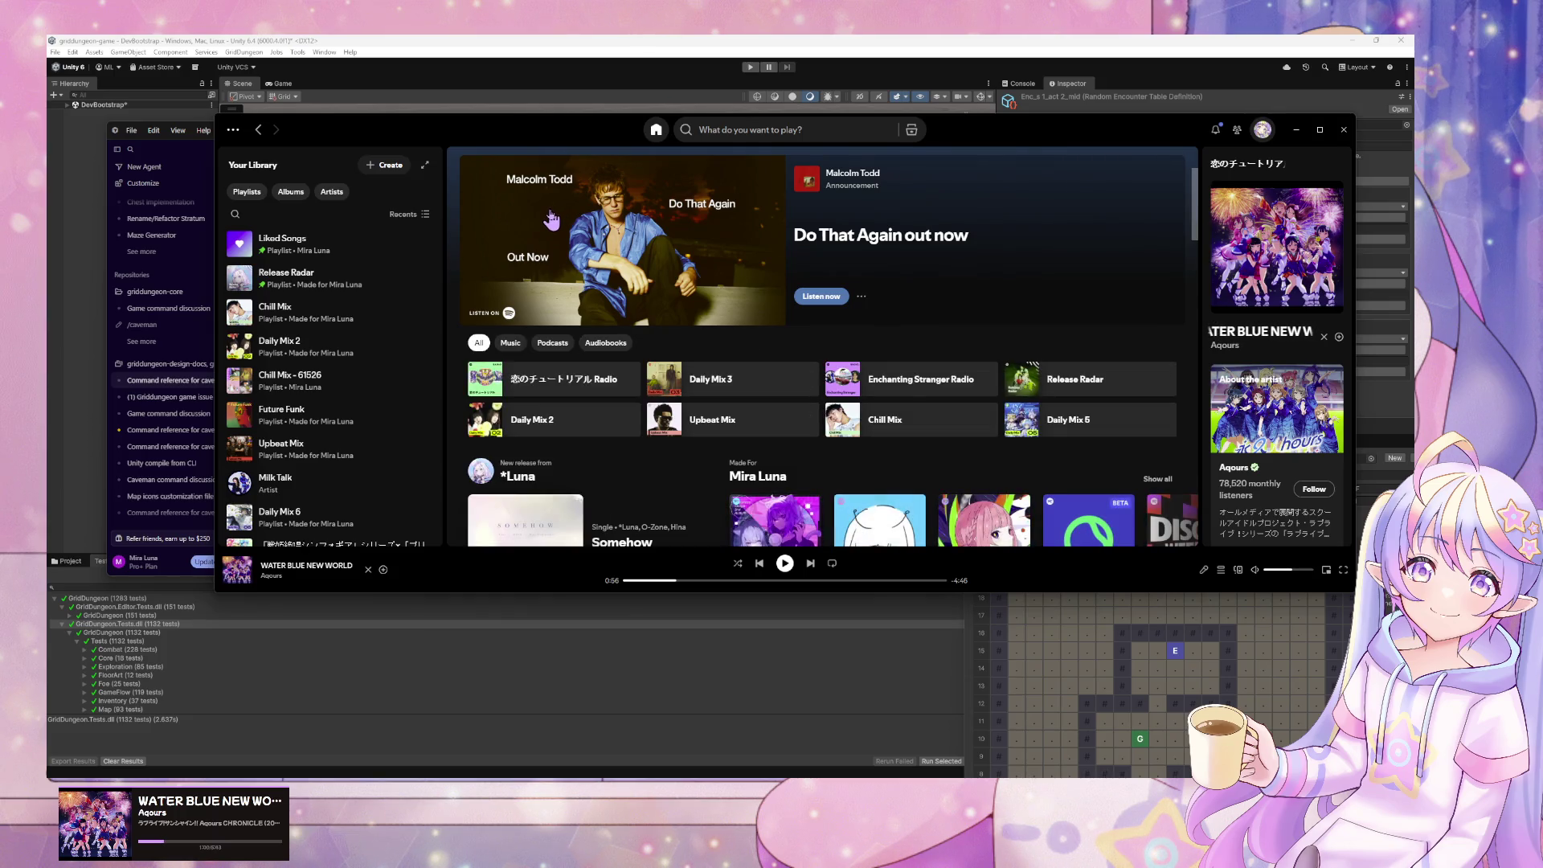
- Browse the *Luna artist page, then bring Unity back to the front
{"action": "scroll", "coordinate": [675, 402], "scroll_direction": "down", "scroll_amount": 3}
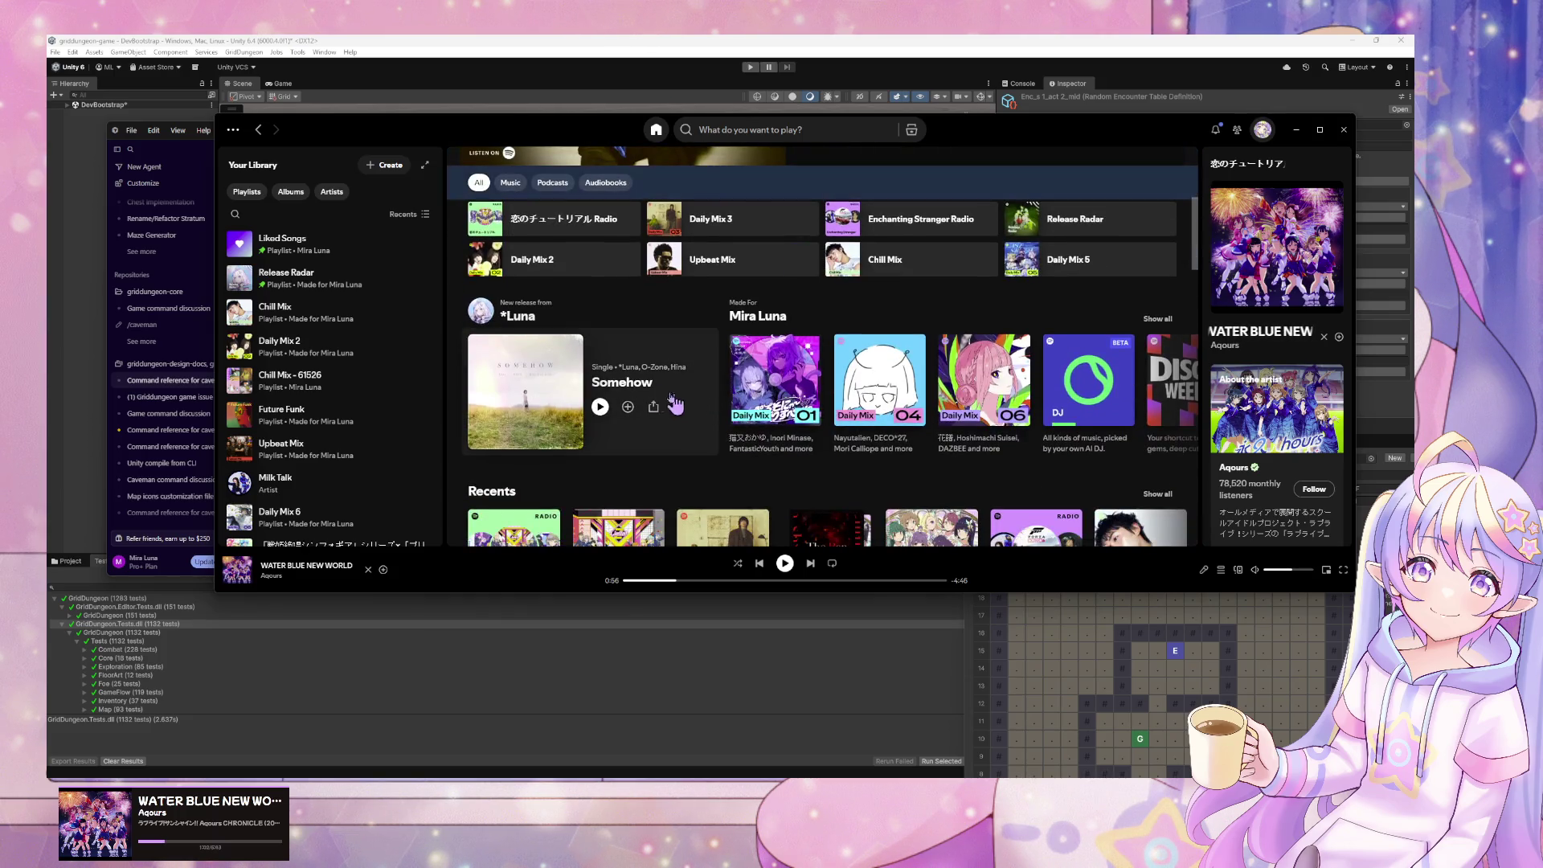
{"action": "left_click", "coordinate": [517, 320]}
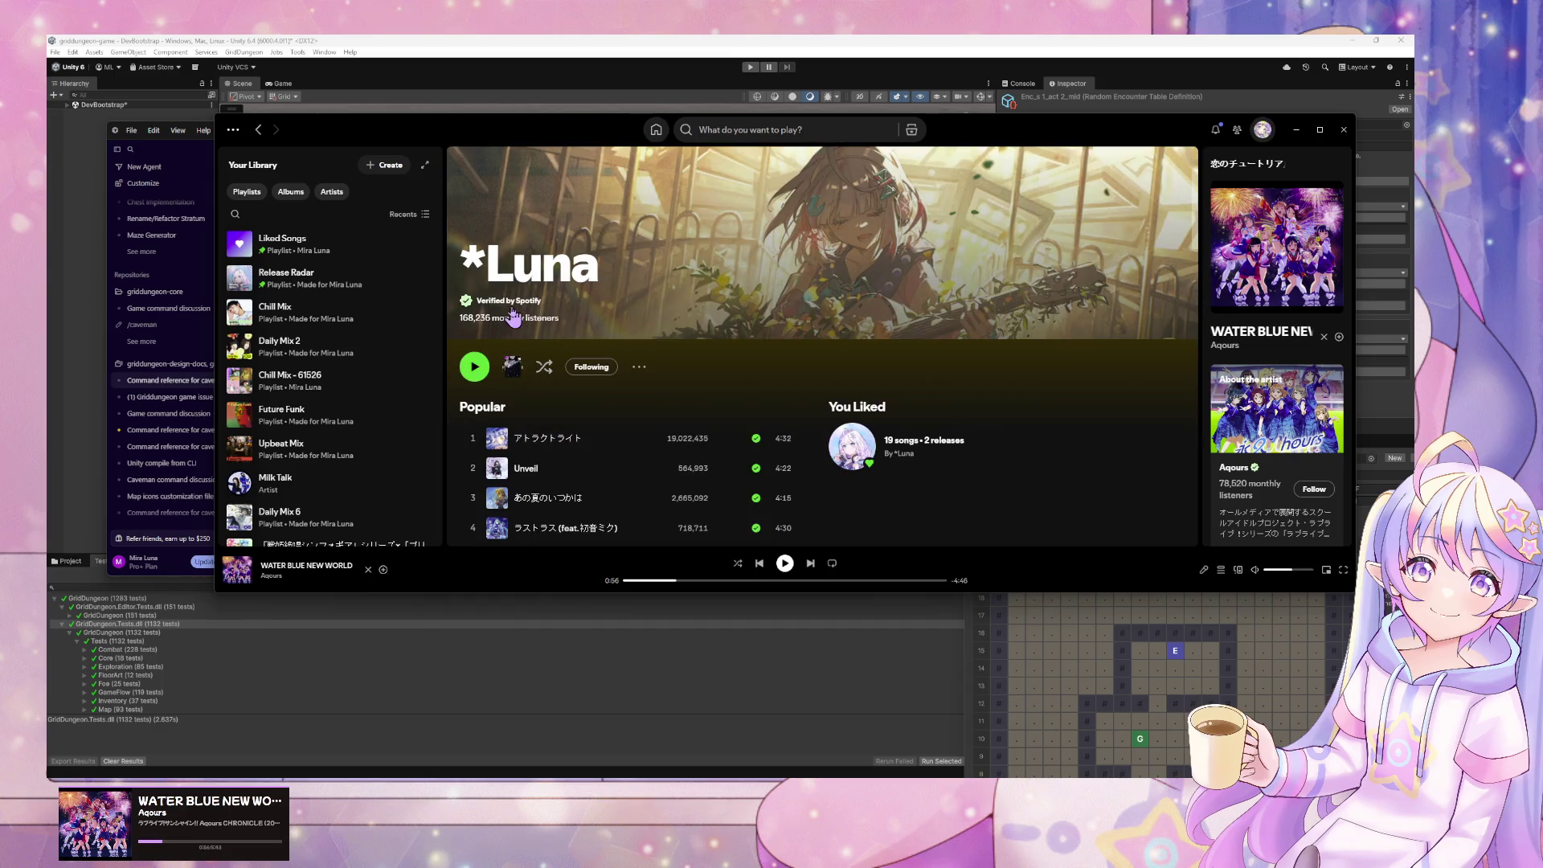
{"action": "scroll", "coordinate": [518, 321], "scroll_direction": "down", "scroll_amount": 5}
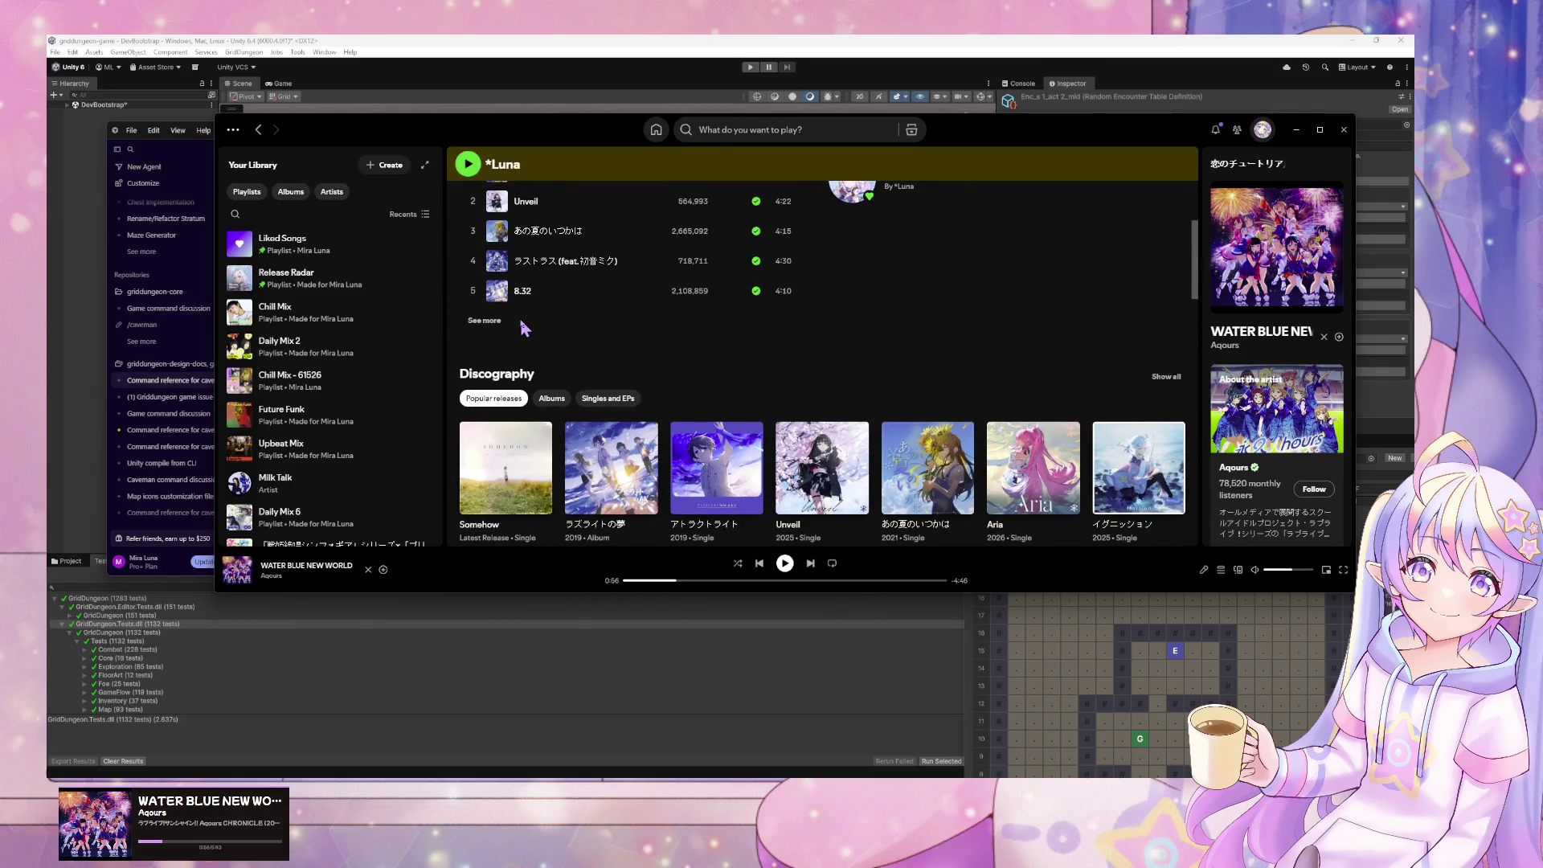
{"action": "scroll", "coordinate": [524, 327], "scroll_direction": "down", "scroll_amount": 3}
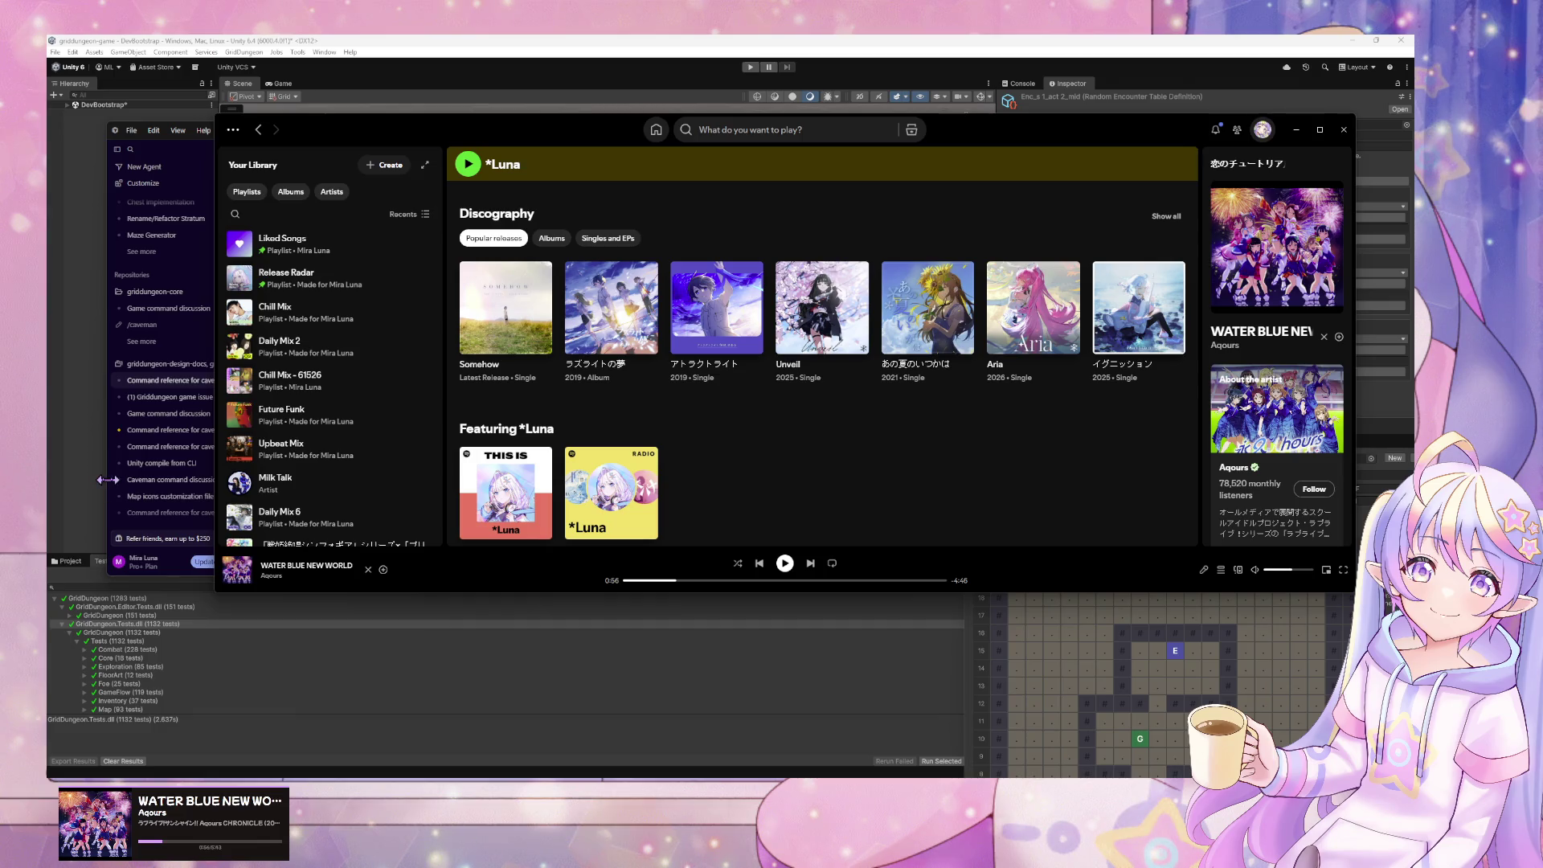
{"action": "left_click", "coordinate": [386, 727]}
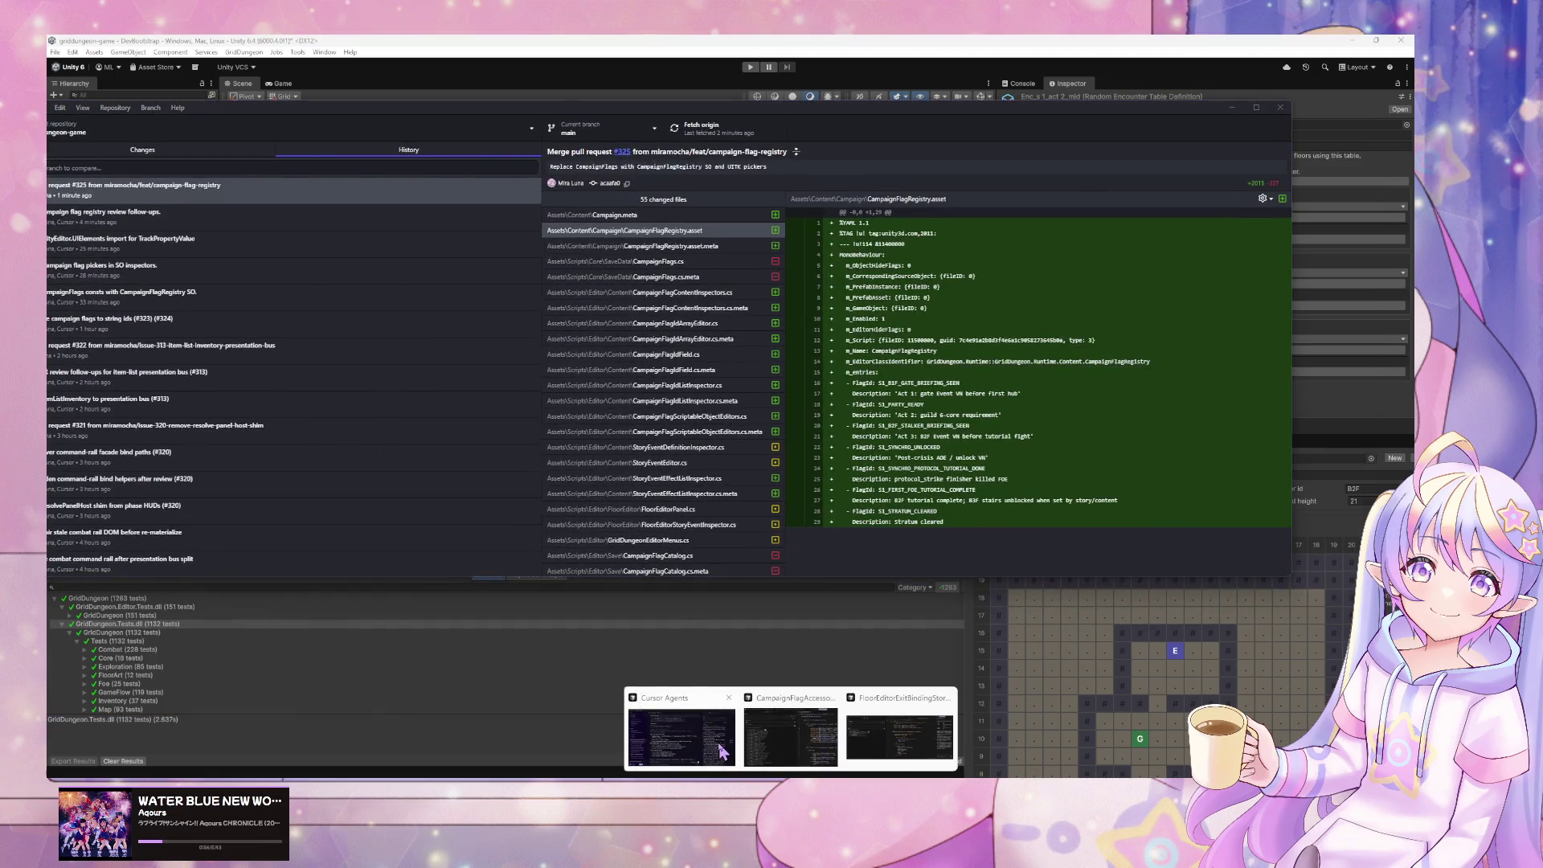
- Archive the caveman command reference, game issue and Game command discussion chats in Cursor
{"action": "left_click", "coordinate": [718, 742]}
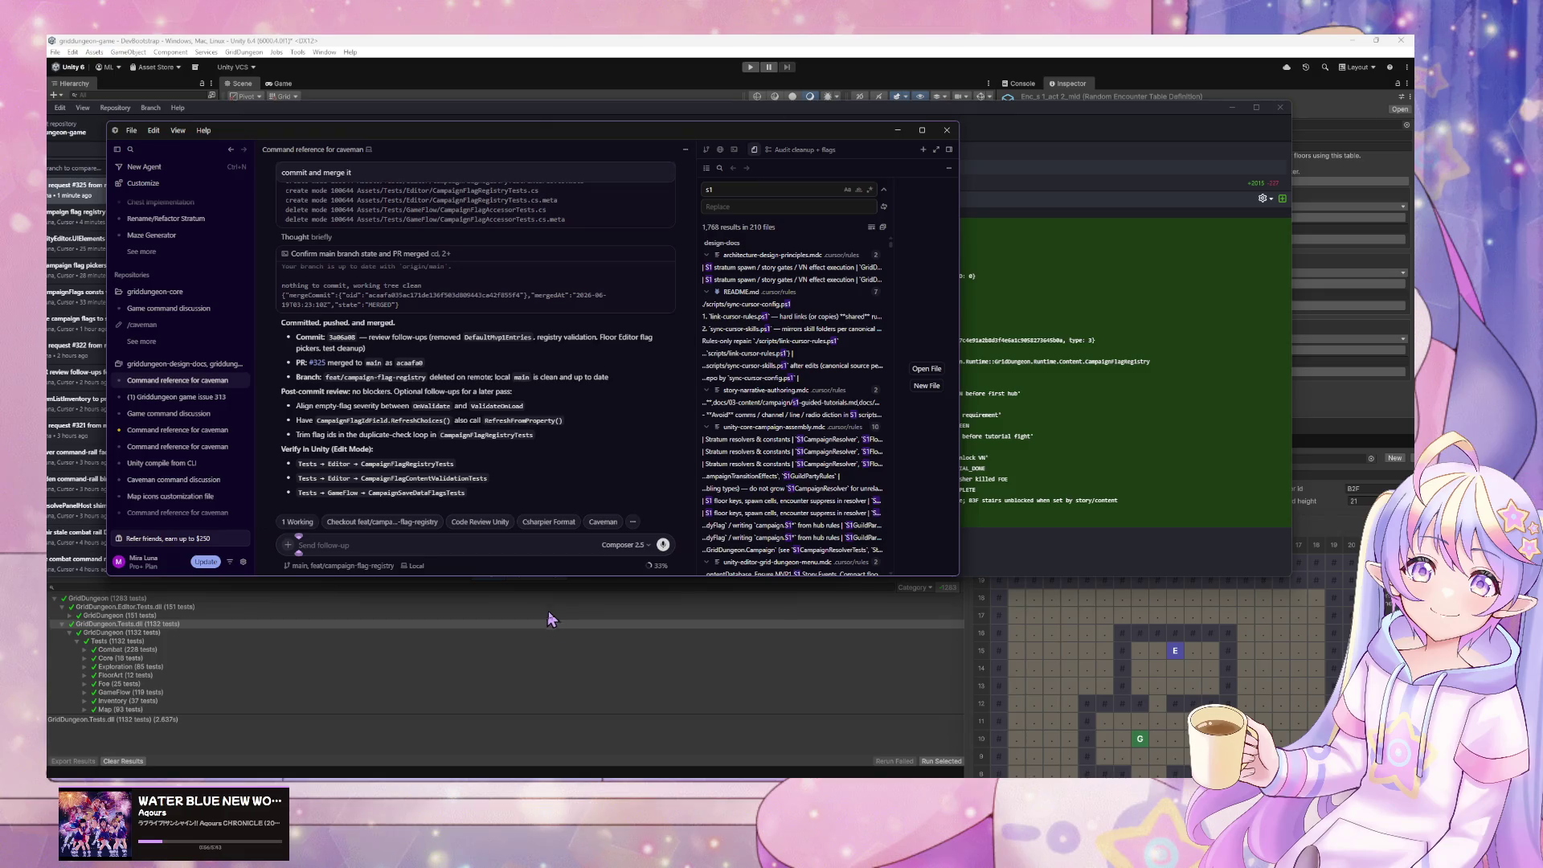
{"action": "left_click", "coordinate": [242, 380]}
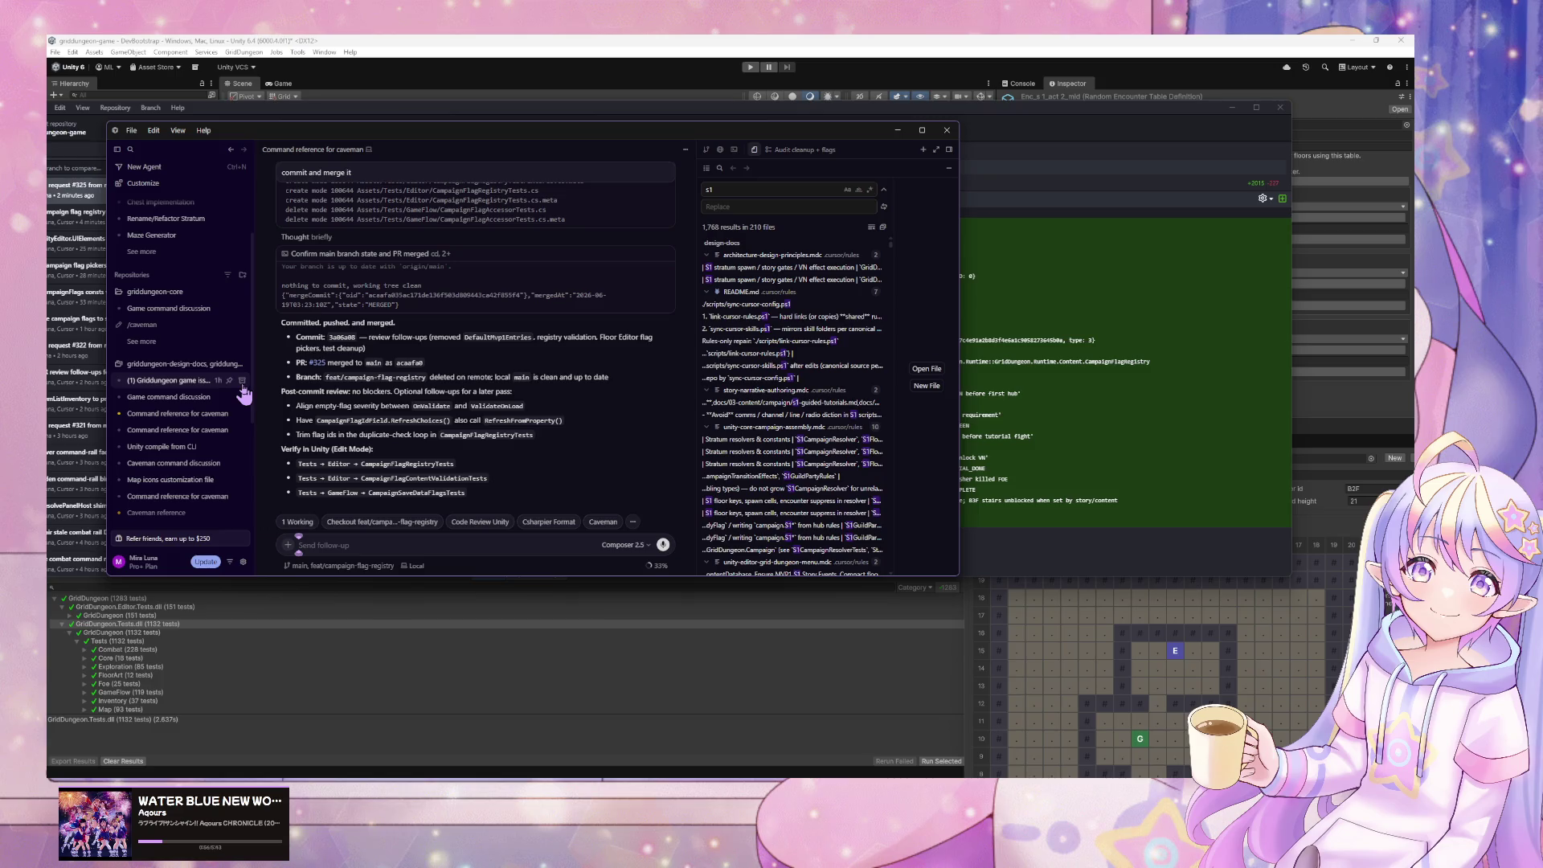
{"action": "left_click", "coordinate": [242, 380]}
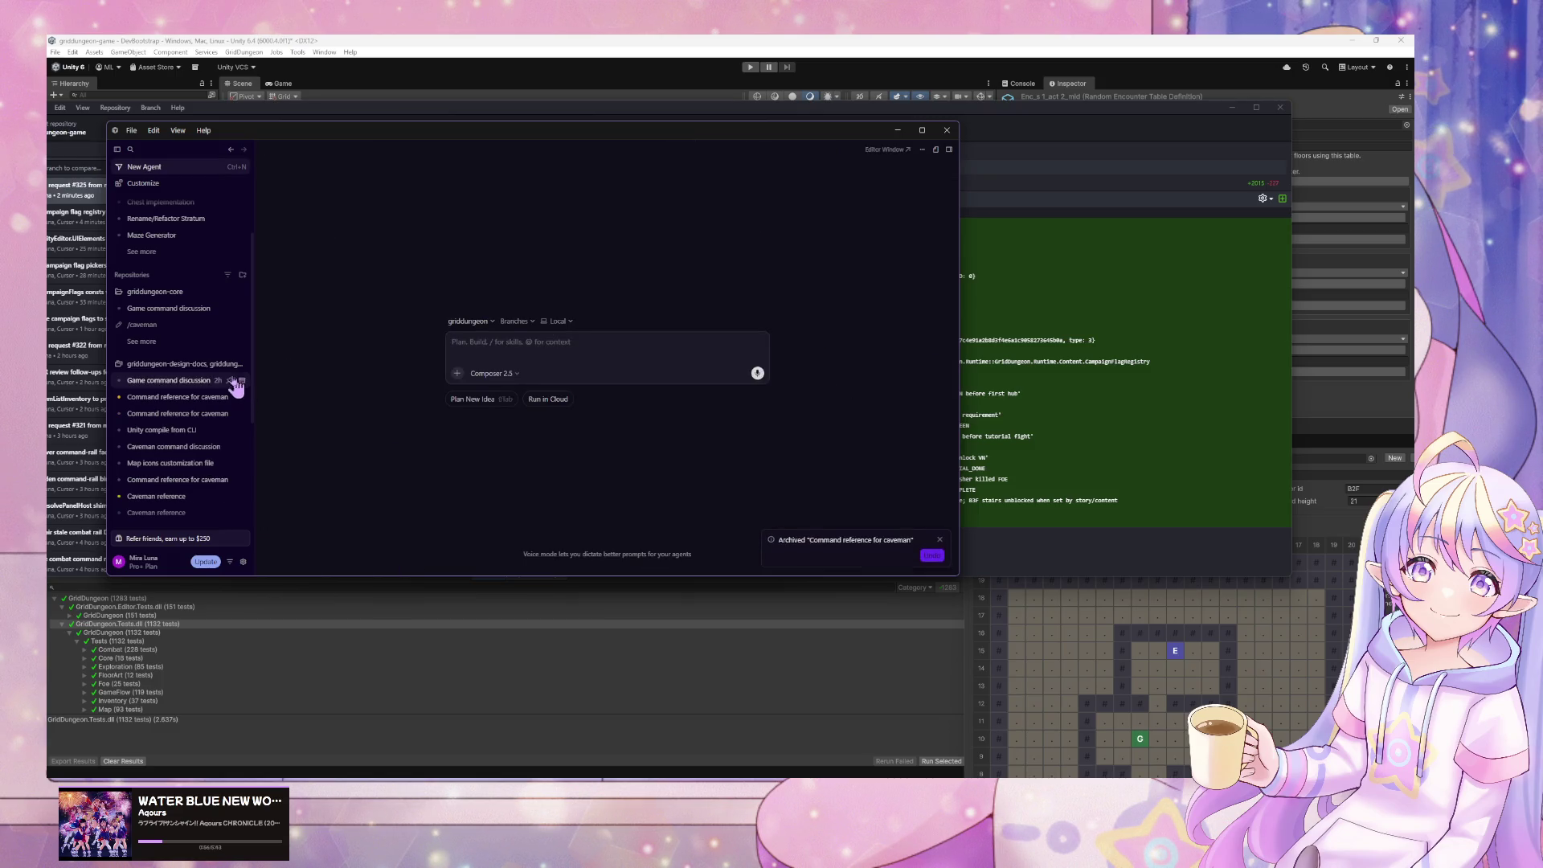
{"action": "left_click", "coordinate": [240, 380]}
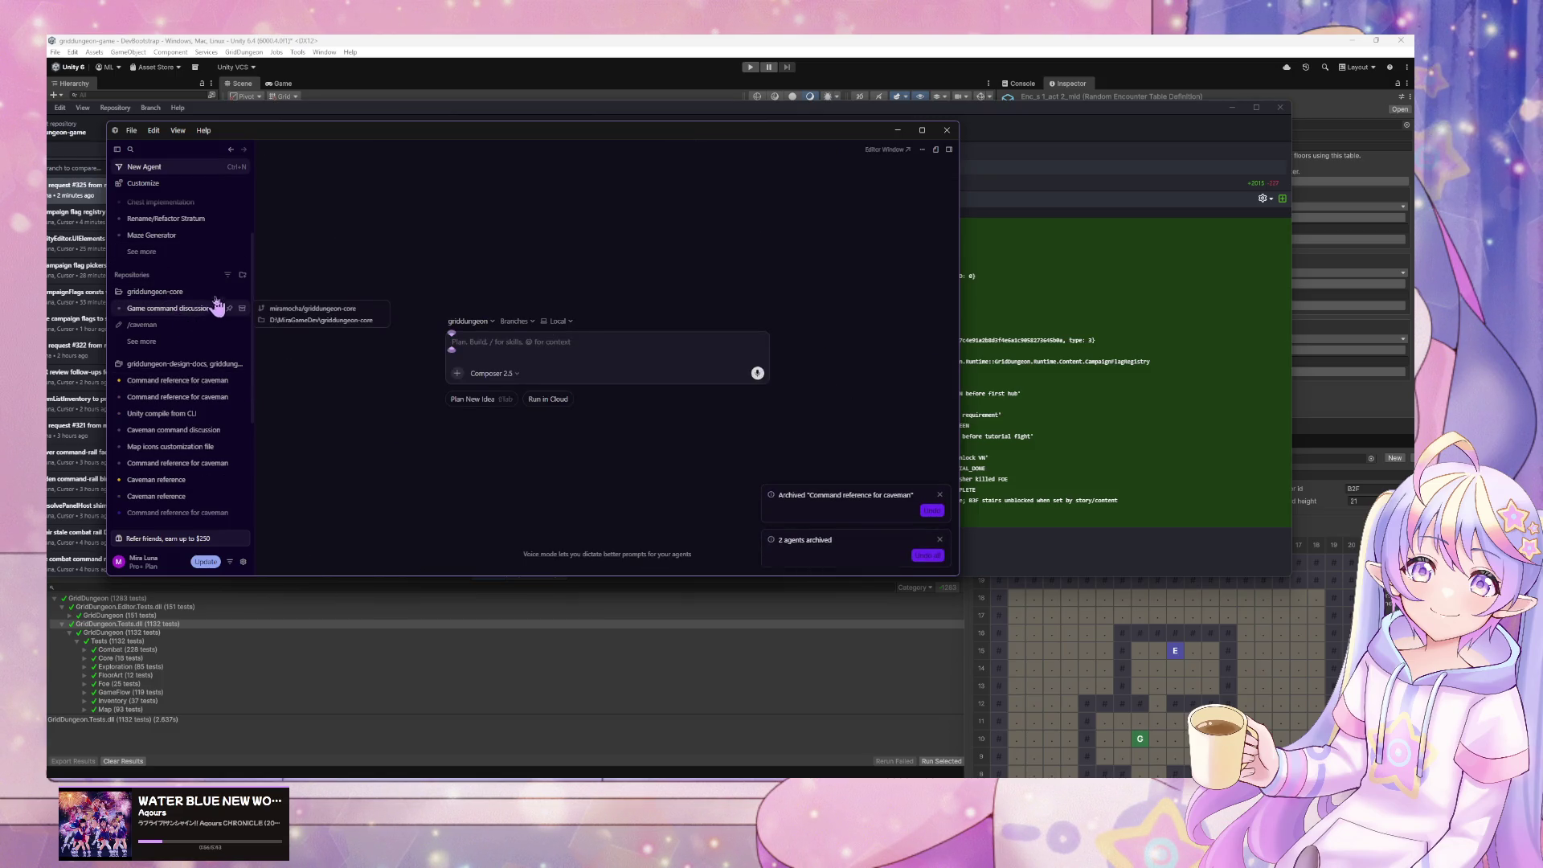
{"action": "scroll", "coordinate": [216, 304], "scroll_direction": "up", "scroll_amount": 2}
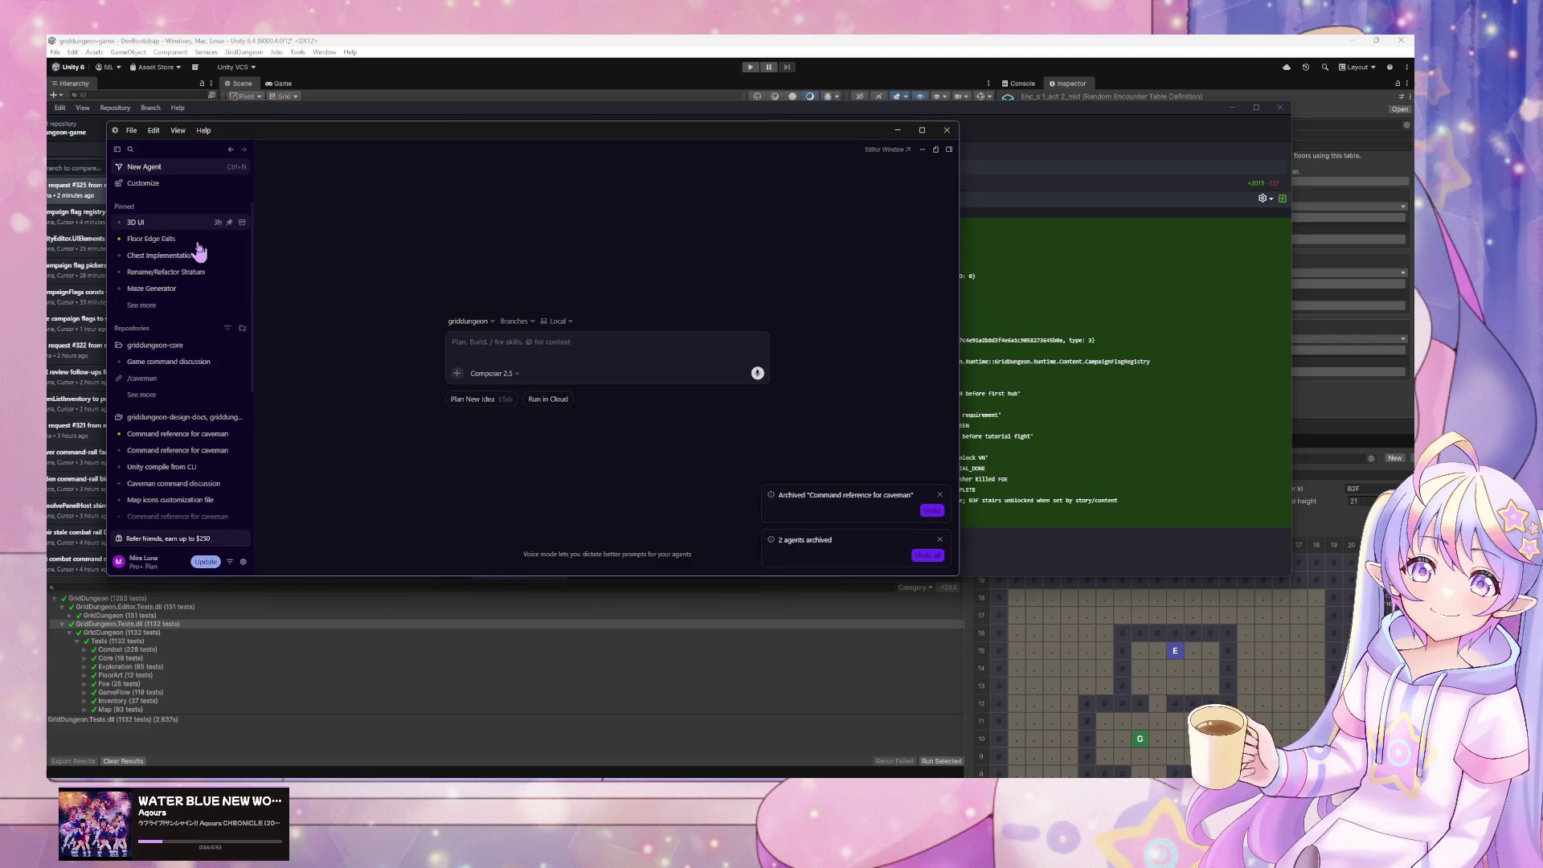
- From the 3D UI chat, start a new griddungeon agent and enter the /caveman command
{"action": "left_click", "coordinate": [161, 221]}
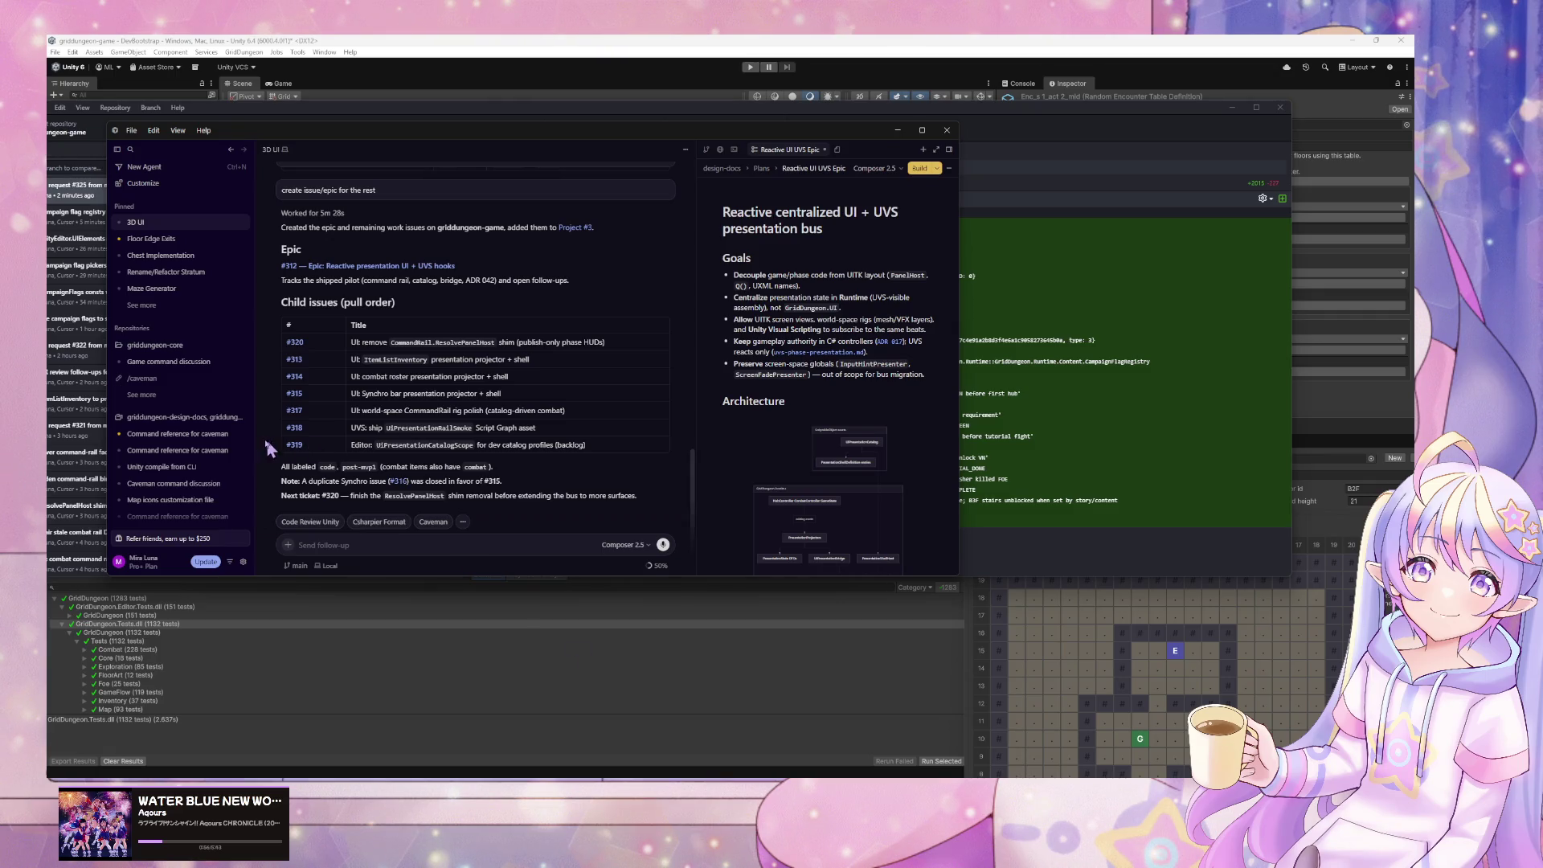
{"action": "left_click", "coordinate": [242, 418]}
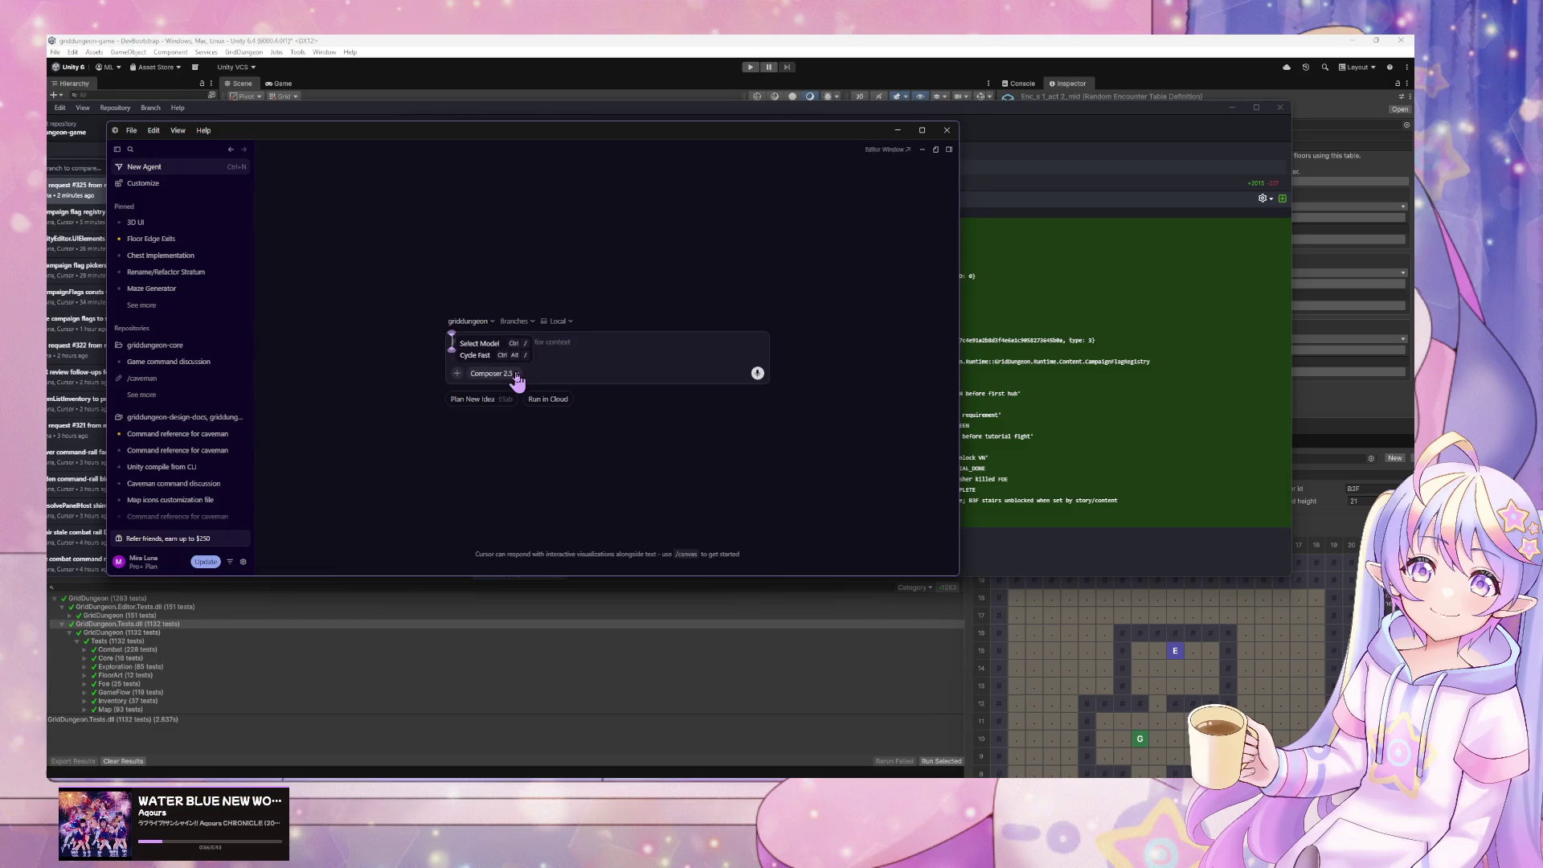
{"action": "type", "text": "/cave"}
{"action": "left_click", "coordinate": [543, 359]}
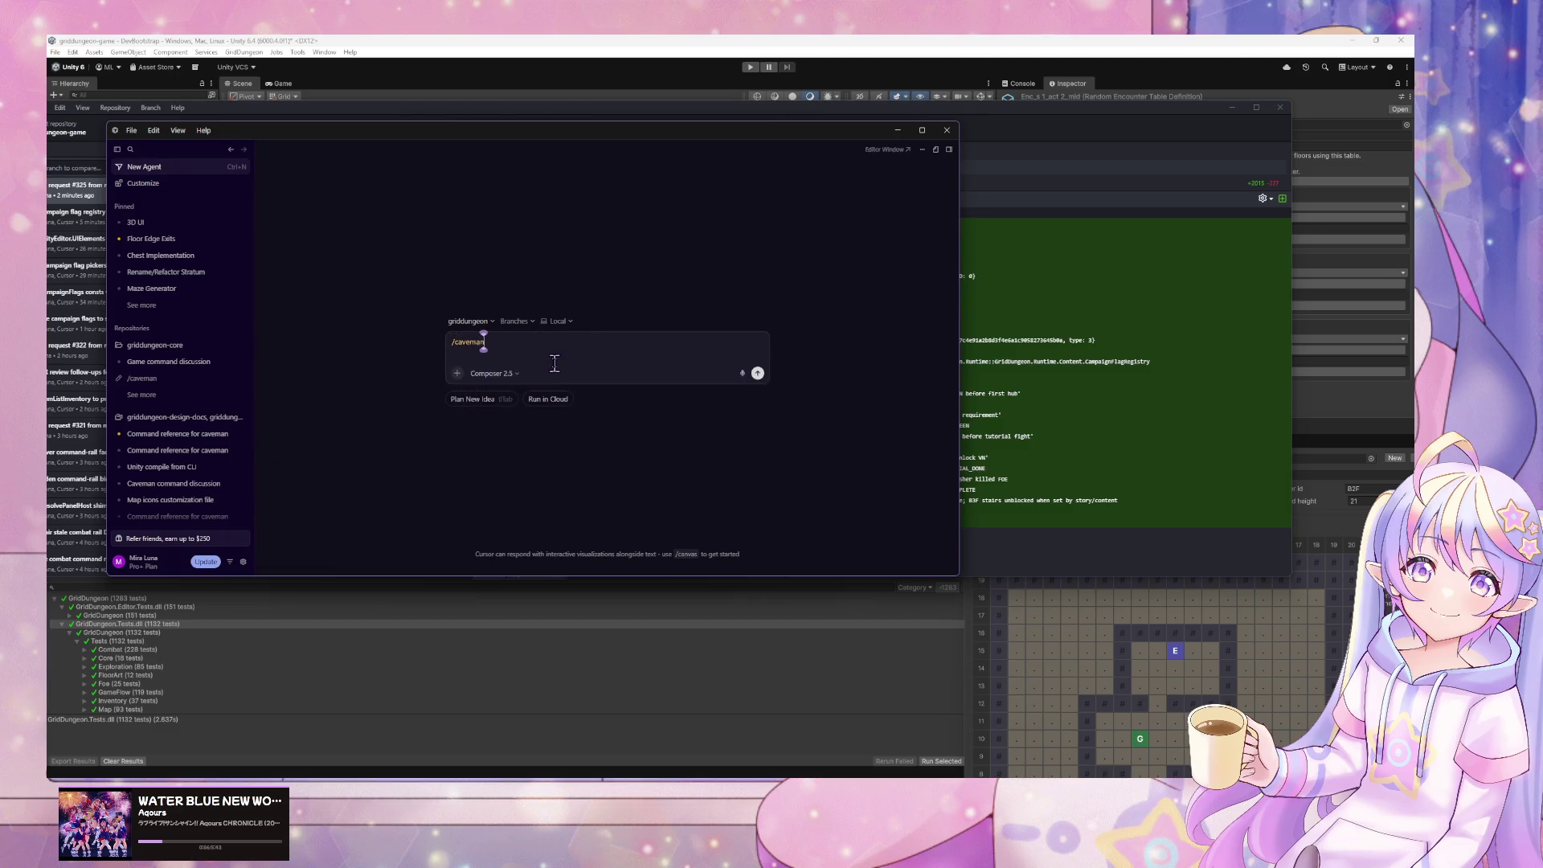
- Submit '/caveman start:' with the griddungeon-game issue #314 link pasted in
{"action": "type", "text": " s"}
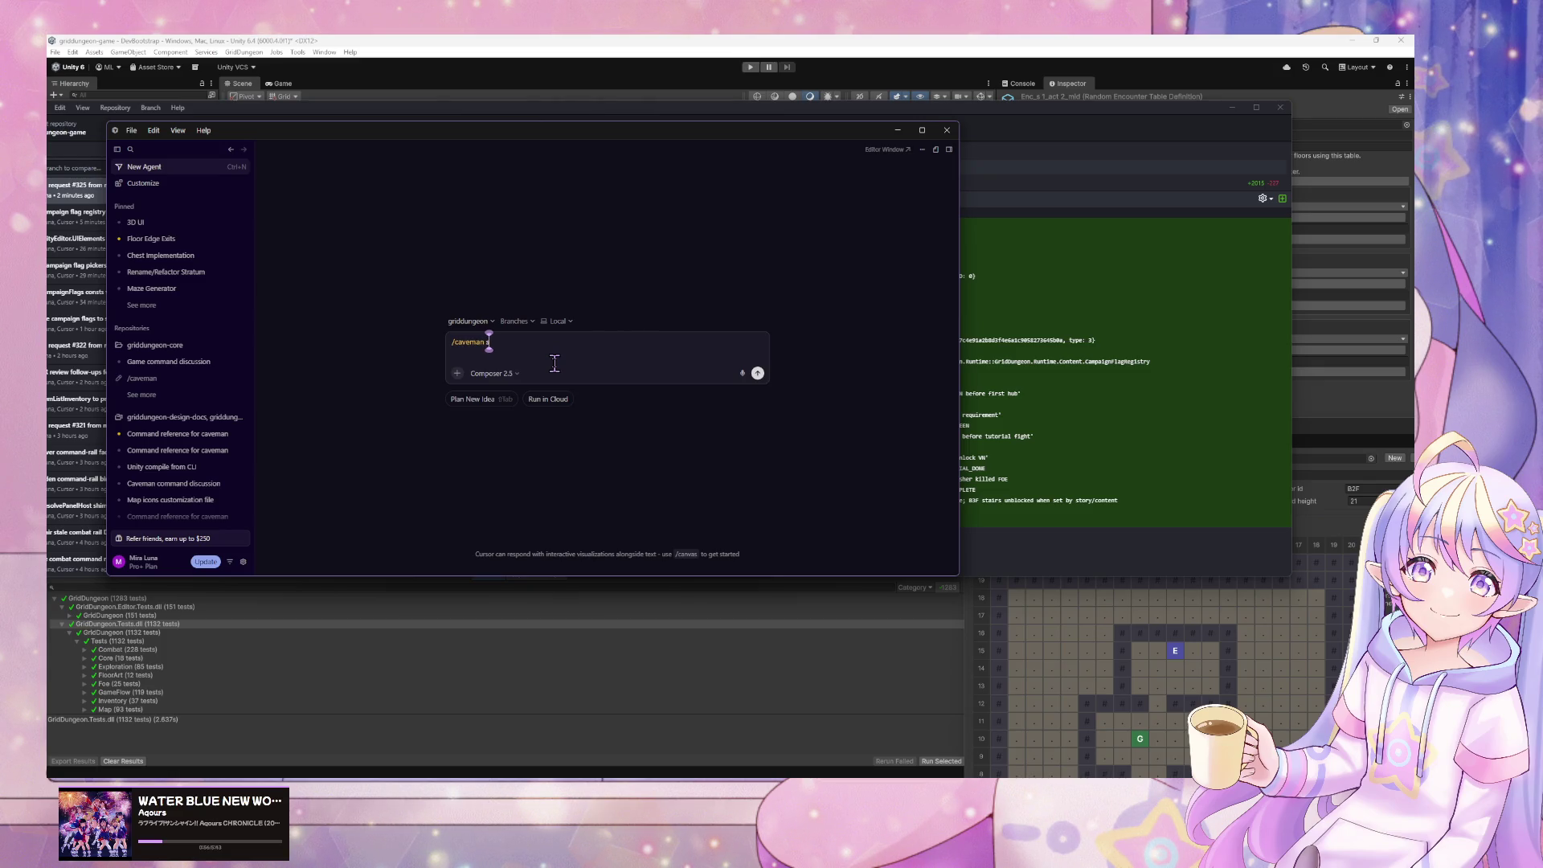
{"action": "type", "text": "tart:"}
{"action": "type", "text": " https://github.com/miramocha/griddungeon-game/issues/314"}
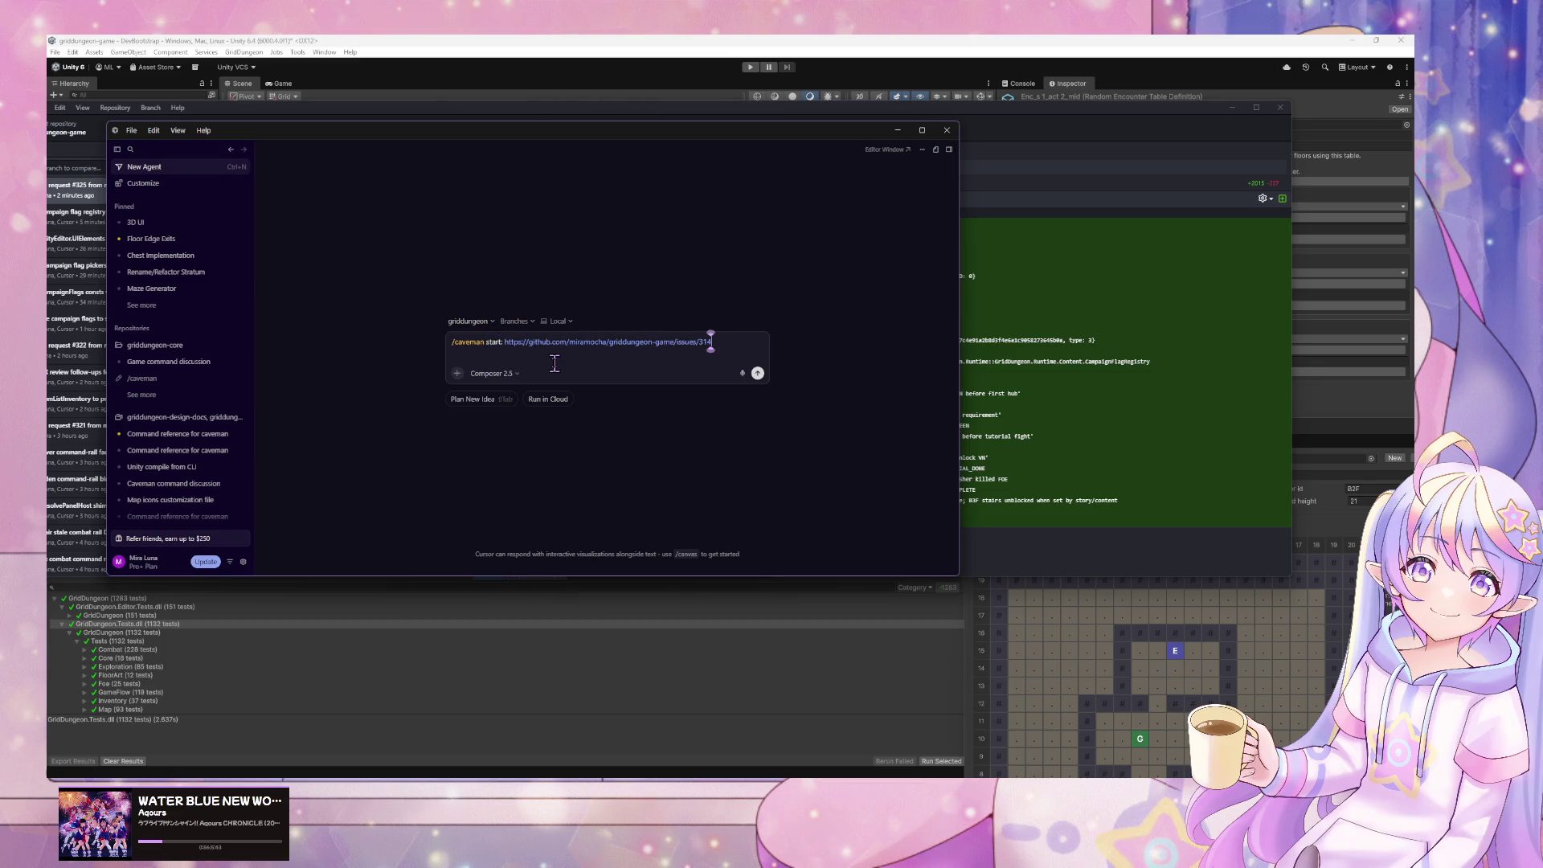
{"action": "key", "text": "Return"}
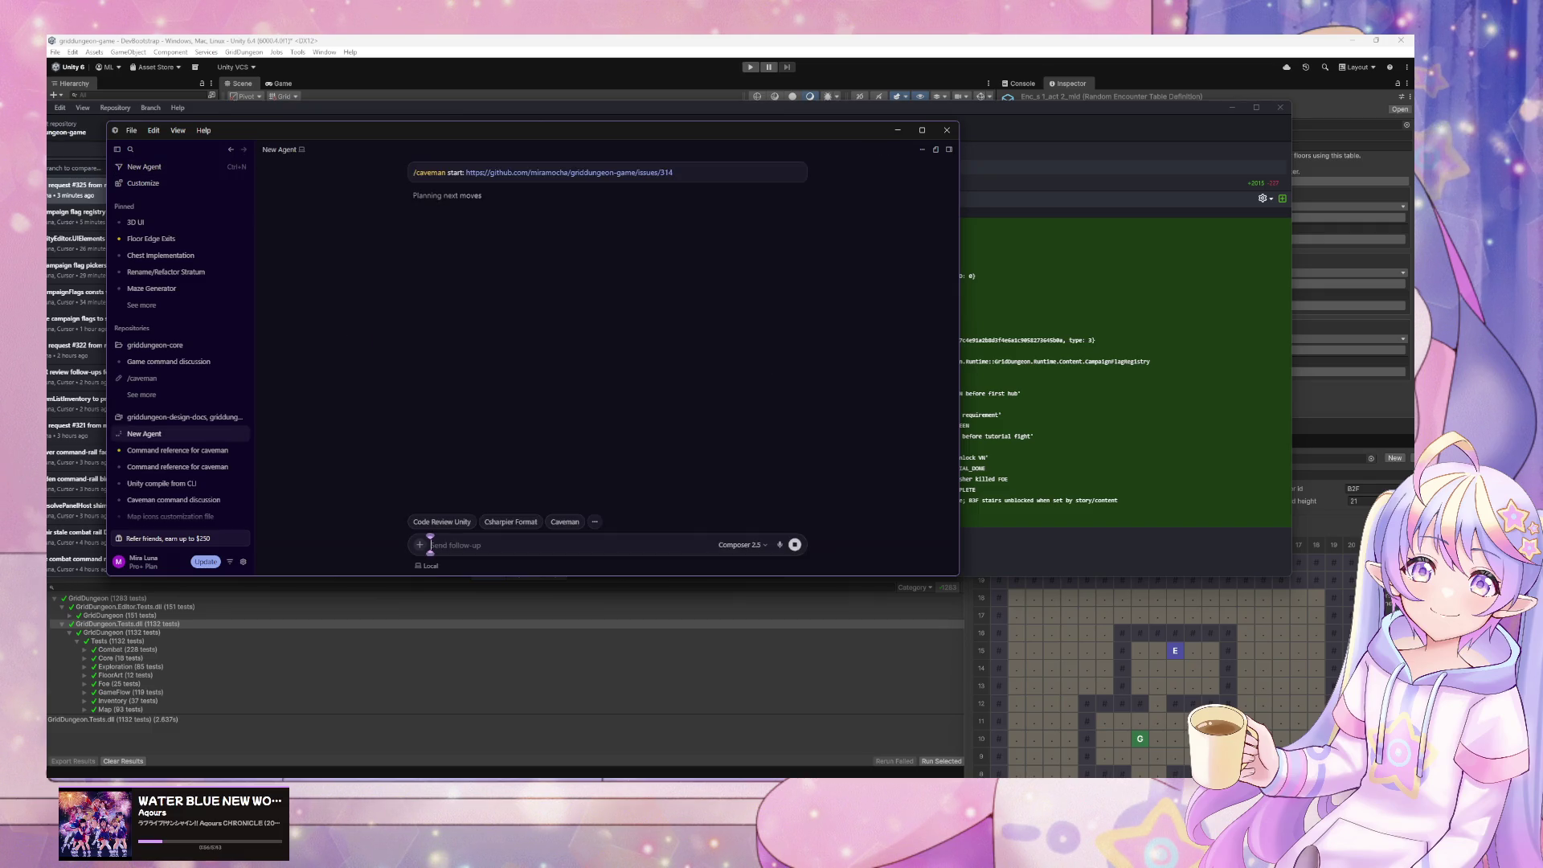
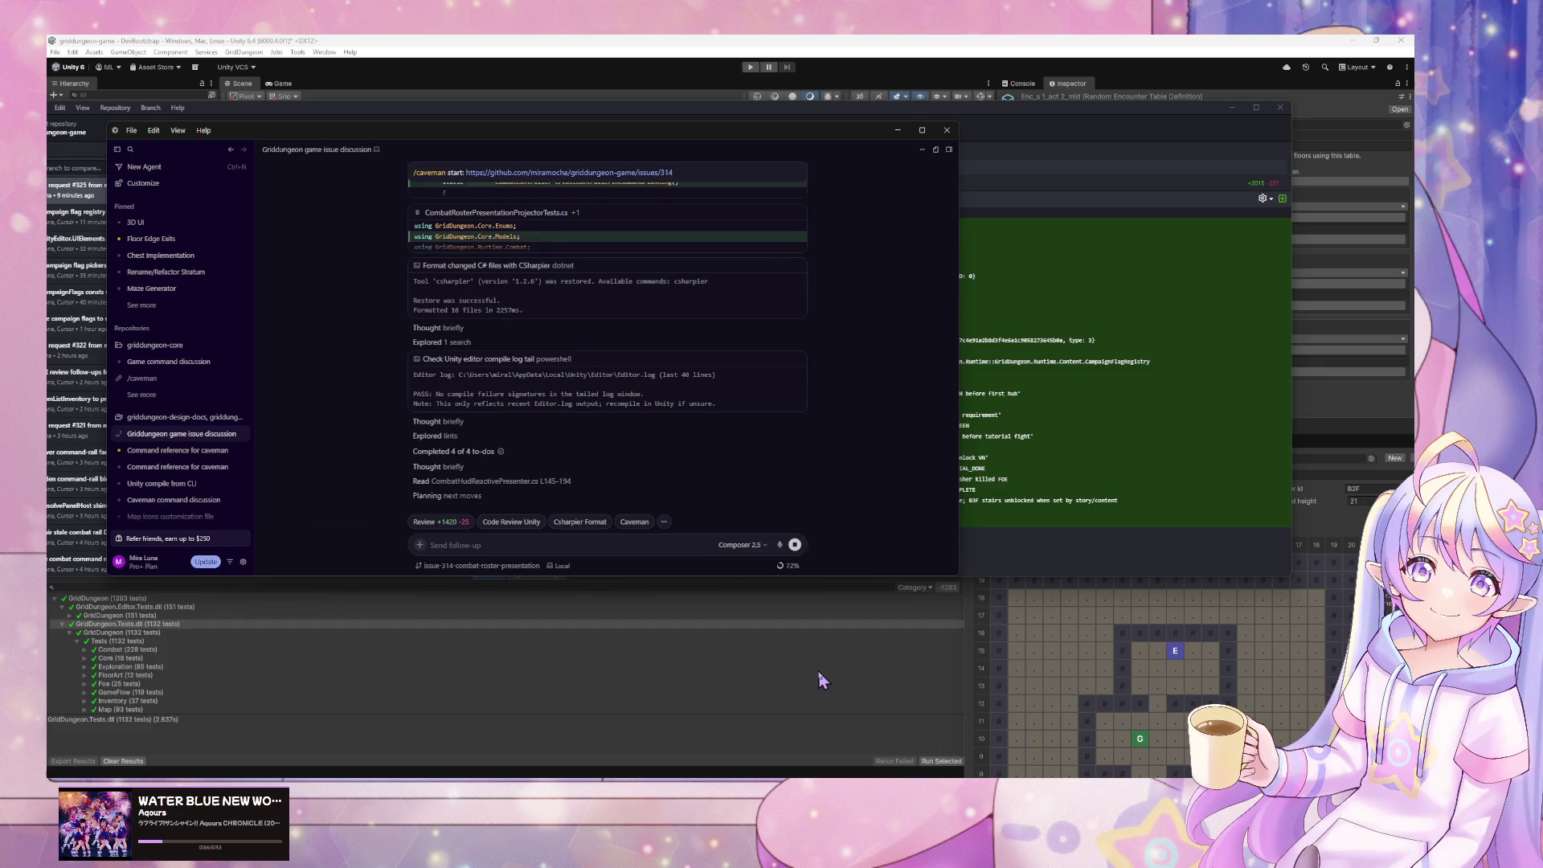
- Switch from Cursor's agent chat to GitHub Desktop's commit history
{"action": "key", "text": "alt+Tab"}
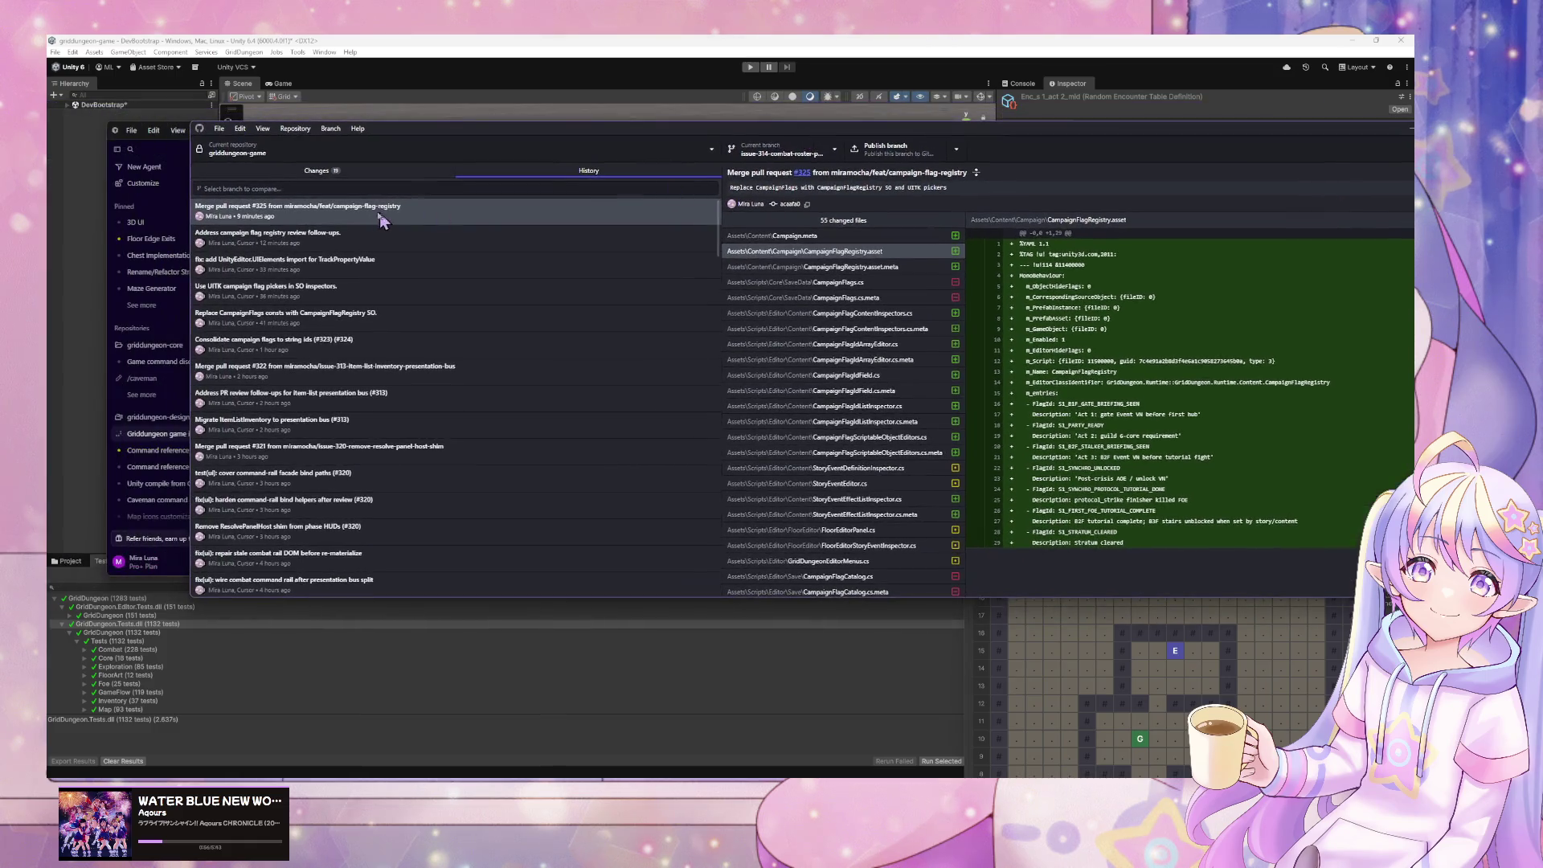
- Select the 'Merge pull request #325' commit and move GitHub Desktop aside to uncover Cursor
{"action": "left_click", "coordinate": [374, 243]}
{"action": "key", "text": "Up"}
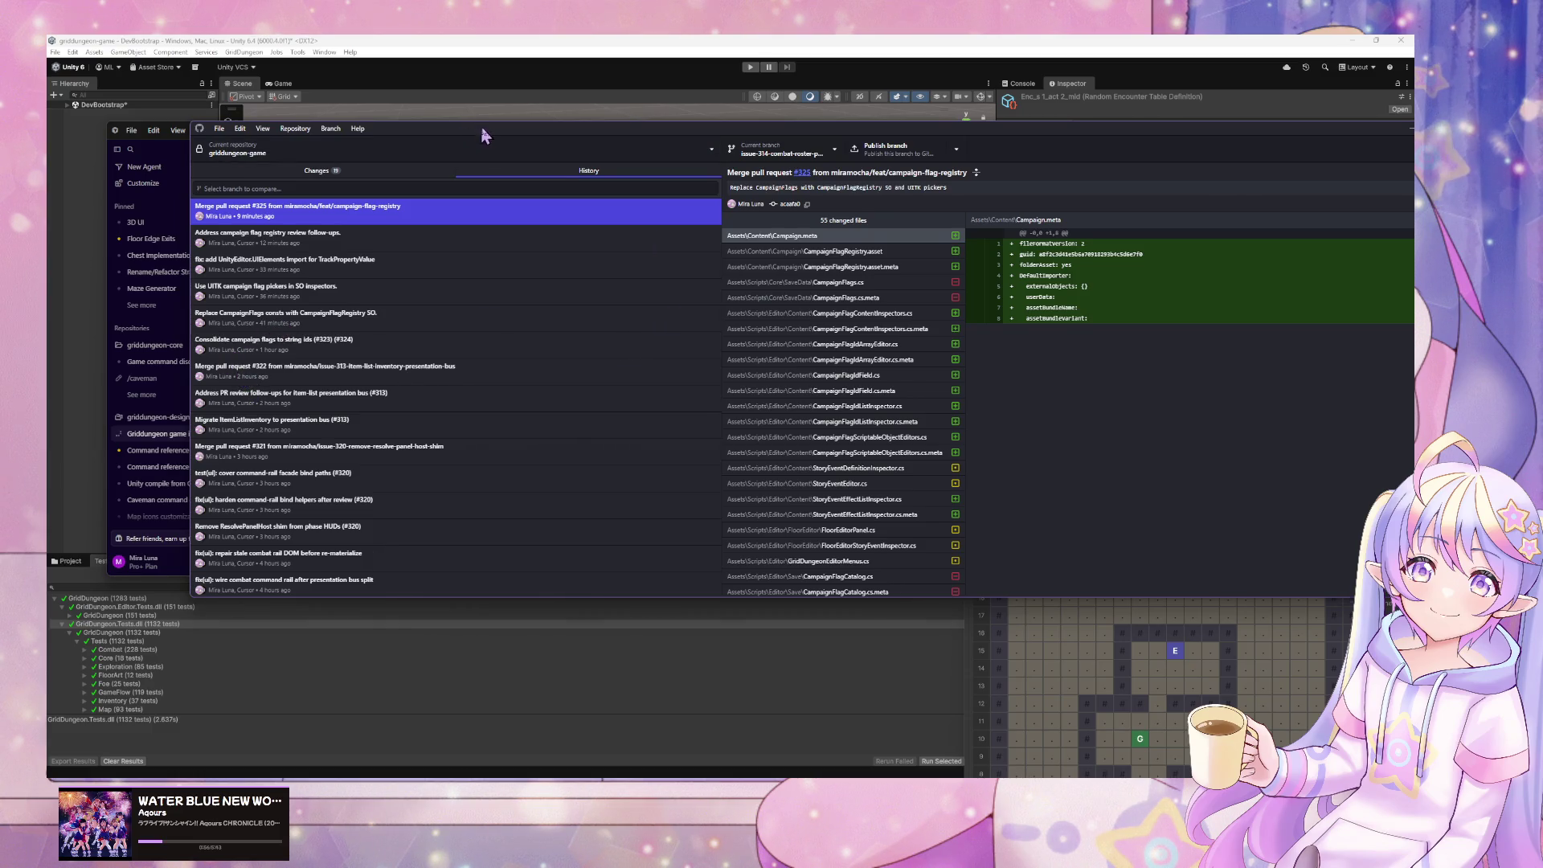
{"action": "mouse_move", "coordinate": [482, 135]}
{"action": "left_mouse_down"}
{"action": "mouse_move", "coordinate": [1025, 256]}
{"action": "mouse_move", "coordinate": [987, 306]}
{"action": "left_mouse_up"}
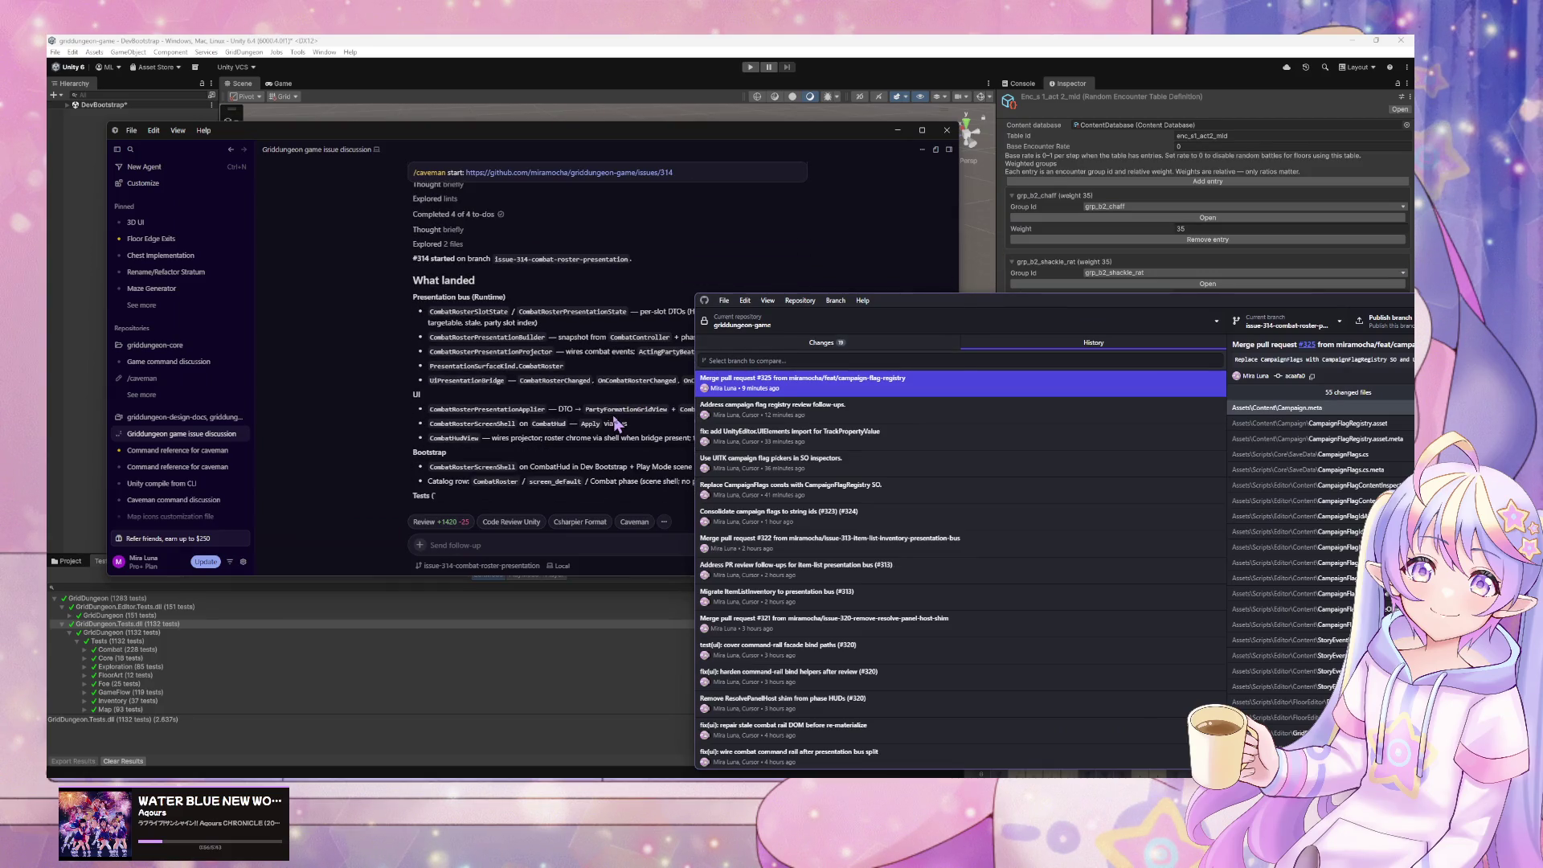
- Read the agent's 'What landed' summary for issue 314 in Cursor, then bring Unity forward to compile
{"action": "left_click", "coordinate": [615, 424]}
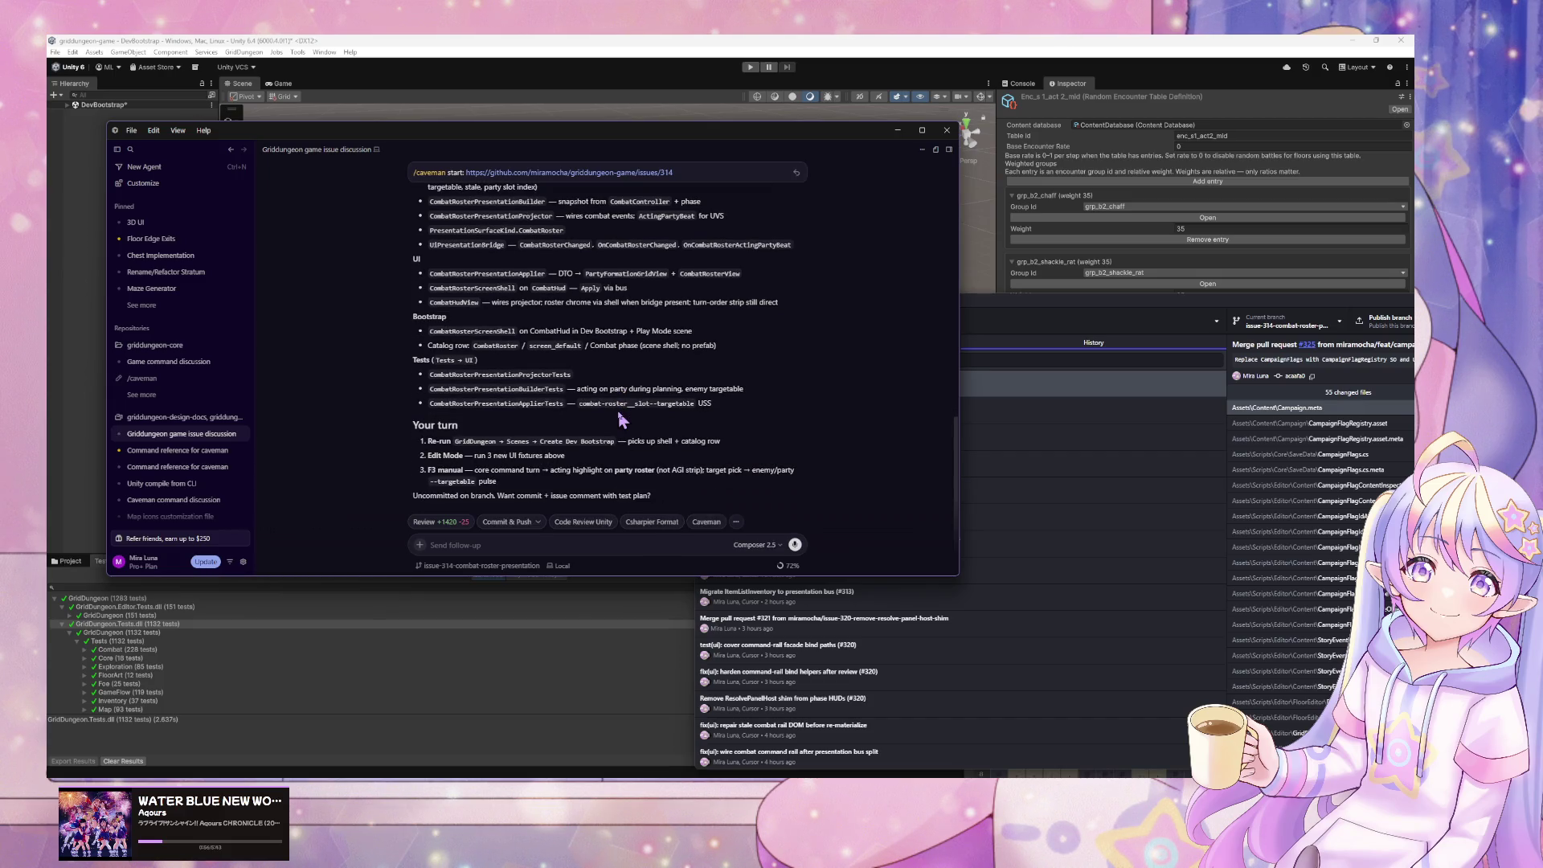
{"action": "left_click", "coordinate": [468, 537]}
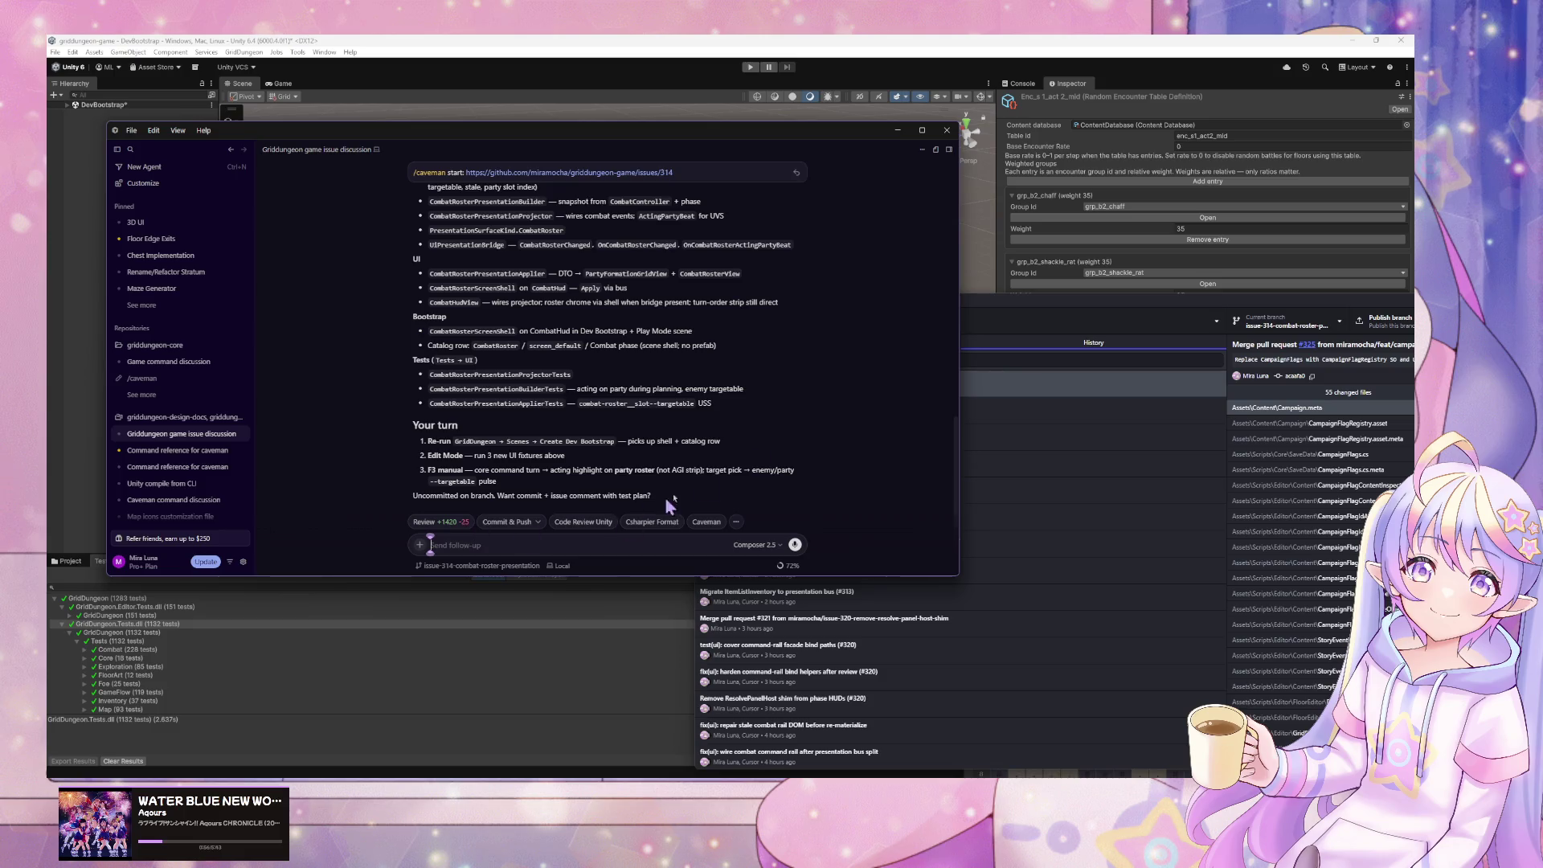
{"action": "left_click", "coordinate": [418, 614]}
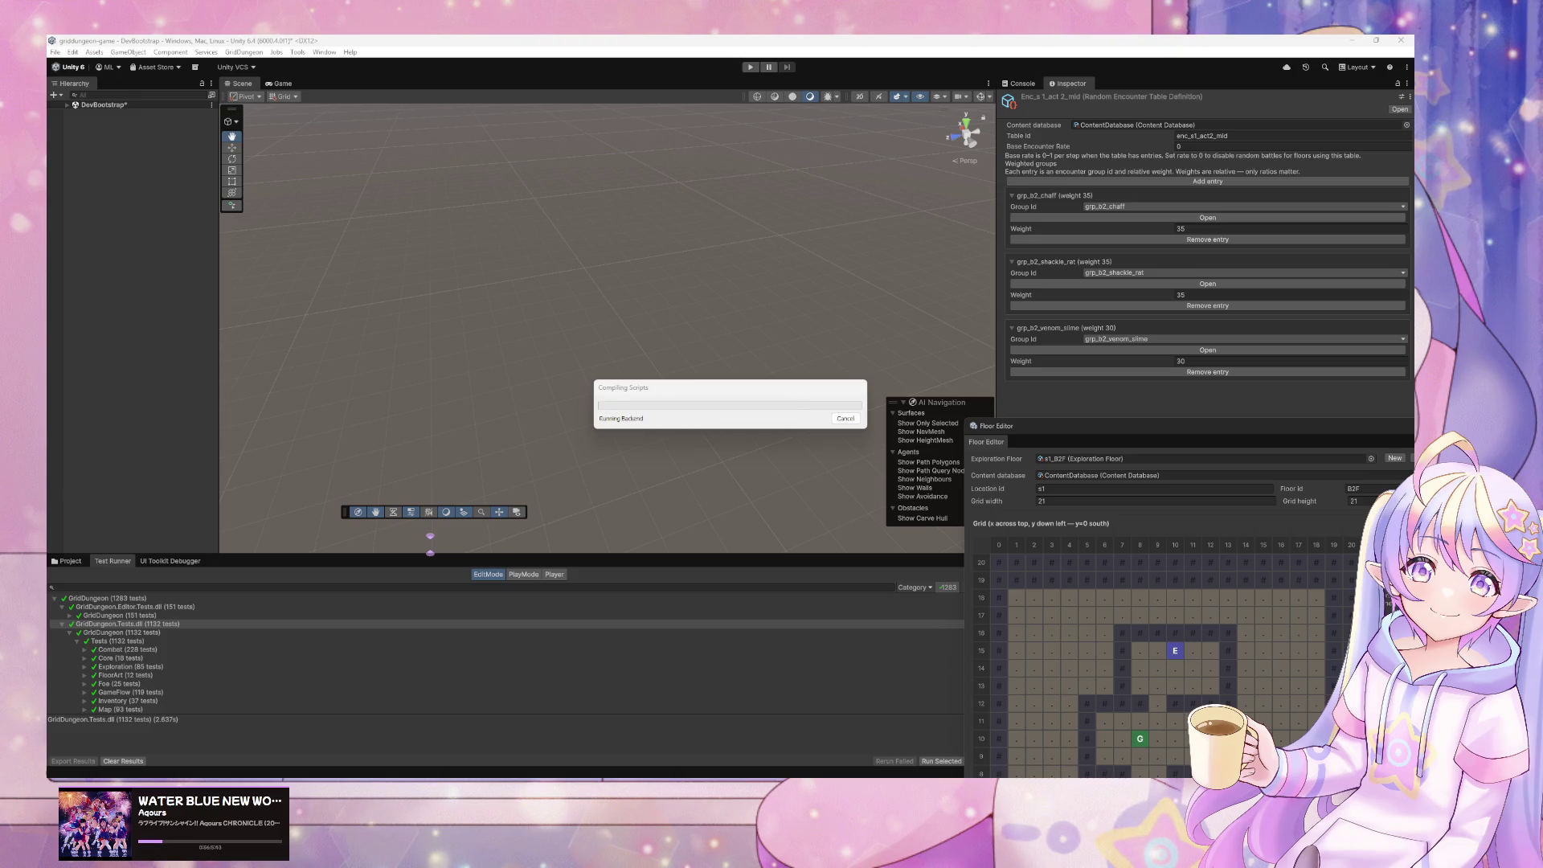
- Copy the two CombatRosterPresentationProjector compile errors from Unity's Console and return to Cursor's chat box
{"action": "left_click", "coordinate": [117, 640]}
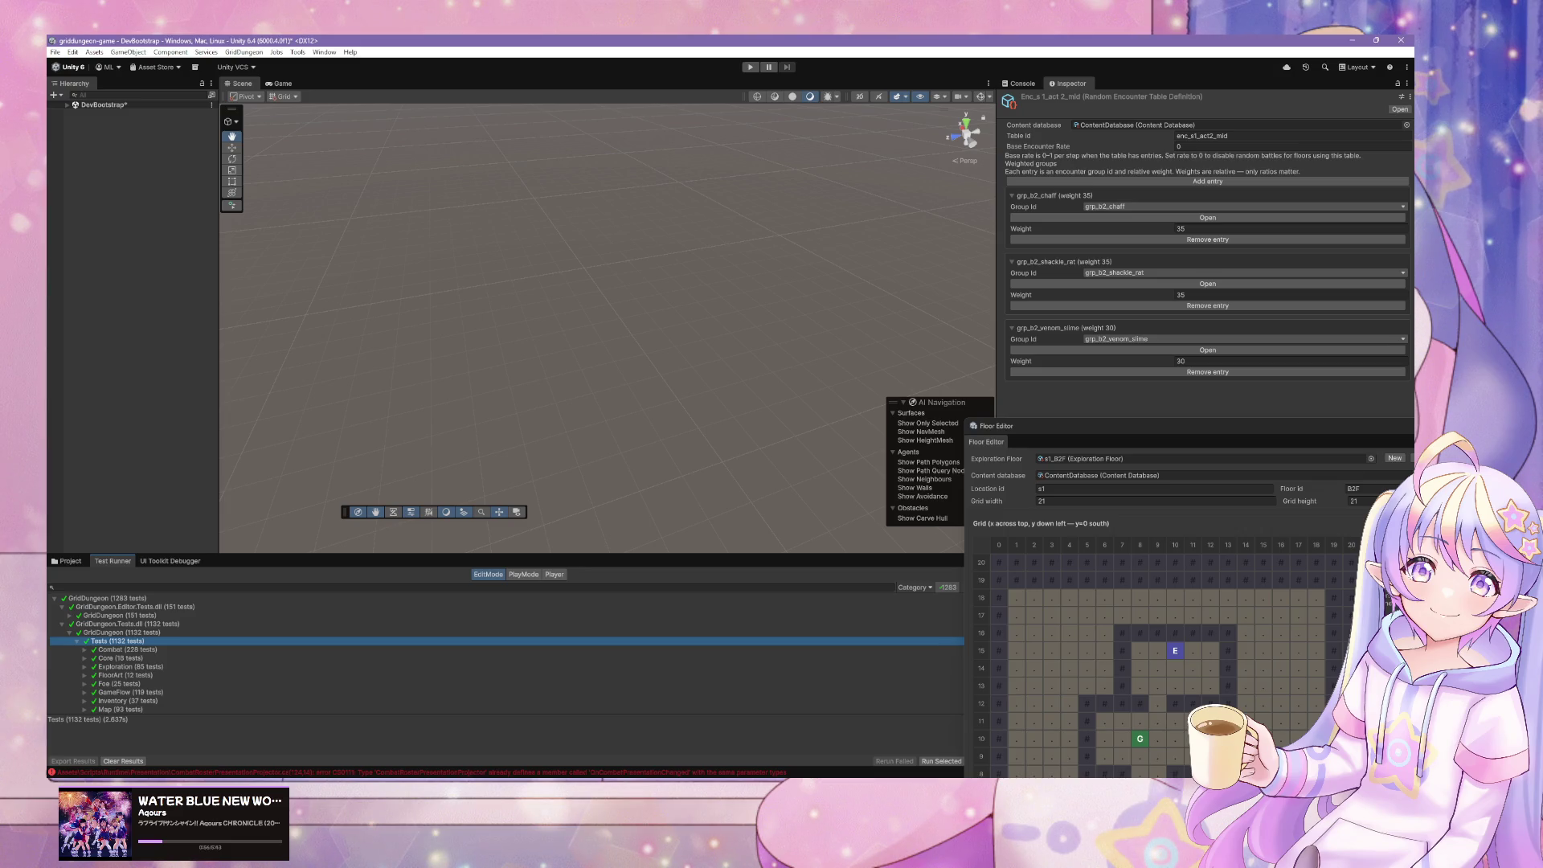
{"action": "key", "text": "alt+Tab"}
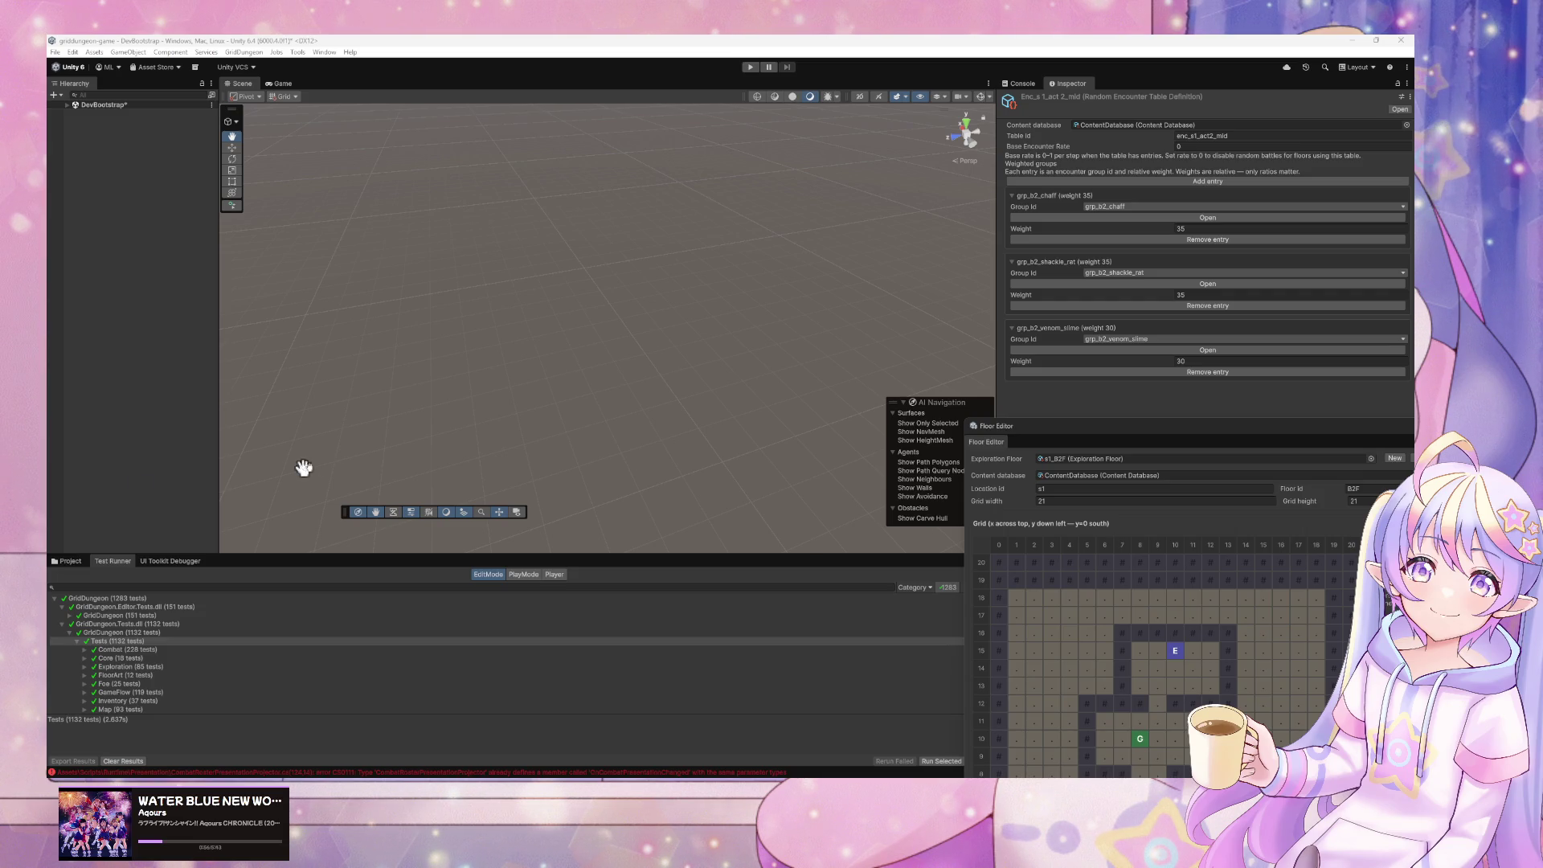
{"action": "left_click", "coordinate": [446, 372]}
{"action": "left_click", "coordinate": [1006, 83]}
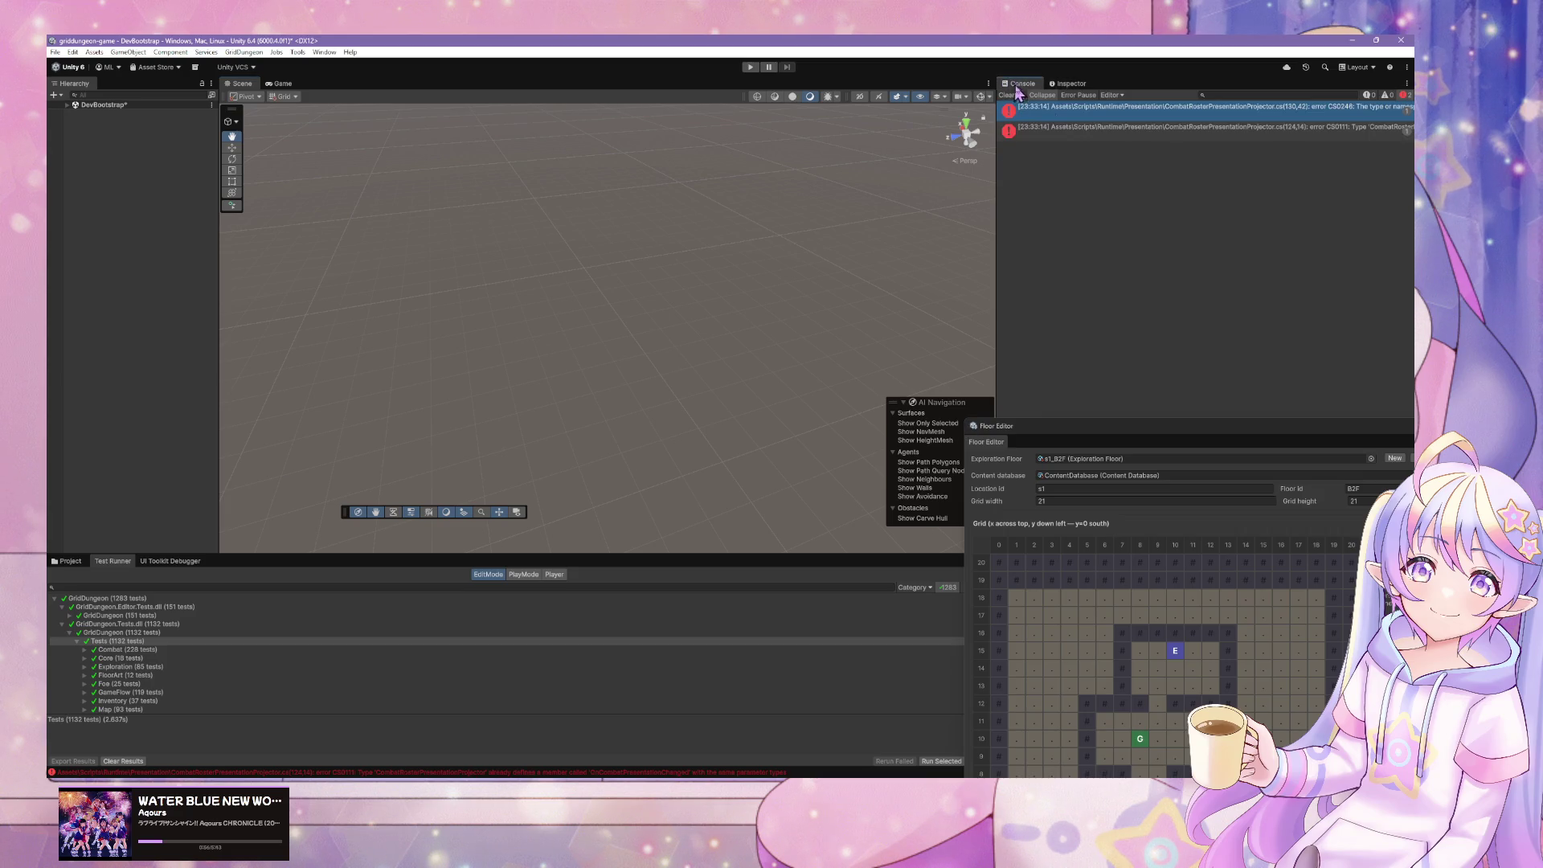
{"action": "left_click", "coordinate": [1173, 138]}
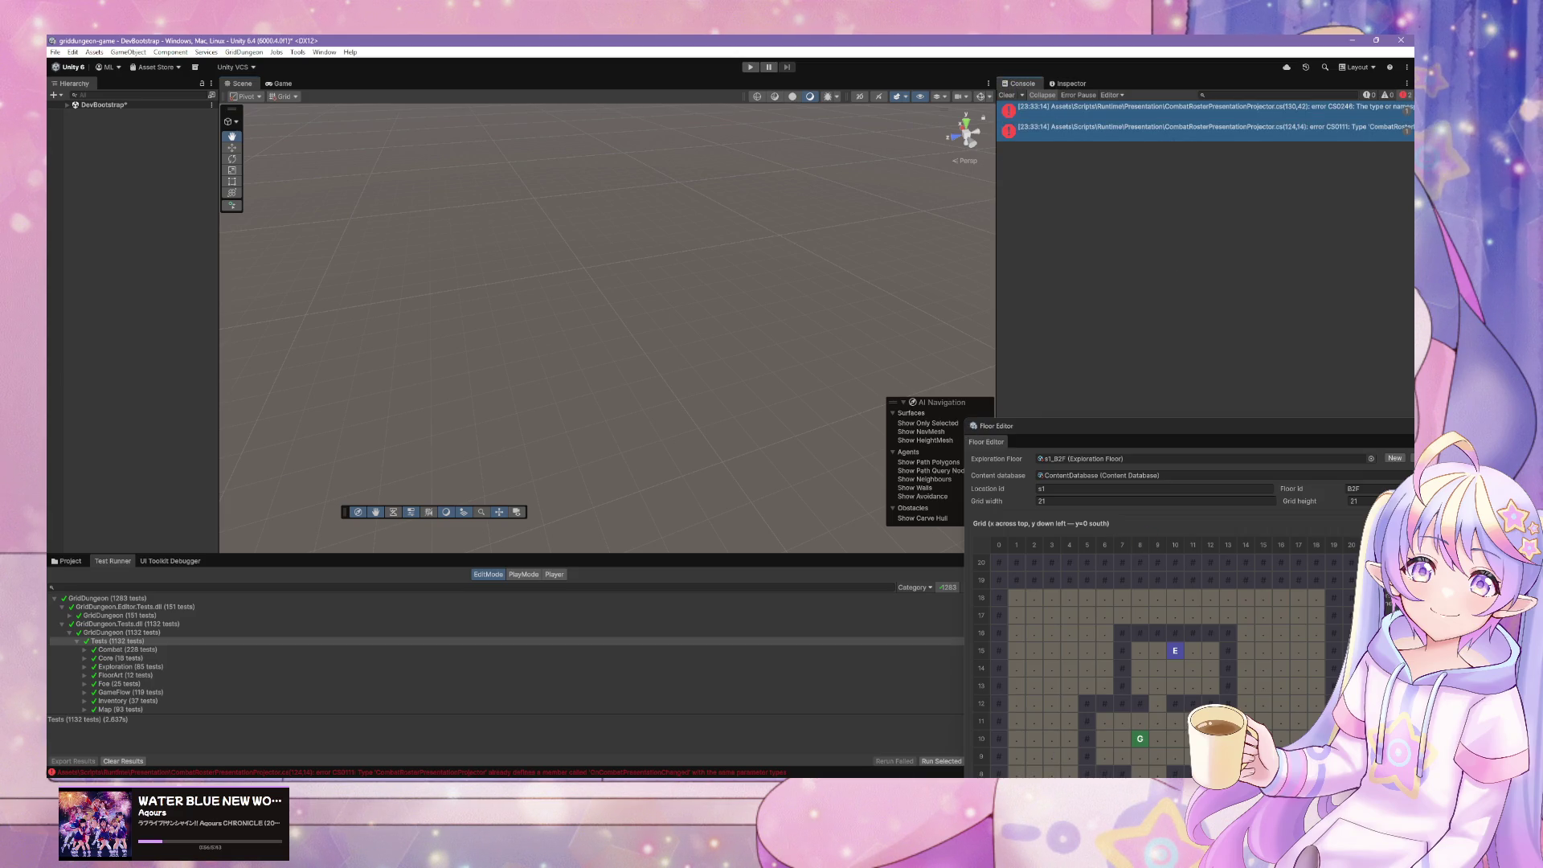
{"action": "key", "text": "alt+Tab"}
{"action": "left_click", "coordinate": [572, 544]}
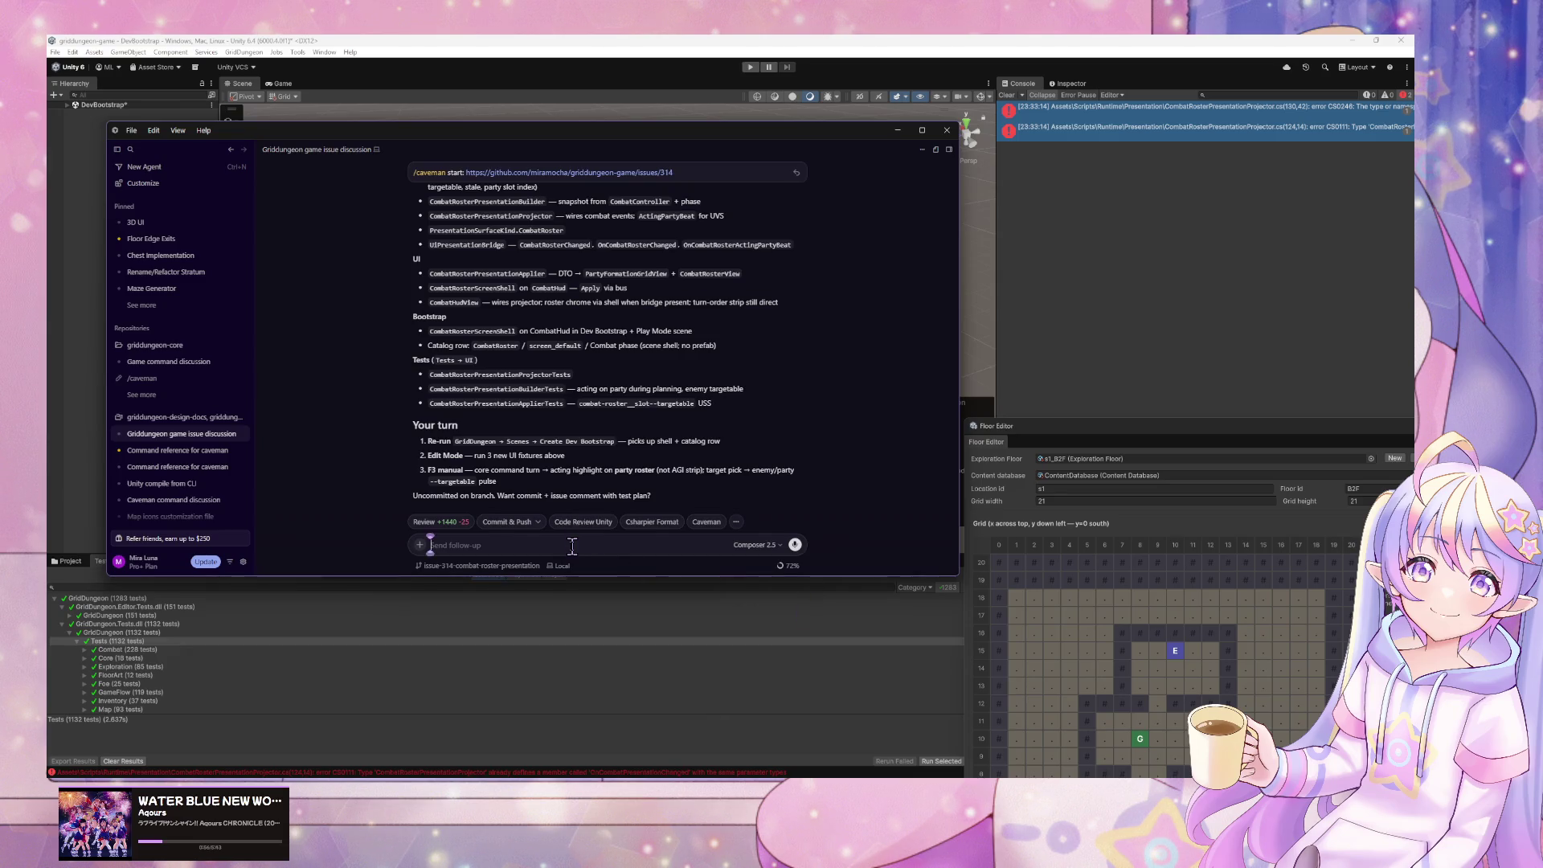
- Send the two projector compile errors to the agent, then switch to Unity to recompile its fix
{"action": "type", "text": "Assets\\Scripts\\Runtime\\Presentation\\CombatRosterPresentationProjector.cs(130,42): error CS0246: The type or namespace name 'ProtocolResolveResult' could not be found (are you missing a using directive or an assembly reference?)  Assets\\Scripts\\Runtime\\Presentation\\CombatRosterPresentationProjector.cs(124,14): error CS0111: Type 'CombatRosterPresentationProjector' already defines a member called 'OnCombatPresentationChanged' with the same parameter types"}
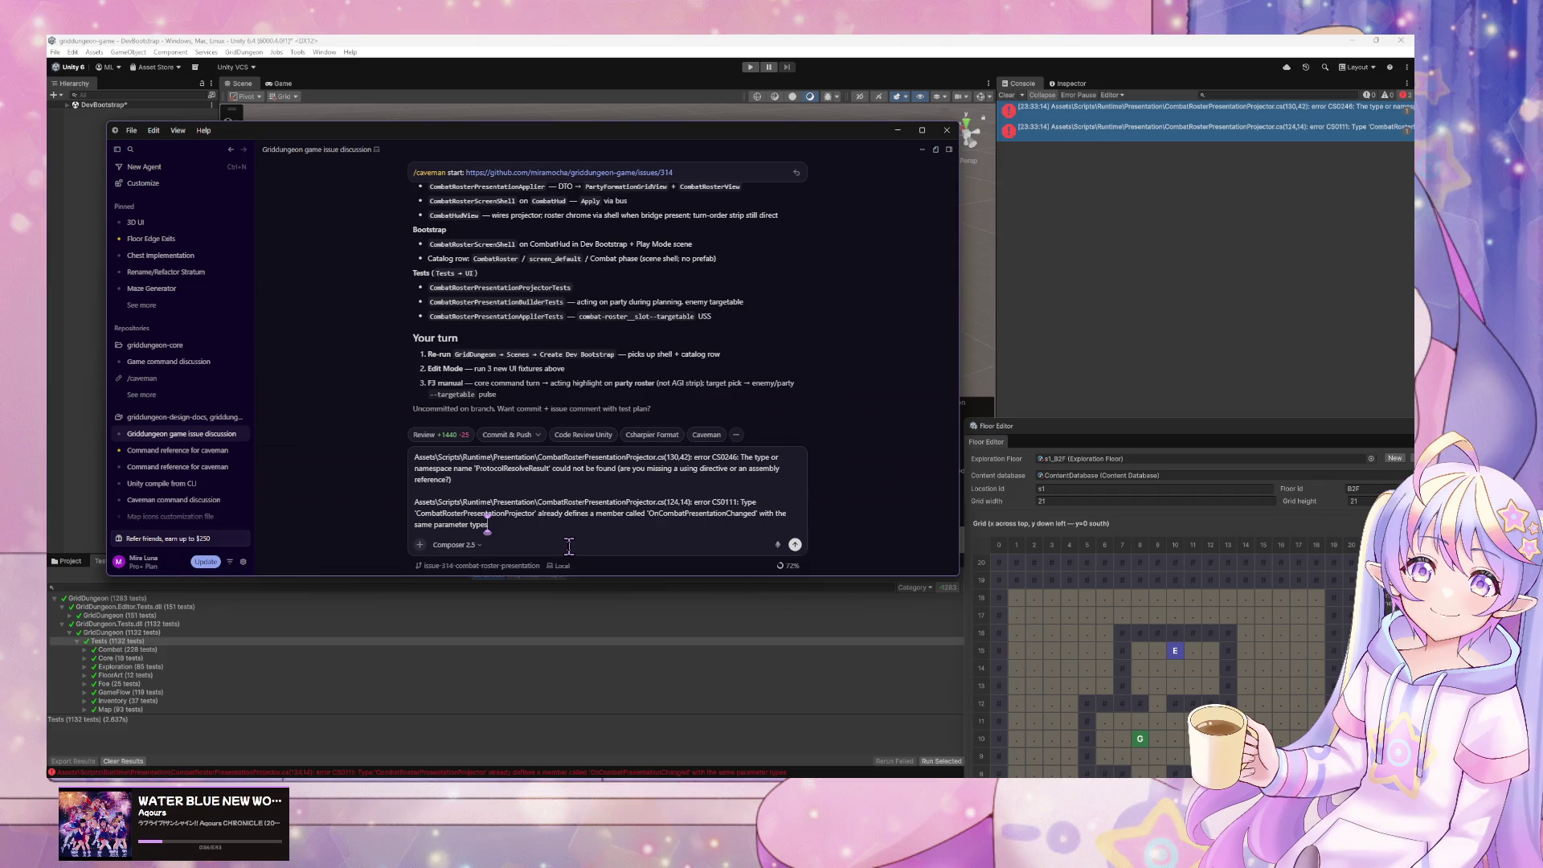
{"action": "key", "text": "Return"}
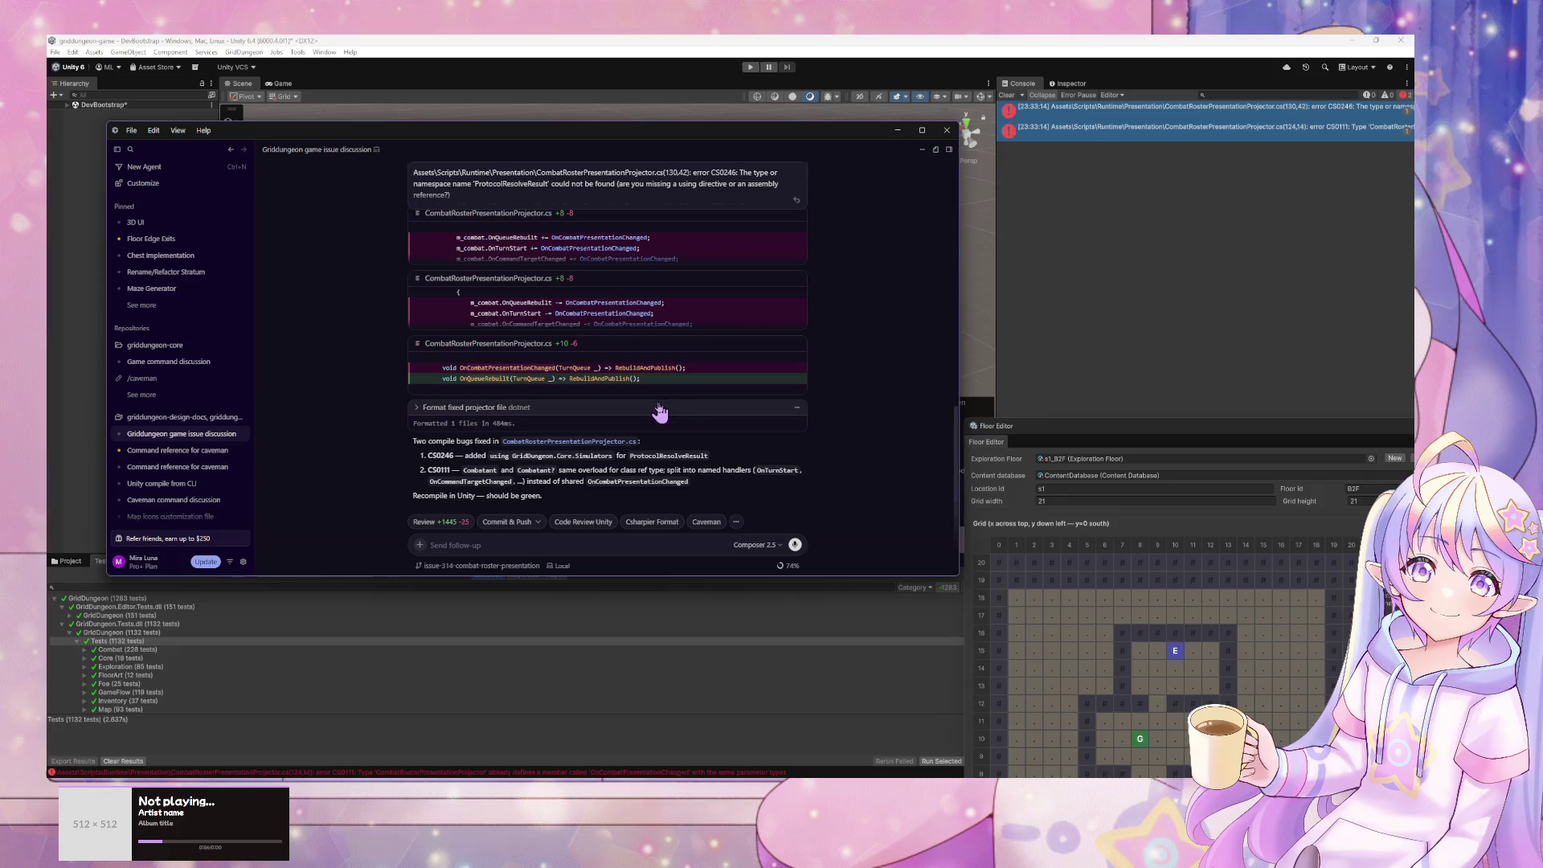
{"action": "left_click", "coordinate": [1336, 258]}
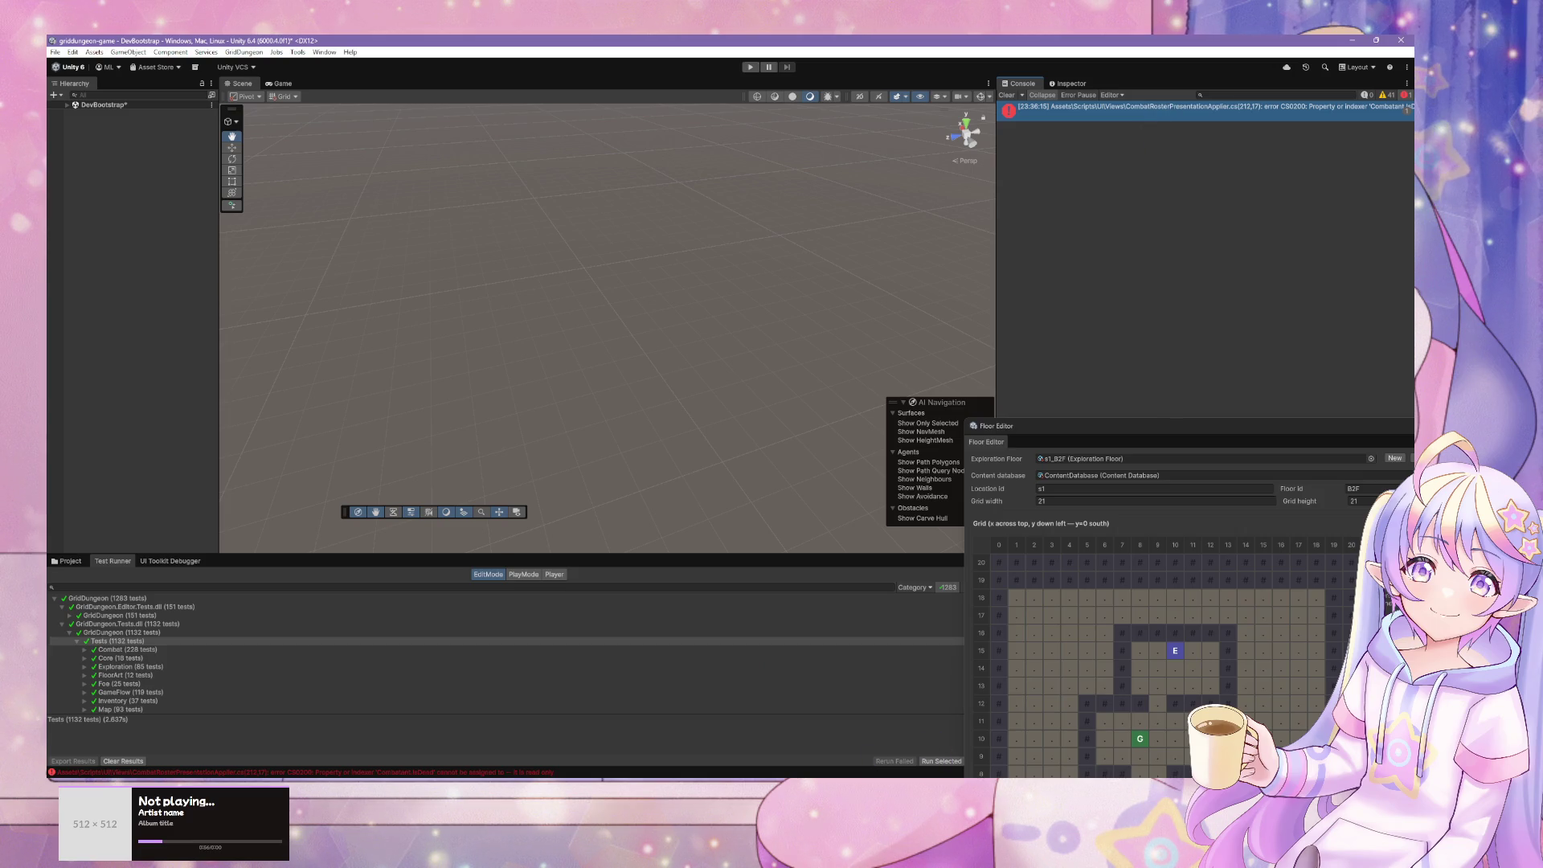
- Copy the CS0200 error from Unity and return to Cursor's chat with an empty follow-up box
{"action": "left_click", "coordinate": [780, 777]}
{"action": "left_click", "coordinate": [683, 751]}
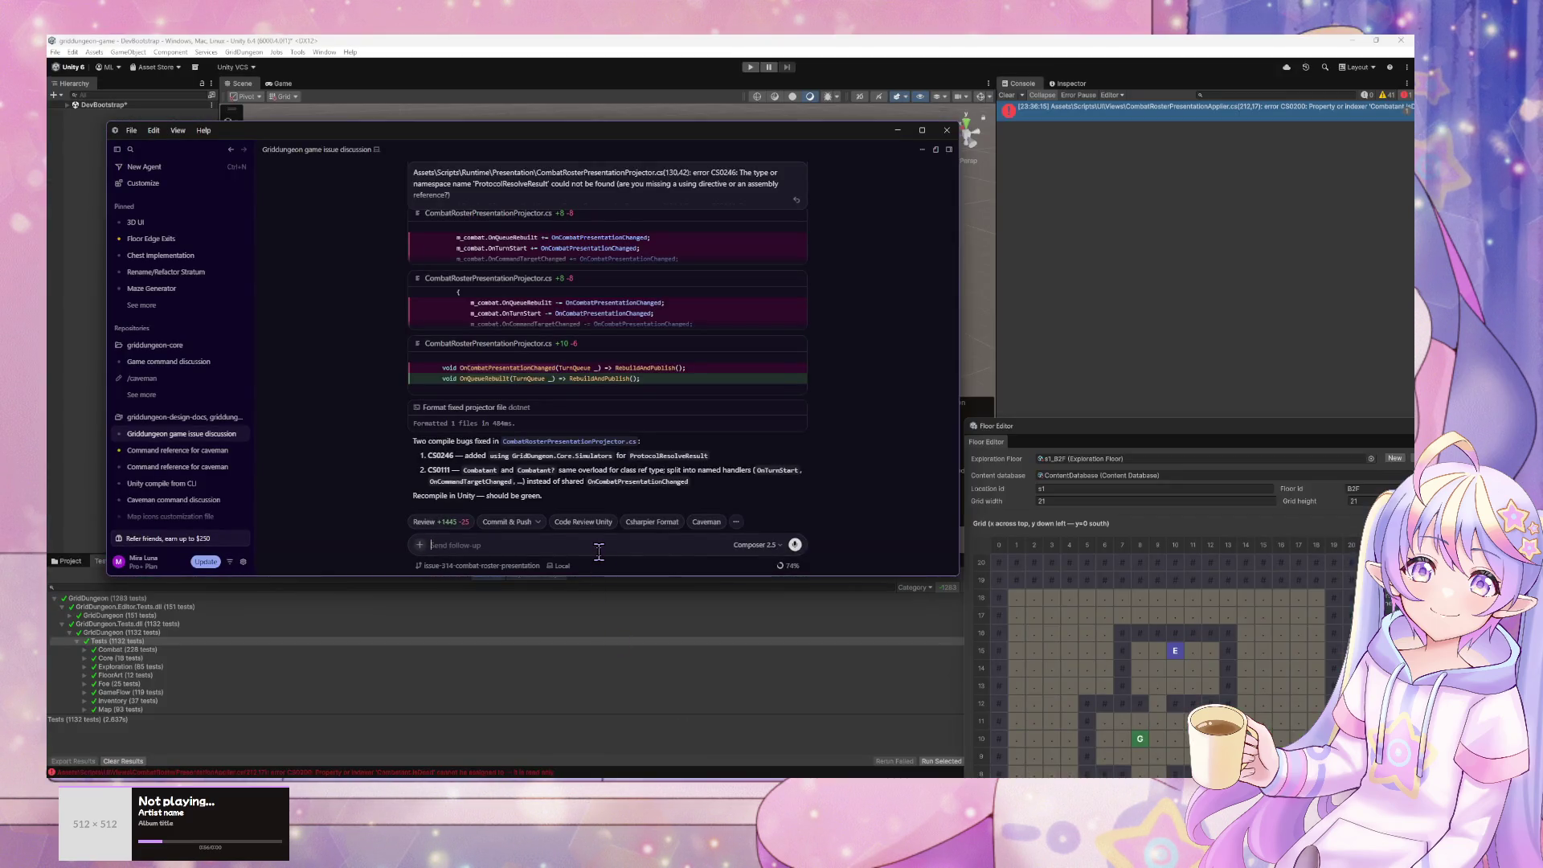
{"action": "type", "text": "error"}
{"action": "key", "text": "BackSpace"}
{"action": "key", "text": "BackSpace"}
{"action": "key", "text": "BackSpace"}
{"action": "left_click", "coordinate": [1245, 230]}
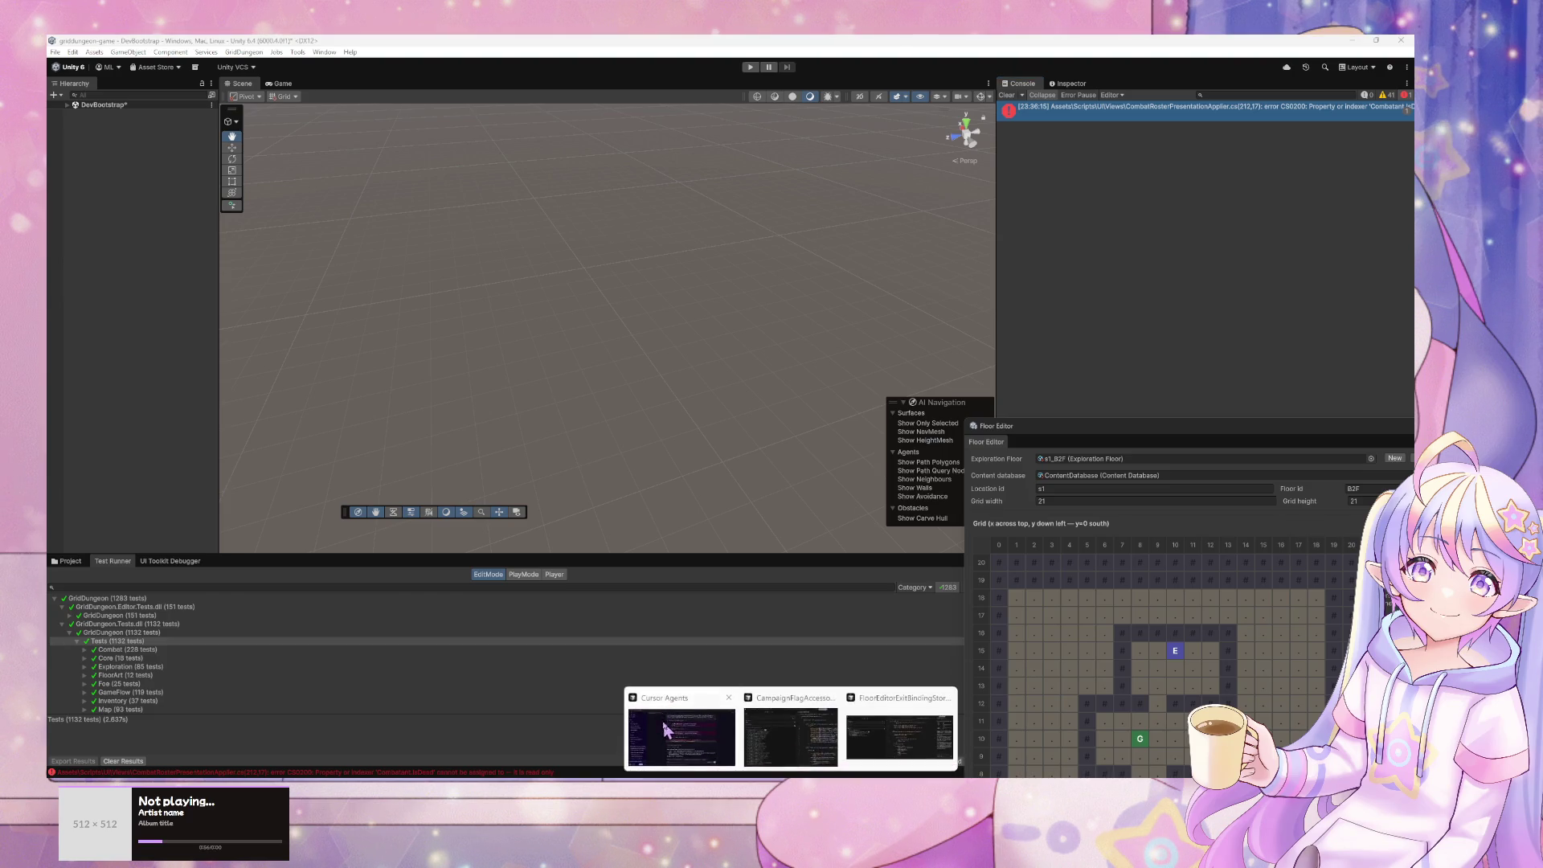
{"action": "left_click", "coordinate": [662, 720]}
{"action": "left_click", "coordinate": [1236, 151]}
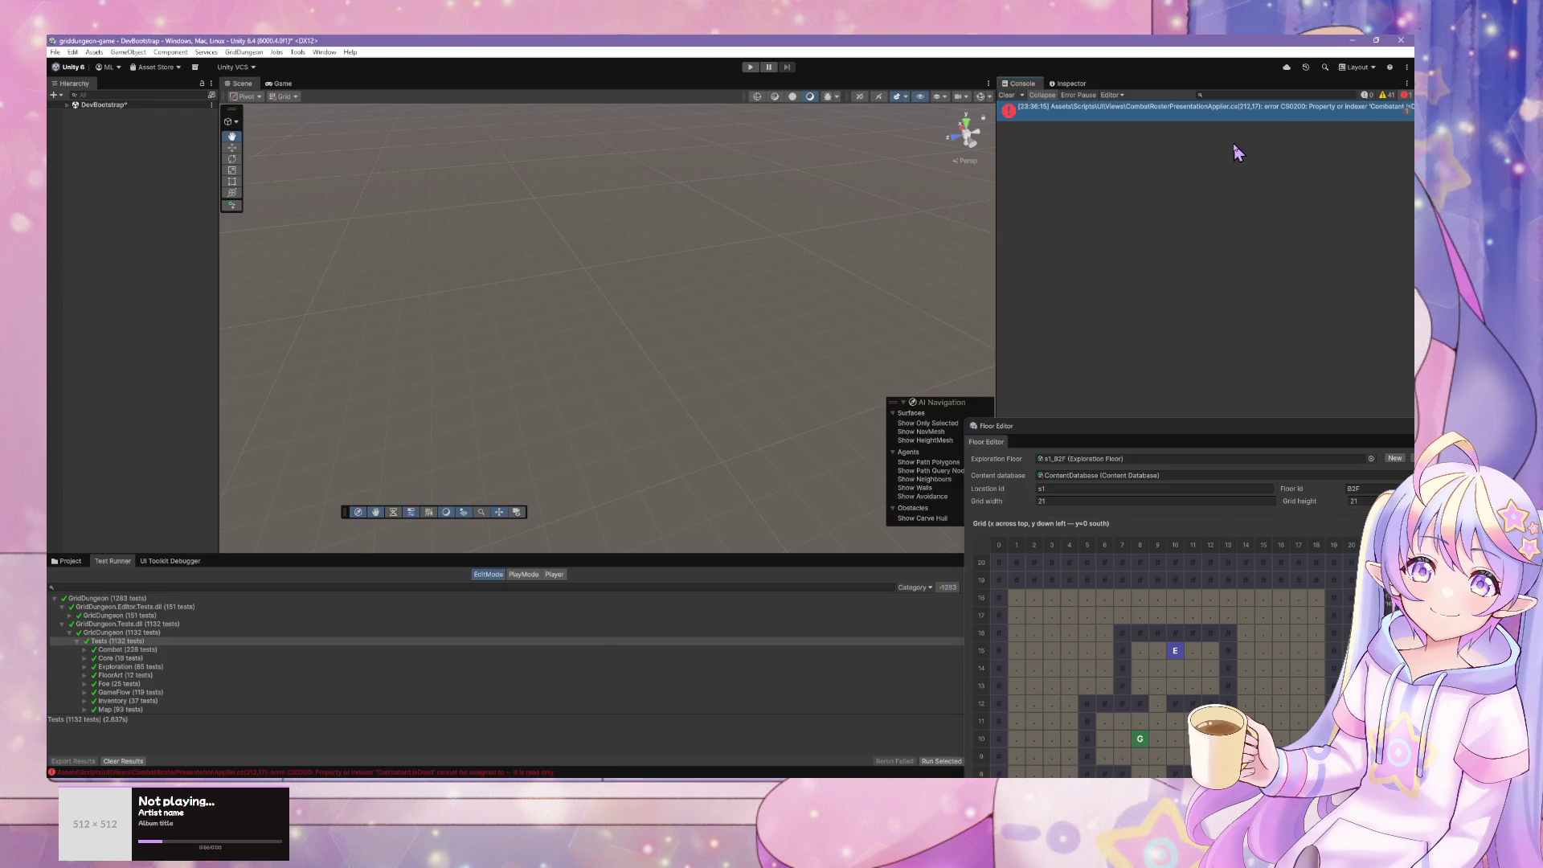
{"action": "left_click", "coordinate": [667, 723]}
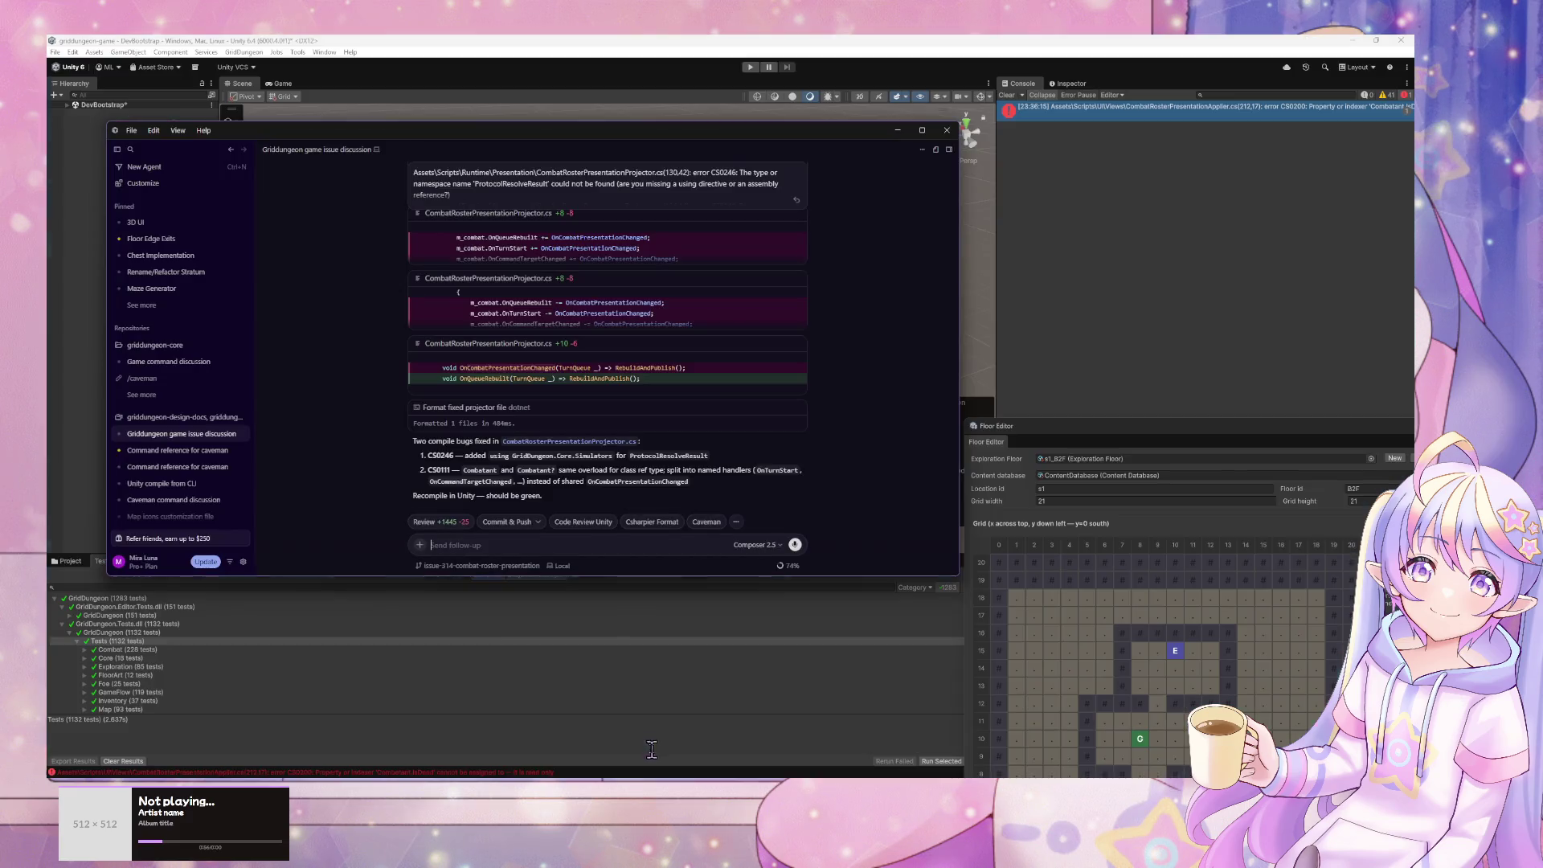
- Send the CS0200 read-only IsDead error to the agent, then switch to Unity to recompile
{"action": "type", "text": "Assets\\Scripts\\UI\\Views\\CombatRosterPresentationApplier.cs(212,17): error CS0200: Property or indexer 'Combatant.IsDead' cannot be assigned to -- it is read only"}
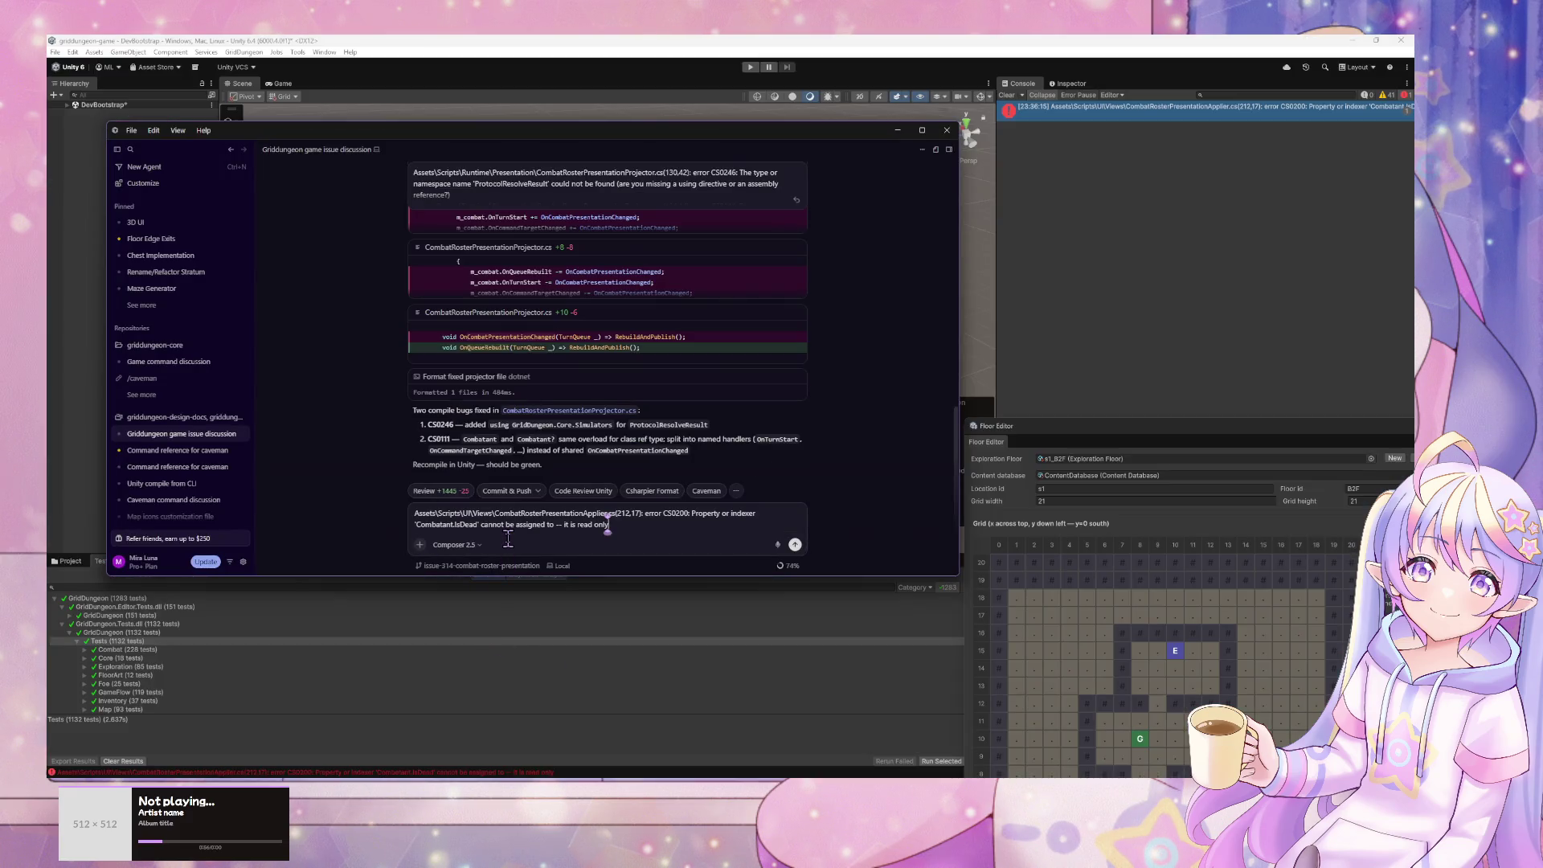
{"action": "key", "text": "Return"}
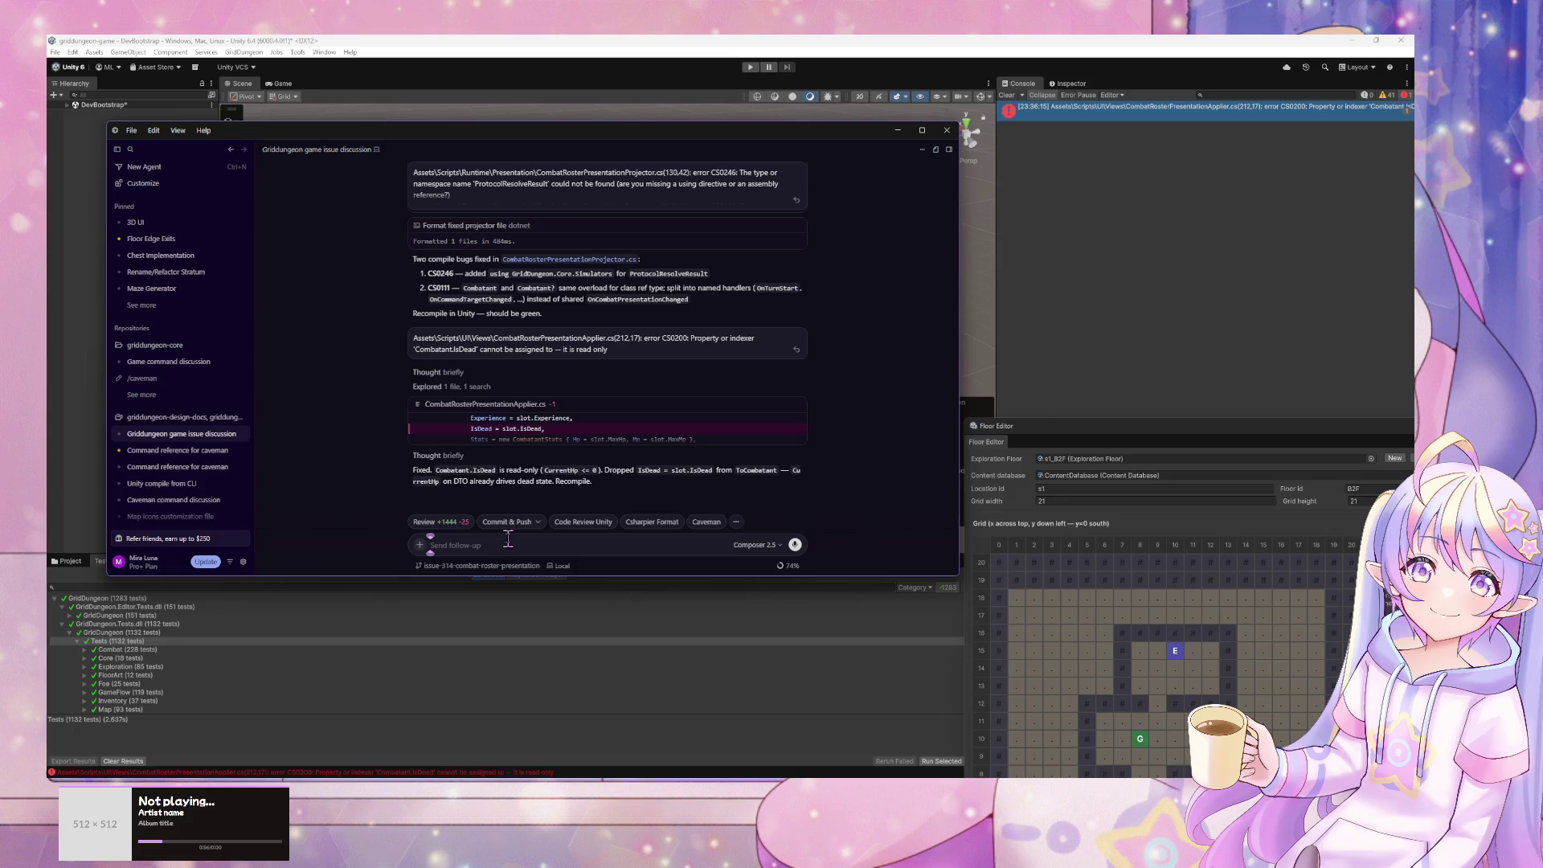
{"action": "left_click", "coordinate": [1045, 193]}
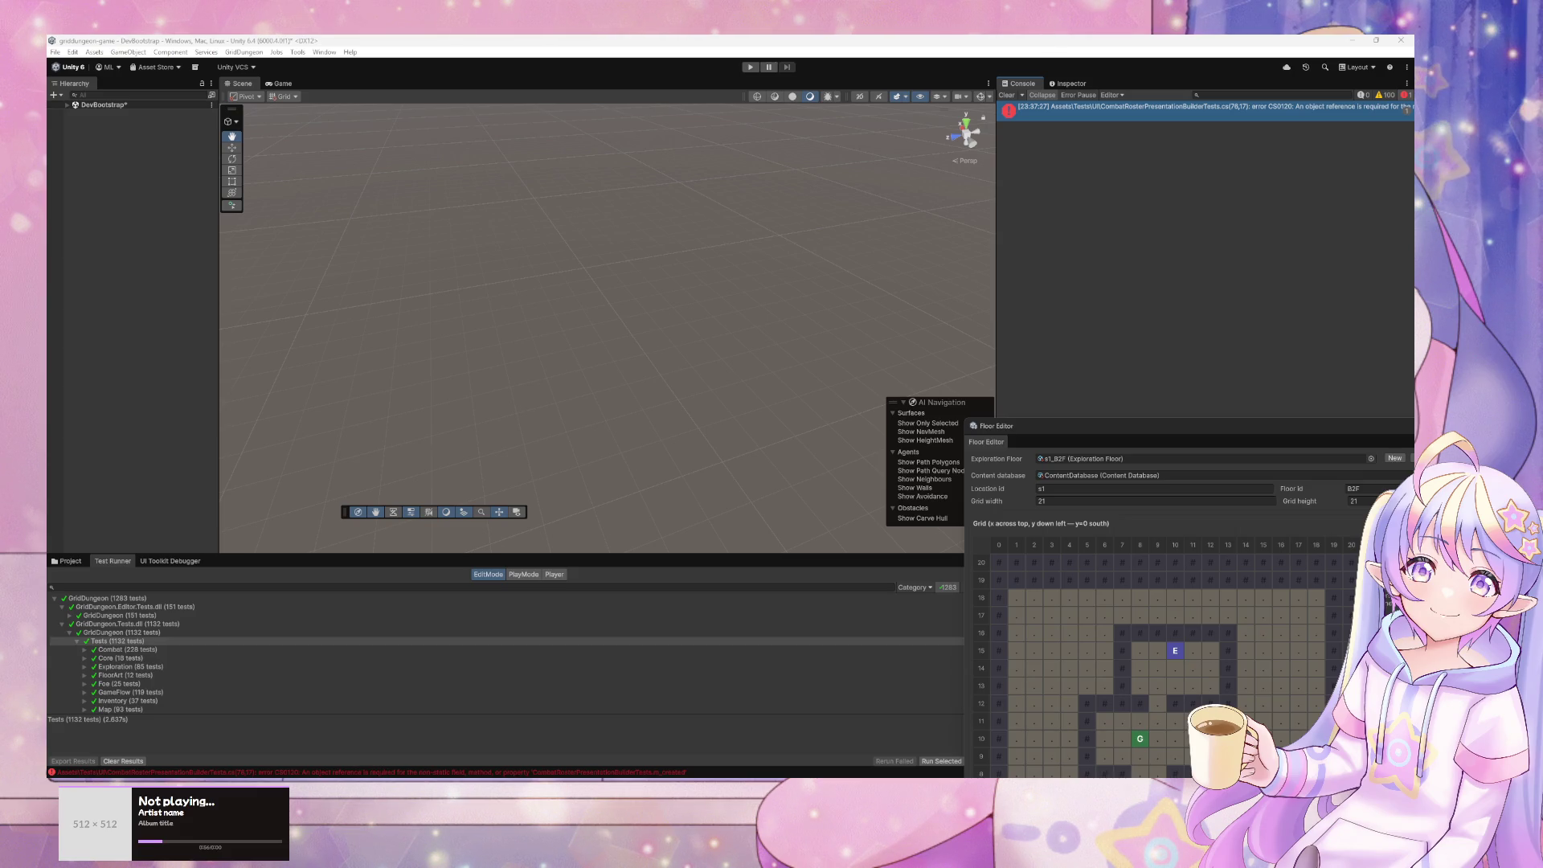
- Grab the new CS0120 error from CombatRosterPresentationBuilderTests.cs and bring Cursor Agents back forward
{"action": "left_click", "coordinate": [1312, 172]}
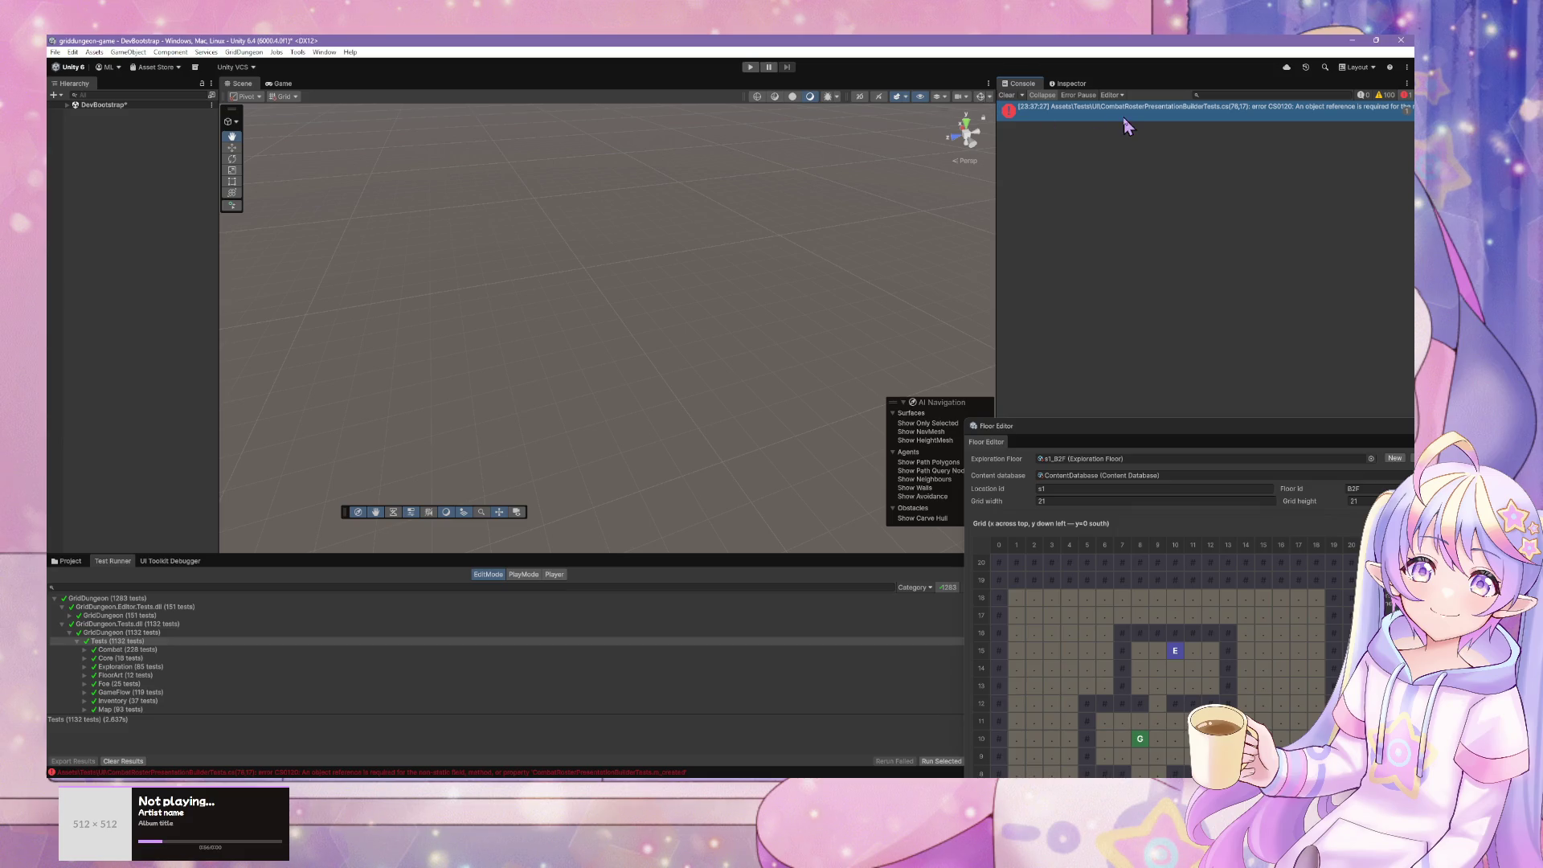
{"action": "left_click", "coordinate": [791, 777]}
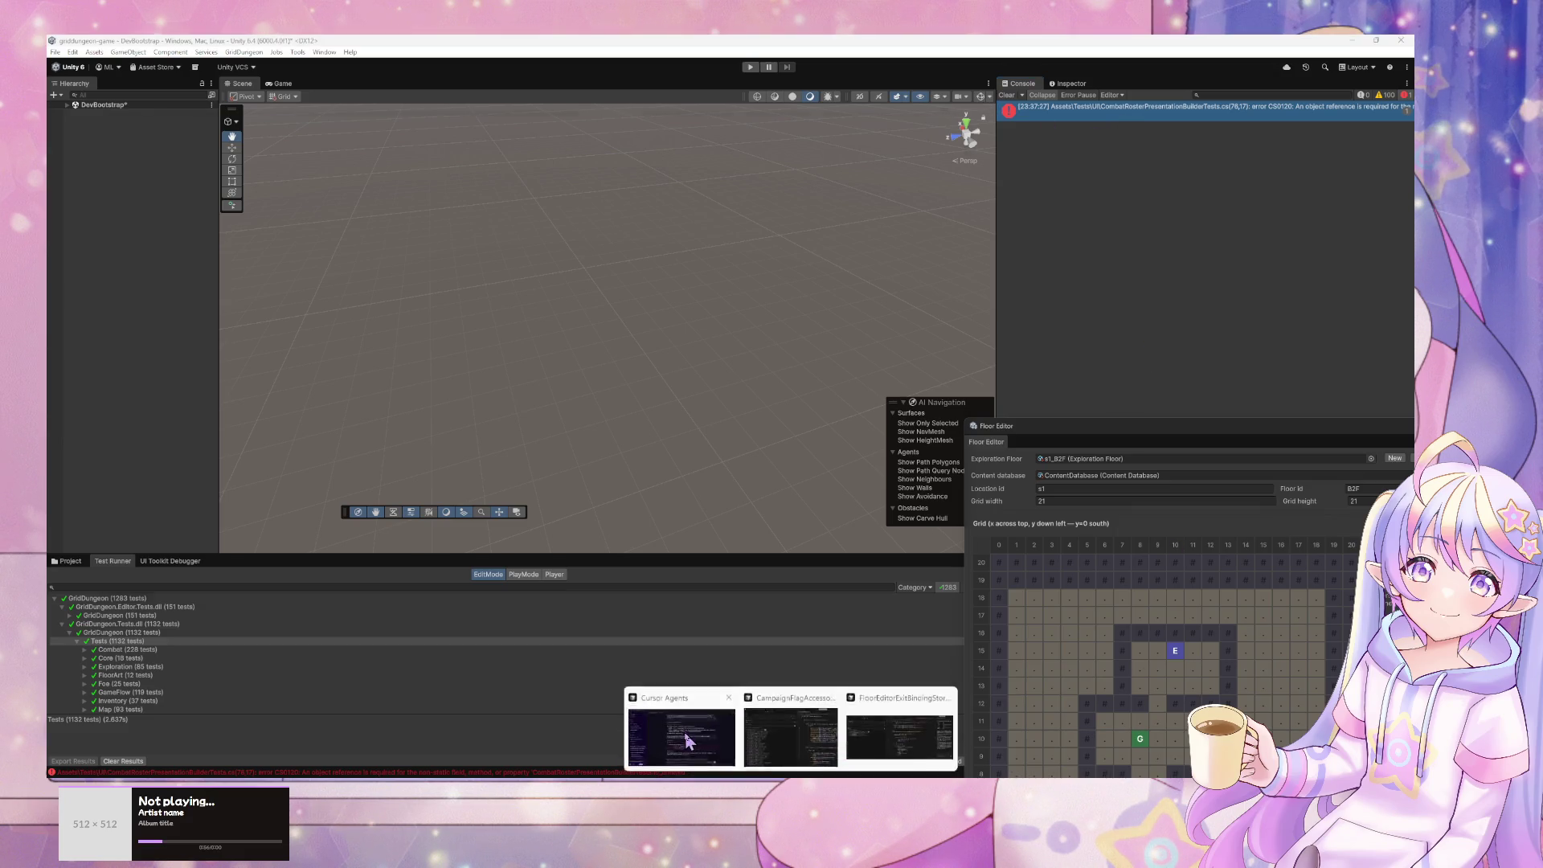
{"action": "left_click", "coordinate": [687, 740]}
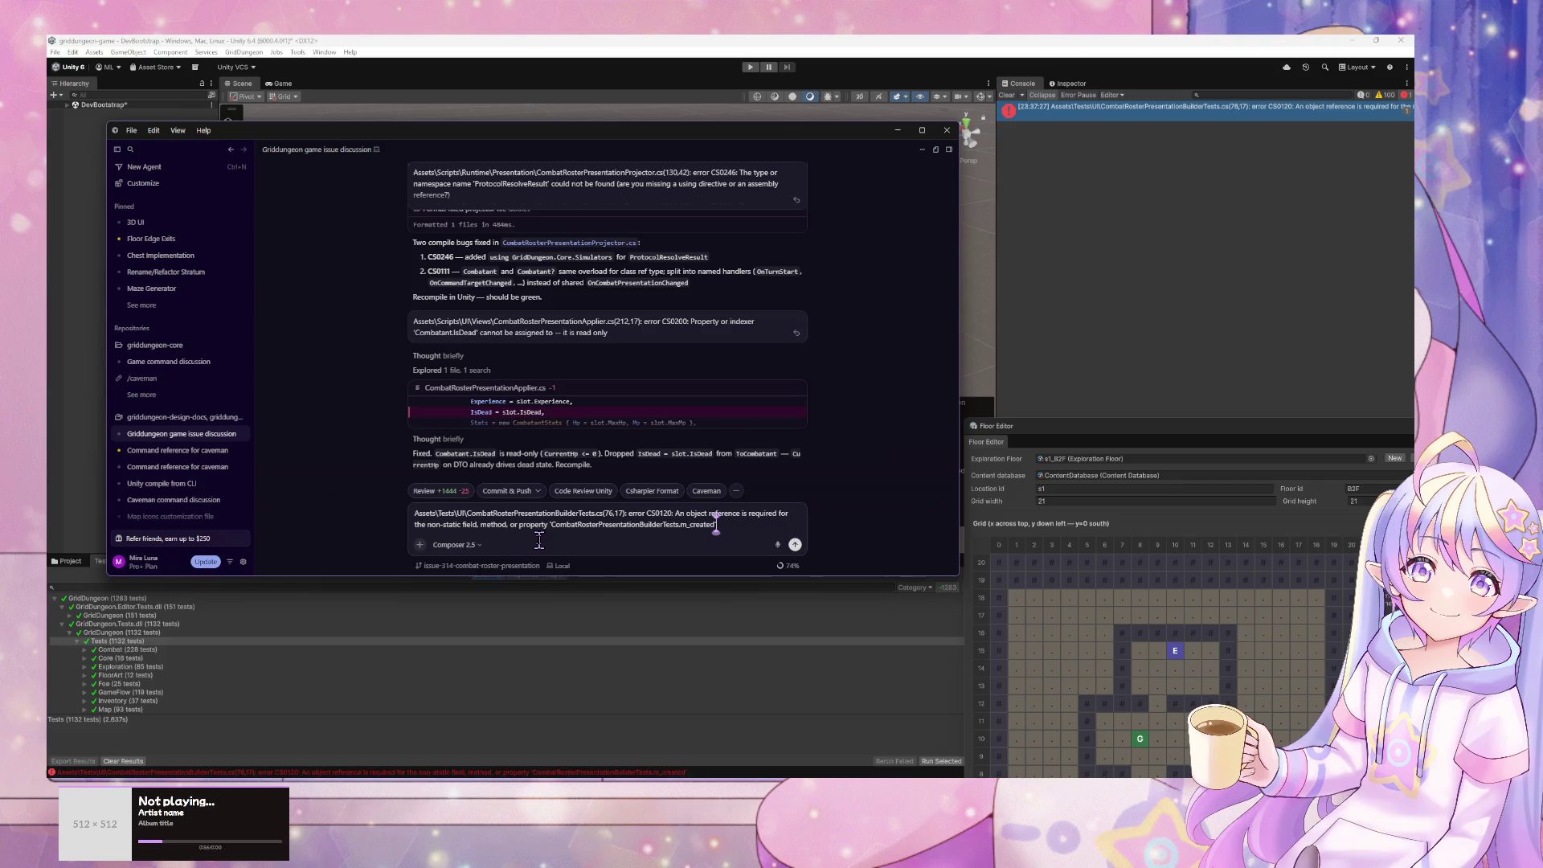
- Send the CS0120 error to the agent and recompile in Unity once CreateControllerInCommandPlanning is non-static
{"action": "key", "text": "Return"}
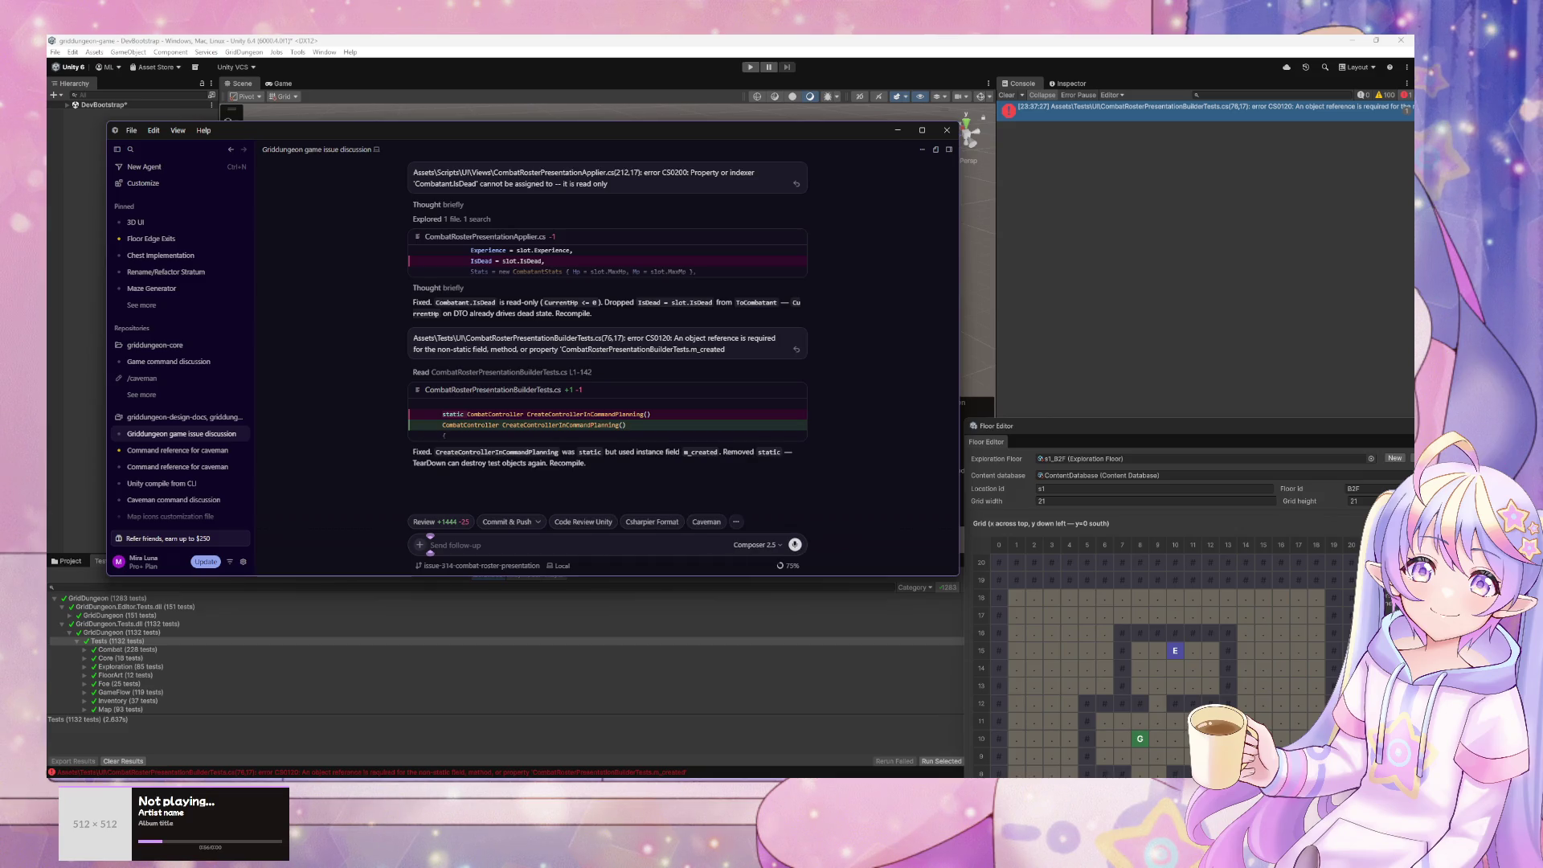
{"action": "left_click", "coordinate": [1157, 317]}
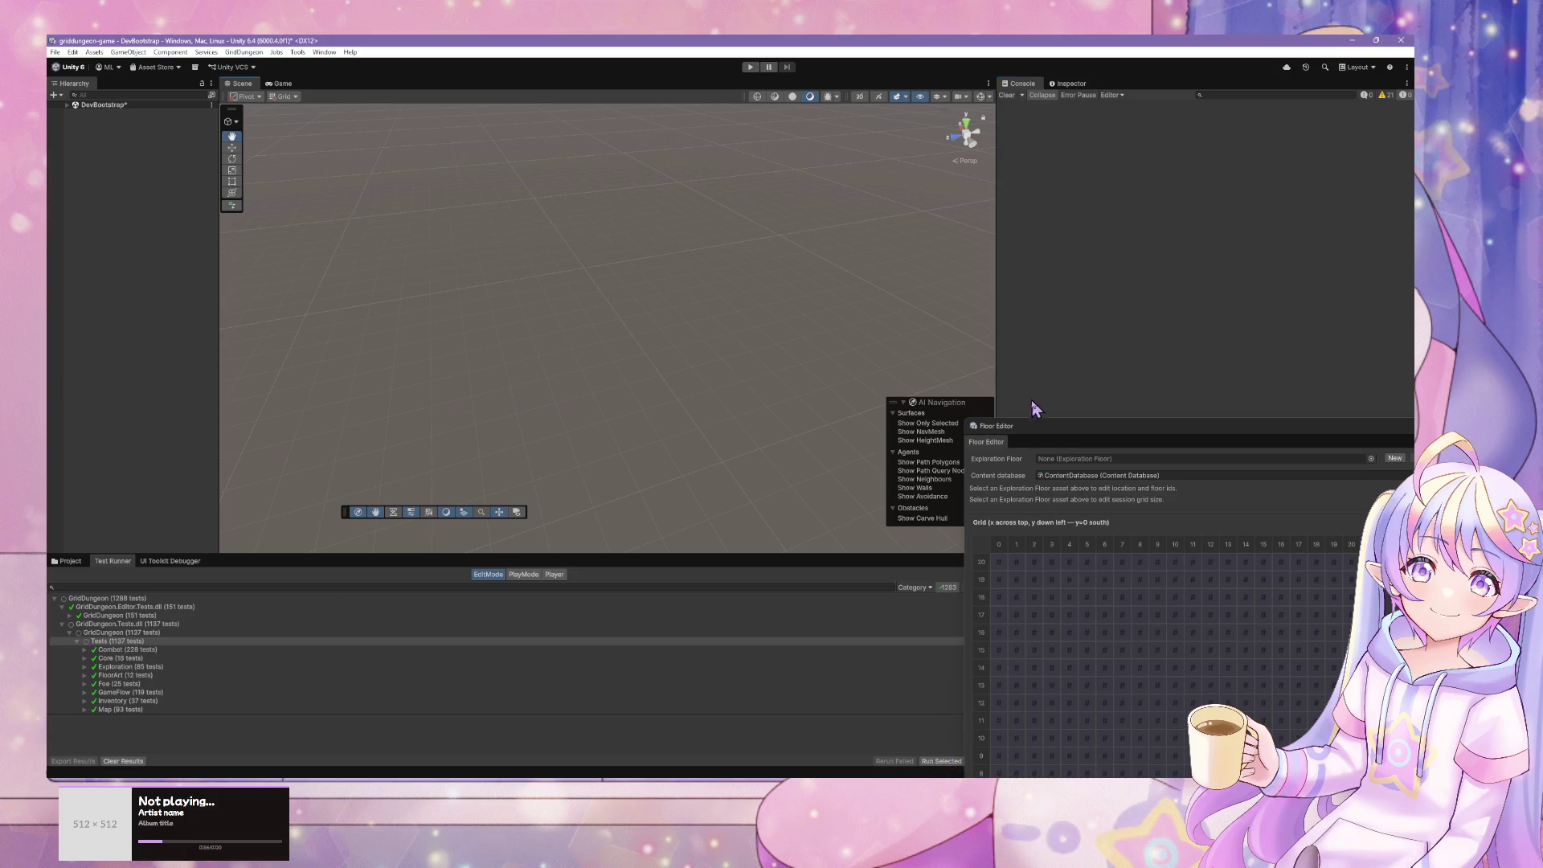
- Float the Floor Editor, start Run All in the Test Runner, and save the modified DevBootstrap scene
{"action": "mouse_move", "coordinate": [1033, 438]}
{"action": "left_mouse_down"}
{"action": "mouse_move", "coordinate": [851, 142]}
{"action": "mouse_move", "coordinate": [654, 91]}
{"action": "left_mouse_up"}
{"action": "left_click", "coordinate": [982, 761]}
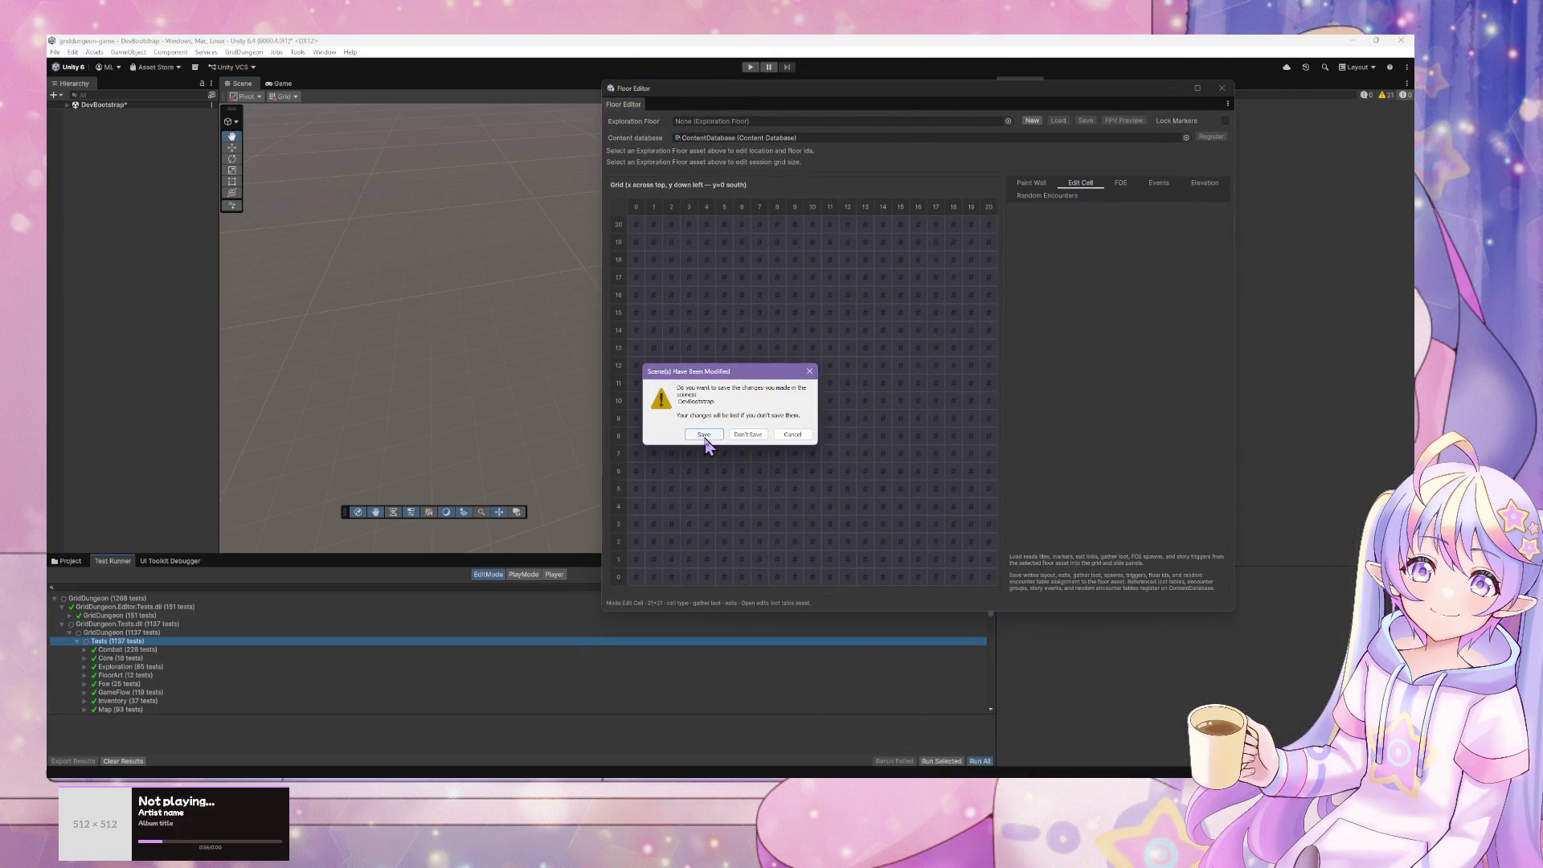
{"action": "left_click", "coordinate": [707, 438]}
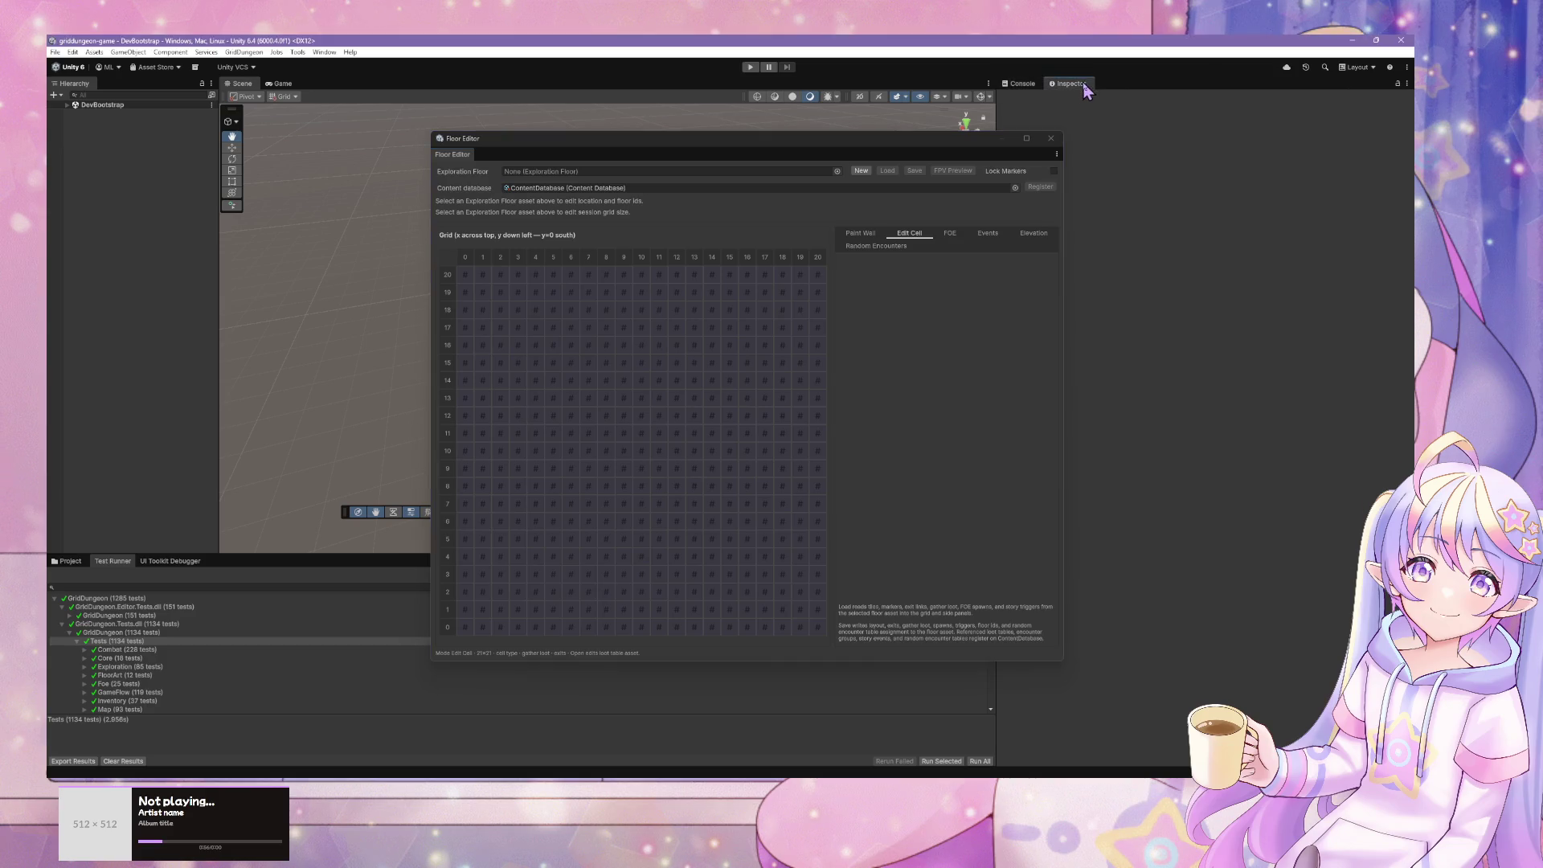
- Once all 1285 GridDungeon tests pass, bring the Cursor agent window back to the front
{"action": "mouse_move", "coordinate": [769, 773]}
{"action": "left_click", "coordinate": [707, 751]}
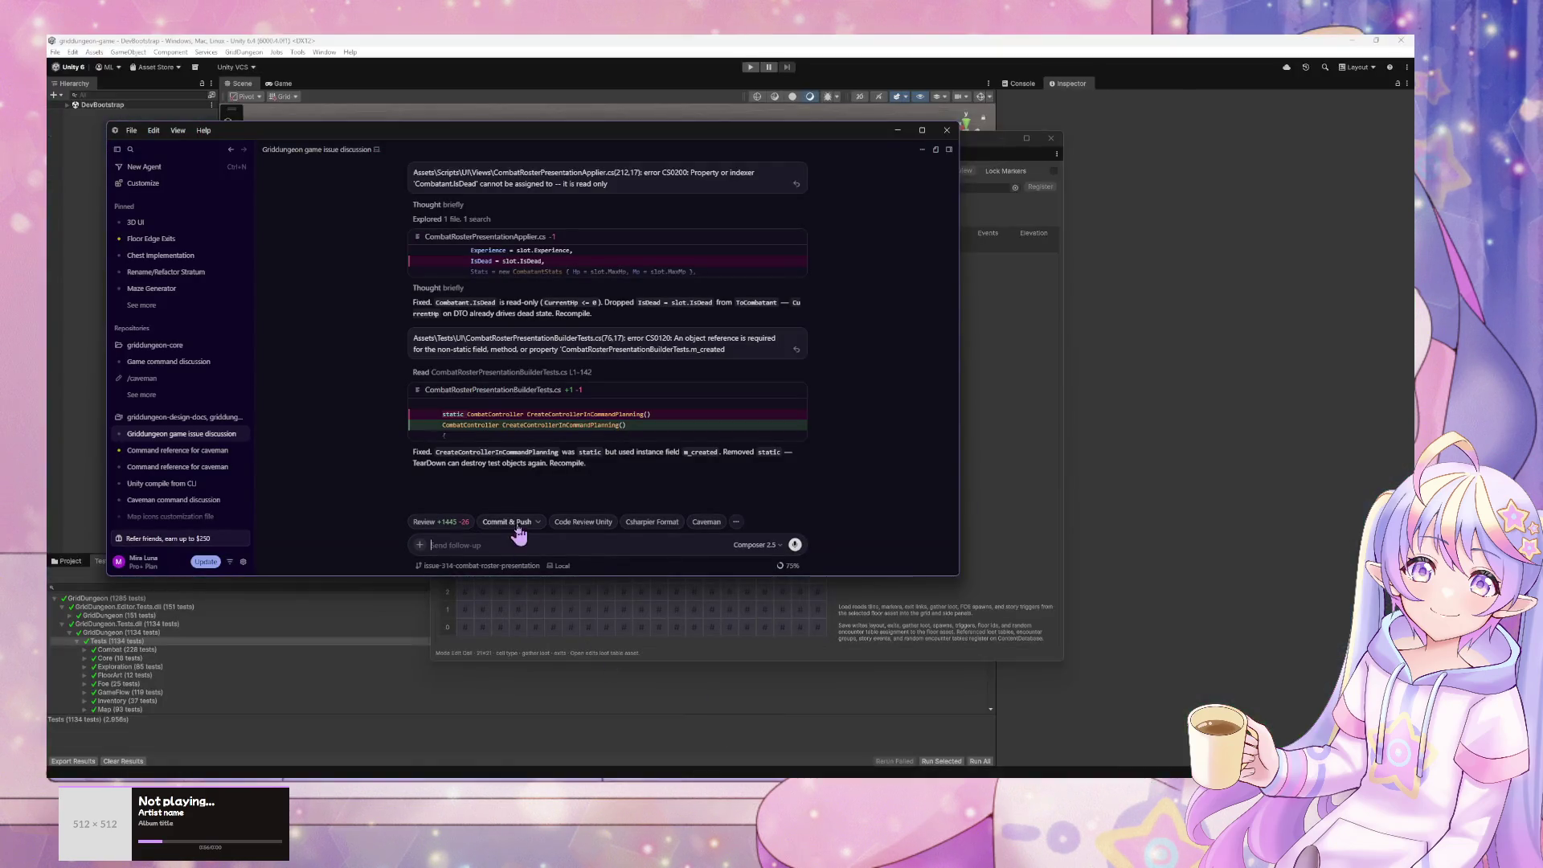
- Ask the Cursor agent 'manual test?' in the agent chat
{"action": "left_click", "coordinate": [1170, 577]}
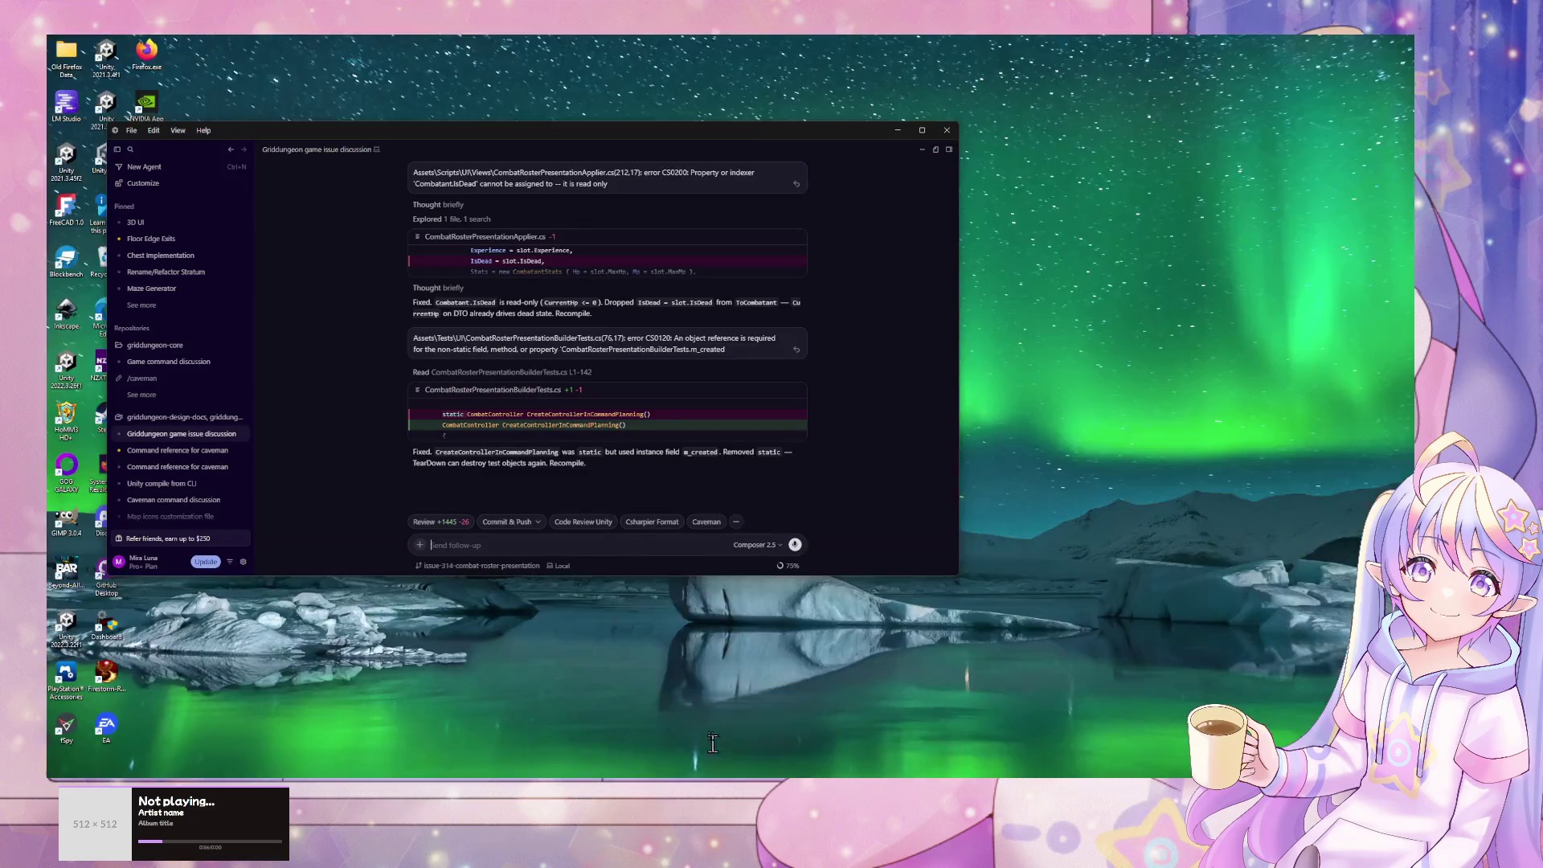
{"action": "left_click", "coordinate": [707, 751]}
{"action": "type", "text": "manual test?"}
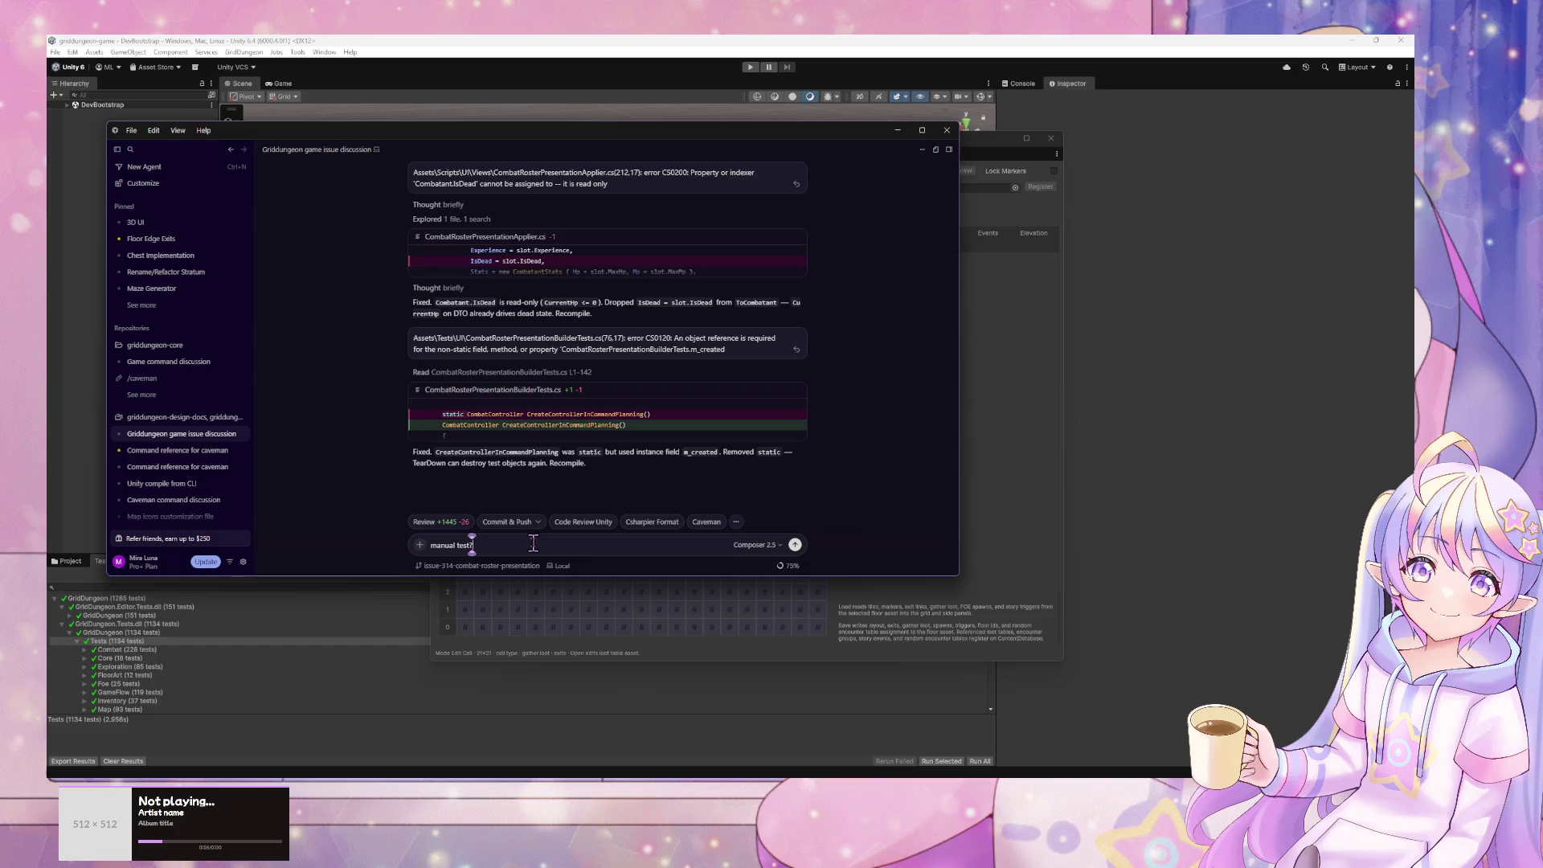
{"action": "key", "text": "Return"}
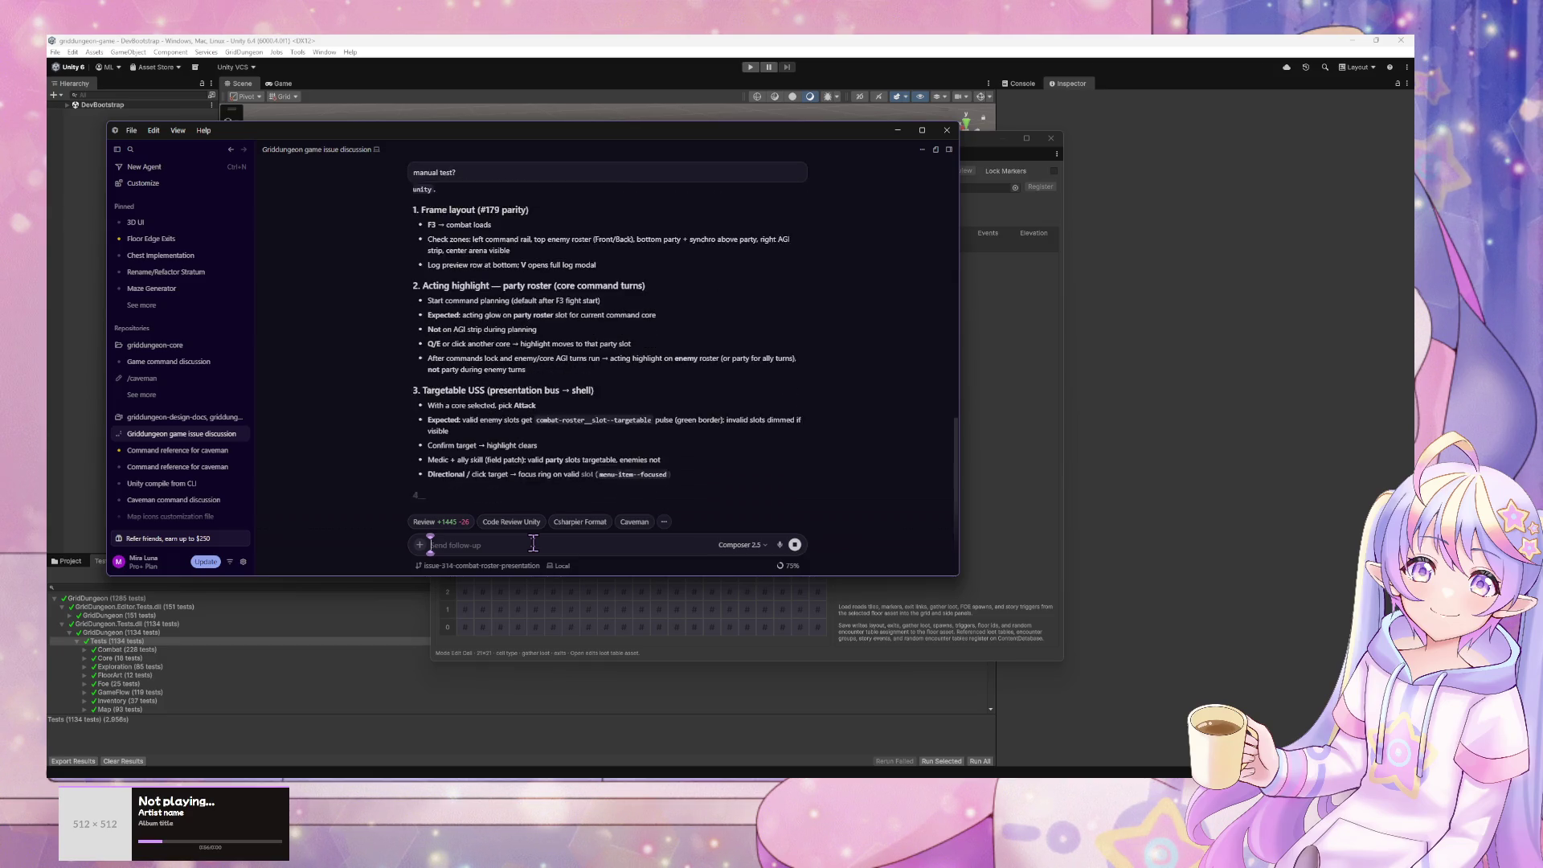
- Read the agent's F3 combat test plan, then minimize both Cursor windows to reveal Unity
{"action": "scroll", "coordinate": [702, 277], "scroll_direction": "up", "scroll_amount": 2}
{"action": "scroll", "coordinate": [683, 282], "scroll_direction": "up", "scroll_amount": 3}
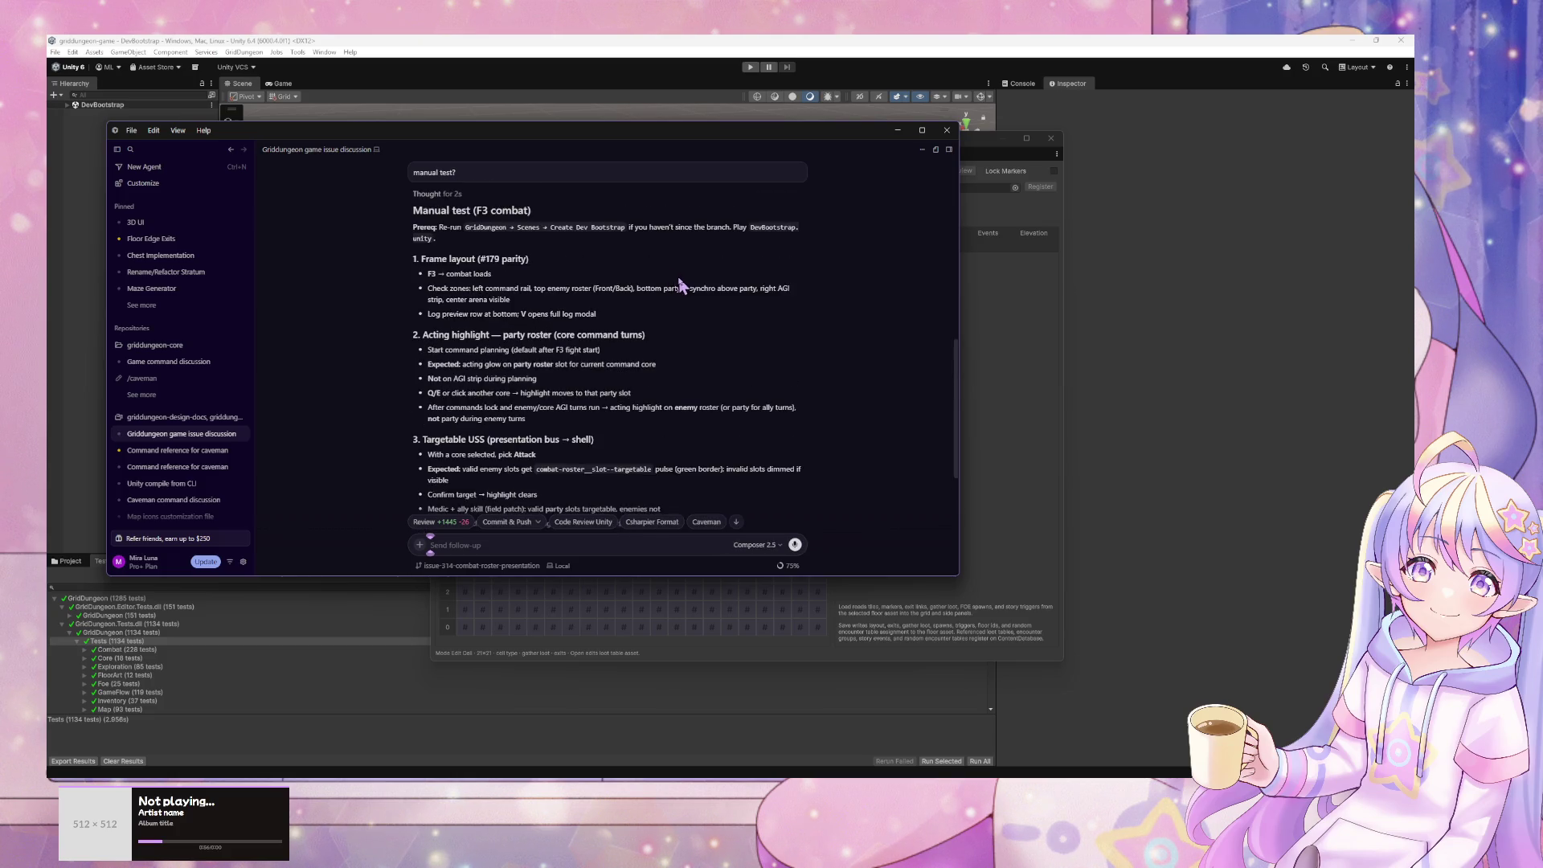
{"action": "mouse_move", "coordinate": [549, 141]}
{"action": "left_mouse_down"}
{"action": "mouse_move", "coordinate": [872, 157]}
{"action": "mouse_move", "coordinate": [783, 393]}
{"action": "mouse_move", "coordinate": [1378, 299]}
{"action": "mouse_move", "coordinate": [1381, 184]}
{"action": "left_mouse_up"}
{"action": "left_click", "coordinate": [1004, 149]}
{"action": "key", "text": "alt+Tab"}
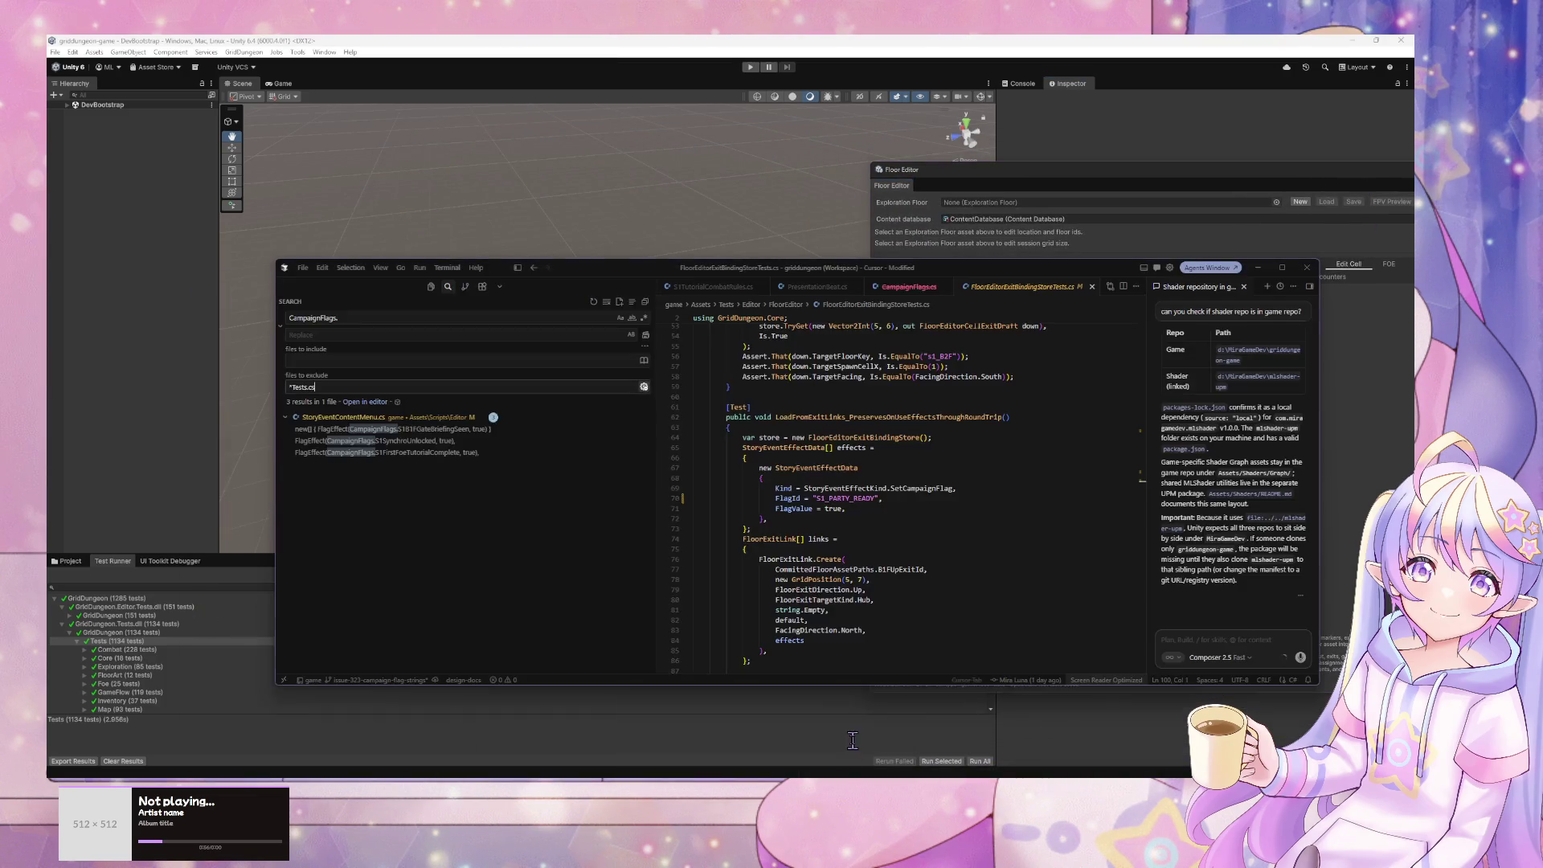
{"action": "left_click", "coordinate": [791, 735]}
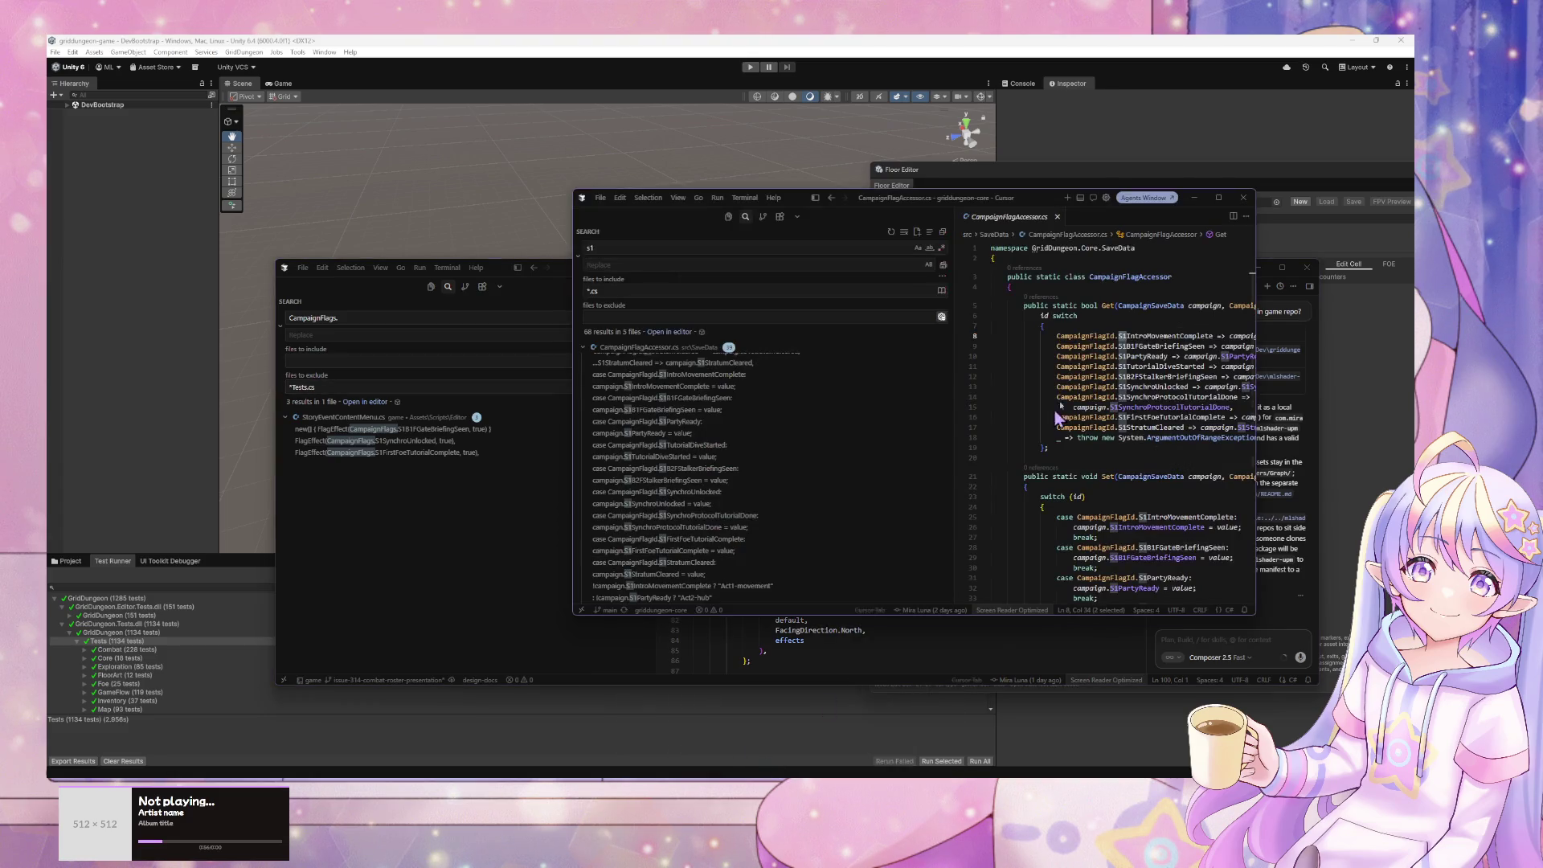
{"action": "left_click", "coordinate": [1196, 193]}
{"action": "left_click", "coordinate": [1257, 267]}
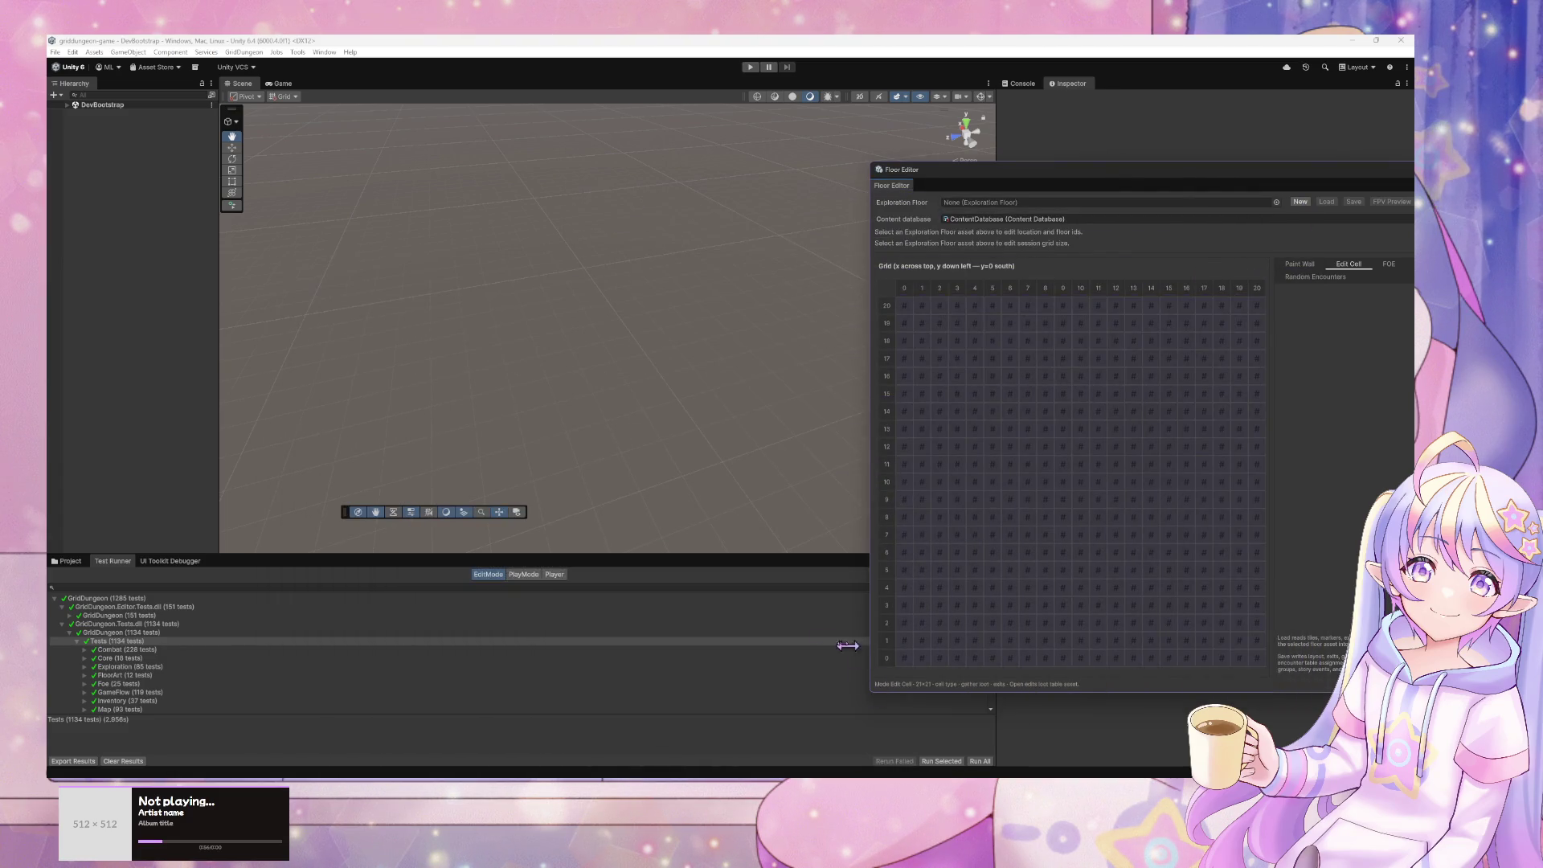
- Create the Play Mode Exploration Scene from the GridDungeon Scenes menu
{"action": "left_click", "coordinate": [171, 52]}
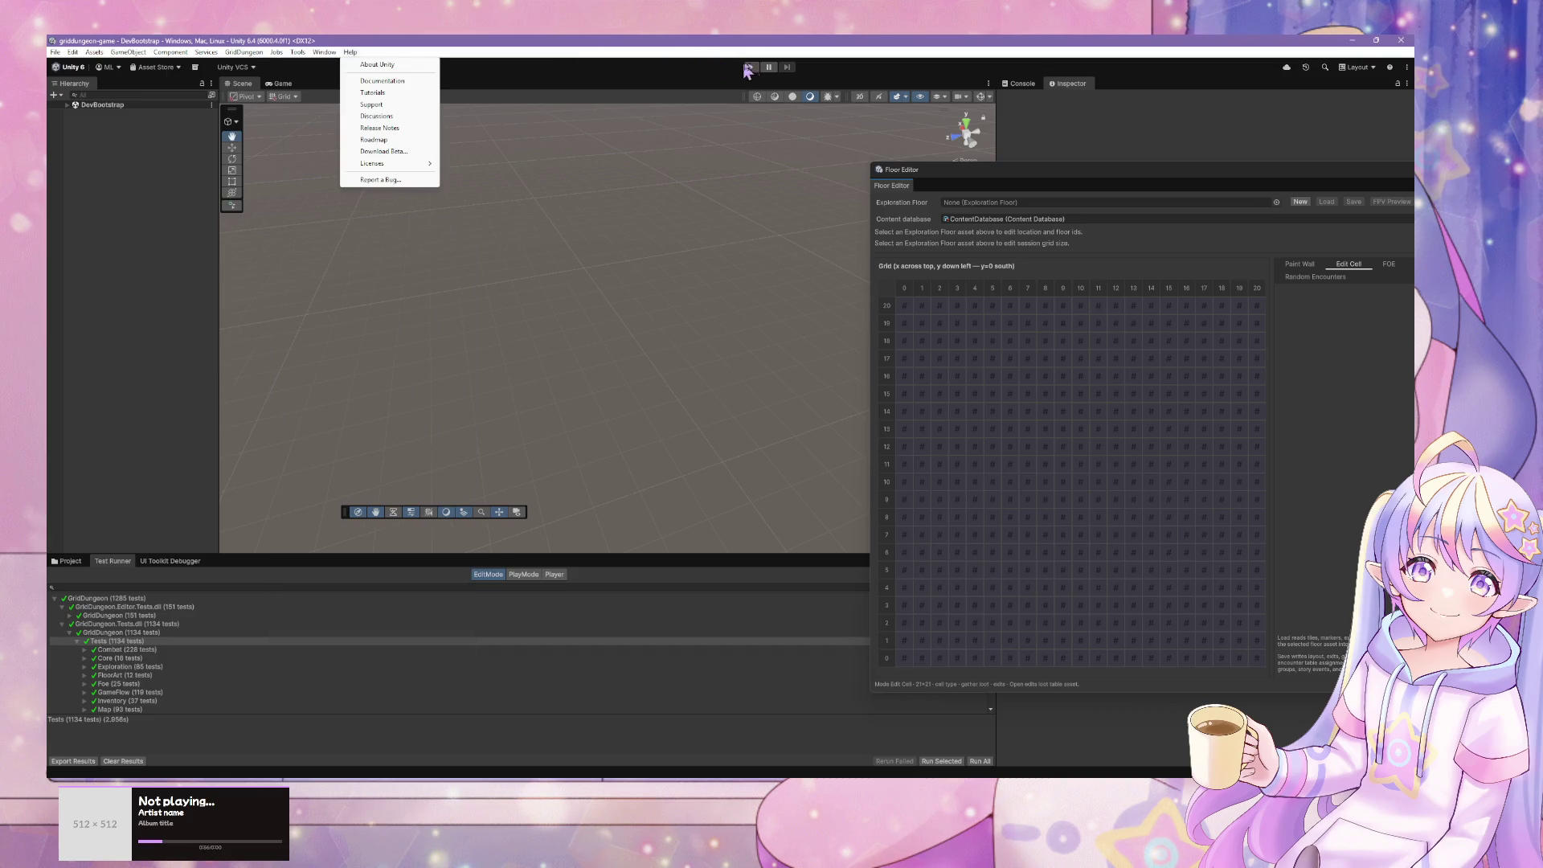
{"action": "left_click", "coordinate": [721, 74]}
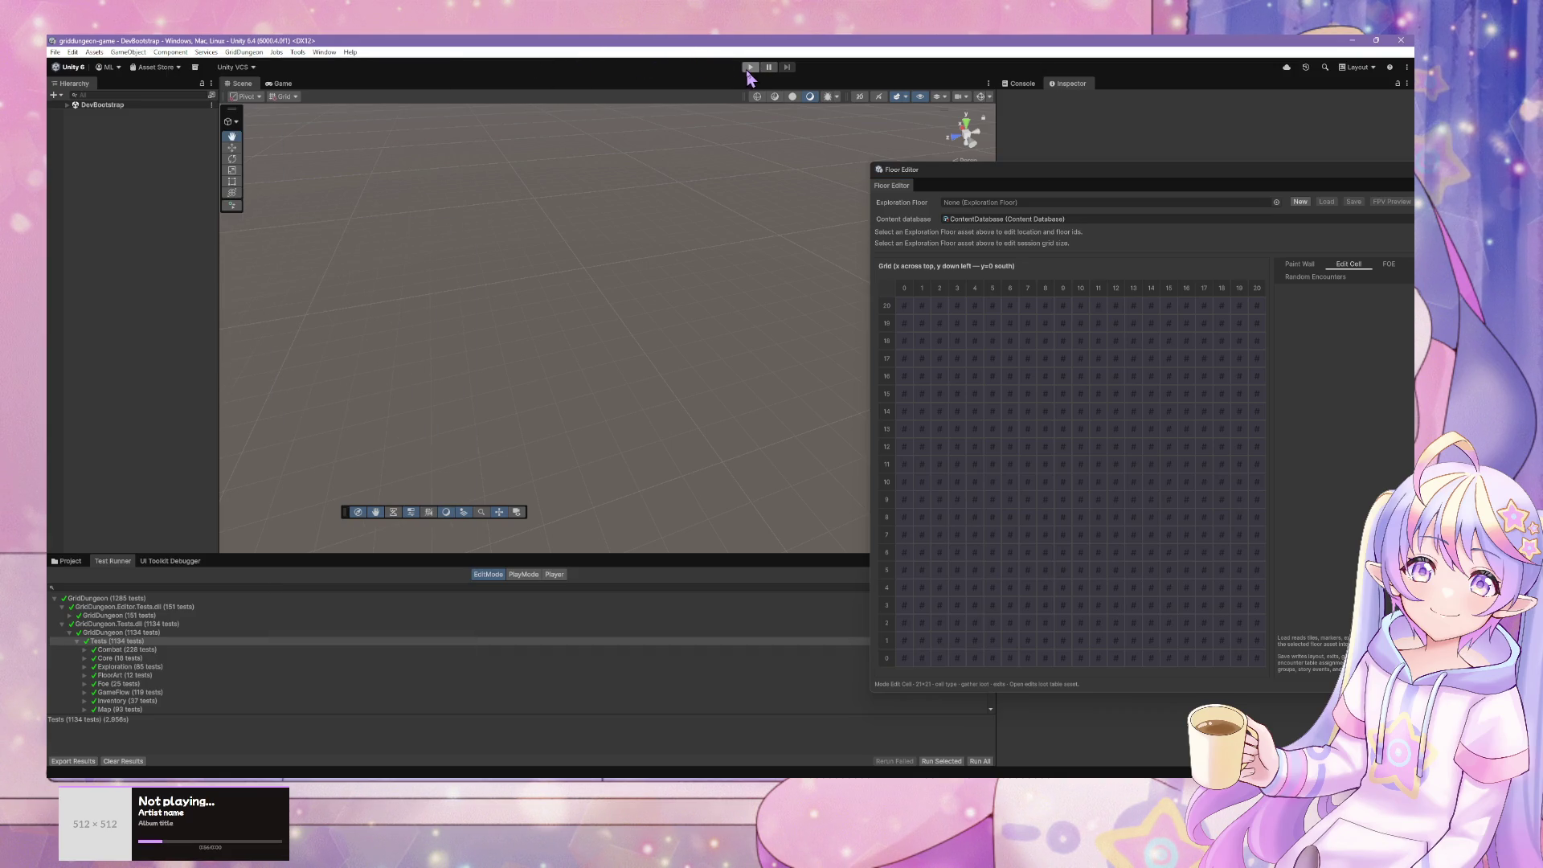
{"action": "left_click", "coordinate": [243, 51]}
{"action": "mouse_move", "coordinate": [267, 125]}
{"action": "left_click", "coordinate": [360, 135]}
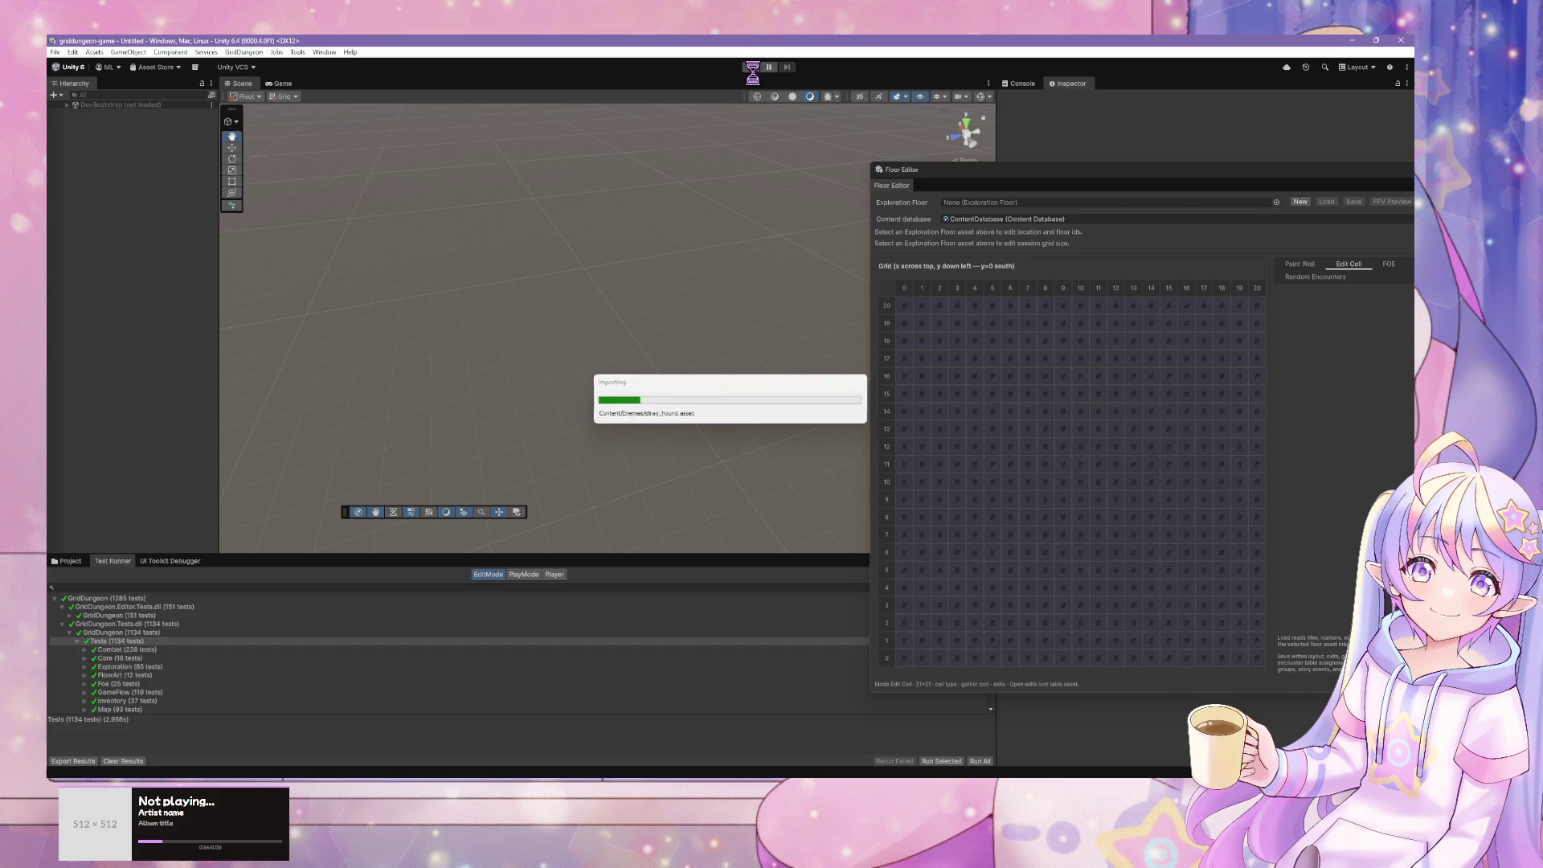
- Start Play mode and choose Enter Stratum 1 from the guild town
{"action": "left_click", "coordinate": [749, 67]}
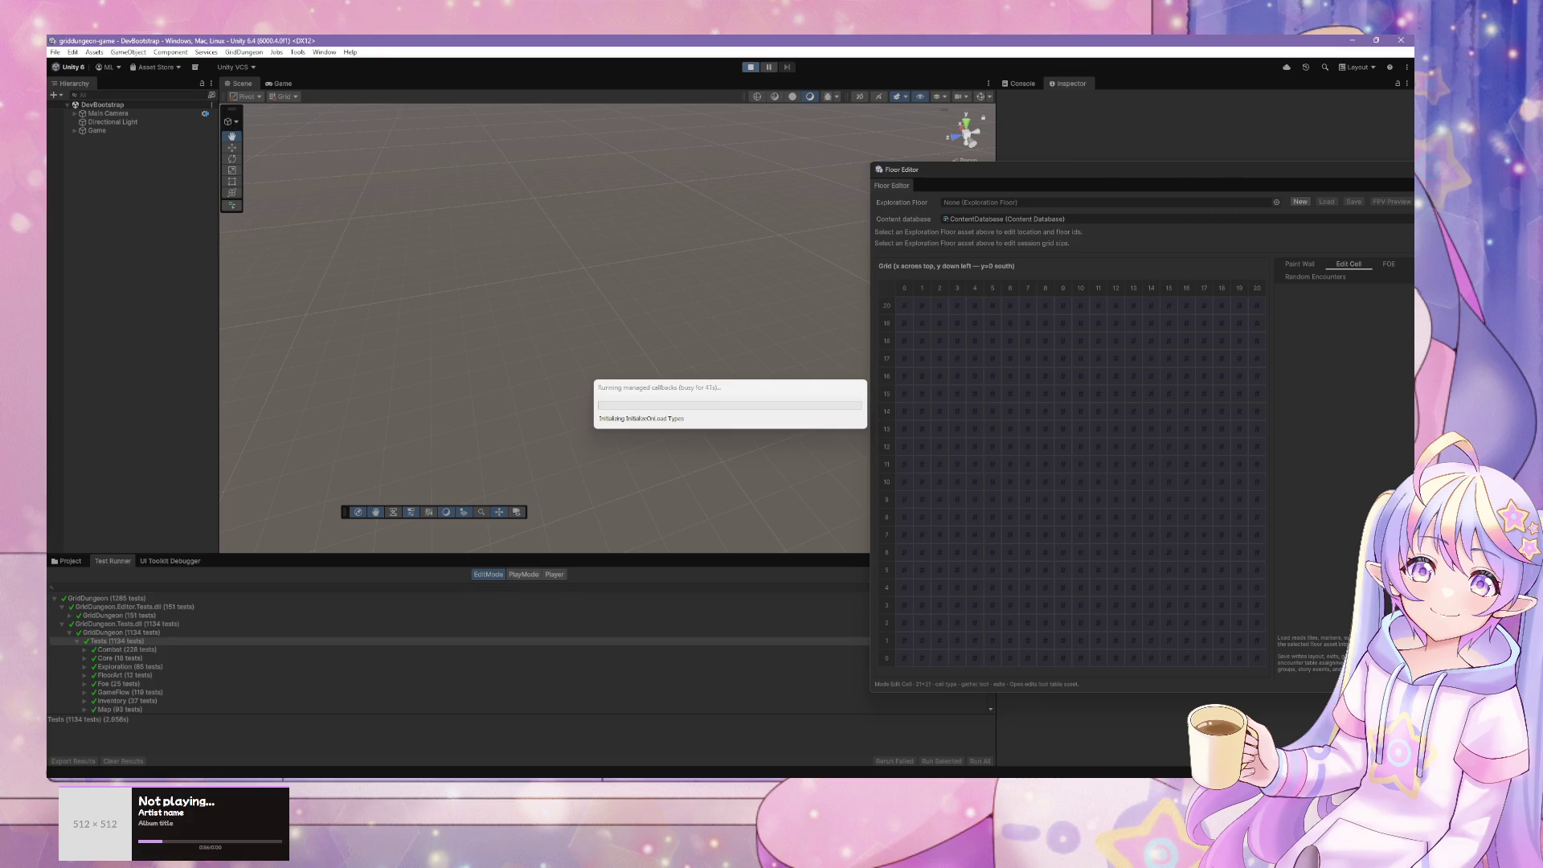
{"action": "left_click", "coordinate": [683, 399]}
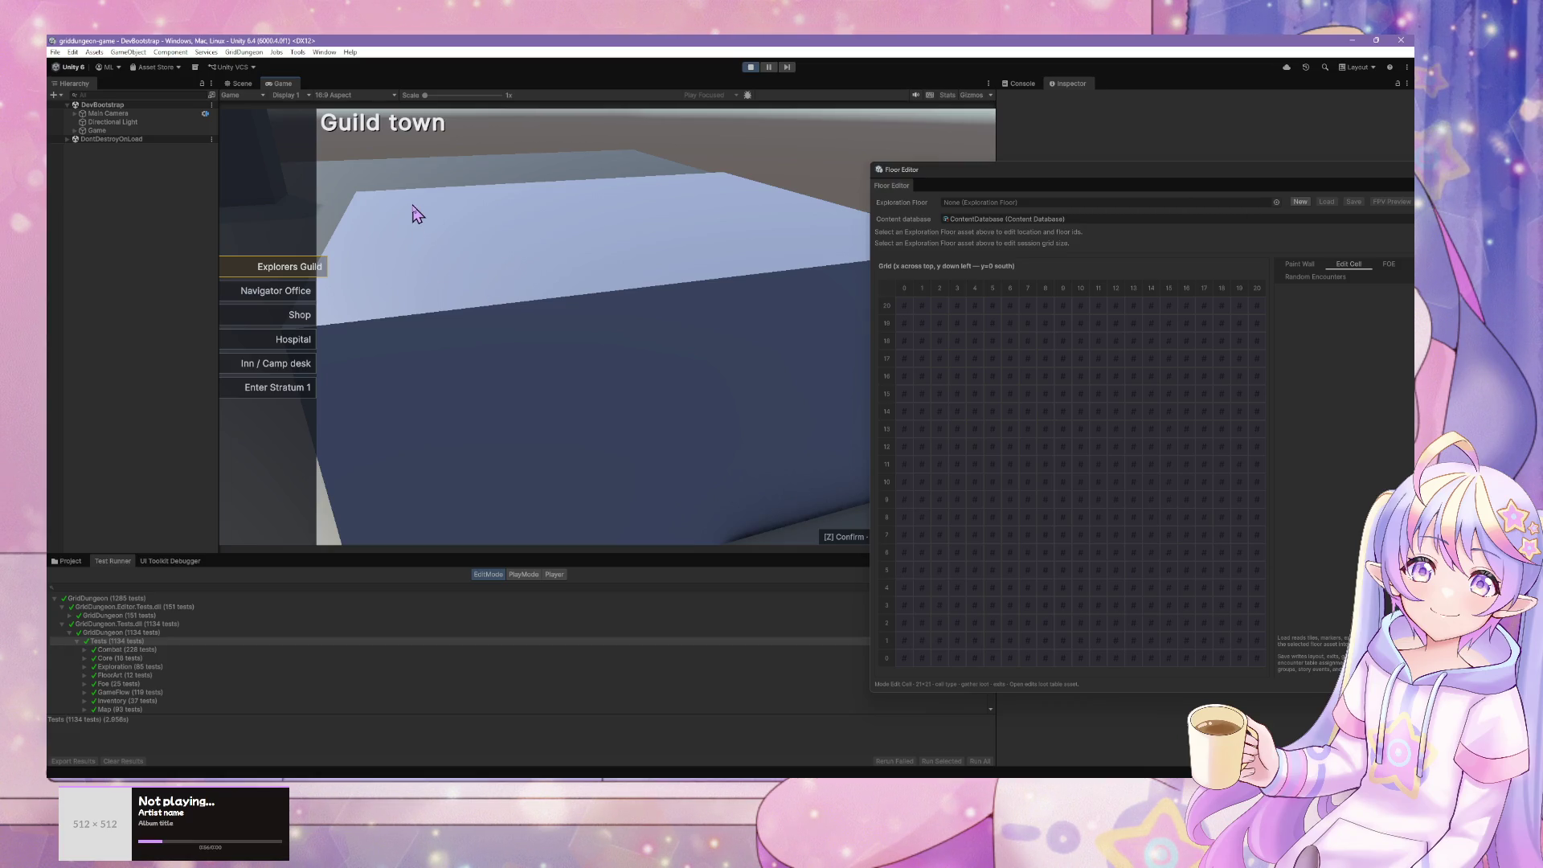
{"action": "key", "text": "Down"}
{"action": "key", "text": "Down"}
{"action": "key", "text": "Down"}
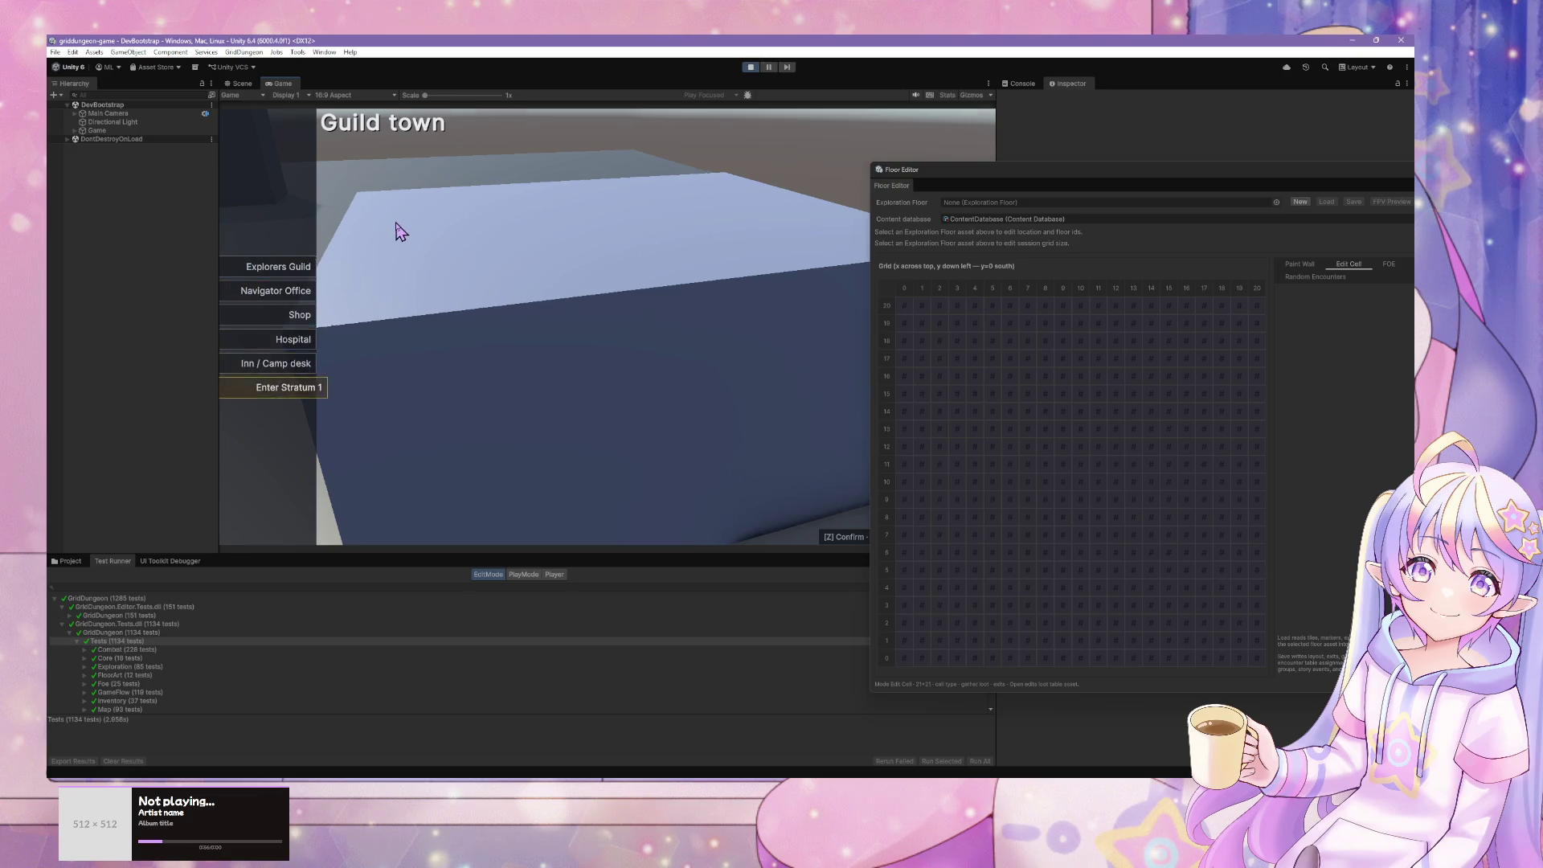
{"action": "key", "text": "z"}
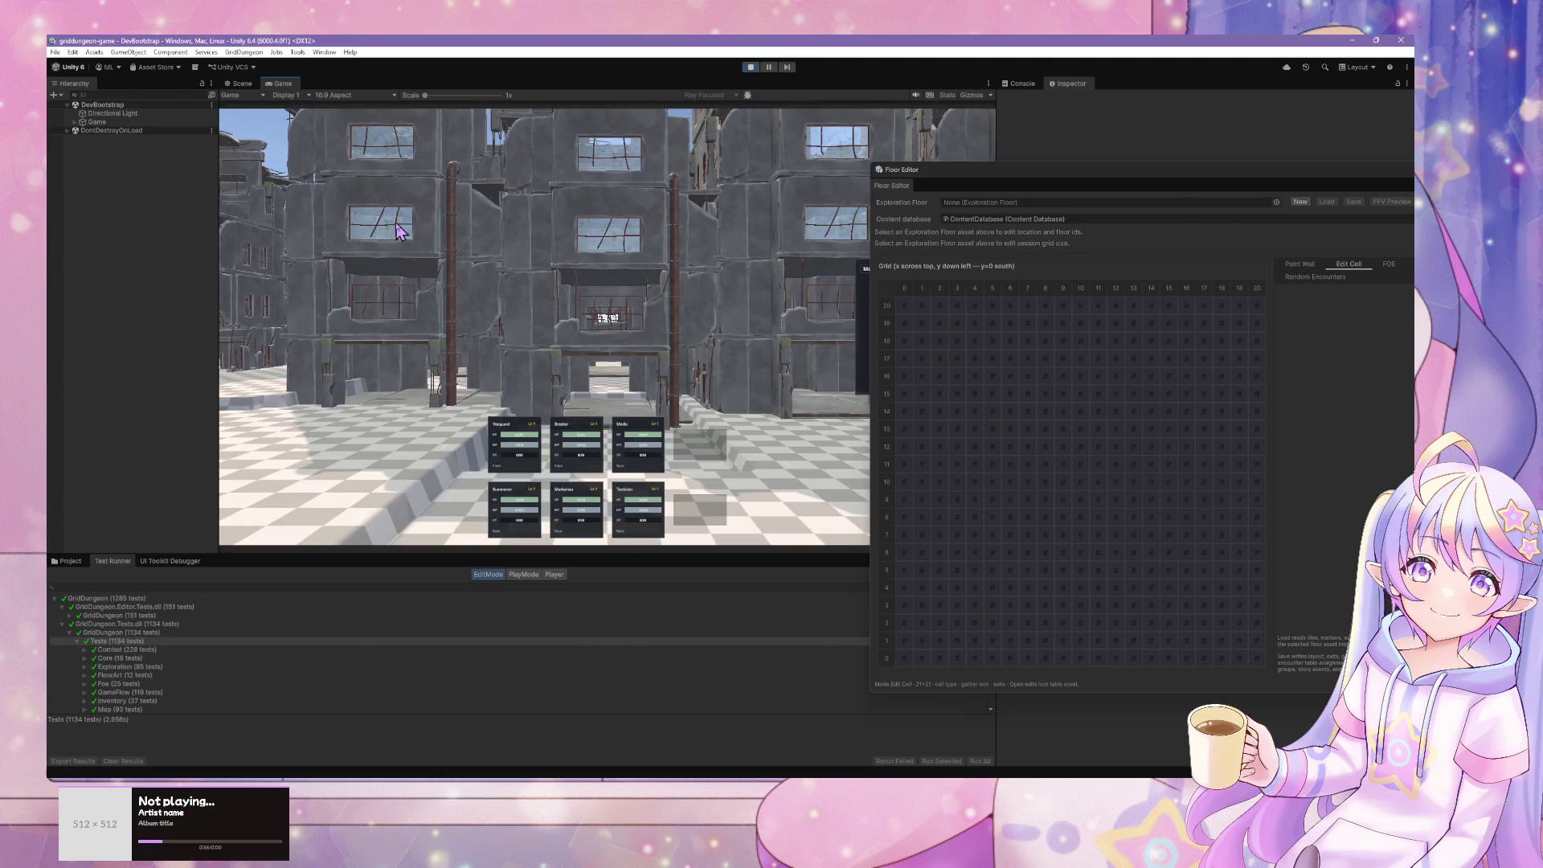
- Walk the party through the dungeon corridors until a combat encounter begins
{"action": "mouse_move", "coordinate": [1028, 183]}
{"action": "left_mouse_down"}
{"action": "mouse_move", "coordinate": [1162, 290]}
{"action": "mouse_move", "coordinate": [1083, 329]}
{"action": "left_mouse_up"}
{"action": "left_click", "coordinate": [796, 326]}
{"action": "key", "text": "w"}
{"action": "key", "text": "w"}
{"action": "key", "text": "w"}
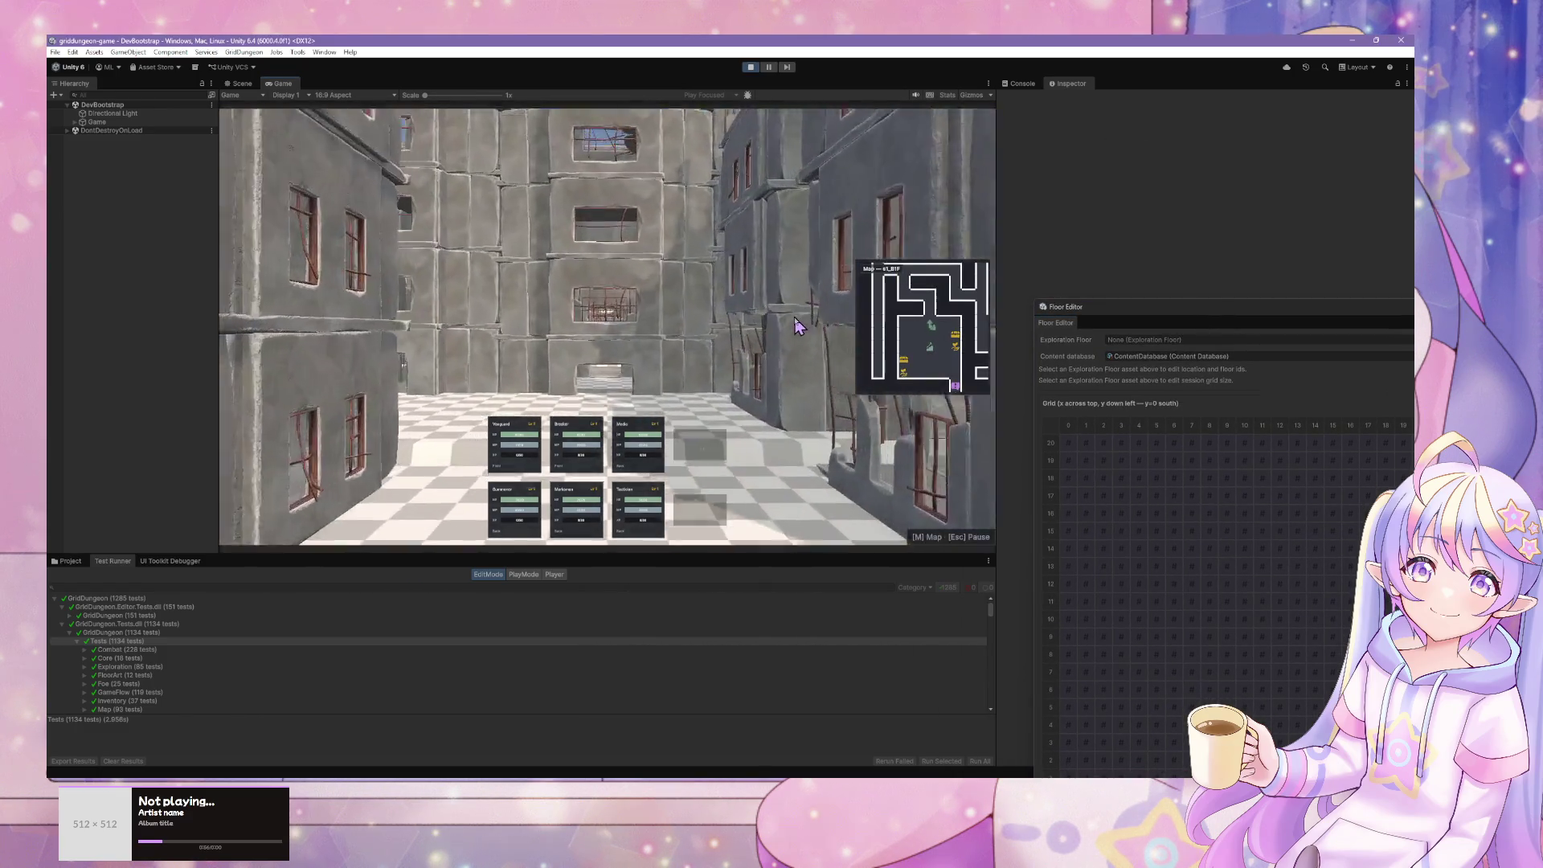
{"action": "key", "text": "d"}
{"action": "key", "text": "d"}
{"action": "key", "text": "d"}
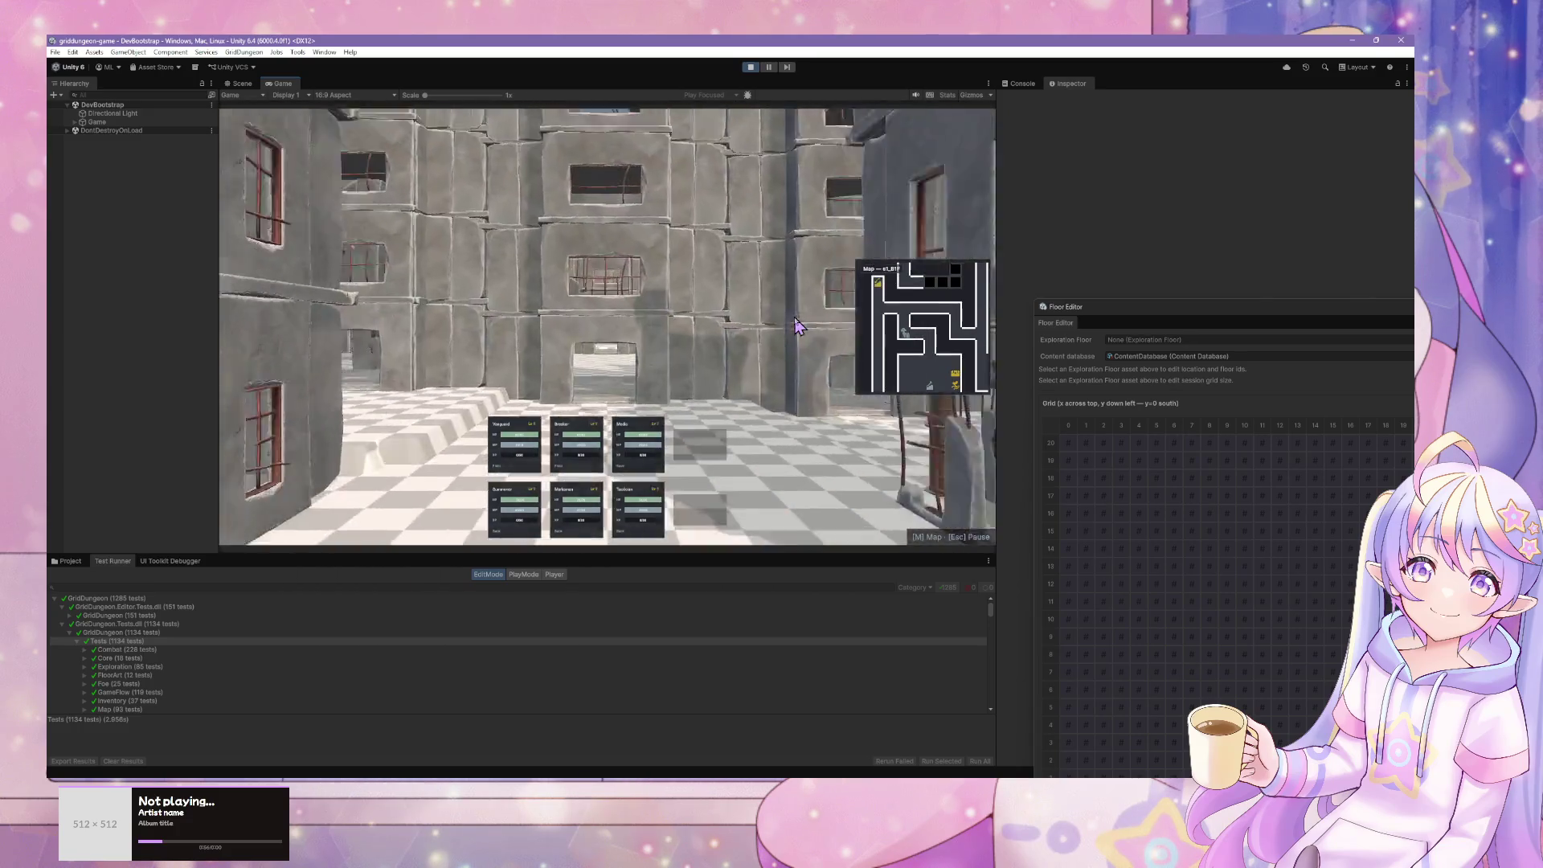
{"action": "key", "text": "d"}
{"action": "key", "text": "d"}
{"action": "key", "text": "d"}
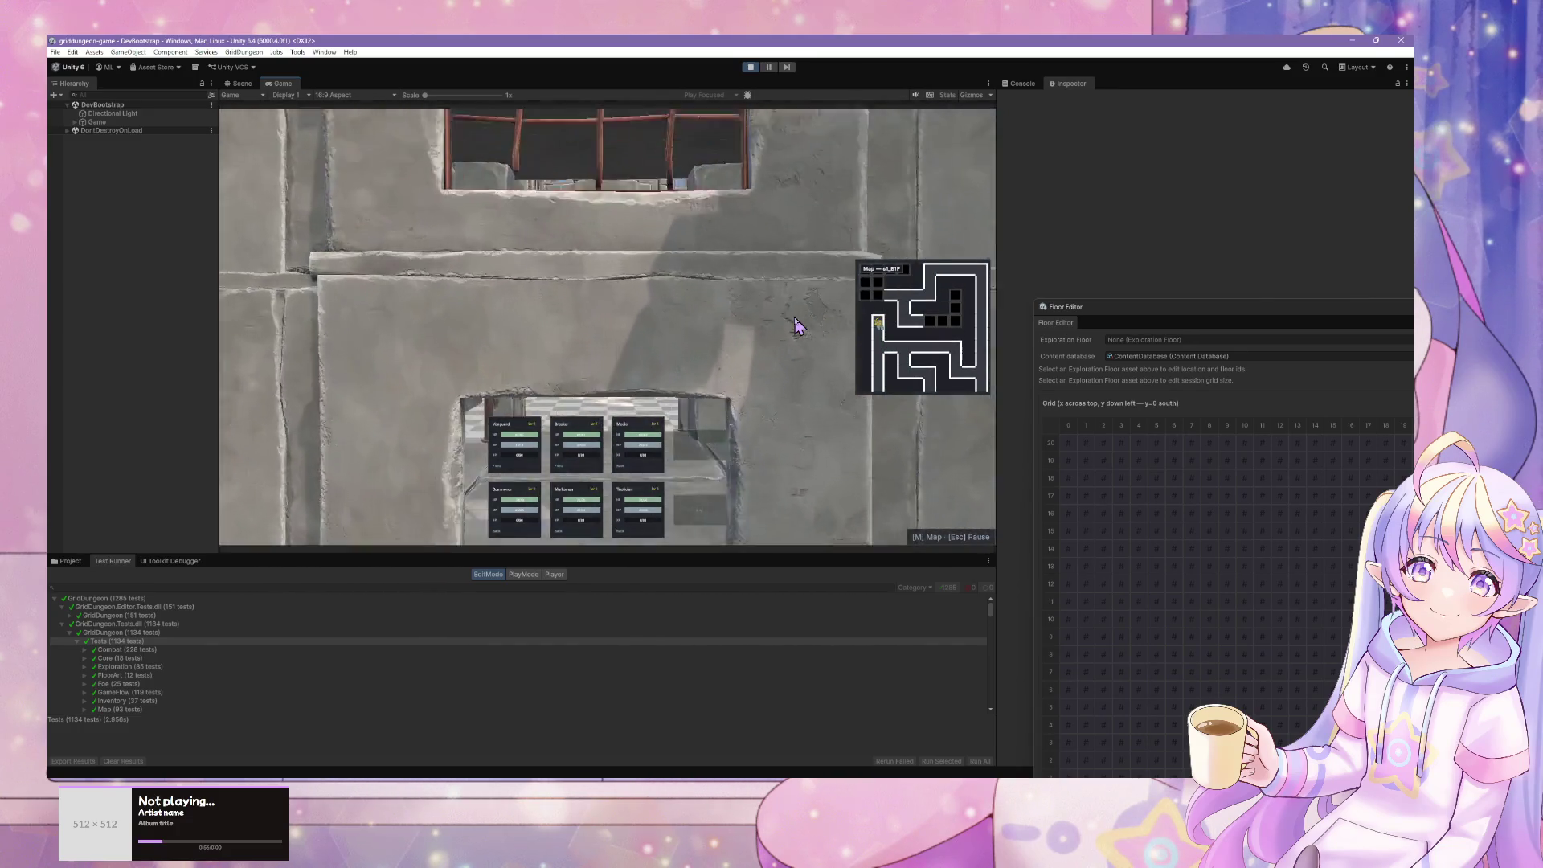
{"action": "key", "text": "w"}
{"action": "key", "text": "z"}
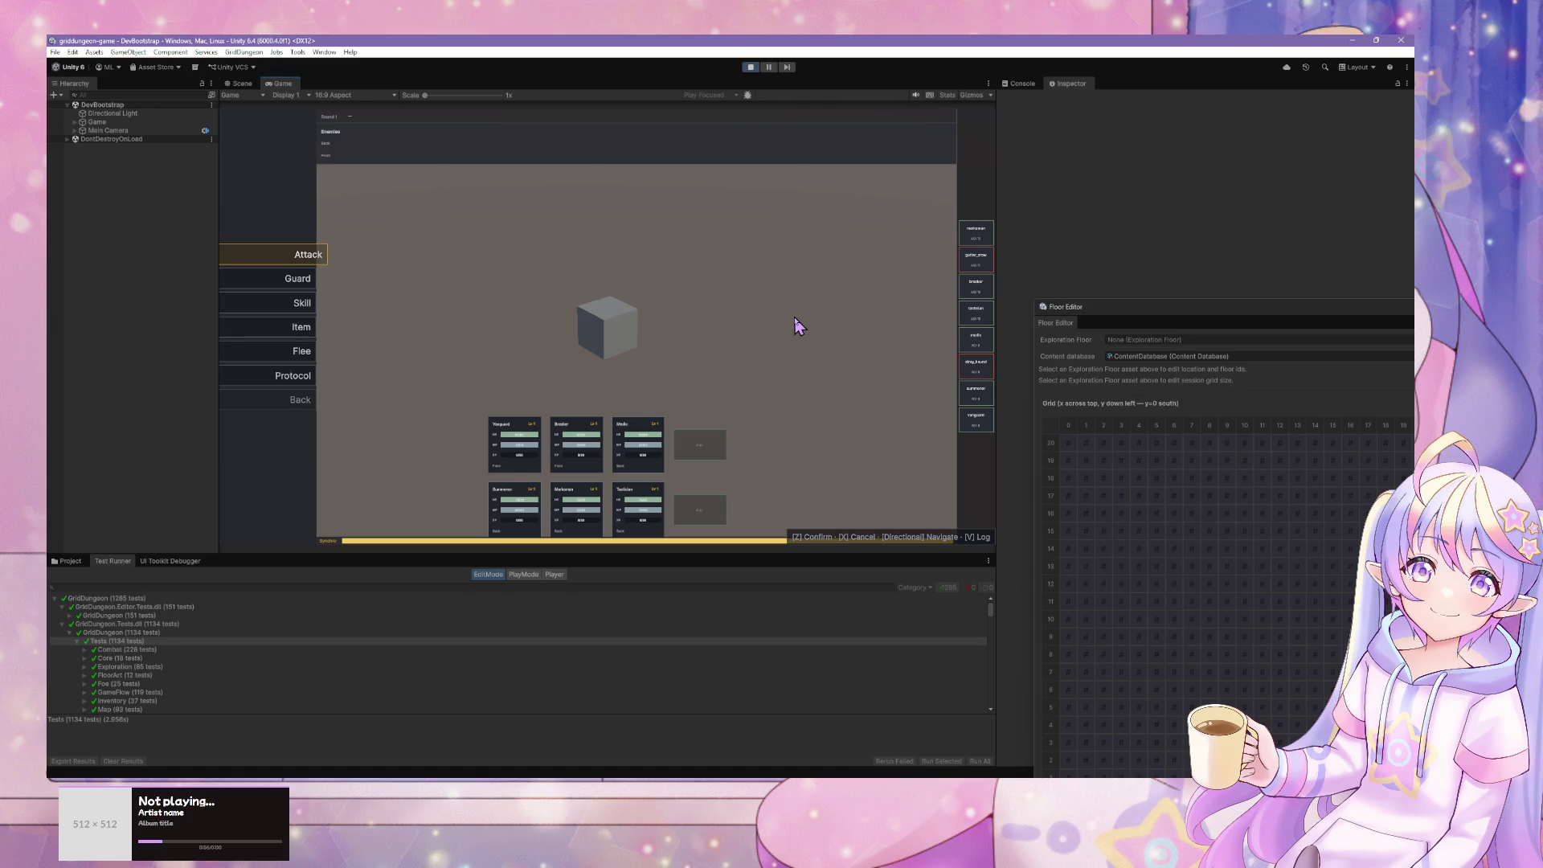
- Choose Attack for the first party member in the battle command menu
{"action": "key", "text": "Down"}
{"action": "key", "text": "Down"}
{"action": "key", "text": "Down"}
{"action": "key", "text": "Up"}
{"action": "key", "text": "Up"}
{"action": "key", "text": "Up"}
{"action": "key", "text": "Up"}
{"action": "key", "text": "z"}
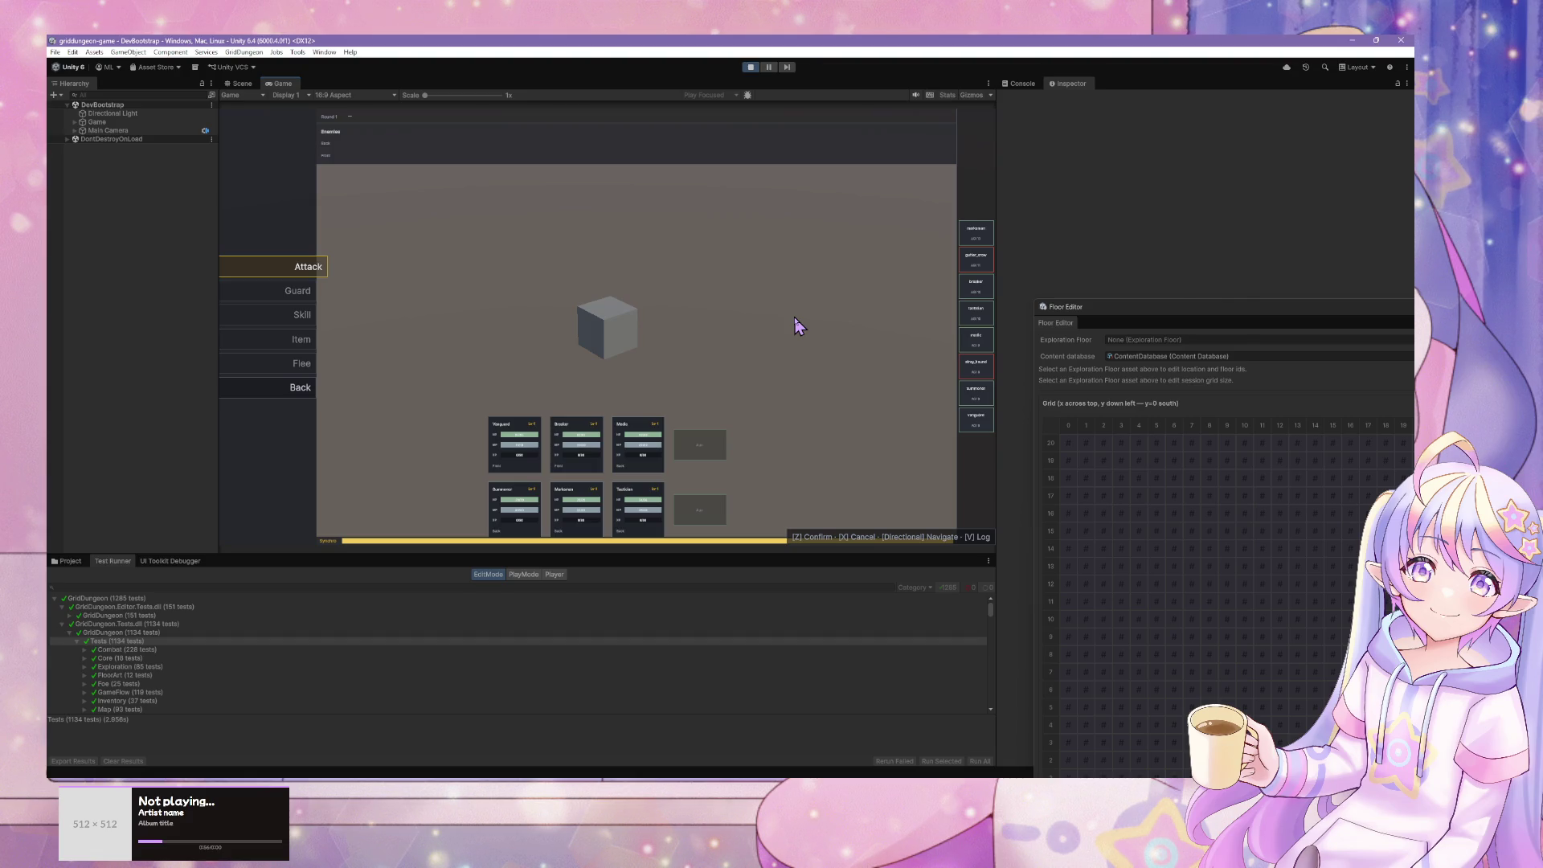
{"action": "key", "text": "Up"}
{"action": "key", "text": "Down"}
{"action": "key", "text": "Down"}
{"action": "key", "text": "Down"}
{"action": "key", "text": "Up"}
{"action": "key", "text": "Up"}
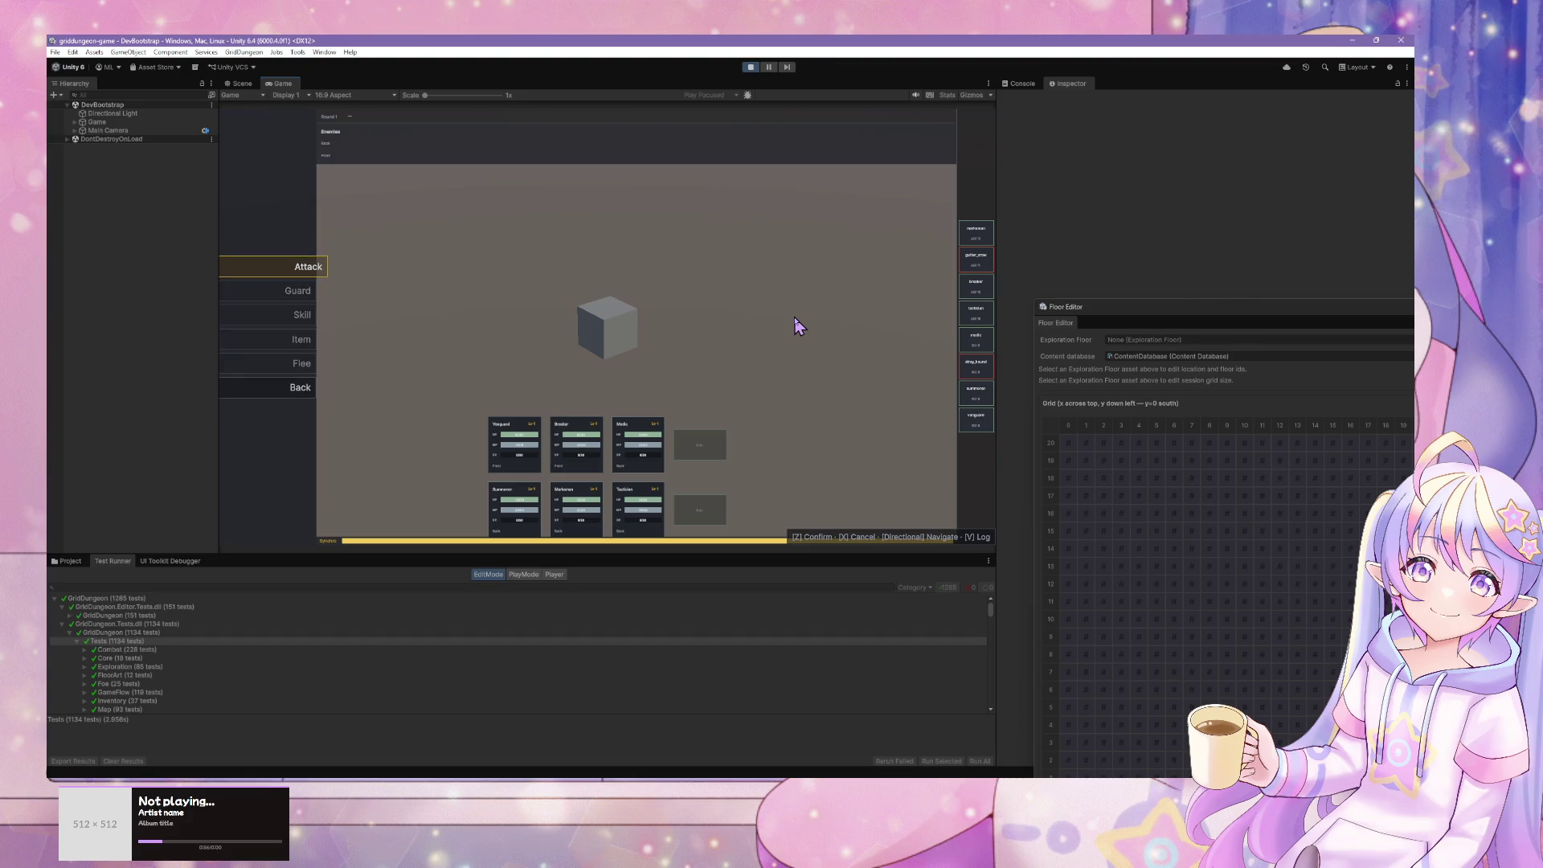
- Show the Console panel and view the combat log, then close it
{"action": "left_click", "coordinate": [1019, 84]}
{"action": "key", "text": "x"}
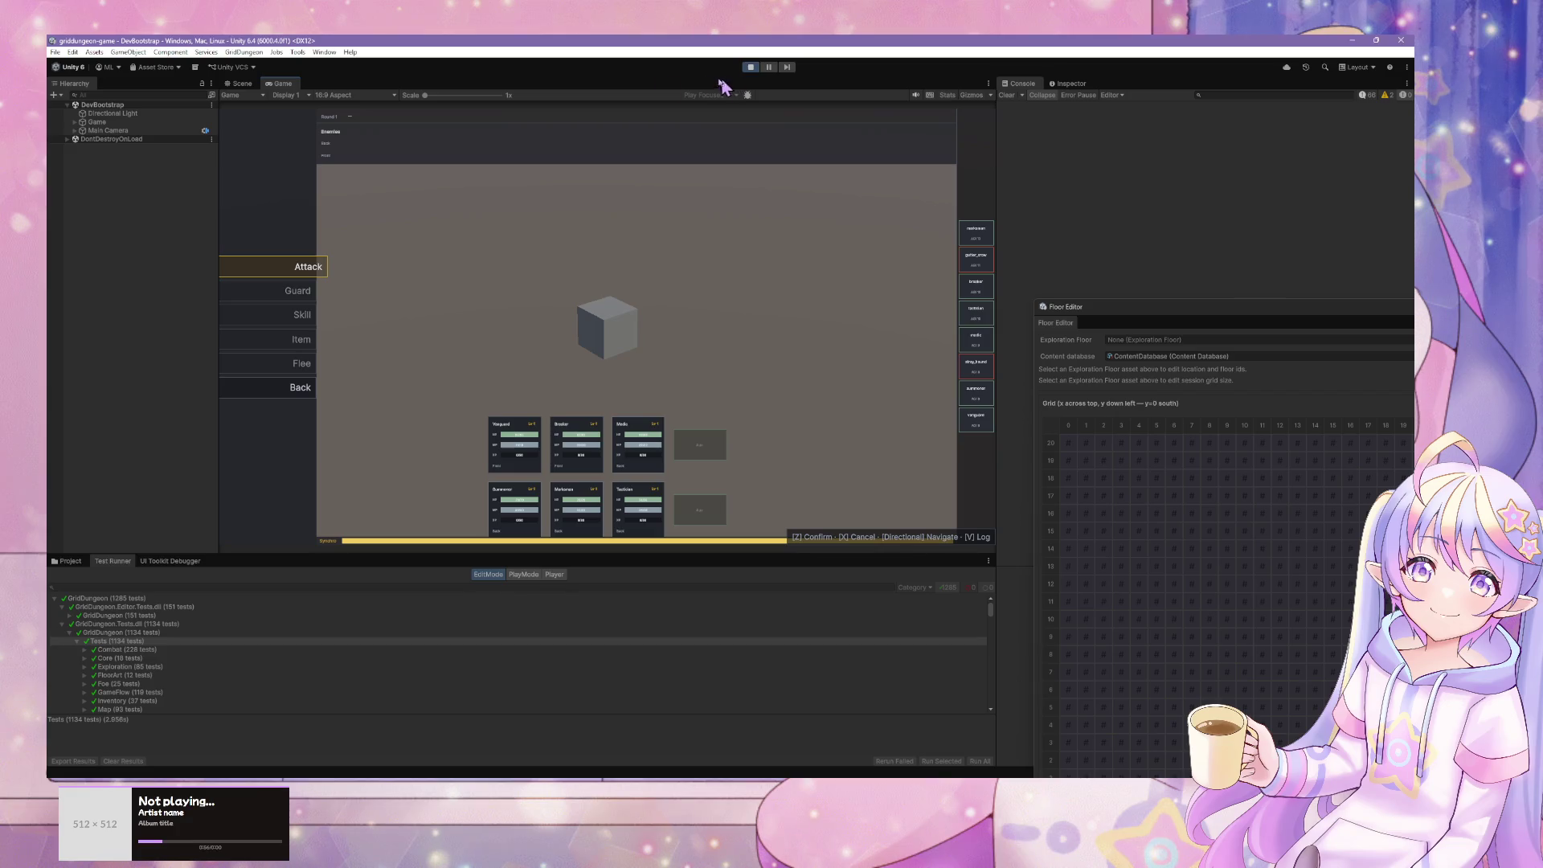
{"action": "key", "text": "v"}
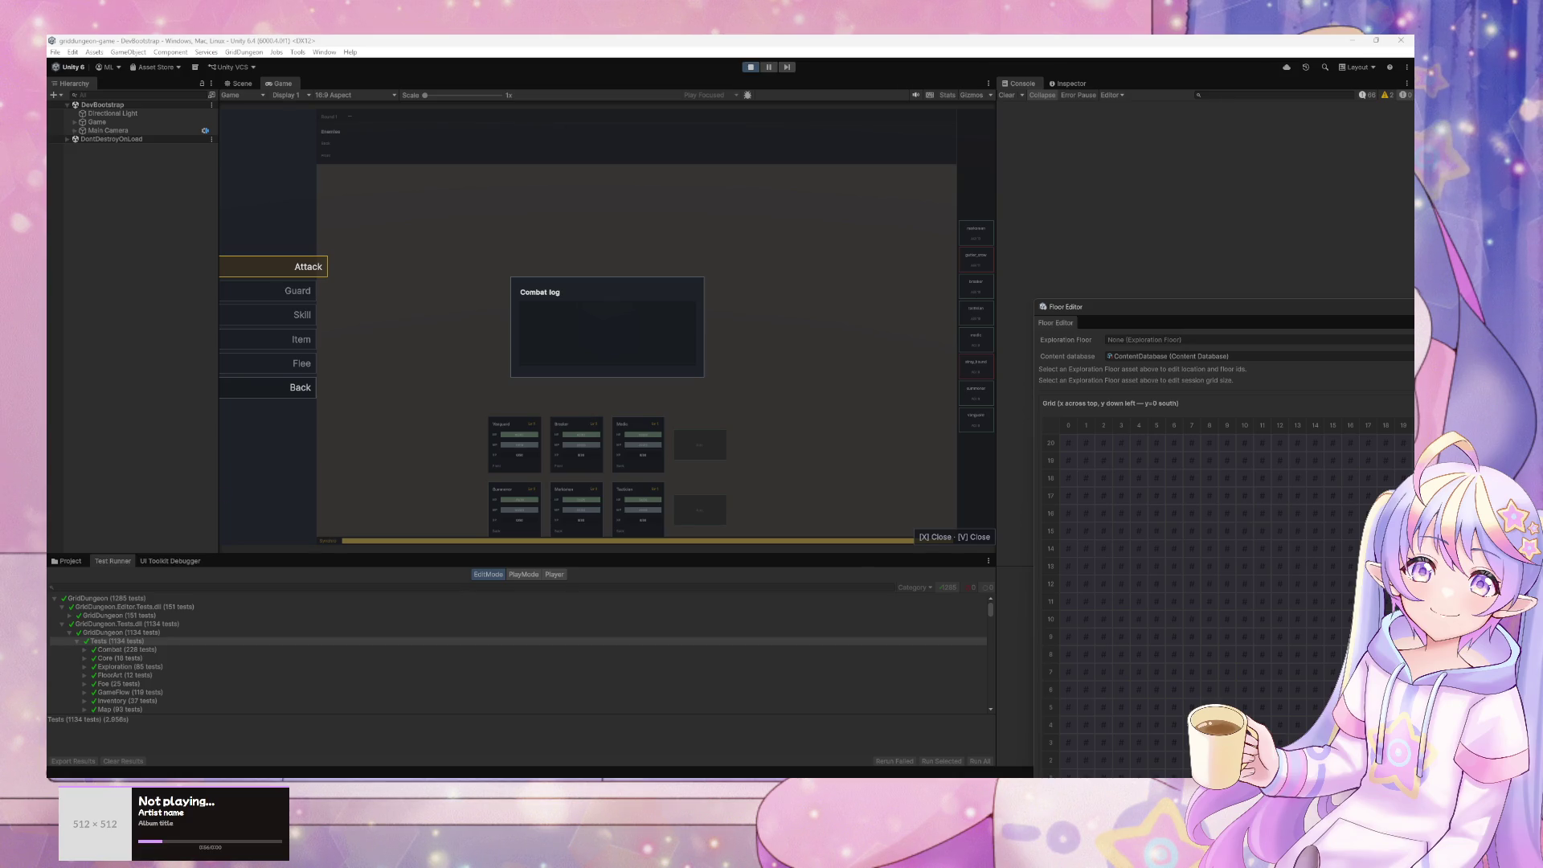
{"action": "left_click", "coordinate": [660, 390]}
{"action": "key", "text": "x"}
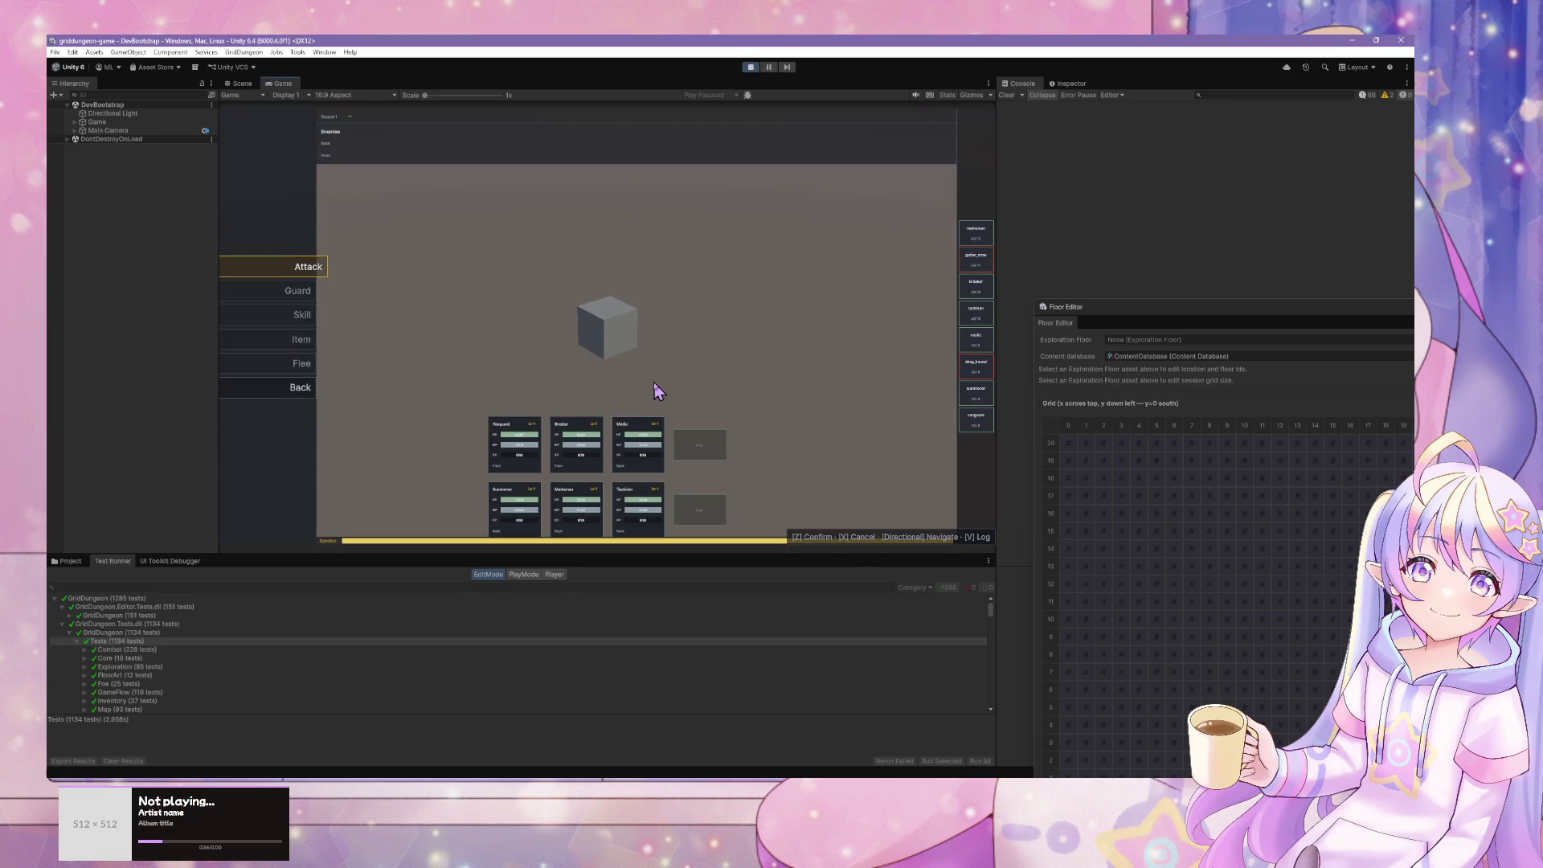
- Check the Skill command's skills list for this party member
{"action": "key", "text": "Down"}
{"action": "key", "text": "Up"}
{"action": "key", "text": "Down"}
{"action": "key", "text": "Down"}
{"action": "key", "text": "z"}
{"action": "key", "text": "x"}
{"action": "key", "text": "x"}
- Confirm Guard for the party member, then hide all windows to the desktop
{"action": "key", "text": "Down"}
{"action": "key", "text": "Up"}
{"action": "key", "text": "Down"}
{"action": "key", "text": "z"}
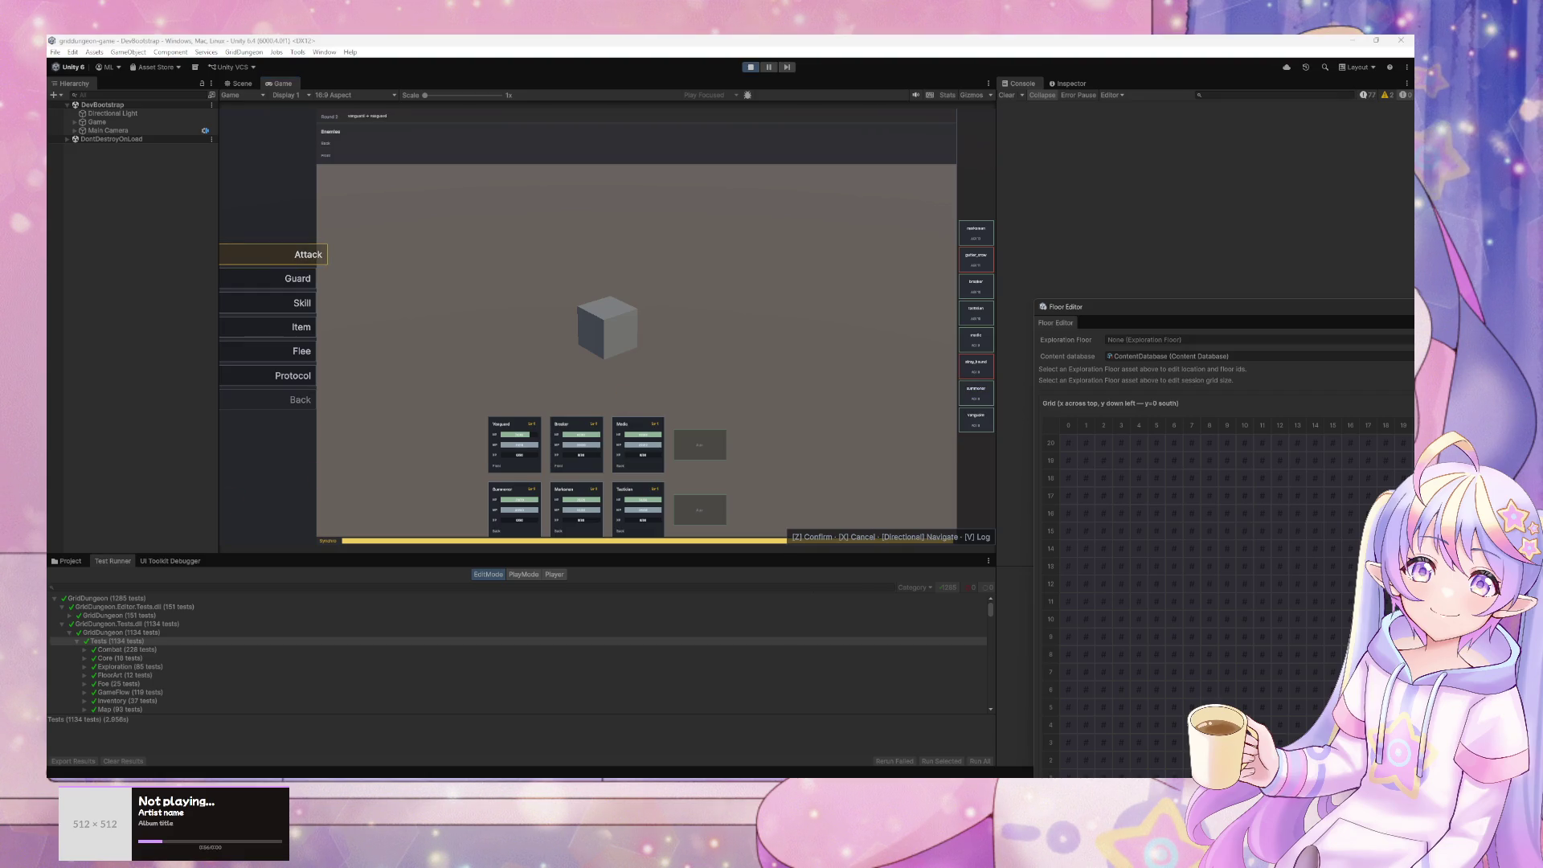
{"action": "key", "text": "super+d"}
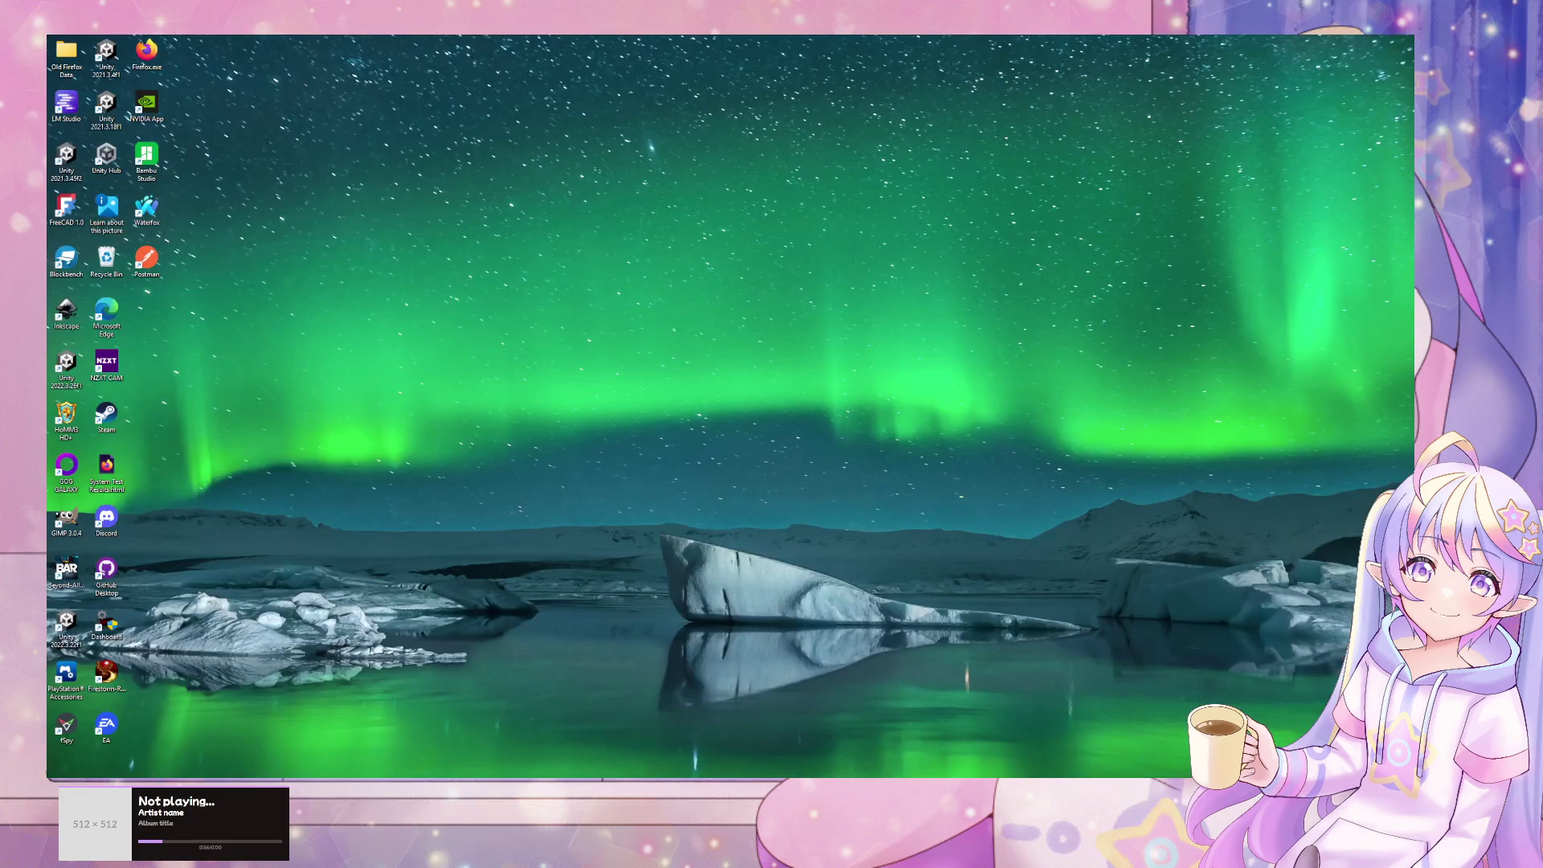
- Play the song 'Somehow' in Spotify, then minimize Spotify back to the Unity battle
{"action": "key", "text": "super+d"}
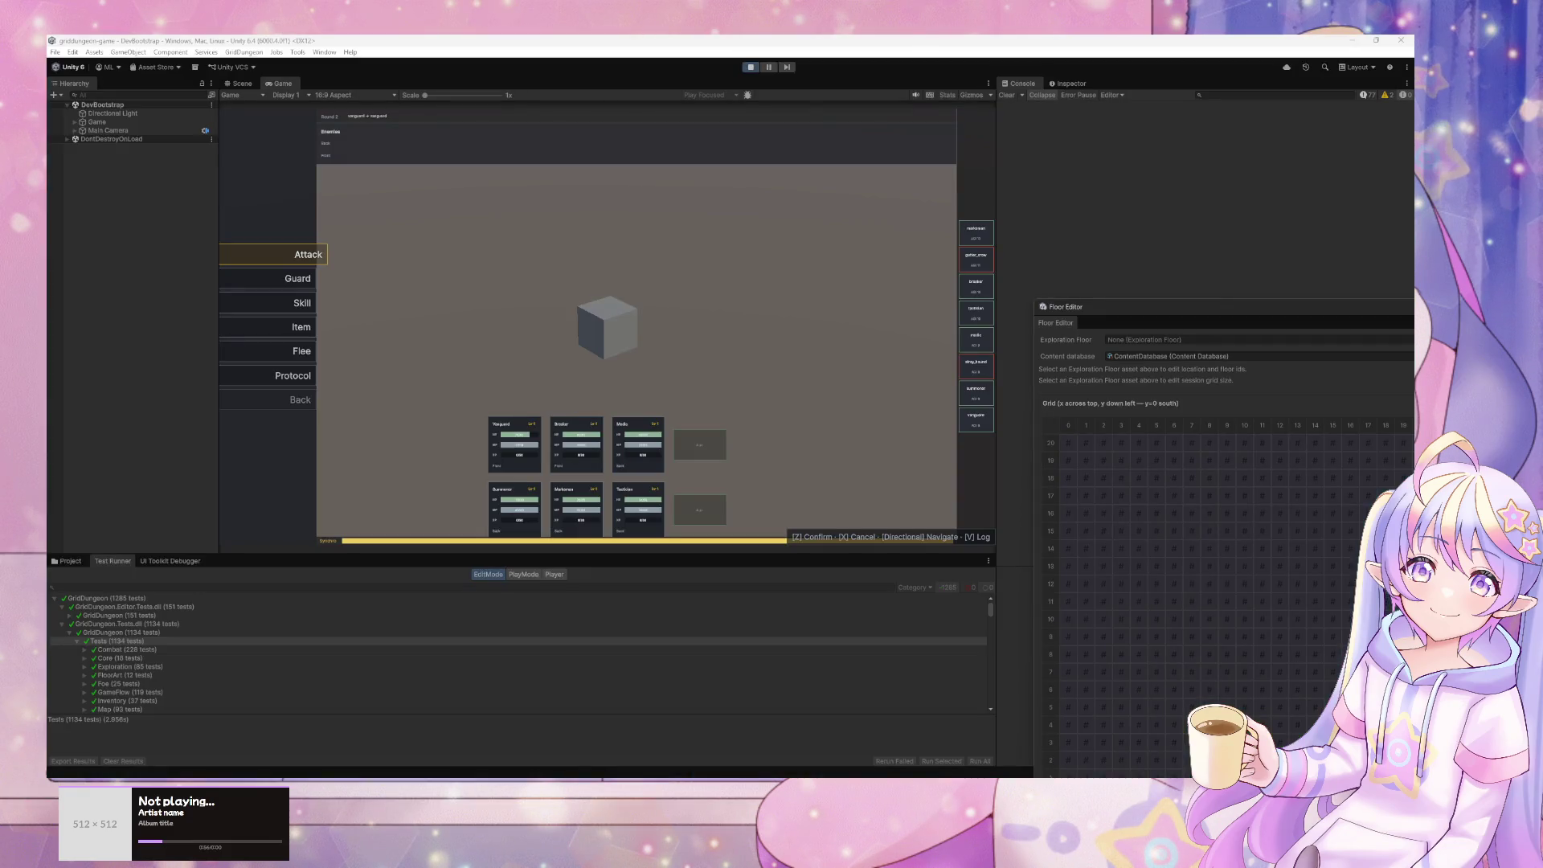
{"action": "key", "text": "alt+Tab"}
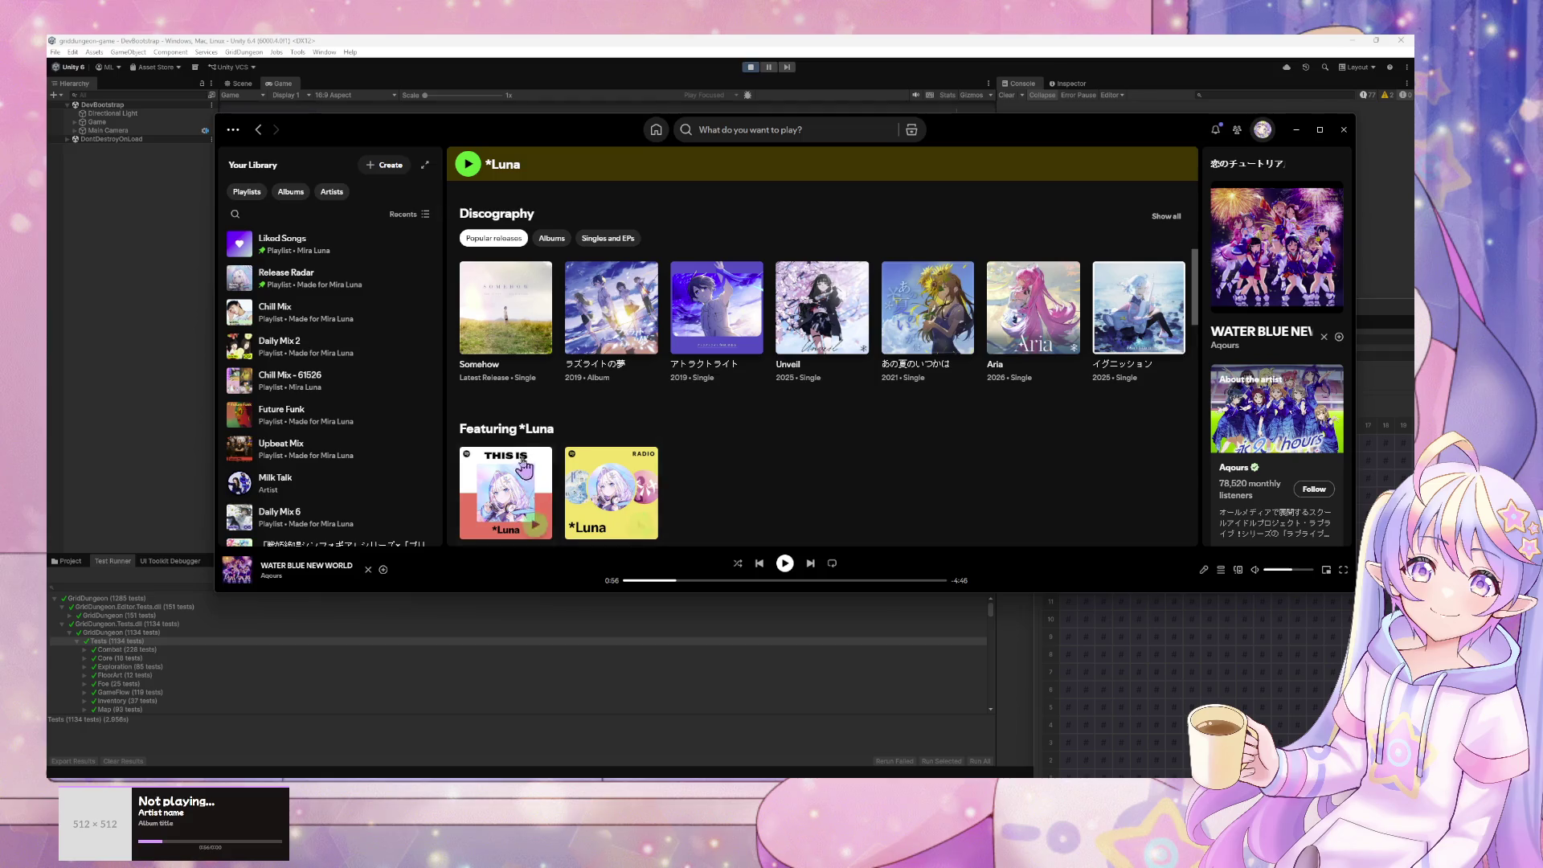
{"action": "left_click", "coordinate": [535, 338]}
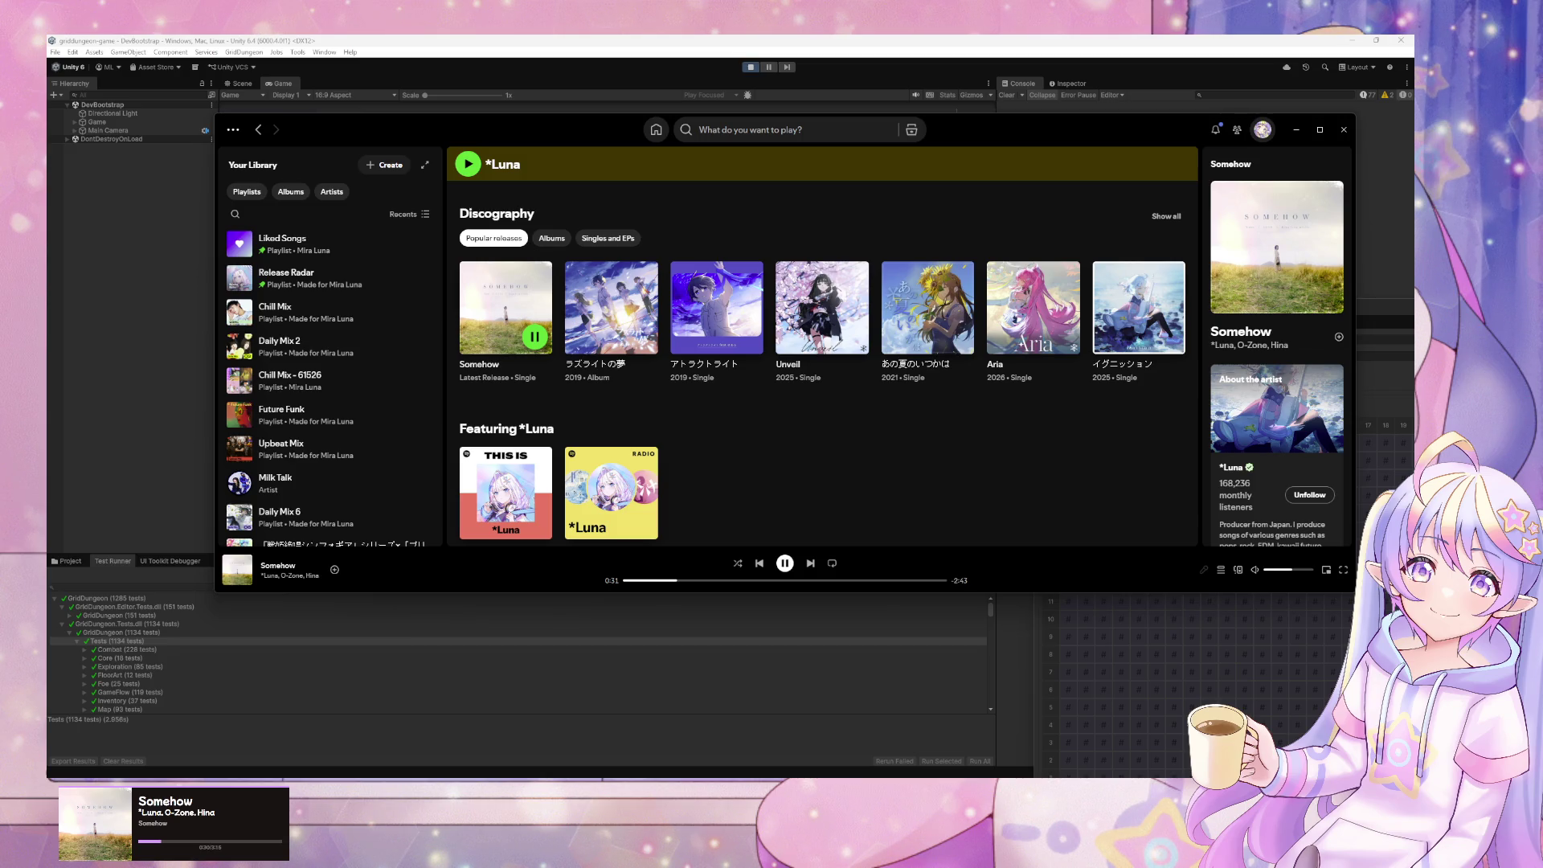
{"action": "left_click", "coordinate": [1296, 131]}
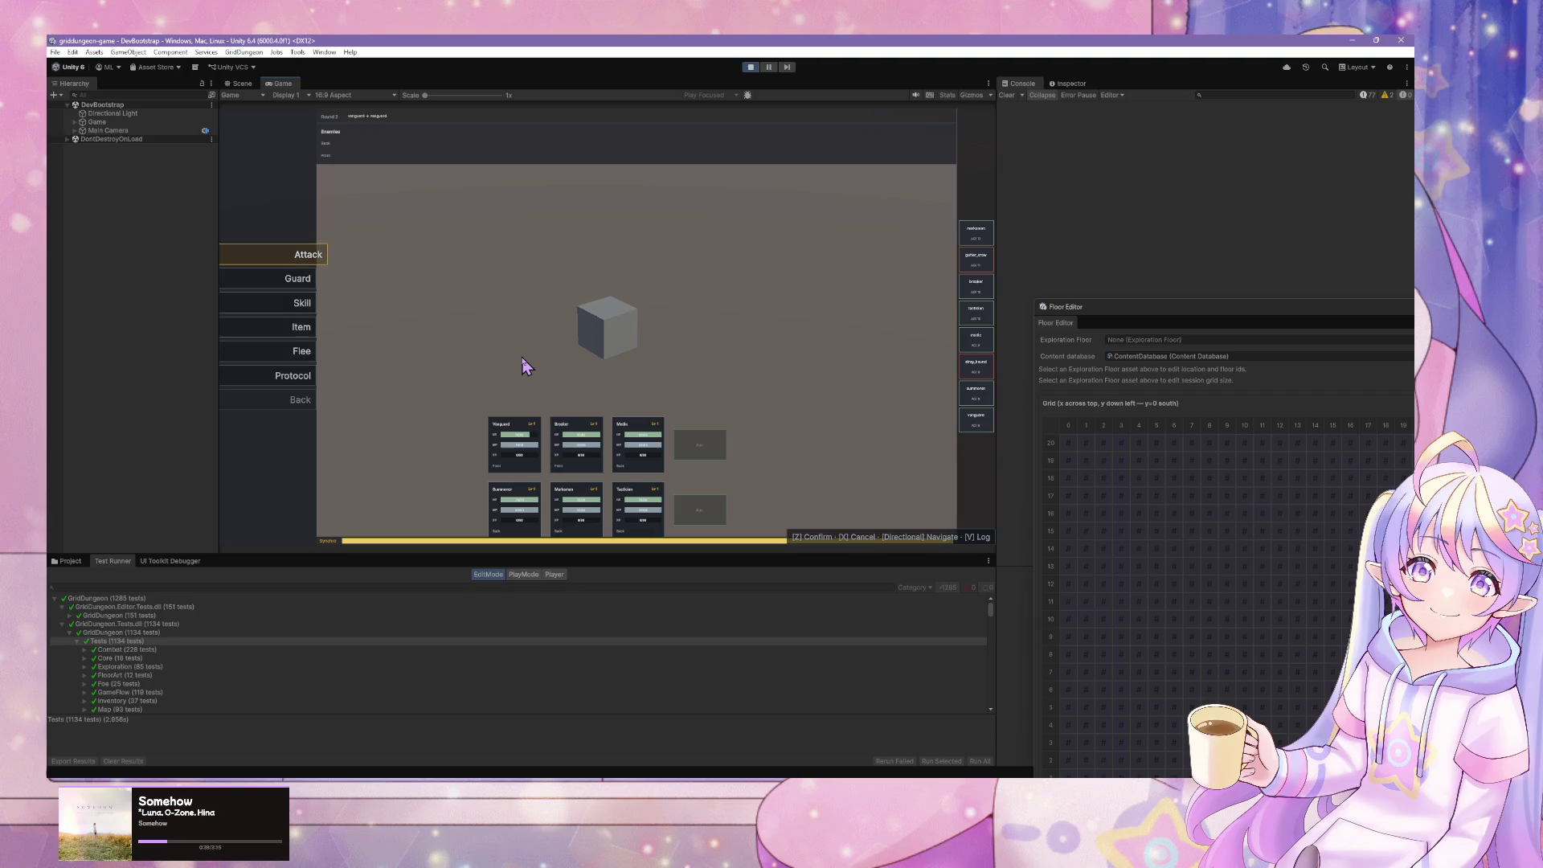
- Open the battle's skills list to confirm Cleave appears, then close it
{"action": "key", "text": "Down"}
{"action": "key", "text": "Down"}
{"action": "key", "text": "z"}
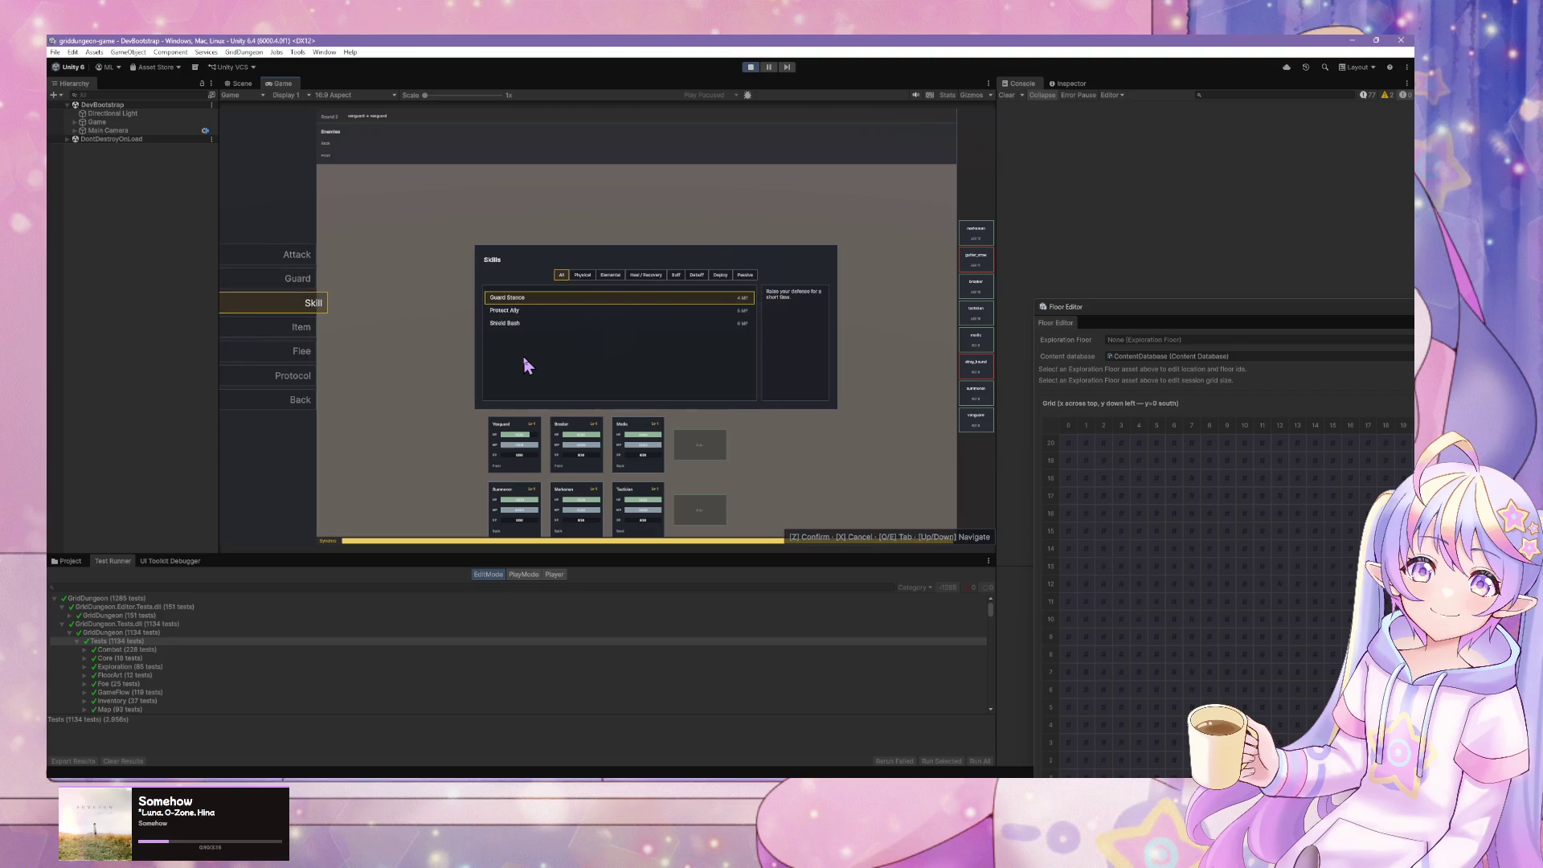
{"action": "key", "text": "x"}
{"action": "key", "text": "Down"}
{"action": "key", "text": "Down"}
{"action": "key", "text": "z"}
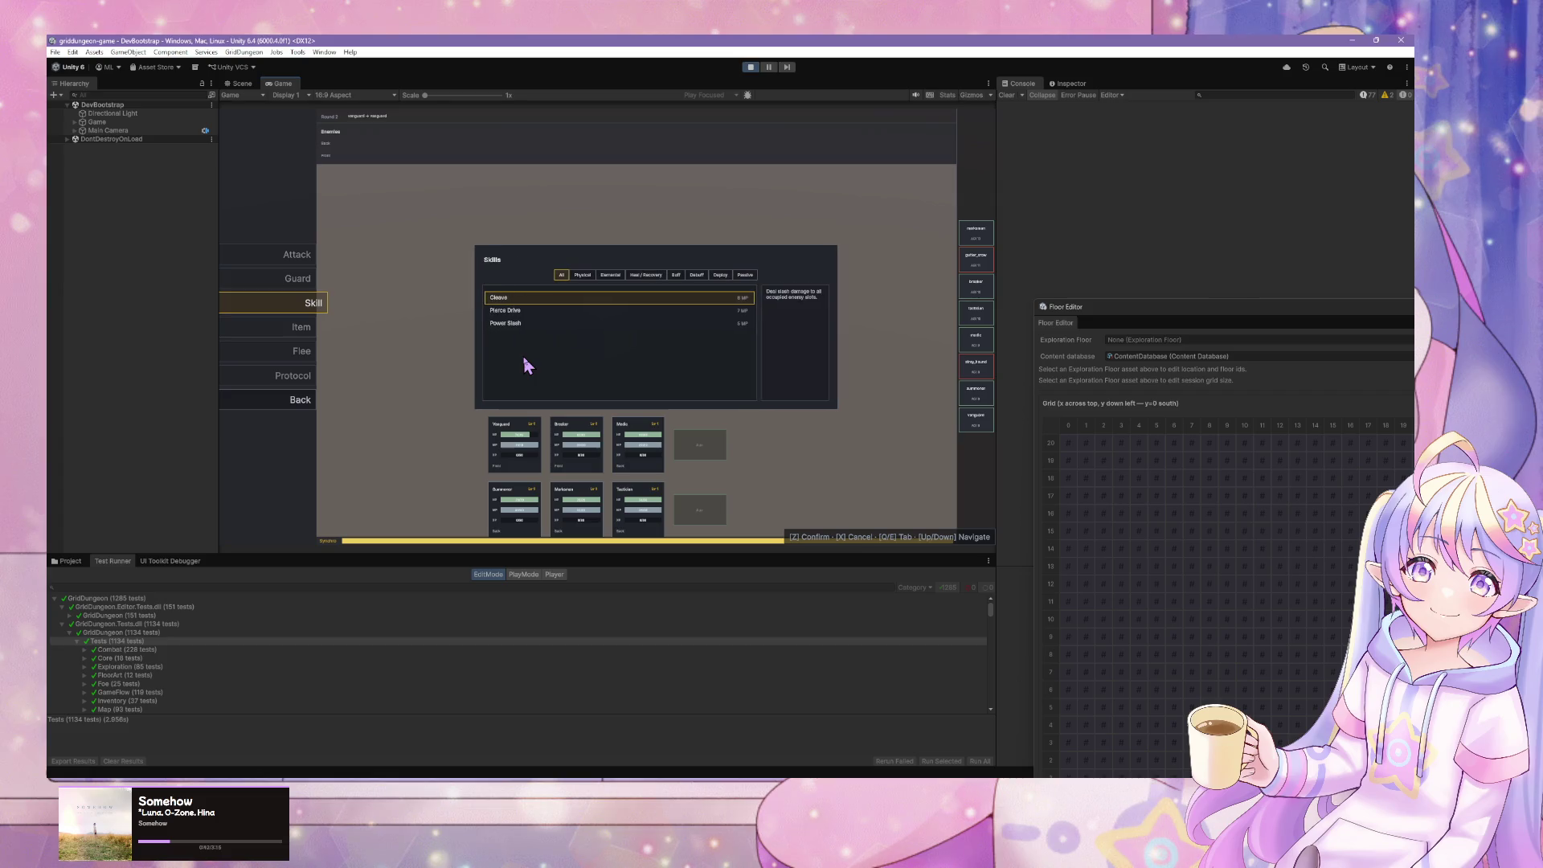
{"action": "key", "text": "x"}
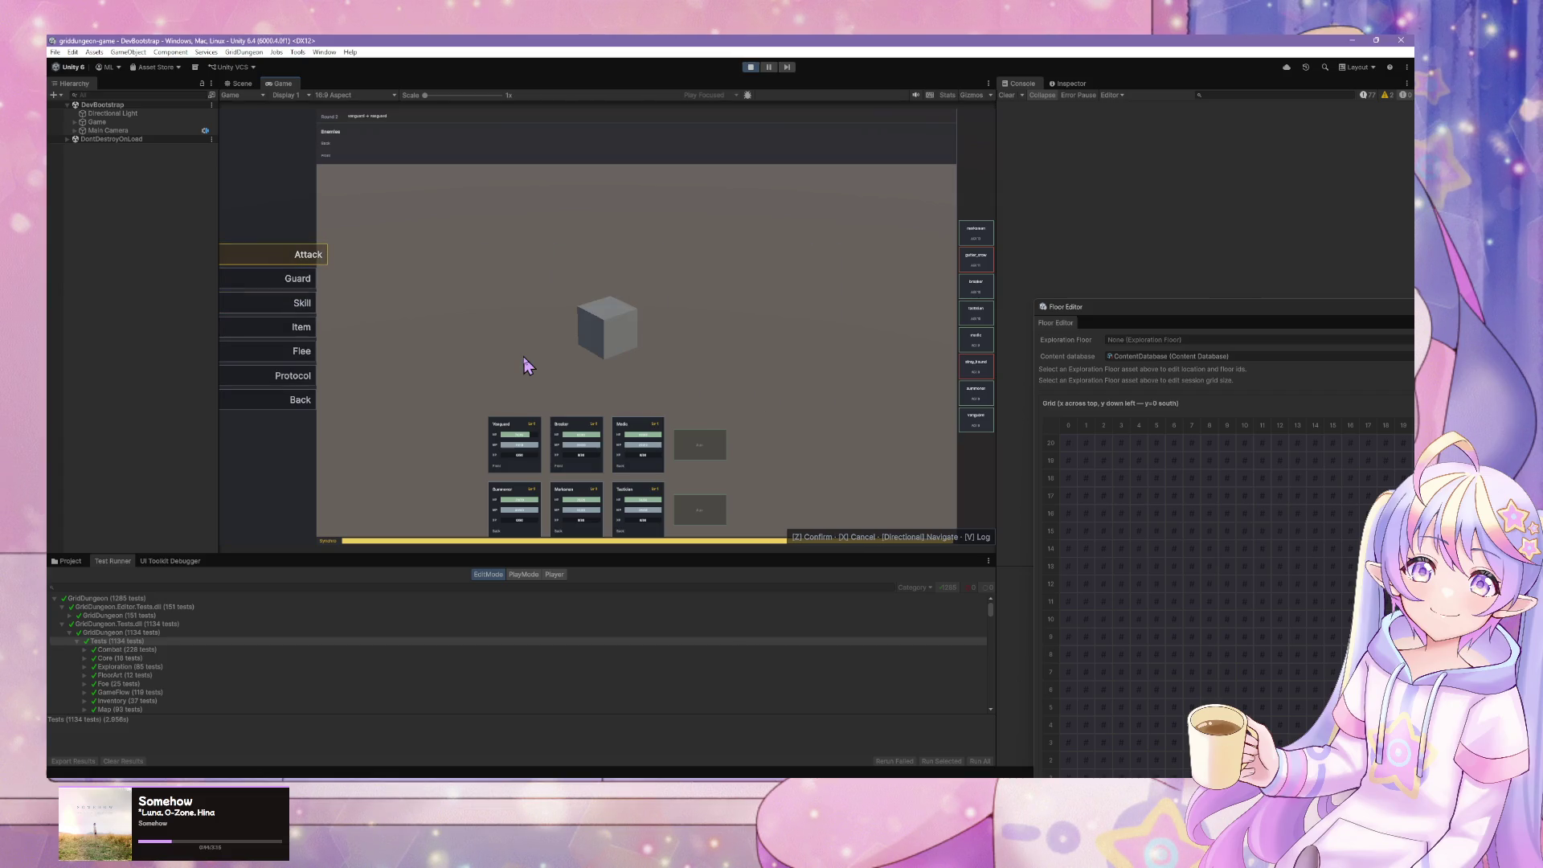
- Stop Play mode and bring the Cursor Agents window forward
{"action": "left_click", "coordinate": [749, 73]}
{"action": "mouse_move", "coordinate": [790, 774]}
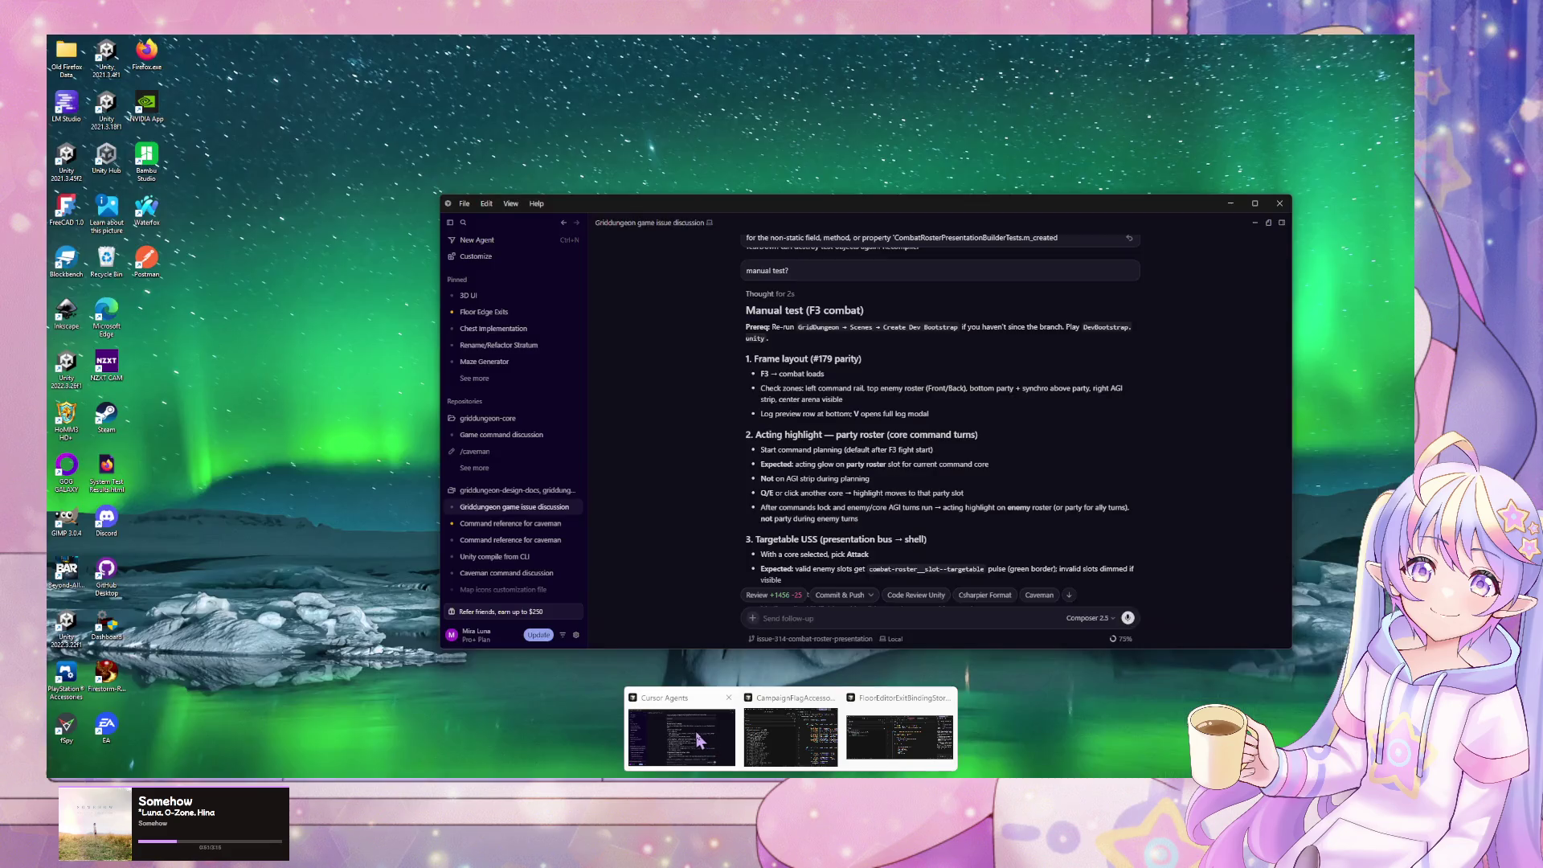
{"action": "left_click", "coordinate": [699, 741]}
- Report to the agent: 'enemy party character plate isn't loaded. double check binding'
{"action": "scroll", "coordinate": [894, 496], "scroll_direction": "down", "scroll_amount": 3}
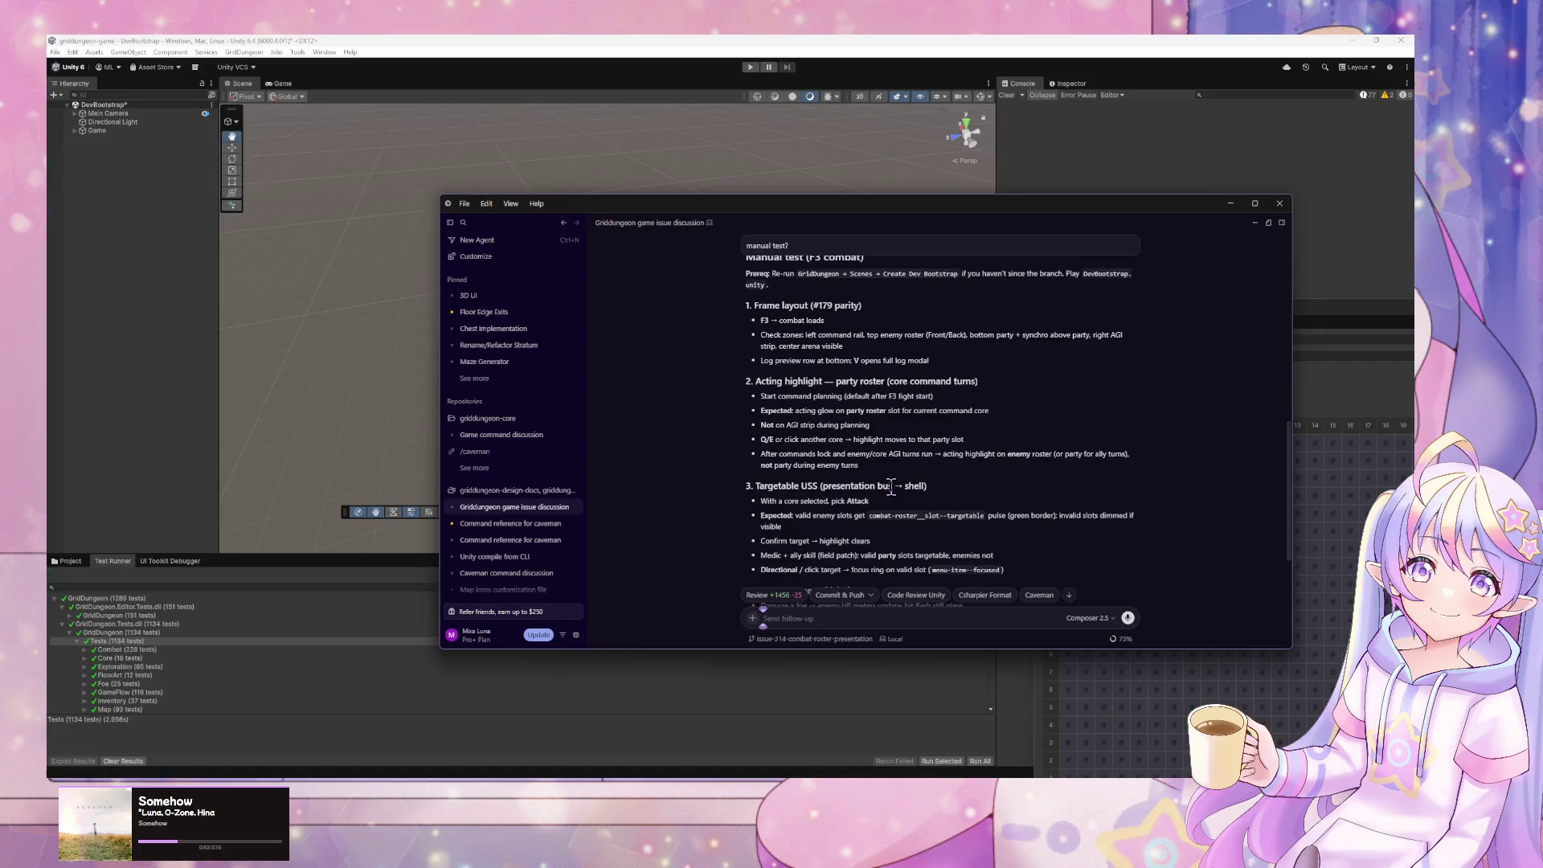
{"action": "scroll", "coordinate": [894, 496], "scroll_direction": "down", "scroll_amount": 5}
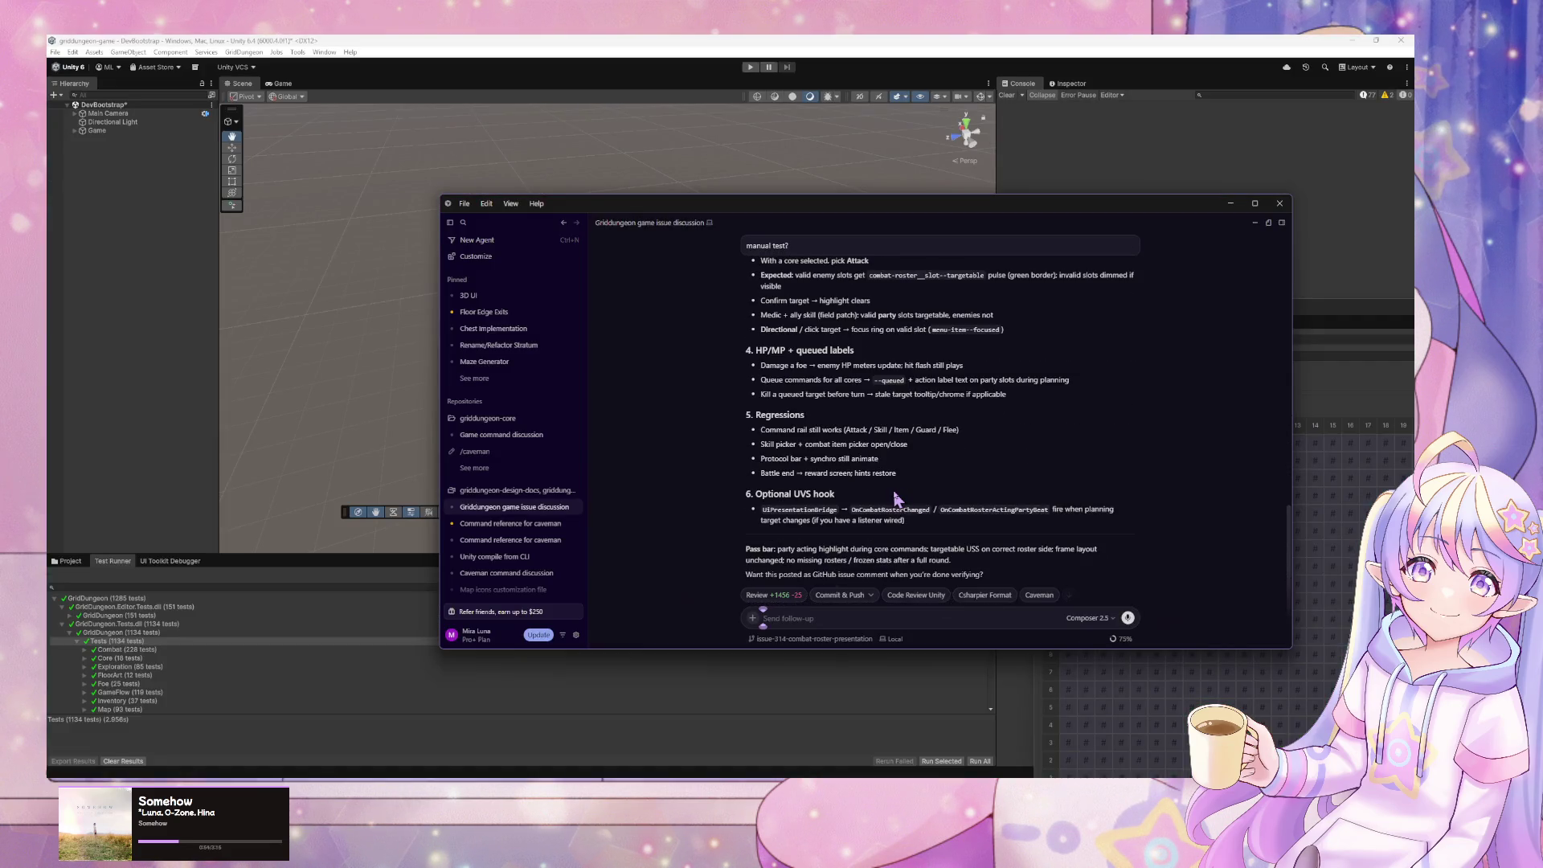
{"action": "left_click_drag", "start_coordinate": [1291, 524], "coordinate": [1296, 593]}
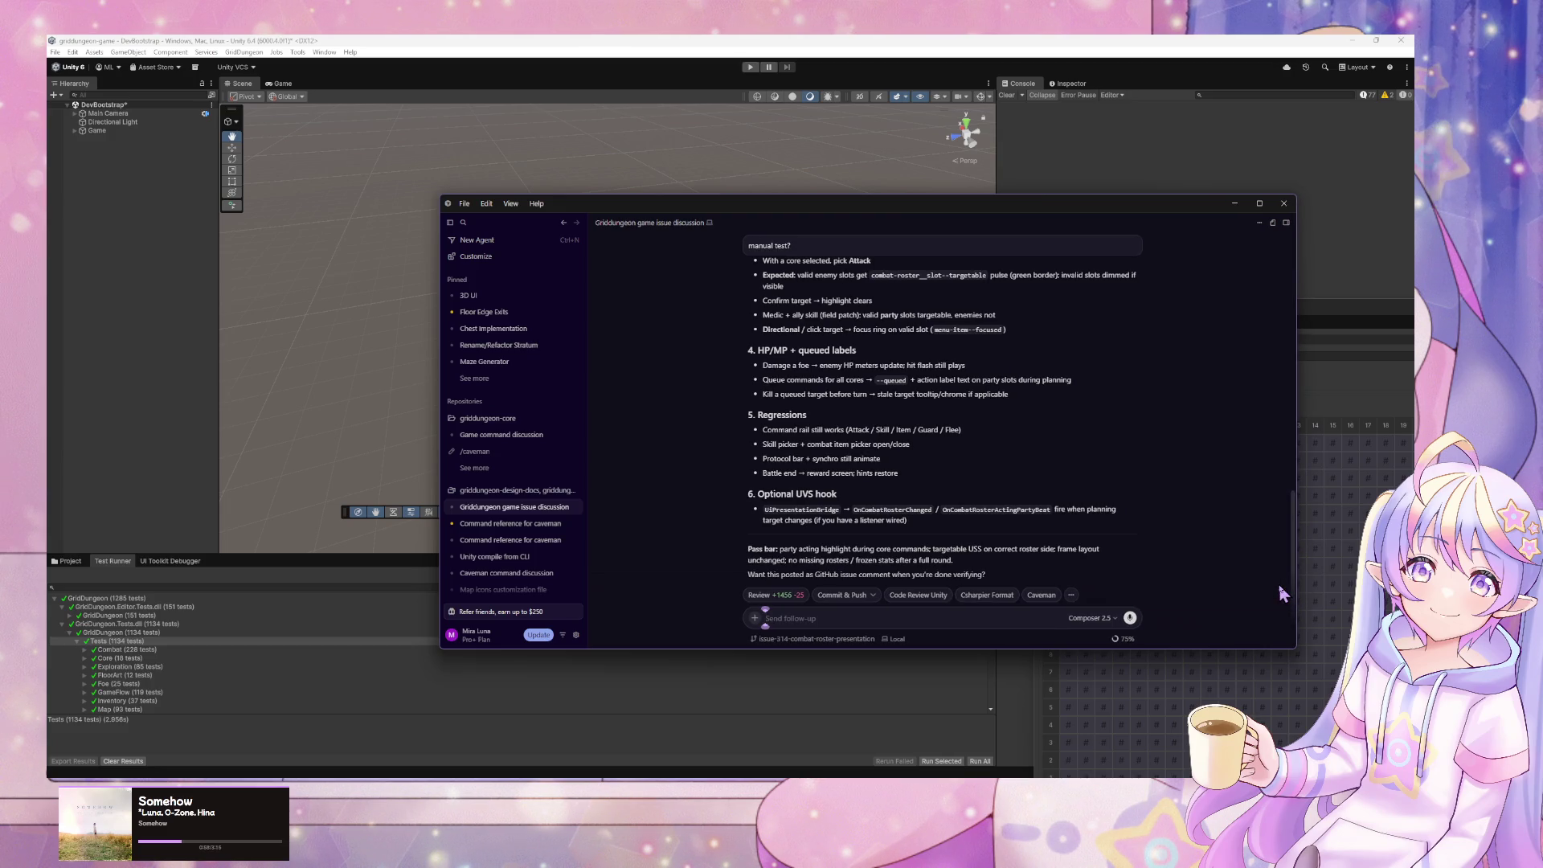
{"action": "type", "text": "u"}
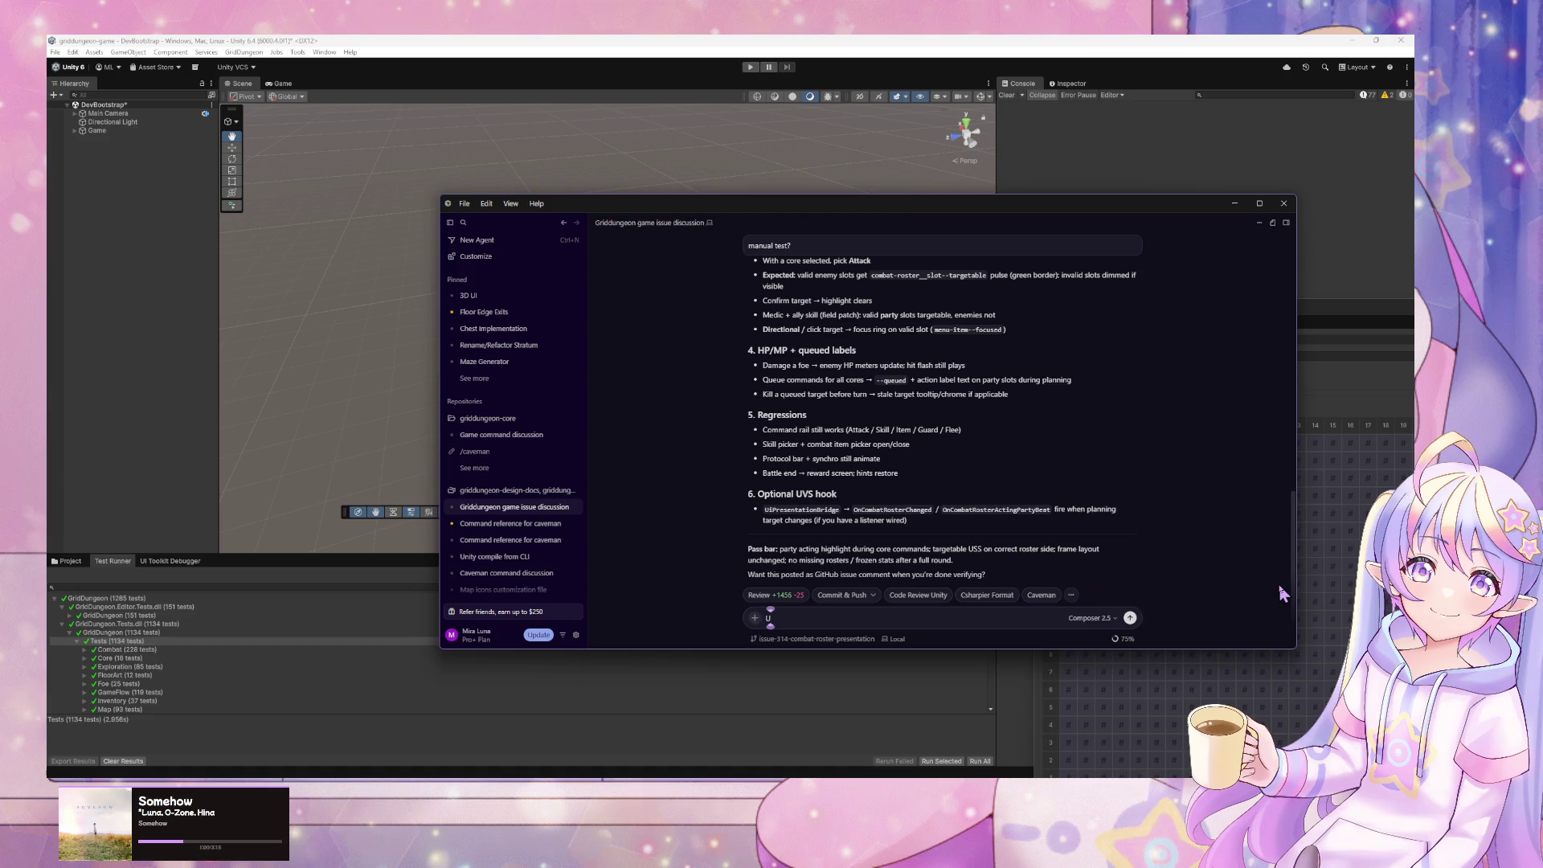
{"action": "key", "text": "BackSpace"}
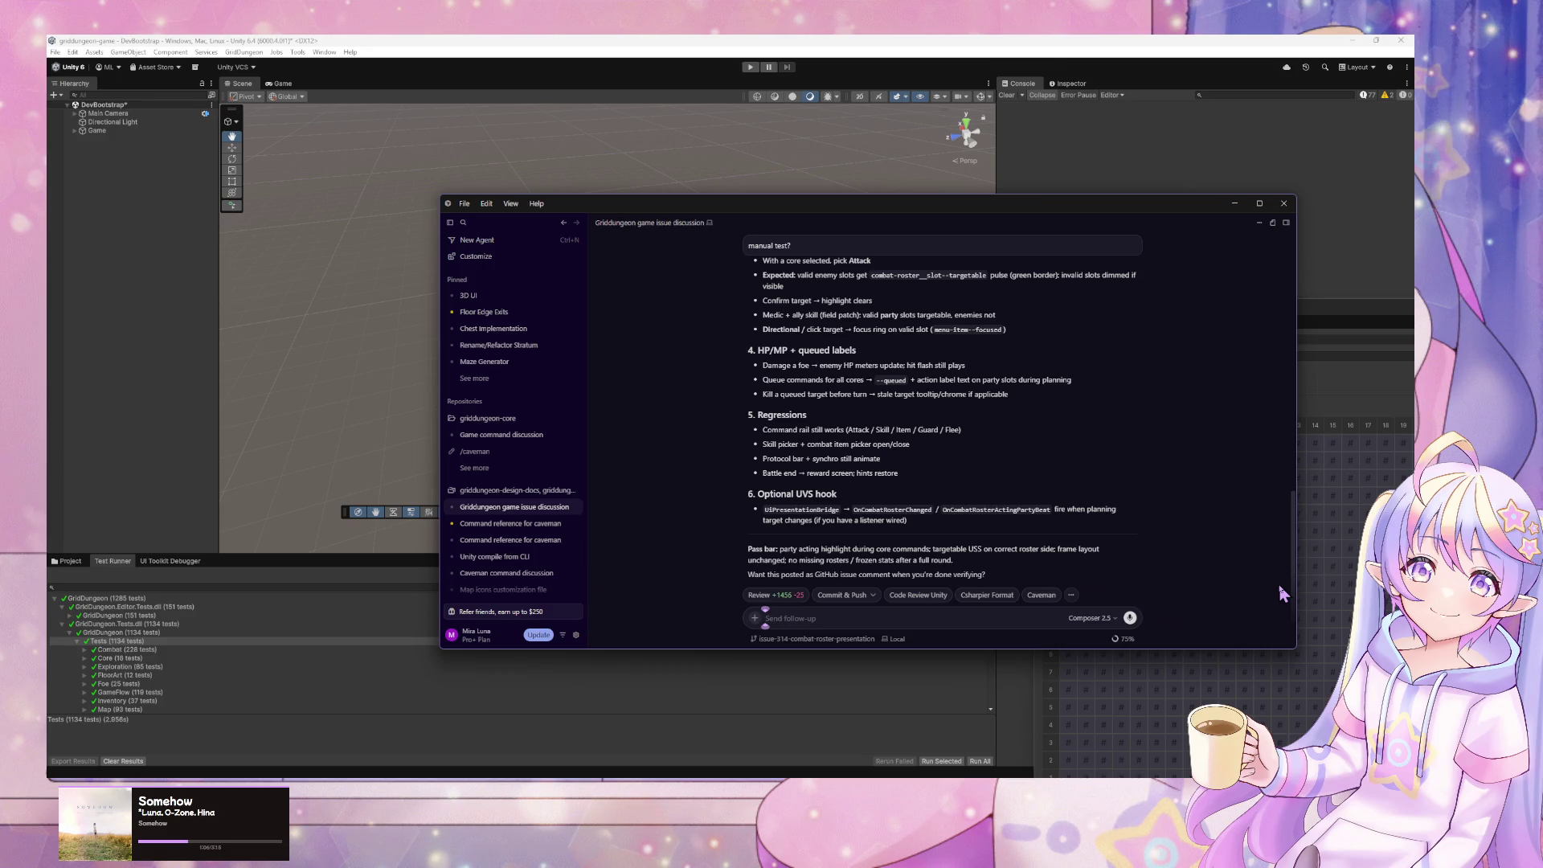
{"action": "type", "text": "enemy"}
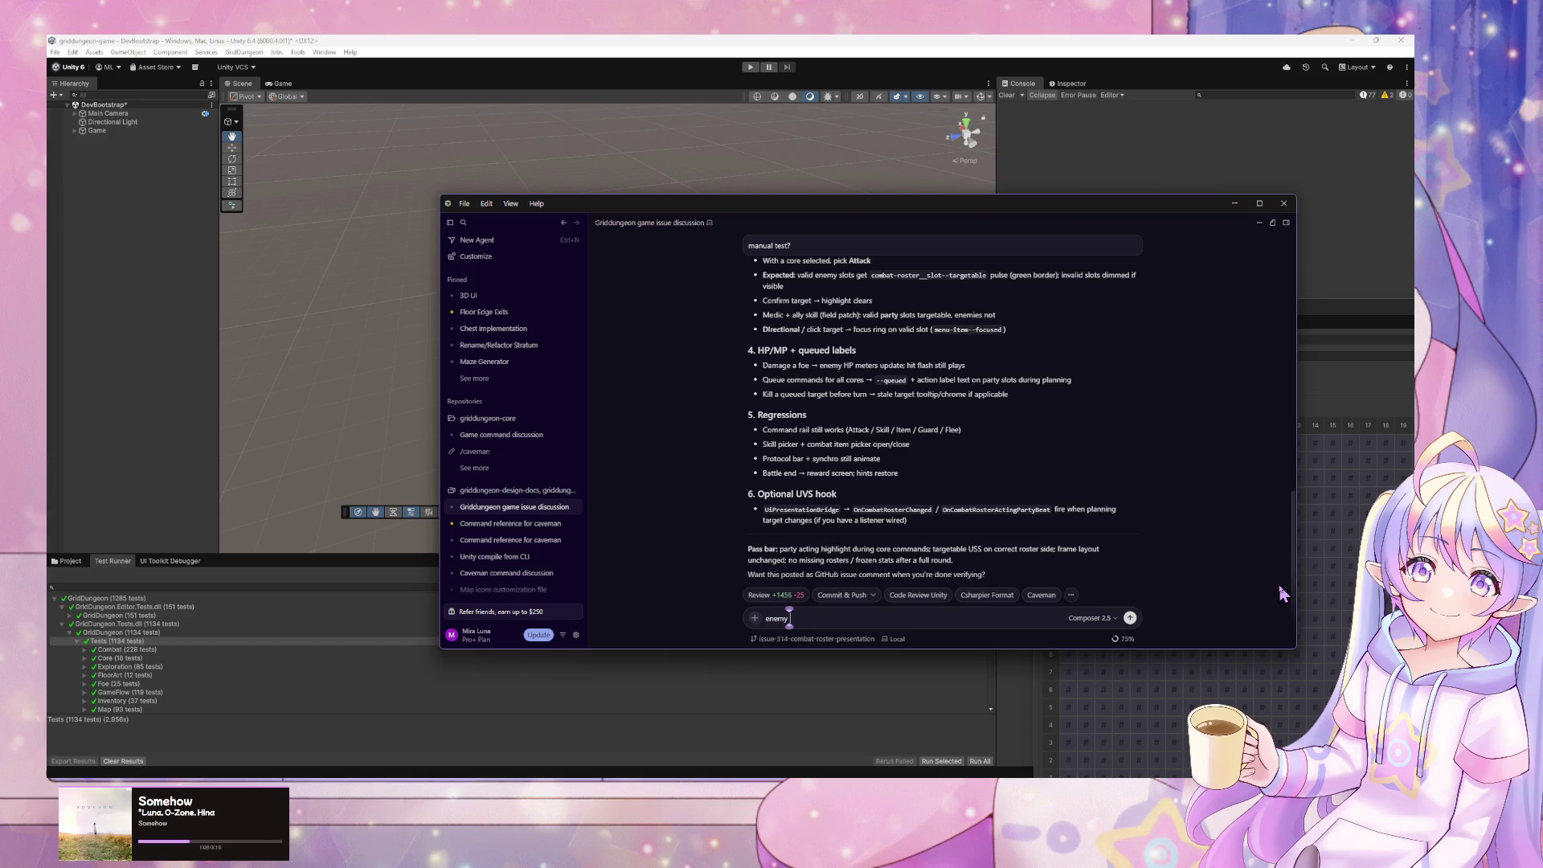
{"action": "type", "text": " party UI isn't lo"}
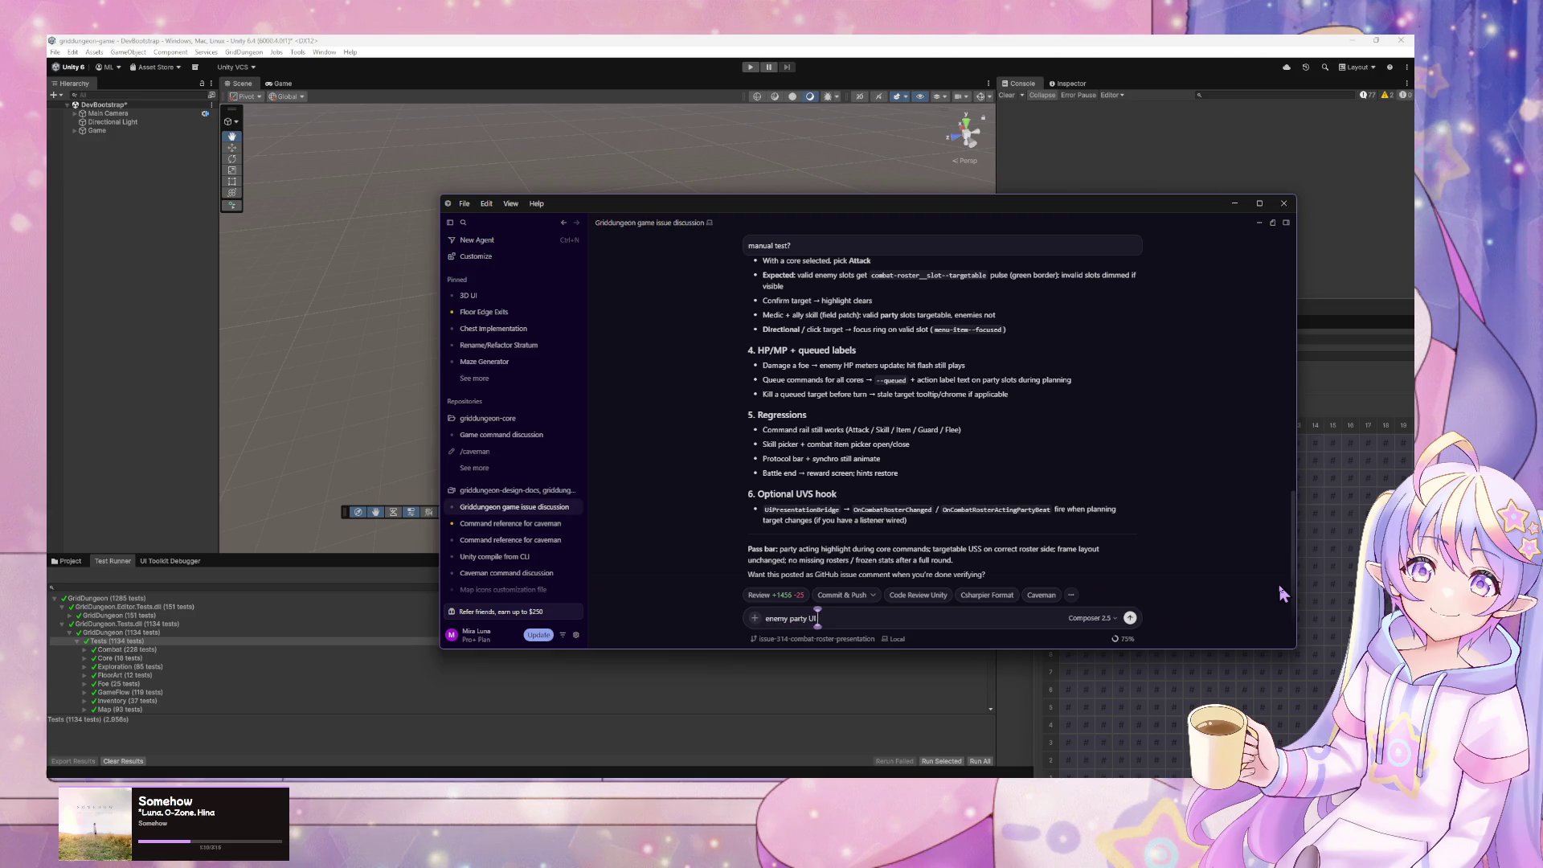
{"action": "type", "text": "aded"}
{"action": "type", "text": ","}
{"action": "key", "text": "BackSpace"}
{"action": "key", "text": "BackSpace"}
{"action": "key", "text": "BackSpace"}
{"action": "key", "text": "BackSpace"}
{"action": "type", "text": "character plate isn't loaded. double check binding"}
{"action": "key", "text": "Return"}
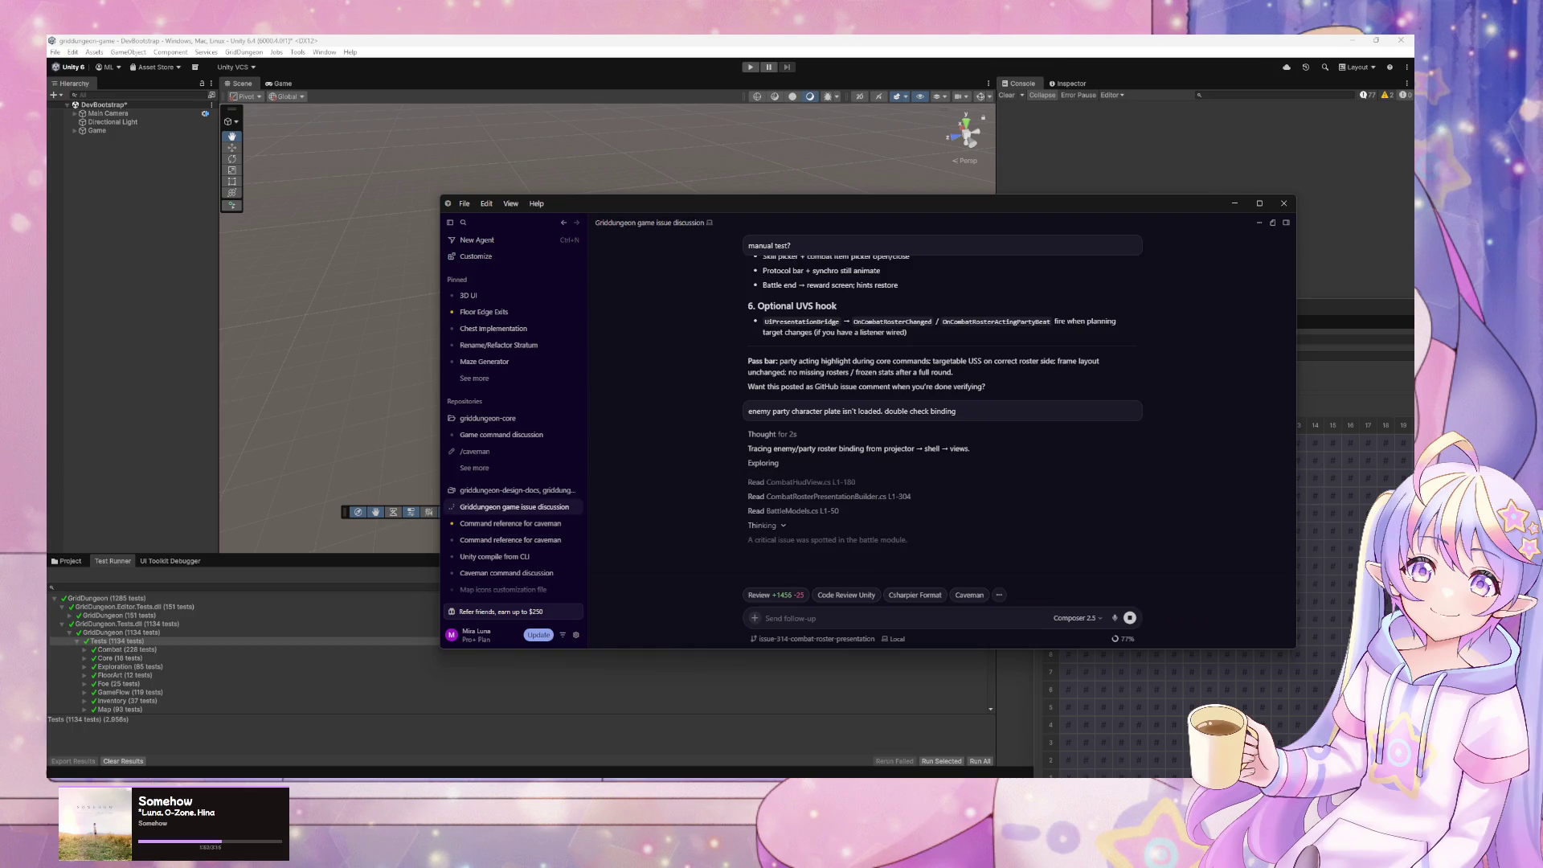
- Reposition and enlarge the Cursor agent window over Unity while the agent investigates
{"action": "key", "text": "super+Home"}
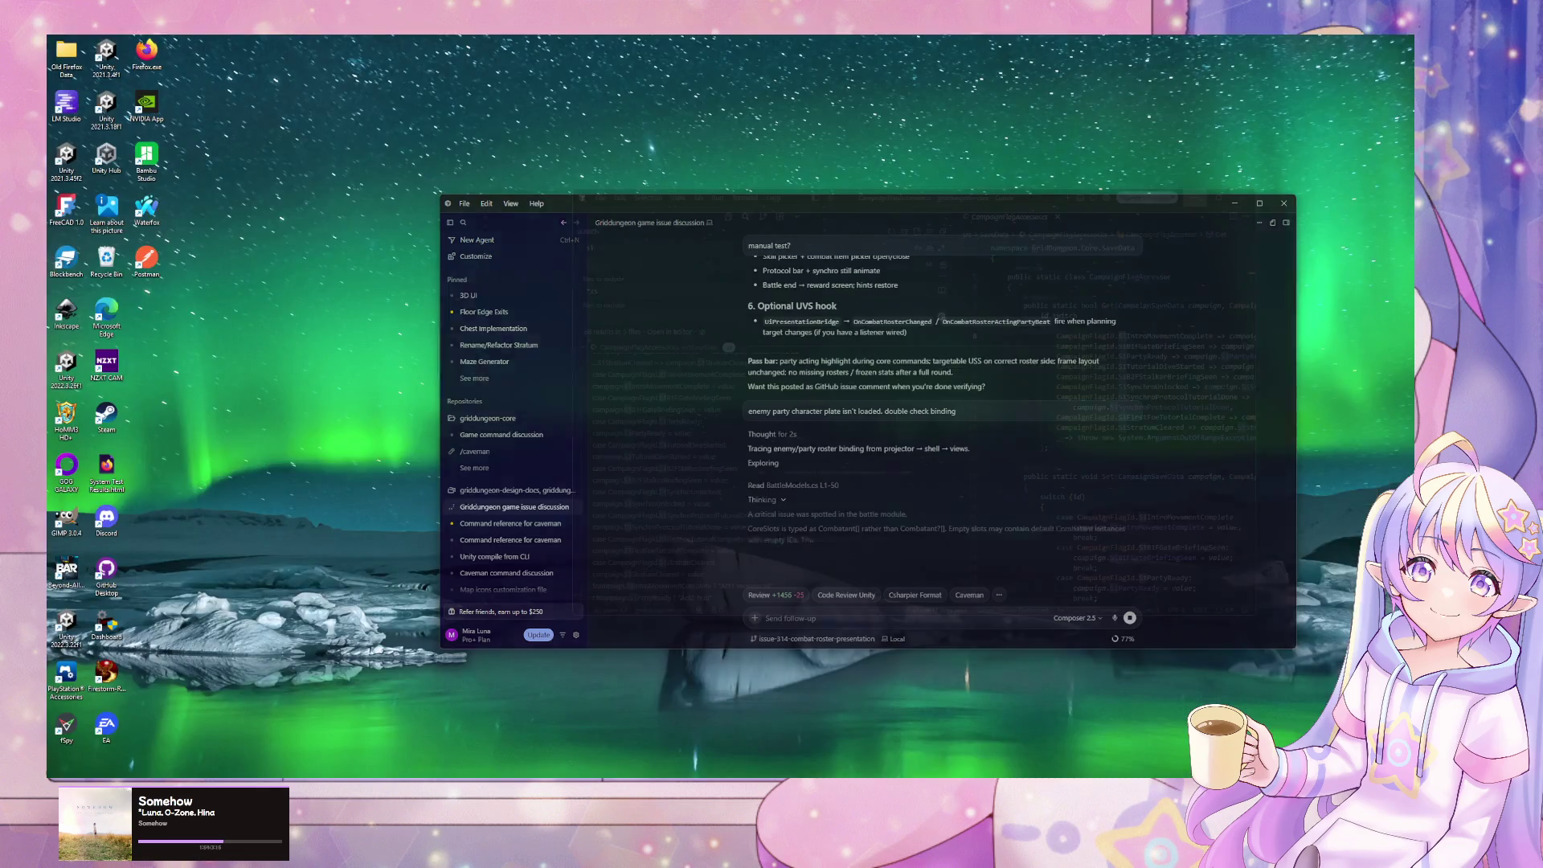
{"action": "key", "text": "super+Home"}
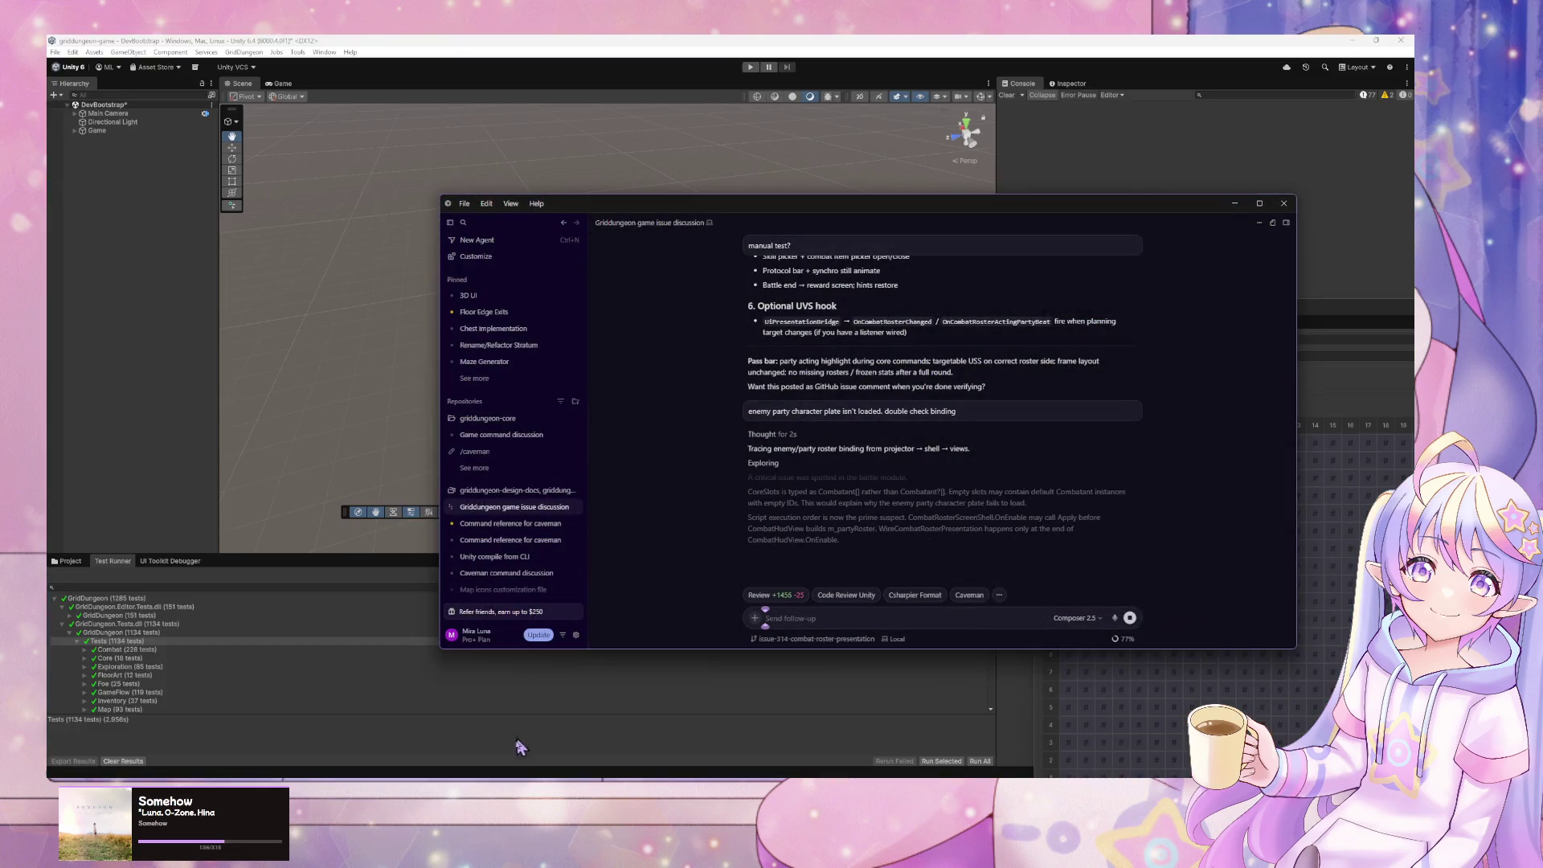
{"action": "mouse_move", "coordinate": [651, 210]}
{"action": "left_mouse_down"}
{"action": "mouse_move", "coordinate": [0, 152]}
{"action": "mouse_move", "coordinate": [34, 138]}
{"action": "left_mouse_up"}
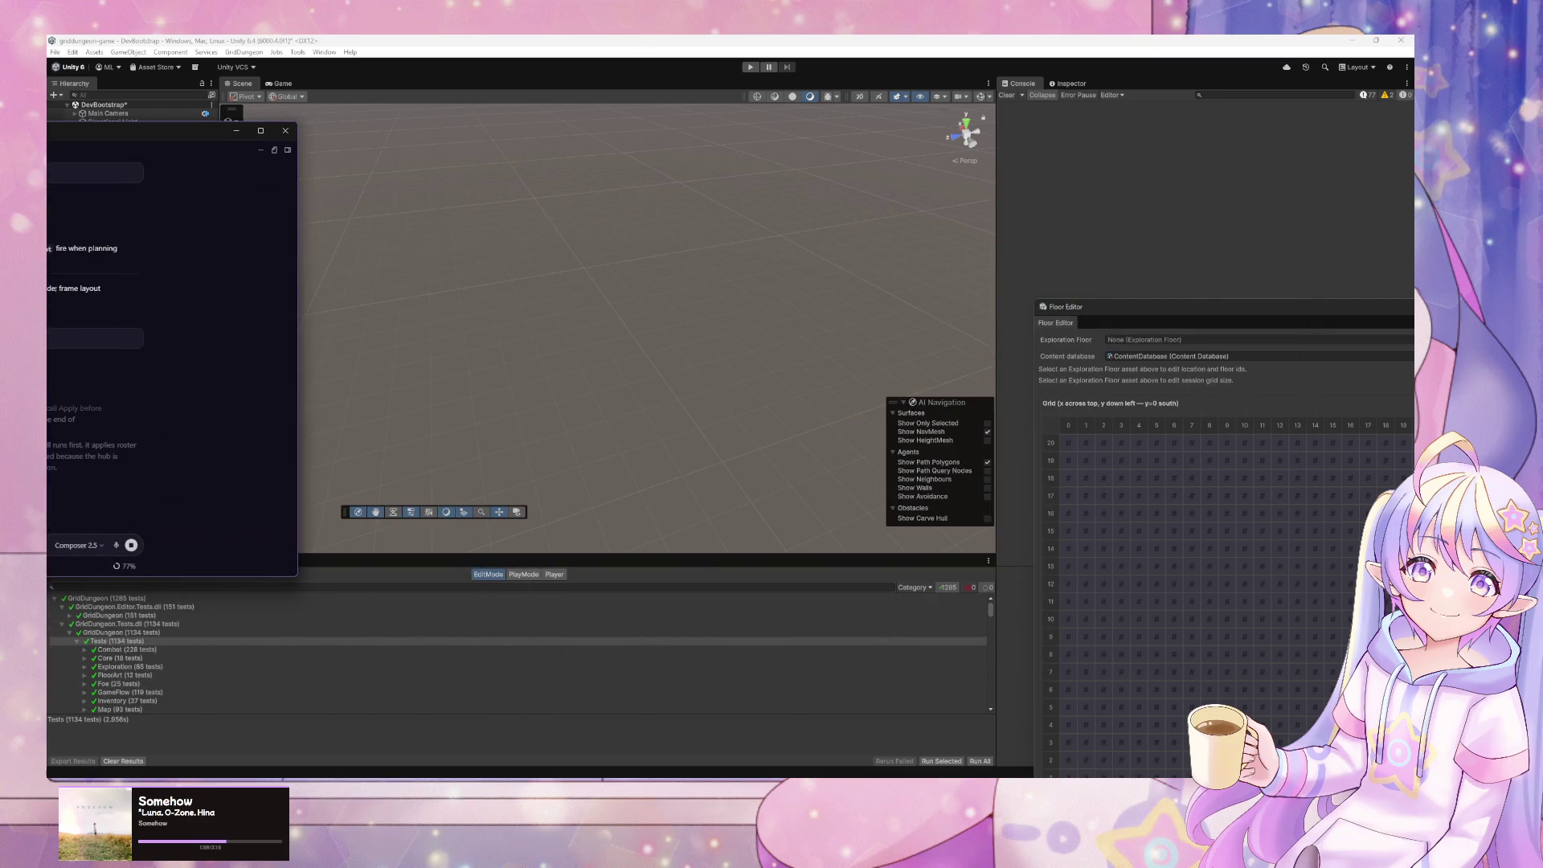
{"action": "left_click_drag", "start_coordinate": [225, 131], "coordinate": [45, 125]}
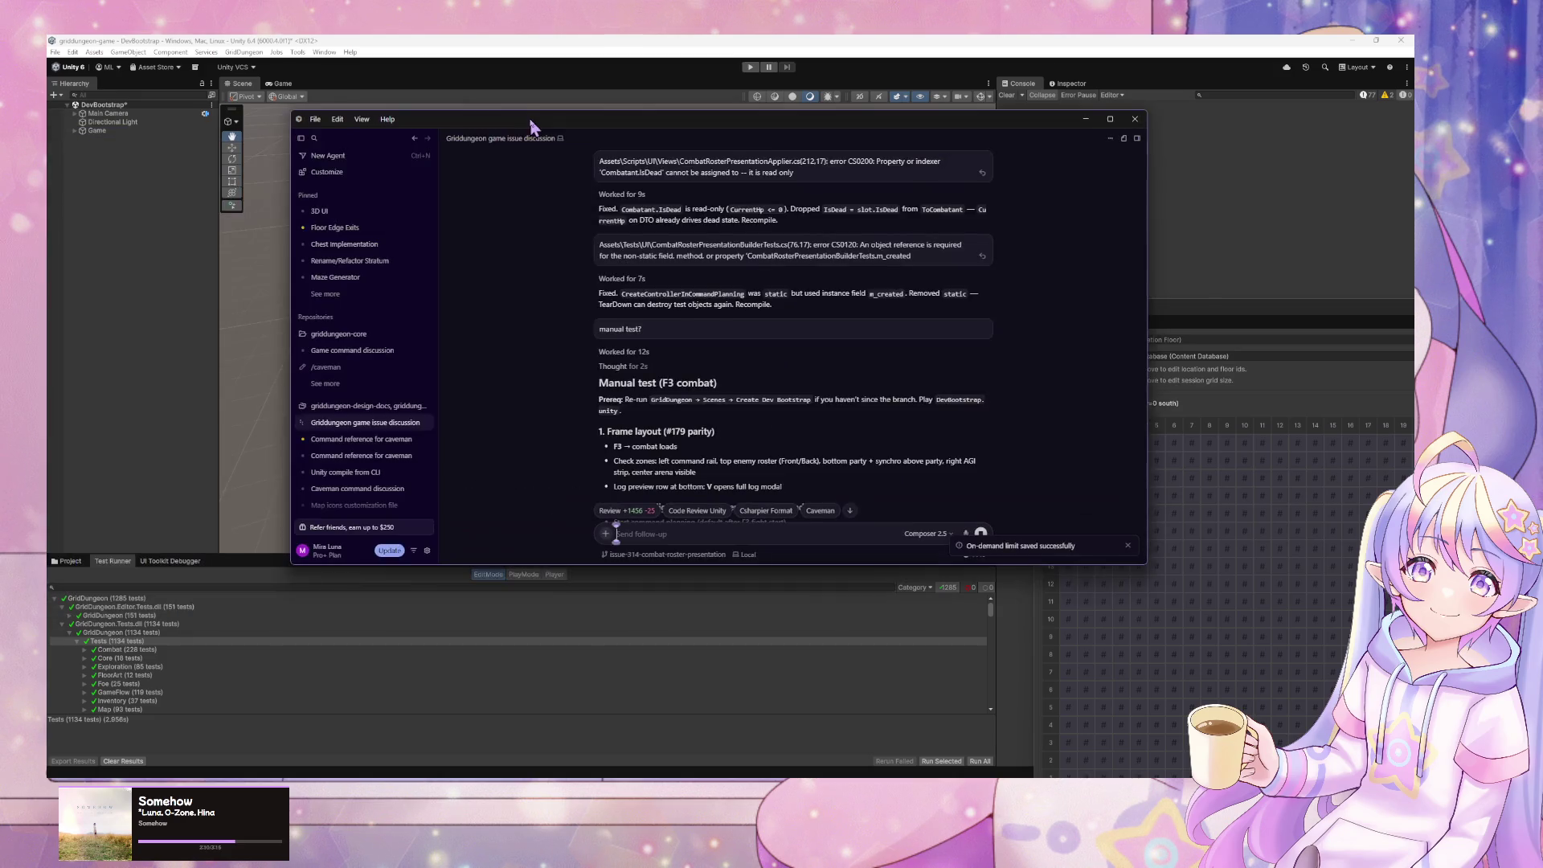
{"action": "left_click_drag", "start_coordinate": [535, 126], "coordinate": [557, 127]}
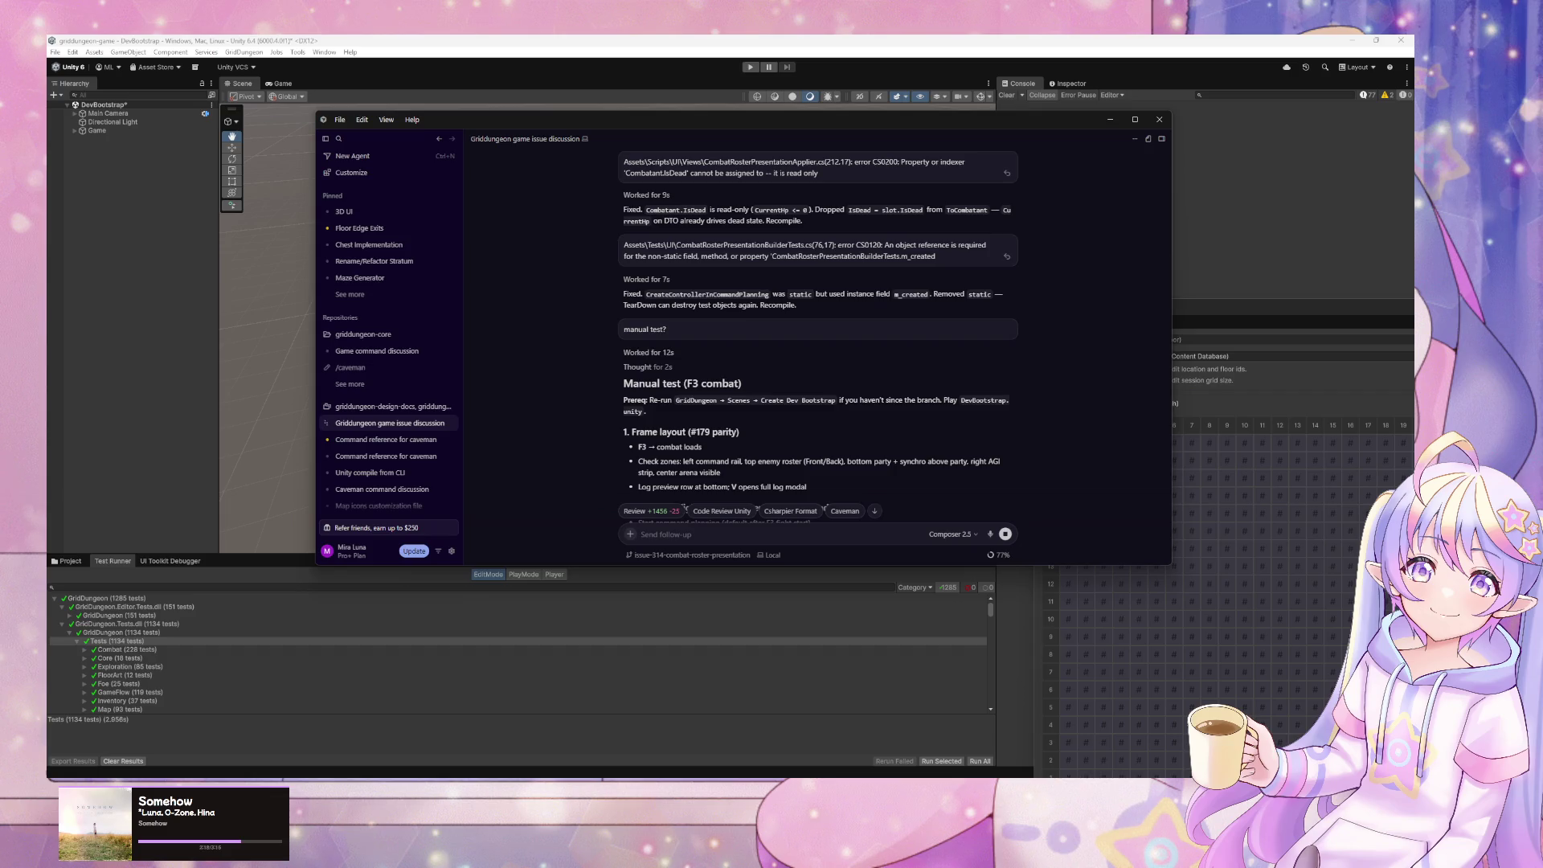
{"action": "scroll", "coordinate": [1029, 363], "scroll_direction": "down", "scroll_amount": 2}
{"action": "scroll", "coordinate": [1156, 515], "scroll_direction": "down", "scroll_amount": 10}
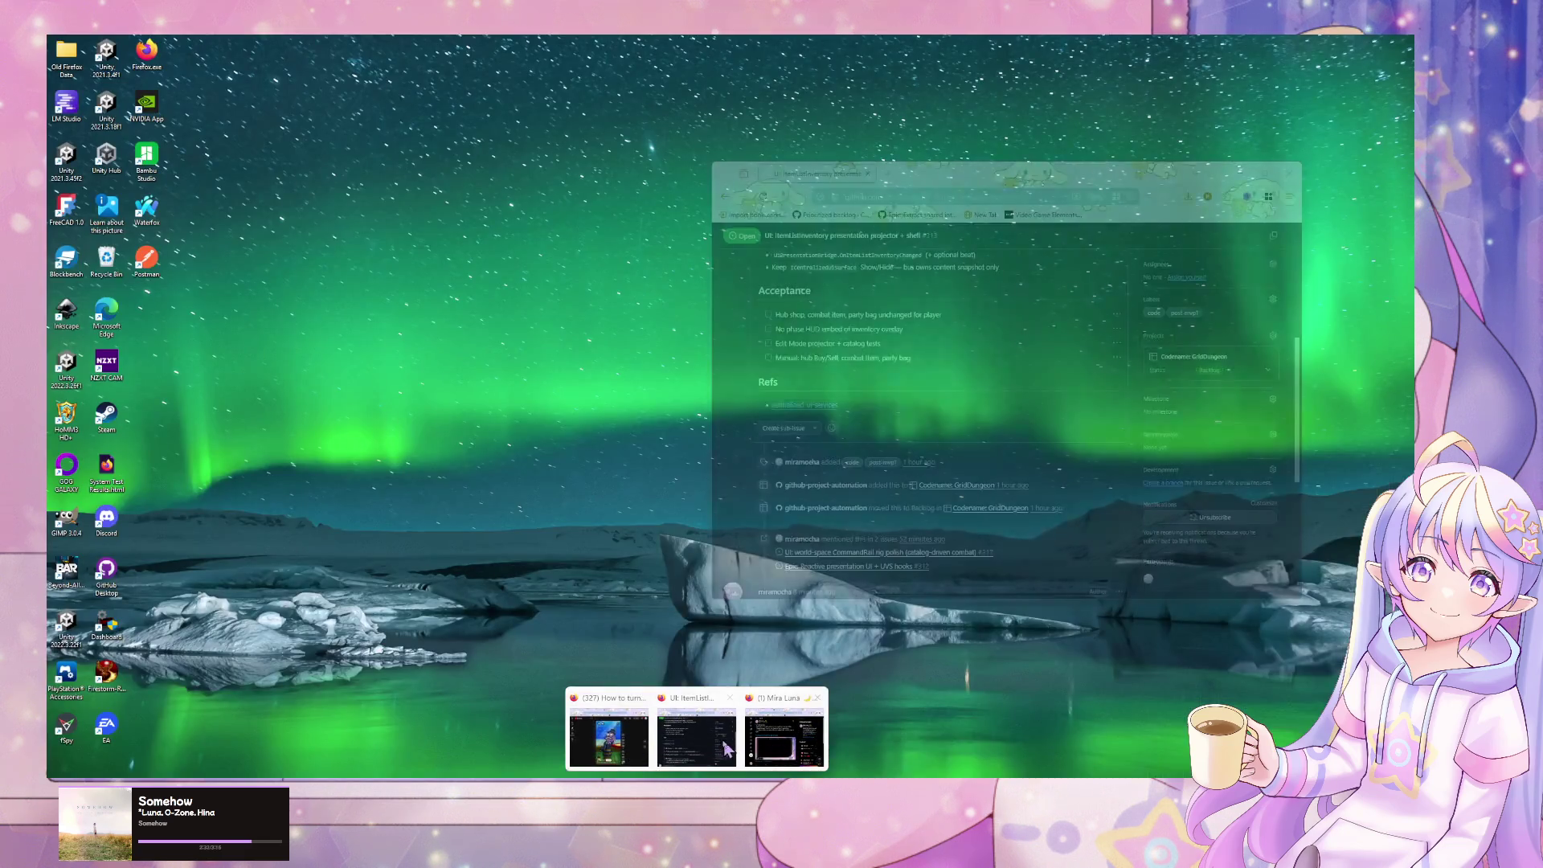
- In the browser, go from the GitHub issues to the griddungeon-design-docs repository
{"action": "left_click", "coordinate": [730, 747]}
{"action": "scroll", "coordinate": [773, 258], "scroll_direction": "up", "scroll_amount": 5}
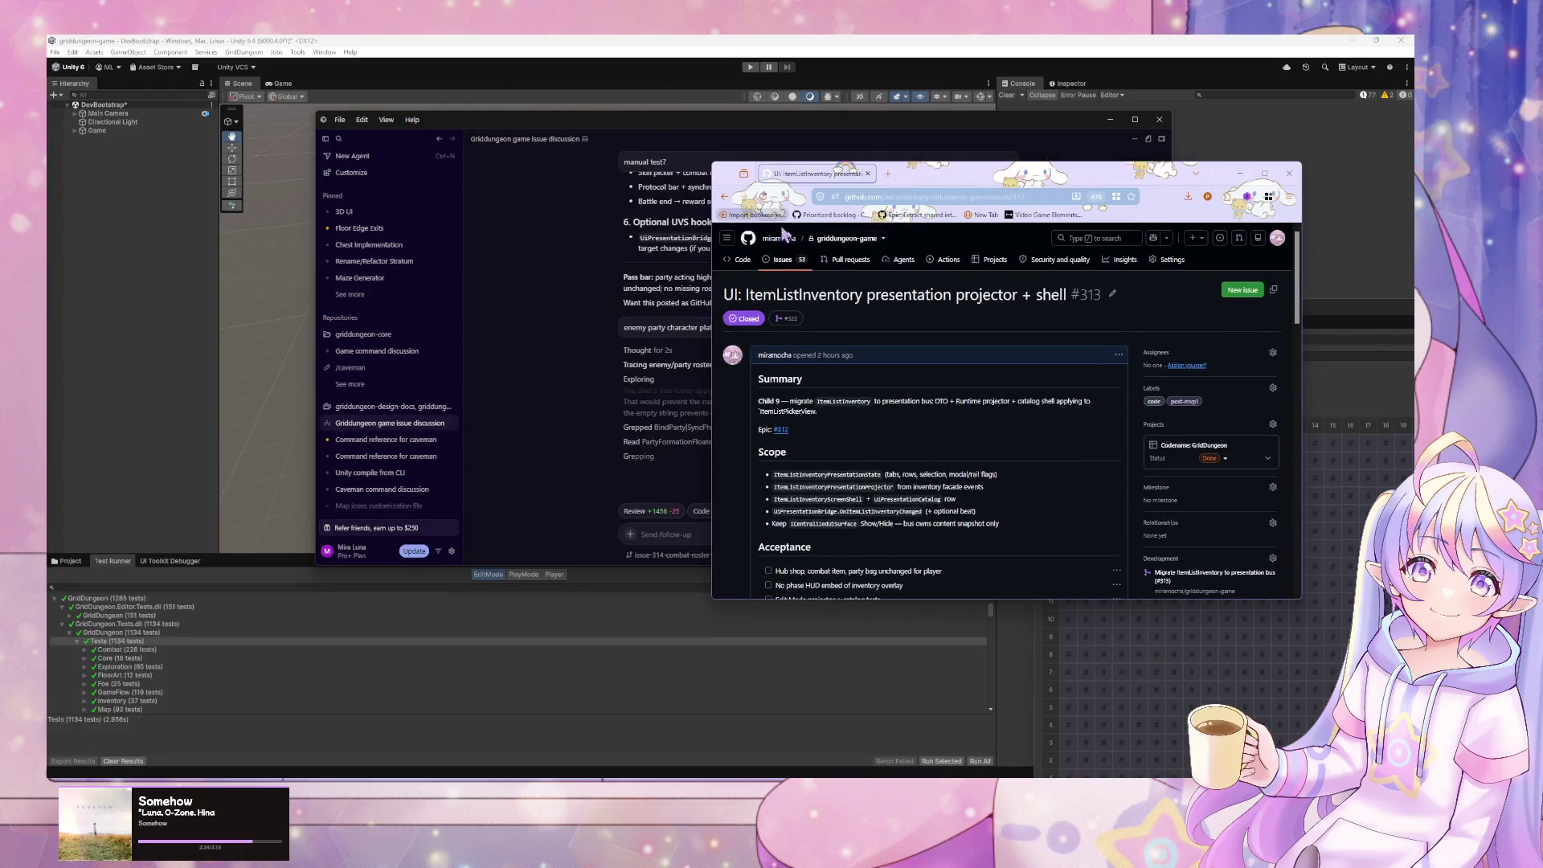
{"action": "left_click", "coordinate": [782, 258]}
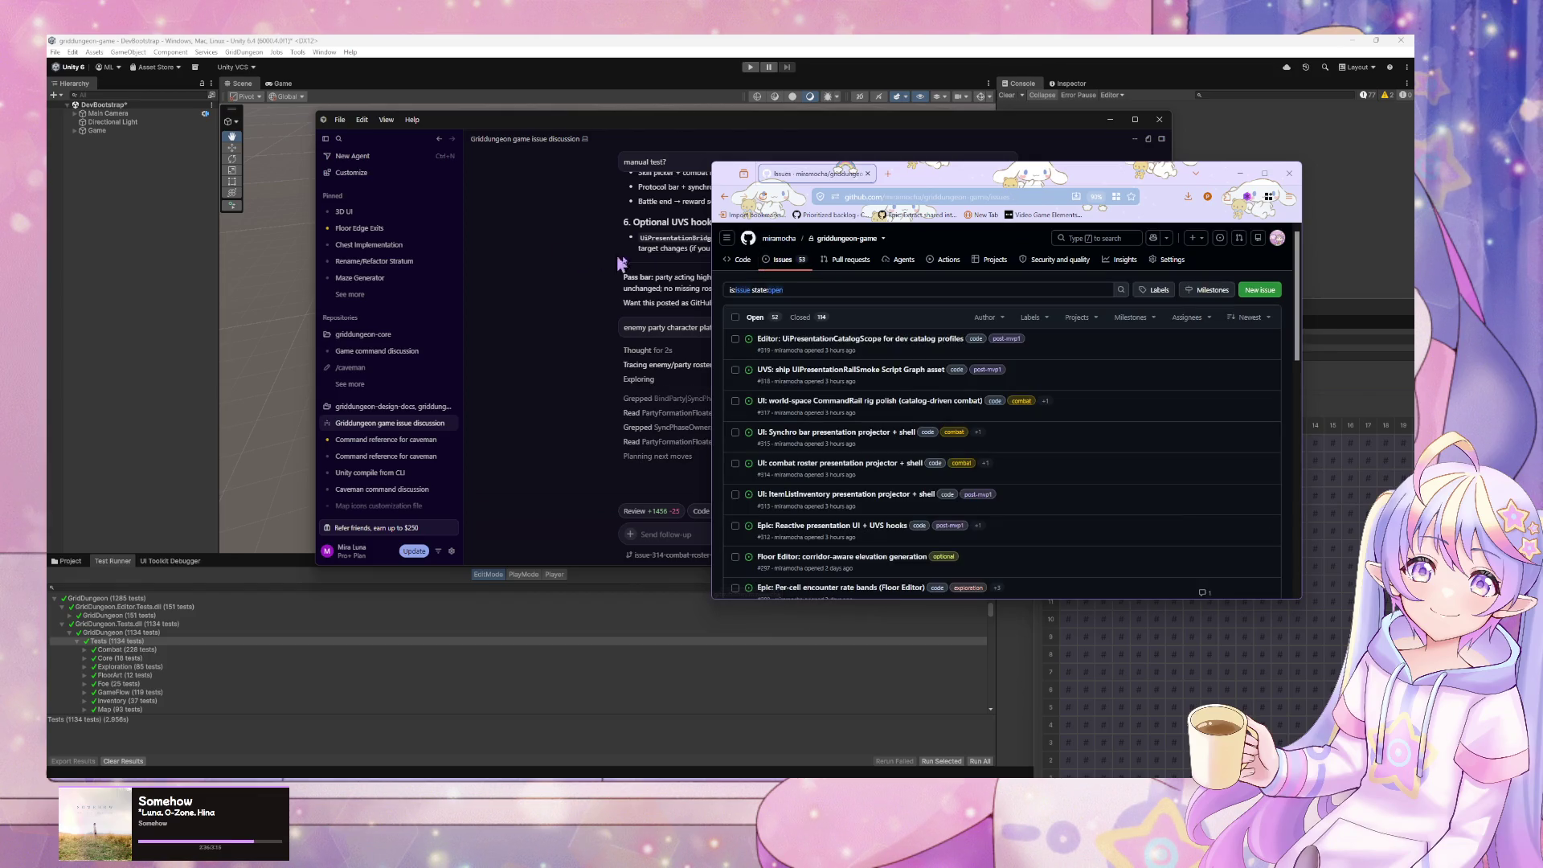
{"action": "left_click", "coordinate": [788, 245]}
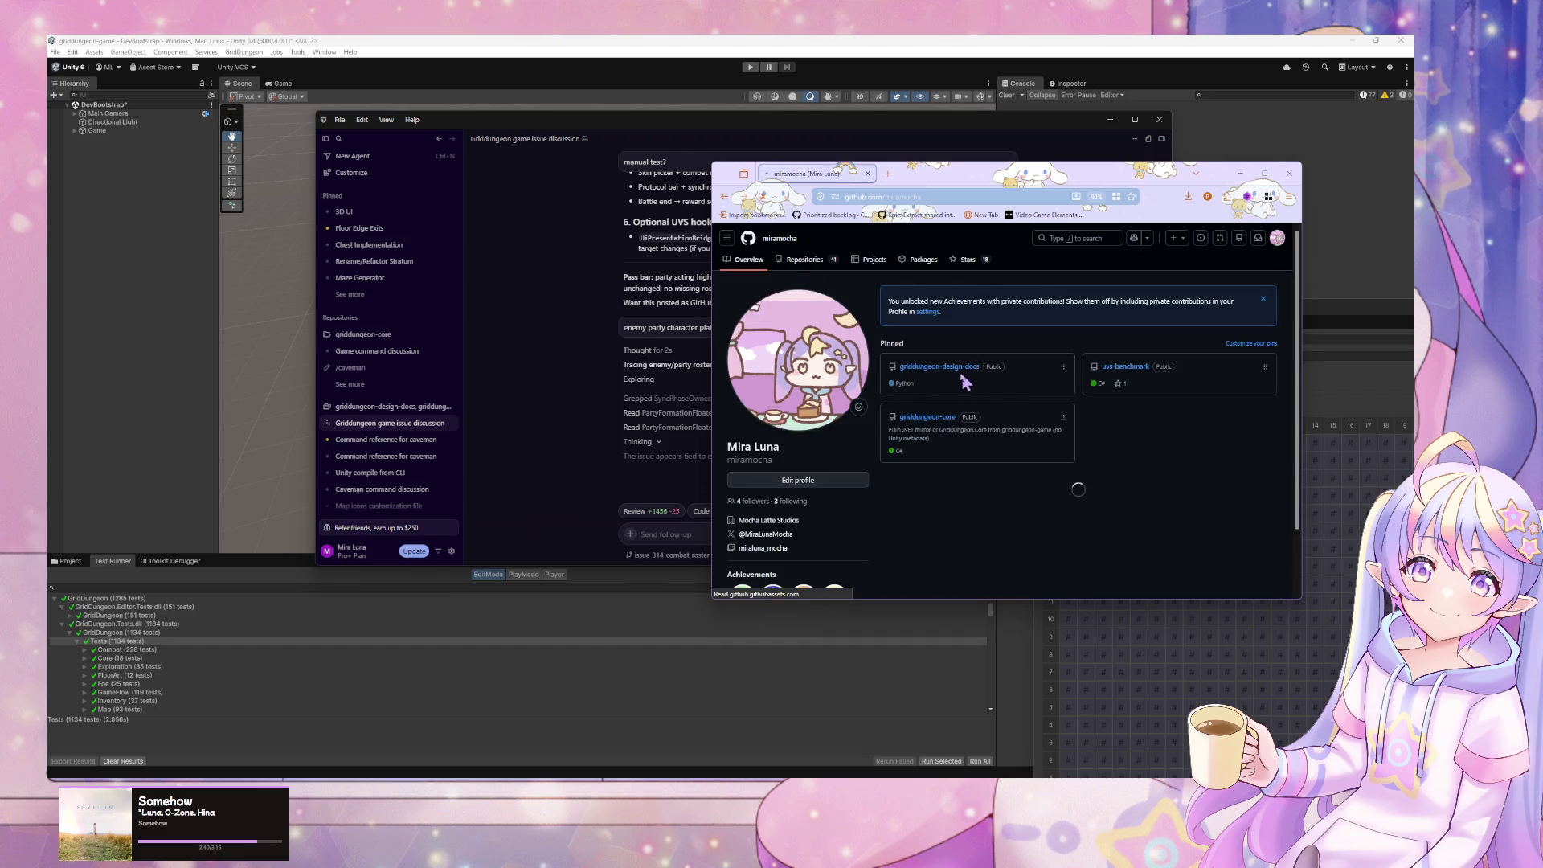
{"action": "left_click_drag", "start_coordinate": [1117, 175], "coordinate": [826, 131]}
{"action": "left_click", "coordinate": [652, 322]}
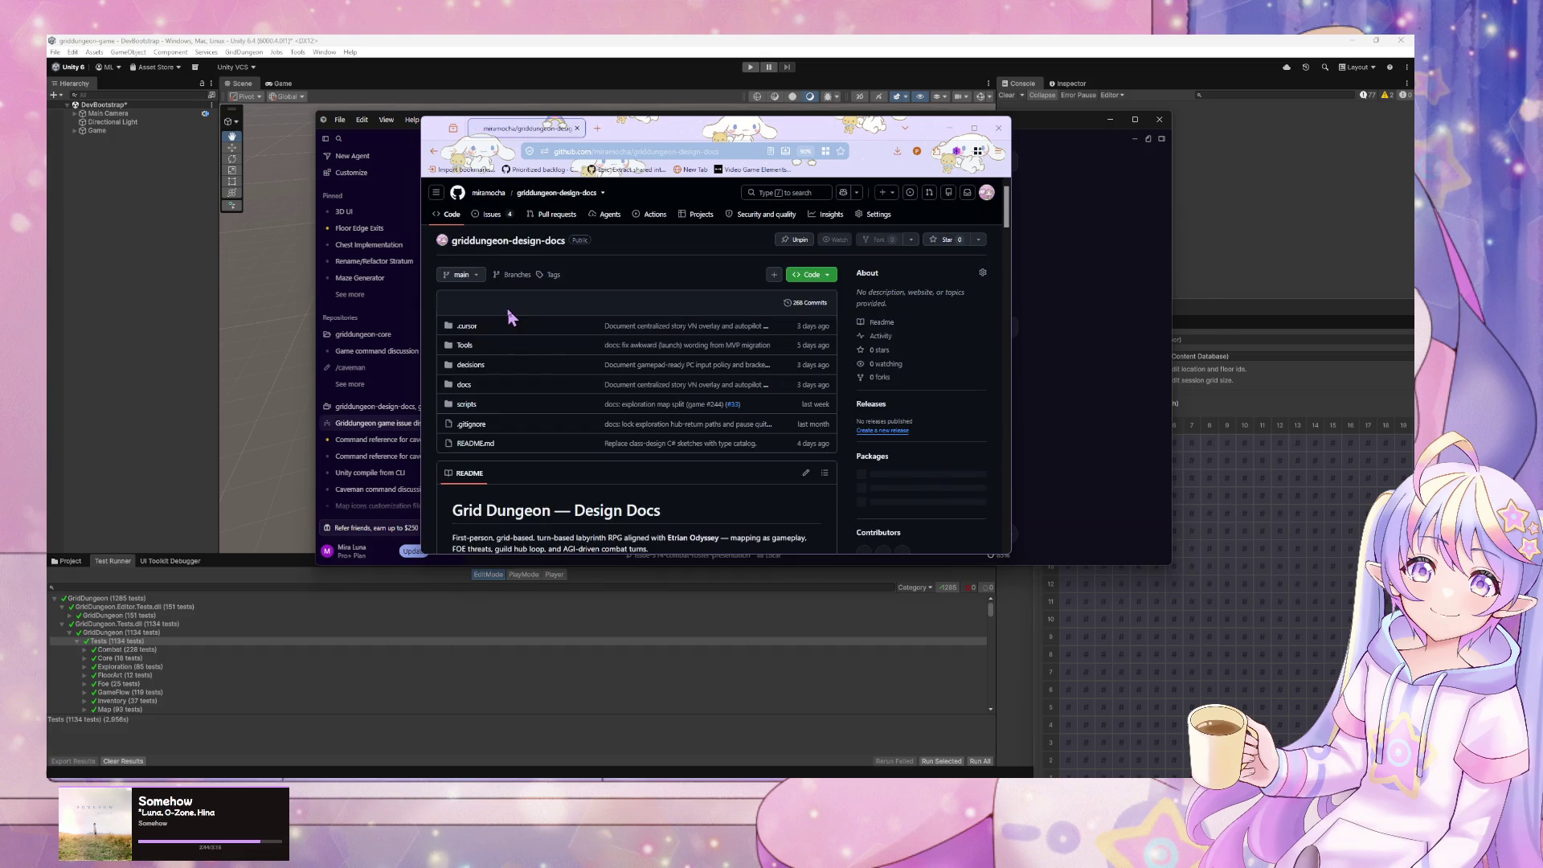
- Open docs/04-dev/authoring-floor-transition-beats.md in the griddungeon-design-docs repo
{"action": "scroll", "coordinate": [518, 305], "scroll_direction": "down", "scroll_amount": 2}
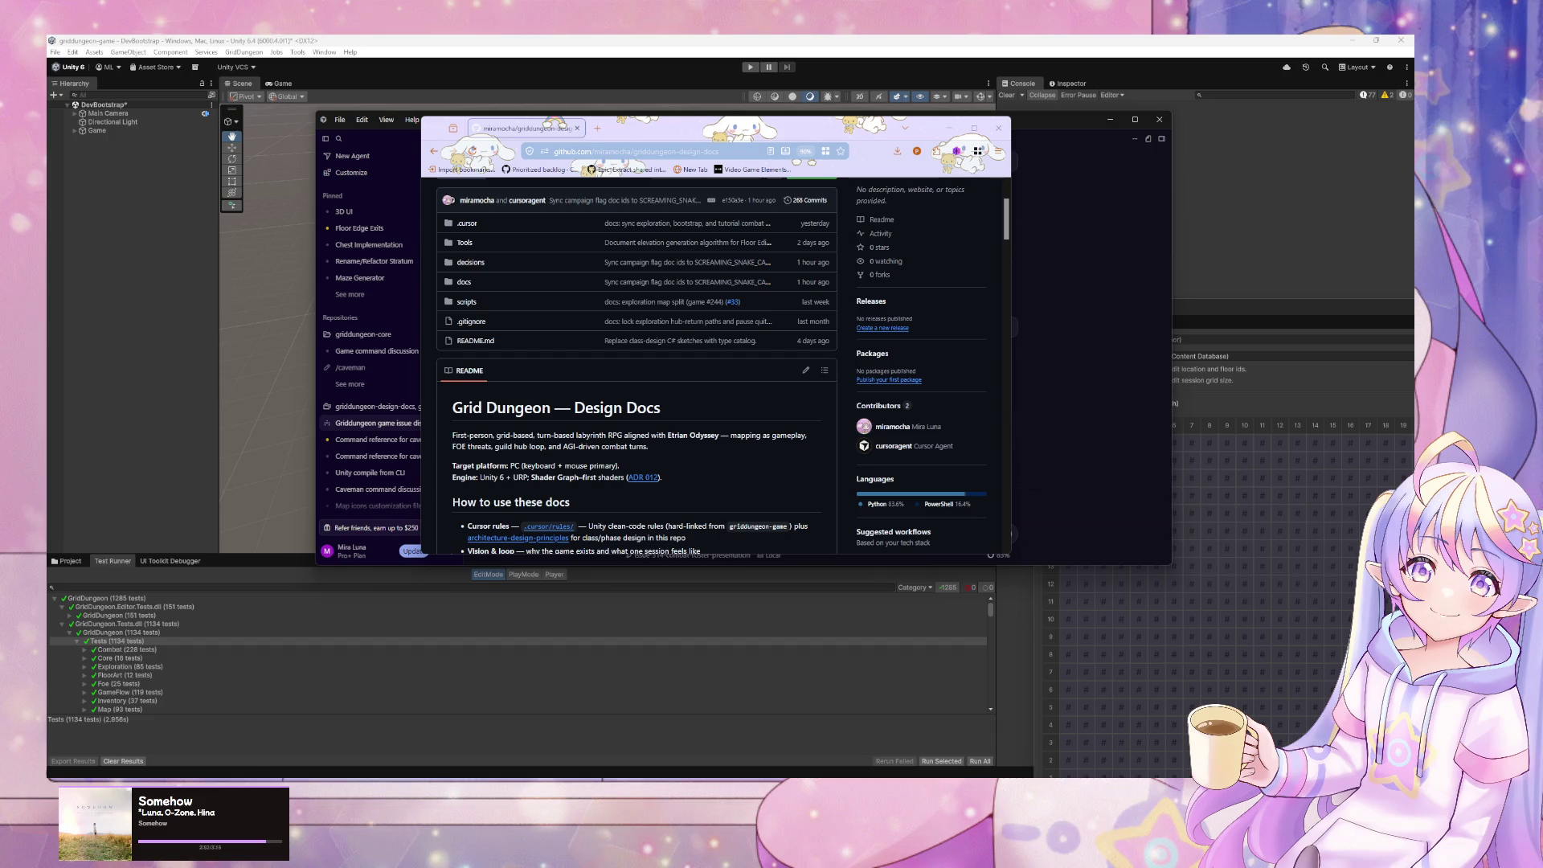
{"action": "scroll", "coordinate": [625, 403], "scroll_direction": "up", "scroll_amount": 1}
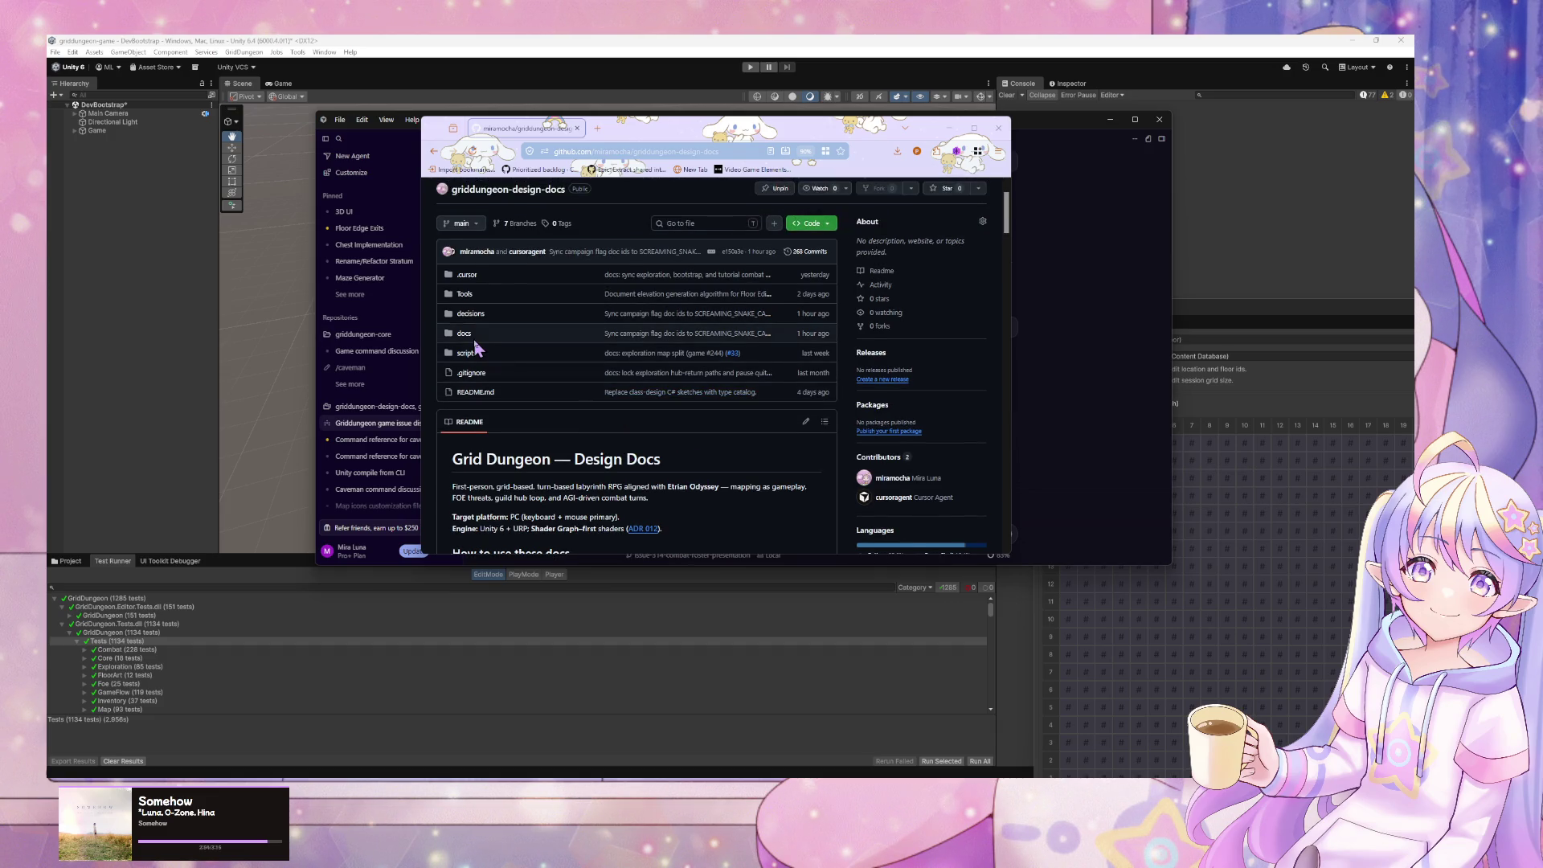
{"action": "left_click", "coordinate": [465, 334]}
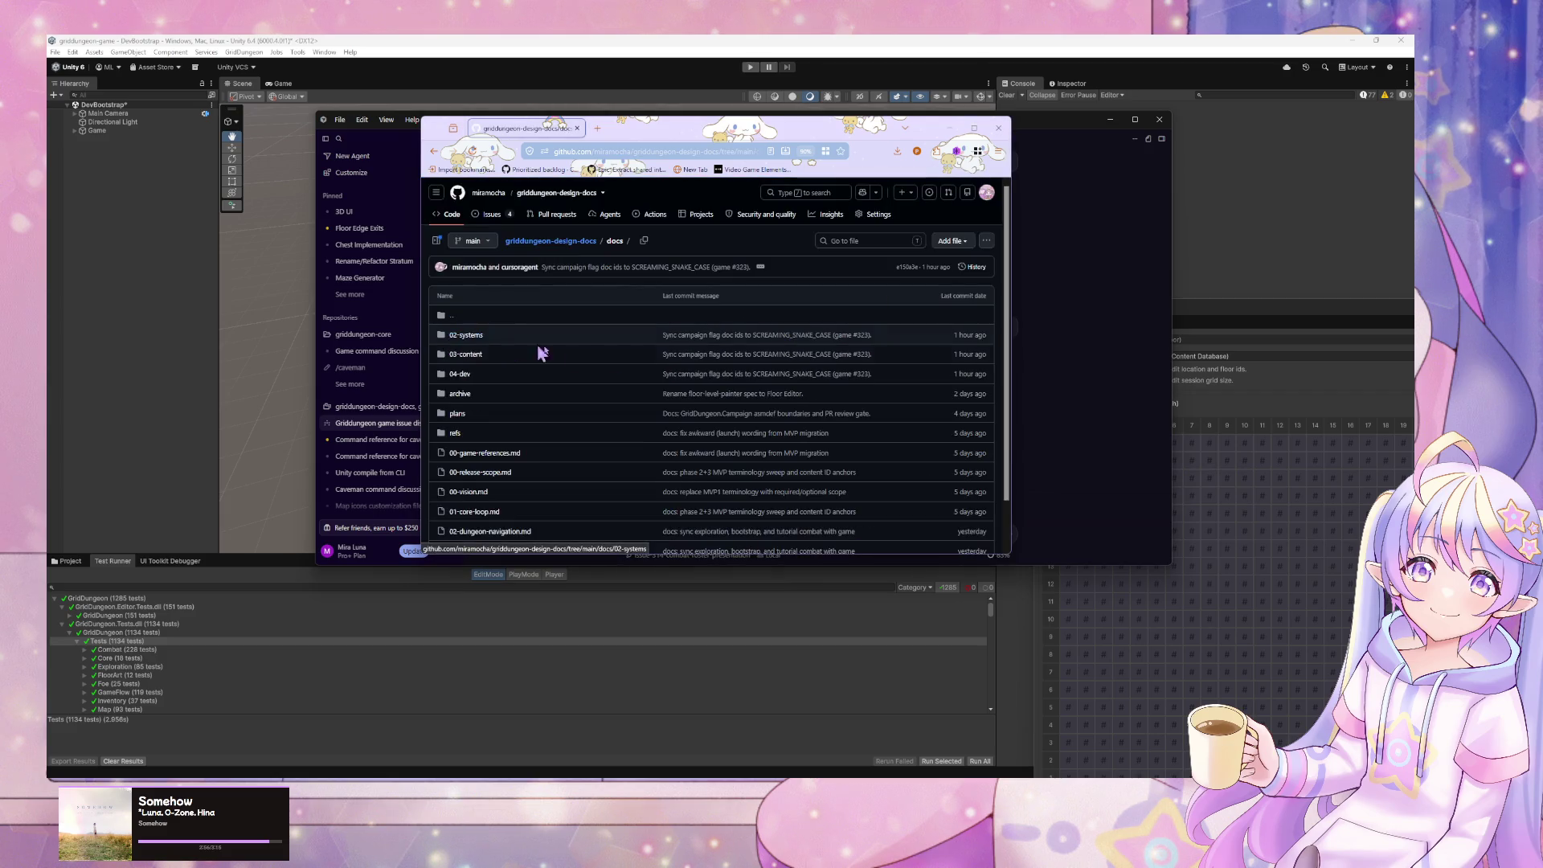
{"action": "left_click", "coordinate": [486, 402]}
{"action": "key", "text": "alt+Left"}
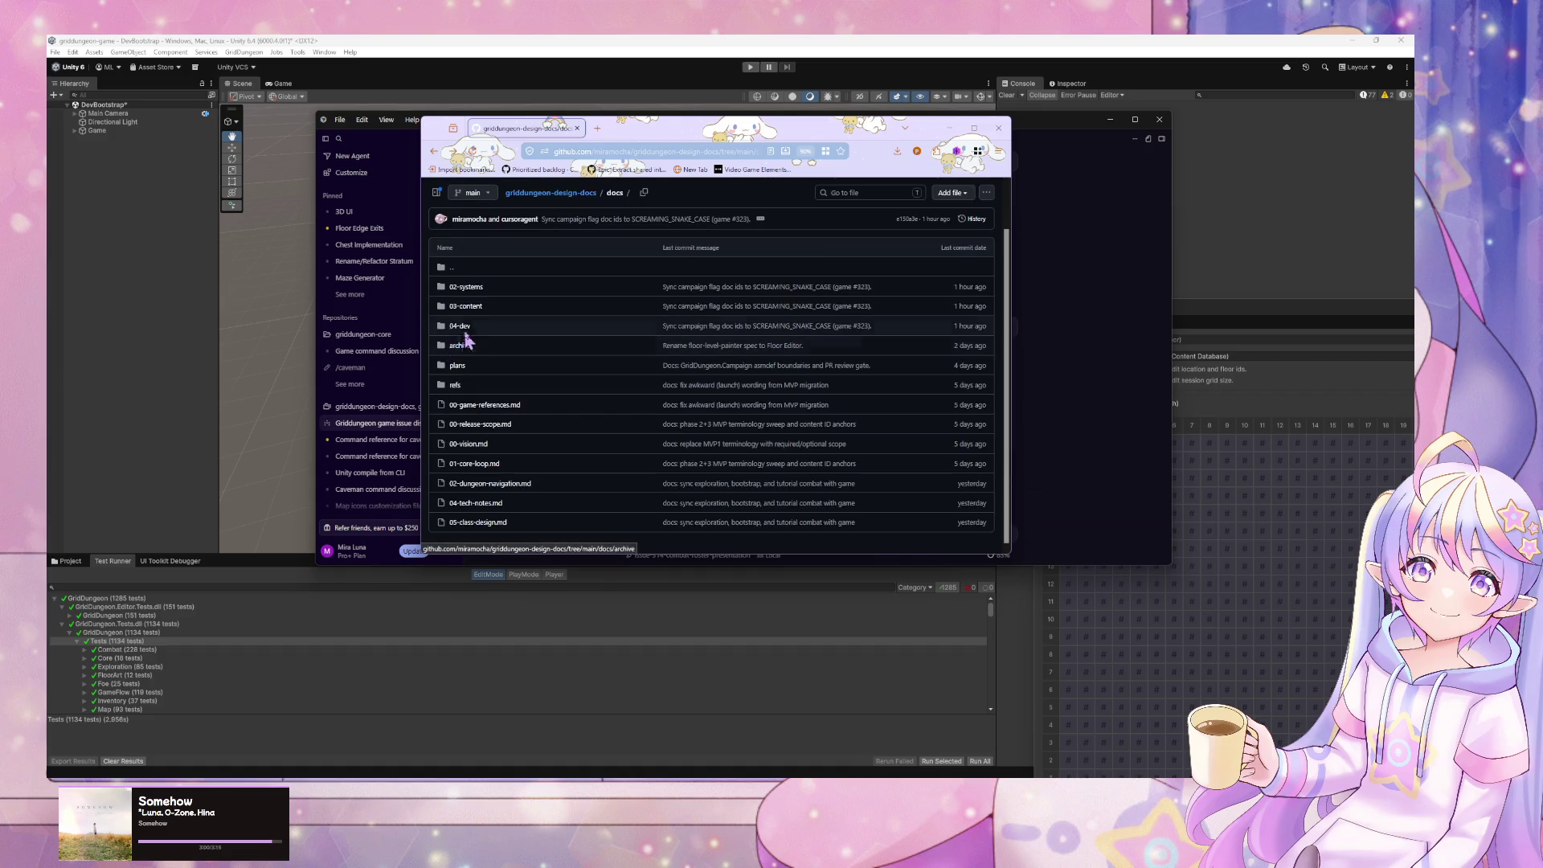
{"action": "left_click", "coordinate": [465, 329]}
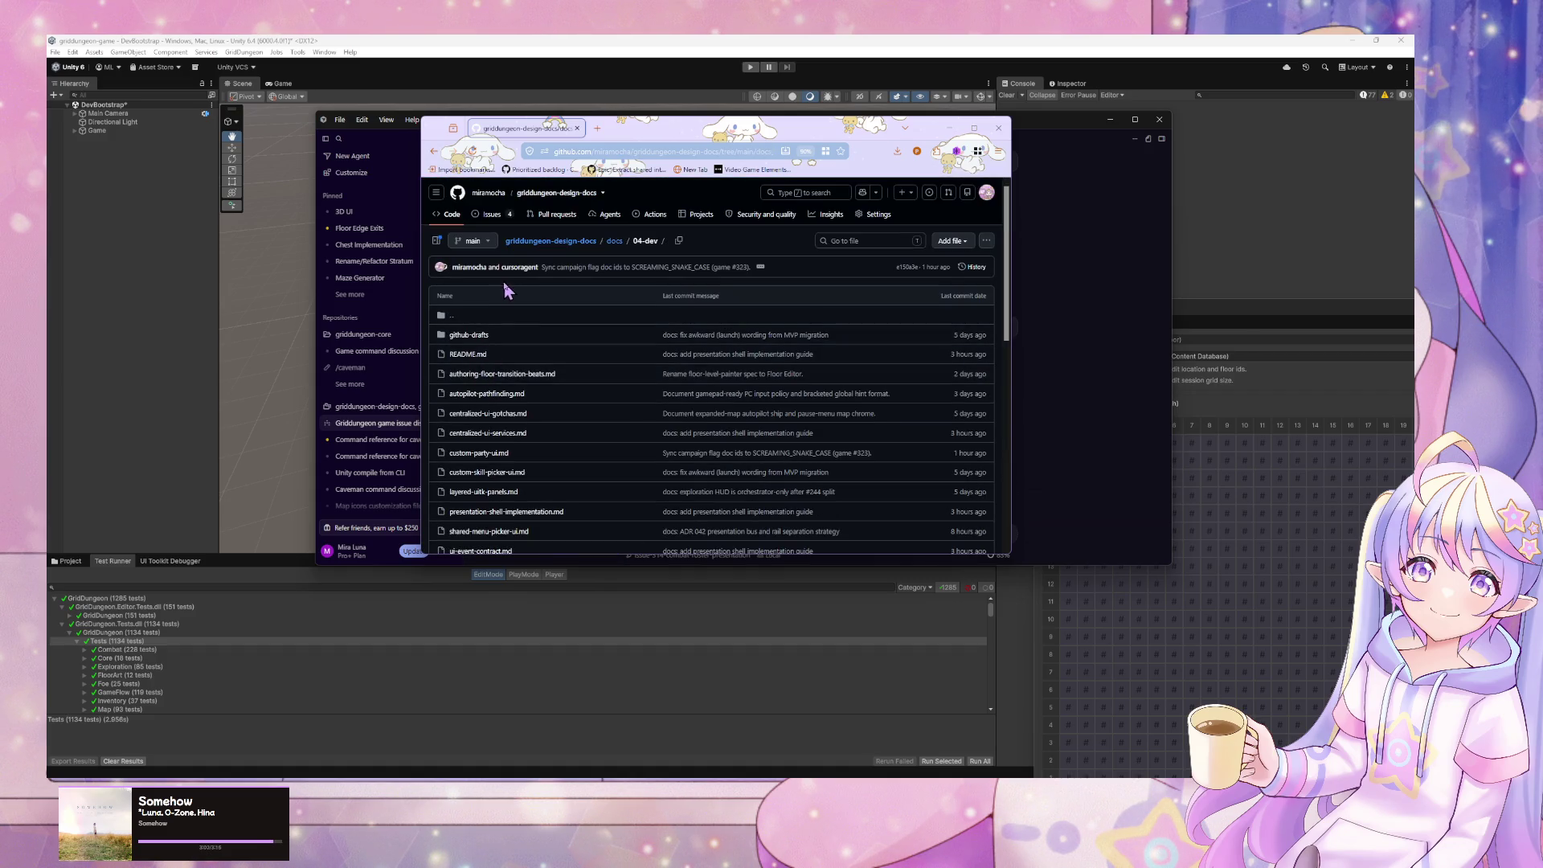
{"action": "scroll", "coordinate": [515, 322], "scroll_direction": "down", "scroll_amount": 1}
{"action": "left_click", "coordinate": [518, 342]}
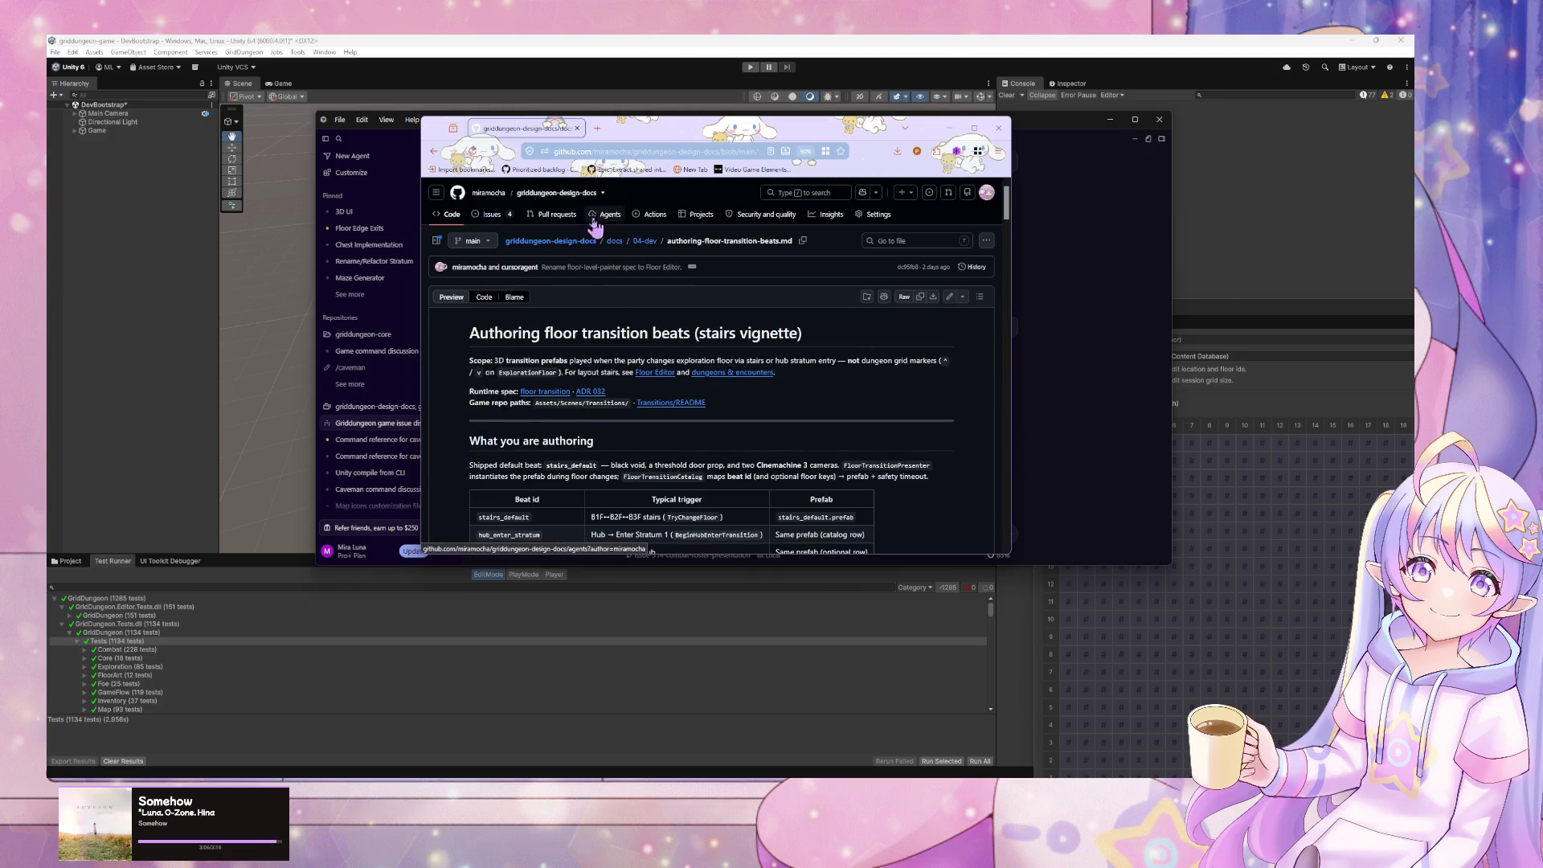
- Read through the floor transition beats doc, then minimize the browser
{"action": "scroll", "coordinate": [582, 238], "scroll_direction": "down", "scroll_amount": 8}
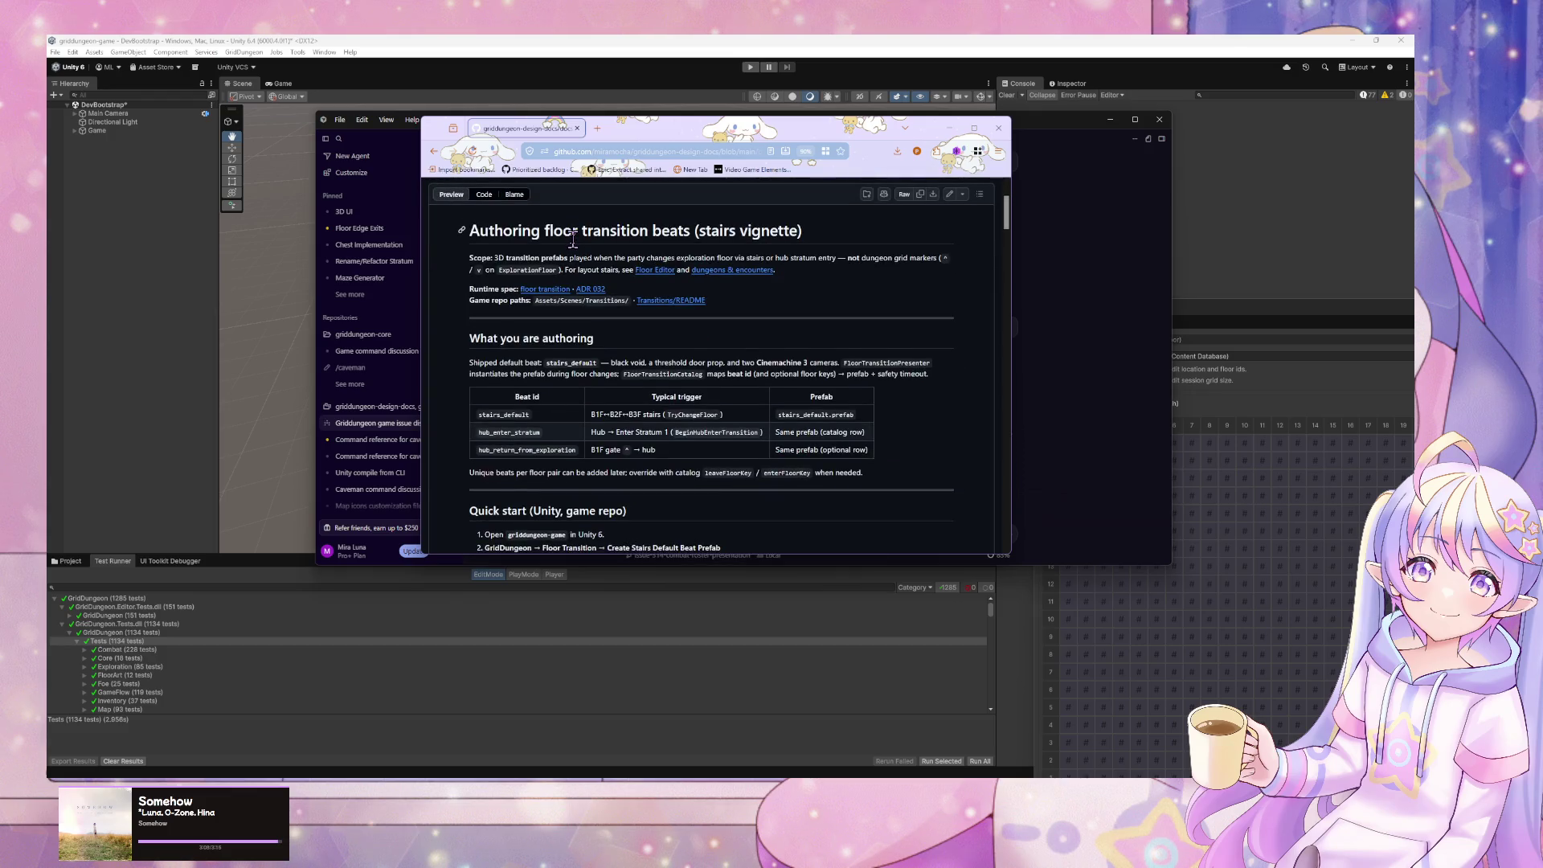
{"action": "scroll", "coordinate": [574, 251], "scroll_direction": "down", "scroll_amount": 2}
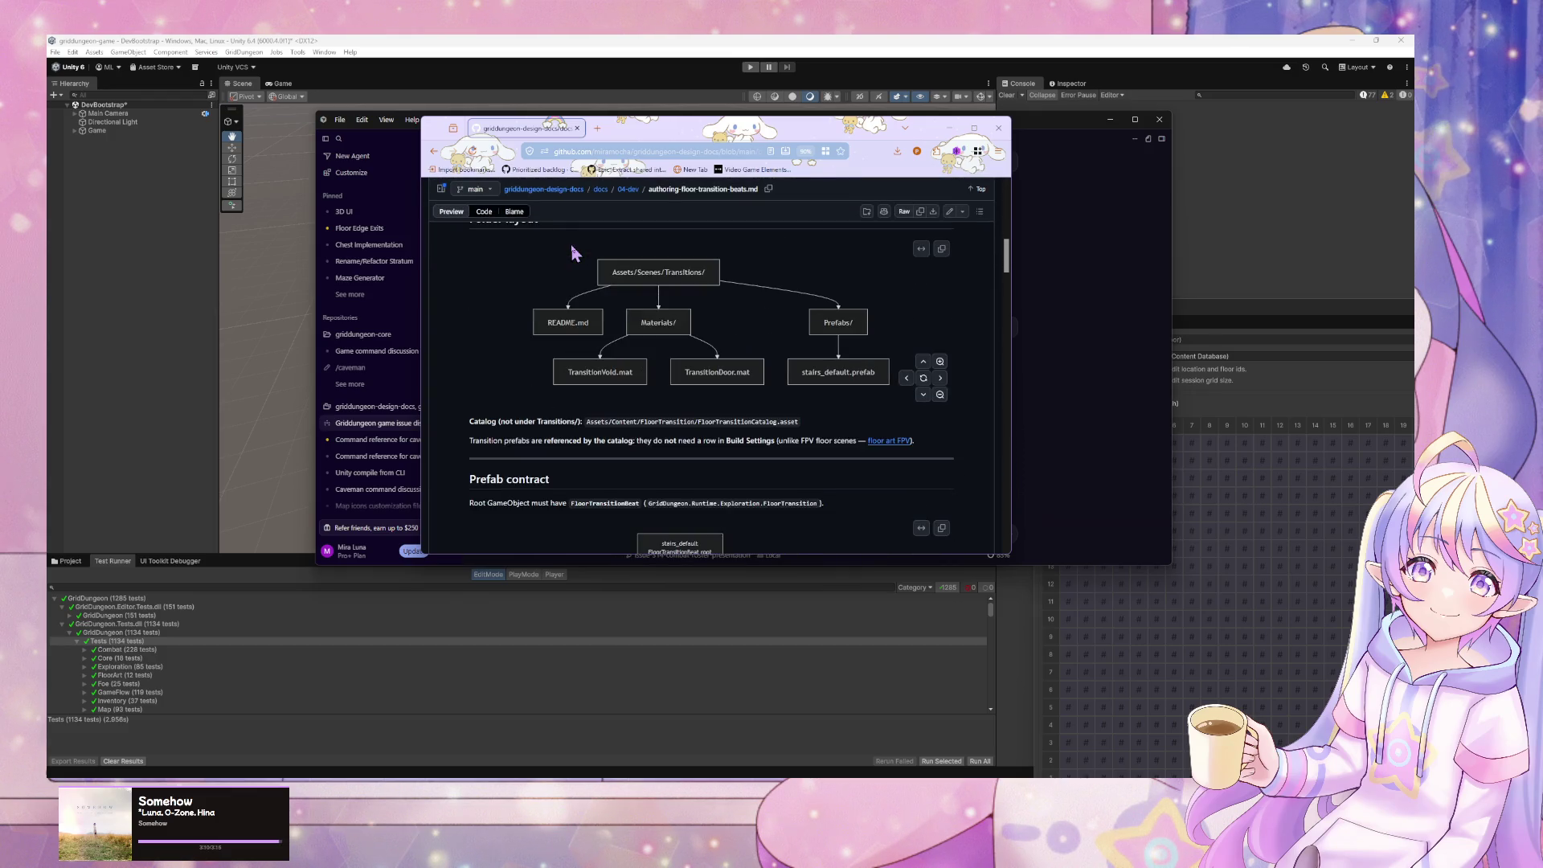
{"action": "scroll", "coordinate": [573, 251], "scroll_direction": "down", "scroll_amount": 3}
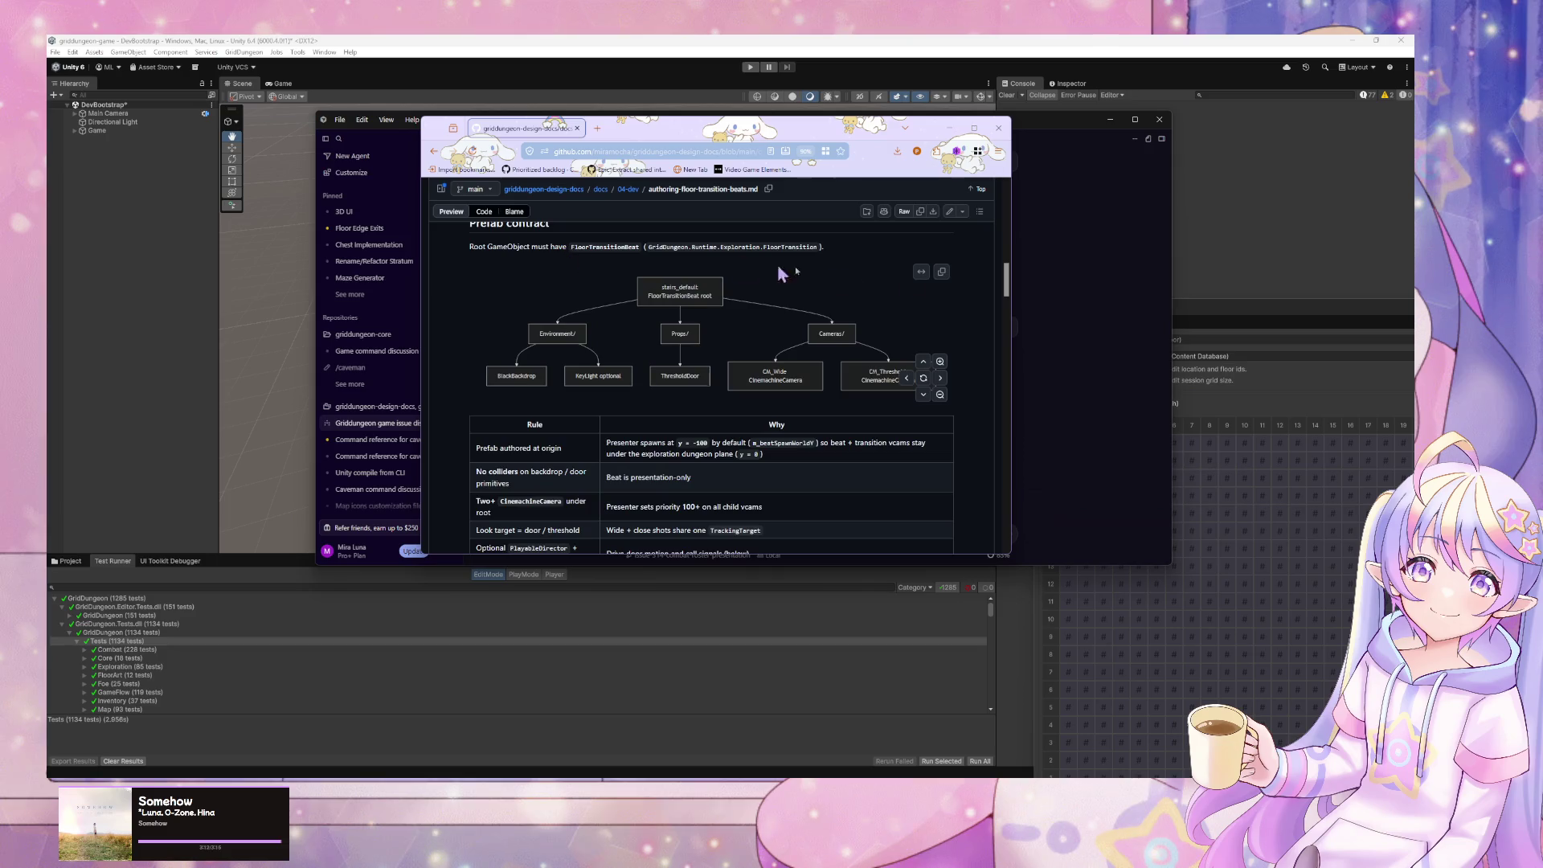
{"action": "mouse_move", "coordinate": [1006, 280]}
{"action": "left_mouse_down"}
{"action": "mouse_move", "coordinate": [1022, 415]}
{"action": "mouse_move", "coordinate": [1004, 224]}
{"action": "mouse_move", "coordinate": [933, 155]}
{"action": "left_mouse_up"}
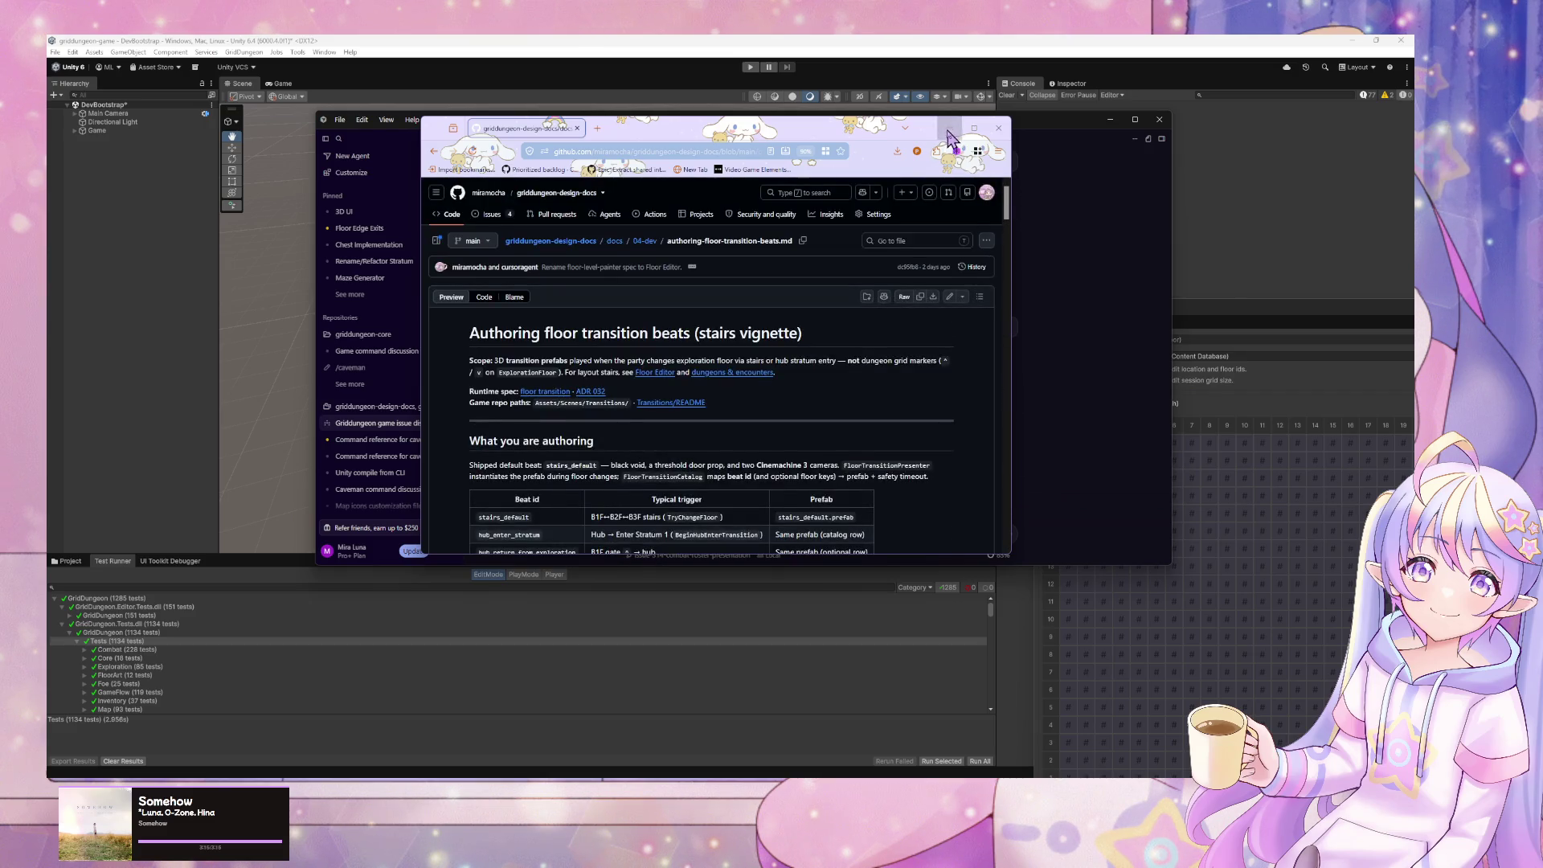
{"action": "left_click", "coordinate": [950, 128]}
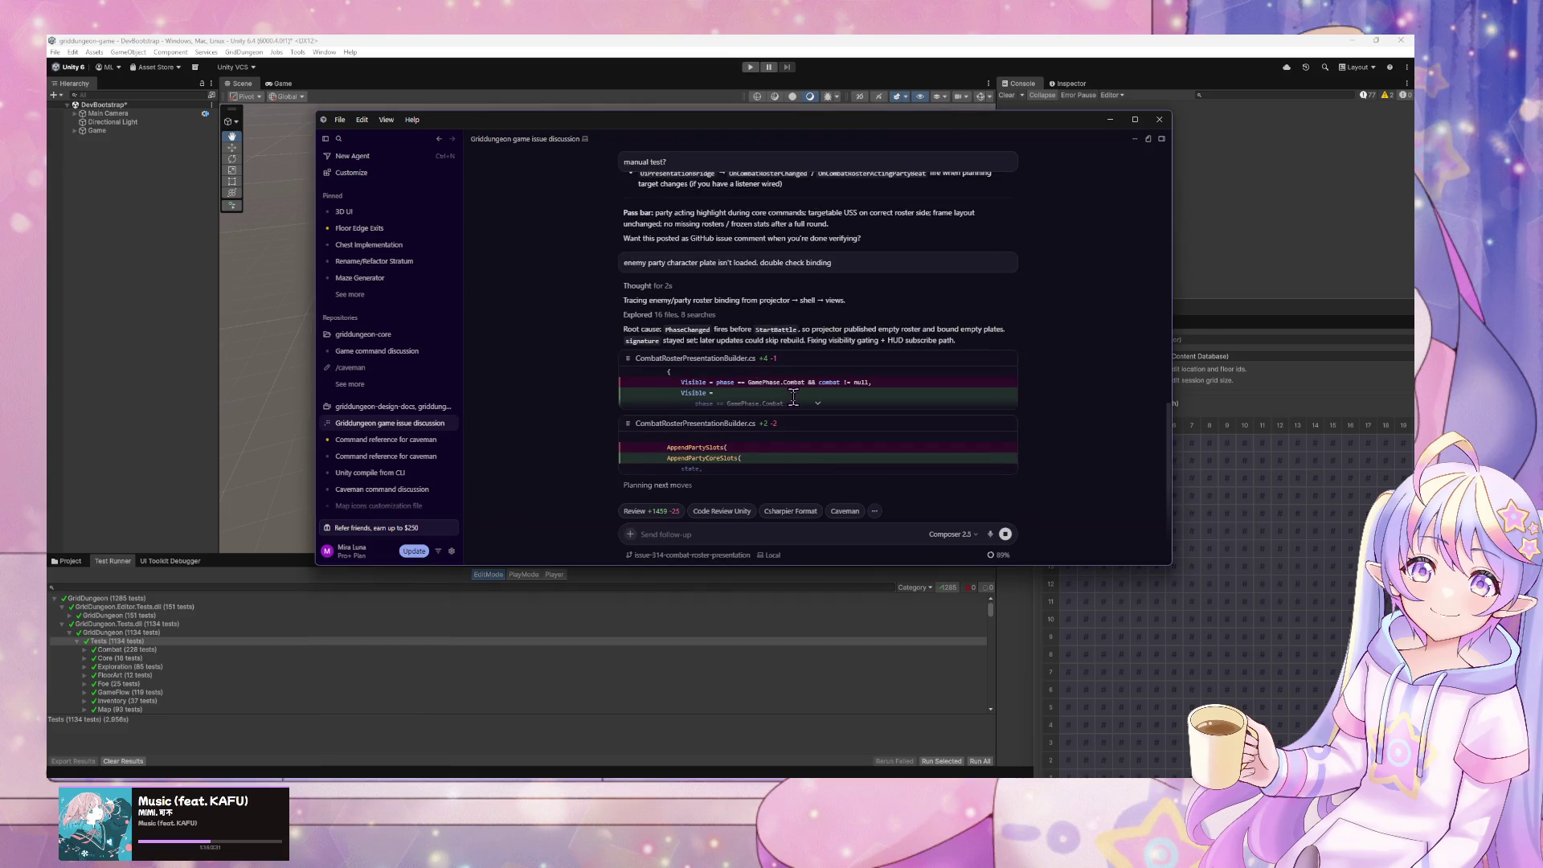
- Expand the agent's CombatRosterPresentationBuilder.cs diffs to review them, then show the desktop
{"action": "left_click", "coordinate": [817, 405]}
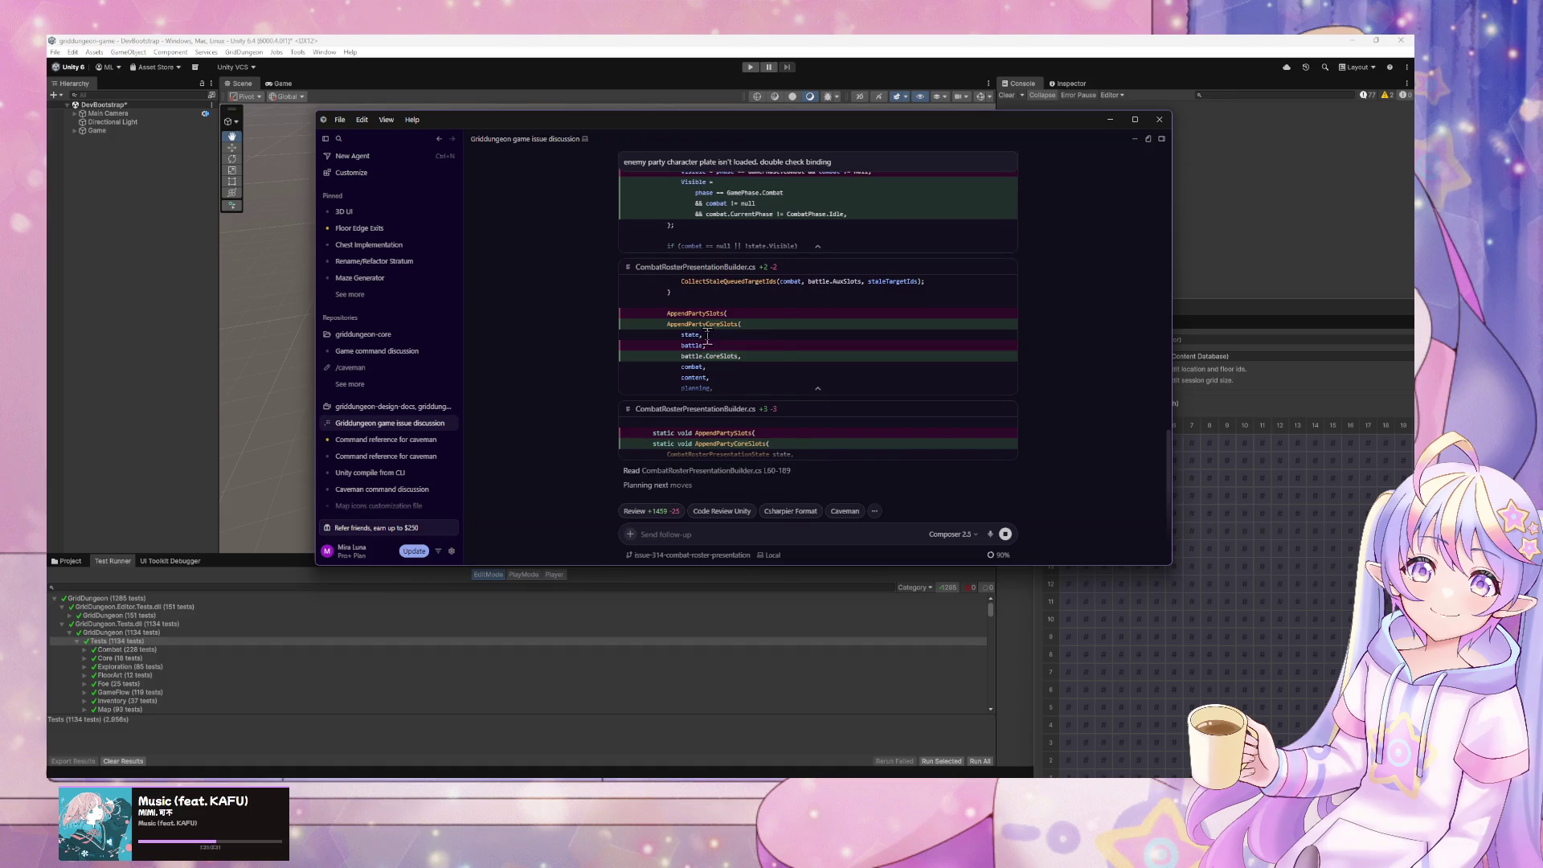
{"action": "left_click", "coordinate": [814, 458]}
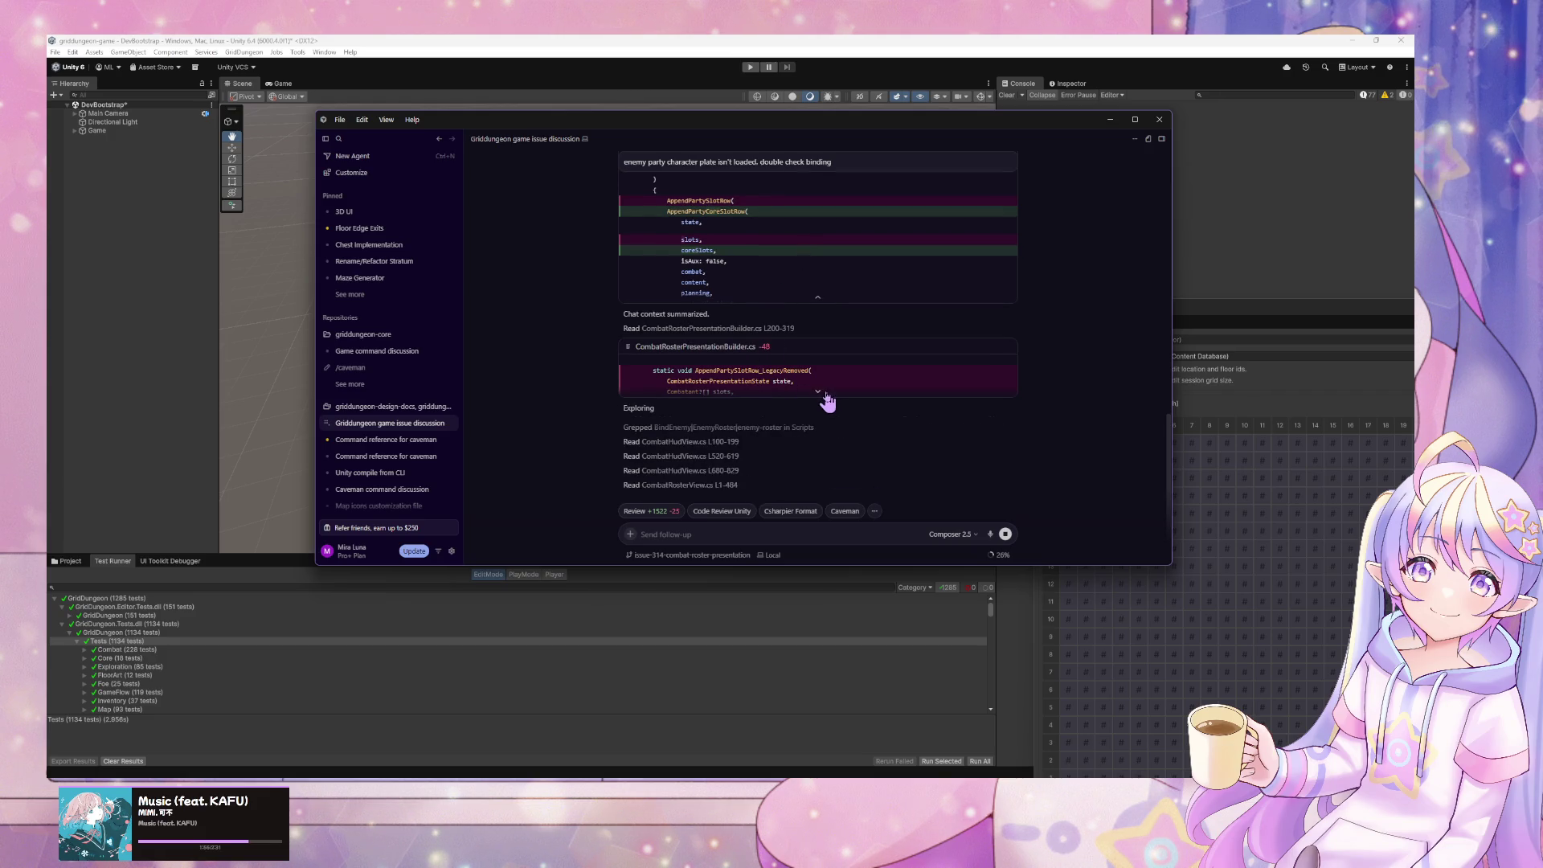
{"action": "left_click", "coordinate": [819, 392]}
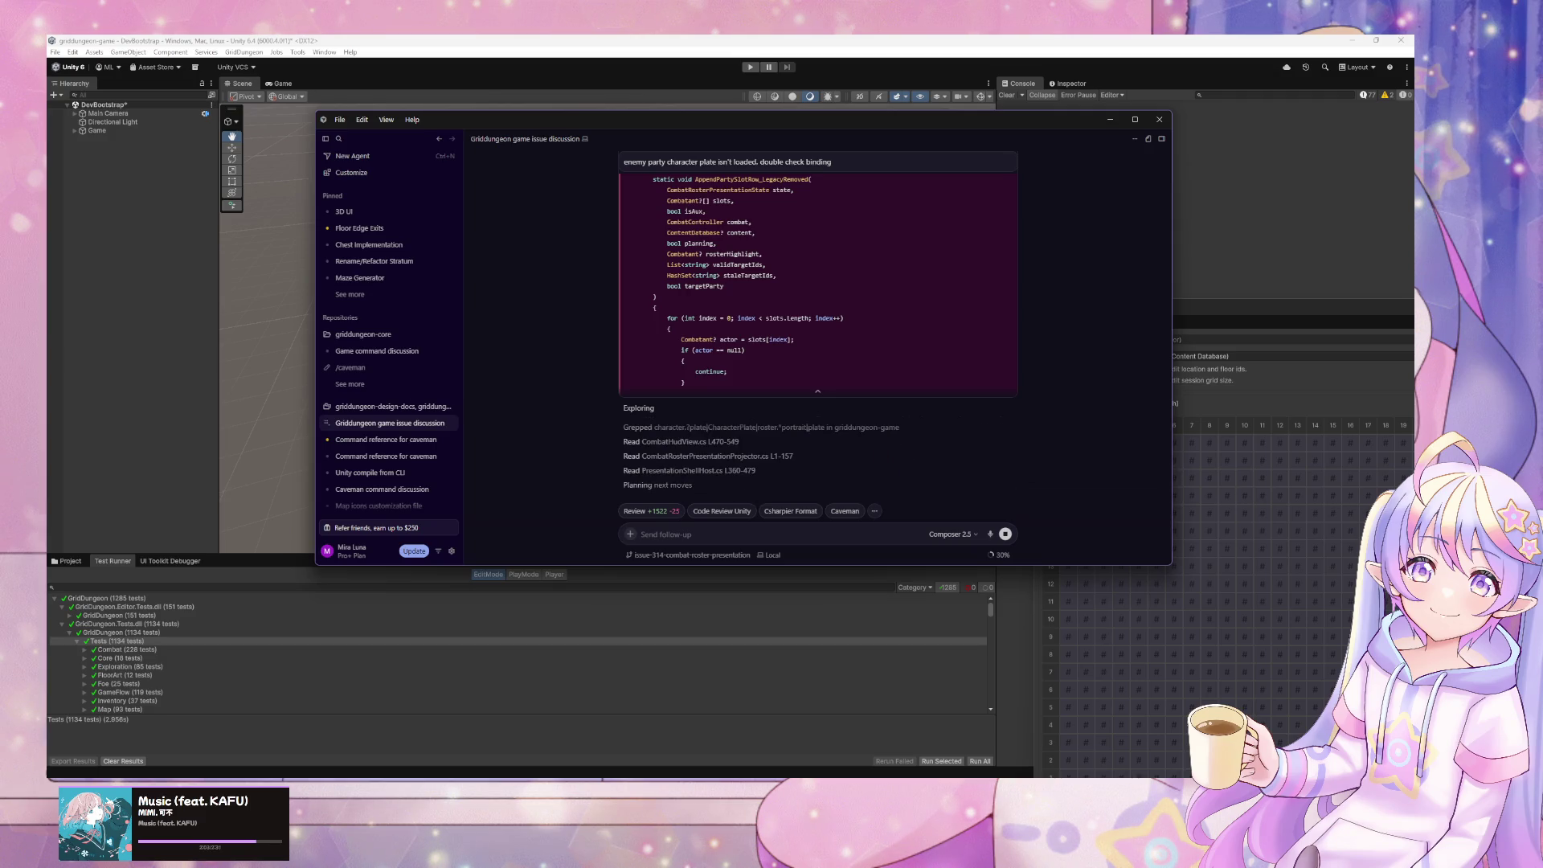
{"action": "key", "text": "super+d"}
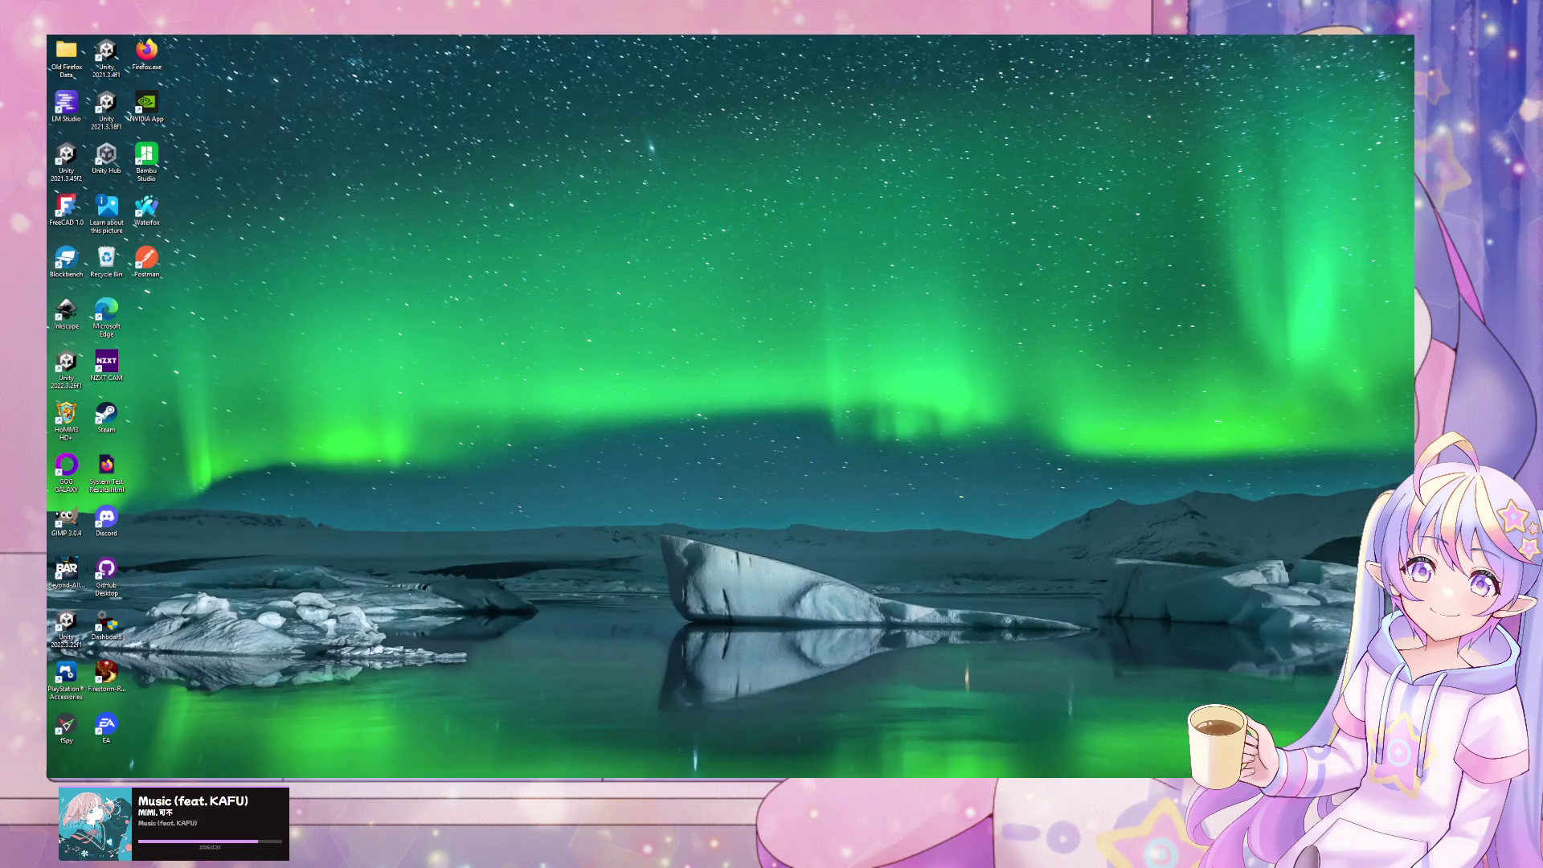
- Restore the Unity editor and Cursor agent chat over the desktop with Win+D
{"action": "key", "text": "super+d"}
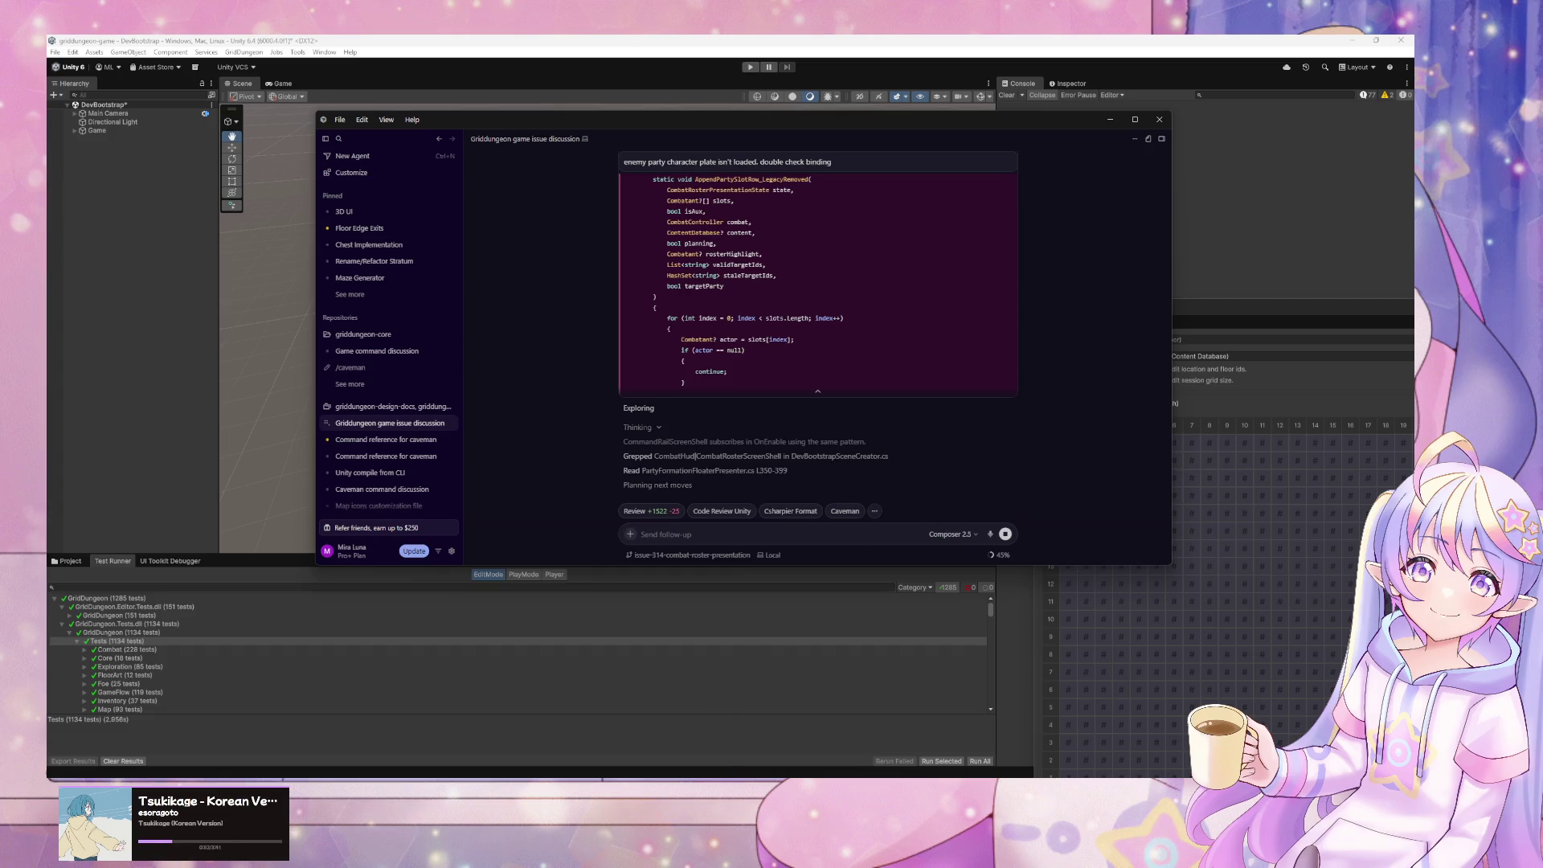
- Bring the GitHub browser forward and browse the docs archive and 03-content/campaign folders
{"action": "mouse_move", "coordinate": [696, 860]}
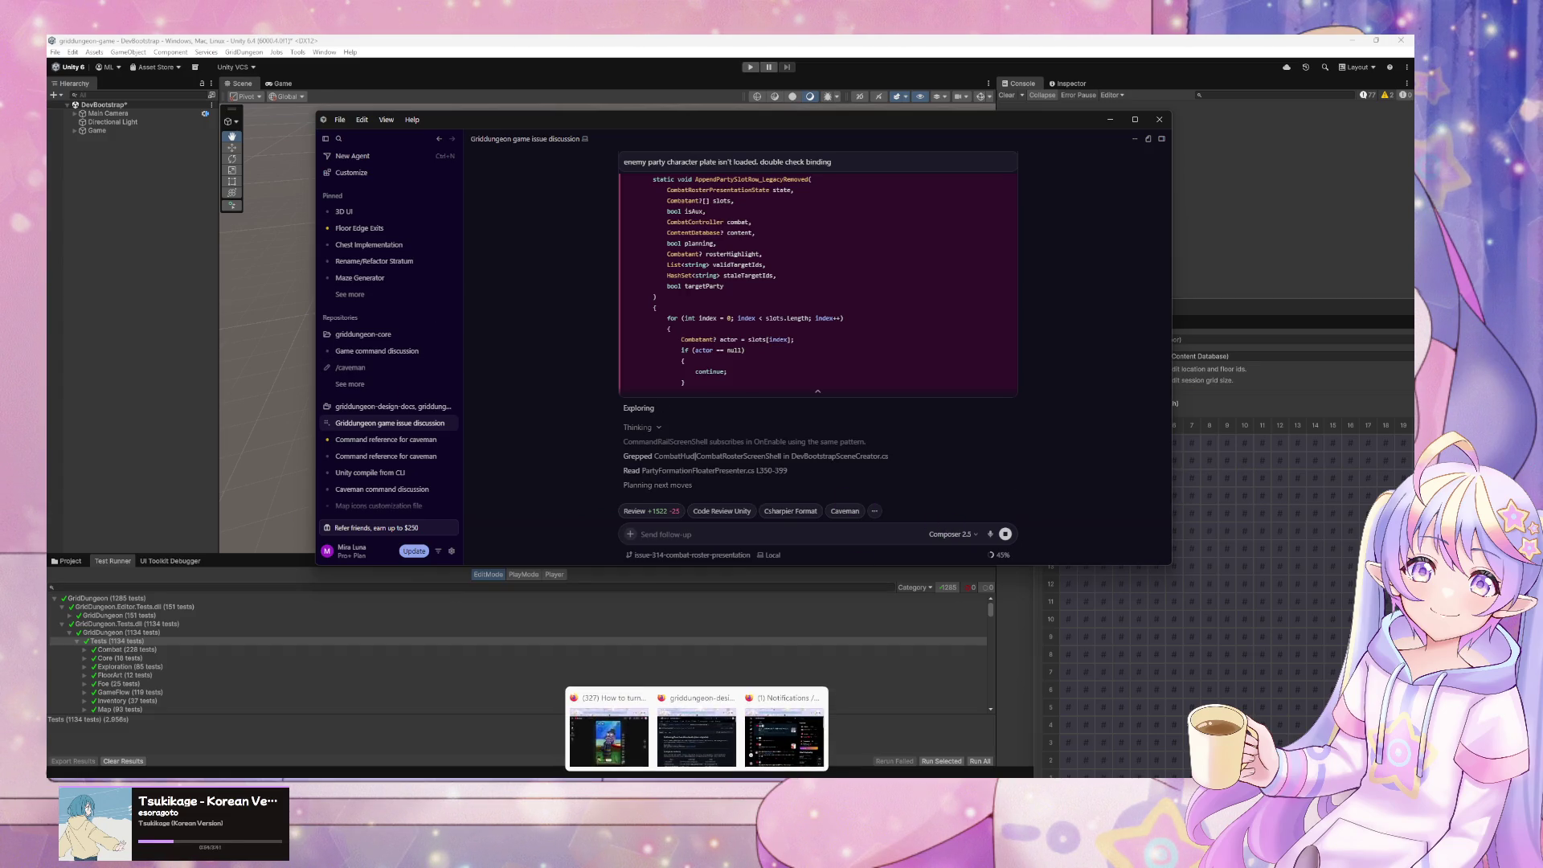
{"action": "left_click", "coordinate": [728, 743]}
{"action": "scroll", "coordinate": [594, 277], "scroll_direction": "down", "scroll_amount": 4}
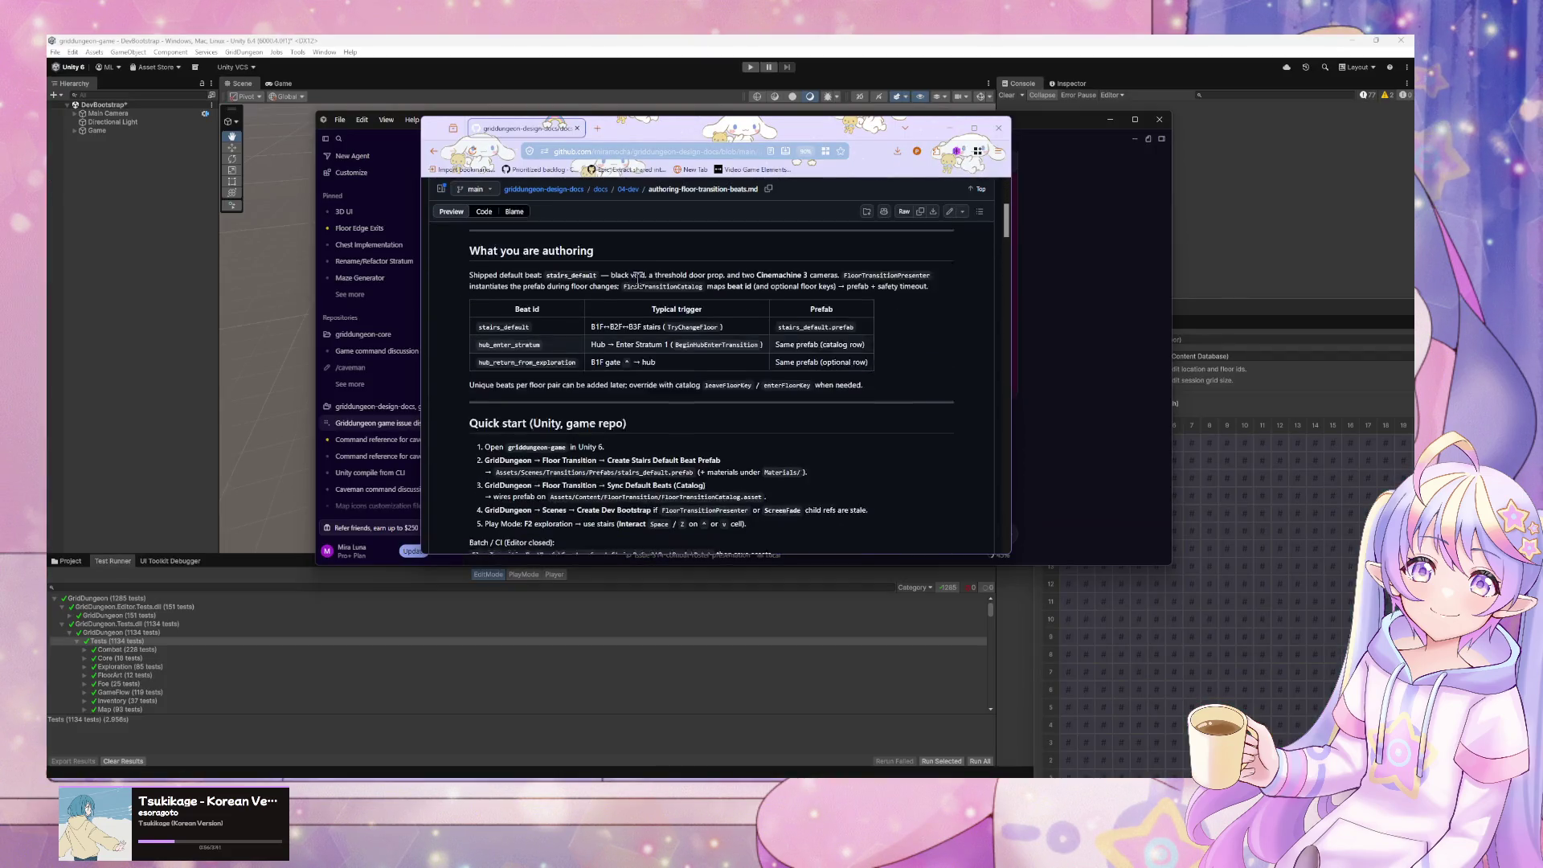
{"action": "scroll", "coordinate": [628, 292], "scroll_direction": "up", "scroll_amount": 4}
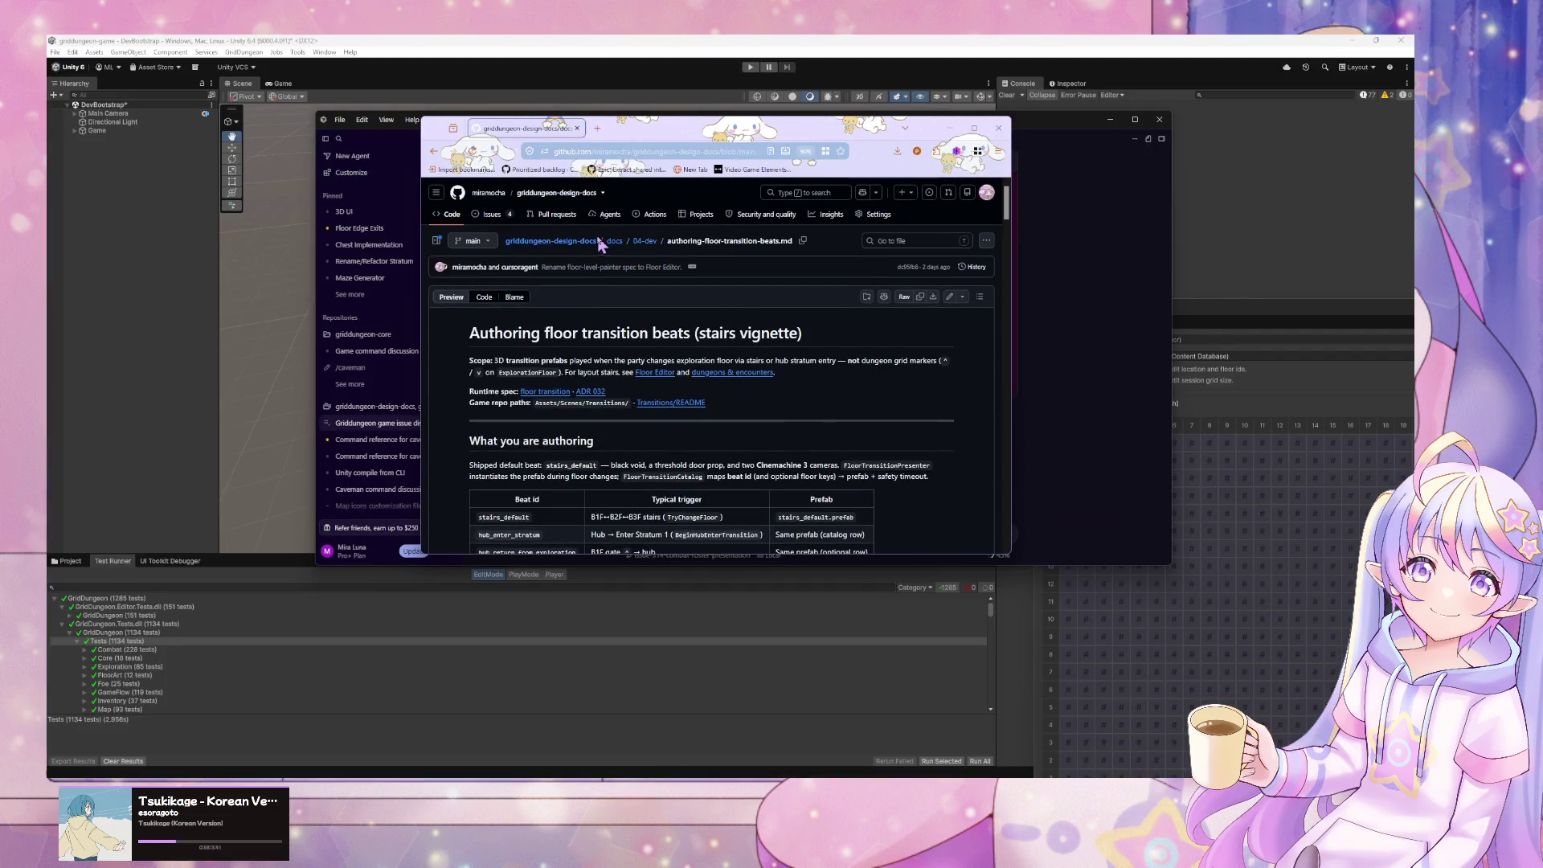
{"action": "left_click", "coordinate": [615, 241]}
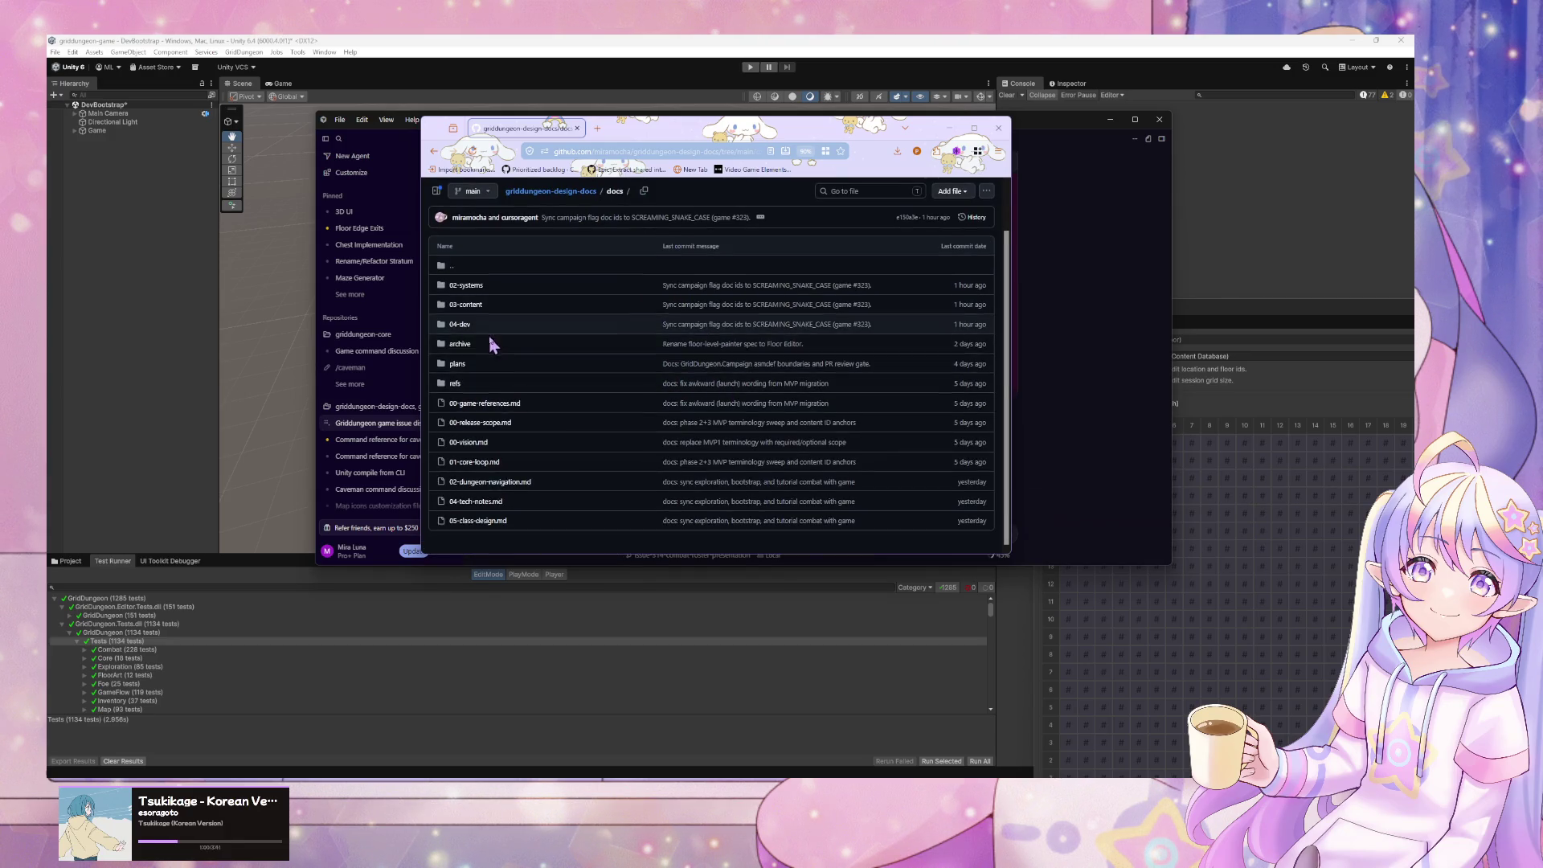
{"action": "left_click", "coordinate": [457, 345]}
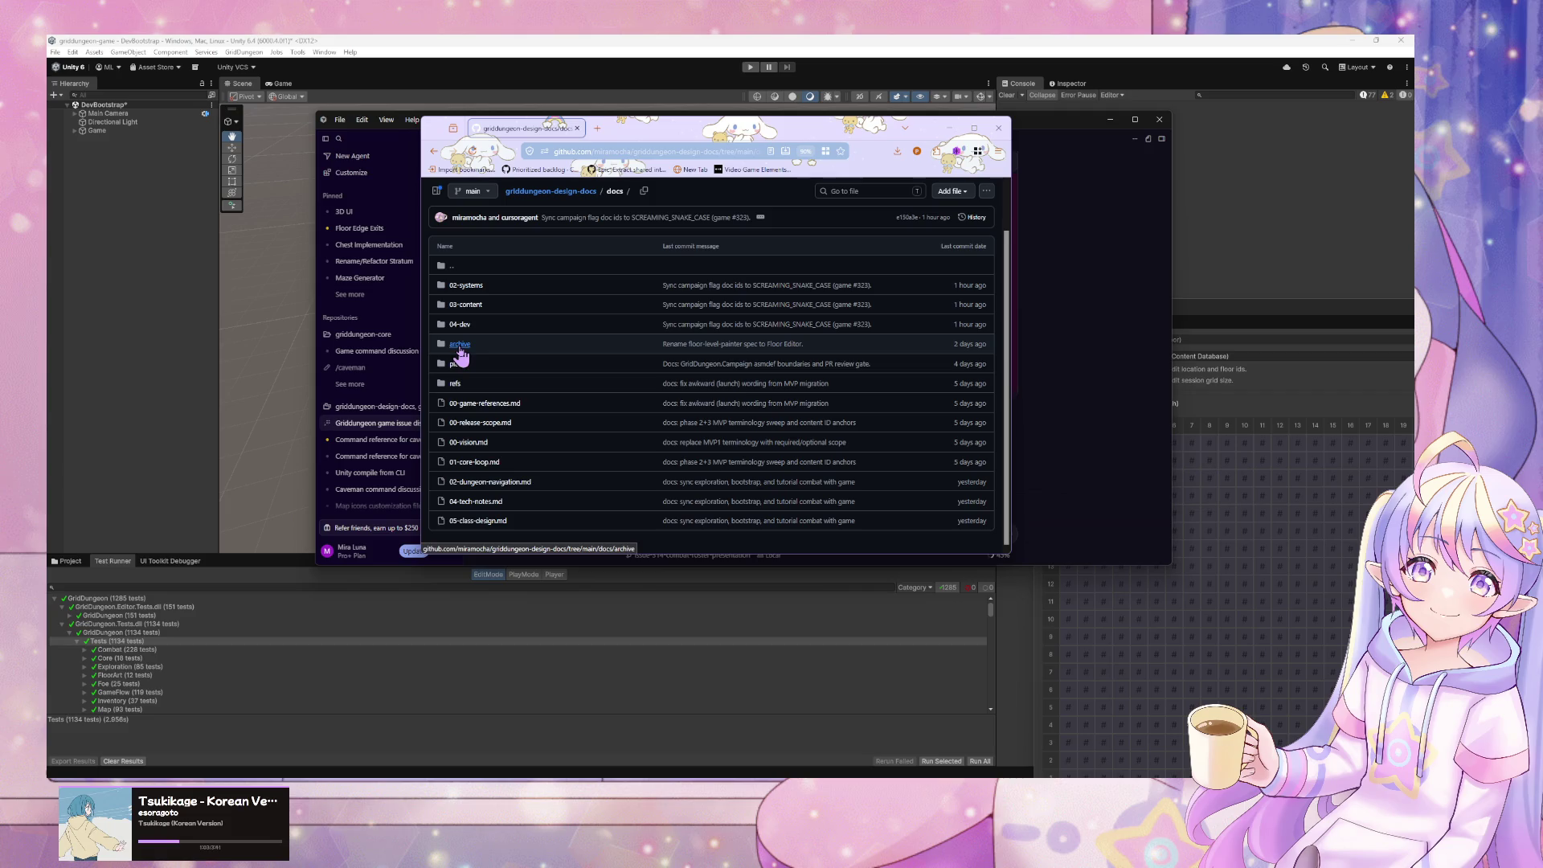
{"action": "left_click", "coordinate": [433, 151]}
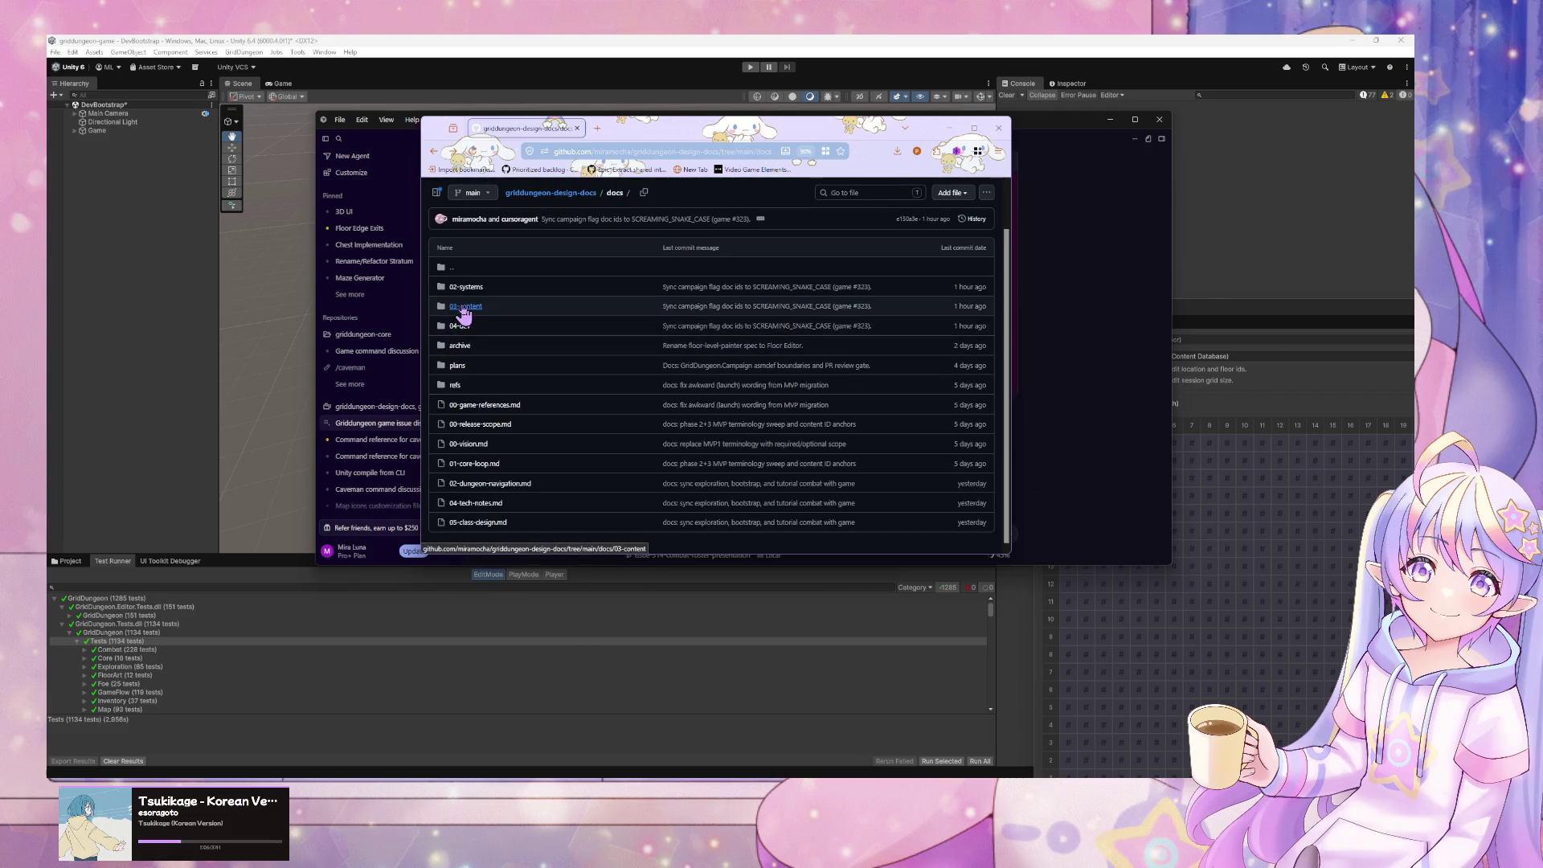
{"action": "left_click", "coordinate": [464, 308]}
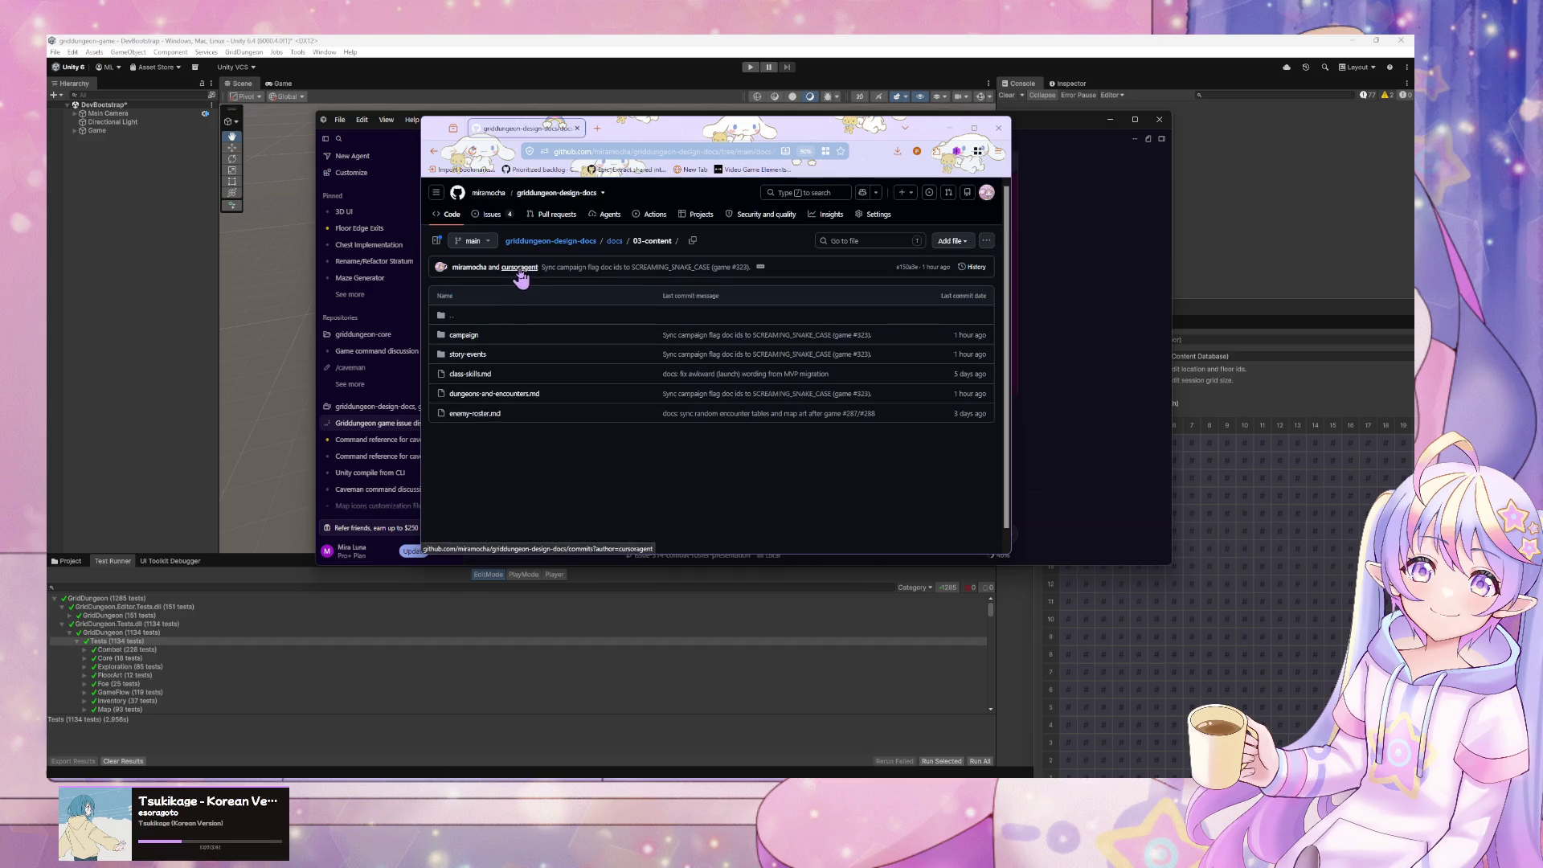
{"action": "left_click", "coordinate": [469, 335]}
{"action": "scroll", "coordinate": [519, 315], "scroll_direction": "down", "scroll_amount": 3}
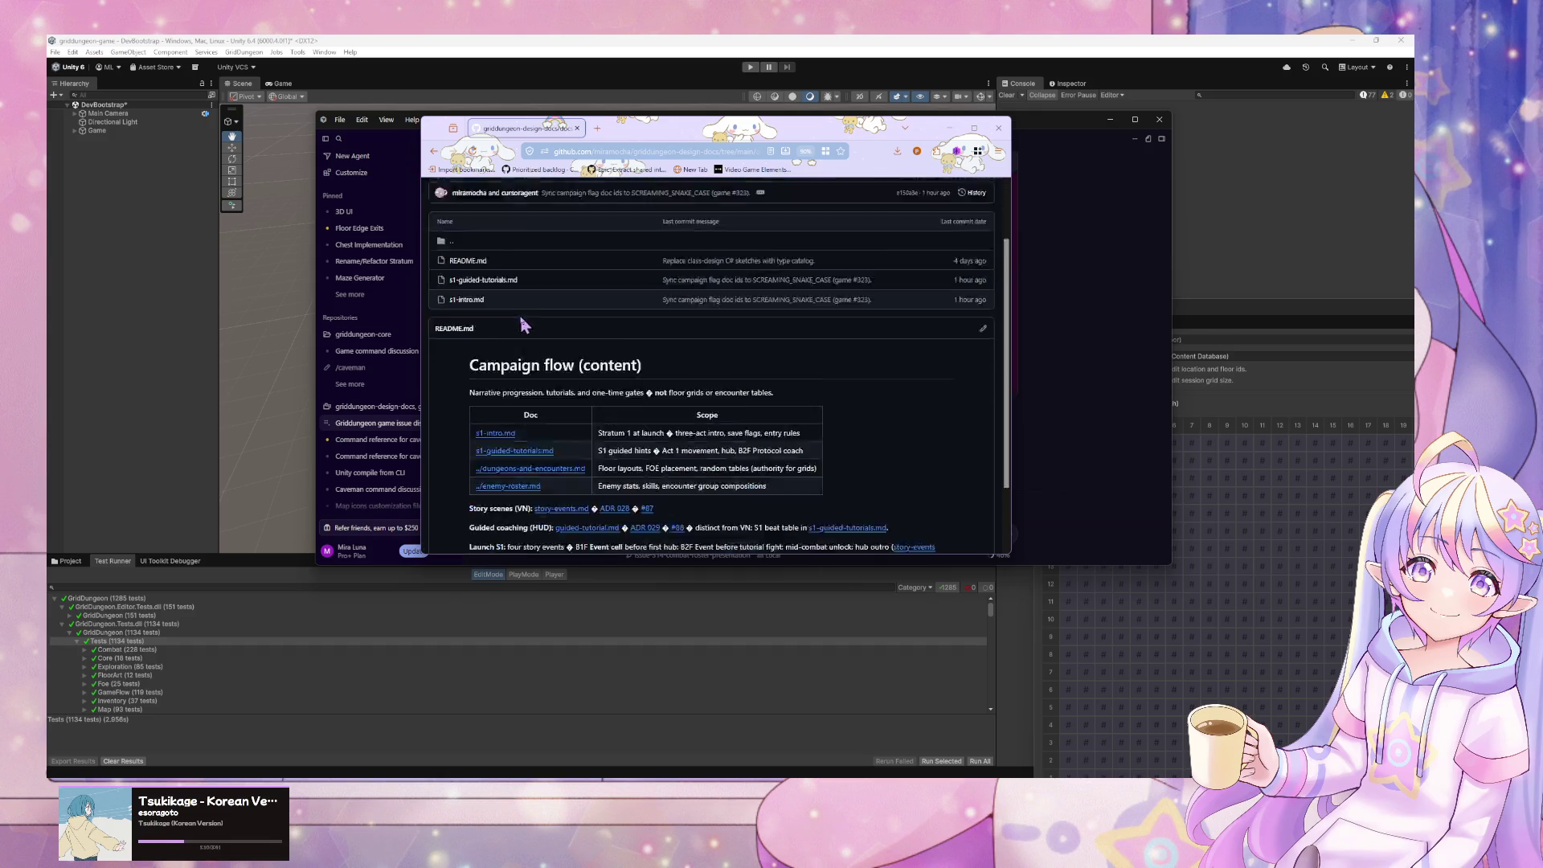
{"action": "scroll", "coordinate": [520, 314], "scroll_direction": "up", "scroll_amount": 3}
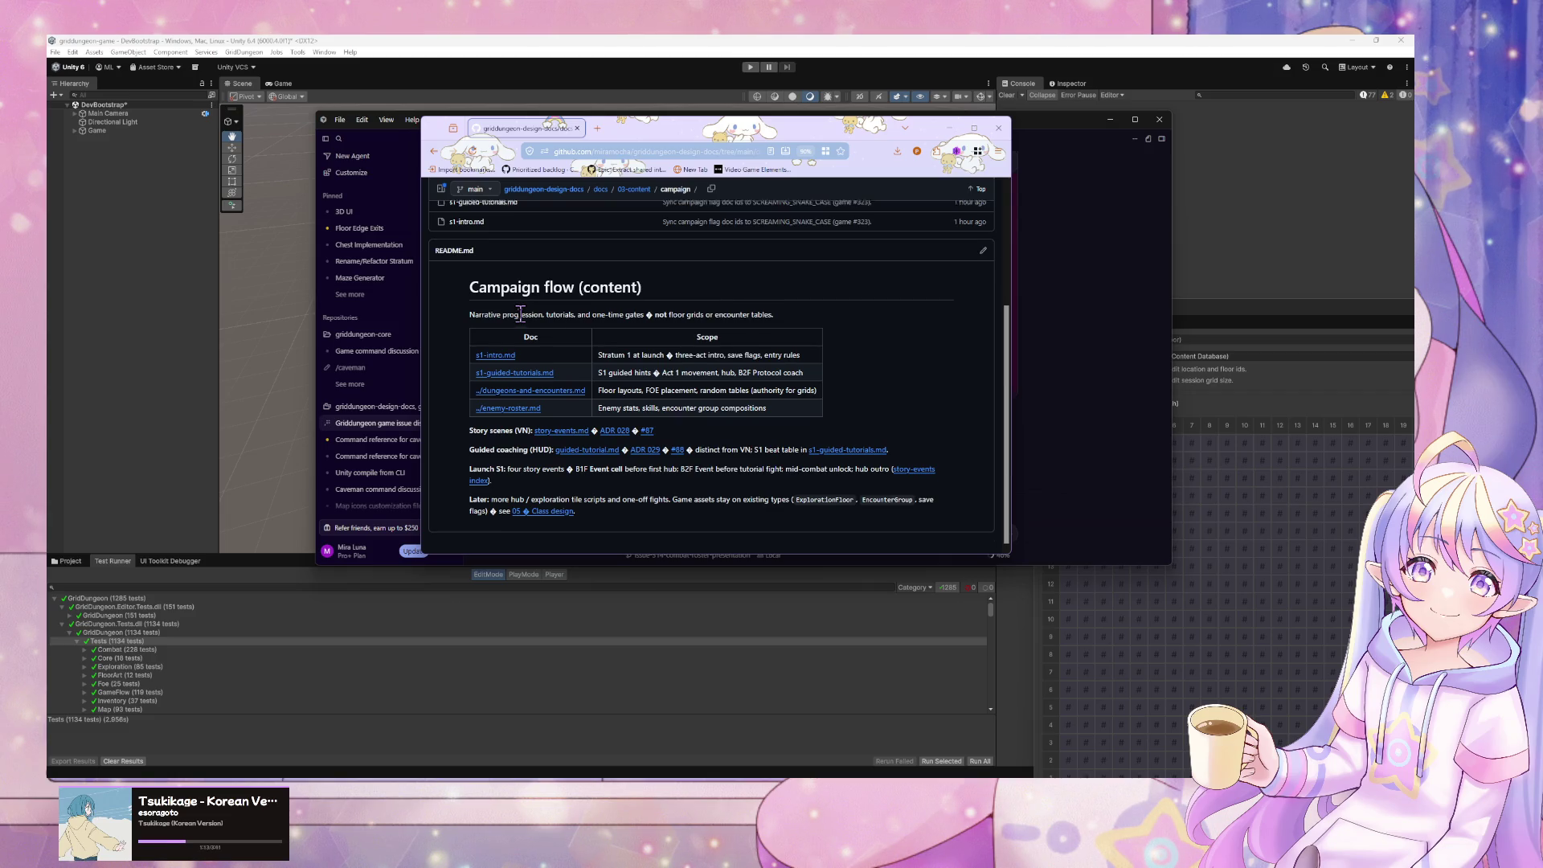
{"action": "left_click", "coordinate": [432, 152]}
{"action": "left_click", "coordinate": [433, 152]}
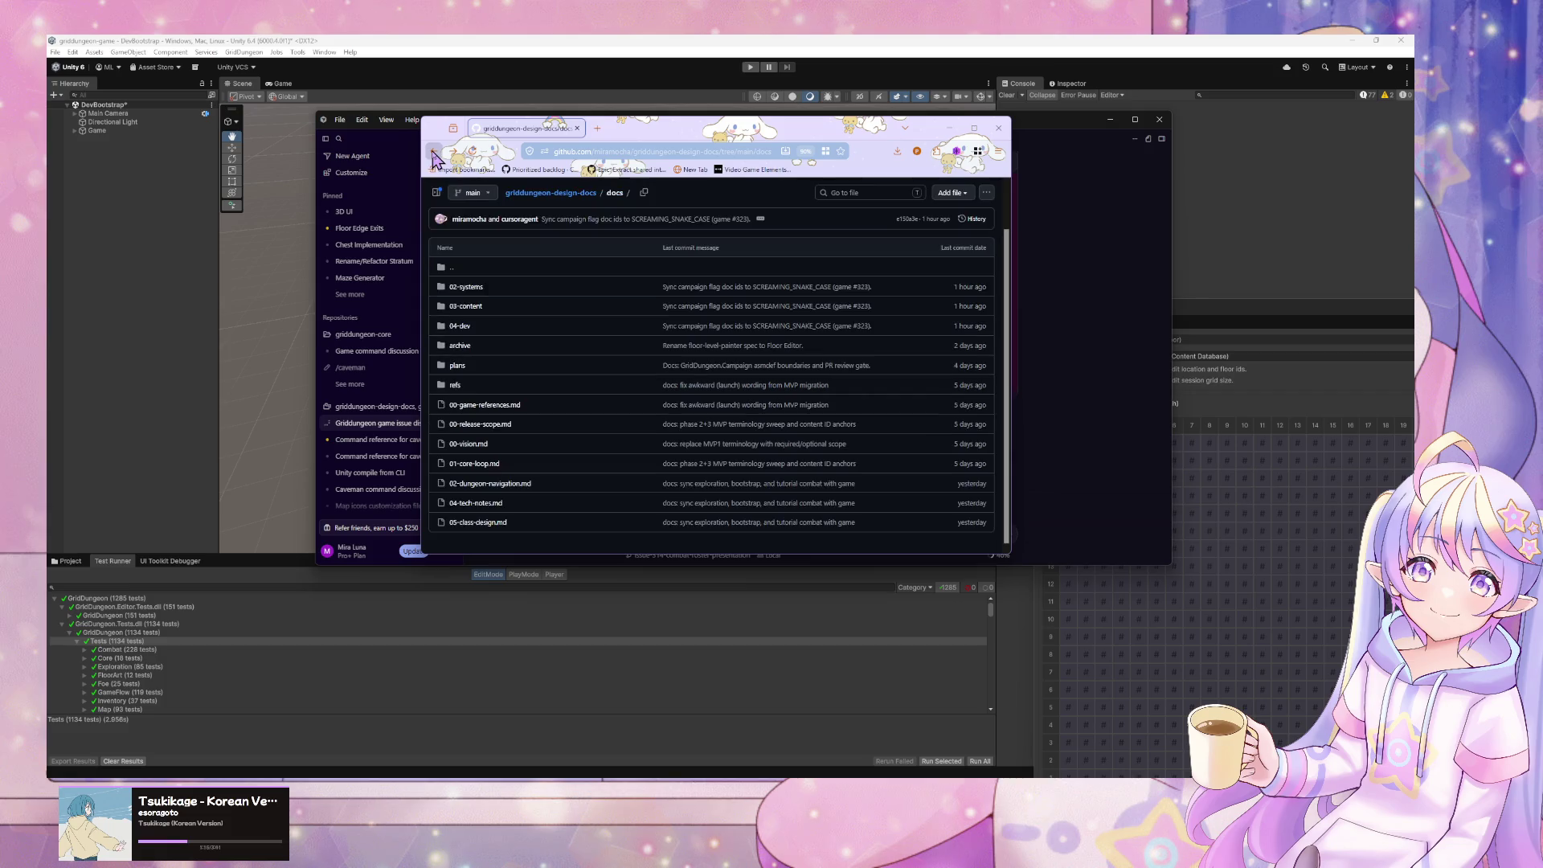
- Skim plans/core-assembly-improvement-plan.md, then open docs/02-systems/game-phase.md
{"action": "left_click", "coordinate": [457, 367]}
{"action": "left_click", "coordinate": [488, 335]}
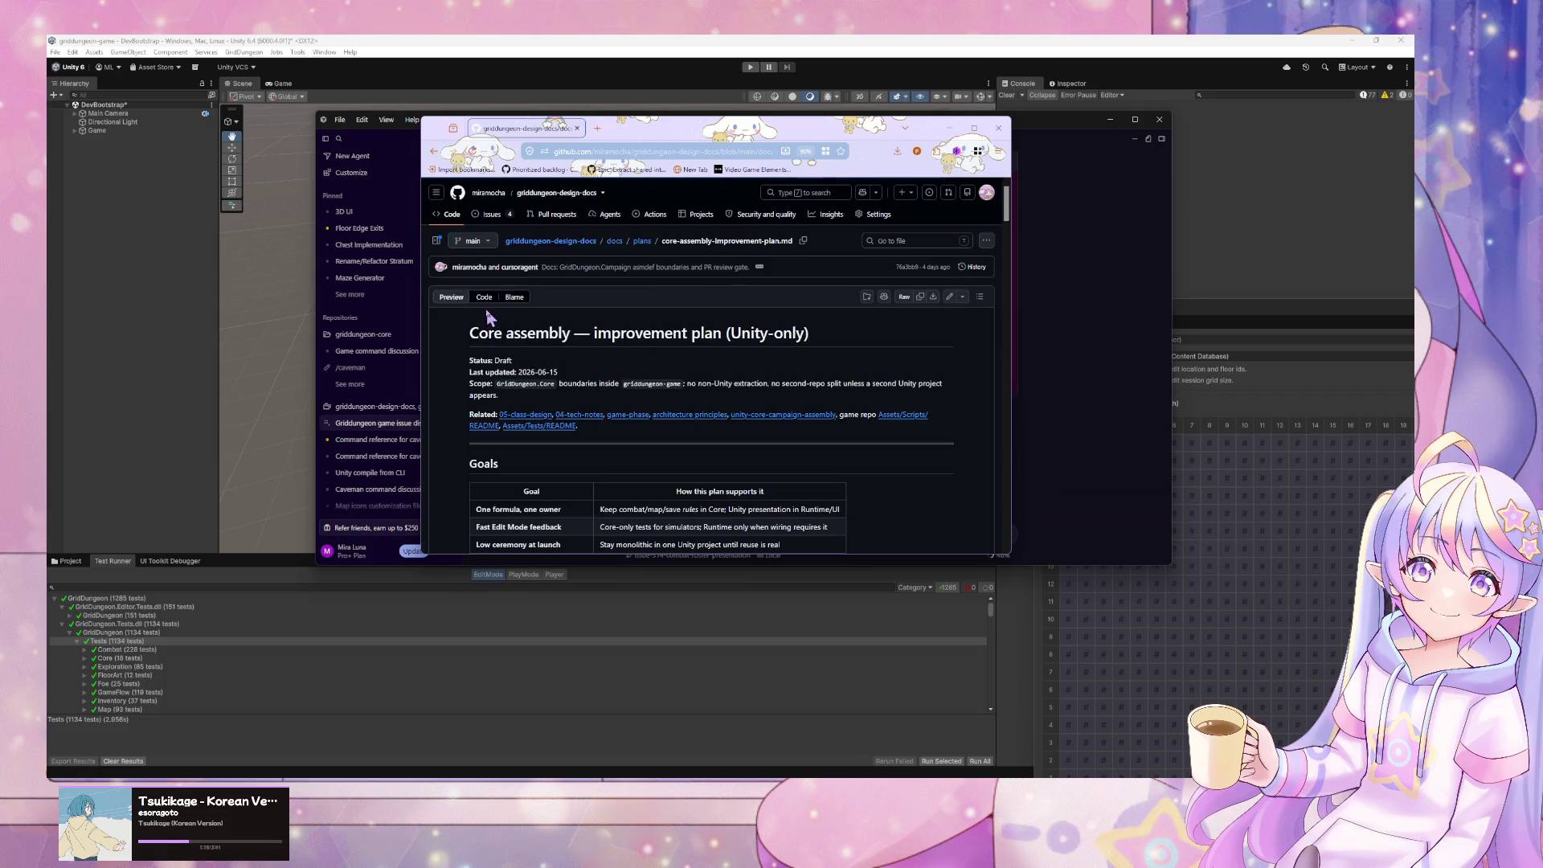
{"action": "scroll", "coordinate": [482, 330], "scroll_direction": "down", "scroll_amount": 2}
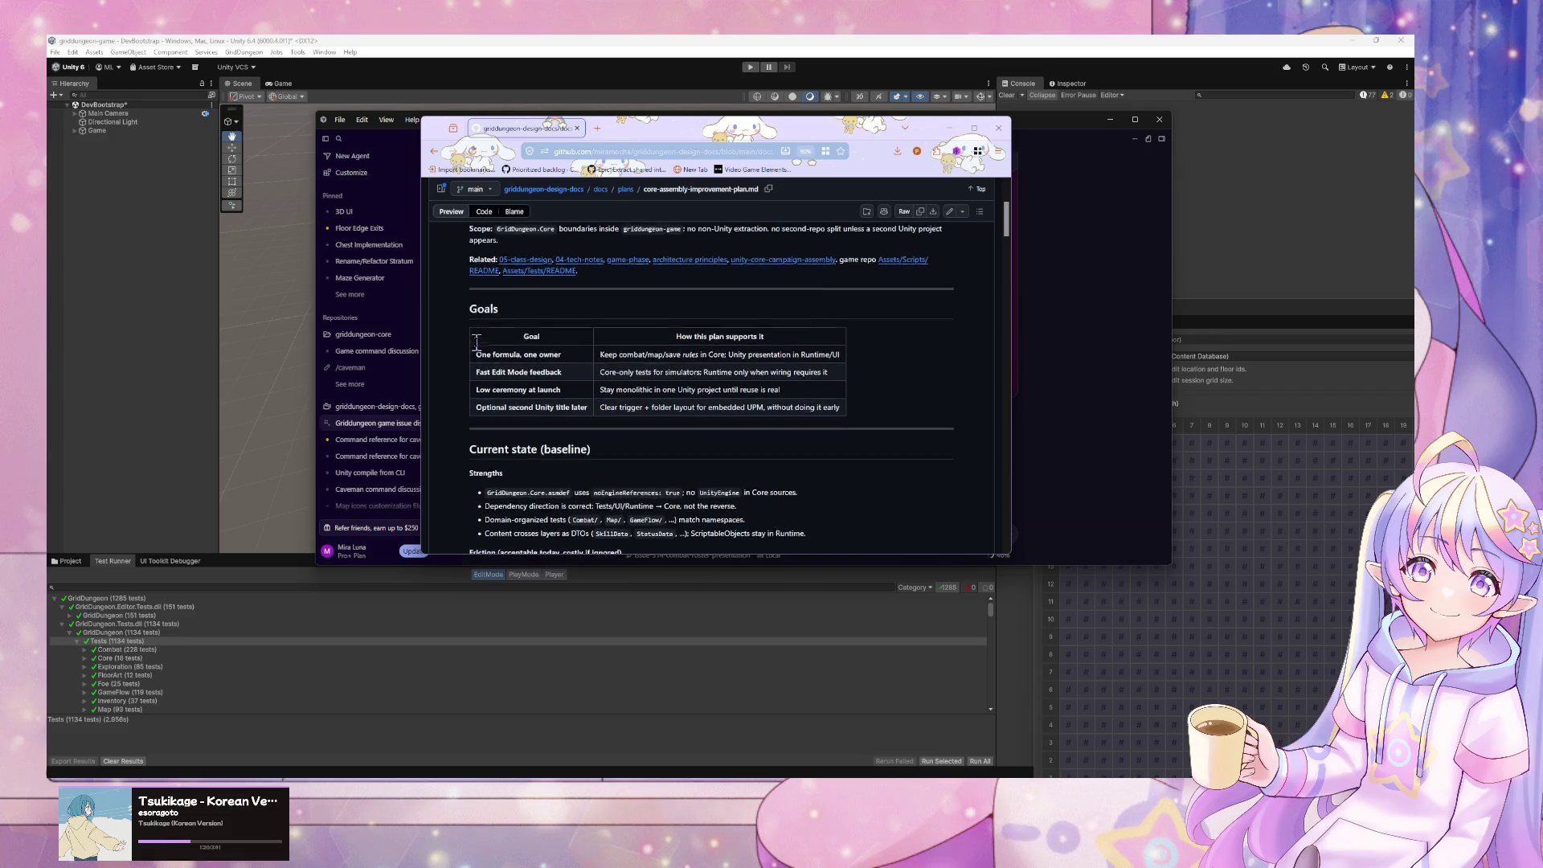
{"action": "scroll", "coordinate": [476, 341], "scroll_direction": "down", "scroll_amount": 2}
{"action": "left_click", "coordinate": [434, 153]}
{"action": "left_click", "coordinate": [434, 152]}
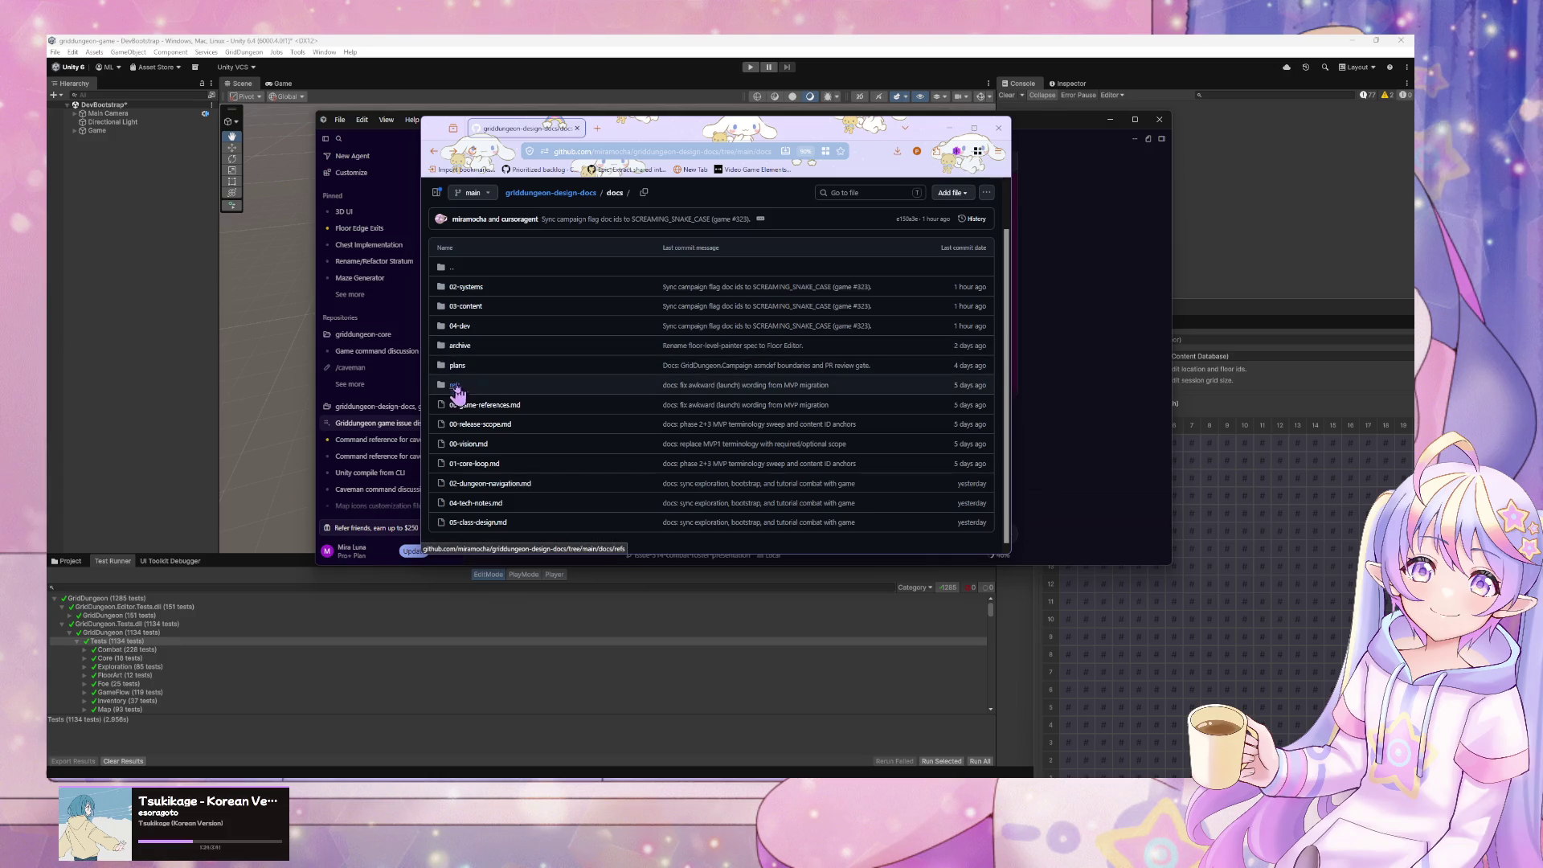
{"action": "left_click", "coordinate": [465, 289]}
{"action": "left_click_drag", "start_coordinate": [1004, 346], "coordinate": [997, 438]}
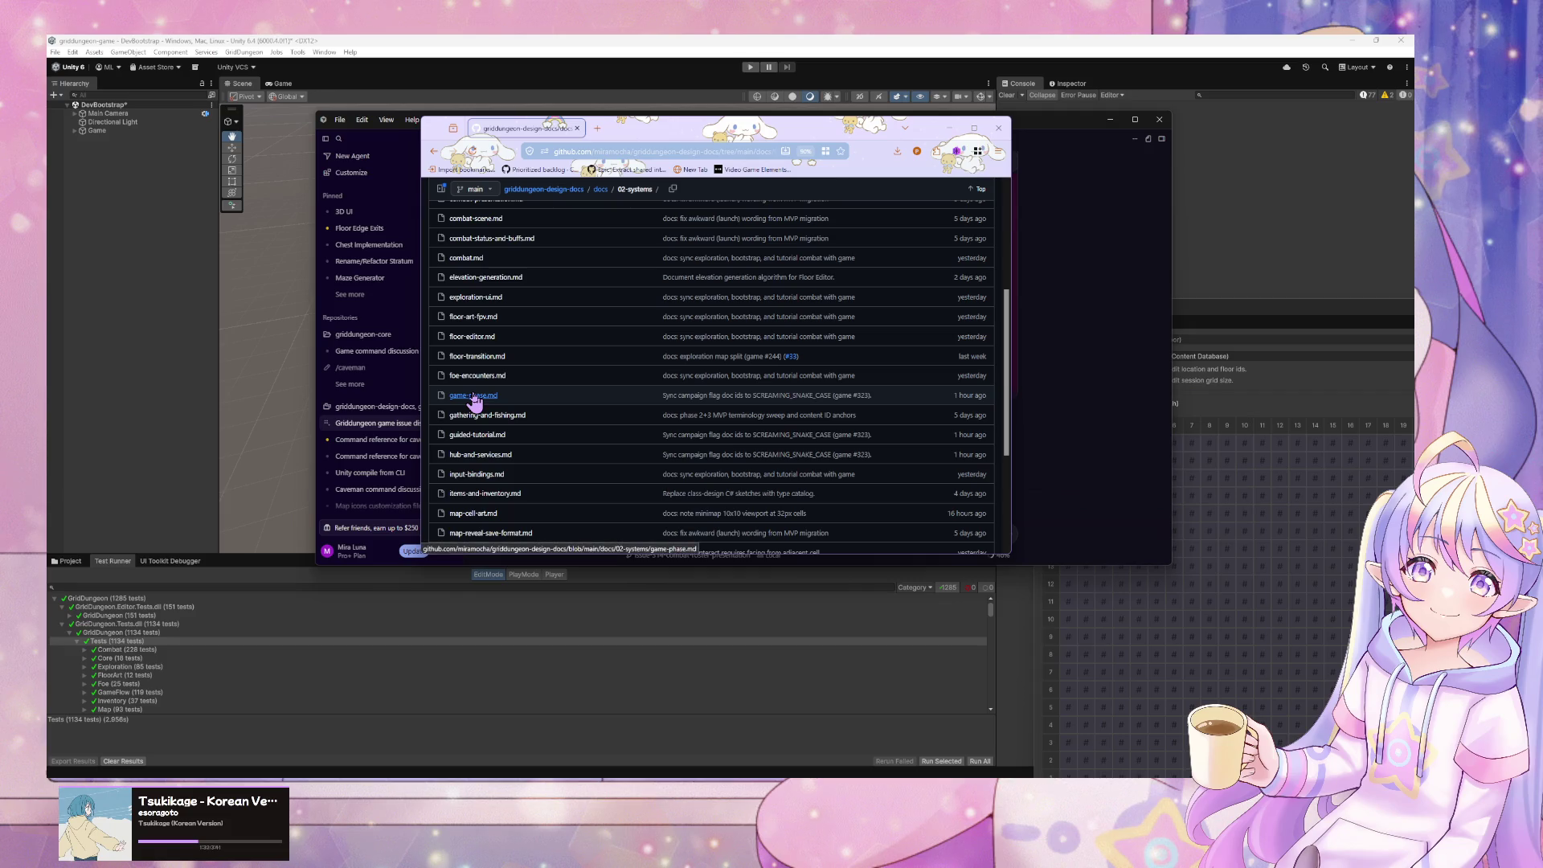
{"action": "left_click", "coordinate": [868, 397]}
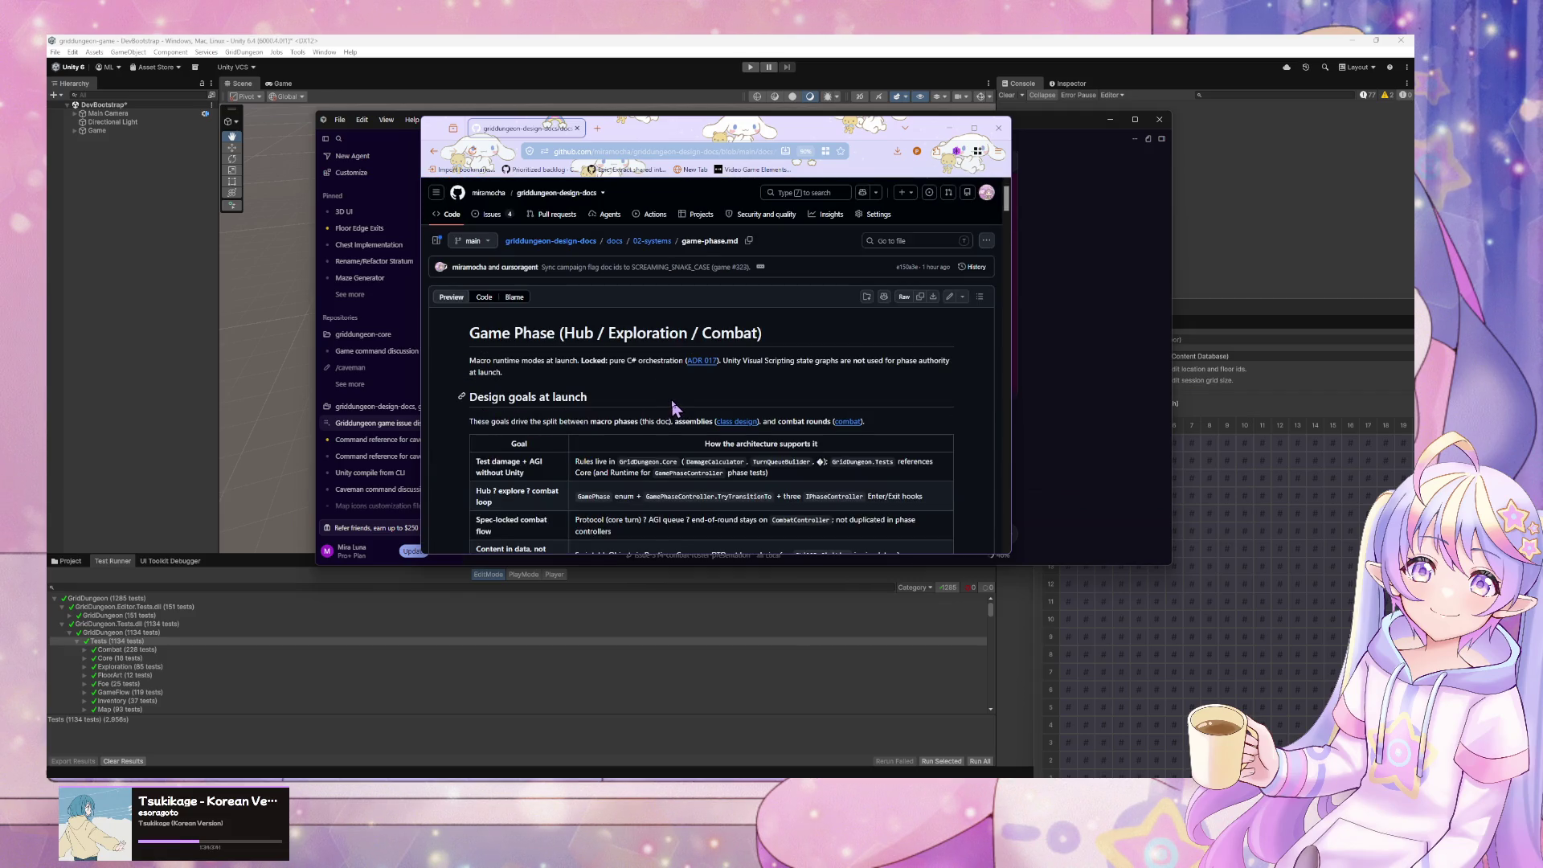
- Expand the Layer stack diagram full-screen and pan down to the GridDungeon.Core layer
{"action": "scroll", "coordinate": [675, 401], "scroll_direction": "down", "scroll_amount": 3}
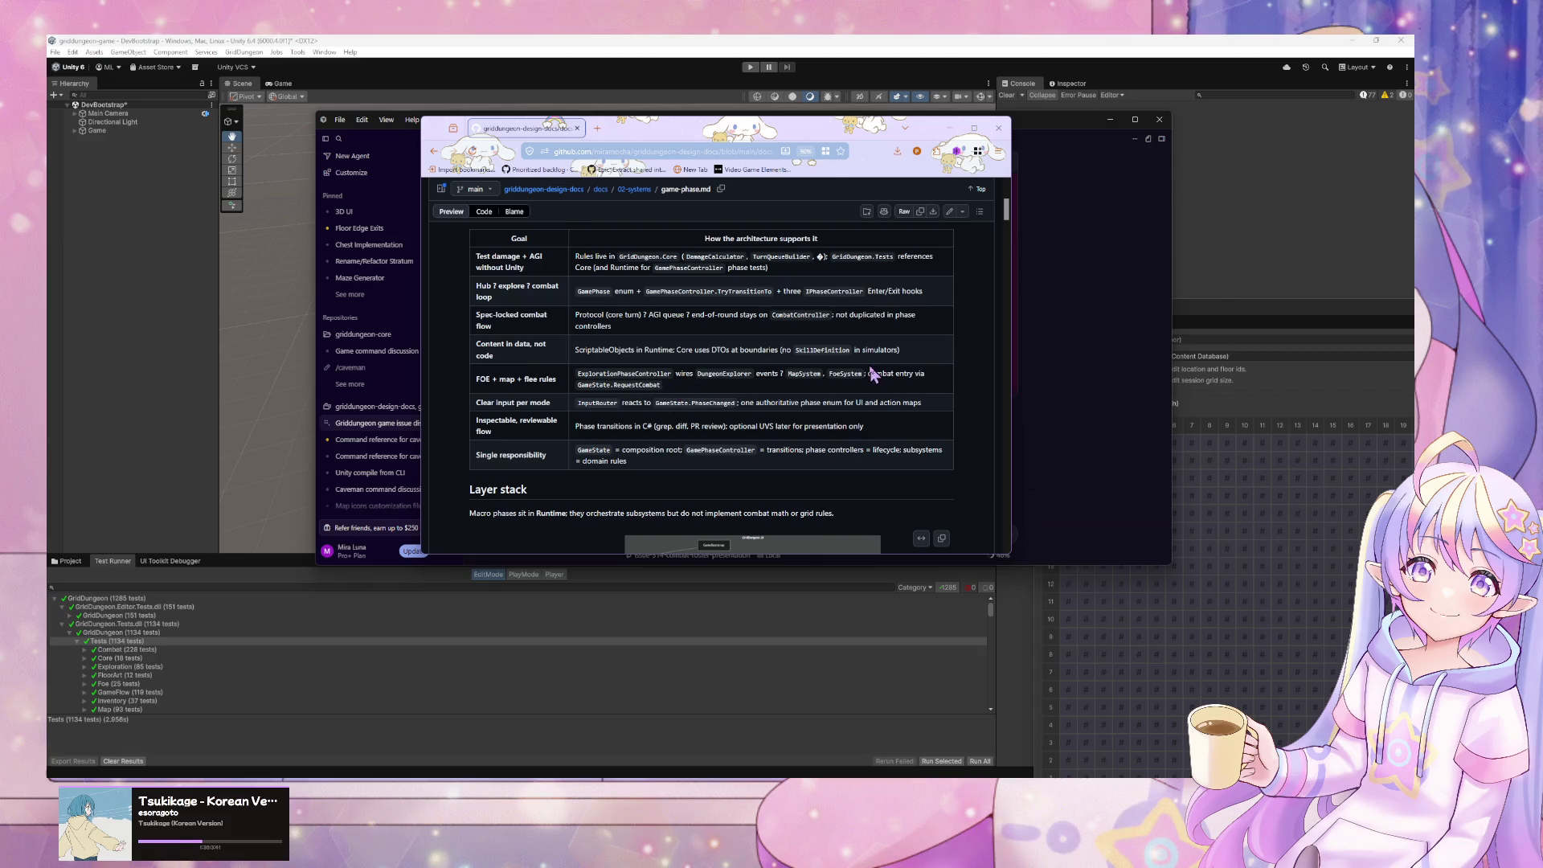
{"action": "scroll", "coordinate": [874, 376], "scroll_direction": "down", "scroll_amount": 3}
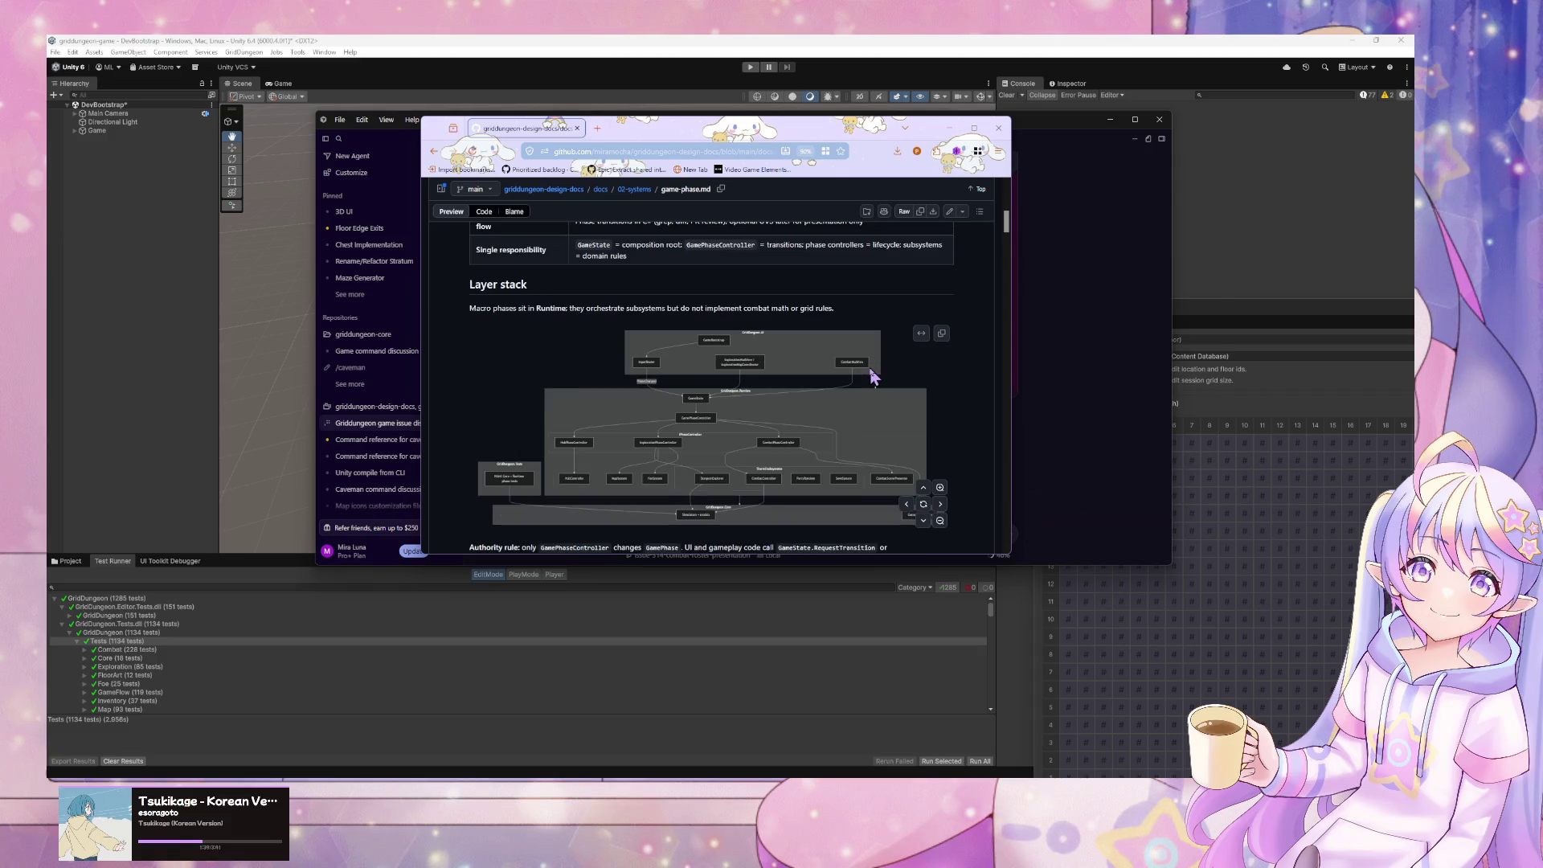
{"action": "left_click", "coordinate": [921, 333]}
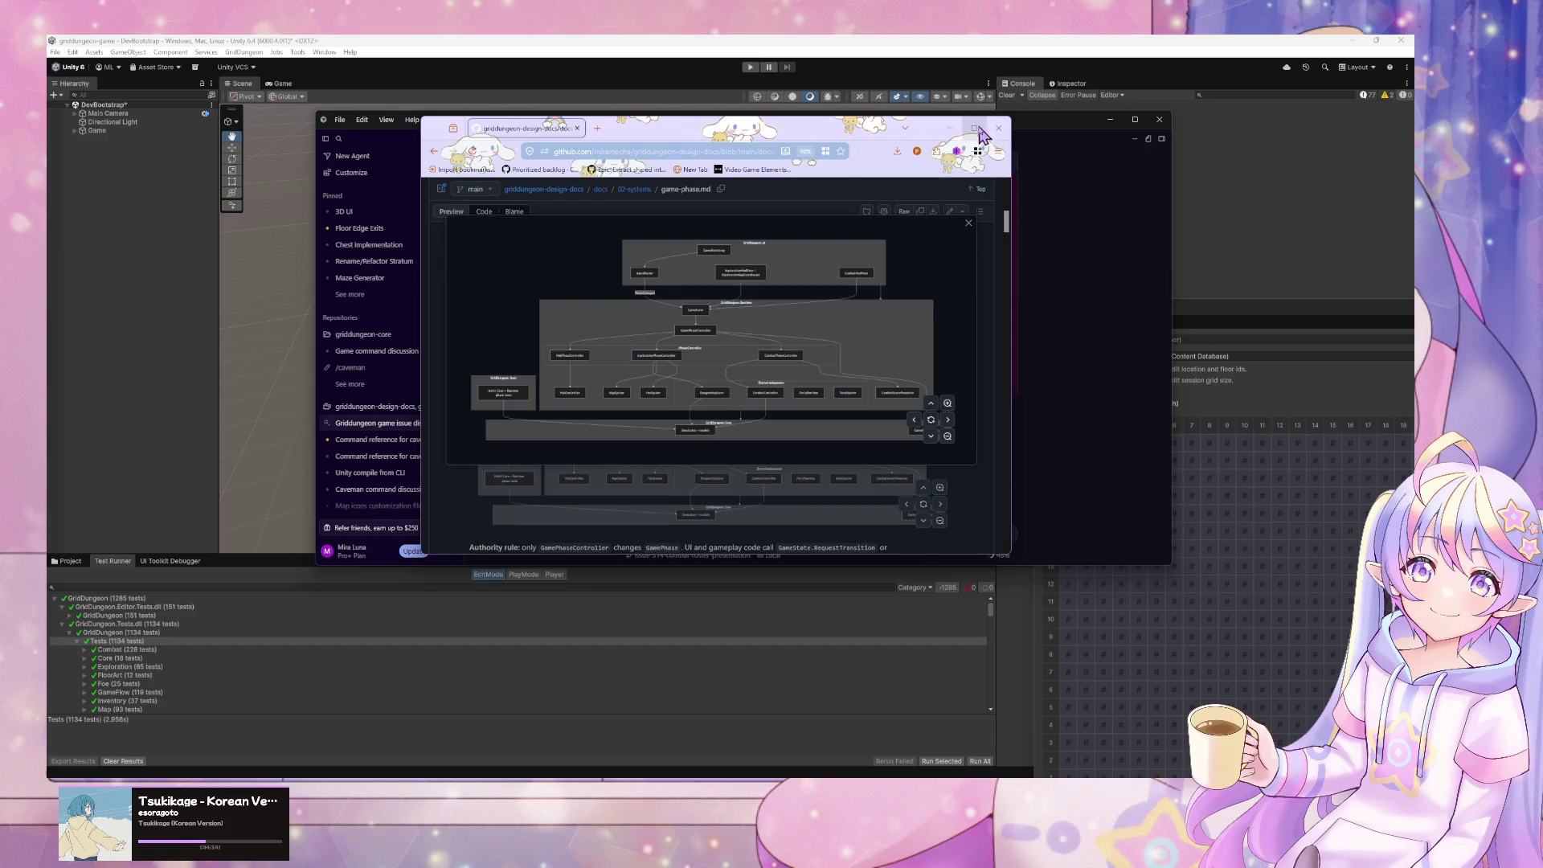
{"action": "left_click", "coordinate": [974, 128]}
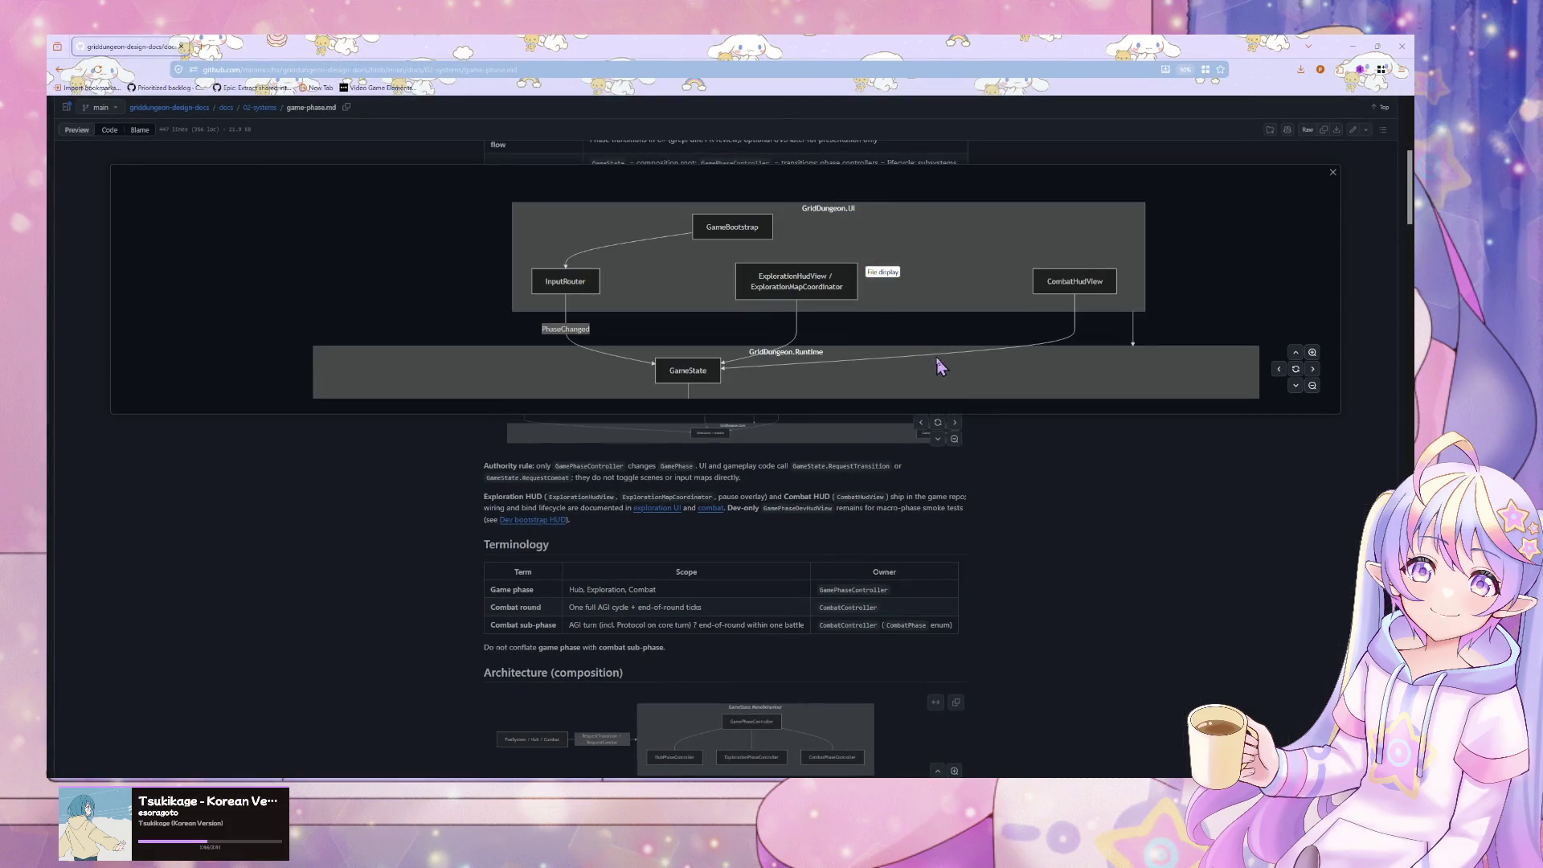
{"action": "left_click", "coordinate": [1295, 386]}
{"action": "left_click", "coordinate": [1296, 386]}
{"action": "left_click", "coordinate": [1296, 385]}
{"action": "left_click", "coordinate": [1295, 385]}
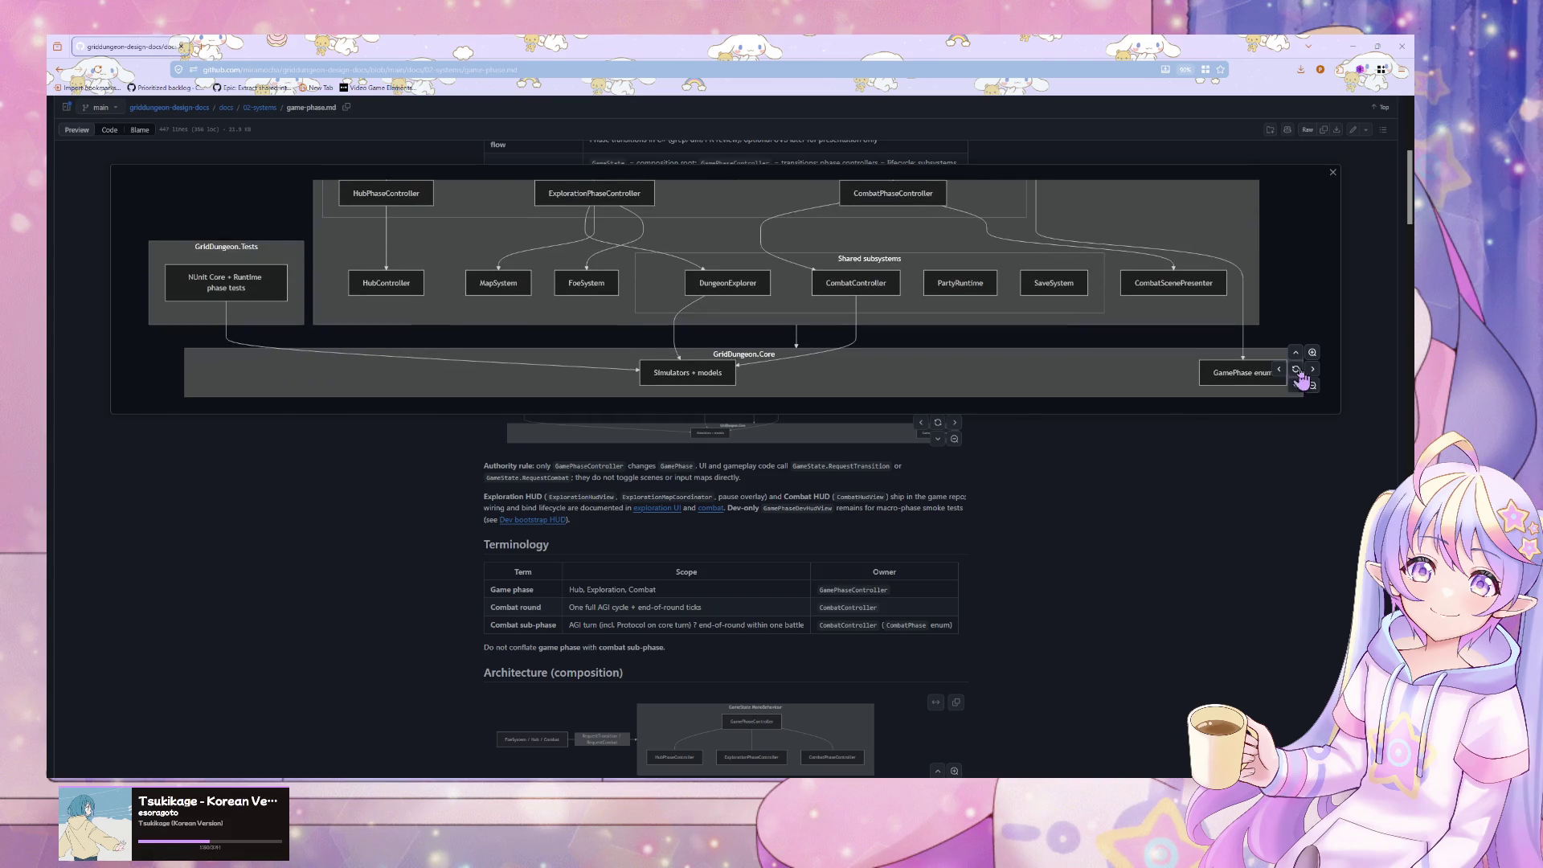
{"action": "left_click", "coordinate": [1313, 385]}
{"action": "left_click", "coordinate": [1313, 386]}
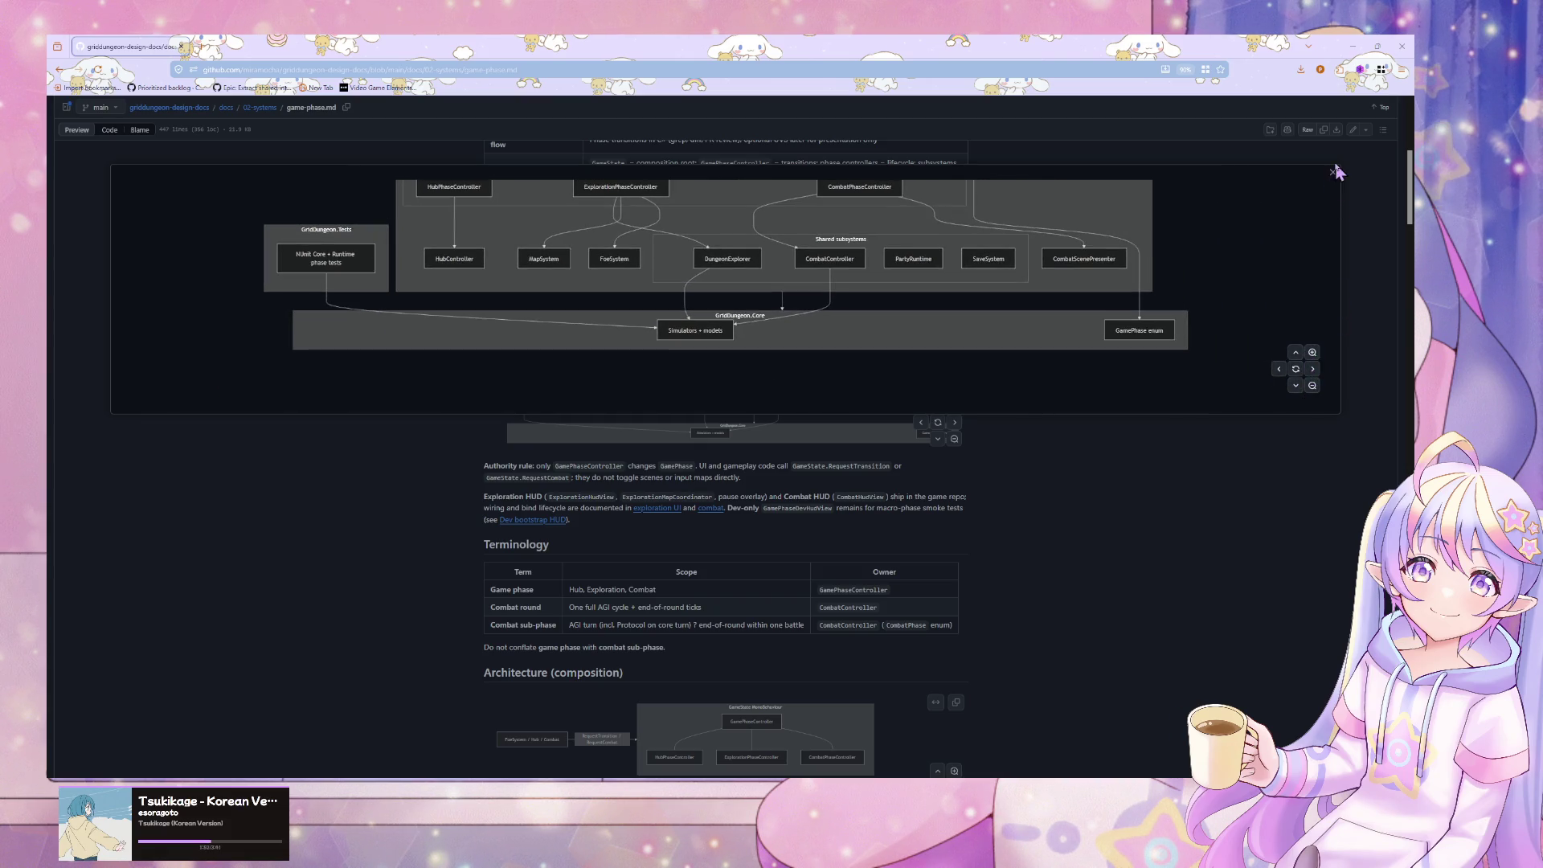
{"action": "left_click", "coordinate": [1333, 172]}
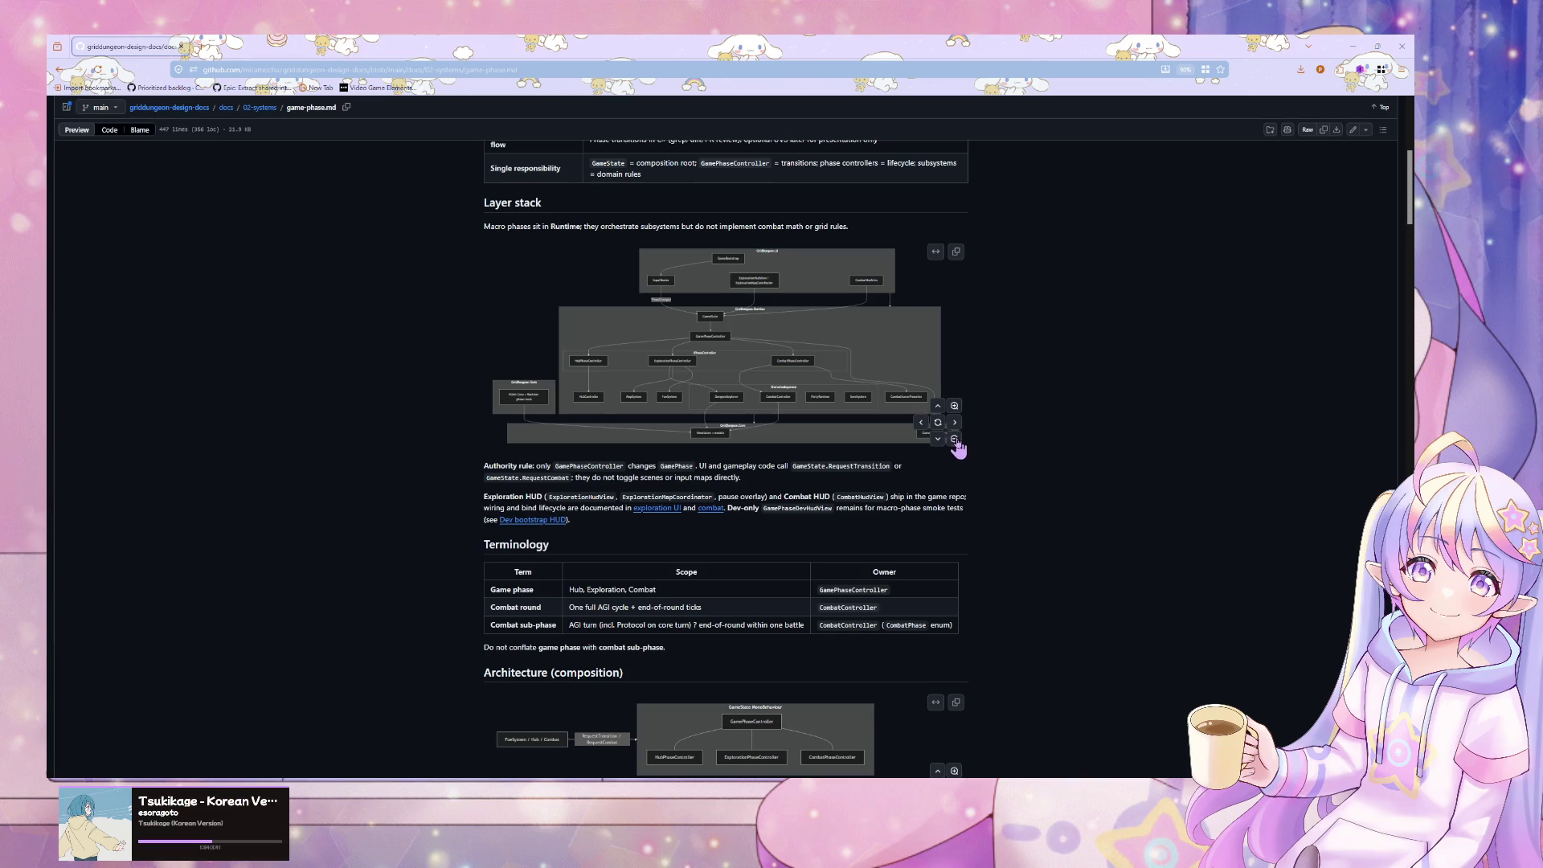
- Reopen the expanded diagram and pan back up to the GridDungeon.UI layer
{"action": "left_click", "coordinate": [936, 252]}
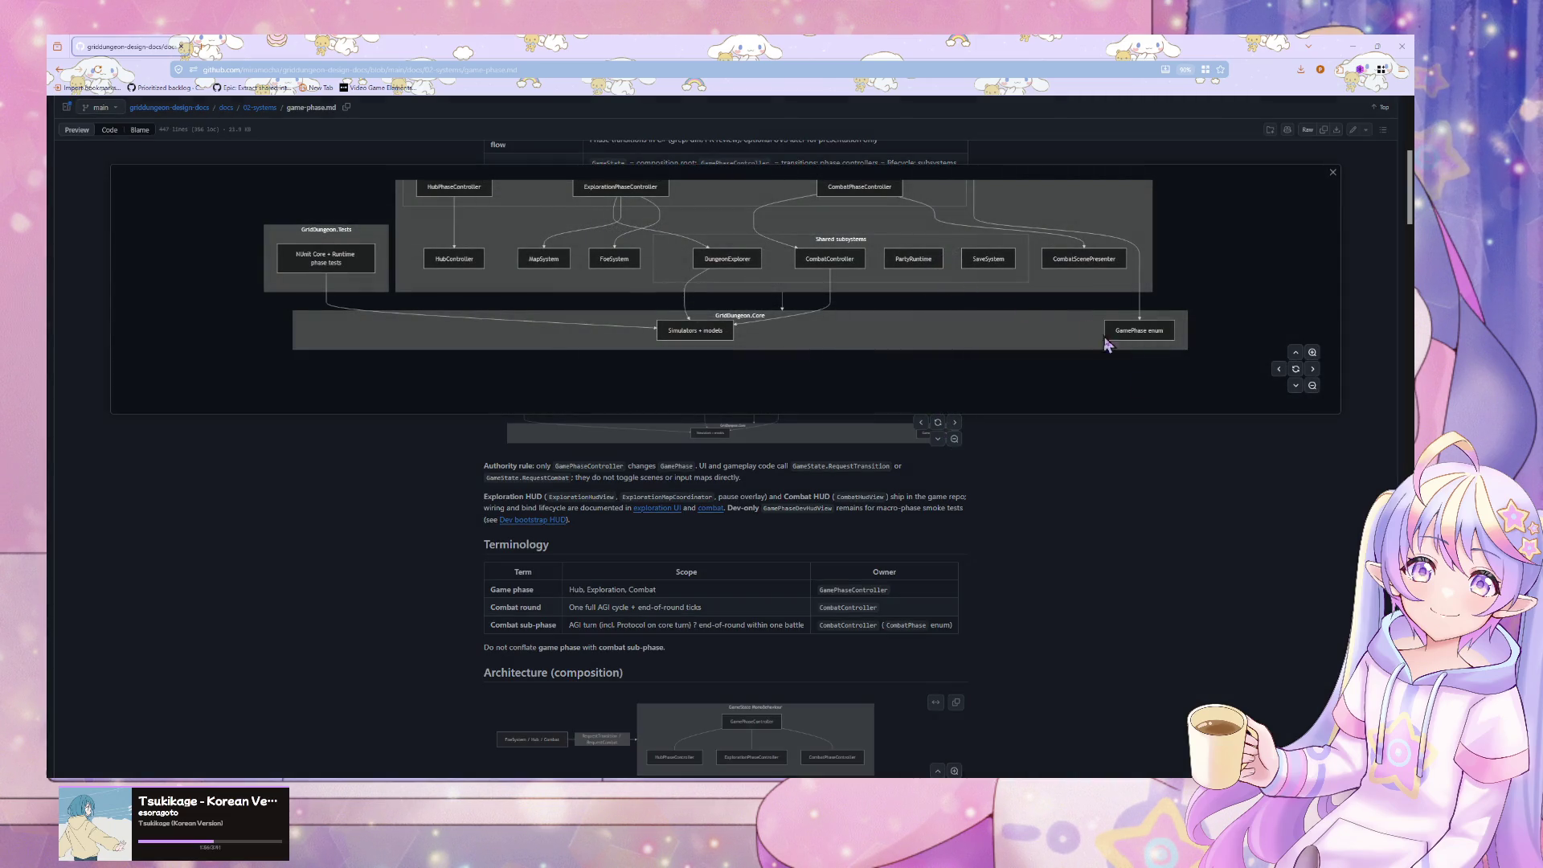
{"action": "left_click", "coordinate": [1102, 474]}
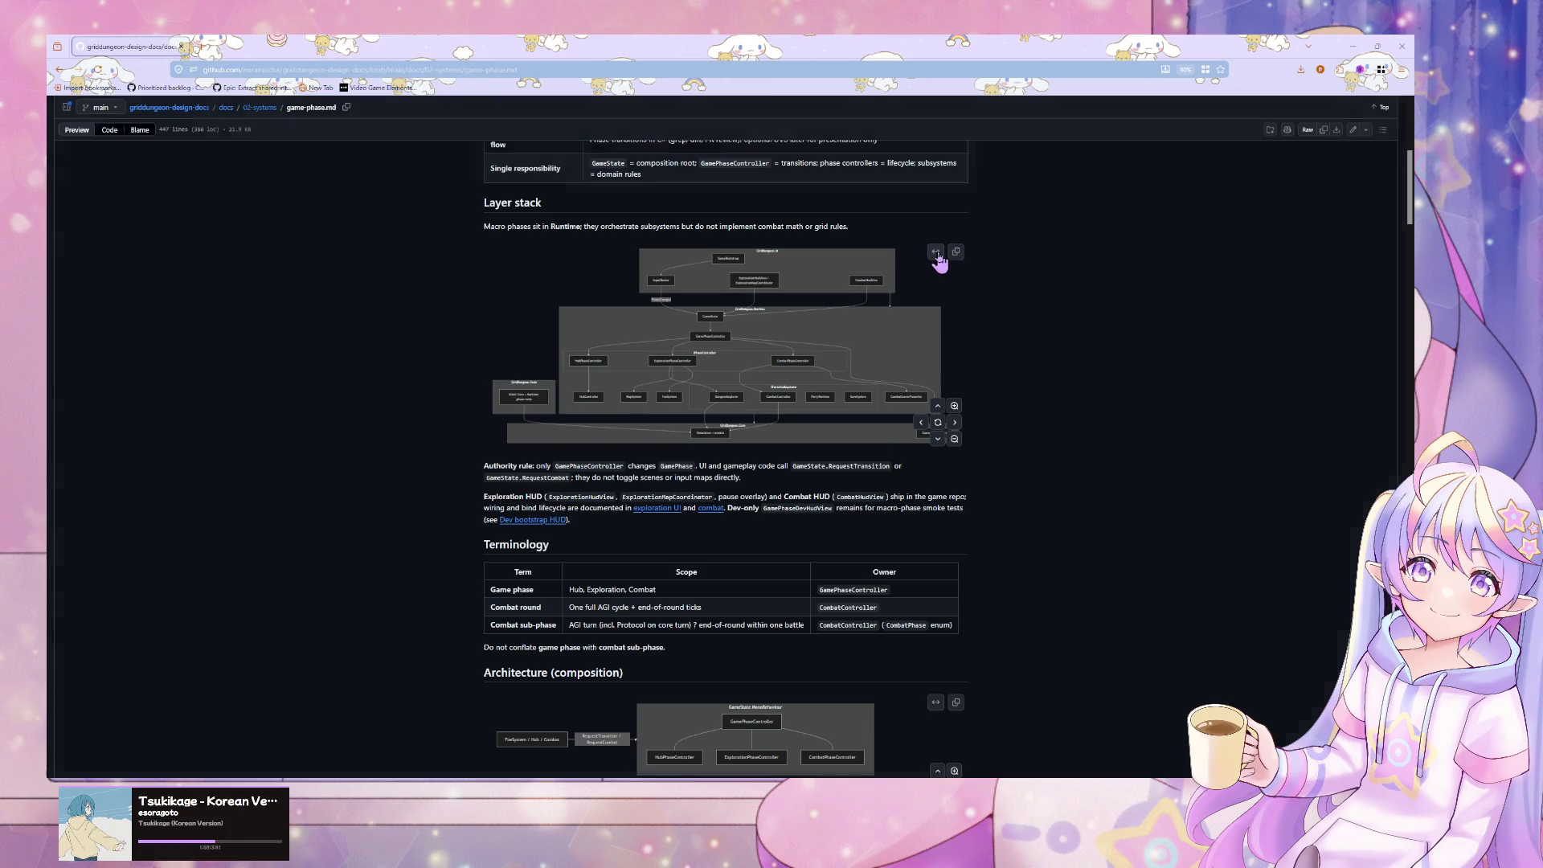
{"action": "left_click", "coordinate": [936, 251]}
{"action": "scroll", "coordinate": [838, 258], "scroll_direction": "up", "scroll_amount": 2}
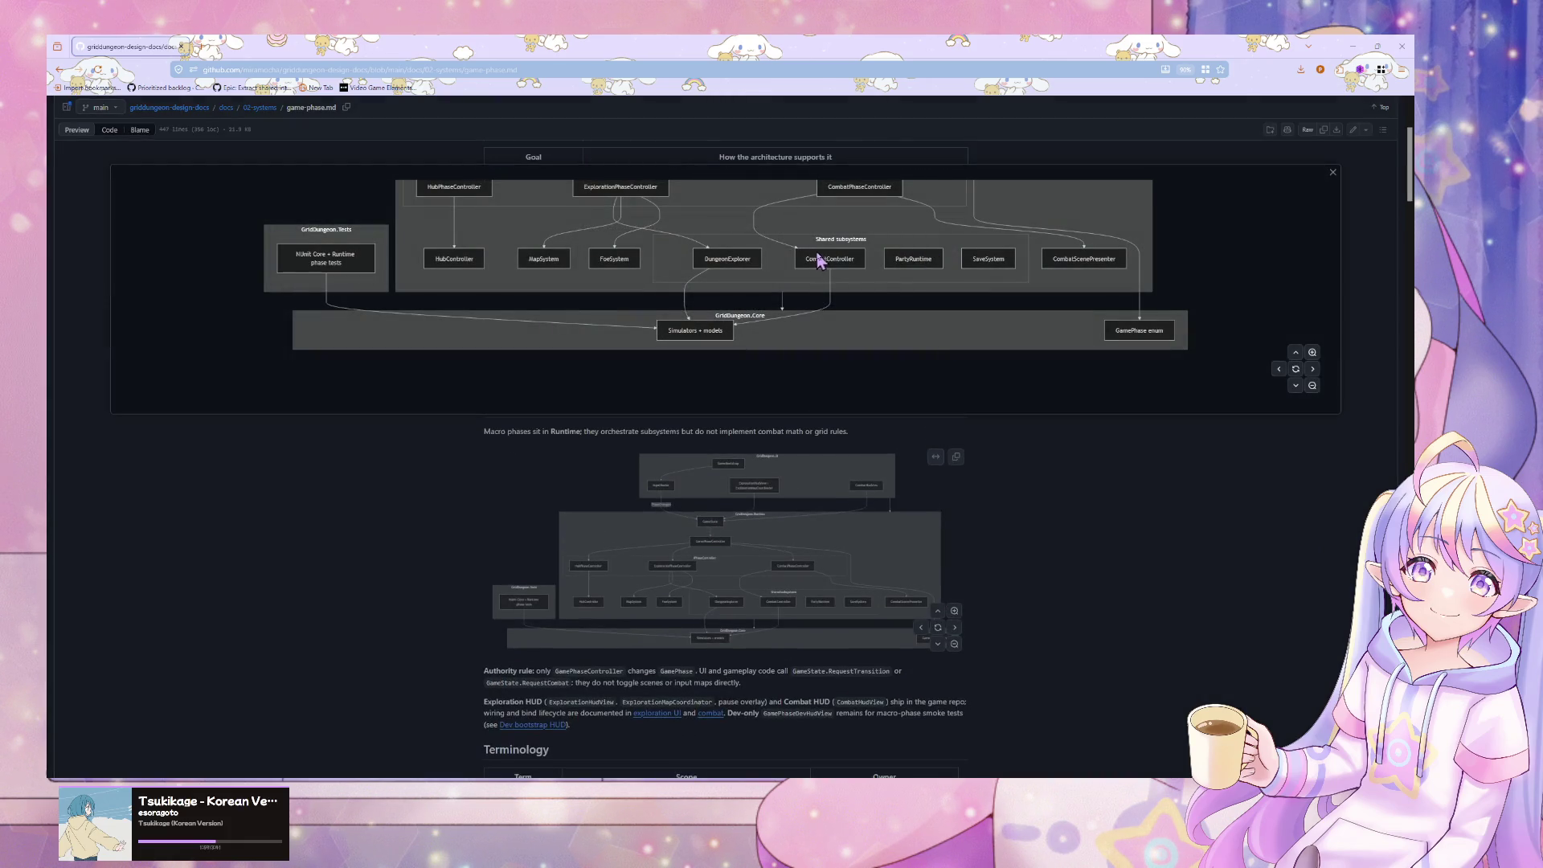
{"action": "left_click", "coordinate": [1296, 351]}
{"action": "left_click", "coordinate": [1295, 352]}
{"action": "left_click", "coordinate": [1296, 352]}
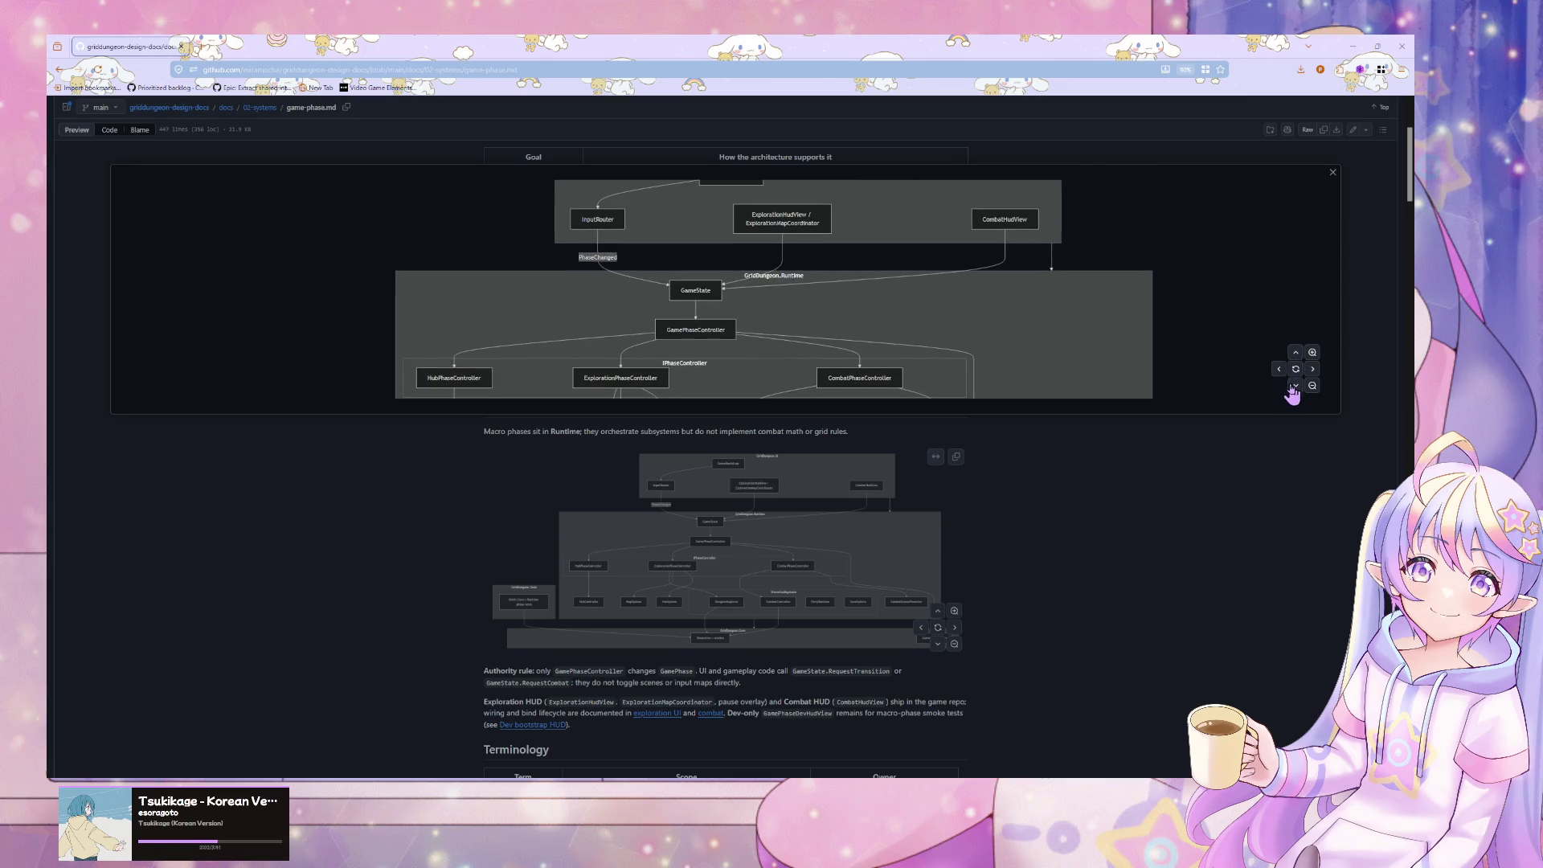
{"action": "left_click", "coordinate": [1295, 385]}
{"action": "left_click", "coordinate": [1295, 385]}
{"action": "left_click", "coordinate": [1296, 385]}
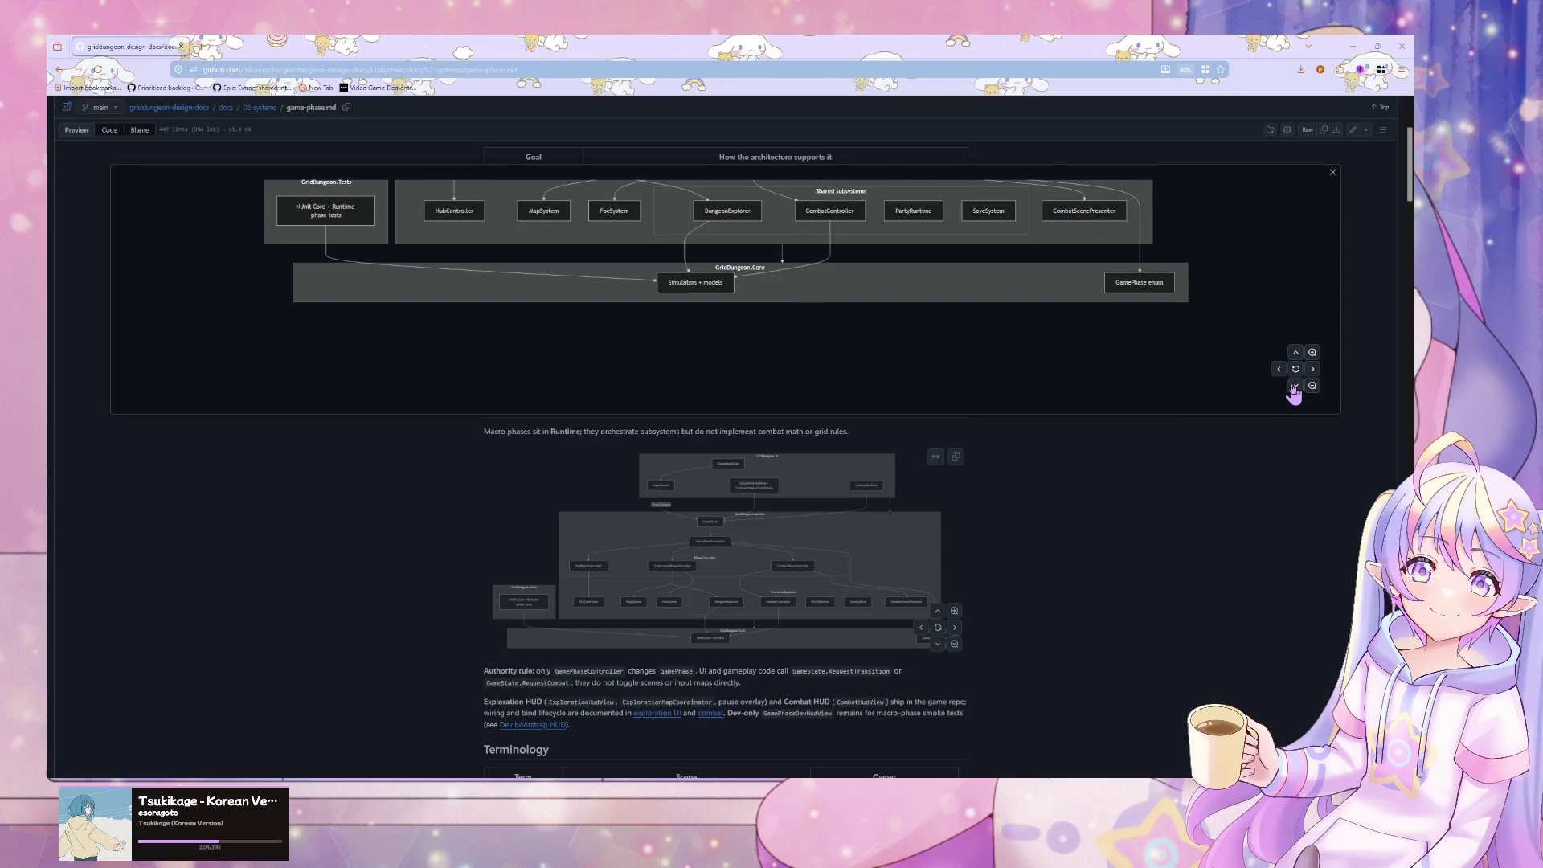
{"action": "left_click", "coordinate": [1295, 352]}
{"action": "left_click", "coordinate": [1295, 352]}
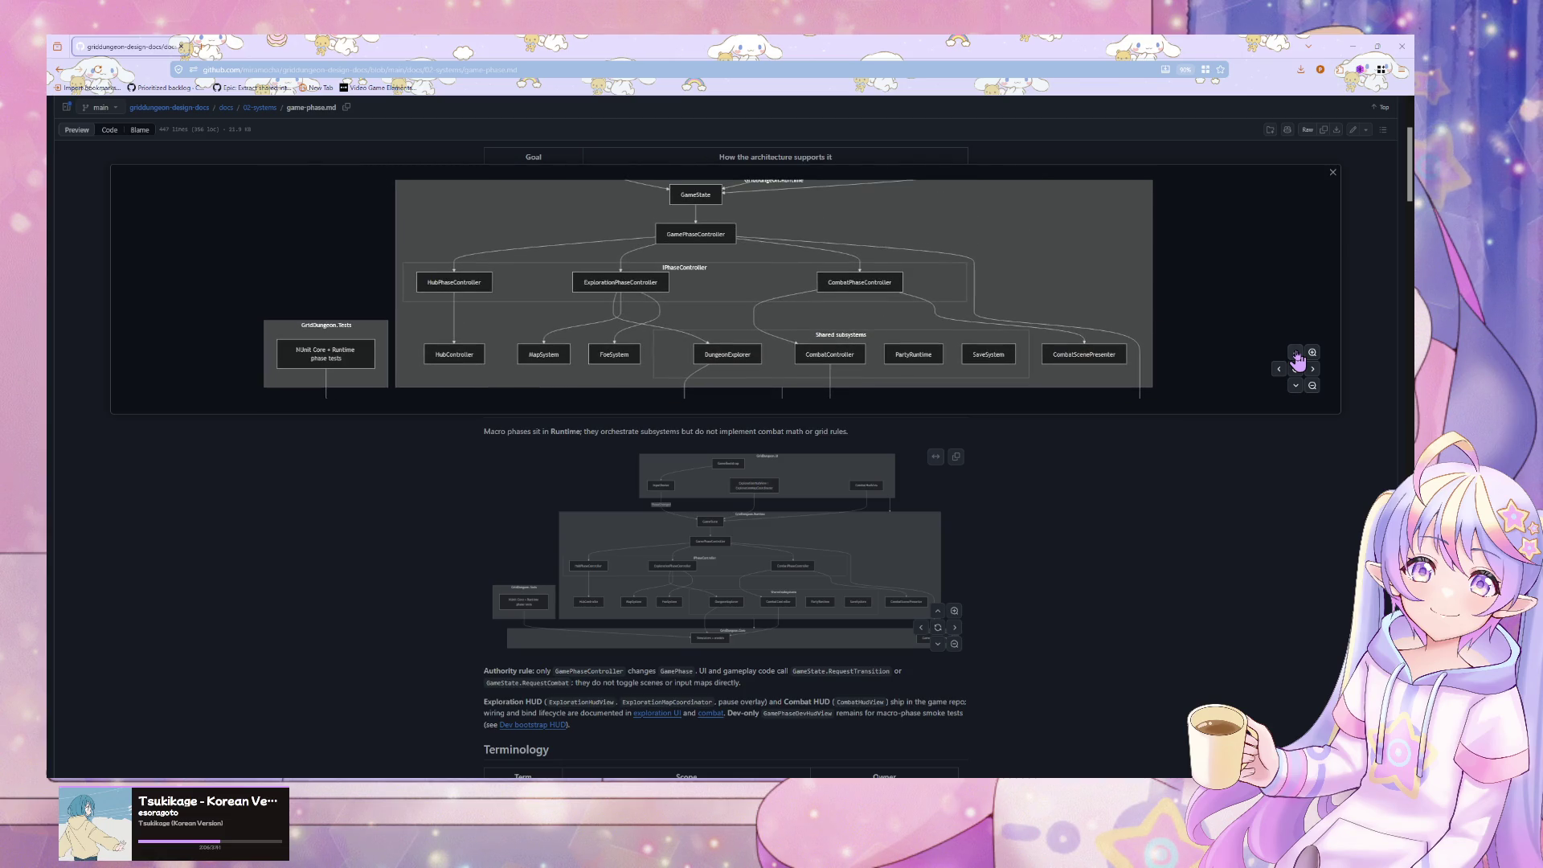
{"action": "left_click", "coordinate": [1295, 352]}
{"action": "left_click", "coordinate": [1295, 352]}
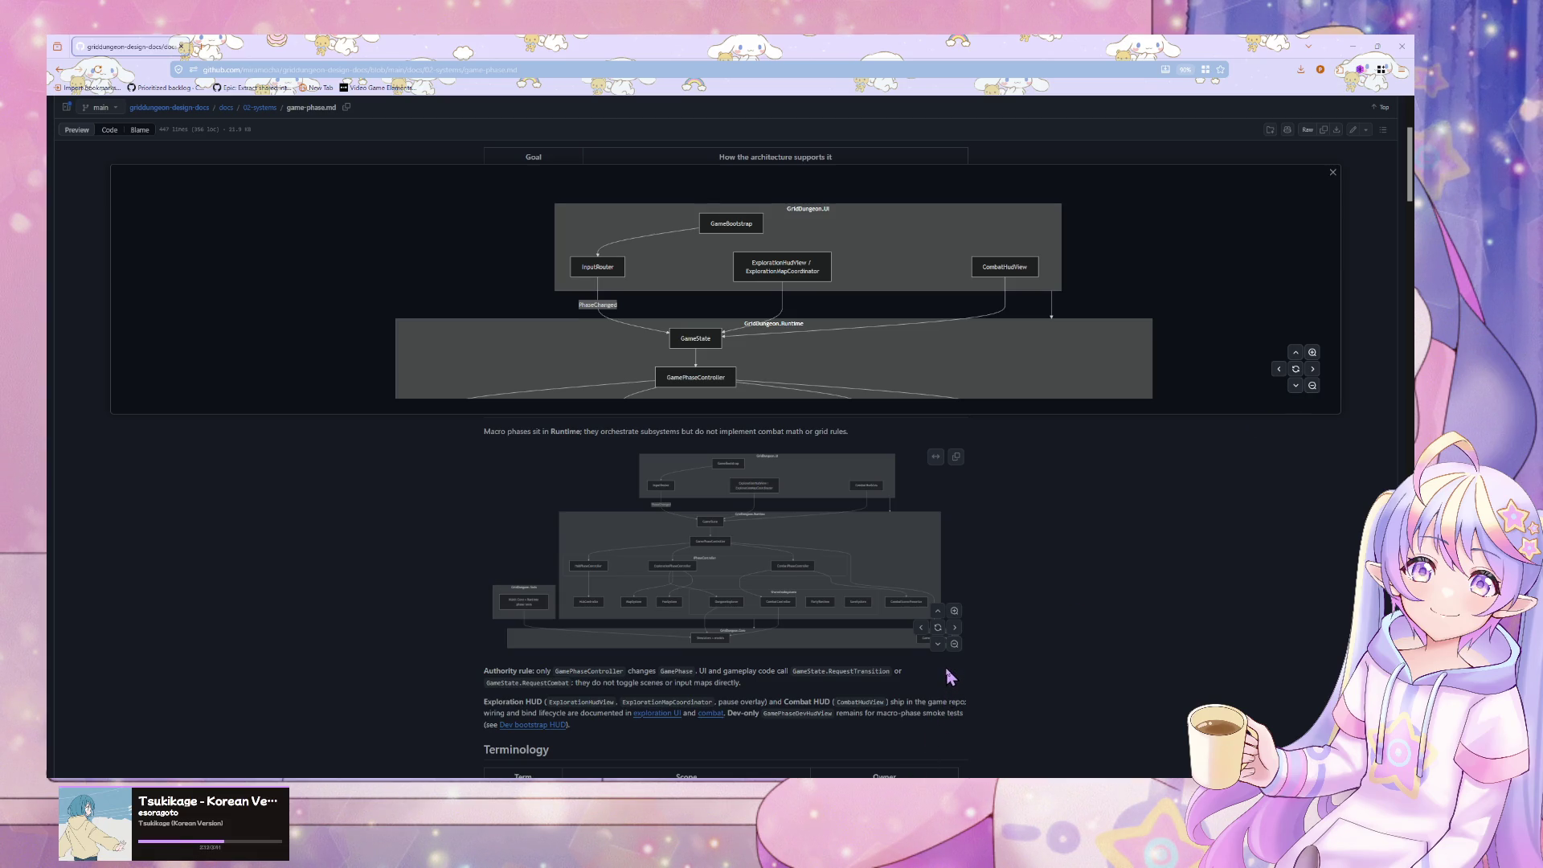
{"action": "mouse_move", "coordinate": [900, 752]}
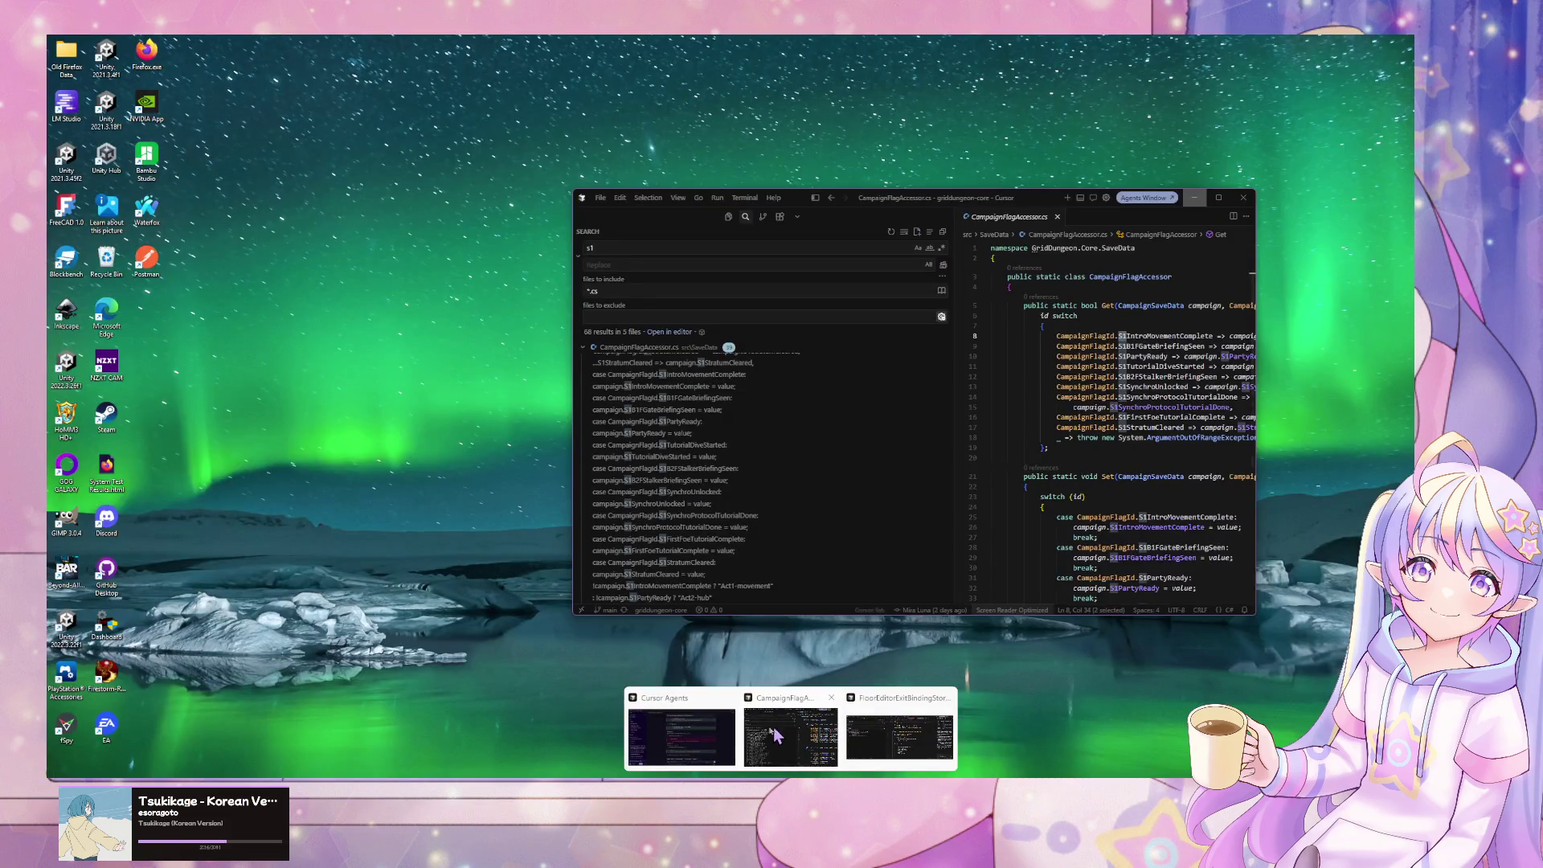
- Bring Cursor in front of the browser, shifted left and slightly widened
{"action": "left_click", "coordinate": [786, 729]}
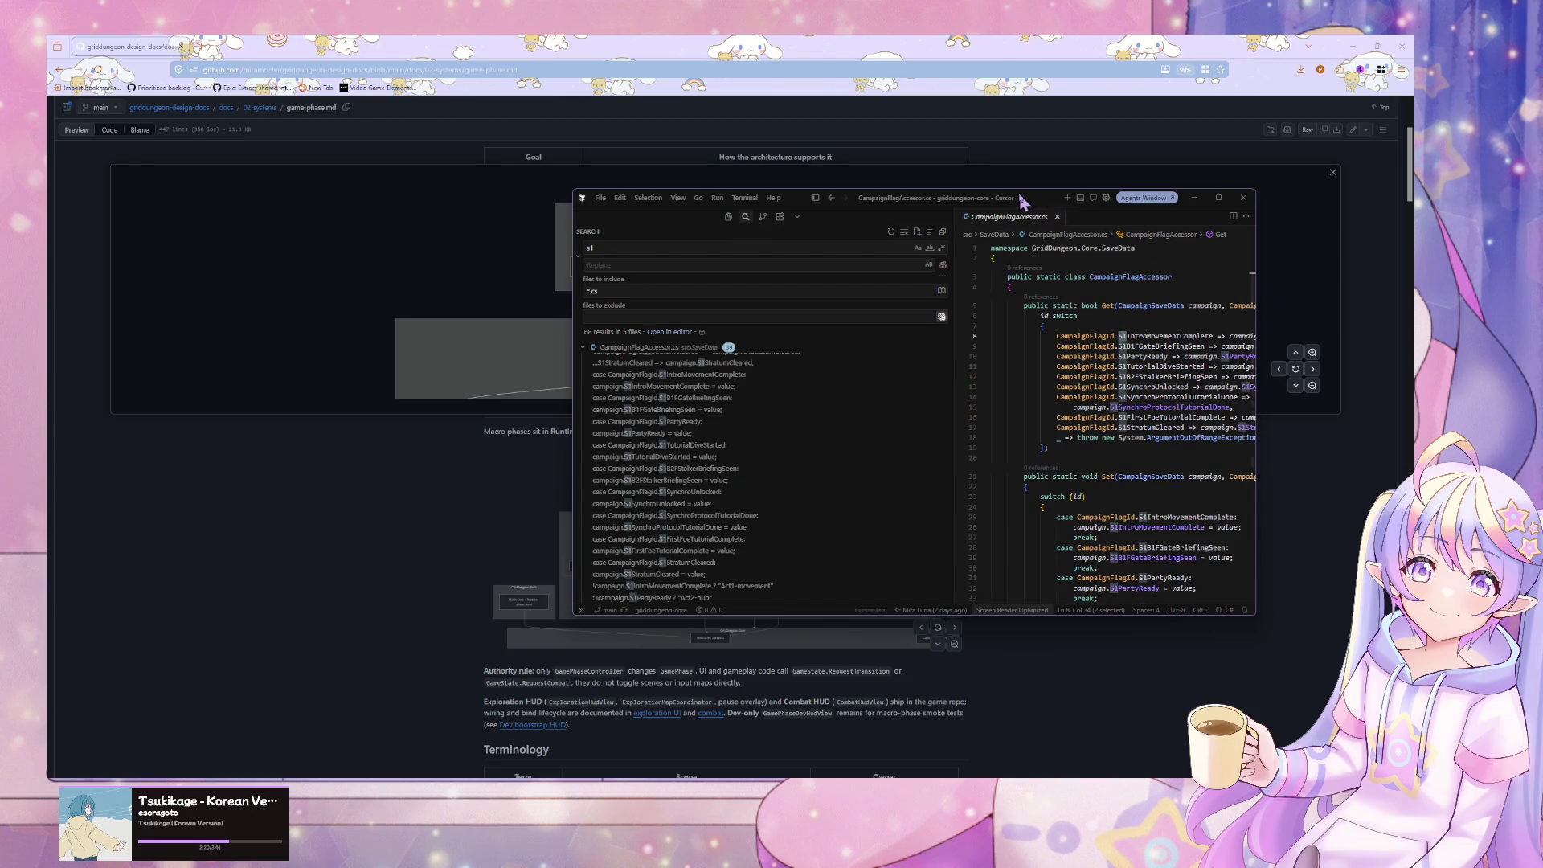
{"action": "left_click_drag", "start_coordinate": [1048, 201], "coordinate": [756, 205]}
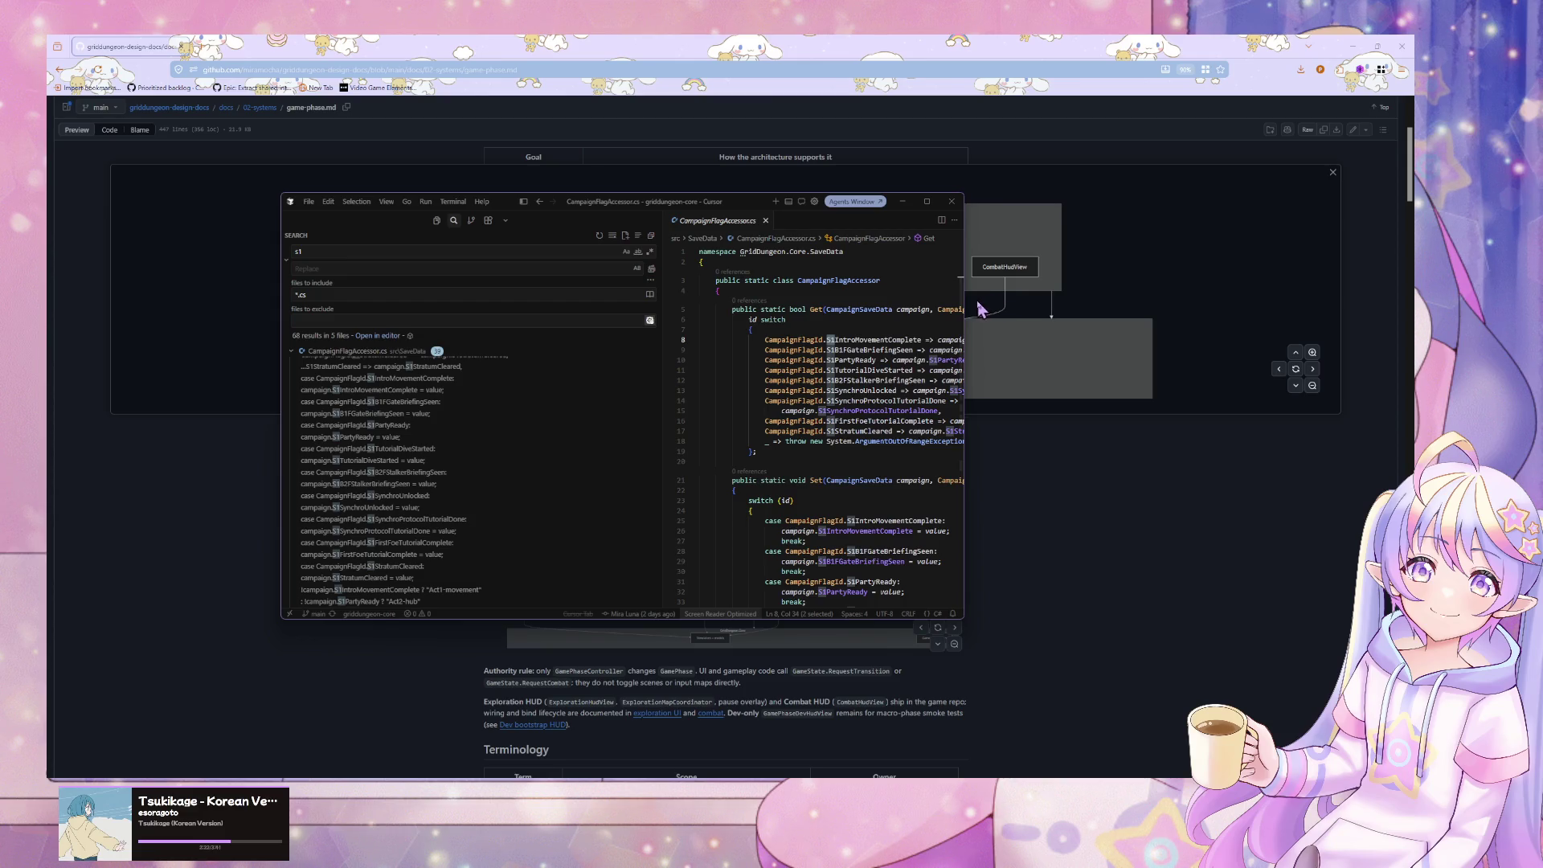
{"action": "left_click_drag", "start_coordinate": [1246, 296], "coordinate": [1250, 297]}
{"action": "left_click", "coordinate": [933, 390]}
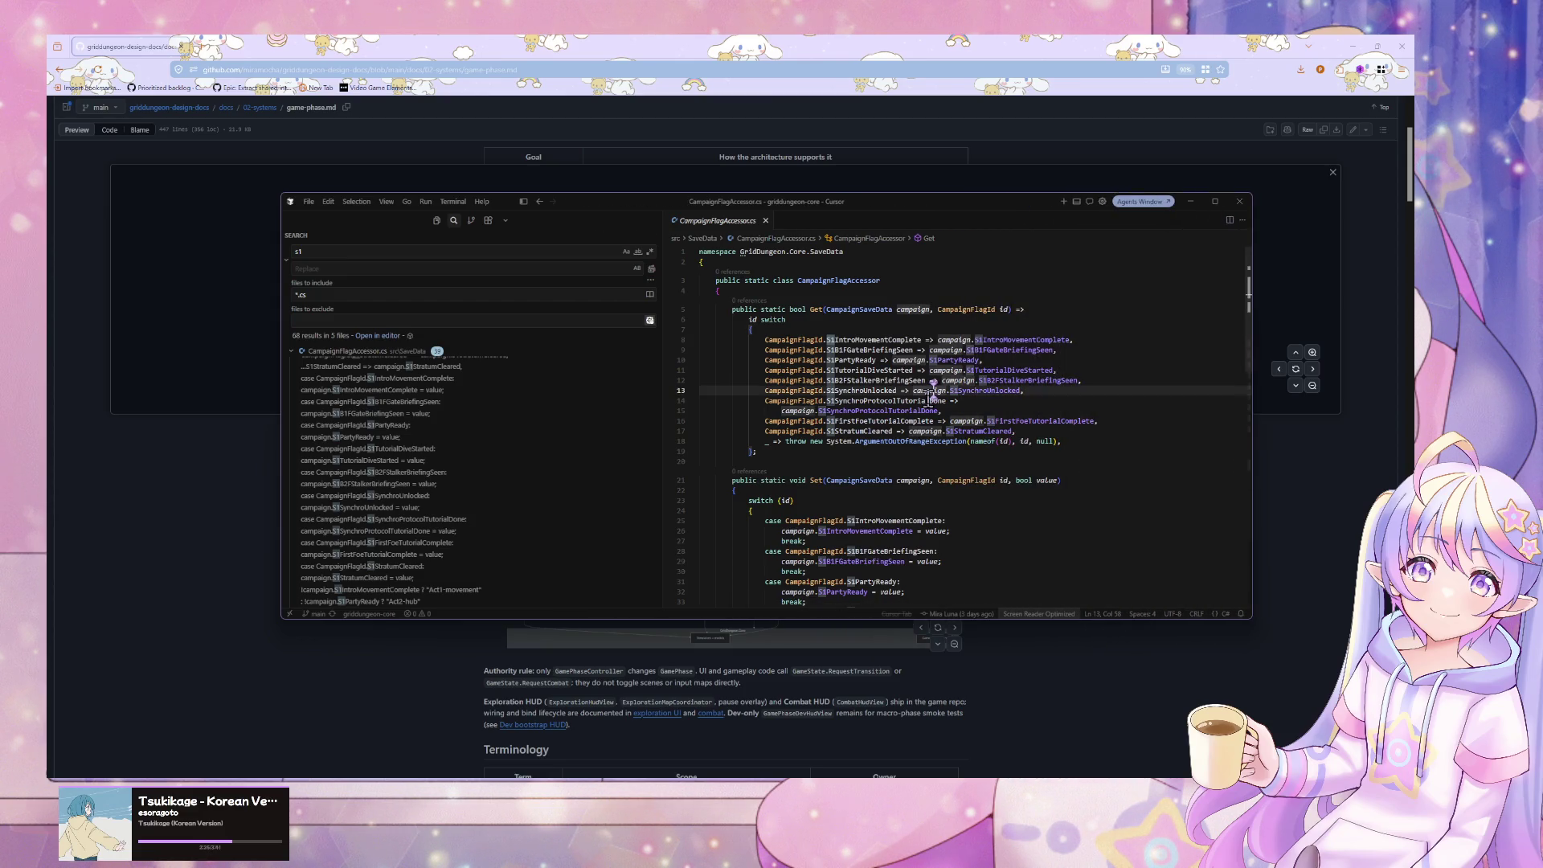
- Close and reopen CampaignFlagAccessor.cs, then go to the CampaignFlagId definition
{"action": "left_click", "coordinate": [766, 221]}
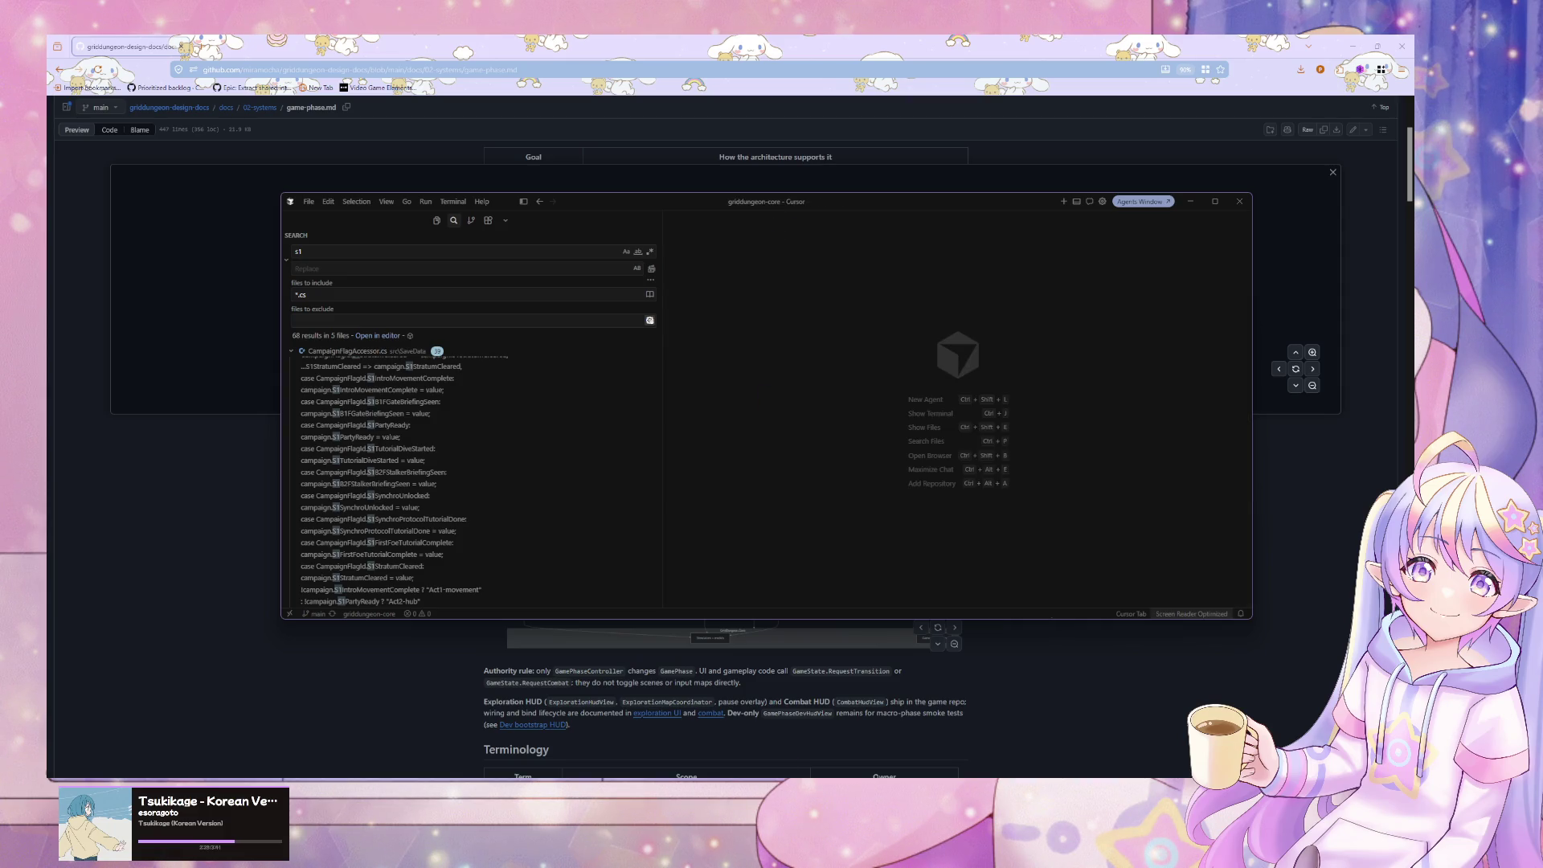
{"action": "key", "text": "ctrl+p"}
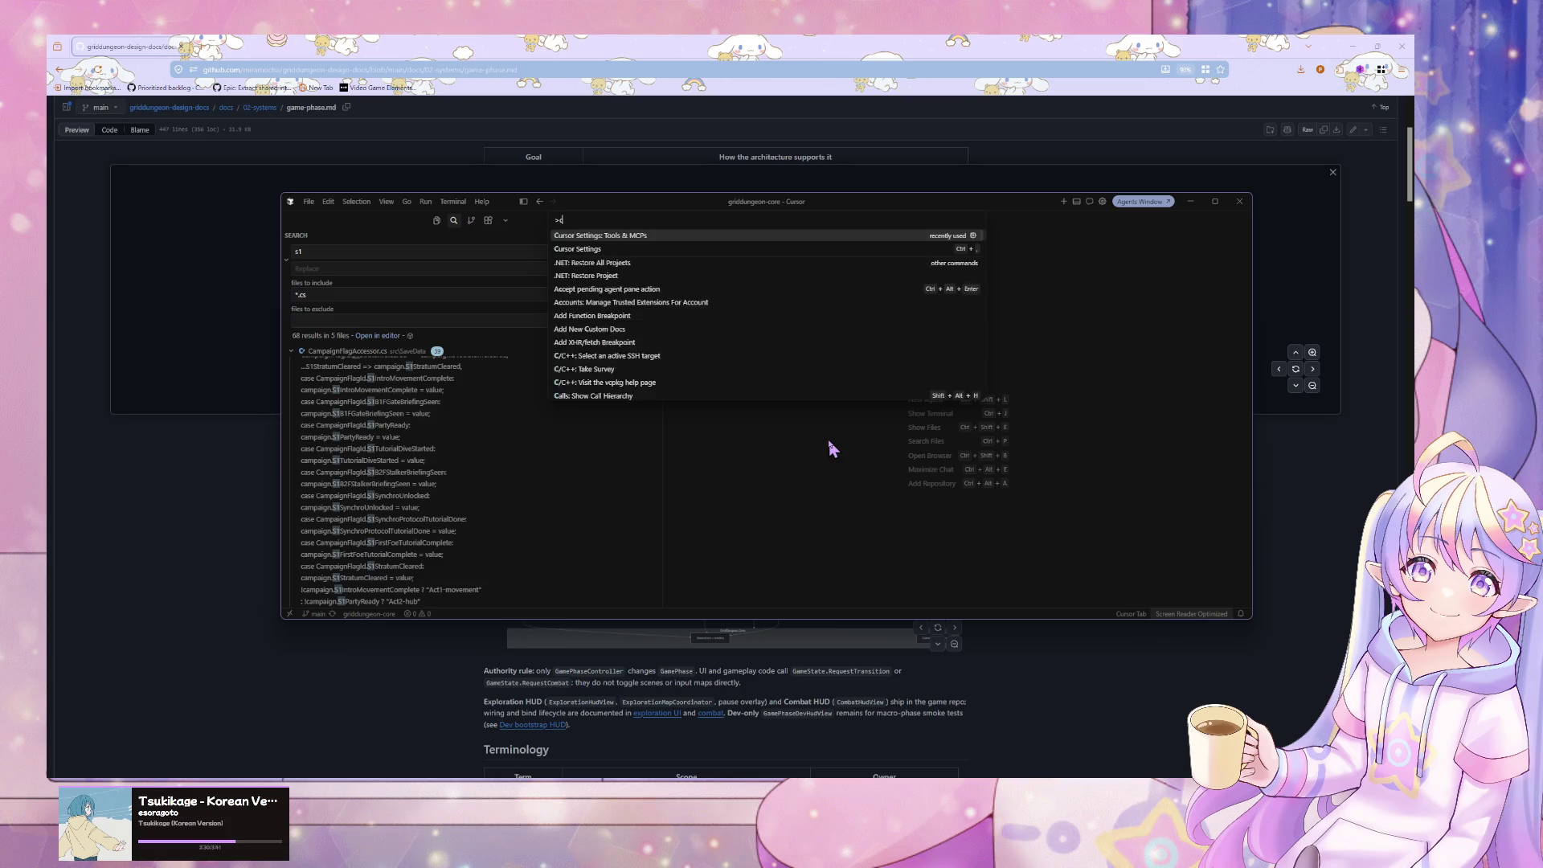
{"action": "type", "text": "camp"}
{"action": "key", "text": "Return"}
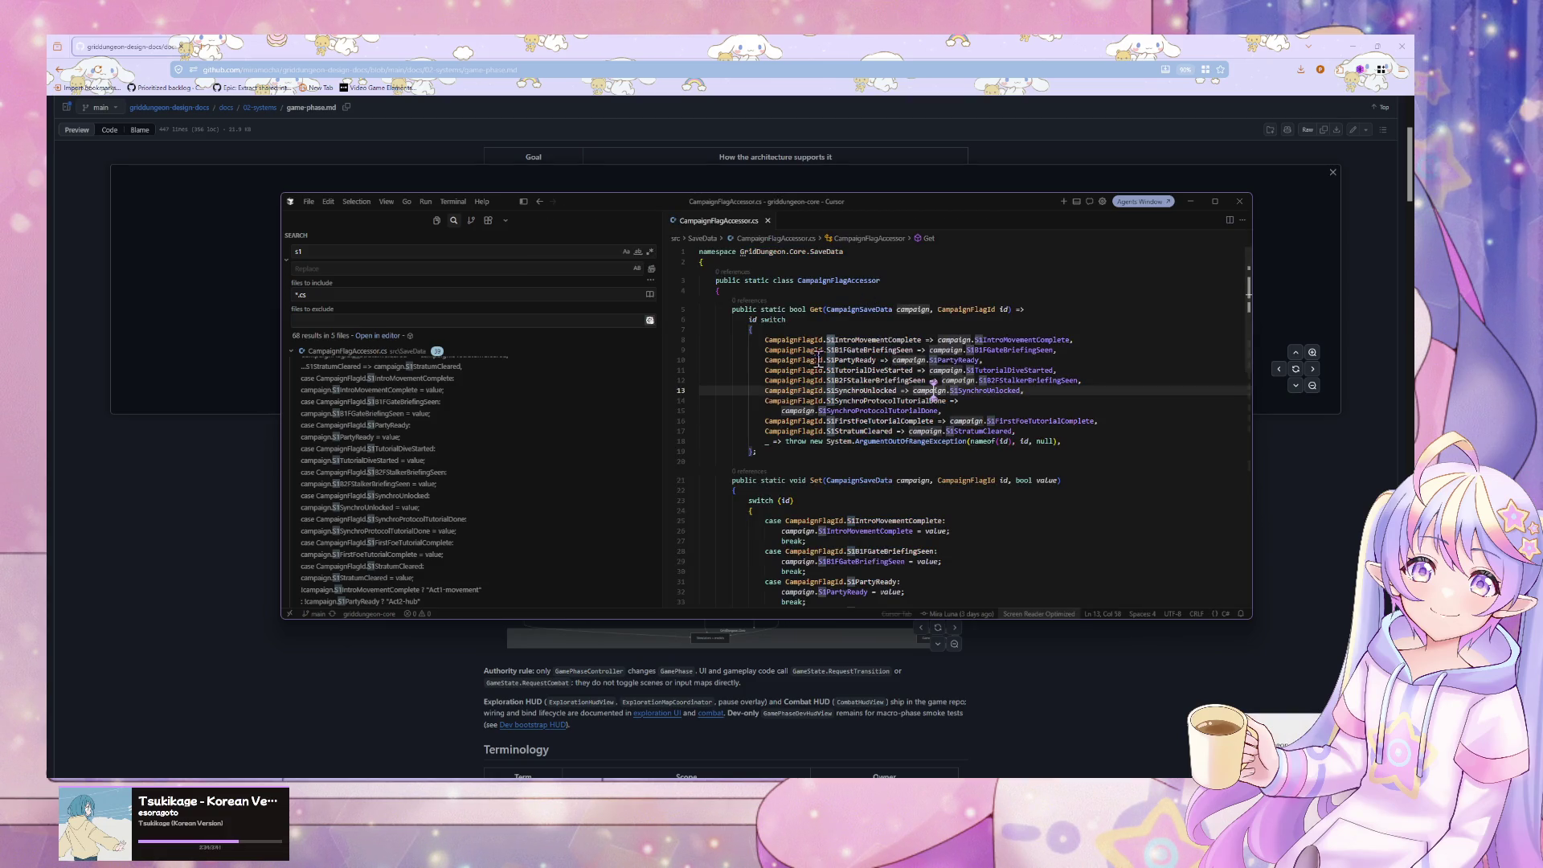
{"action": "mouse_move", "coordinate": [781, 342]}
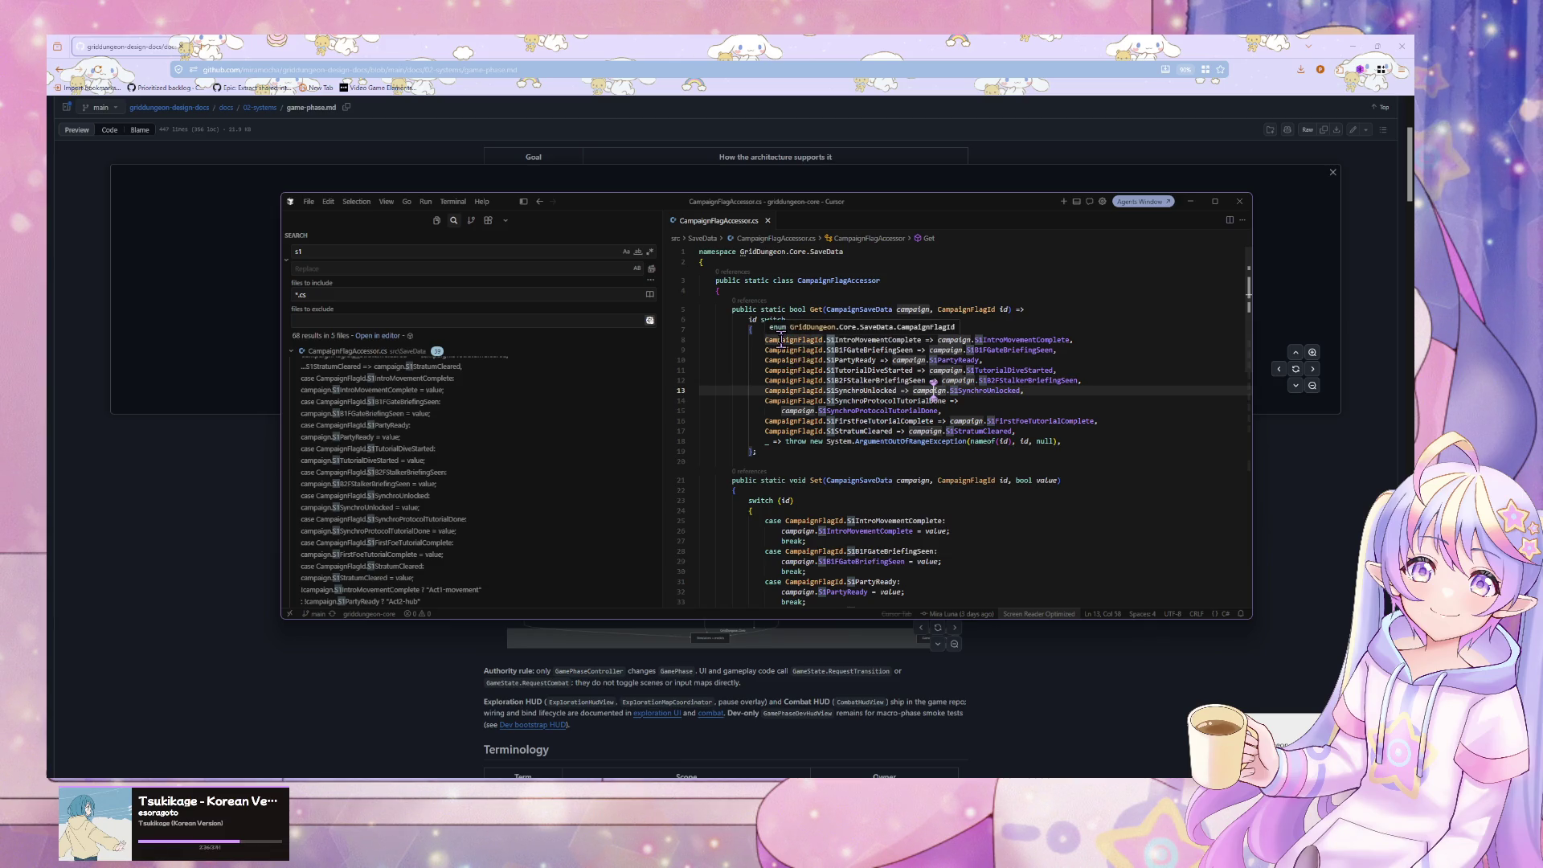
{"action": "scroll", "coordinate": [872, 378], "scroll_direction": "down", "scroll_amount": 3}
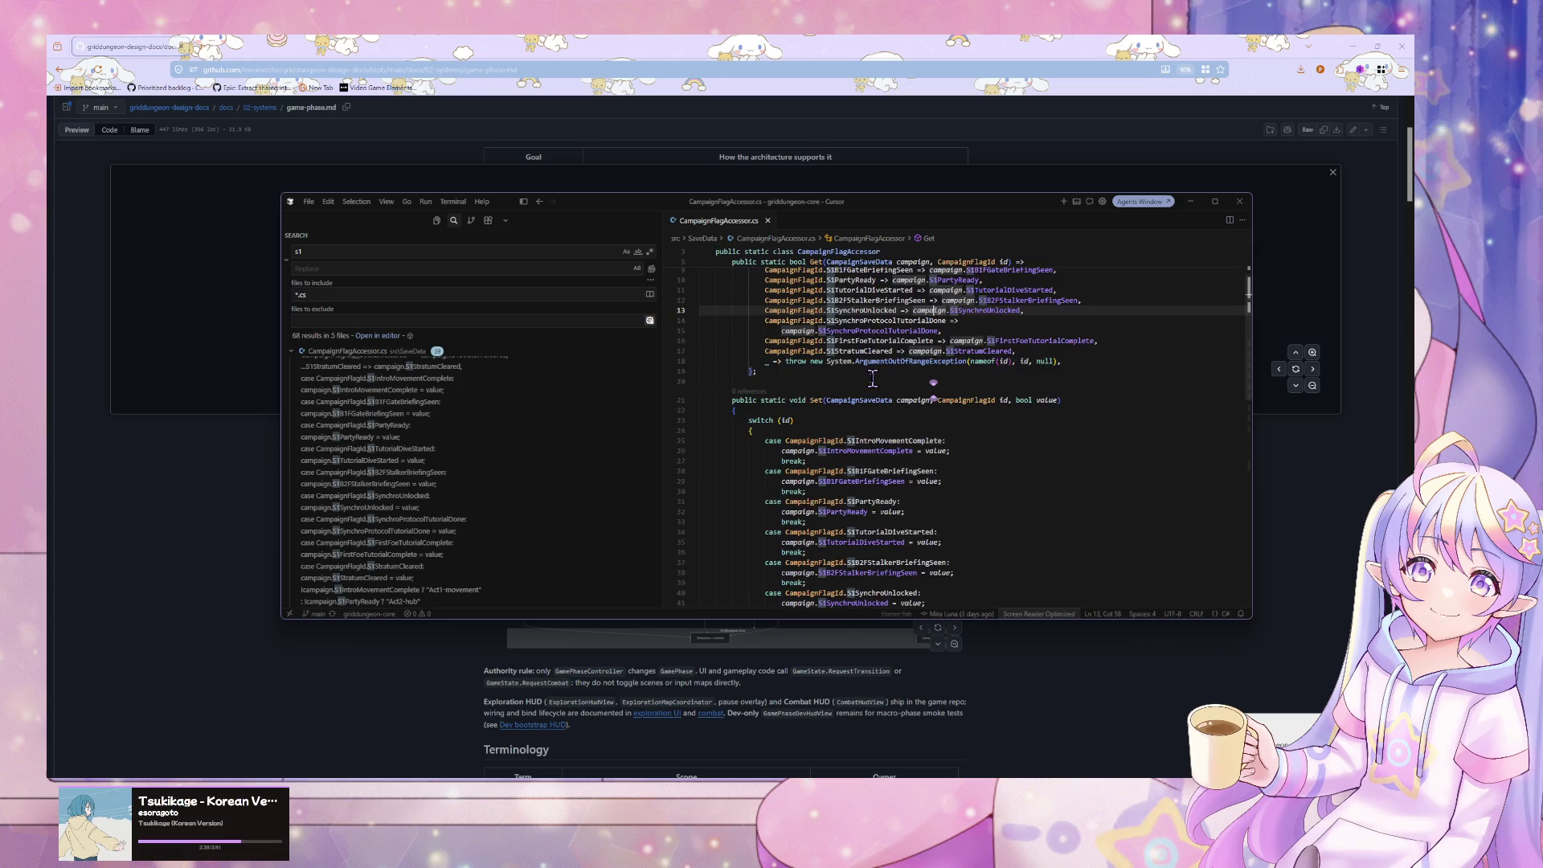
{"action": "scroll", "coordinate": [872, 378], "scroll_direction": "up", "scroll_amount": 3}
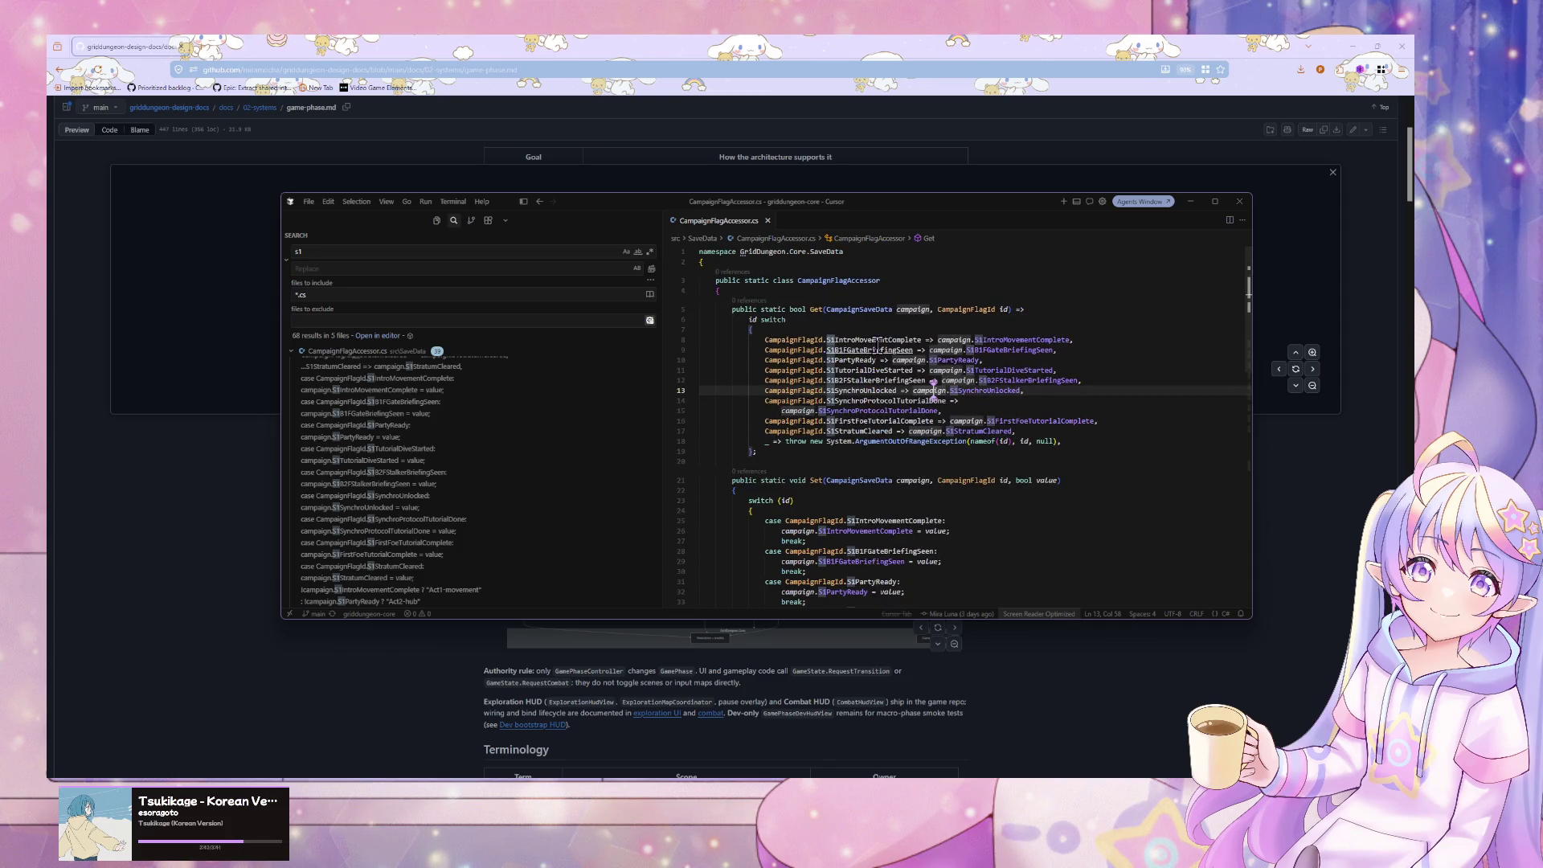
{"action": "left_click", "coordinate": [805, 348], "text": "ctrl"}
- Select the CampaignFlagId enum name in CampaignFlagId.cs
{"action": "left_click", "coordinate": [815, 309]}
{"action": "left_click", "coordinate": [817, 283]}
{"action": "double_click", "coordinate": [813, 282]}
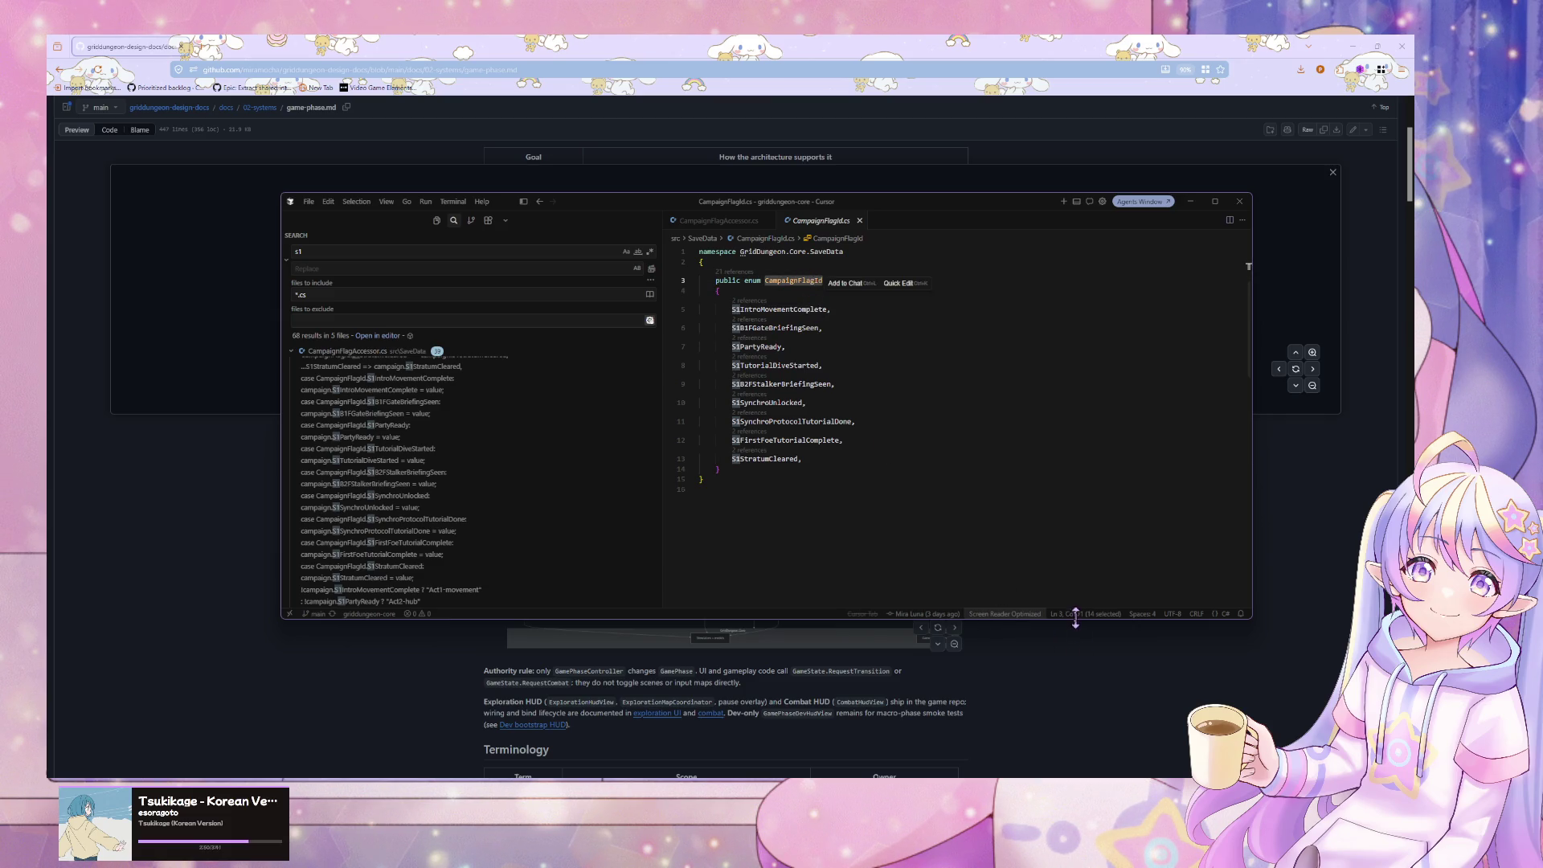
{"action": "left_click", "coordinate": [827, 421]}
{"action": "double_click", "coordinate": [785, 282]}
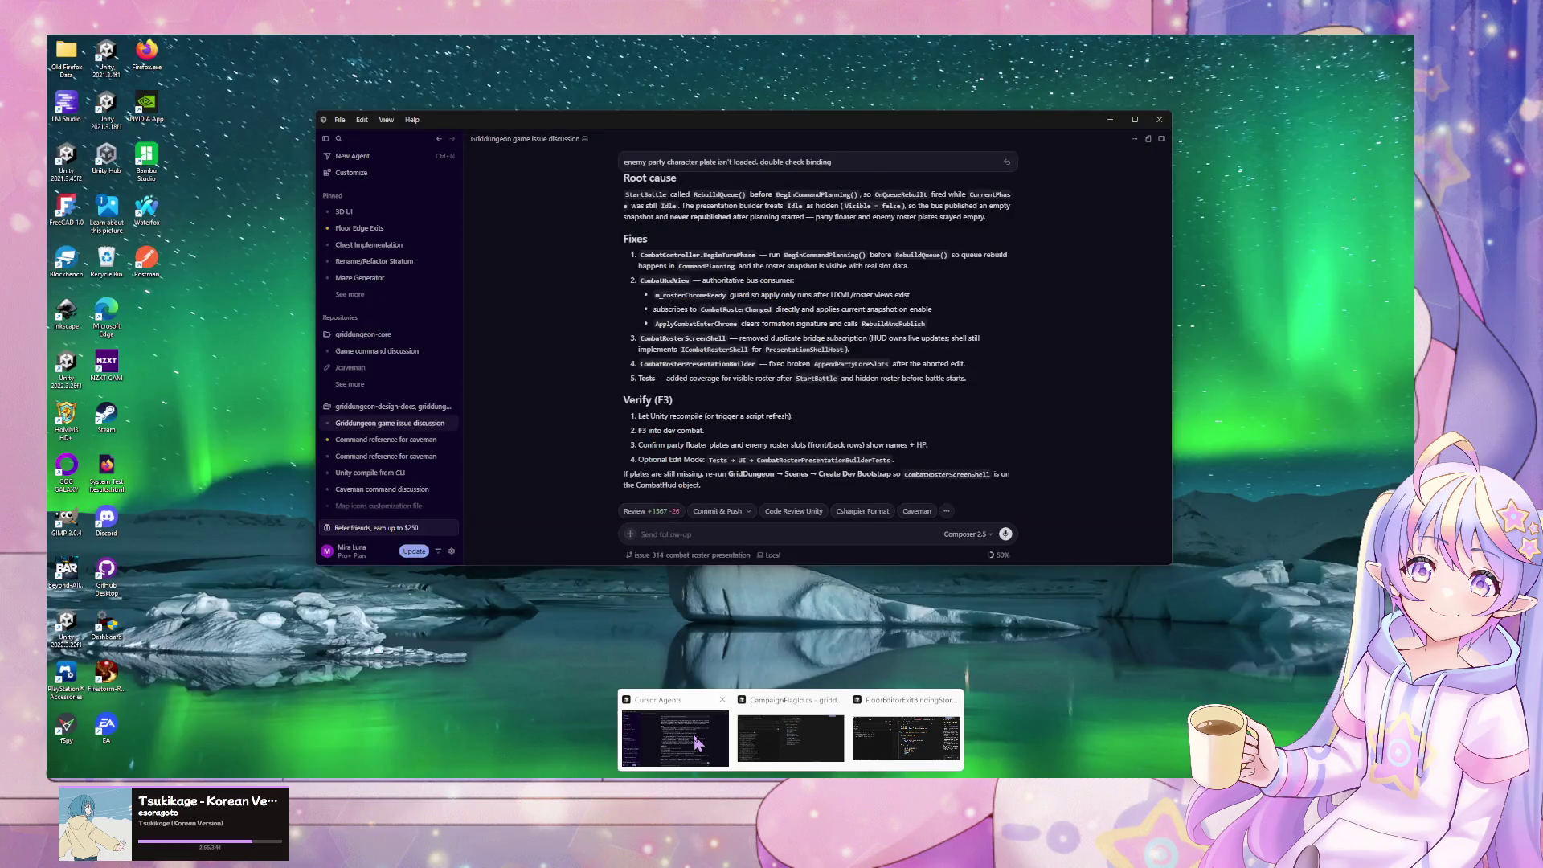
- Glance at the Agents window, then return to the CampaignFlagAccessor.cs tab
{"action": "left_click", "coordinate": [696, 743]}
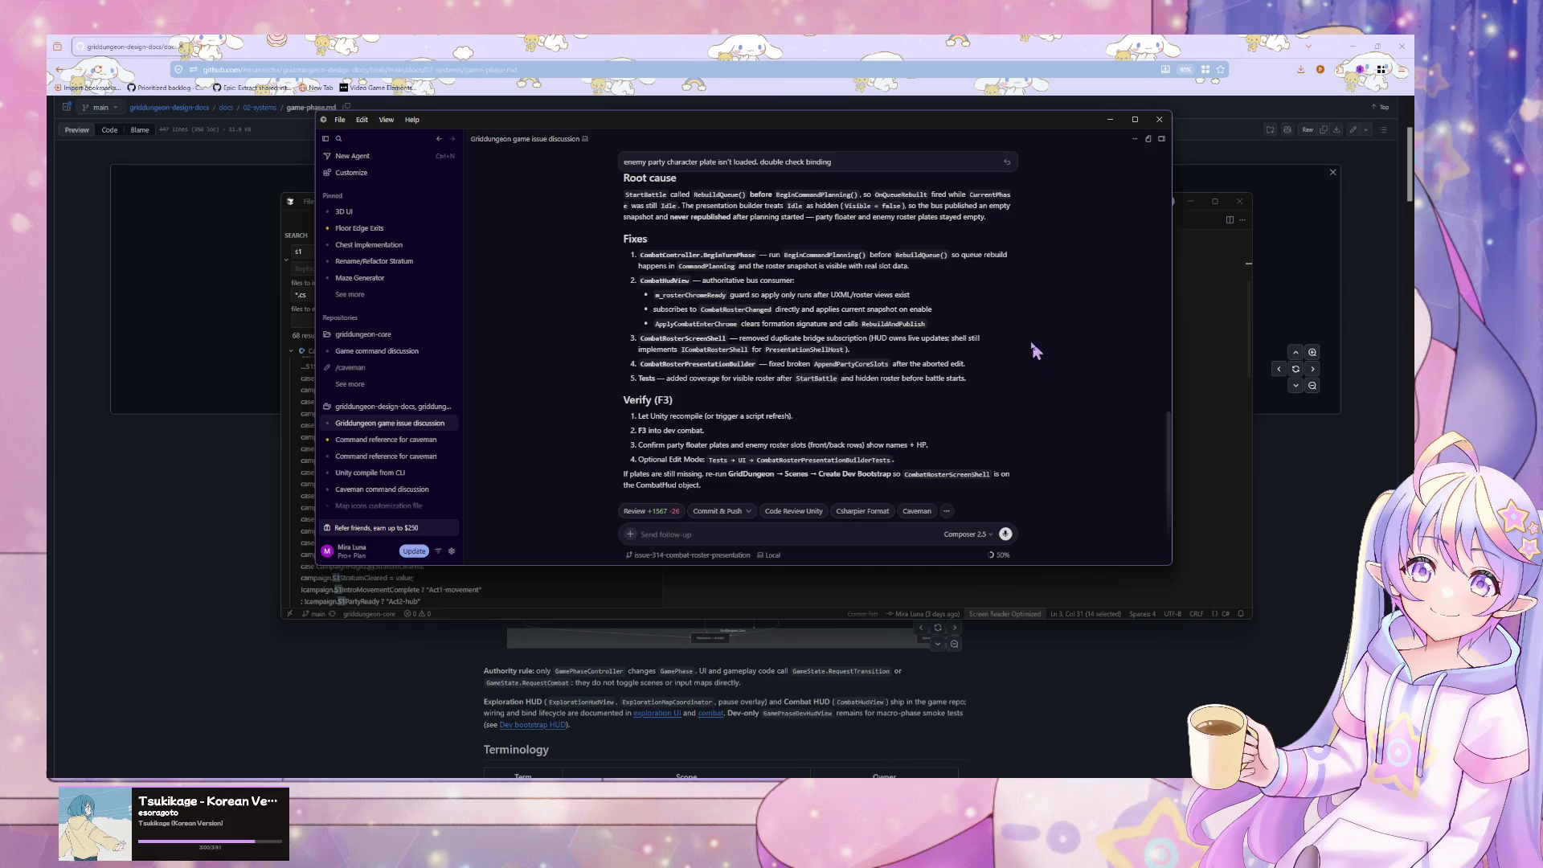
{"action": "mouse_move", "coordinate": [791, 852]}
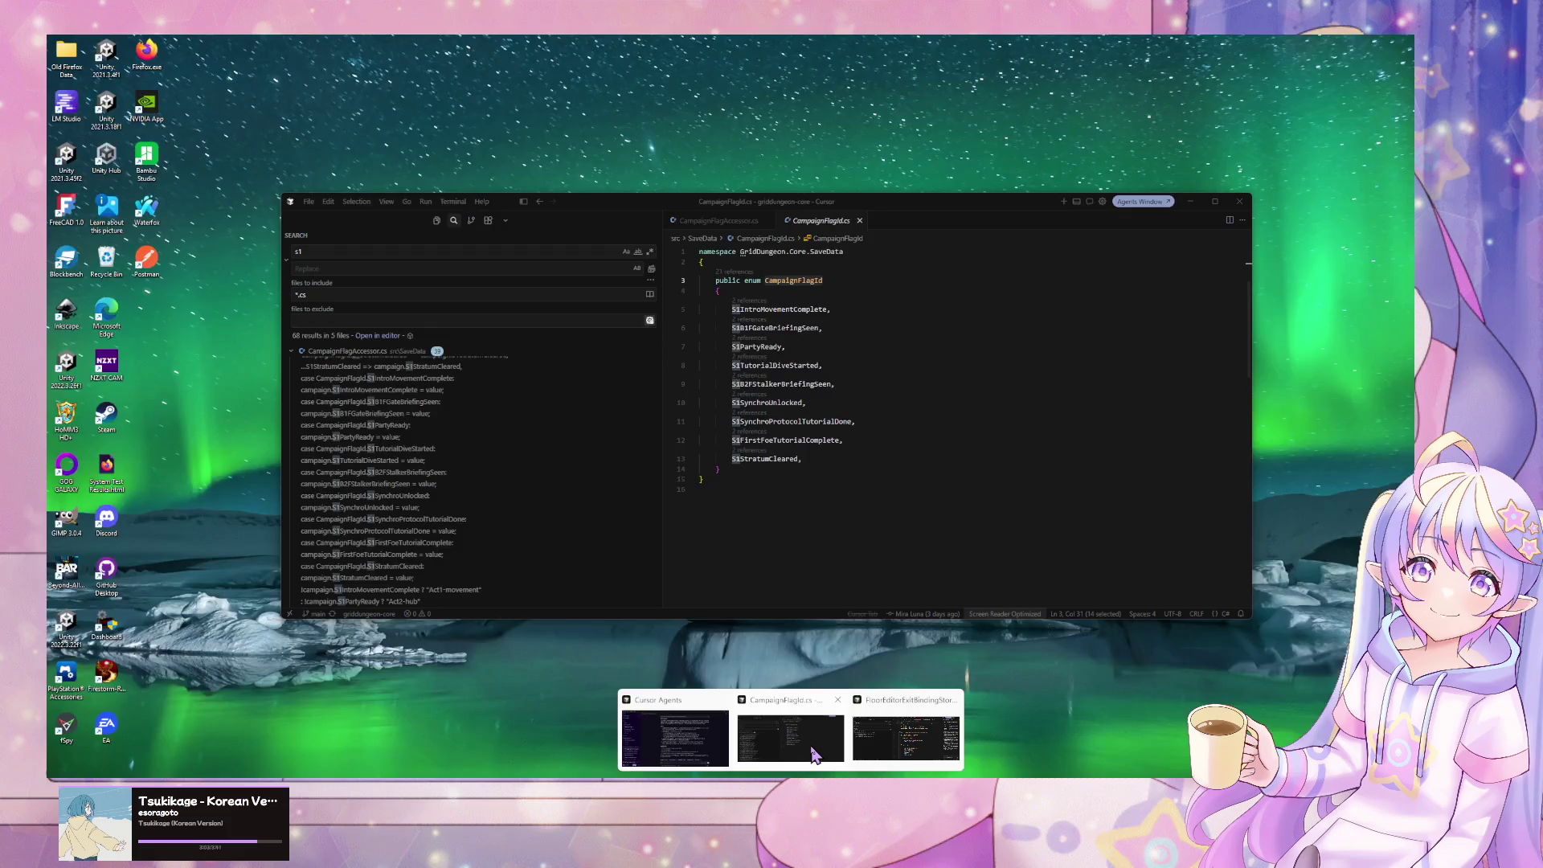
{"action": "left_click", "coordinate": [791, 735]}
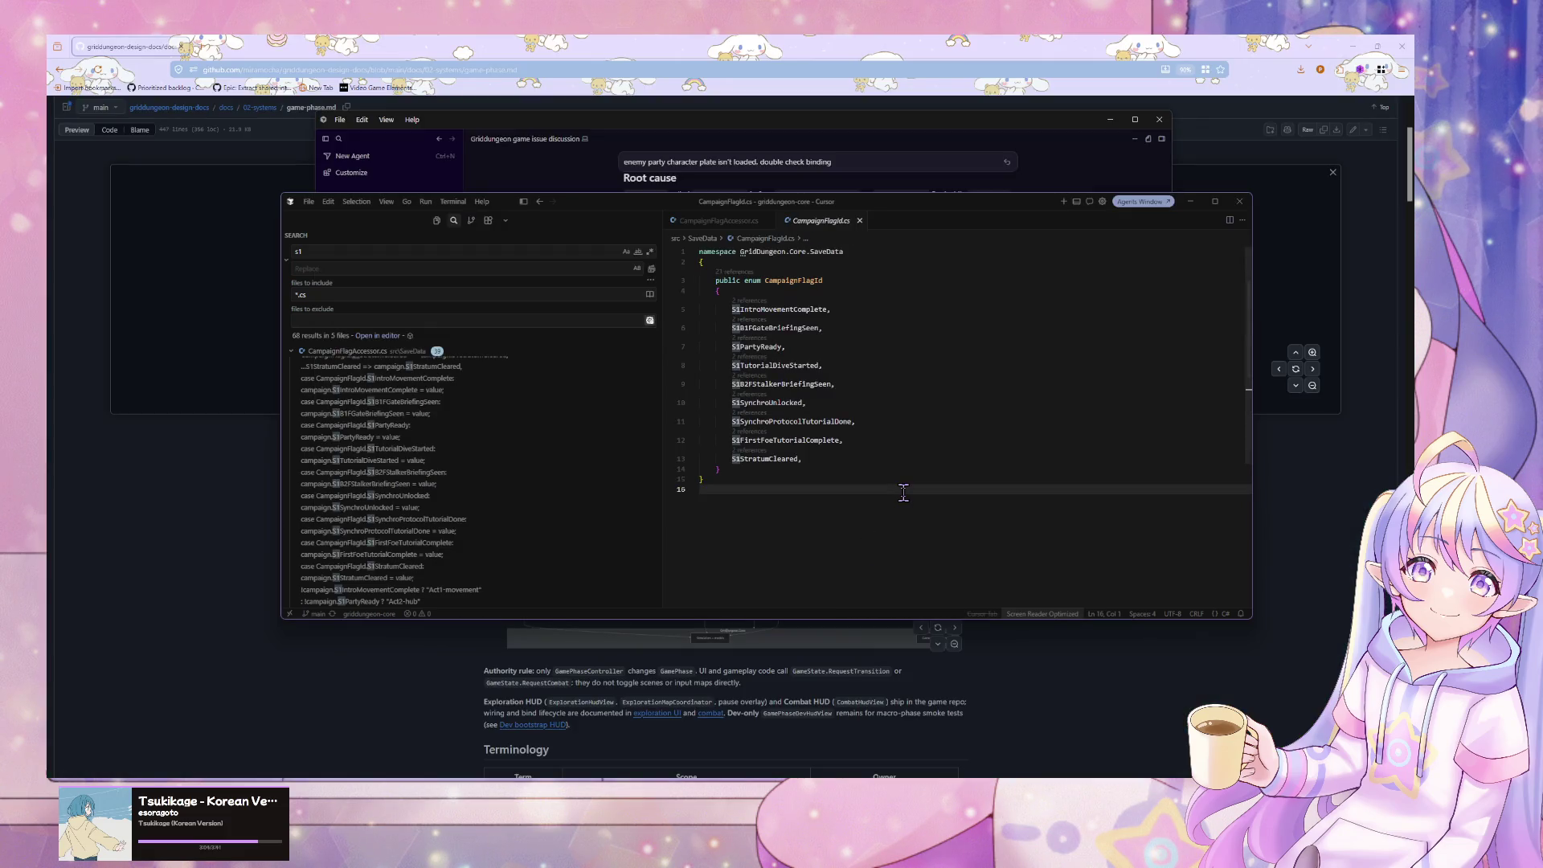
{"action": "key", "text": "ctrl+p"}
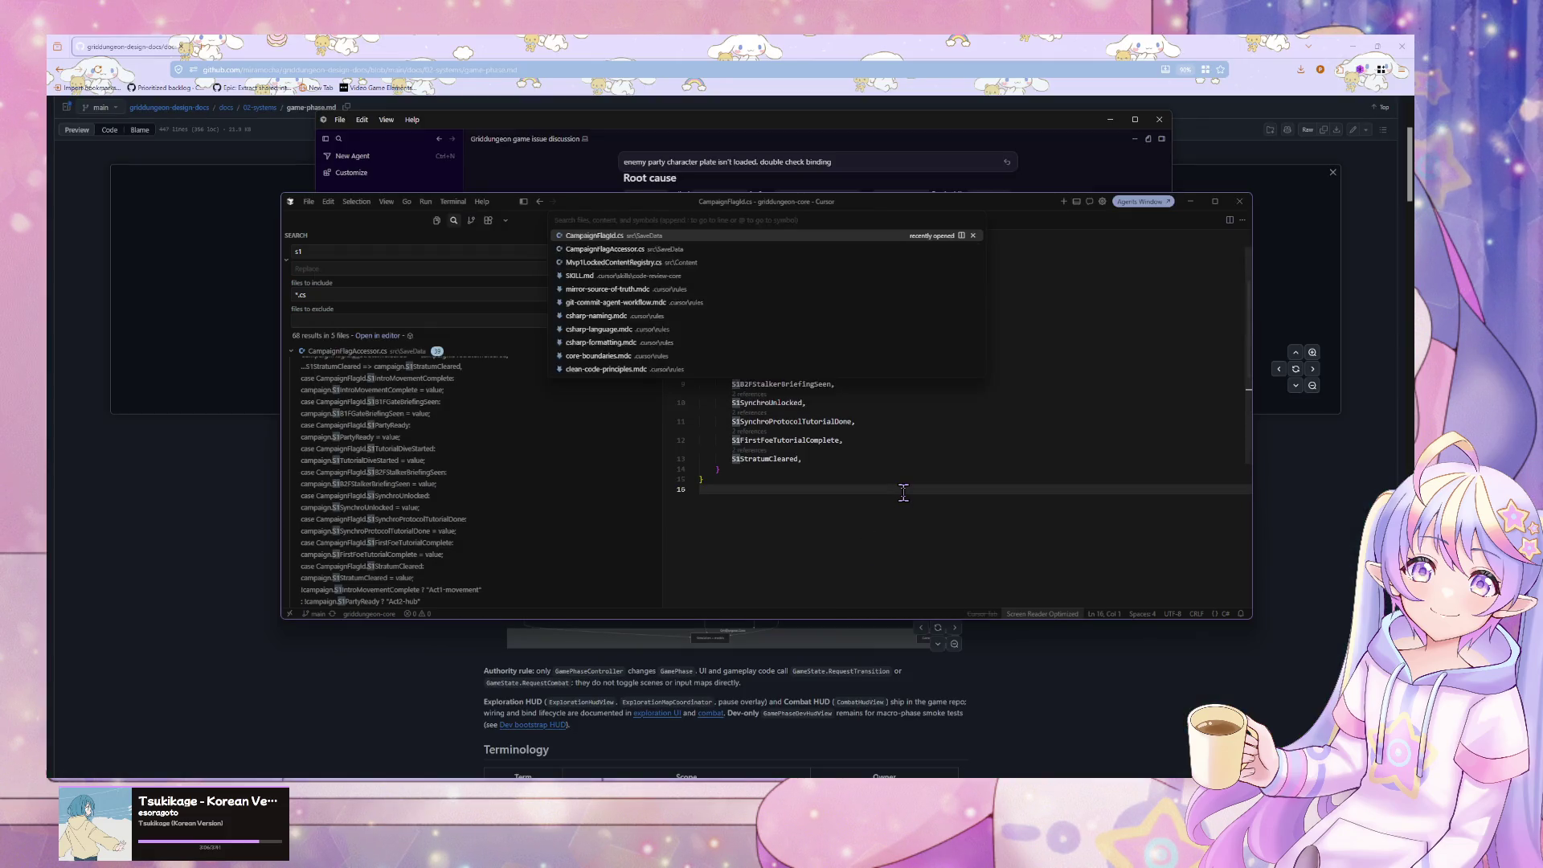
{"action": "key", "text": "Return"}
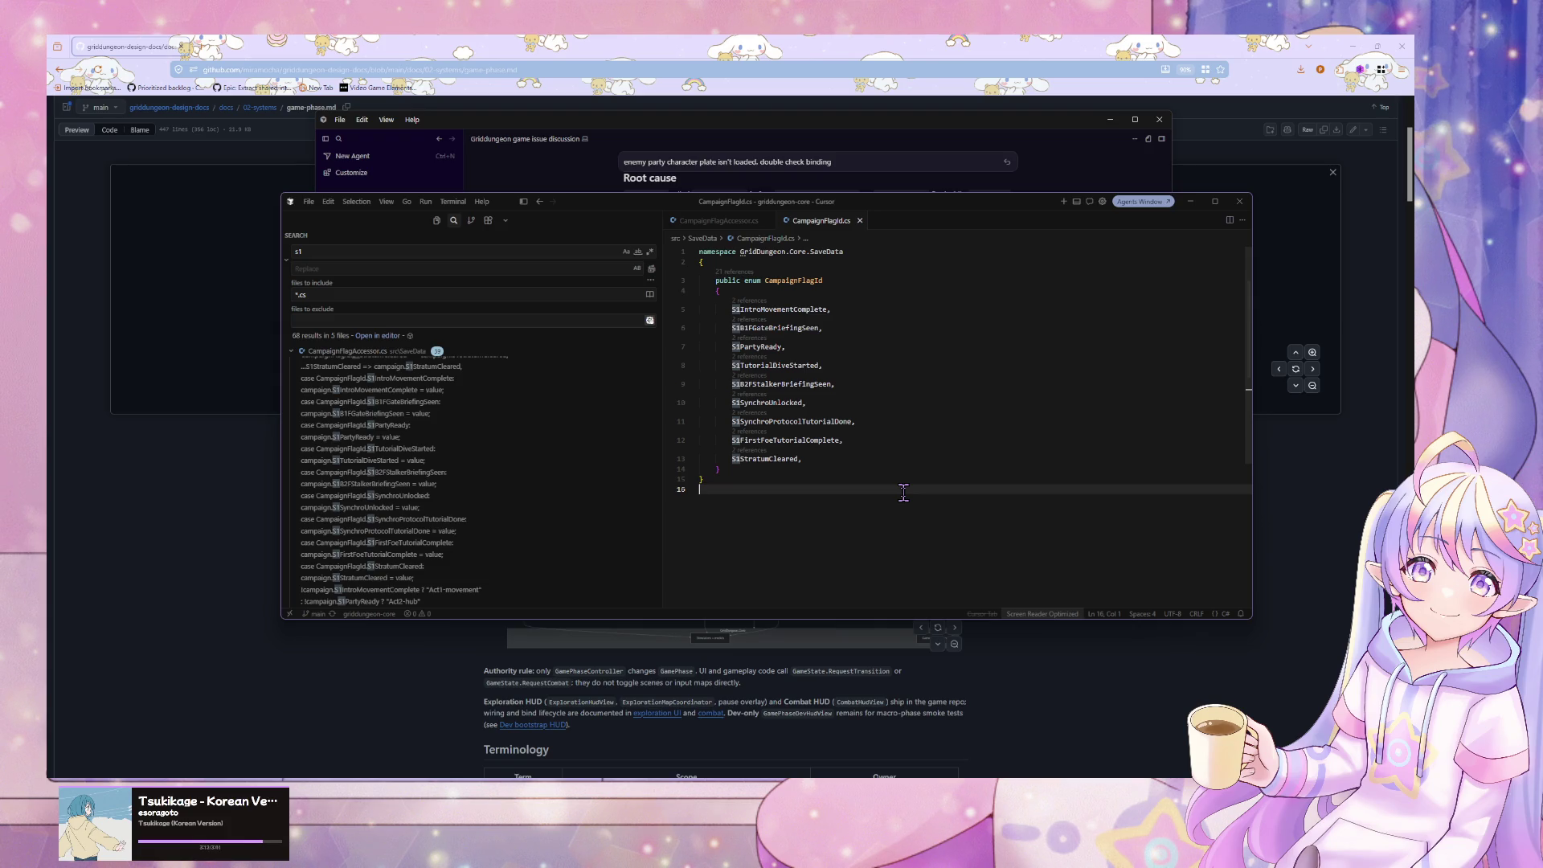
{"action": "scroll", "coordinate": [594, 479], "scroll_direction": "down", "scroll_amount": 1}
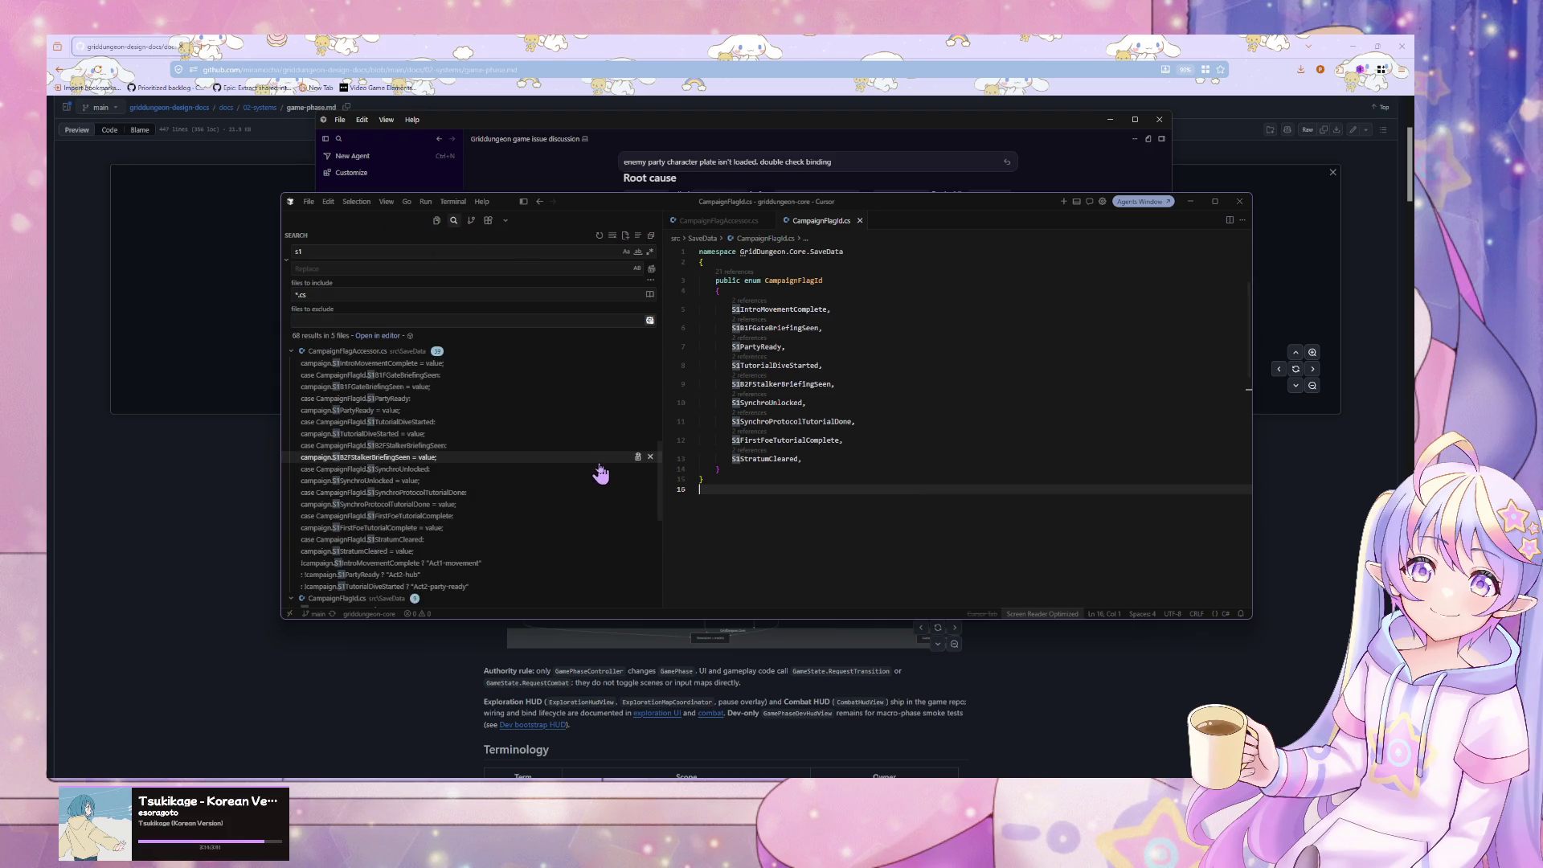
{"action": "scroll", "coordinate": [575, 420], "scroll_direction": "up", "scroll_amount": 5}
{"action": "left_click", "coordinate": [716, 220]}
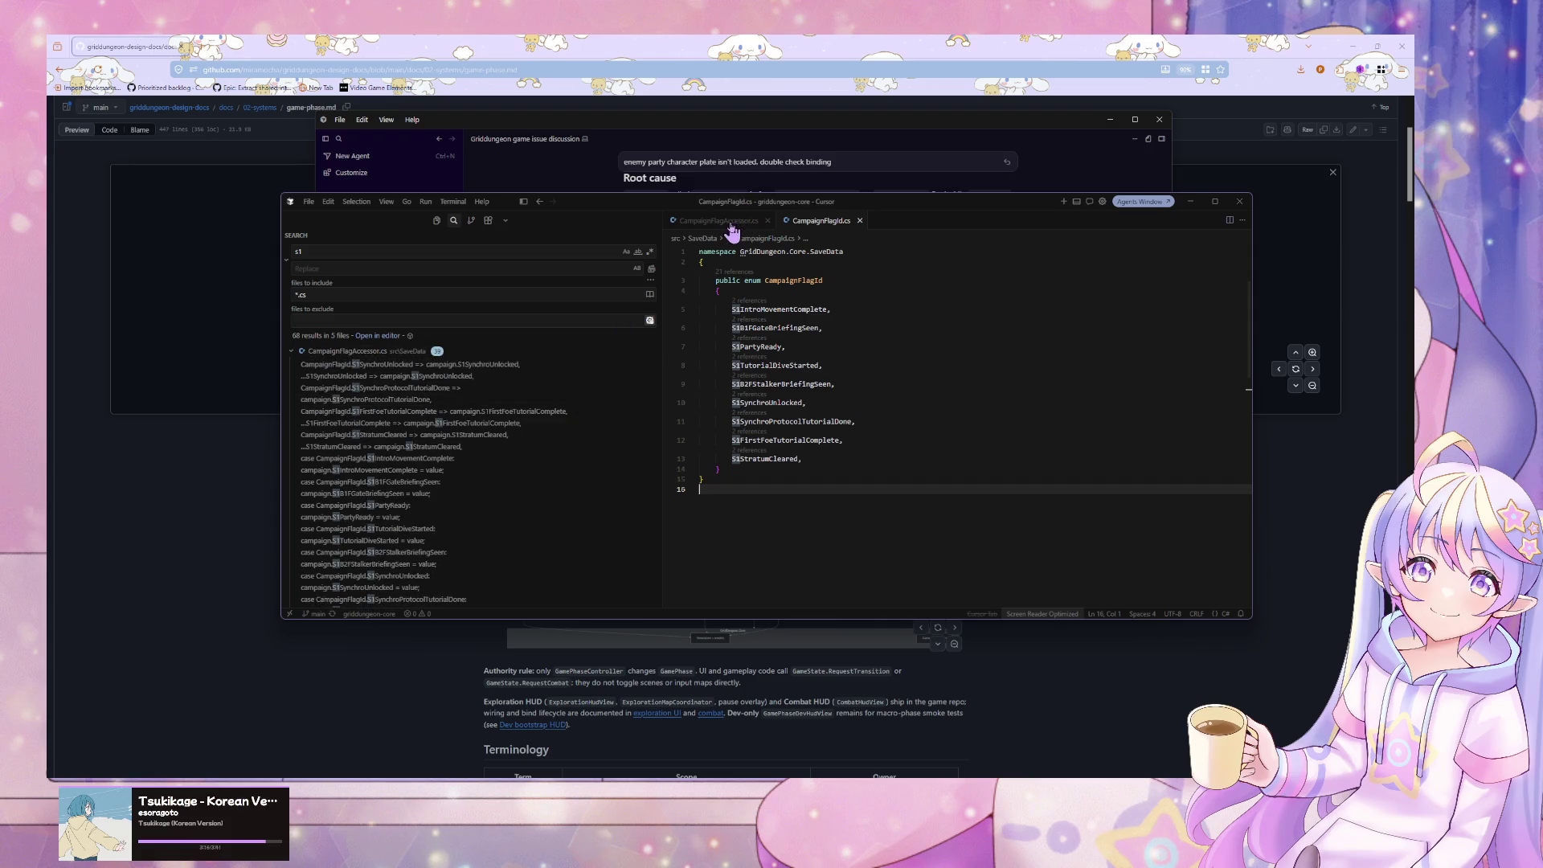
- Search the project for the CampaignFlagAccessor class name
{"action": "left_click", "coordinate": [806, 338]}
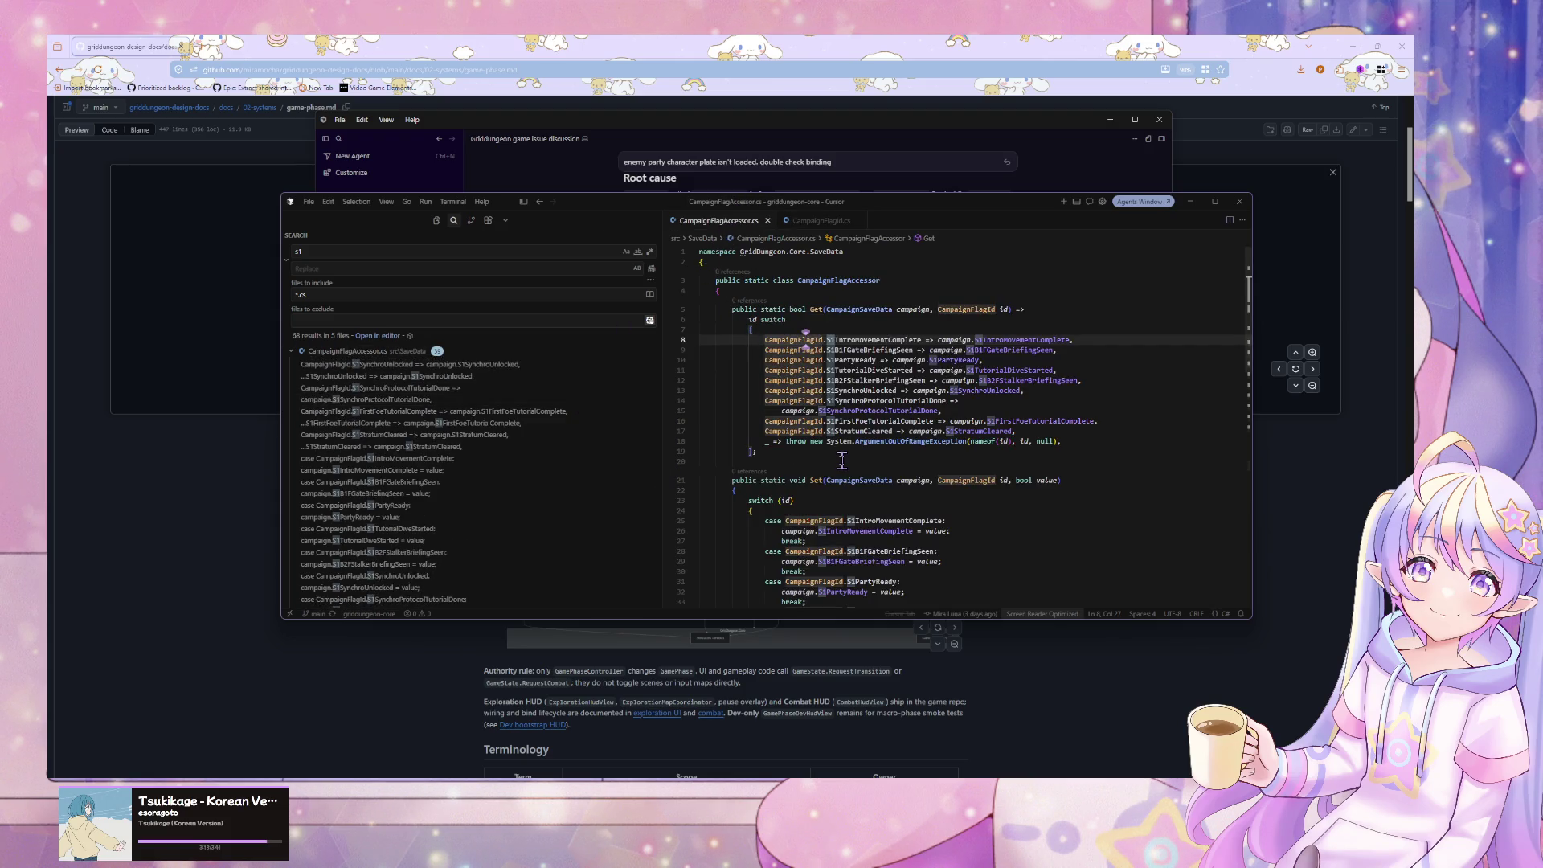
{"action": "double_click", "coordinate": [844, 280]}
{"action": "key", "text": "ctrl+c"}
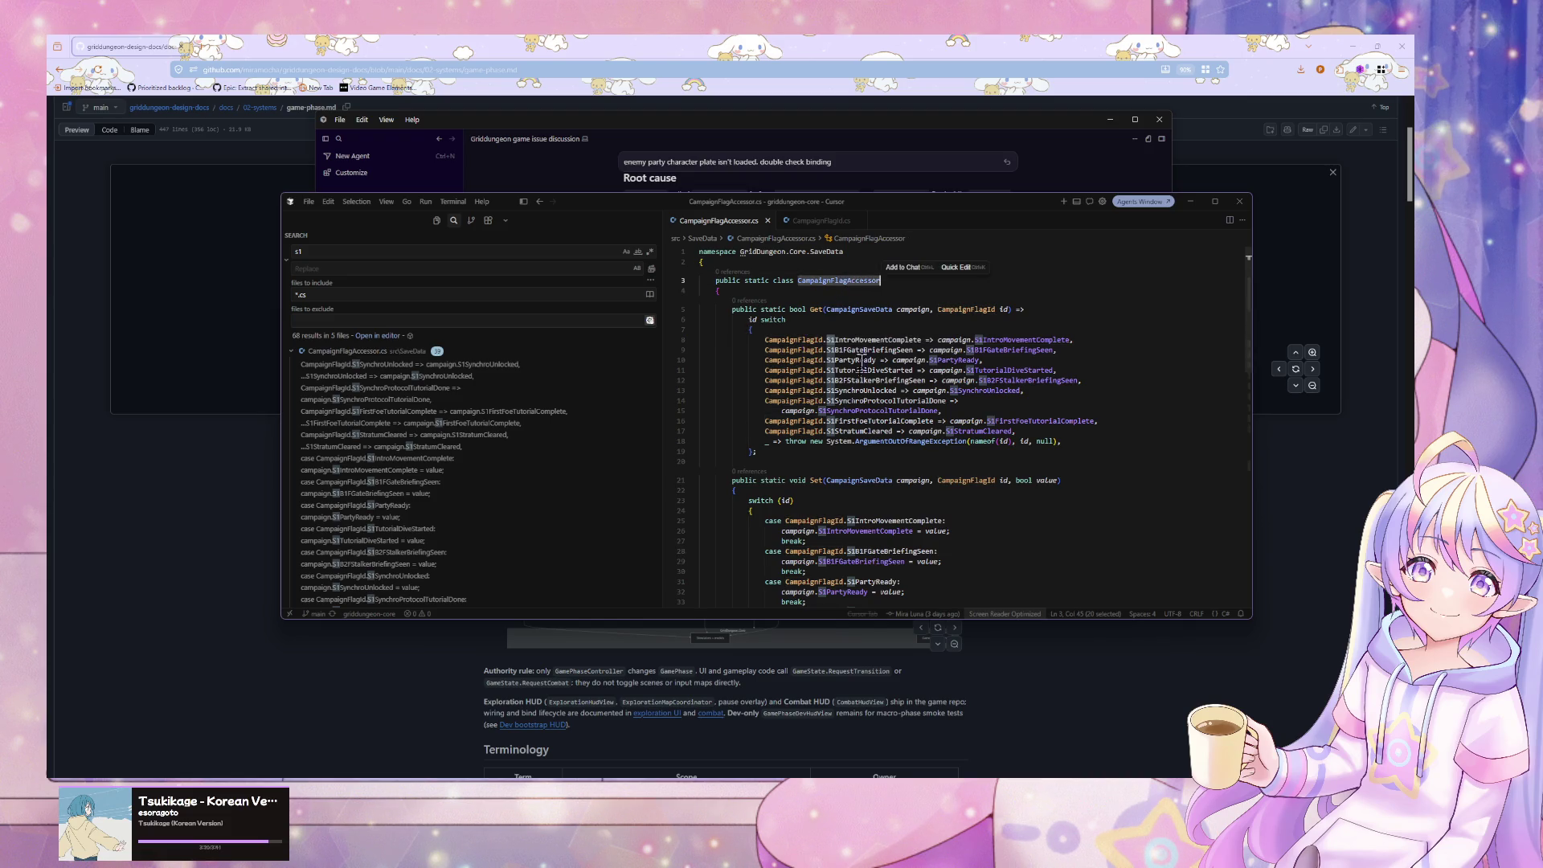
{"action": "left_click", "coordinate": [396, 252]}
{"action": "key", "text": "ctrl+a"}
{"action": "key", "text": "ctrl+v"}
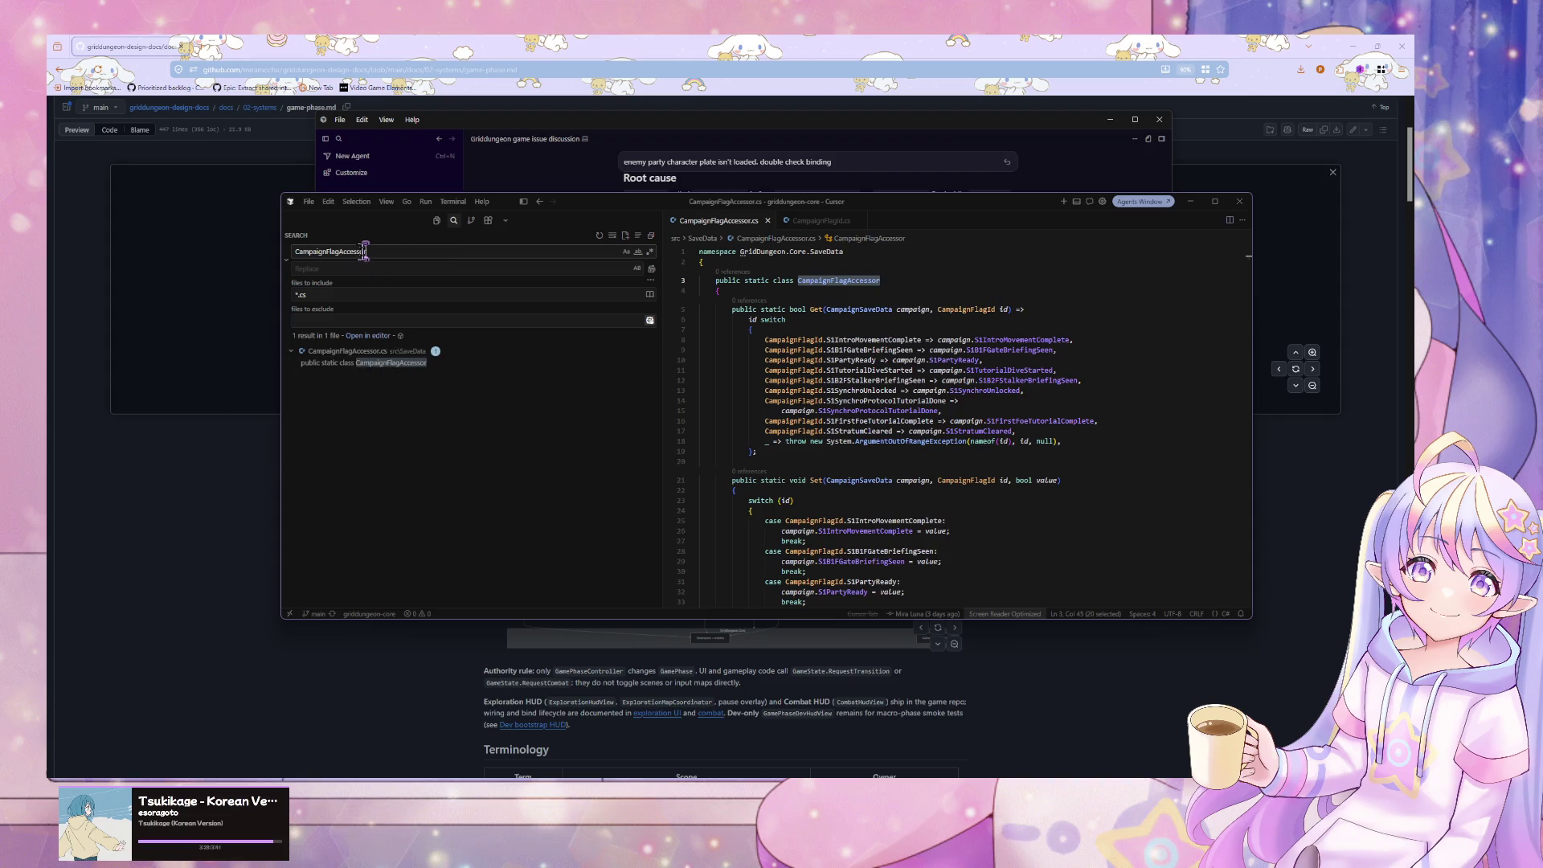
- Clear the *.cs files-to-include filter and return to Cursor Agents
{"action": "left_click", "coordinate": [320, 295]}
{"action": "key", "text": "BackSpace"}
{"action": "key", "text": "BackSpace"}
{"action": "key", "text": "BackSpace"}
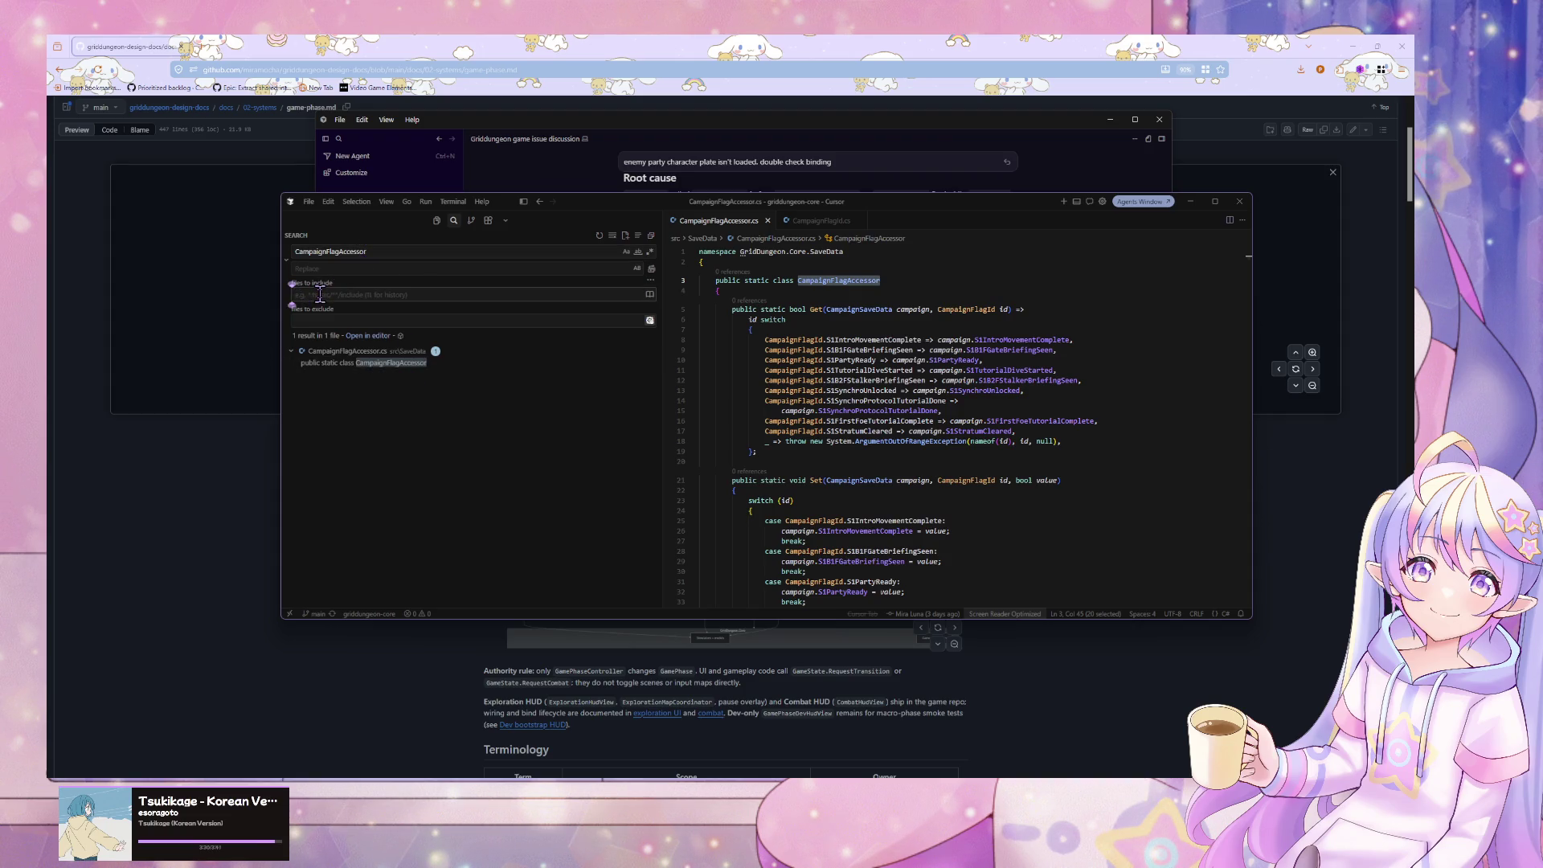
{"action": "left_click", "coordinate": [384, 344]}
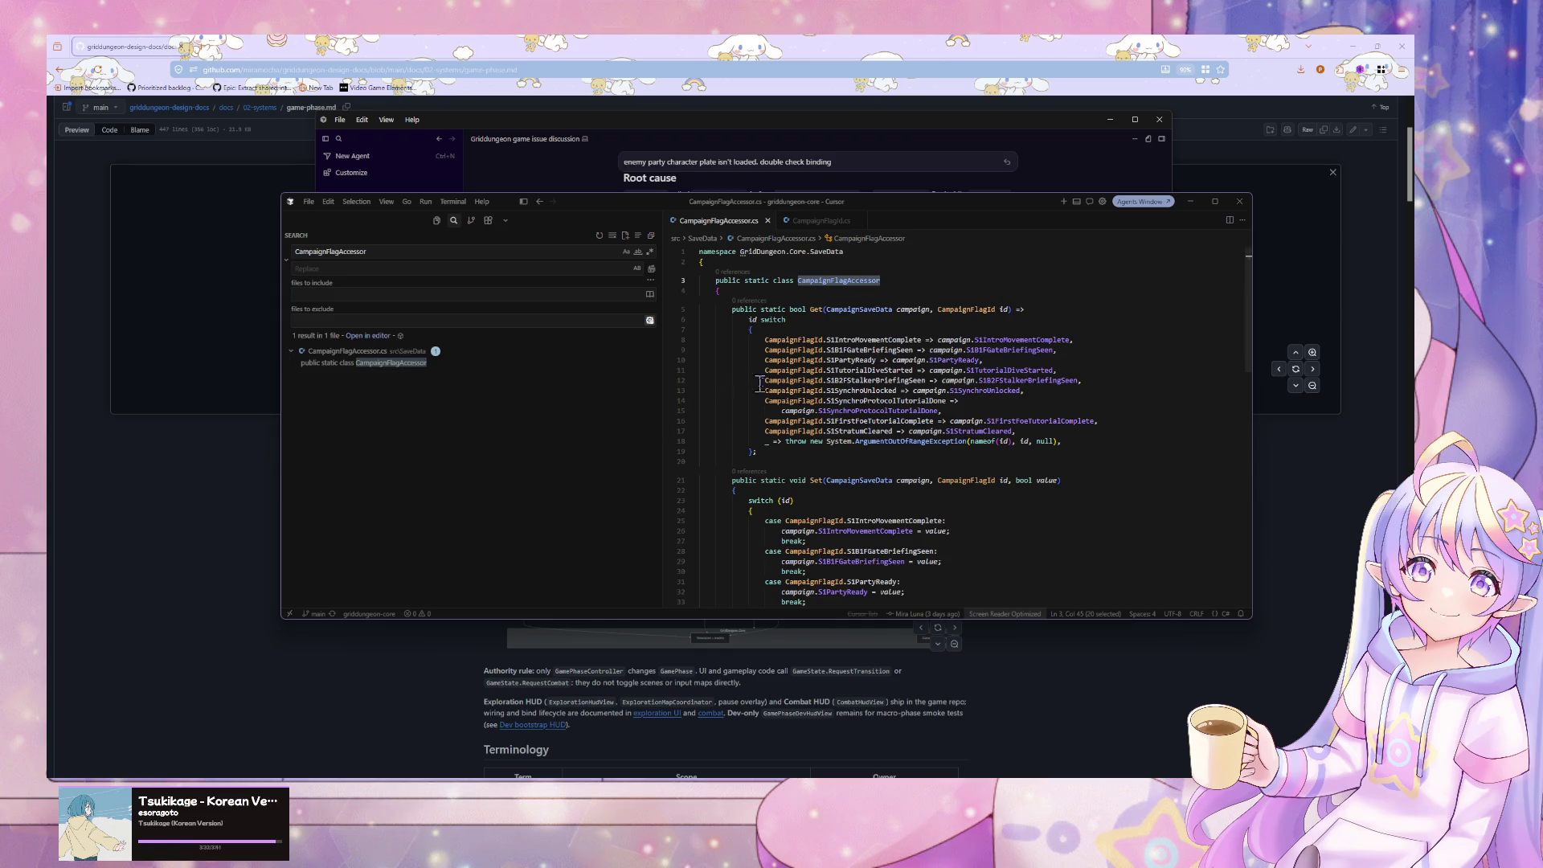
{"action": "scroll", "coordinate": [756, 390], "scroll_direction": "down", "scroll_amount": 4}
{"action": "key", "text": "alt+Tab"}
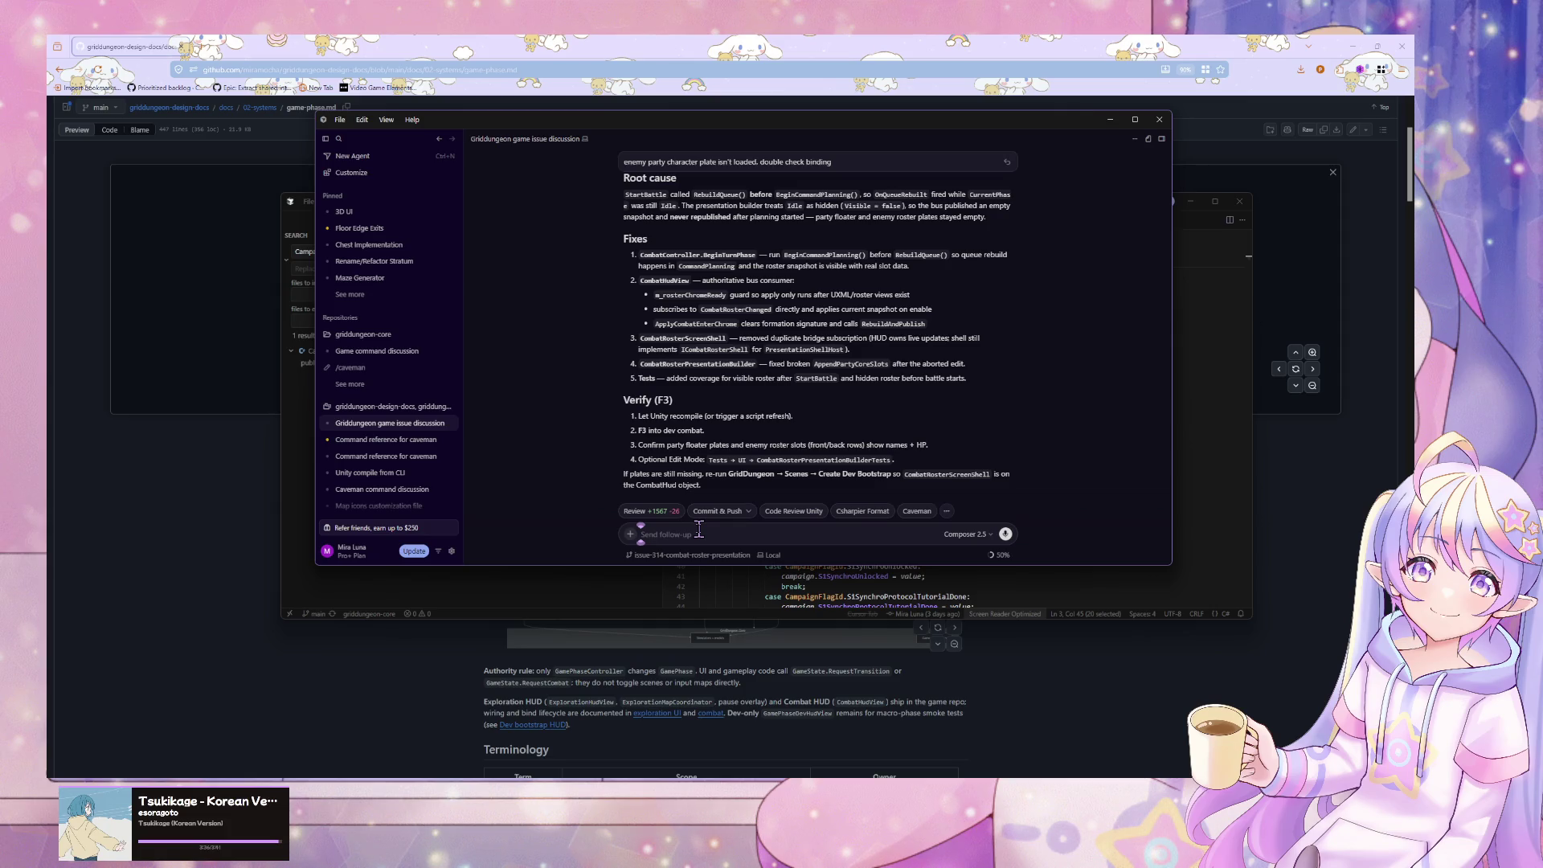
- Start a new agent chat with a prompt beginning 'is' and CampaignFlagAccessor pasted in
{"action": "key", "text": "ctrl+n"}
{"action": "key", "text": "ctrl+v"}
{"action": "key", "text": "Home"}
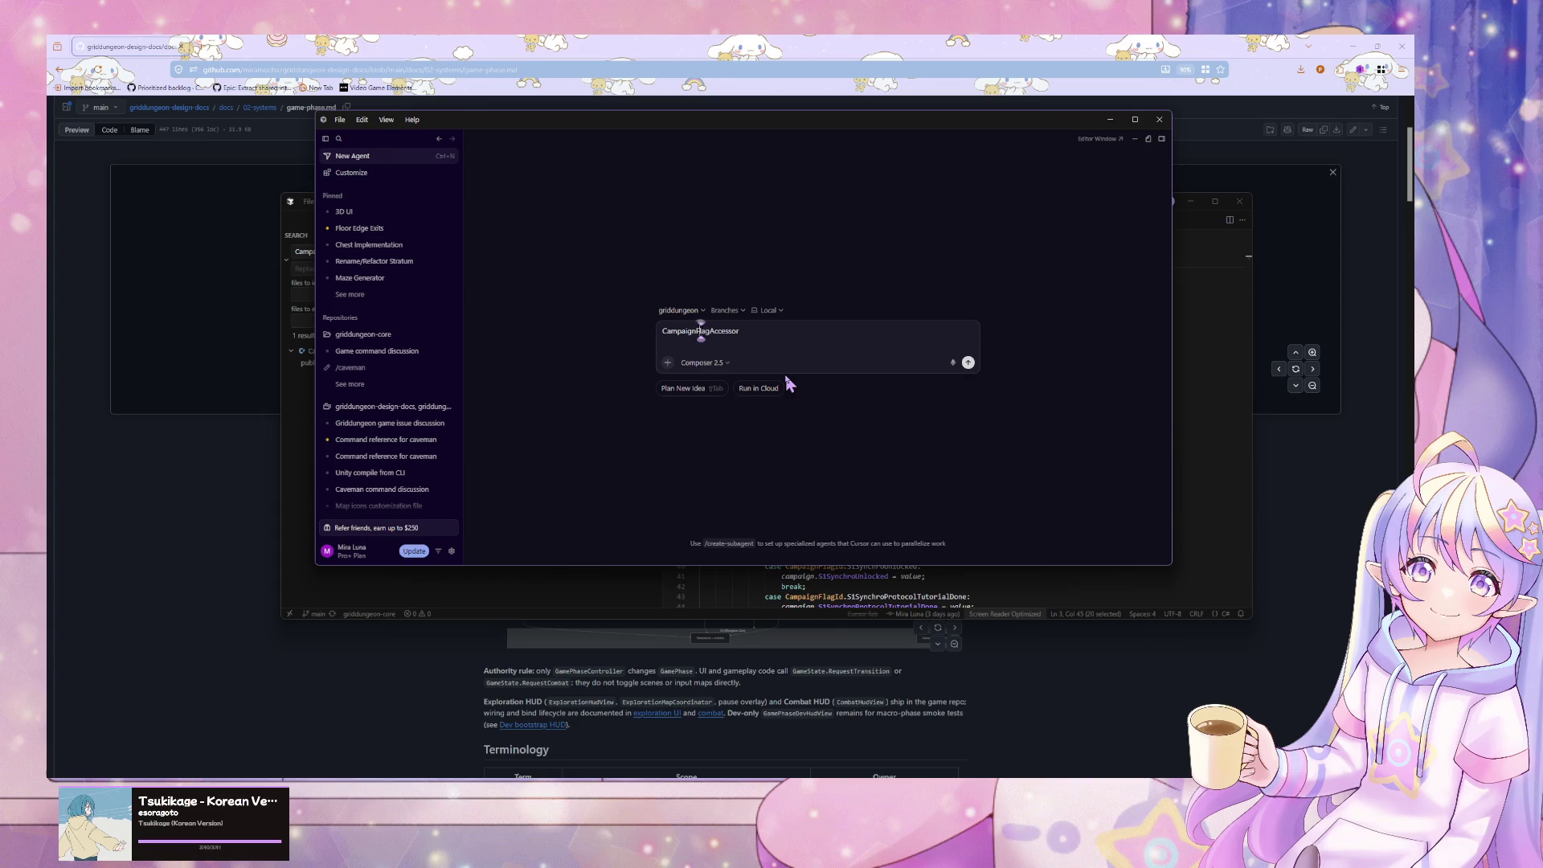
{"action": "type", "text": "is"}
{"action": "key", "text": "End"}
{"action": "type", "text": "b"}
- Check the CampaignFlagId enum, then fix the prompt's second class name
{"action": "left_click", "coordinate": [842, 596]}
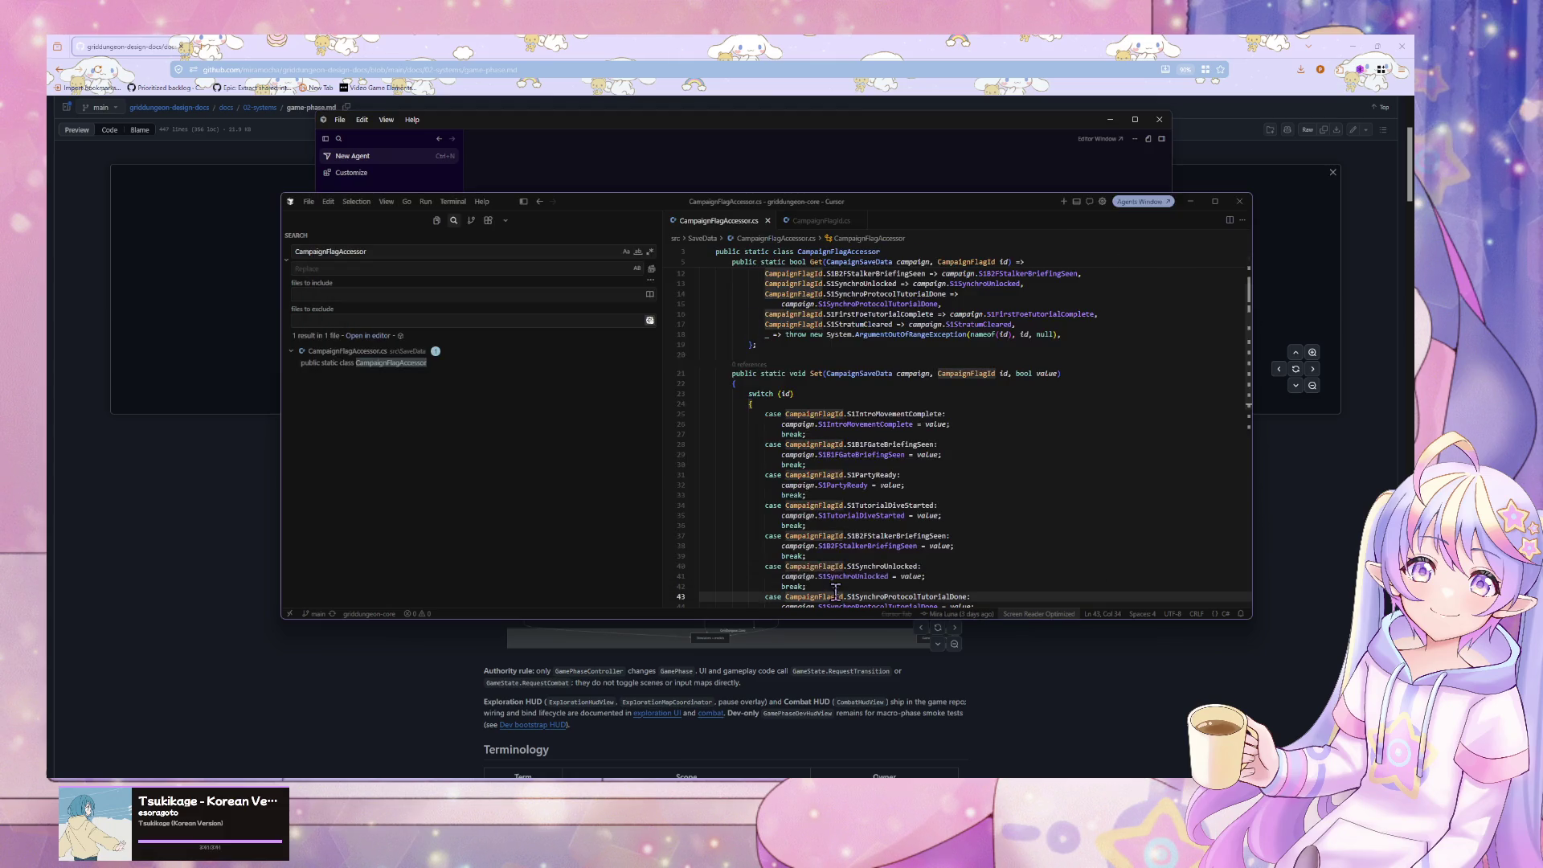
{"action": "left_click", "coordinate": [813, 414], "text": "ctrl"}
{"action": "left_click", "coordinate": [860, 309]}
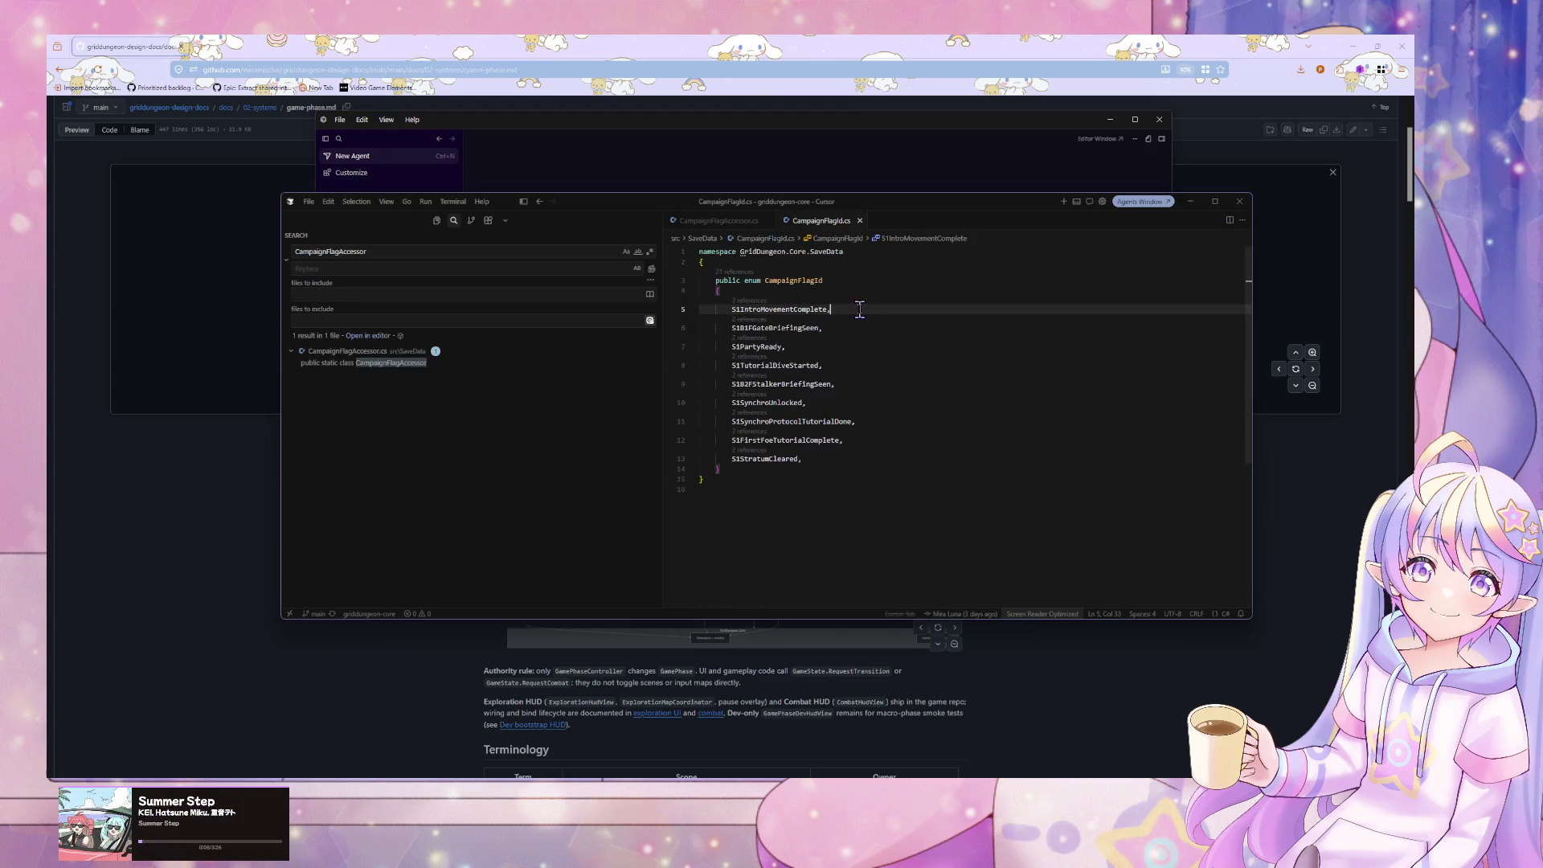
{"action": "left_click_drag", "start_coordinate": [810, 328], "coordinate": [822, 327]}
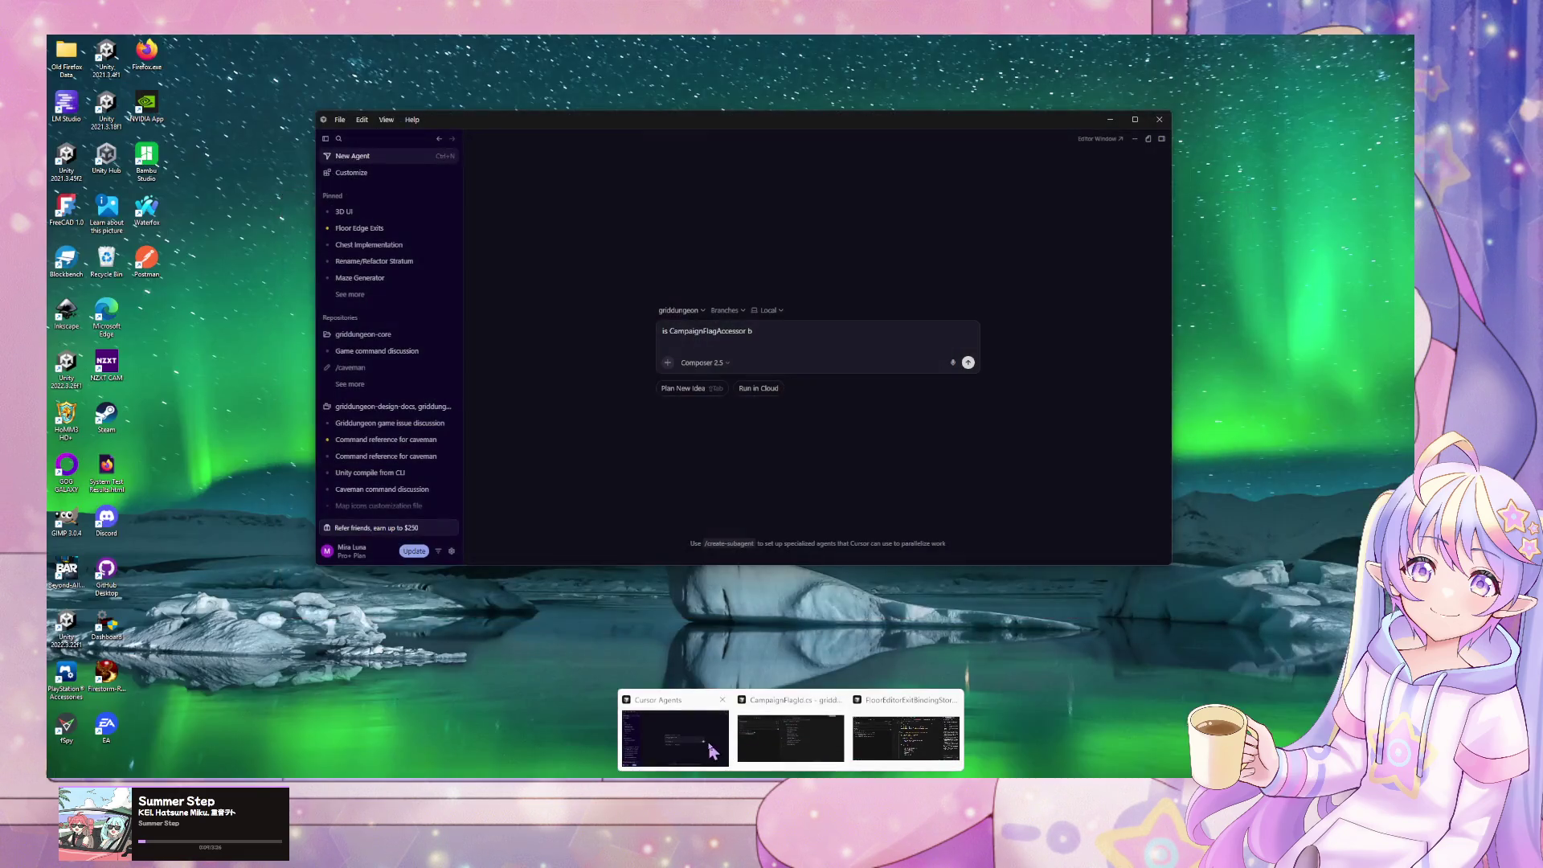
{"action": "left_click", "coordinate": [712, 751]}
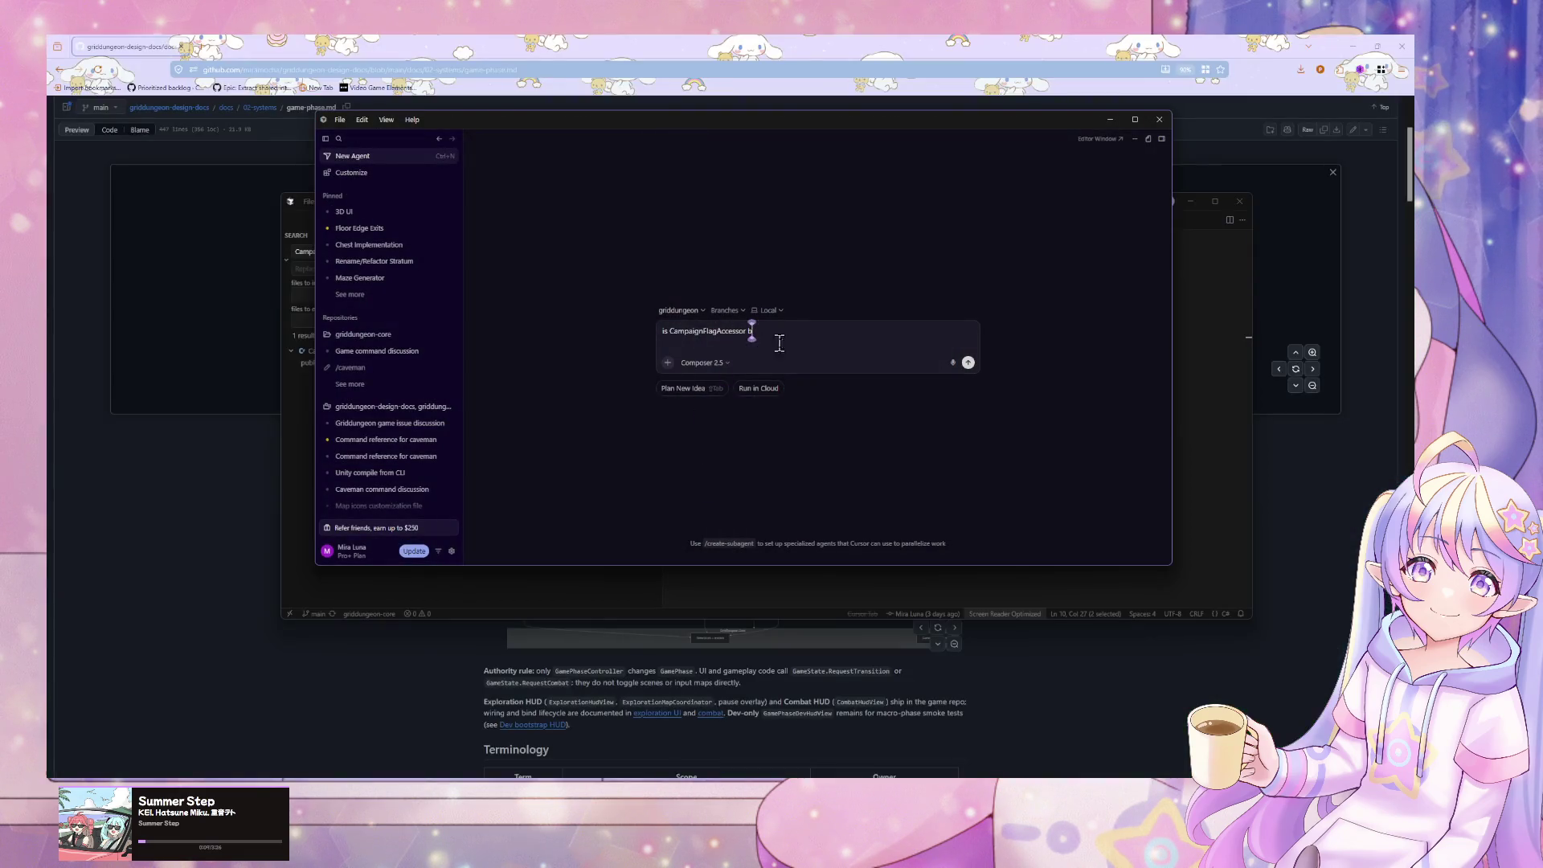
{"action": "key", "text": "BackSpace"}
{"action": "type", "text": "and CampaignFlagAccessor"}
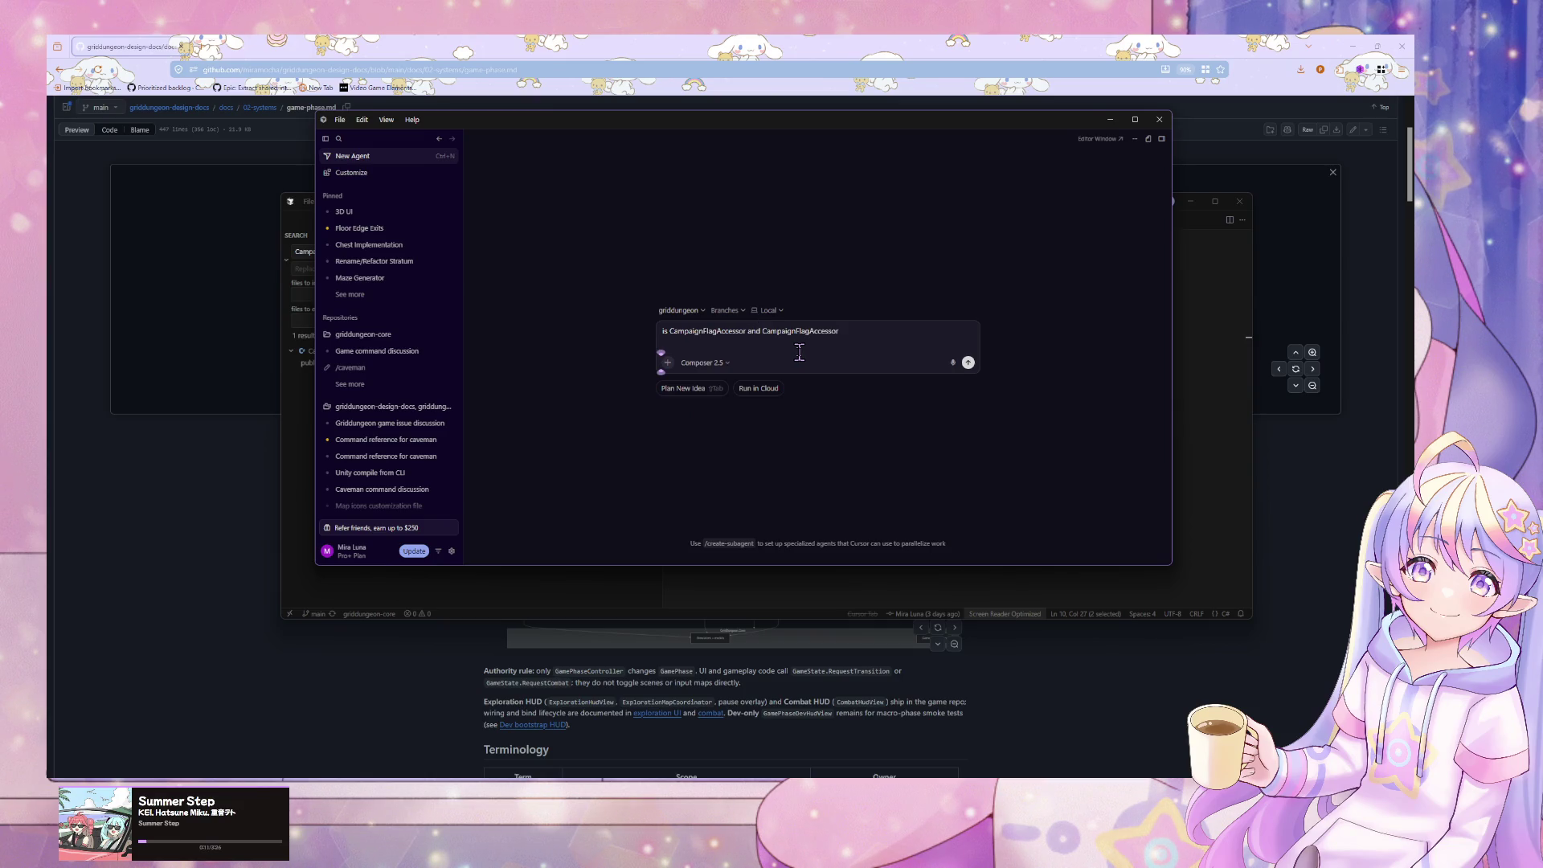
{"action": "key", "text": "BackSpace"}
{"action": "key", "text": "BackSpace"}
{"action": "key", "text": "BackSpace"}
{"action": "type", "text": "Id being used? can we delete it?"}
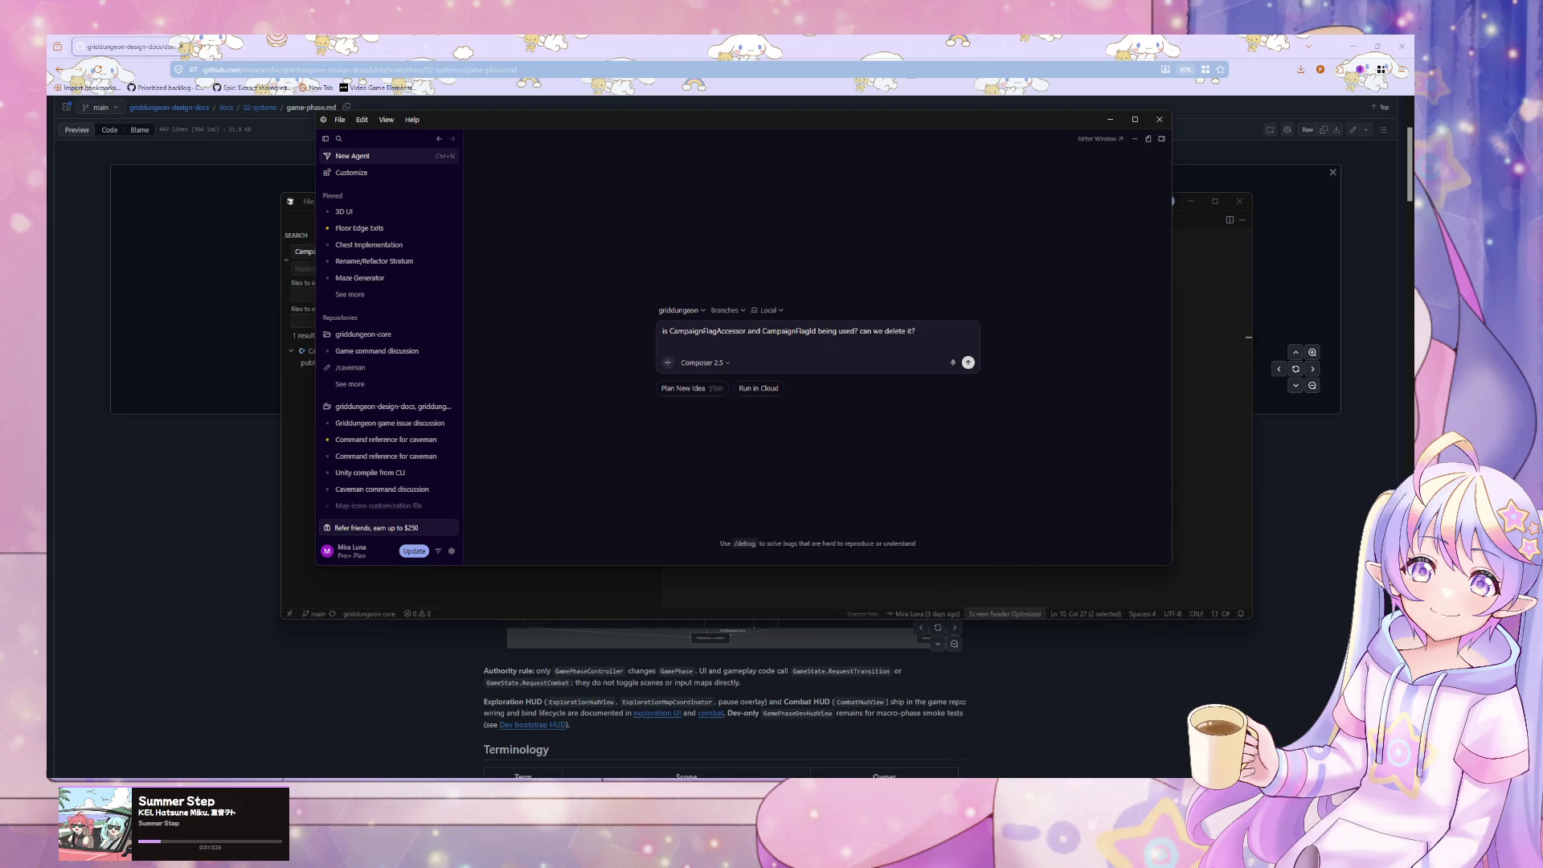
- Prefix the question with the /caveman command and send it to the agent
{"action": "left_click", "coordinate": [662, 330]}
{"action": "type", "text": "/cavema"}
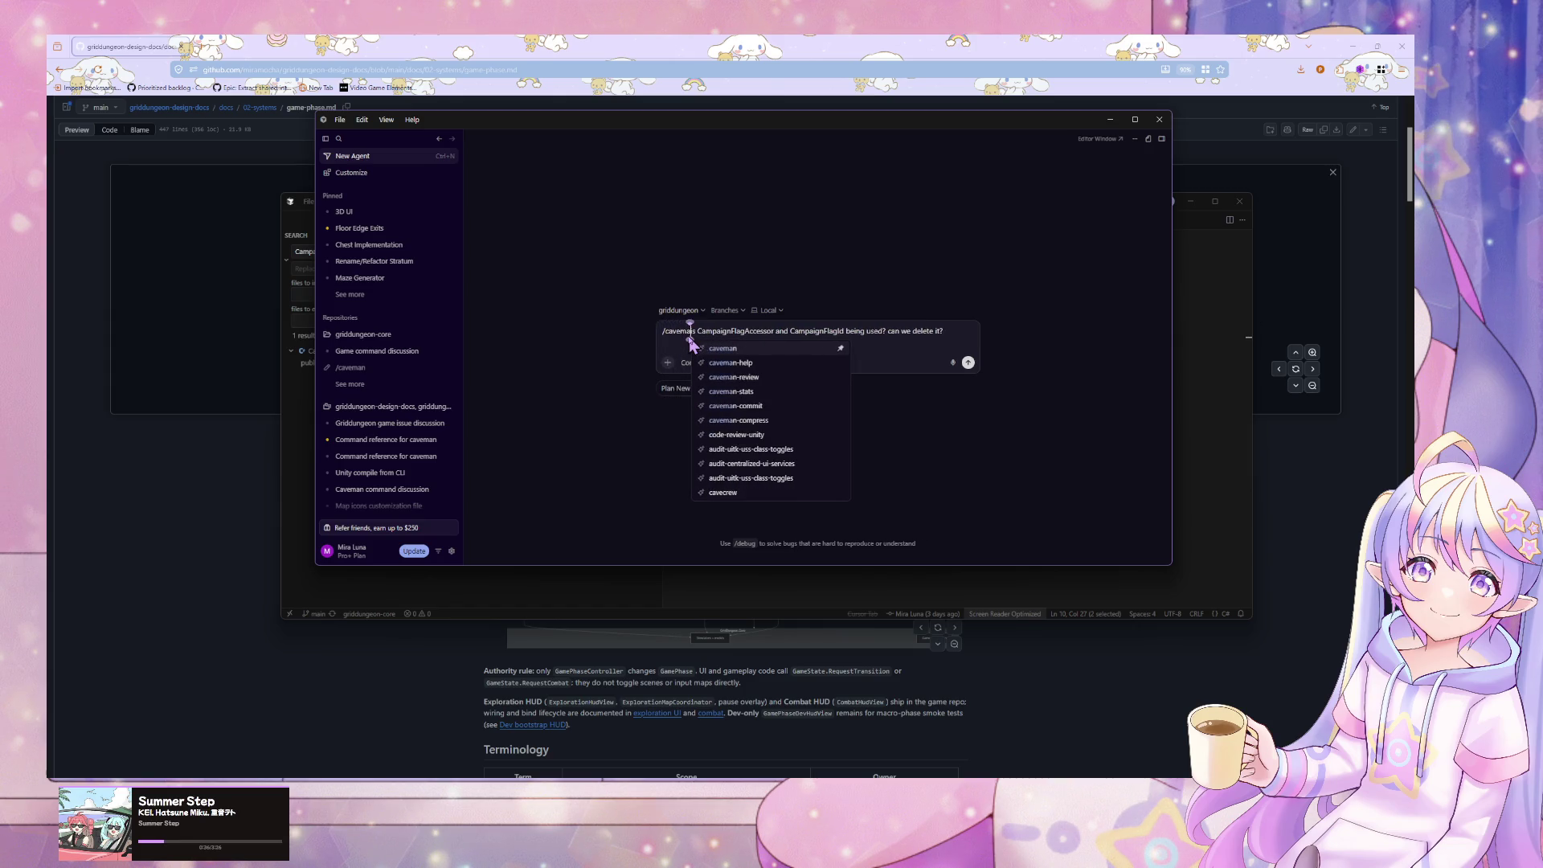
{"action": "key", "text": "Down"}
{"action": "key", "text": "Return"}
{"action": "key", "text": "BackSpace"}
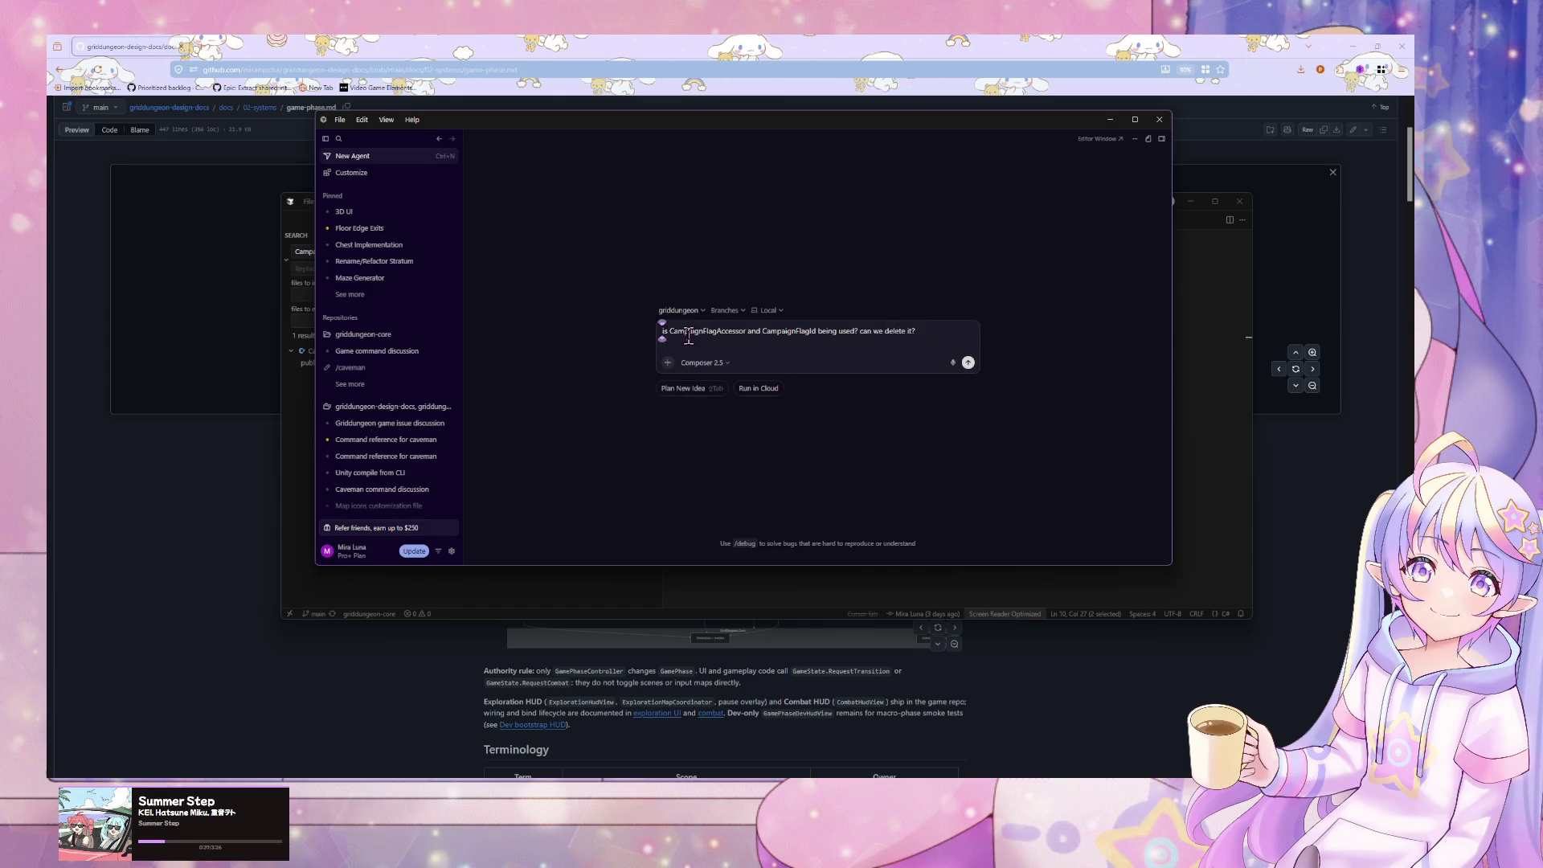
{"action": "type", "text": "/cave"}
{"action": "key", "text": "Return"}
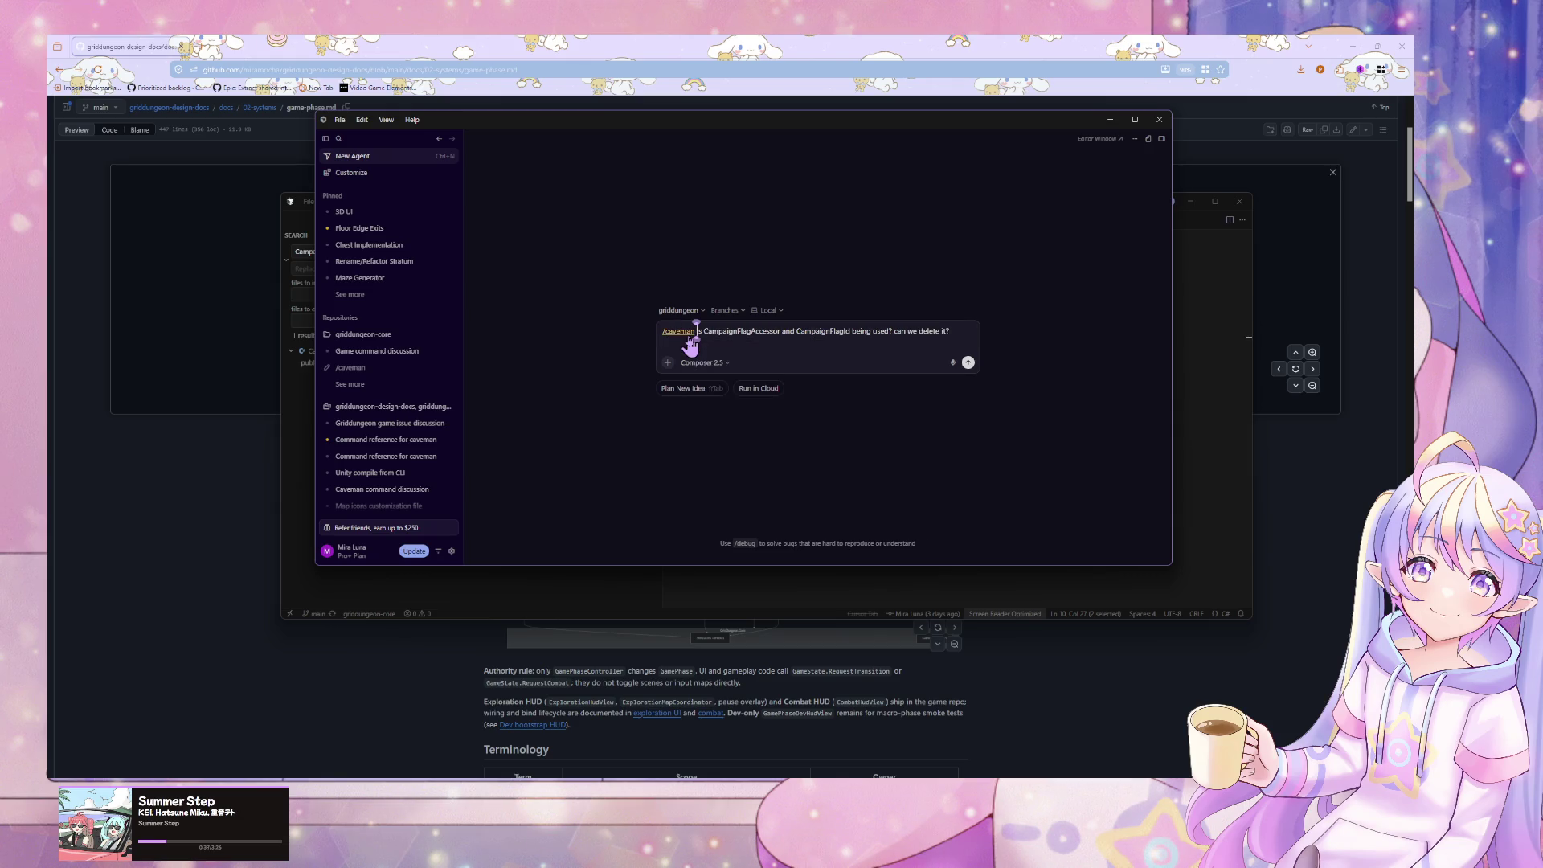
{"action": "key", "text": "Return"}
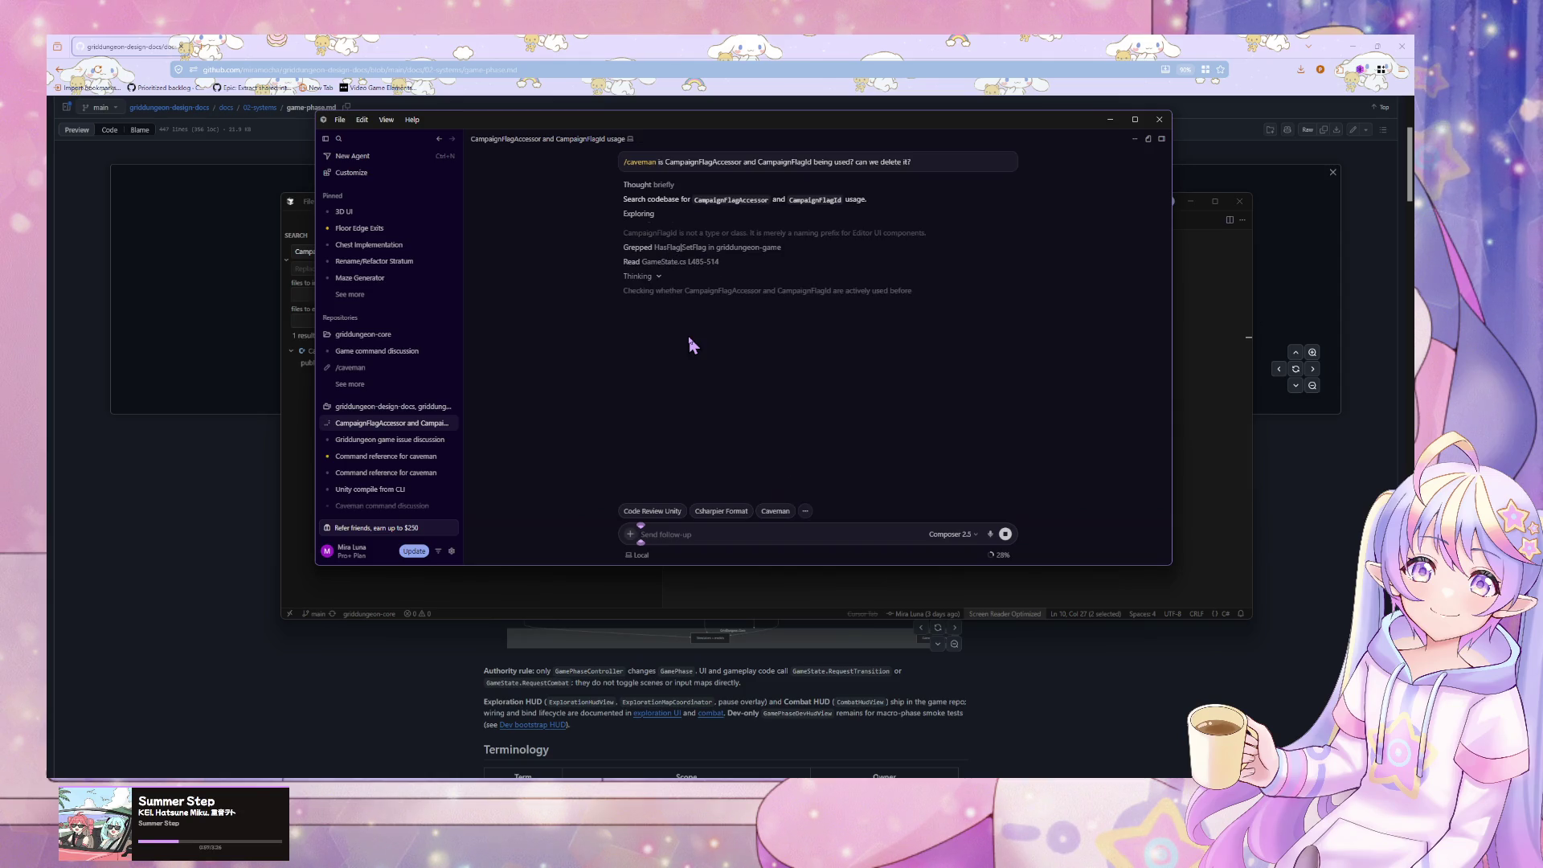
{"action": "left_click", "coordinate": [1206, 468]}
- Peek S1PartyReady references, then move the editor aside to read the agent's answer
{"action": "left_click", "coordinate": [747, 338]}
{"action": "left_click", "coordinate": [808, 306]}
{"action": "key", "text": "Escape"}
{"action": "mouse_move", "coordinate": [629, 203]}
{"action": "left_mouse_down"}
{"action": "mouse_move", "coordinate": [1060, 413]}
{"action": "mouse_move", "coordinate": [1109, 512]}
{"action": "mouse_move", "coordinate": [1132, 440]}
{"action": "left_mouse_up"}
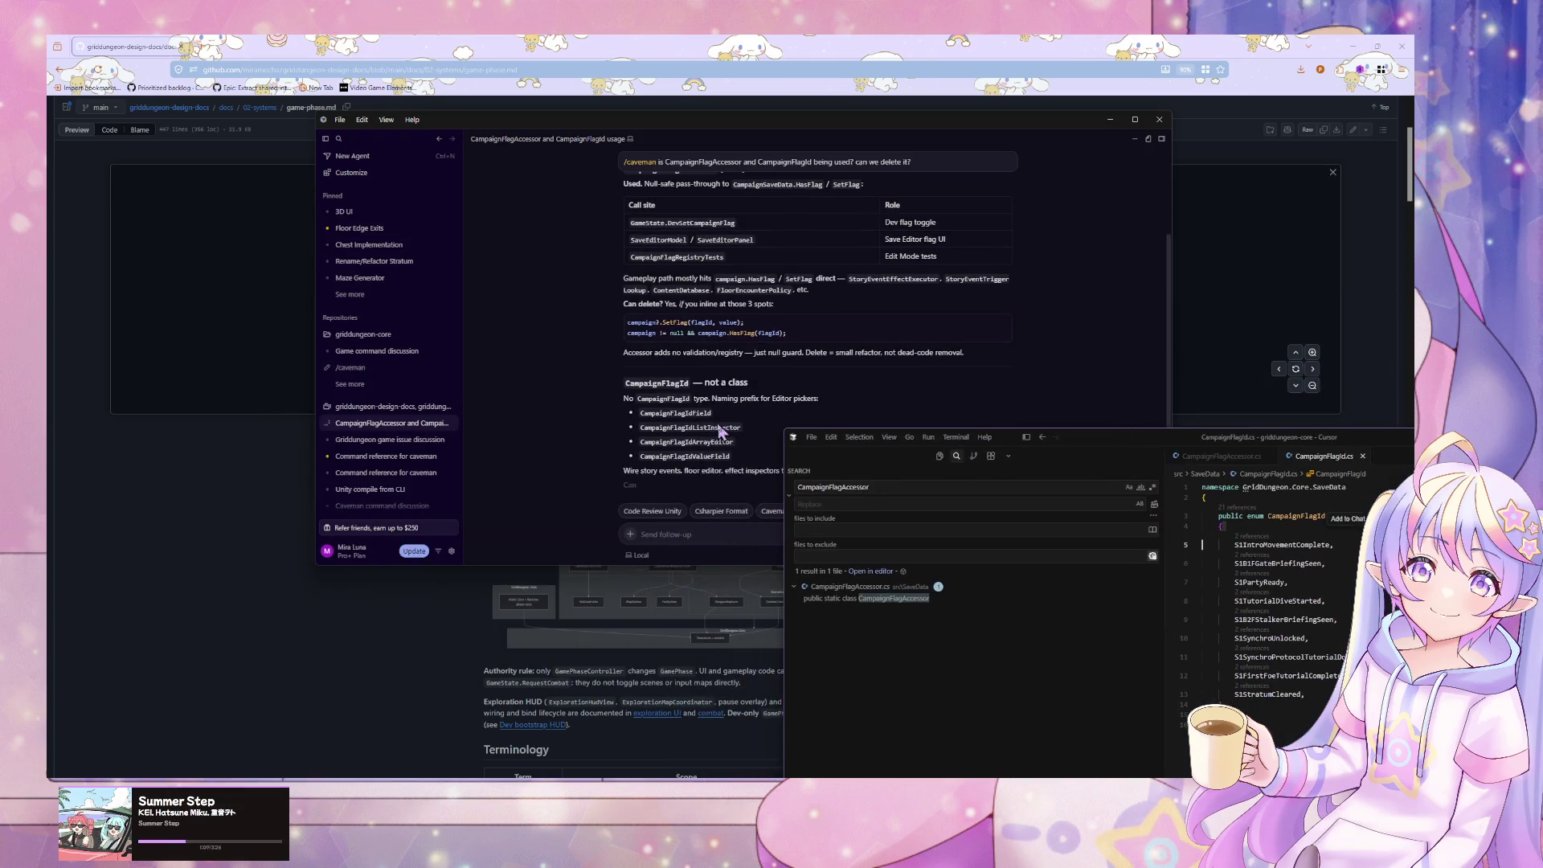
{"action": "left_click", "coordinate": [723, 414]}
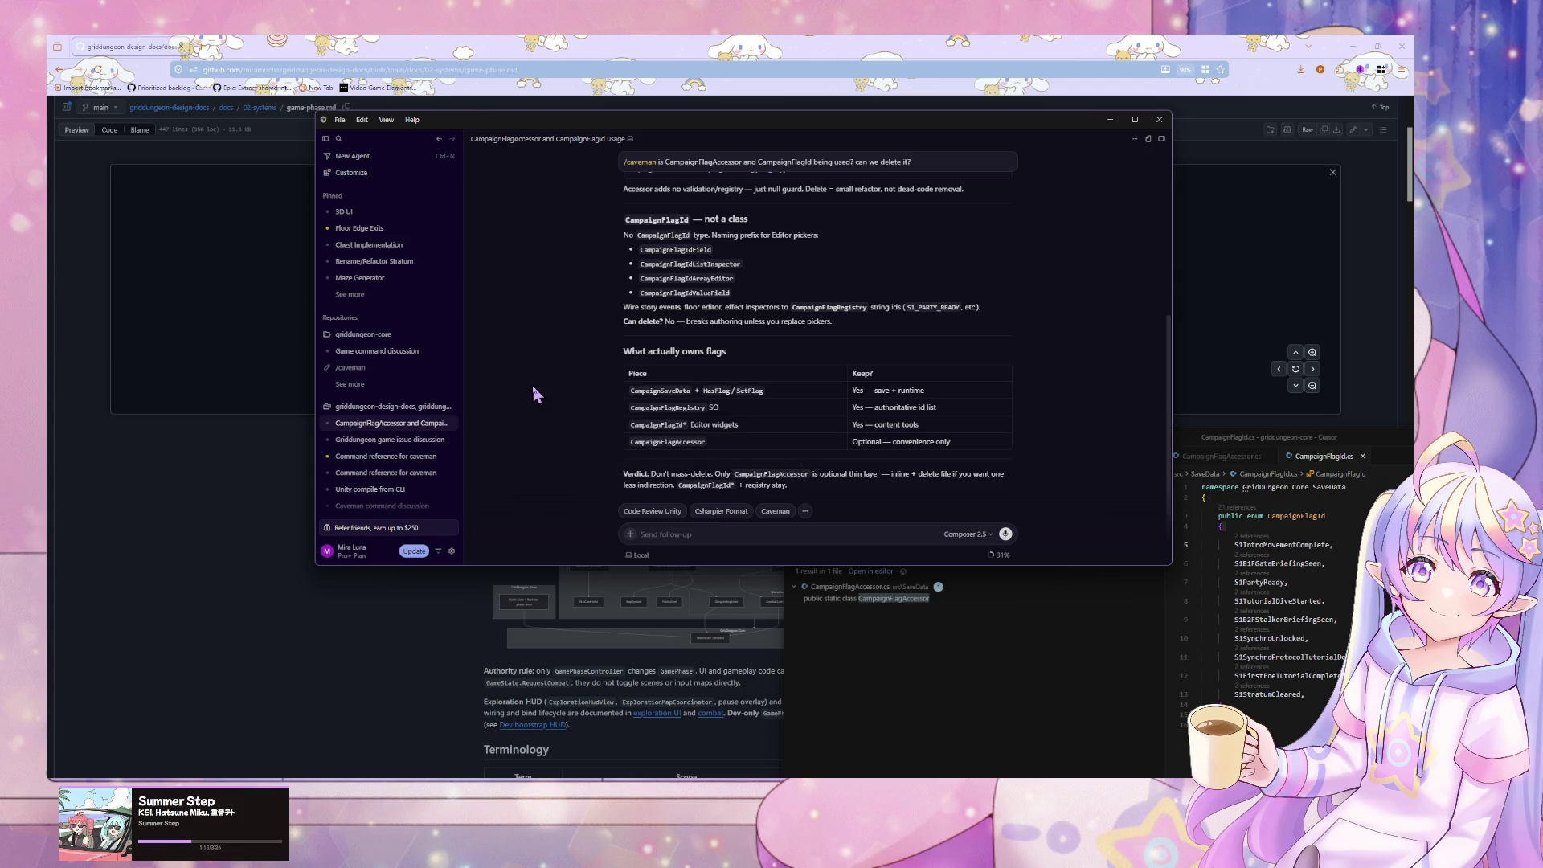
- Begin a follow-up message with 'is' and open CampaignFlagAccessor.cs
{"action": "left_click", "coordinate": [846, 535]}
{"action": "type", "text": "is"}
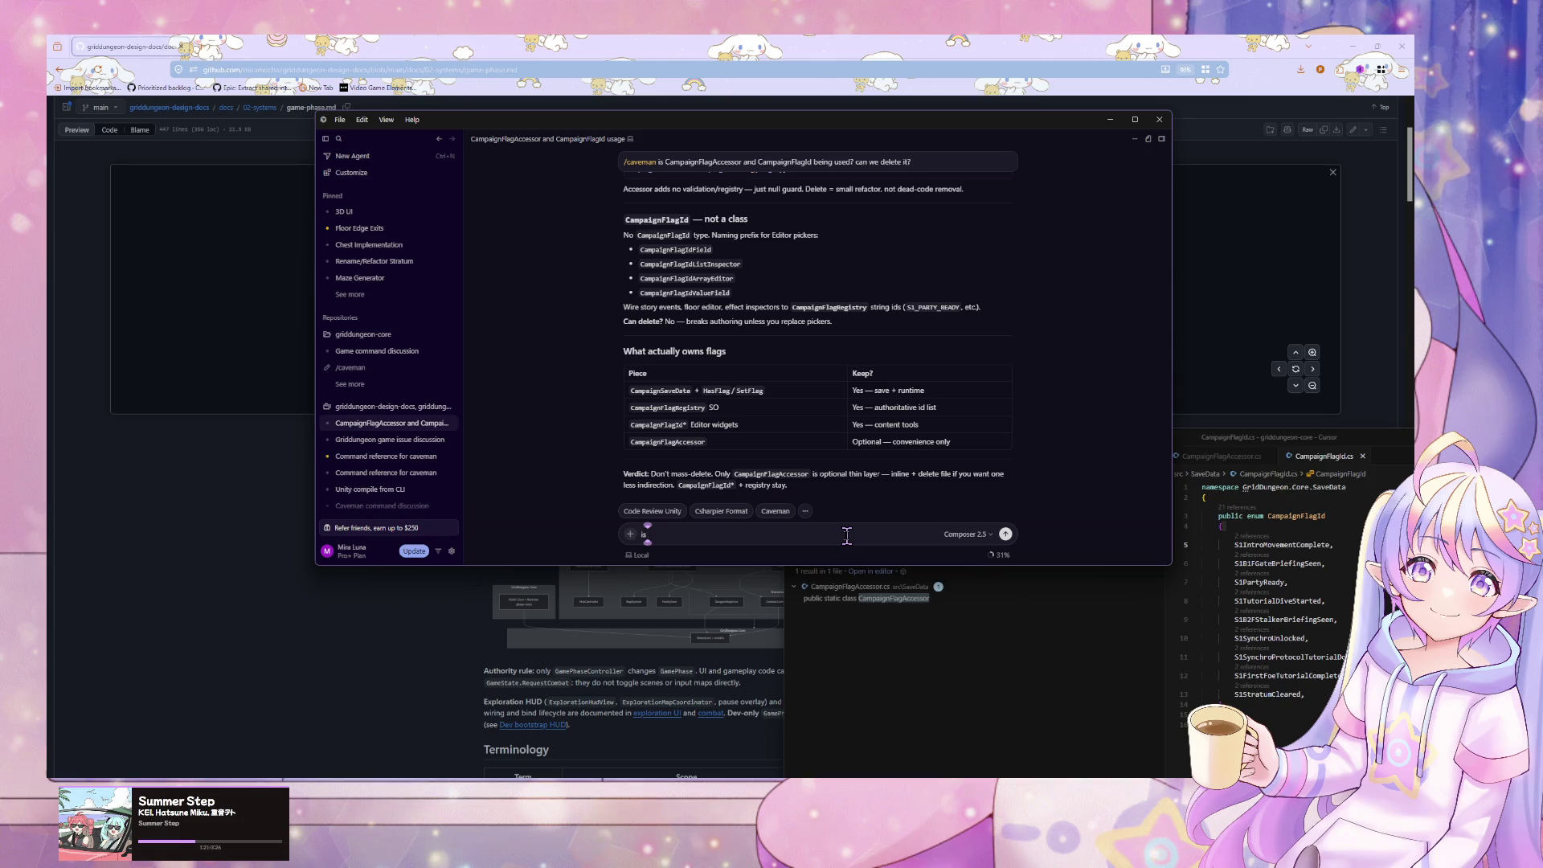
{"action": "left_click", "coordinate": [1054, 680]}
{"action": "left_click", "coordinate": [1234, 457]}
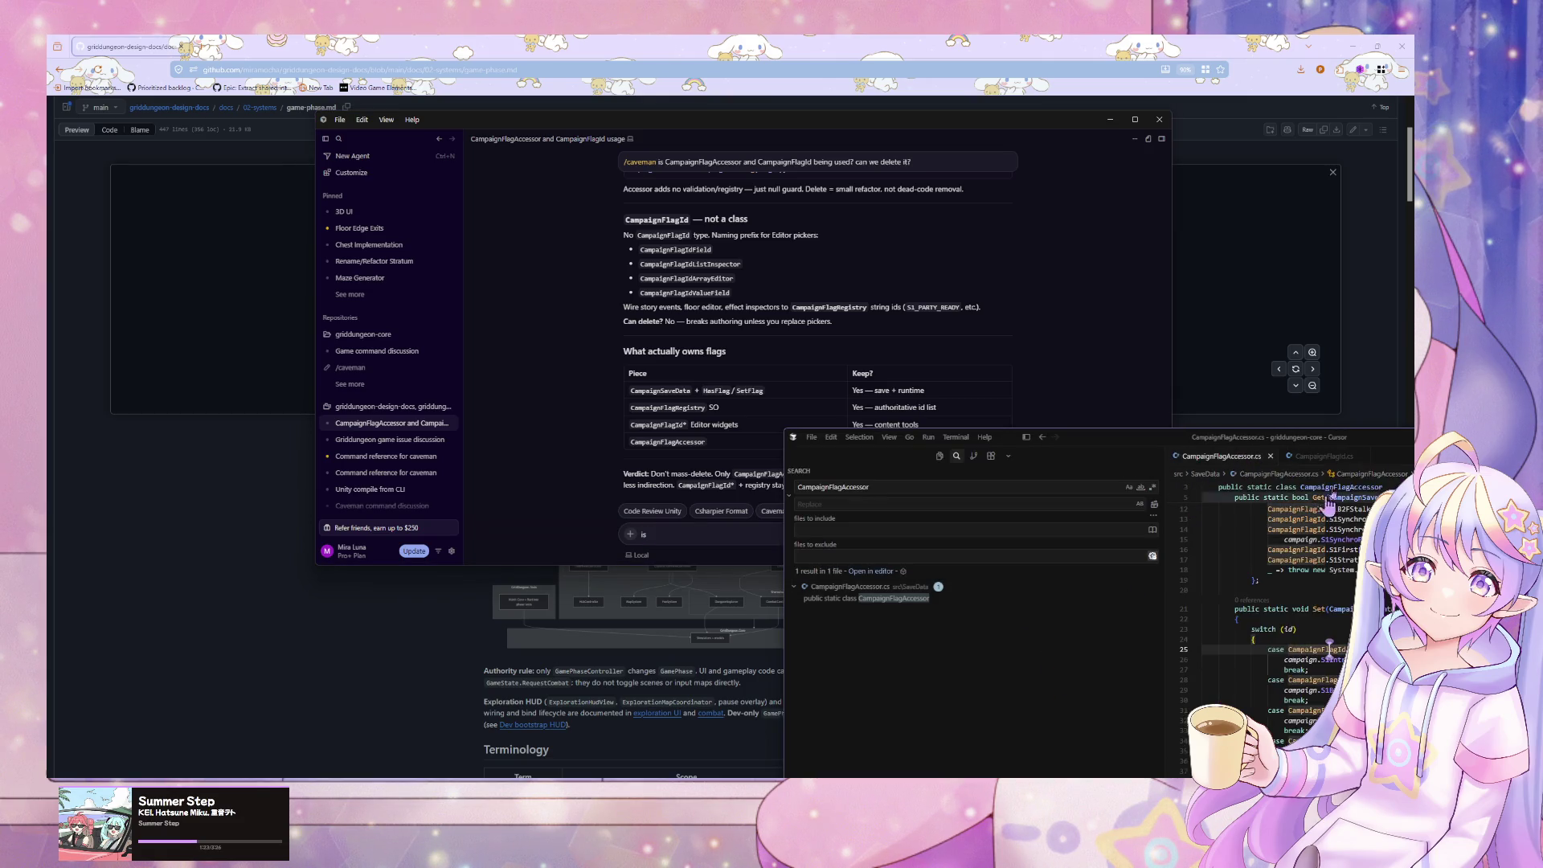
{"action": "scroll", "coordinate": [1160, 475], "scroll_direction": "up", "scroll_amount": 1}
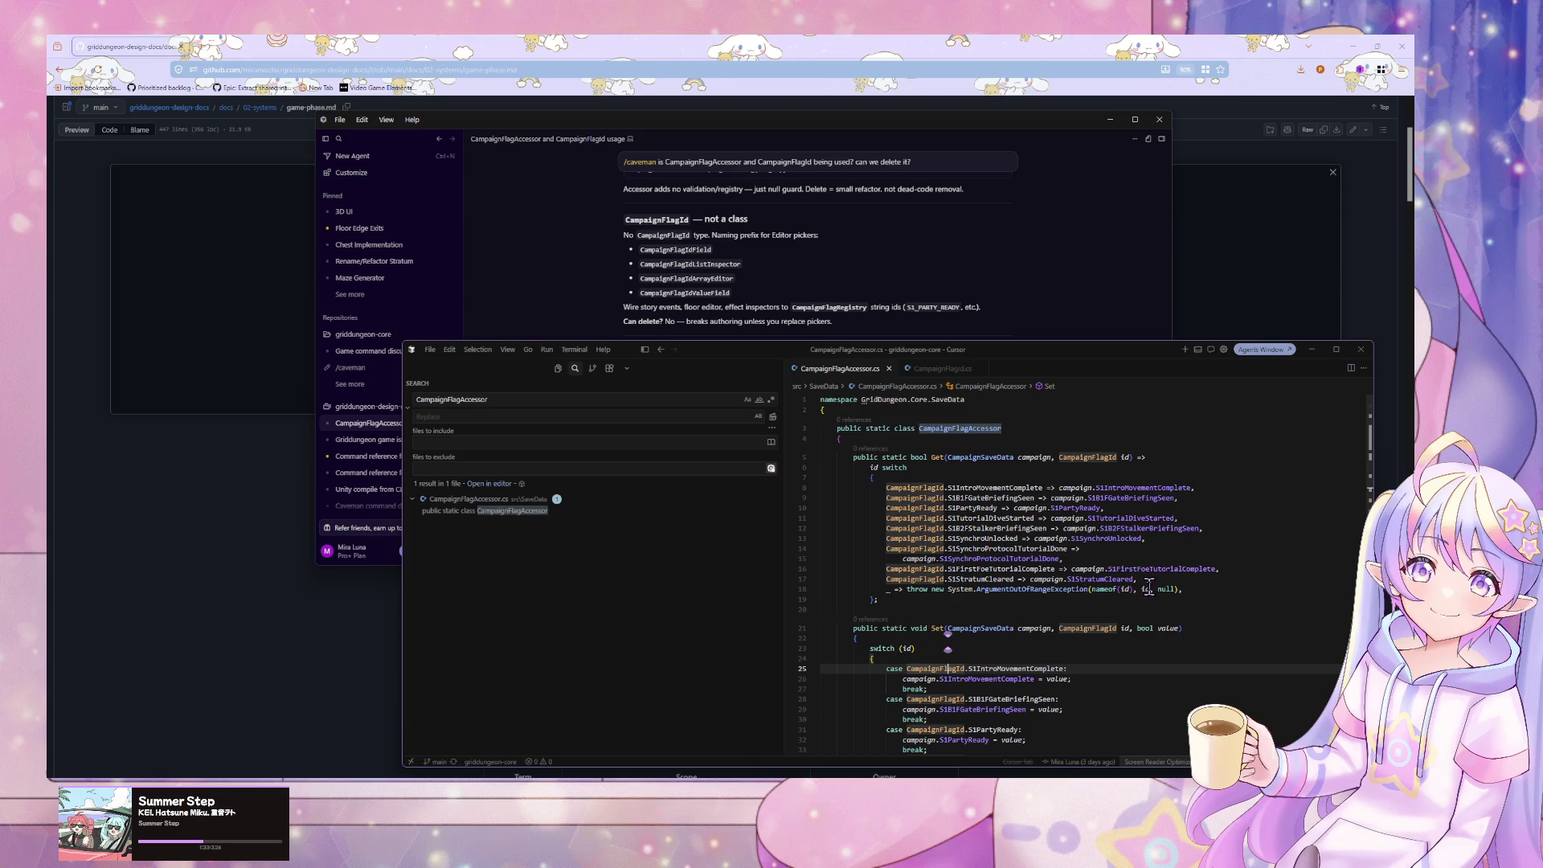
{"action": "left_click_drag", "start_coordinate": [1216, 589], "coordinate": [808, 487]}
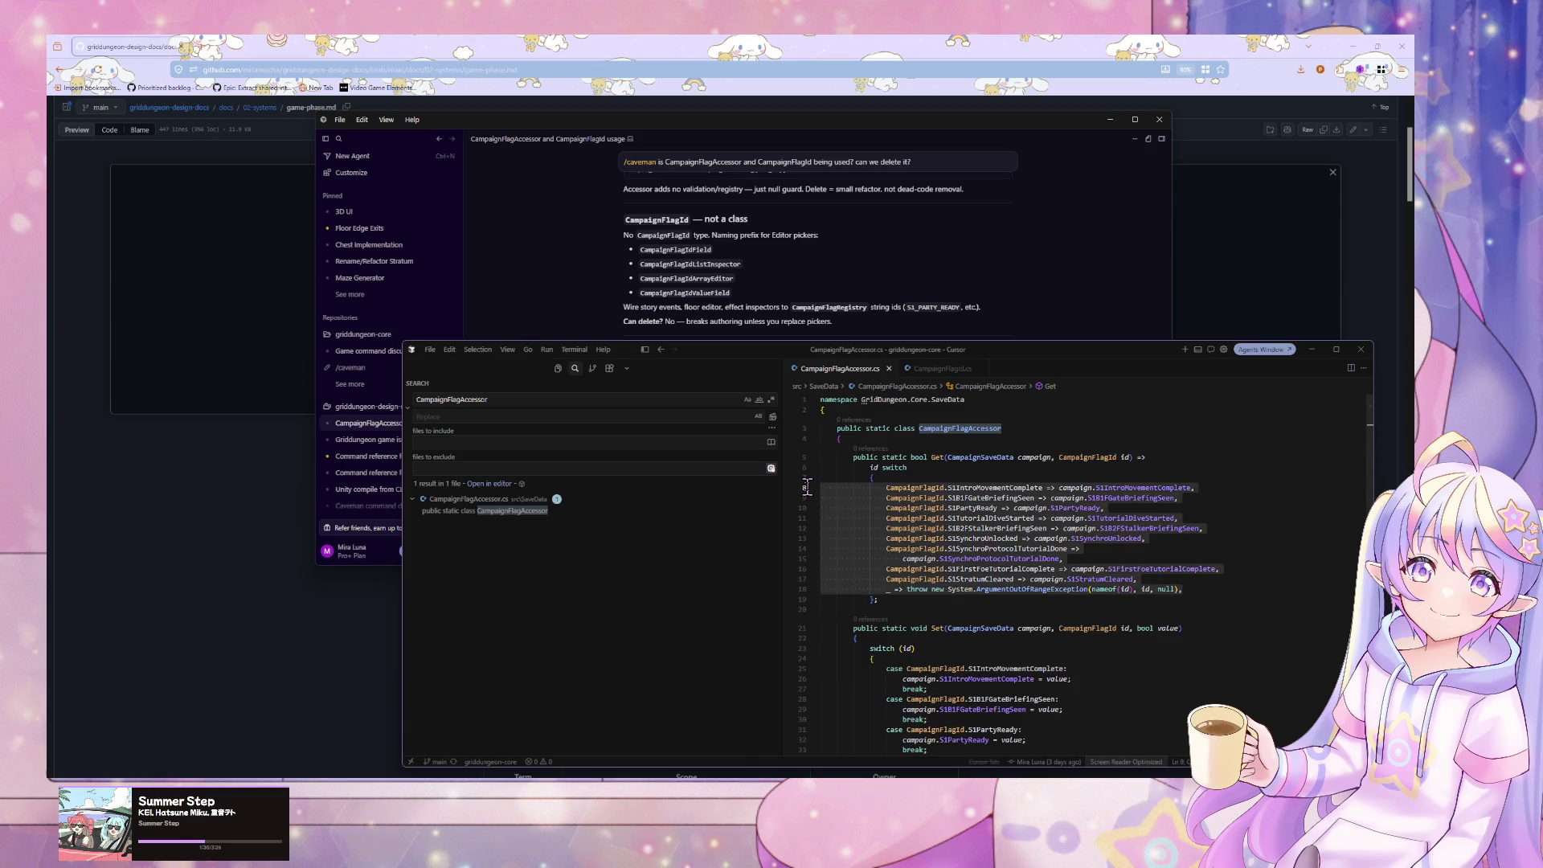
{"action": "left_click", "coordinate": [1074, 569]}
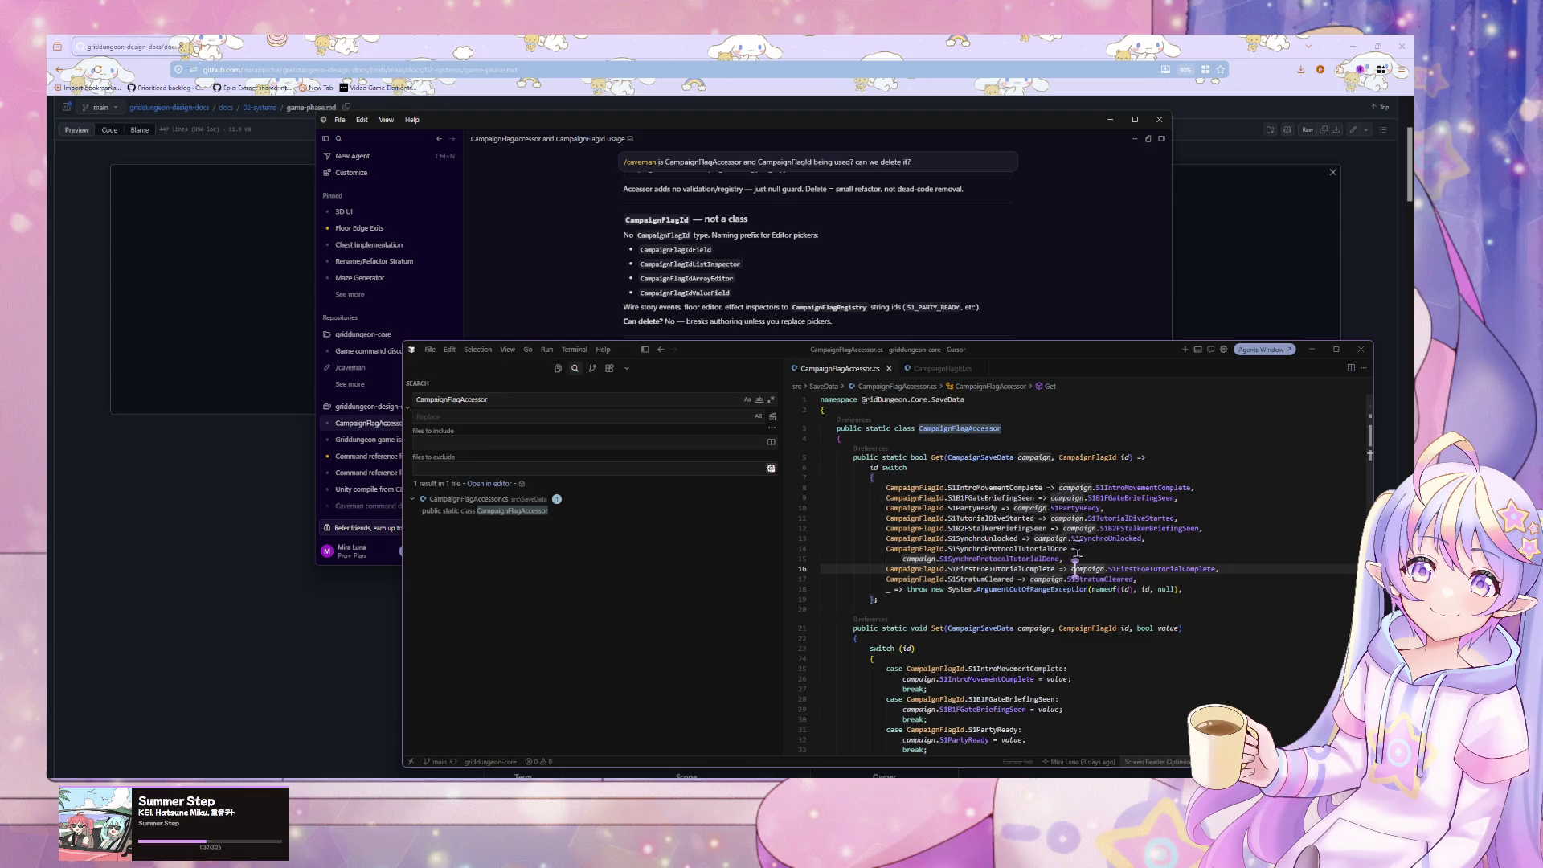
{"action": "key", "text": "alt+Tab"}
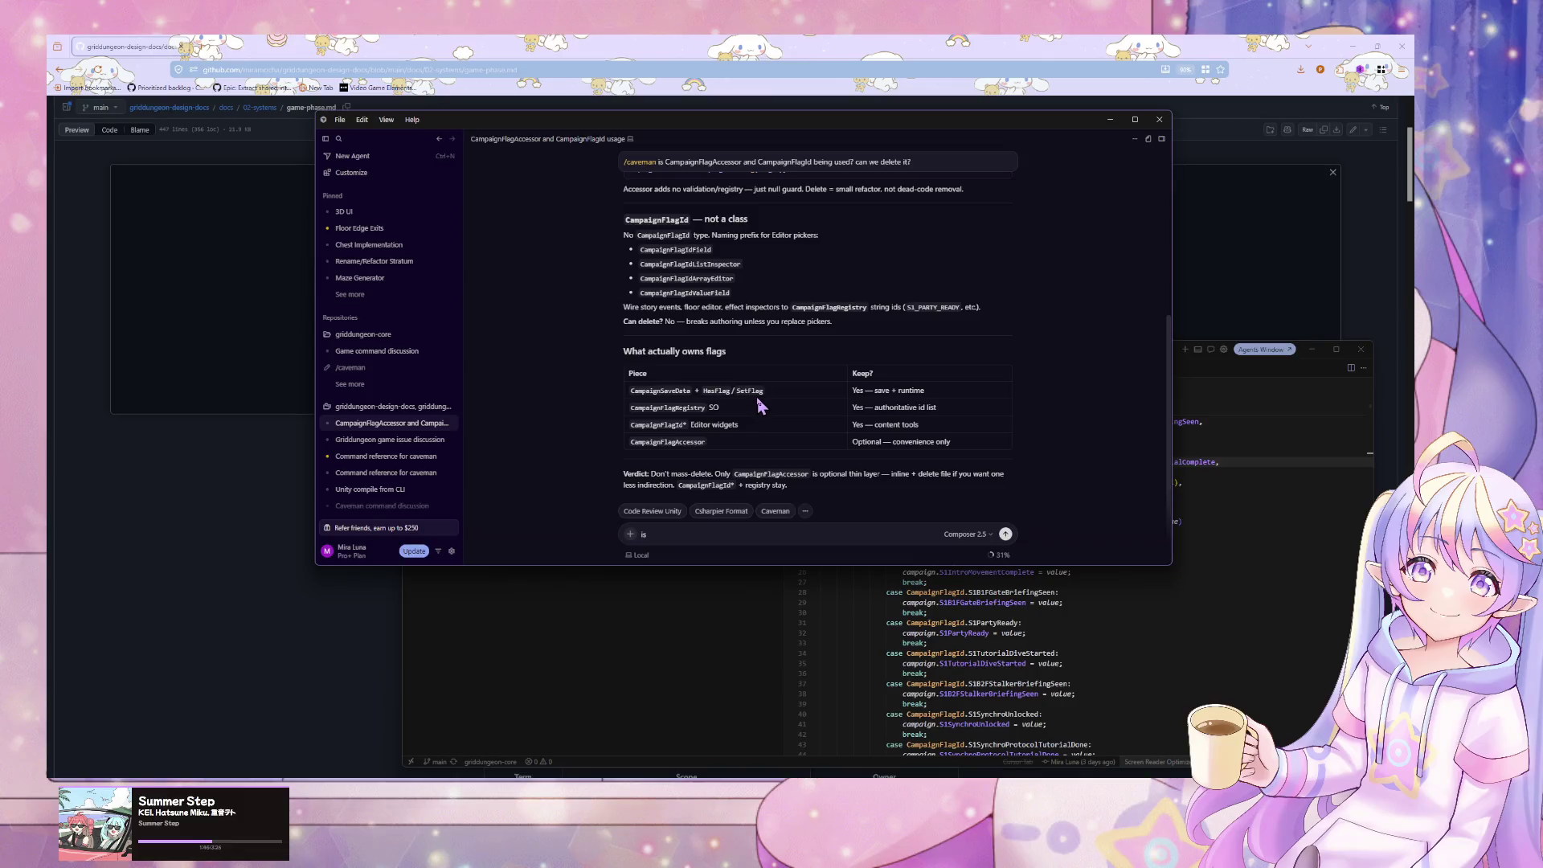
{"action": "left_click", "coordinate": [1011, 593]}
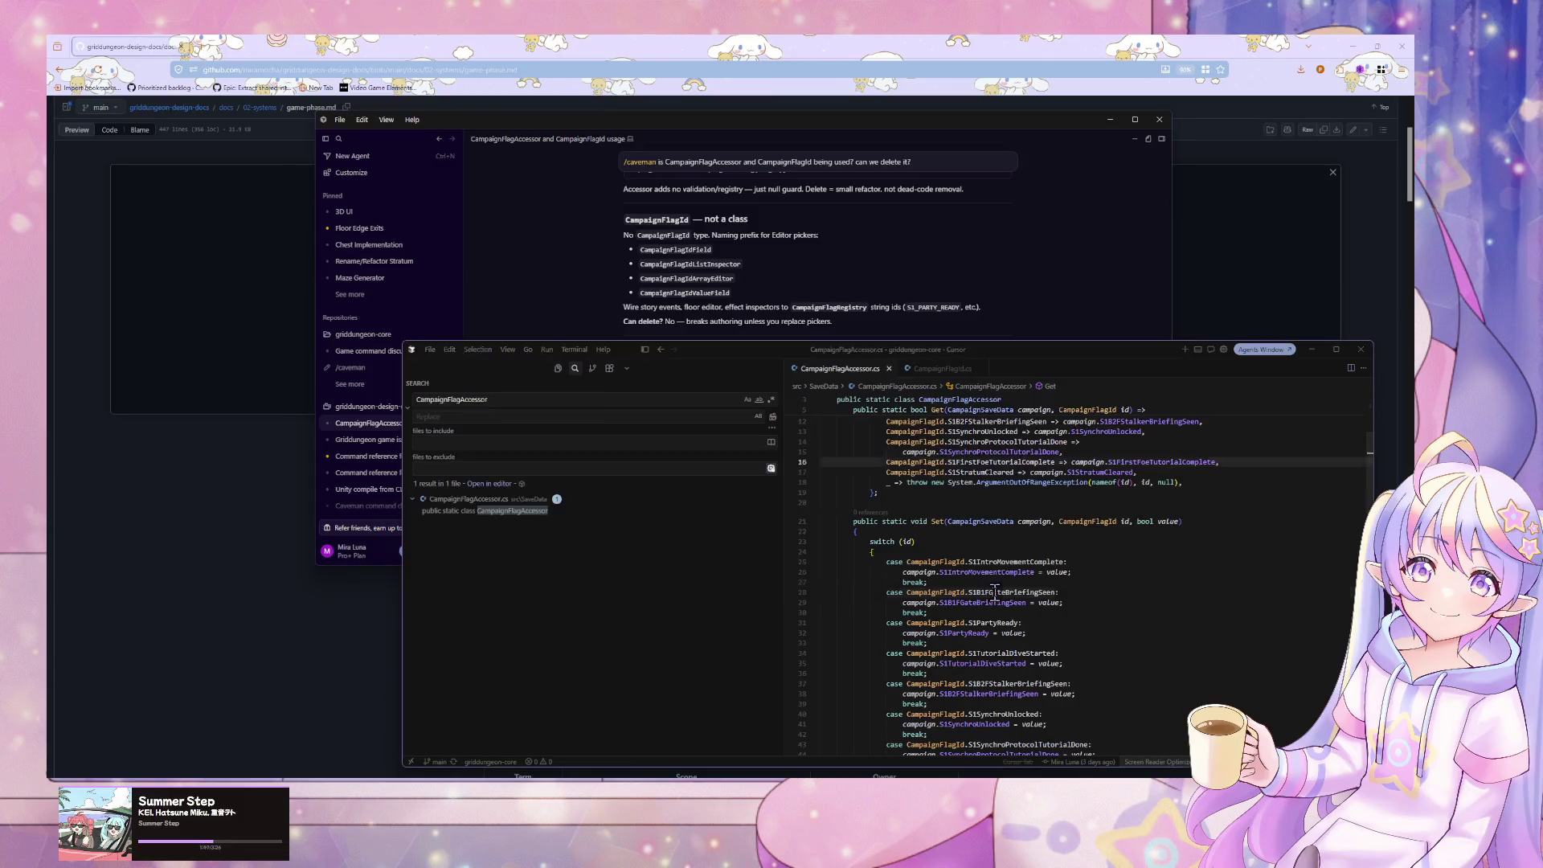
{"action": "scroll", "coordinate": [1013, 536], "scroll_direction": "up", "scroll_amount": 3}
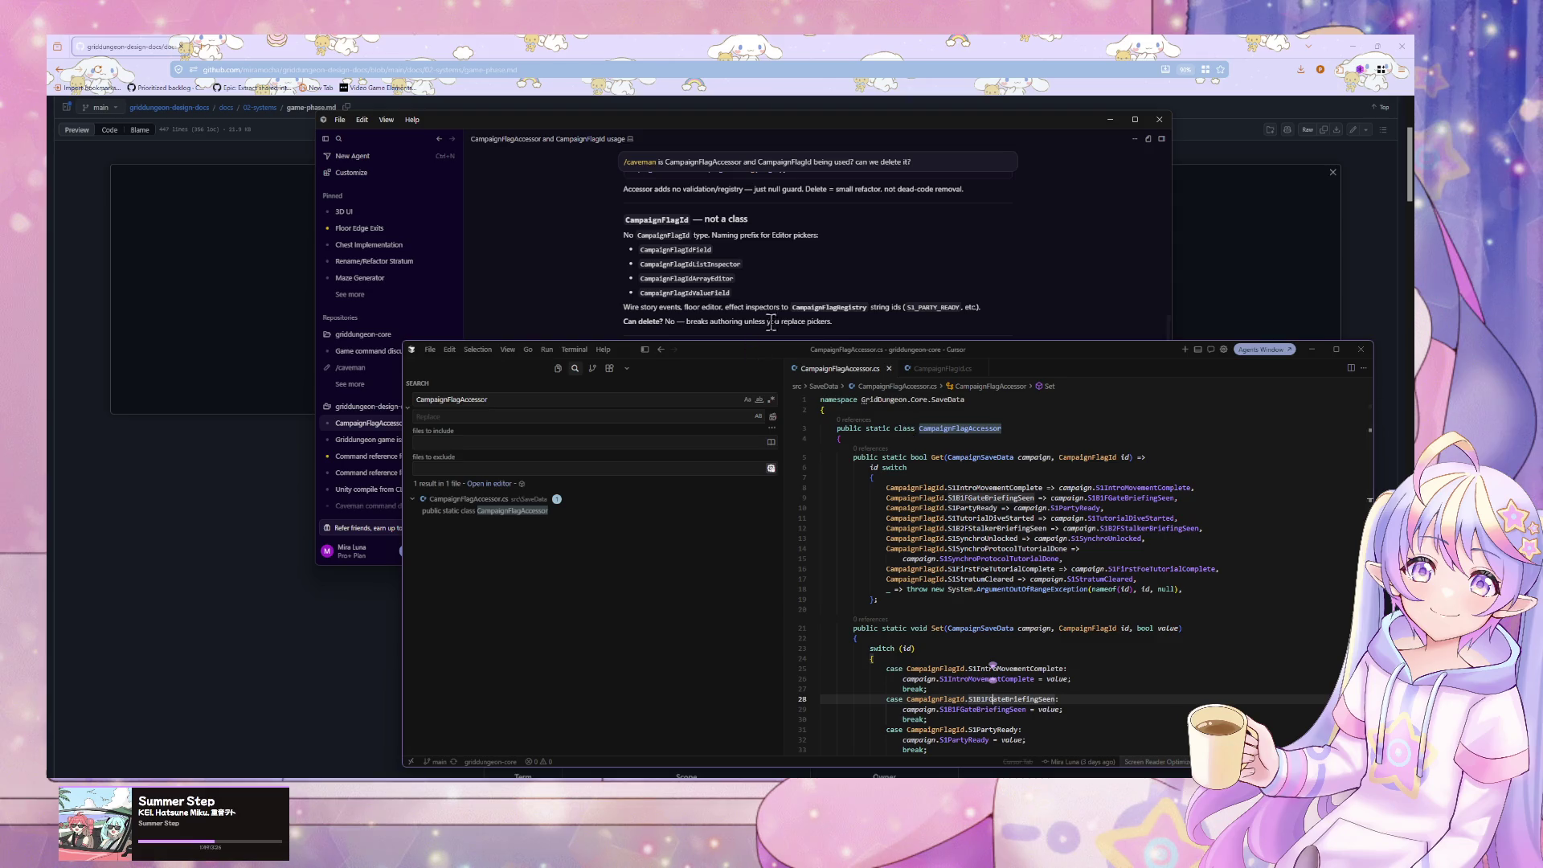
{"action": "left_click", "coordinate": [813, 299]}
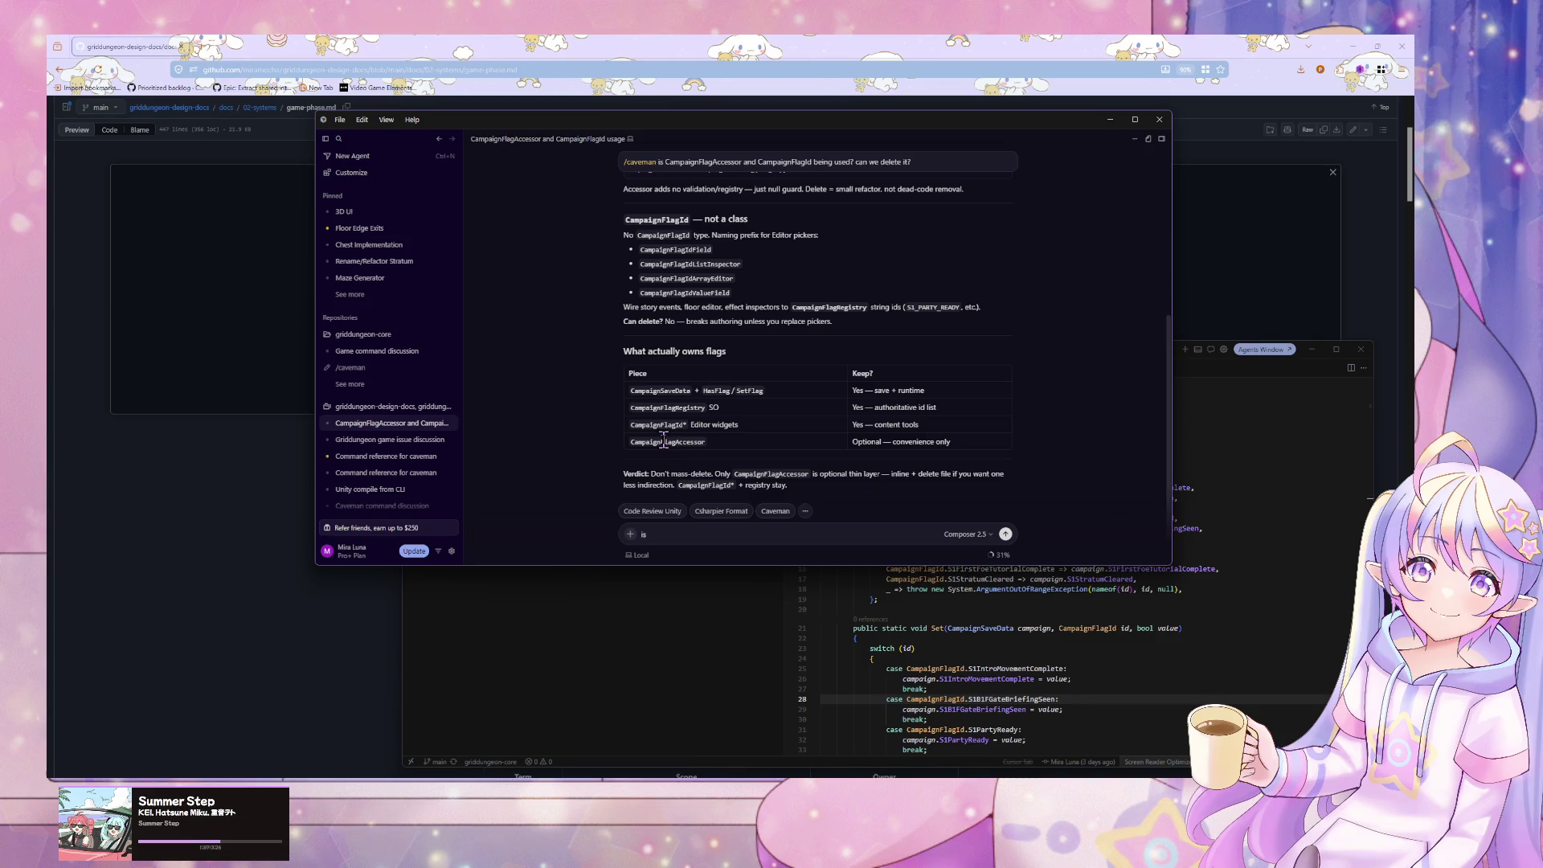
{"action": "left_click", "coordinate": [699, 544]}
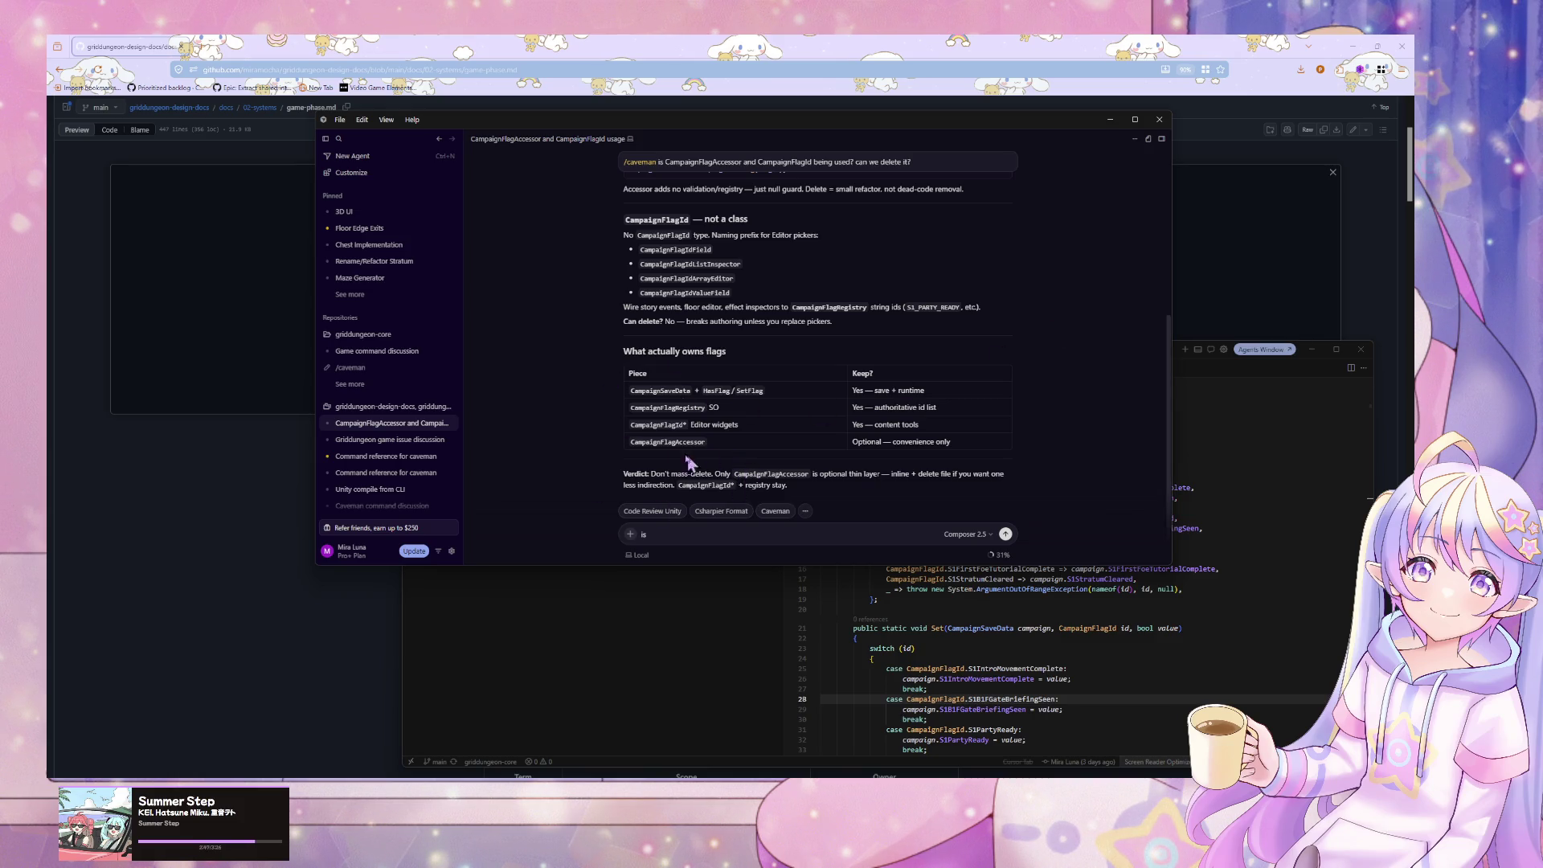
{"action": "left_click", "coordinate": [727, 488]}
{"action": "left_click", "coordinate": [671, 537]}
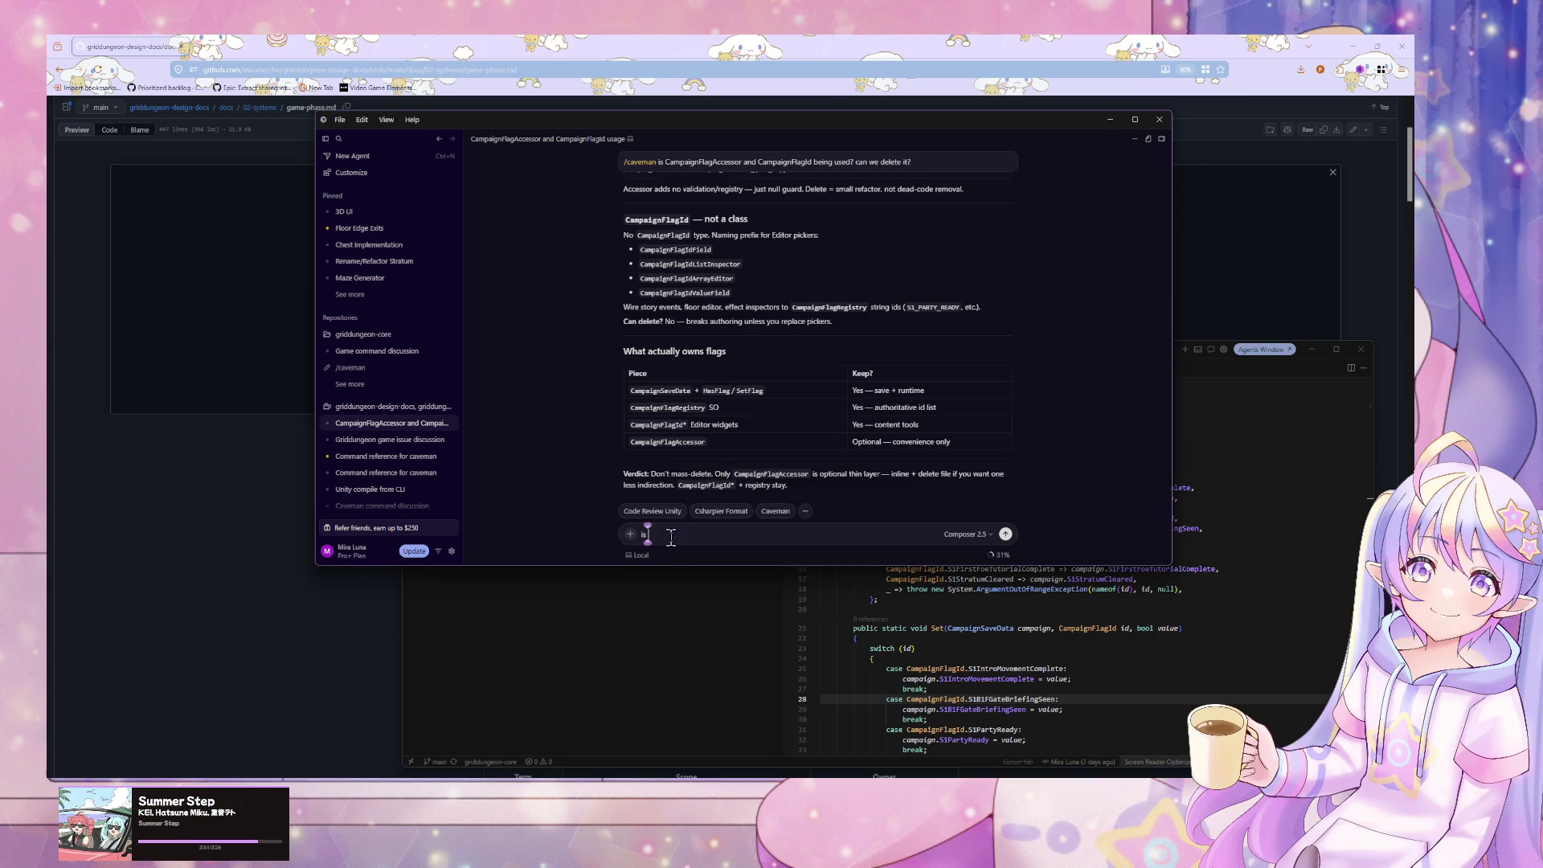
{"action": "left_click", "coordinate": [664, 660]}
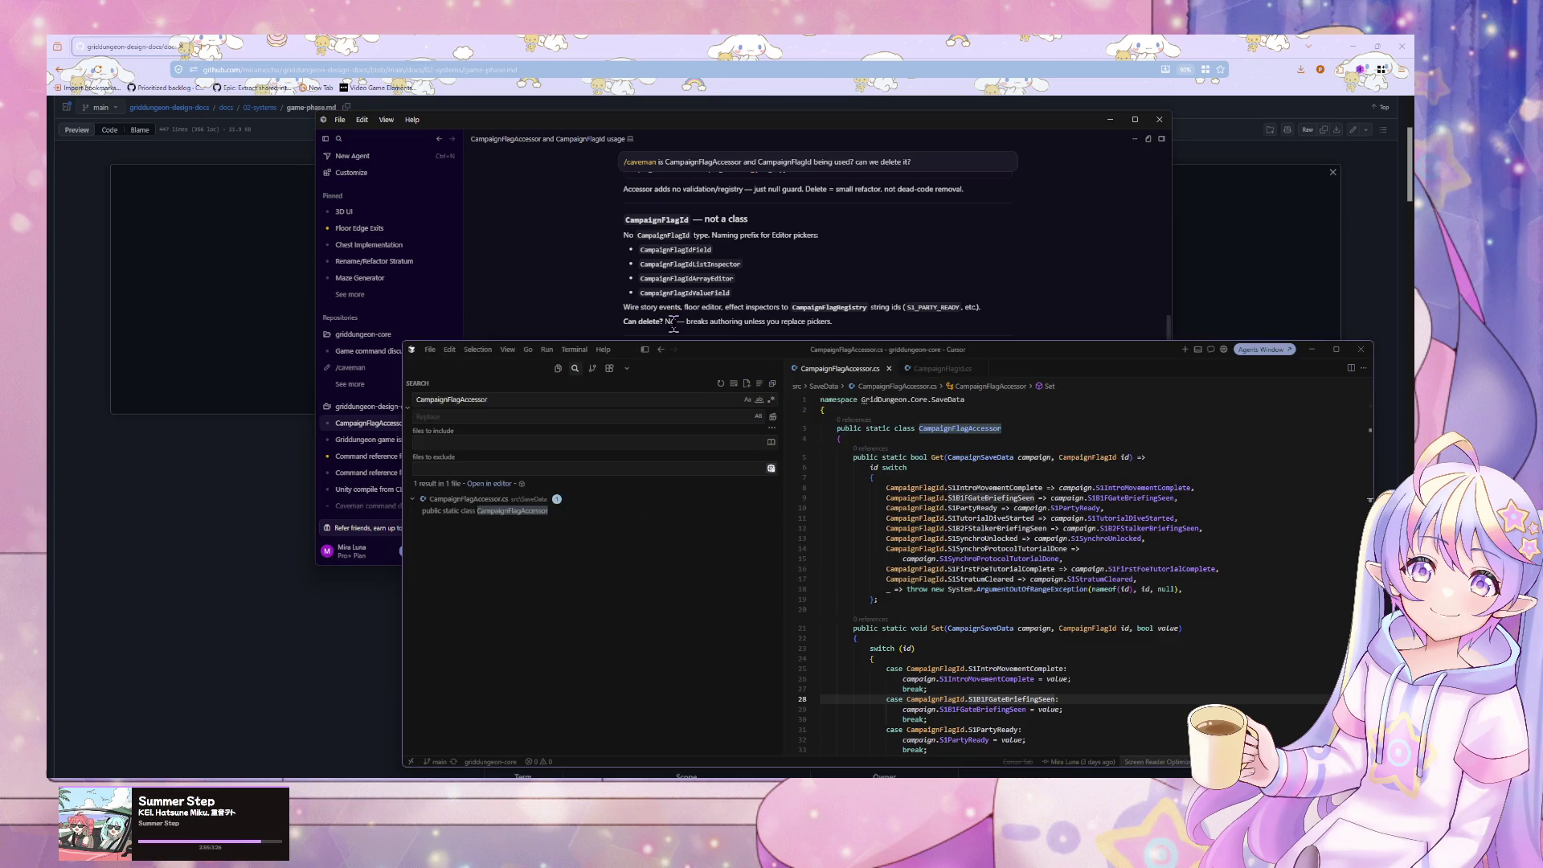
{"action": "left_click", "coordinate": [1246, 283]}
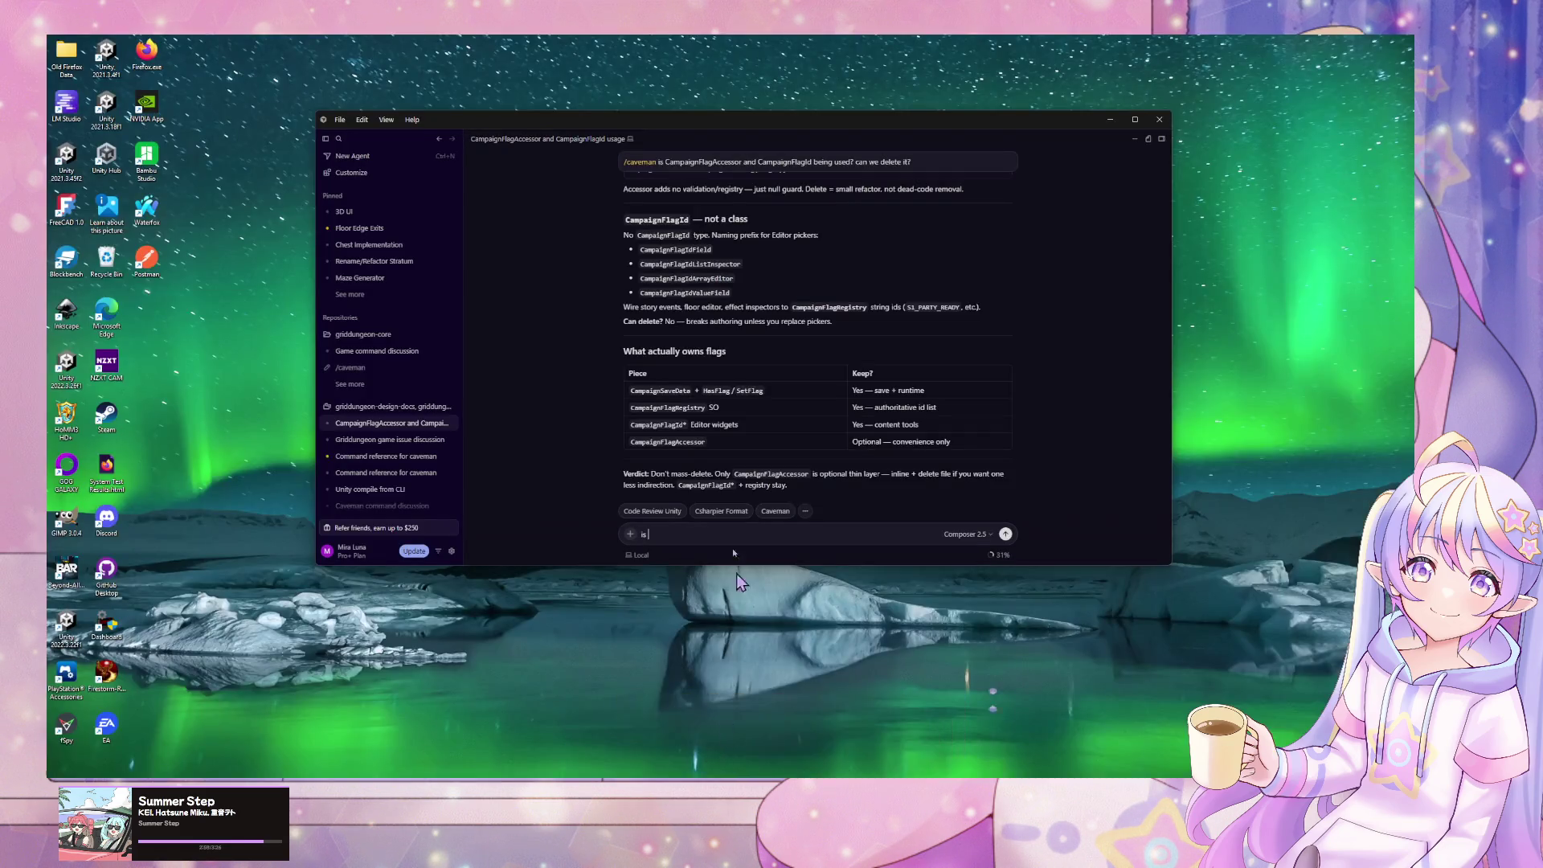
- Open the Griddungeon game issue discussion in Cursor Agents, then switch to Unity
{"action": "left_click", "coordinate": [675, 732]}
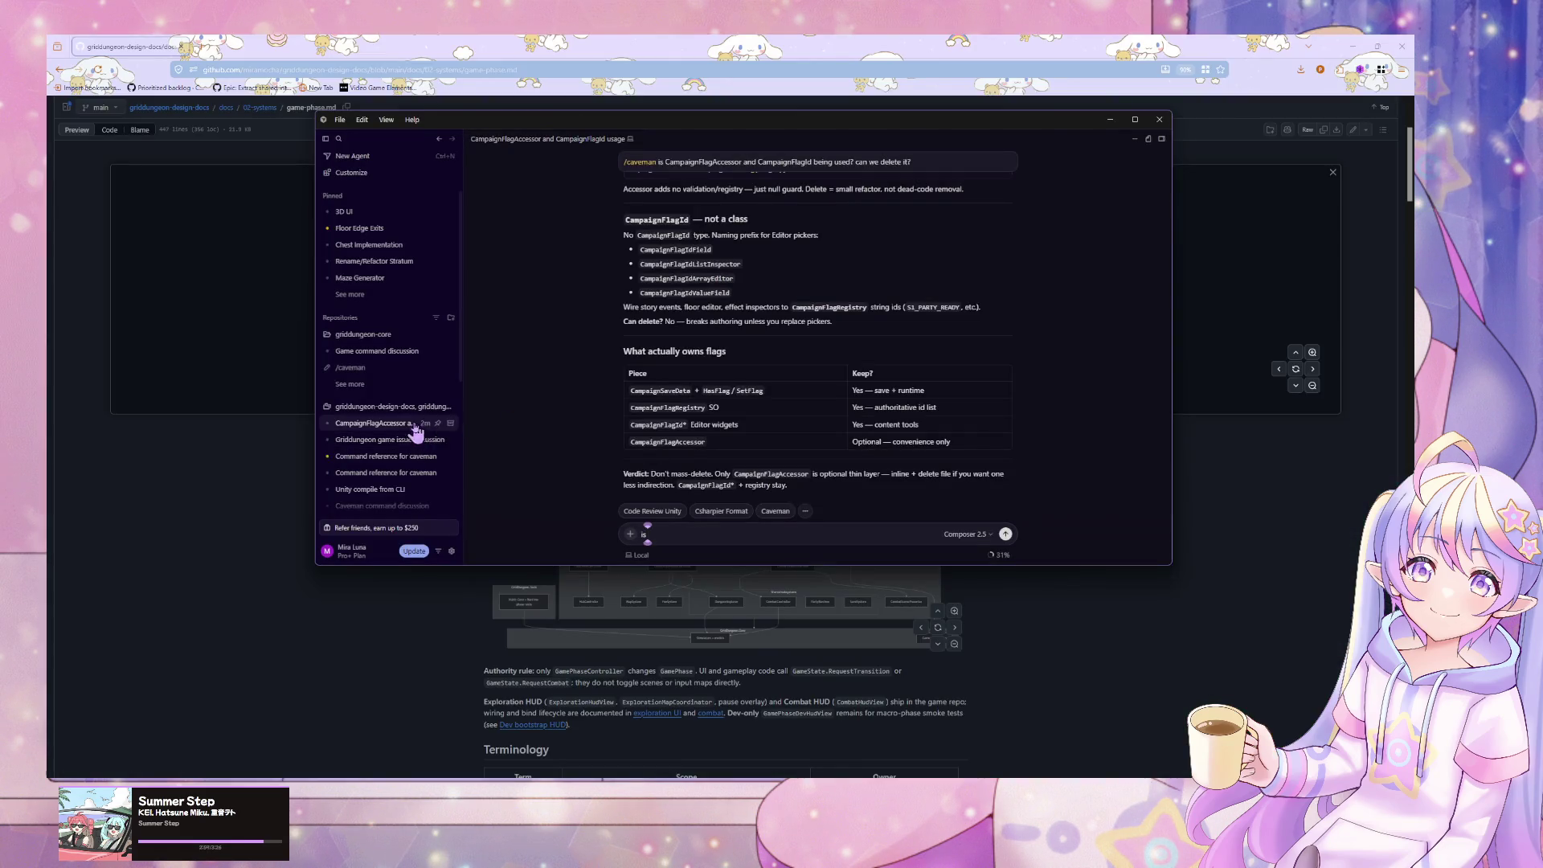
{"action": "left_click_drag", "start_coordinate": [1171, 414], "coordinate": [1176, 233]}
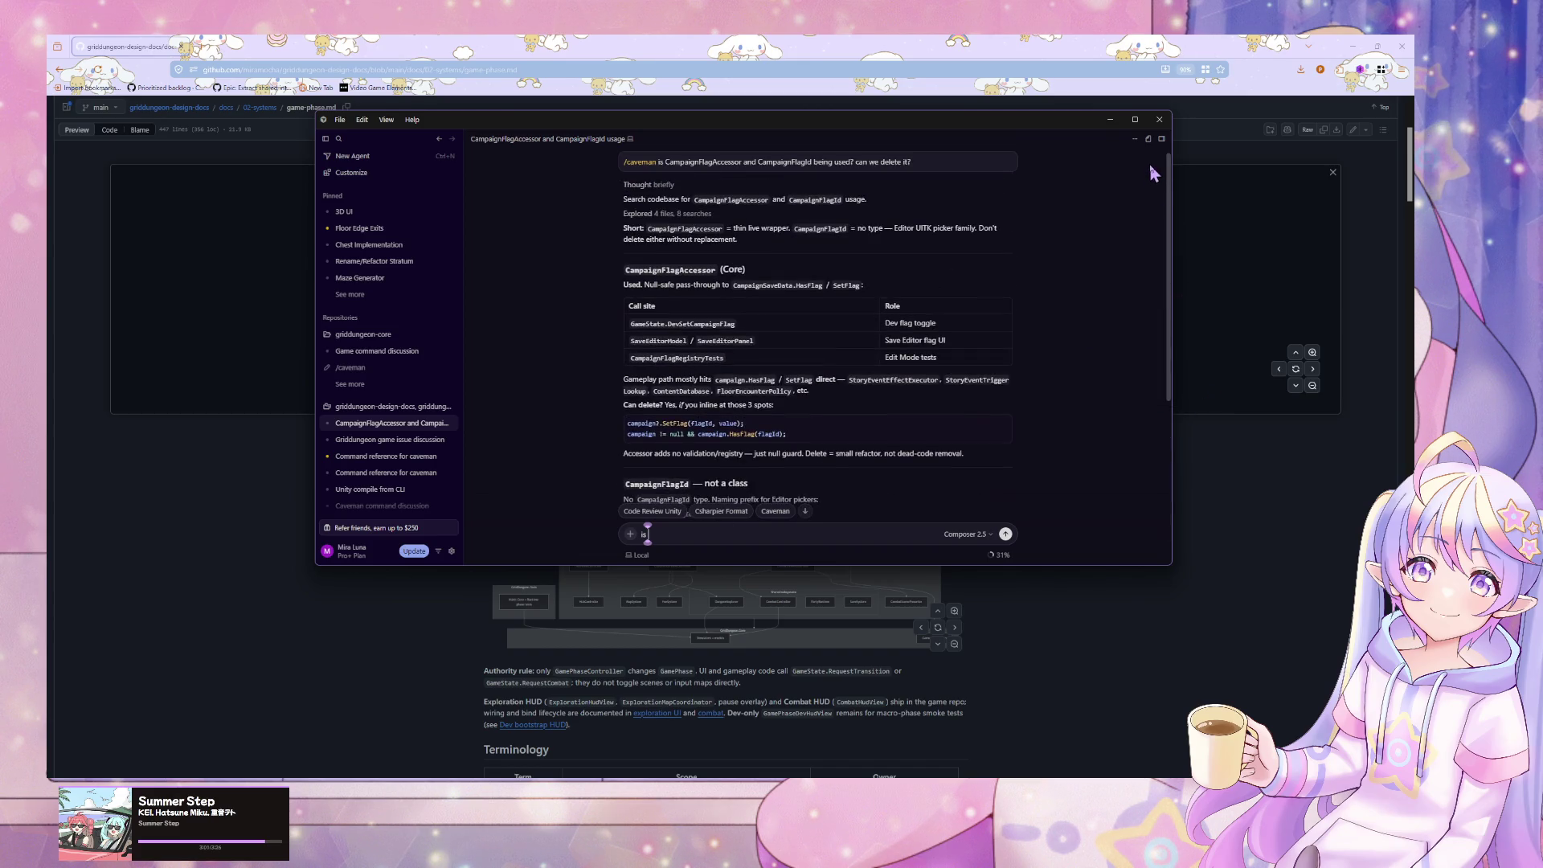
{"action": "left_click", "coordinate": [377, 439]}
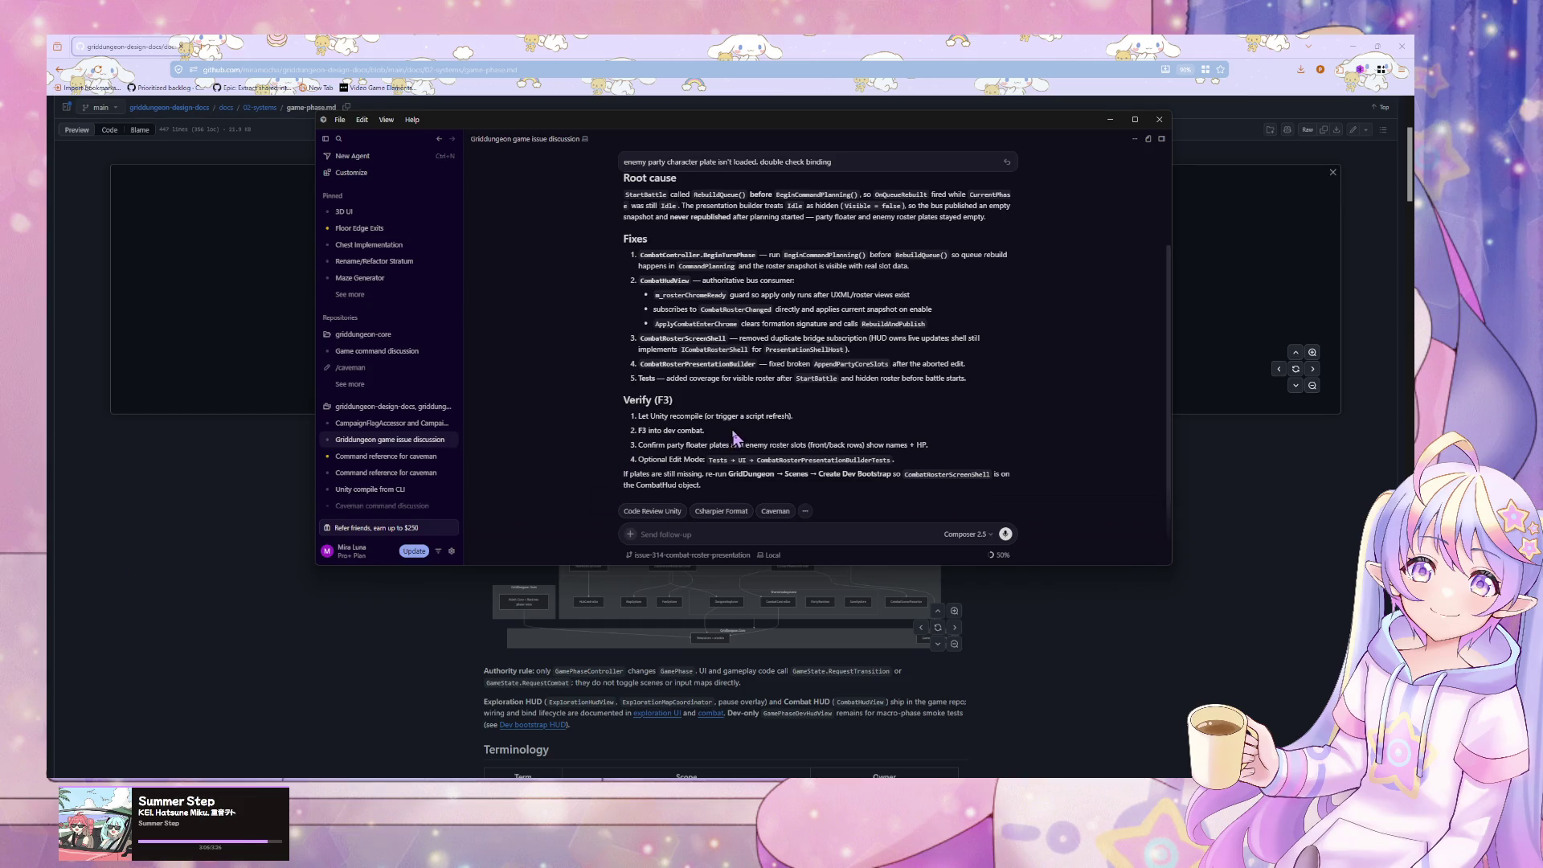
{"action": "key", "text": "alt+Tab"}
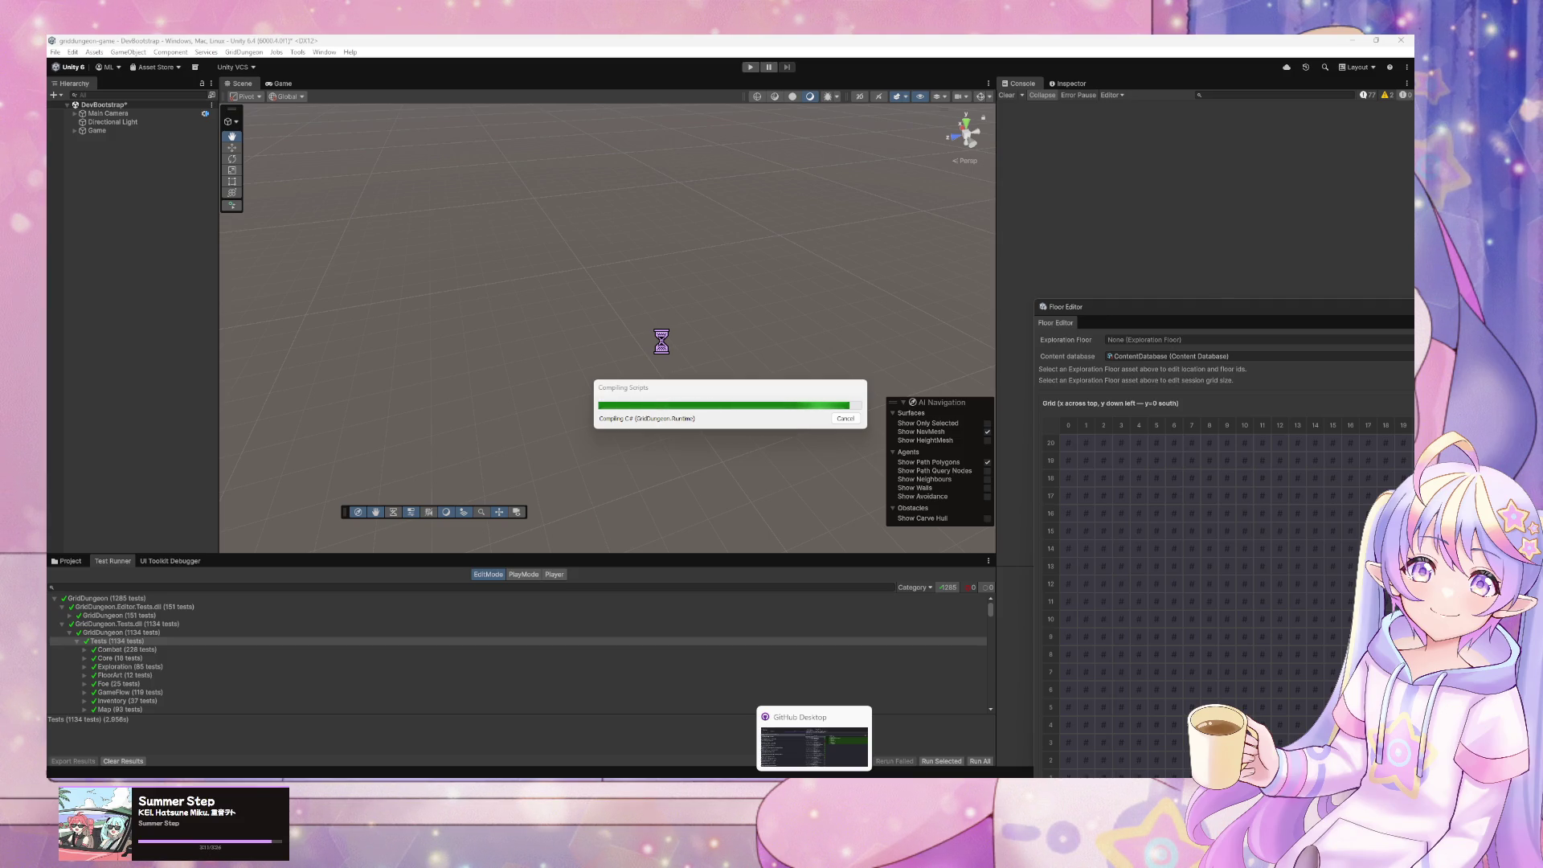
- Switch from Unity to Spotify showing the *Luna artist page
{"action": "key", "text": "alt+Tab"}
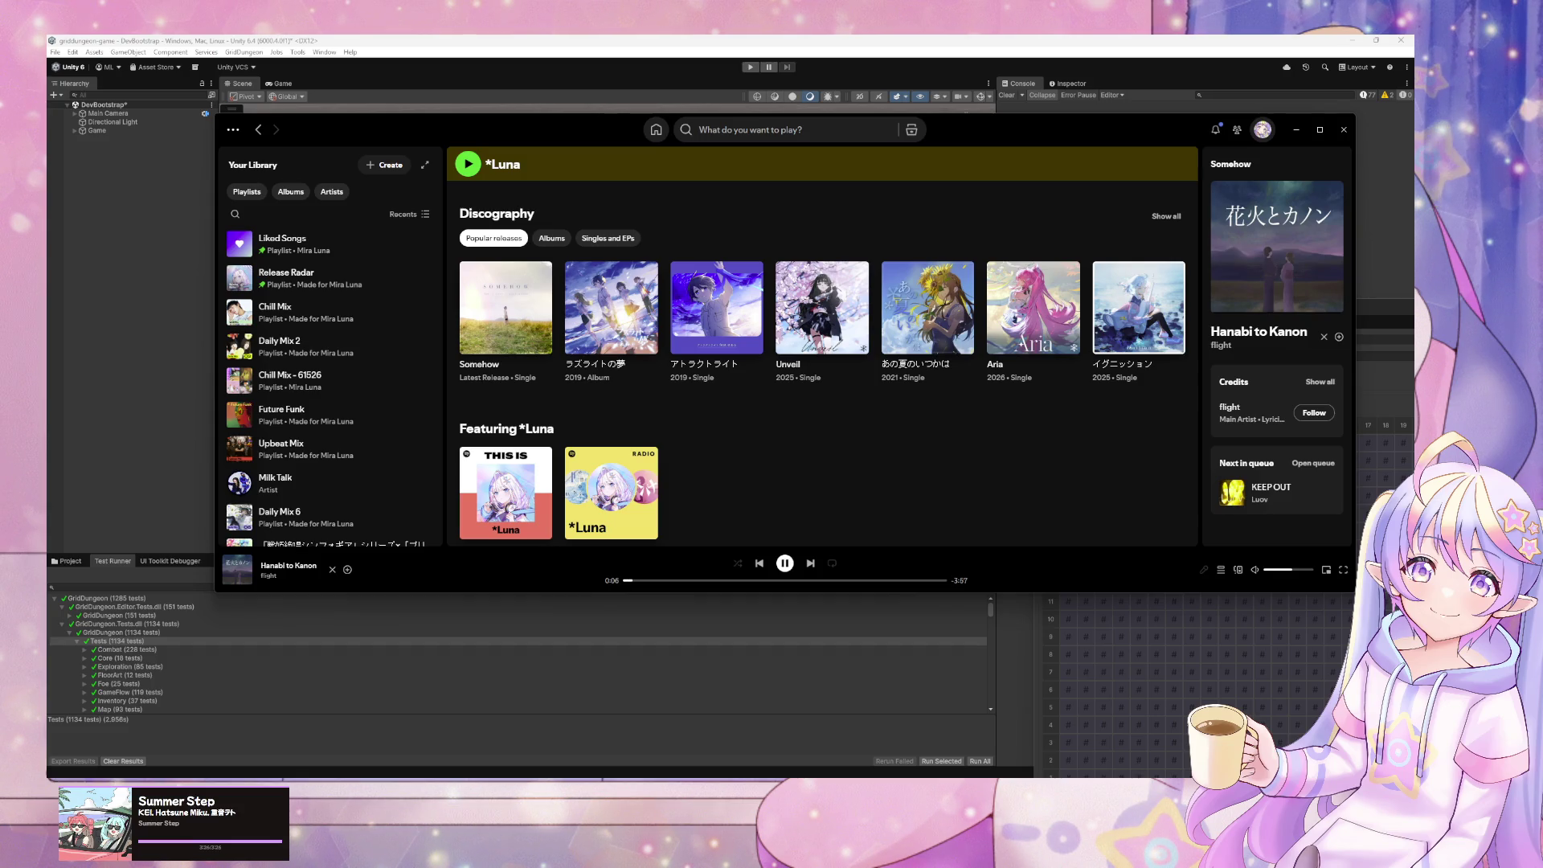
- Play the Dirty Look single from Spotify's Home page, then minimize Spotify
{"action": "left_click", "coordinate": [655, 130]}
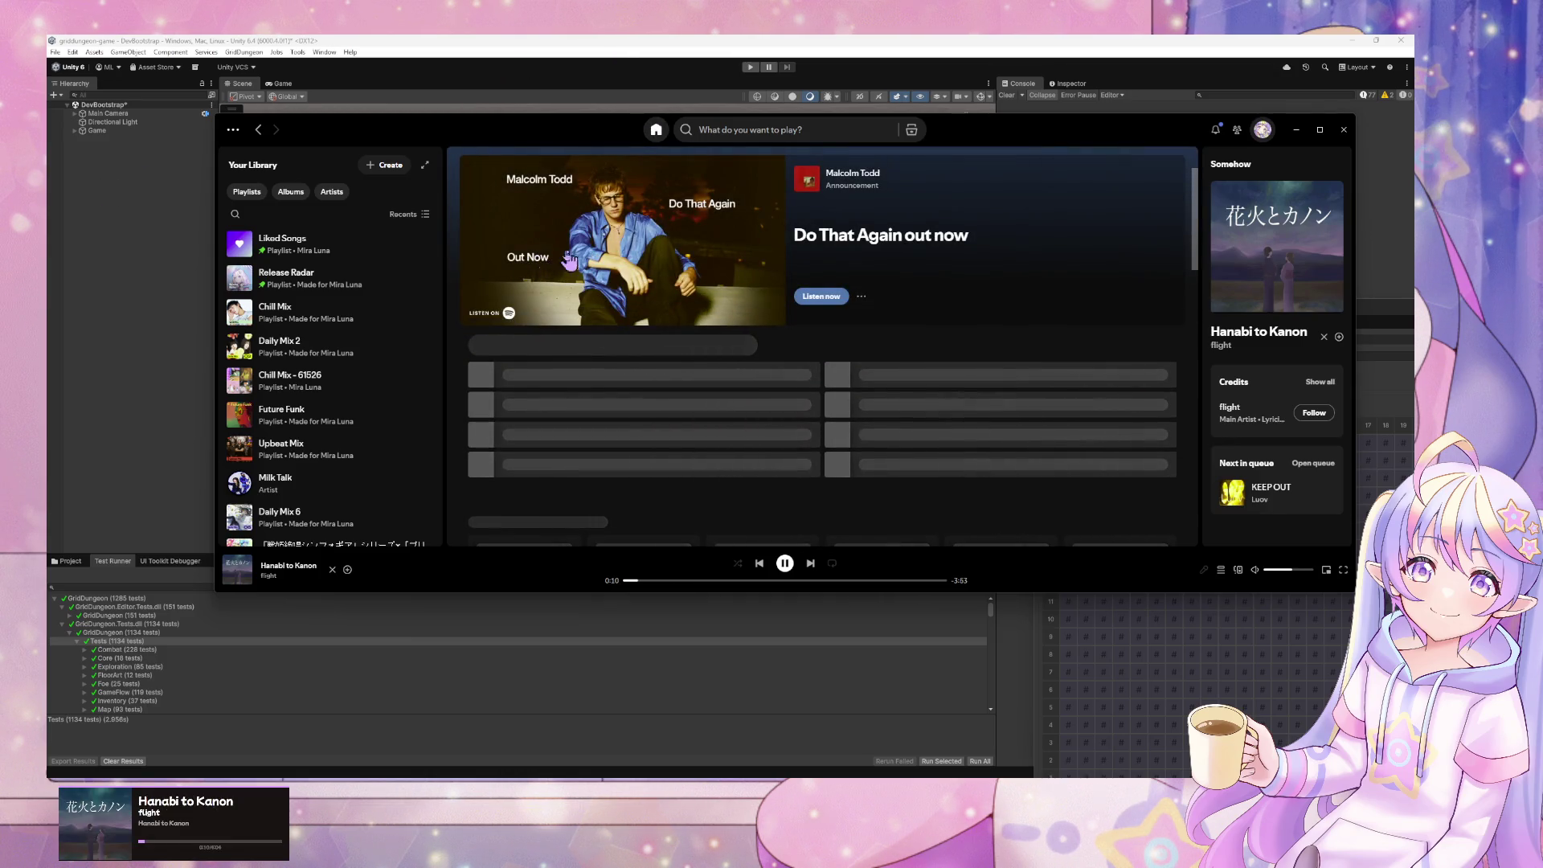
{"action": "scroll", "coordinate": [631, 405], "scroll_direction": "down", "scroll_amount": 2}
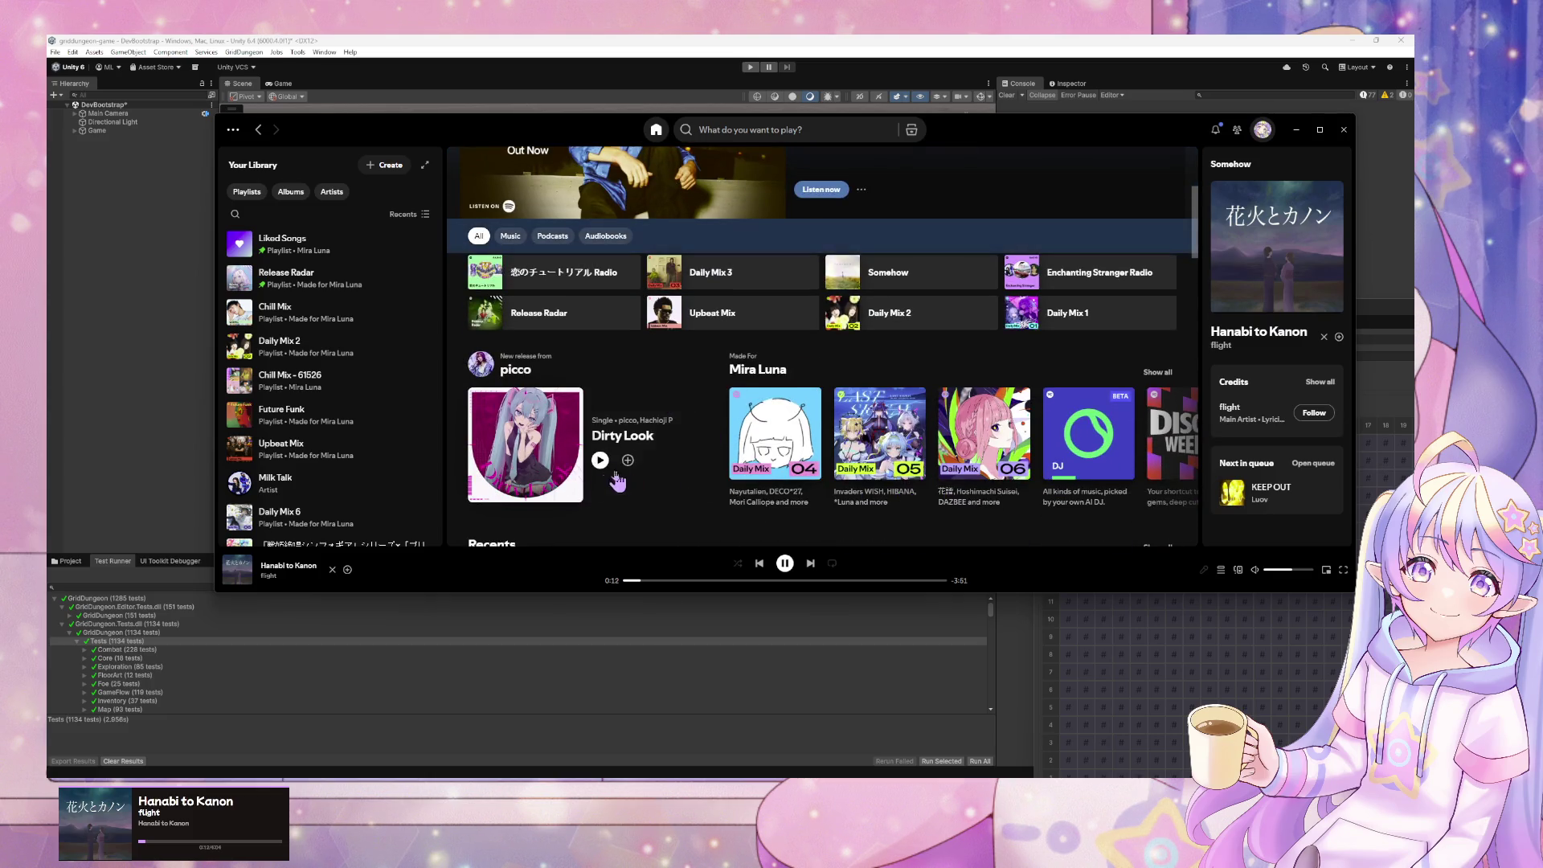
{"action": "left_click", "coordinate": [600, 461]}
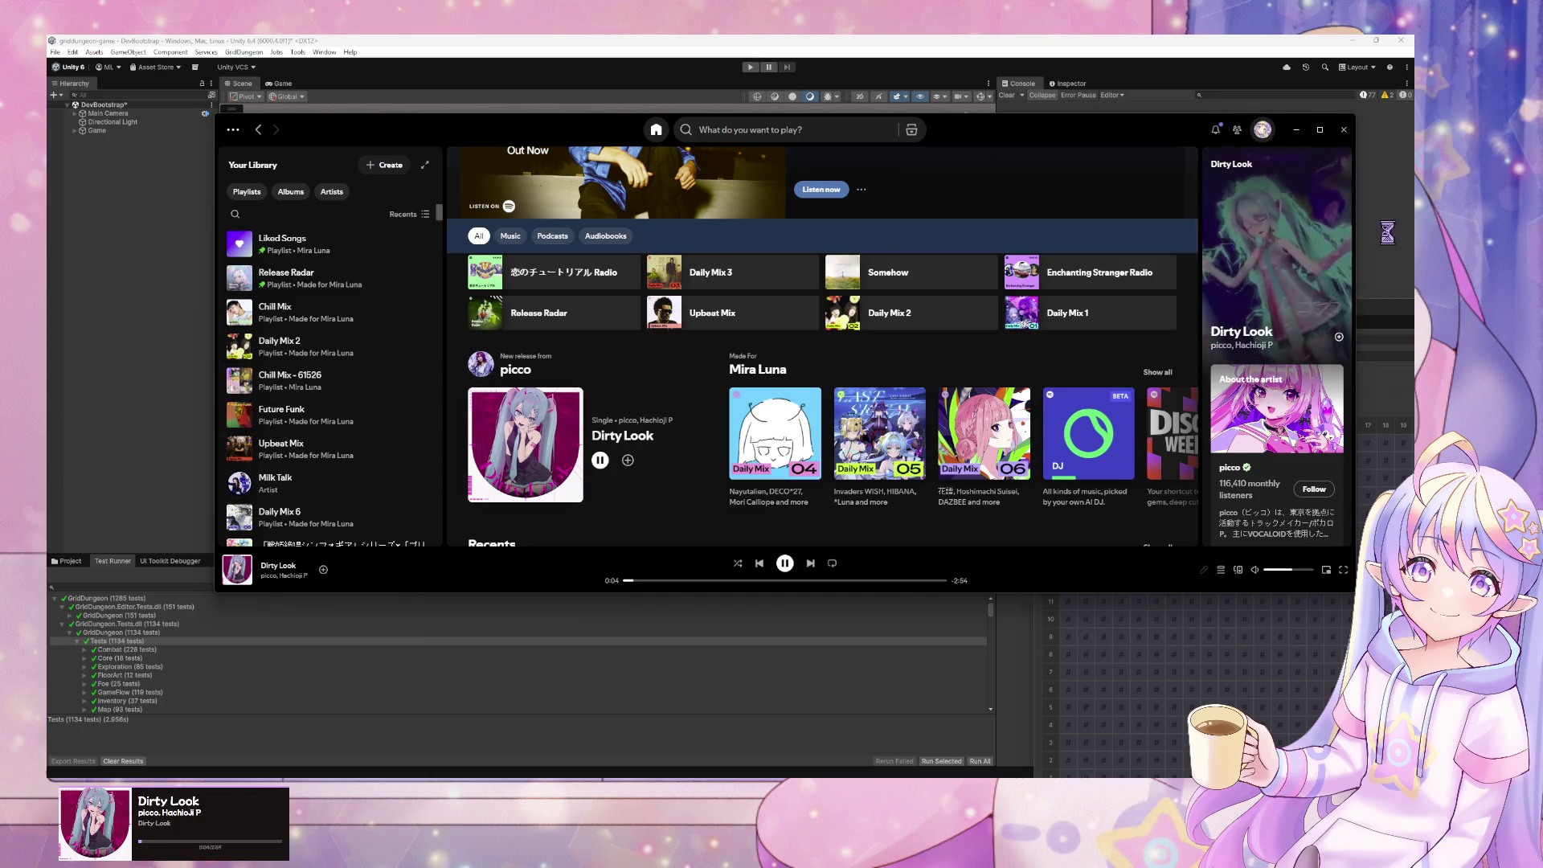
{"action": "left_click", "coordinate": [1292, 104]}
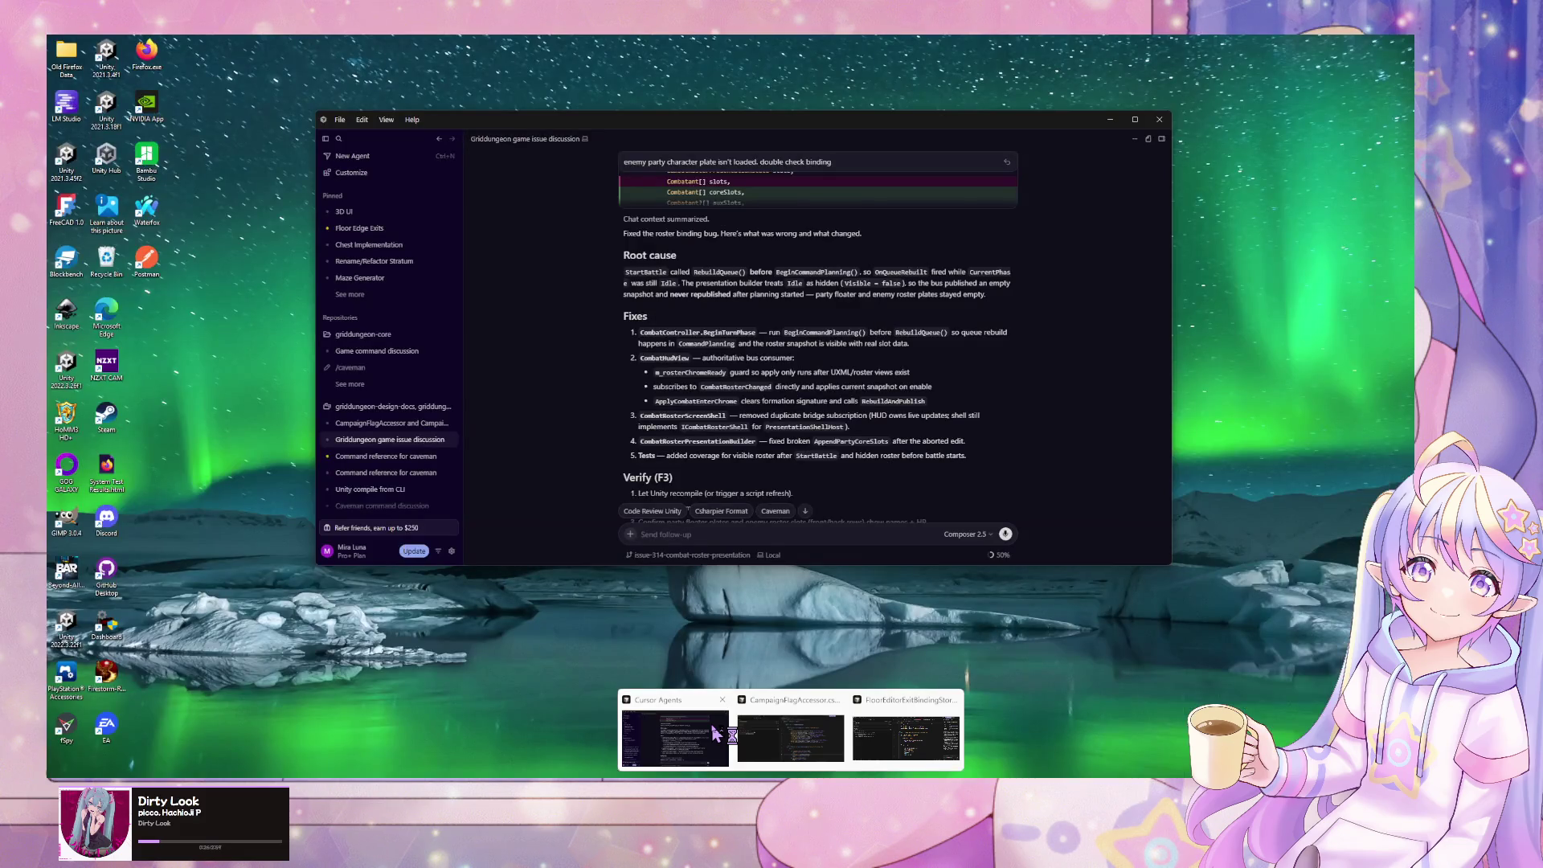
- Clear the unsent follow-up text in the CampaignFlagAccessor conversation, then bring Unity forward
{"action": "left_click", "coordinate": [713, 732]}
{"action": "scroll", "coordinate": [724, 409], "scroll_direction": "down", "scroll_amount": 2}
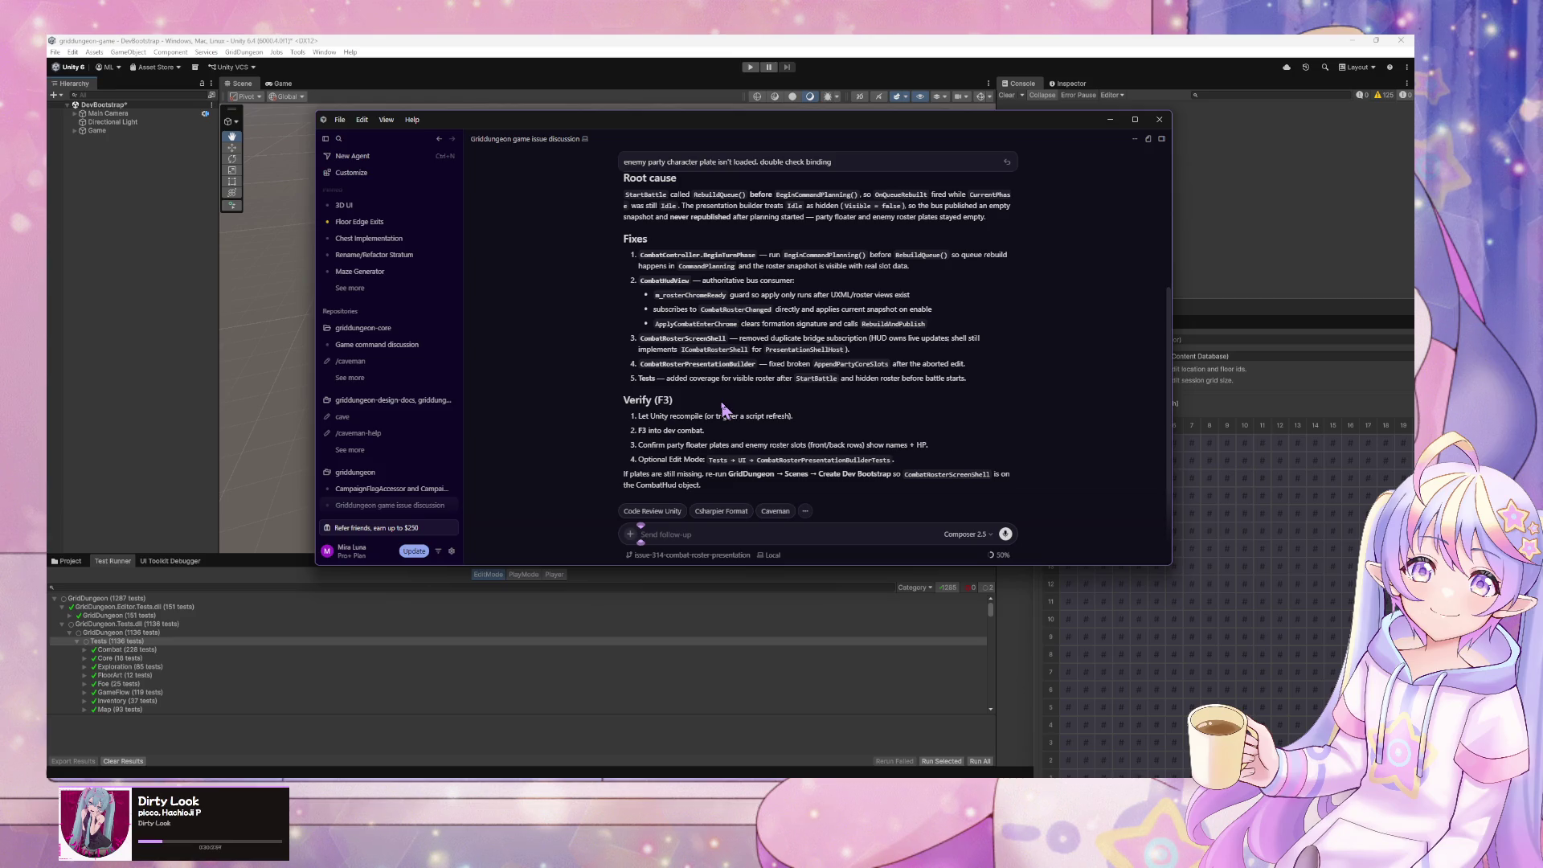
{"action": "left_click", "coordinate": [368, 489]}
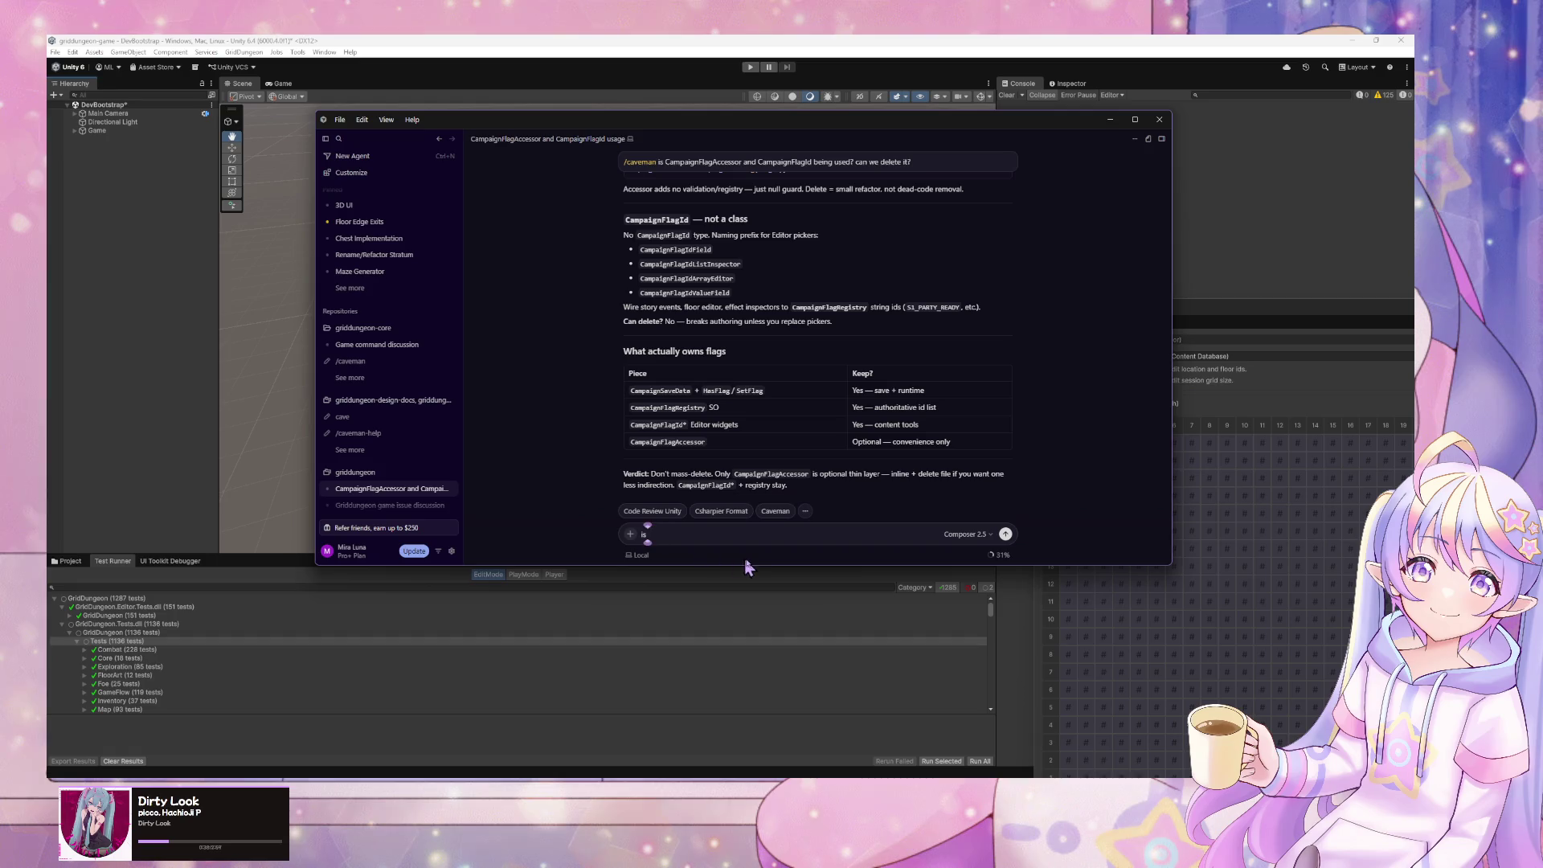
{"action": "key", "text": "BackSpace"}
{"action": "key", "text": "BackSpace"}
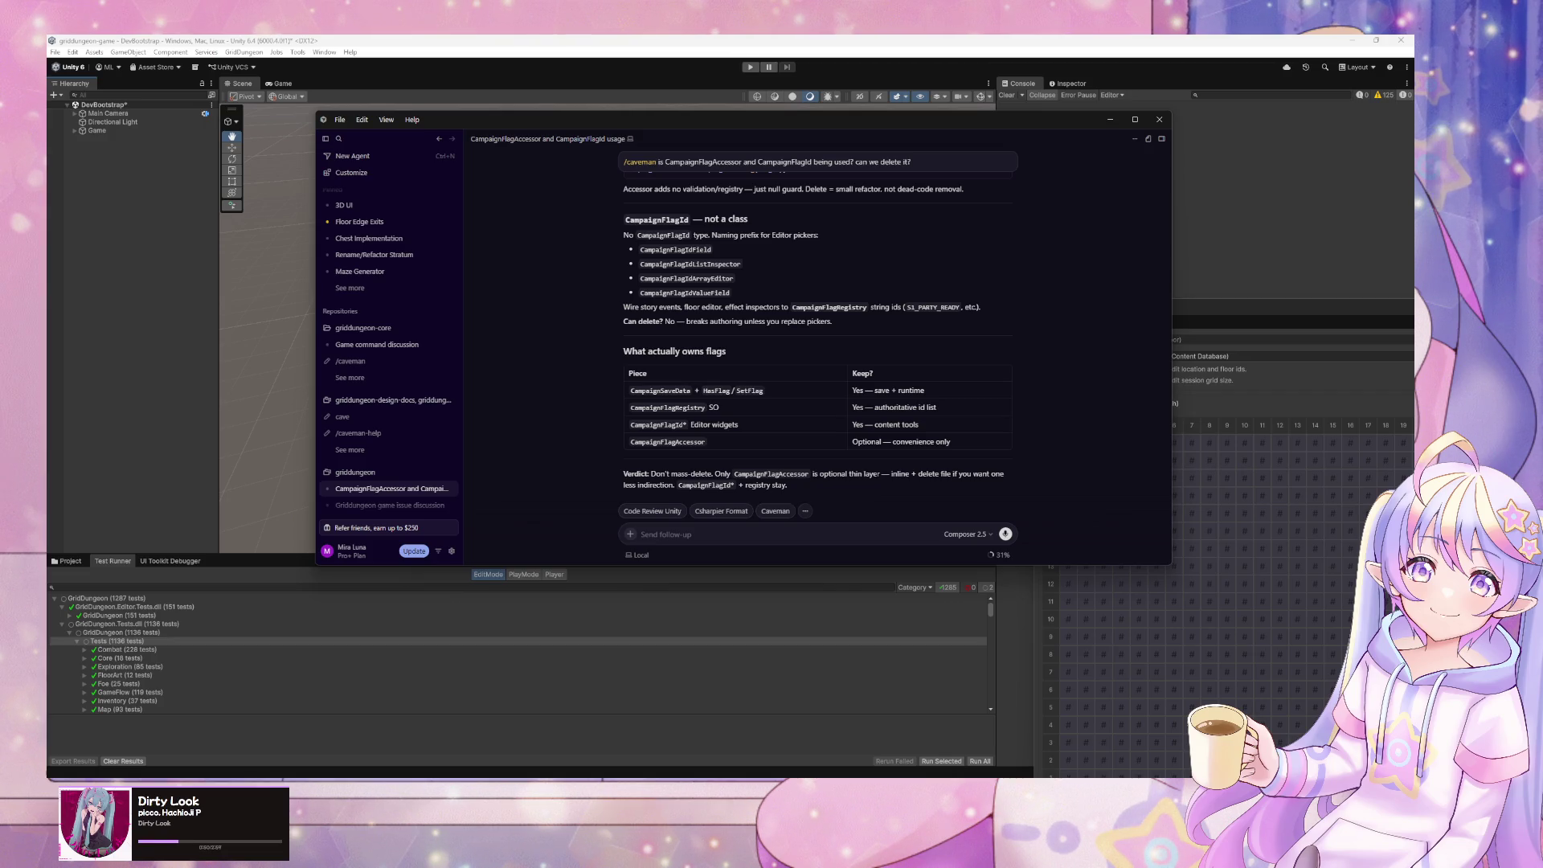
{"action": "left_click", "coordinate": [274, 355]}
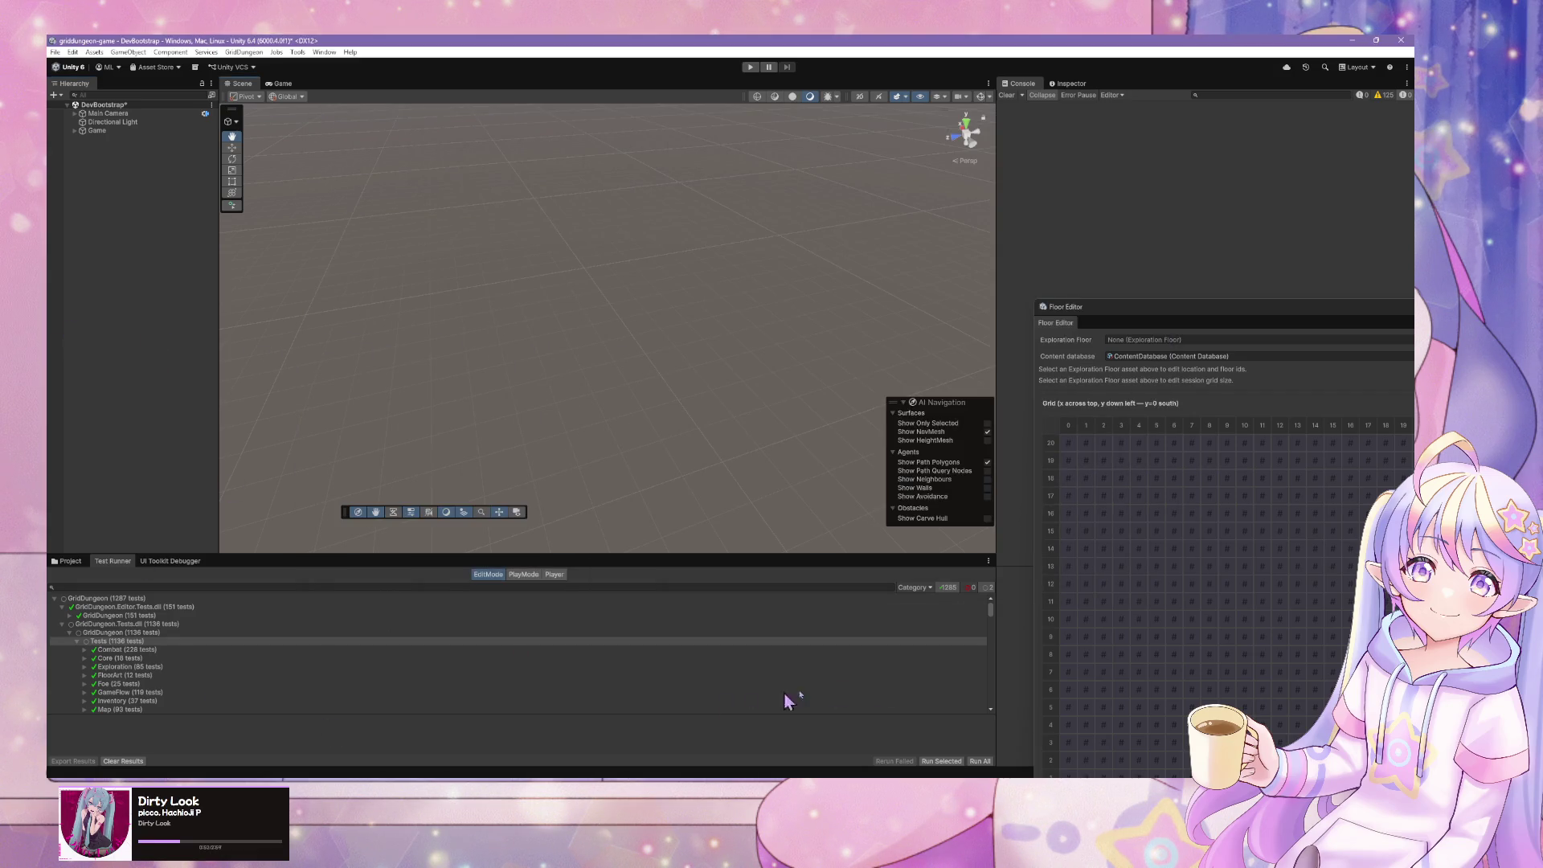
- Run all tests after saving the modified scene, and float the Floor Editor as its own window
{"action": "left_click", "coordinate": [980, 761]}
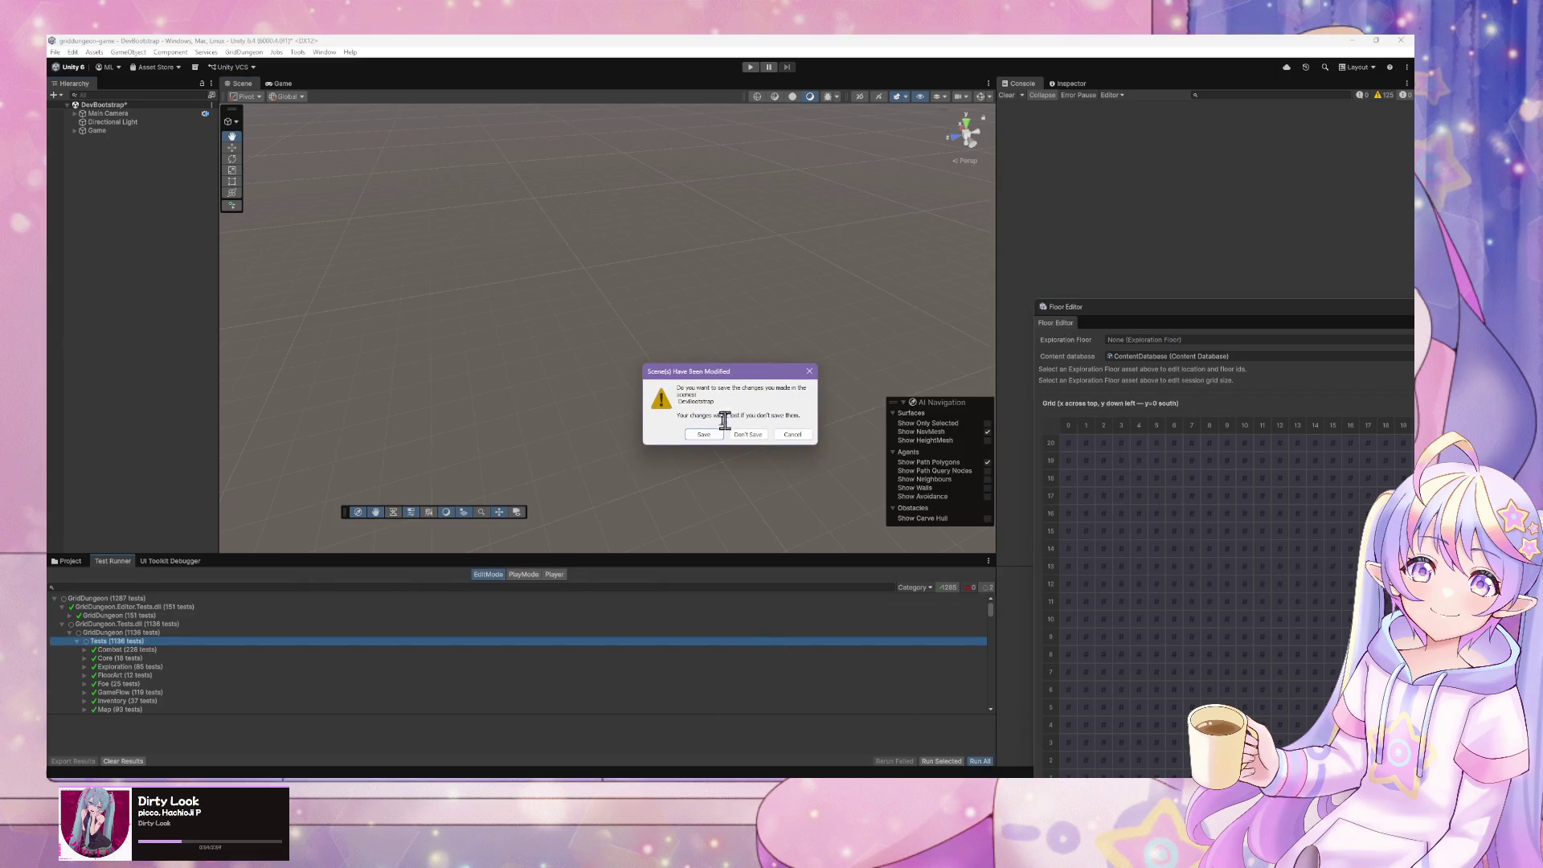
{"action": "left_click", "coordinate": [704, 435]}
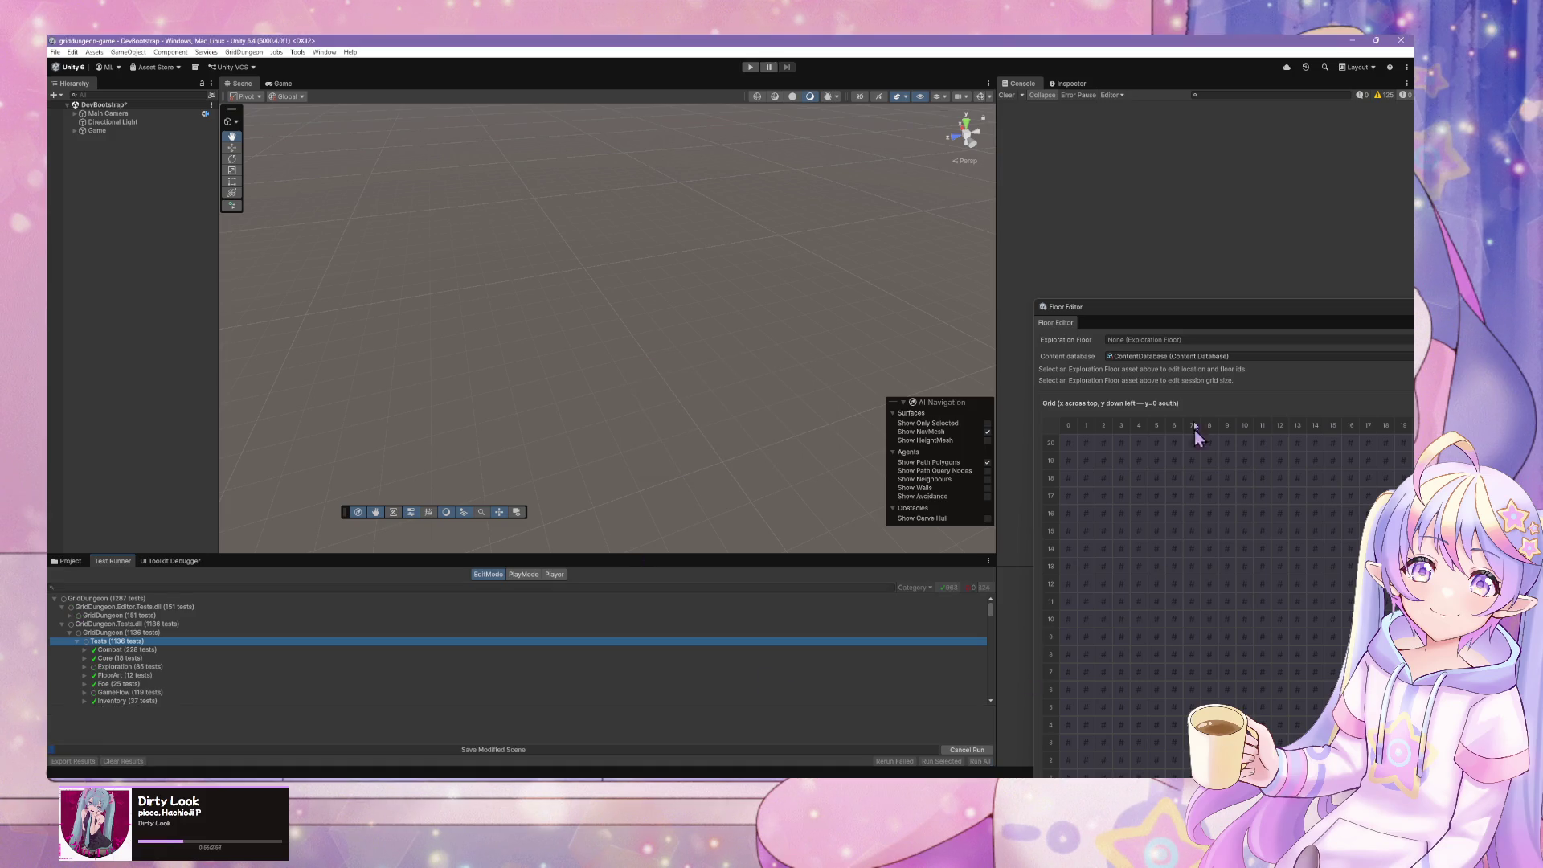
{"action": "mouse_move", "coordinate": [1164, 315]}
{"action": "left_mouse_down"}
{"action": "mouse_move", "coordinate": [345, 107]}
{"action": "mouse_move", "coordinate": [414, 95]}
{"action": "mouse_move", "coordinate": [257, 97]}
{"action": "left_mouse_up"}
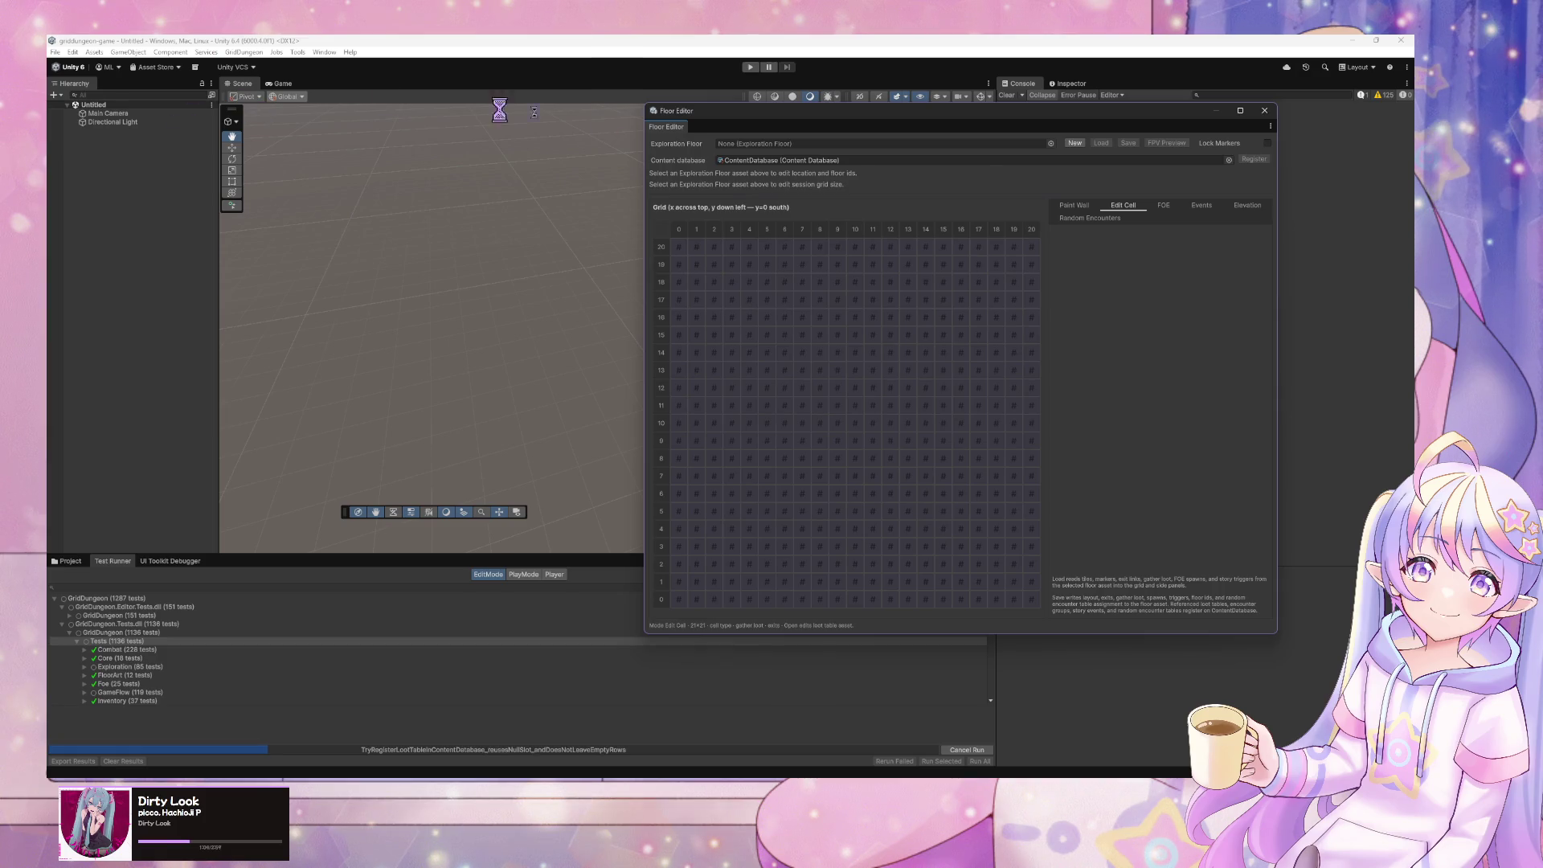
{"action": "left_click", "coordinate": [1050, 143]}
- Load floor s1_B3F and try its FPV Preview, dismissing the marker M warning
{"action": "left_click", "coordinate": [1078, 198]}
{"action": "left_click", "coordinate": [1351, 153]}
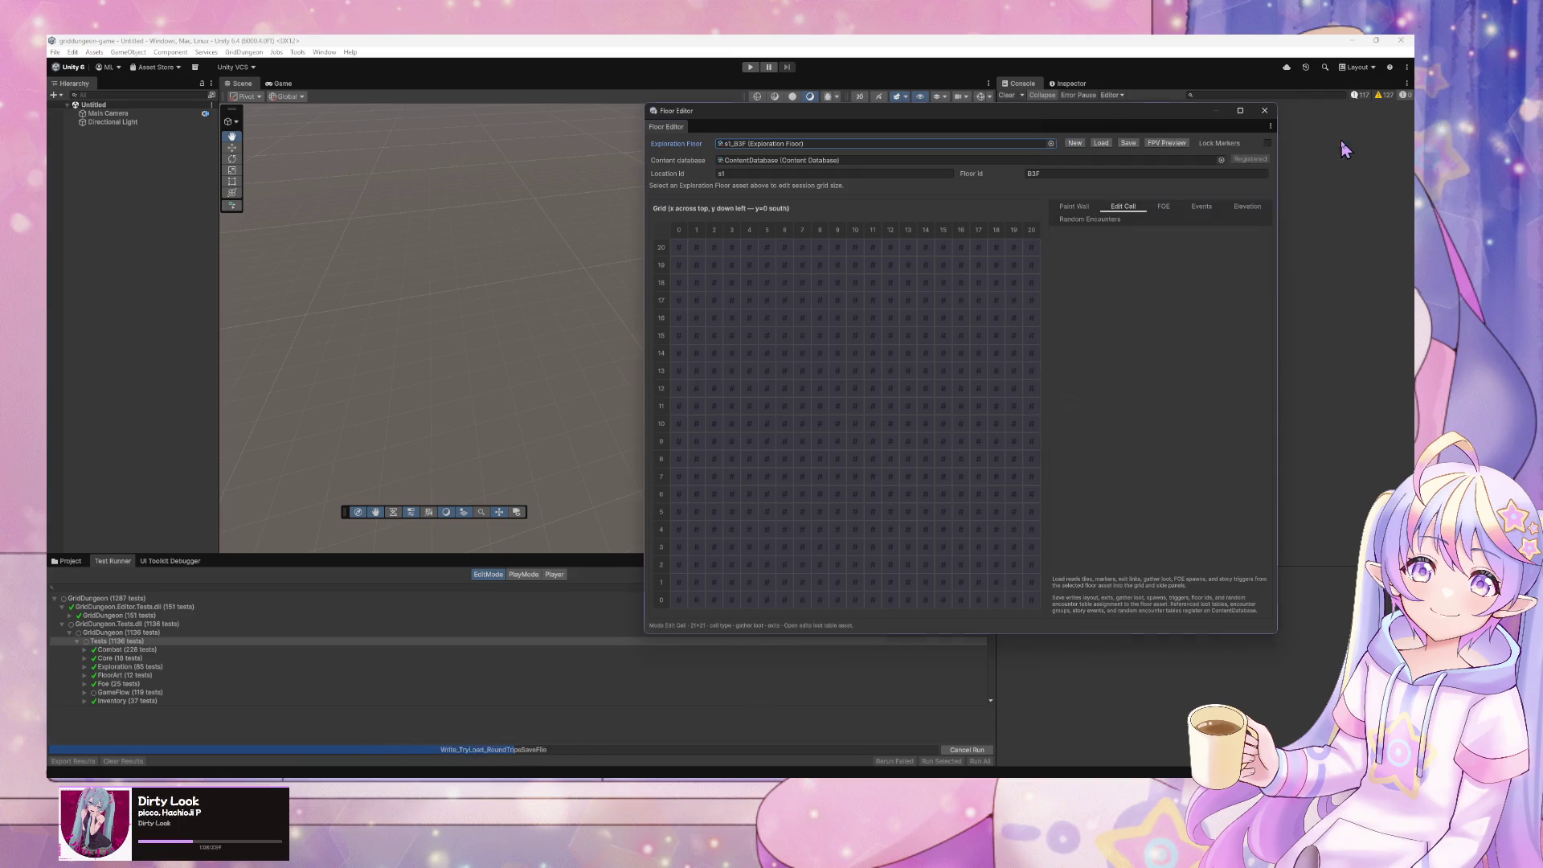
{"action": "left_click", "coordinate": [1101, 143]}
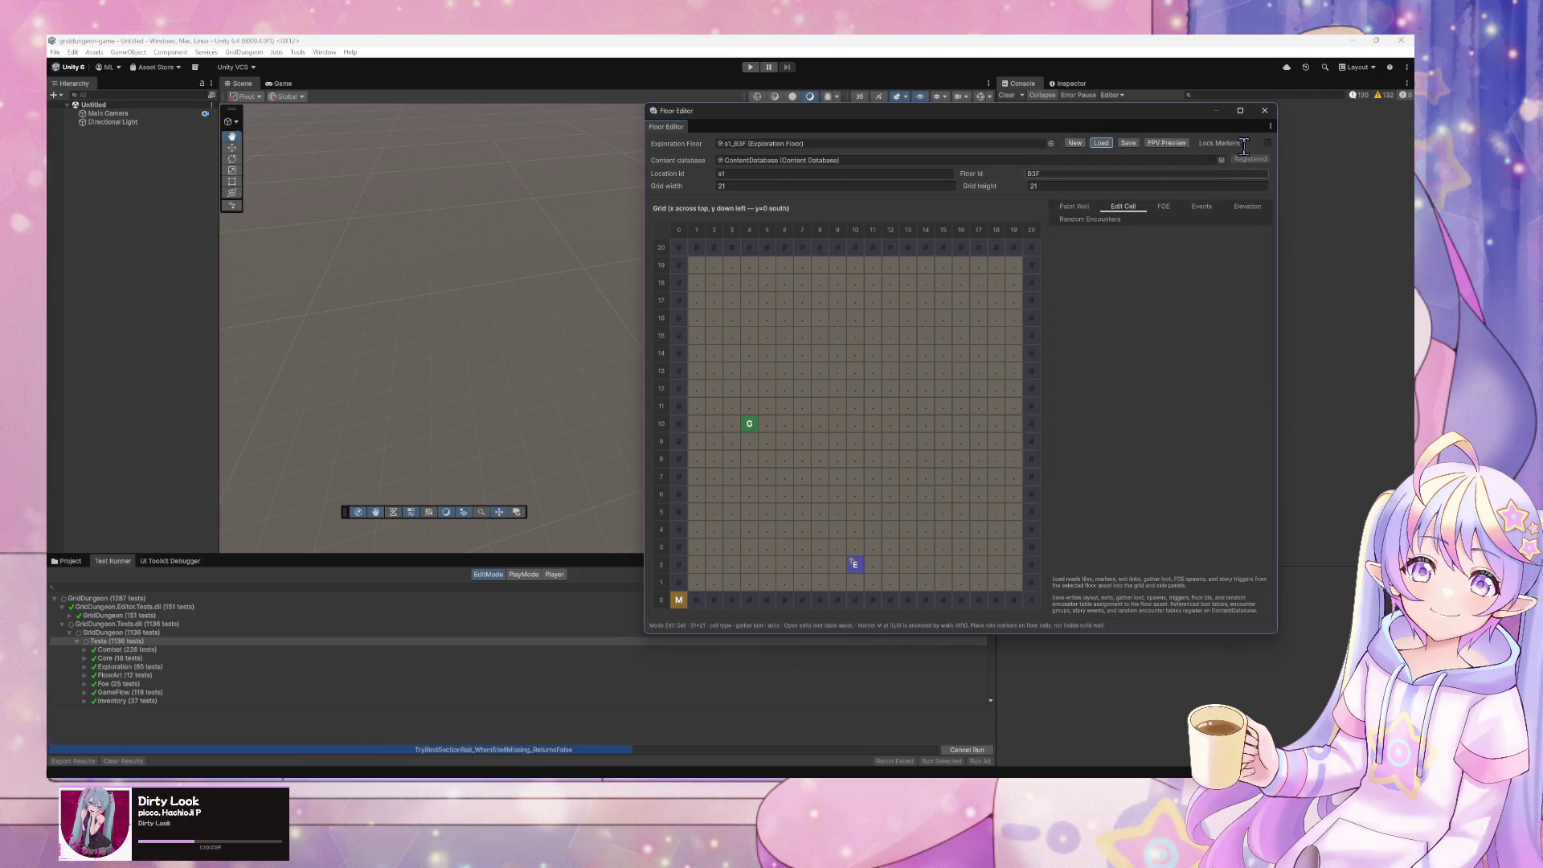
{"action": "left_click", "coordinate": [1166, 143]}
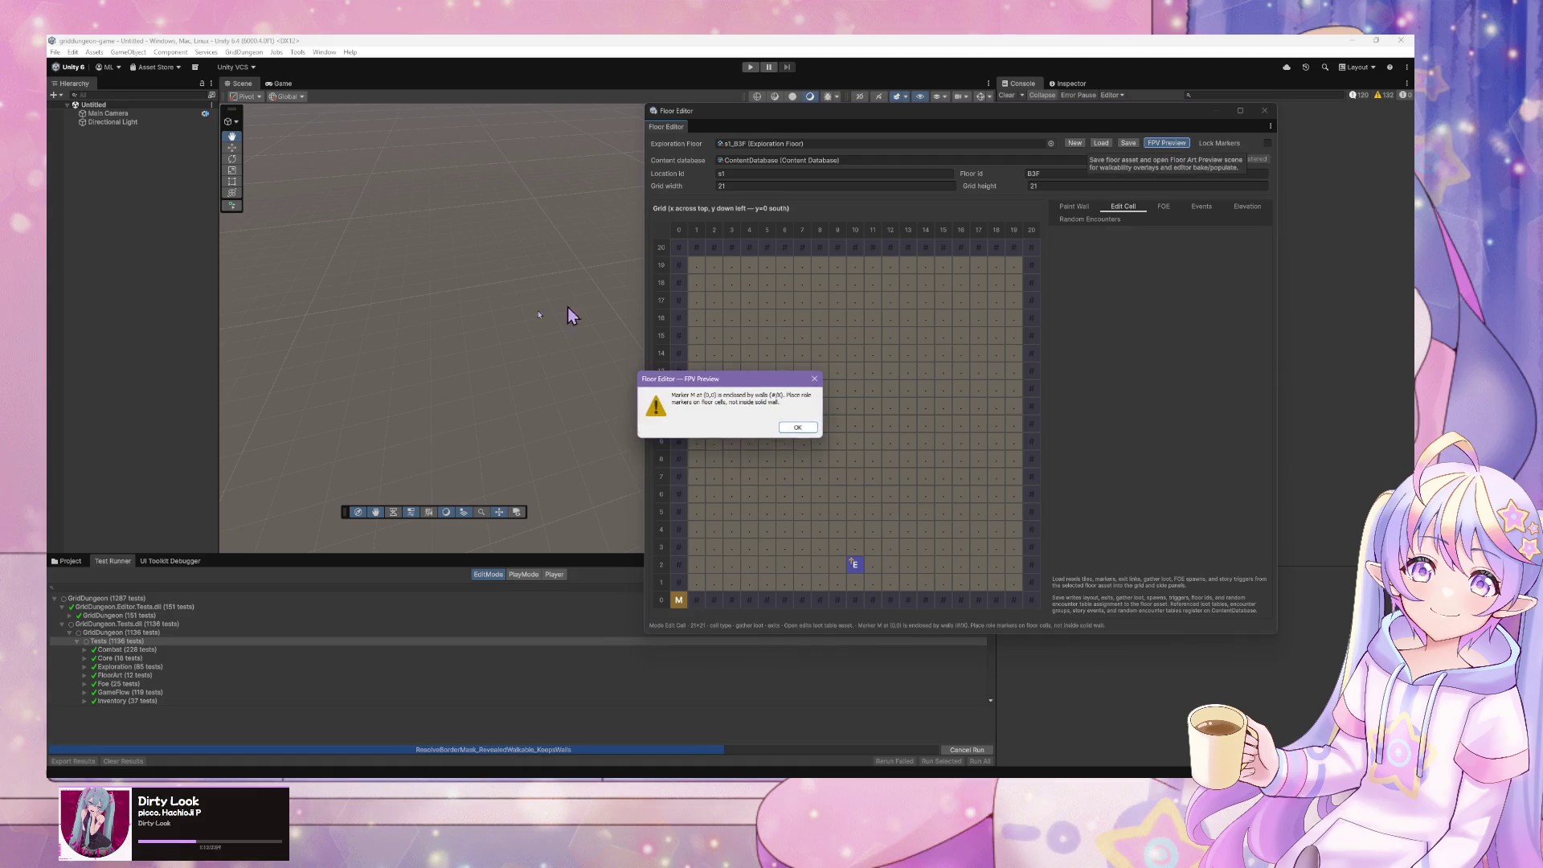
{"action": "left_click", "coordinate": [795, 428]}
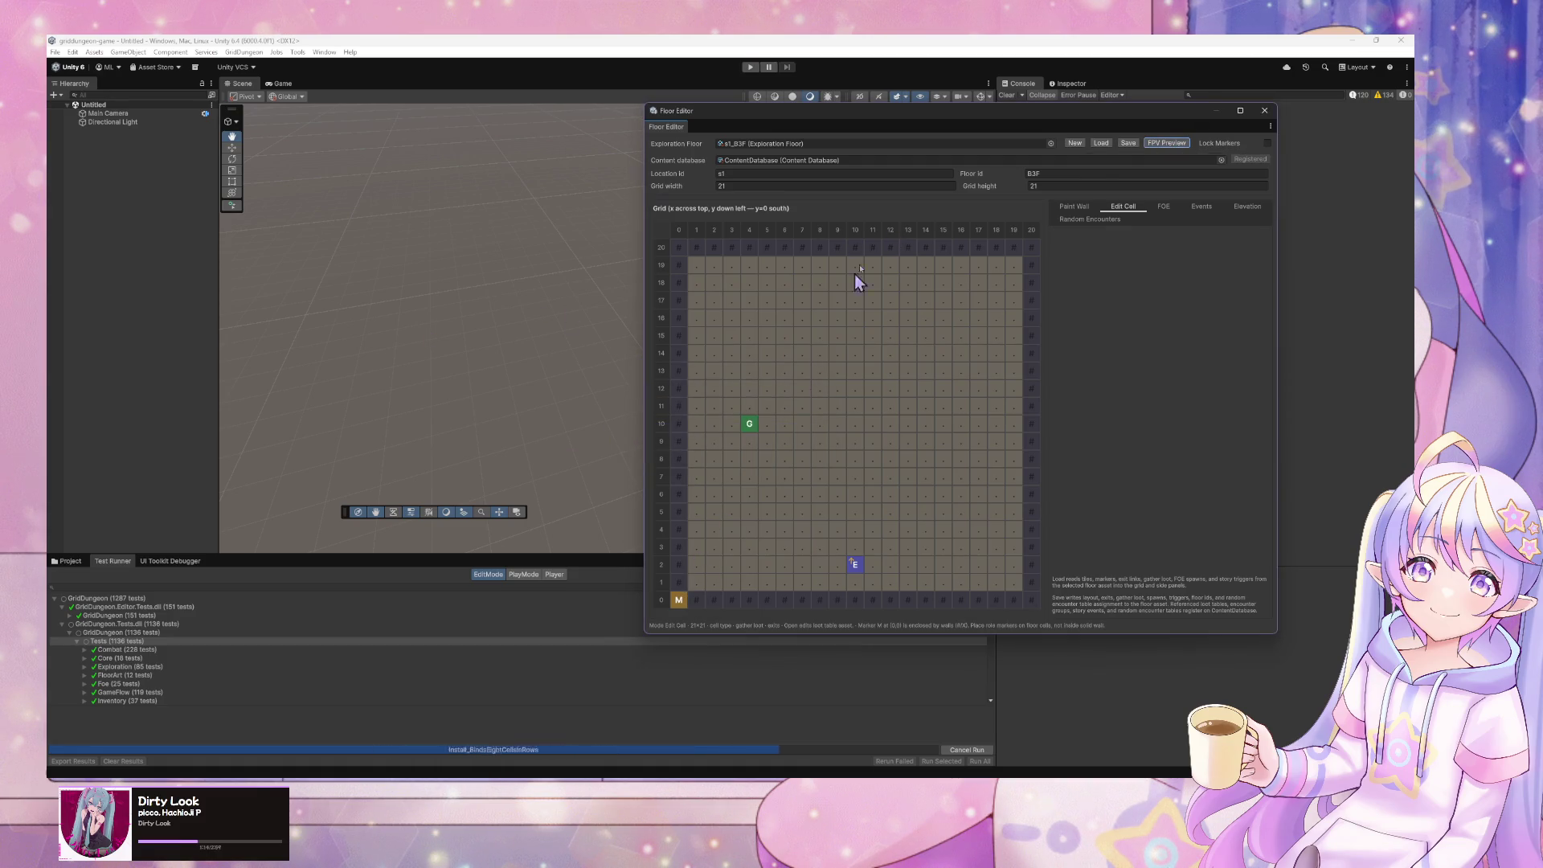
- Paint a wall over the misplaced M marker cell and save the floor
{"action": "left_click", "coordinate": [1074, 207]}
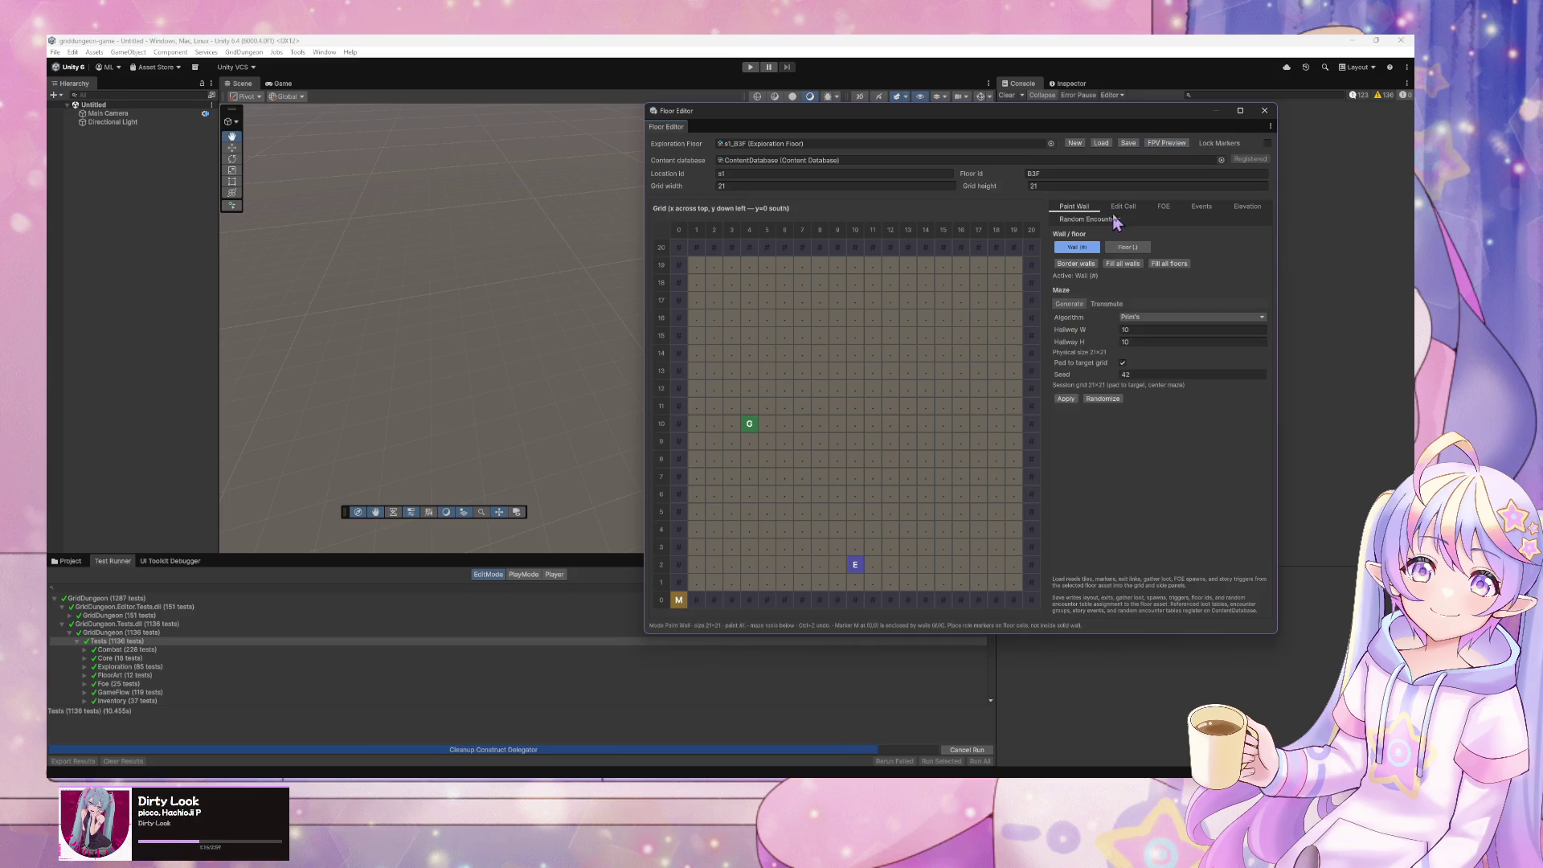
{"action": "left_click", "coordinate": [680, 602]}
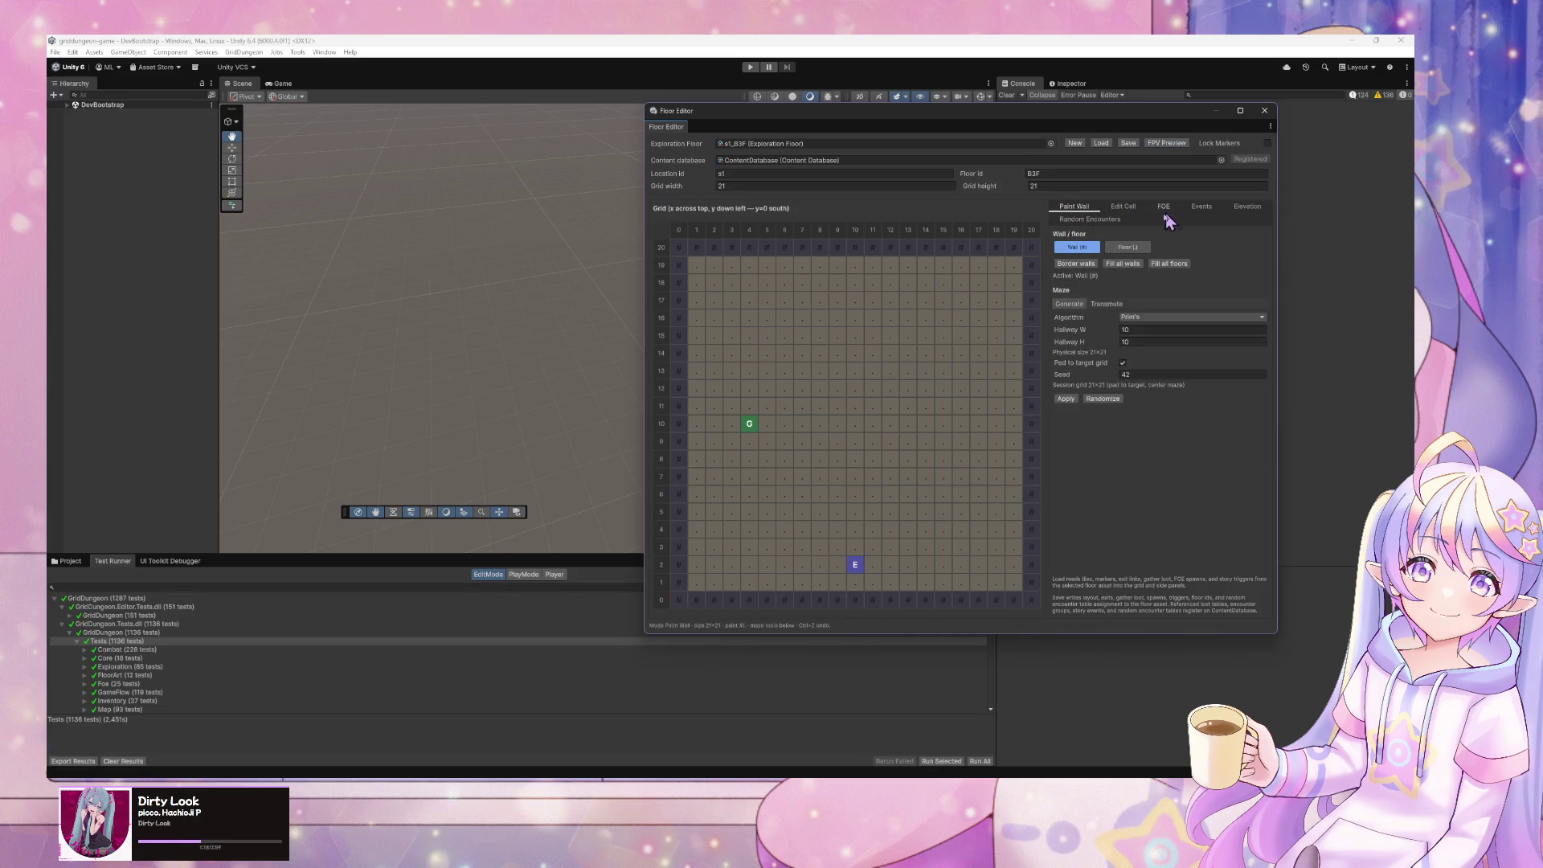
{"action": "left_click", "coordinate": [1125, 145]}
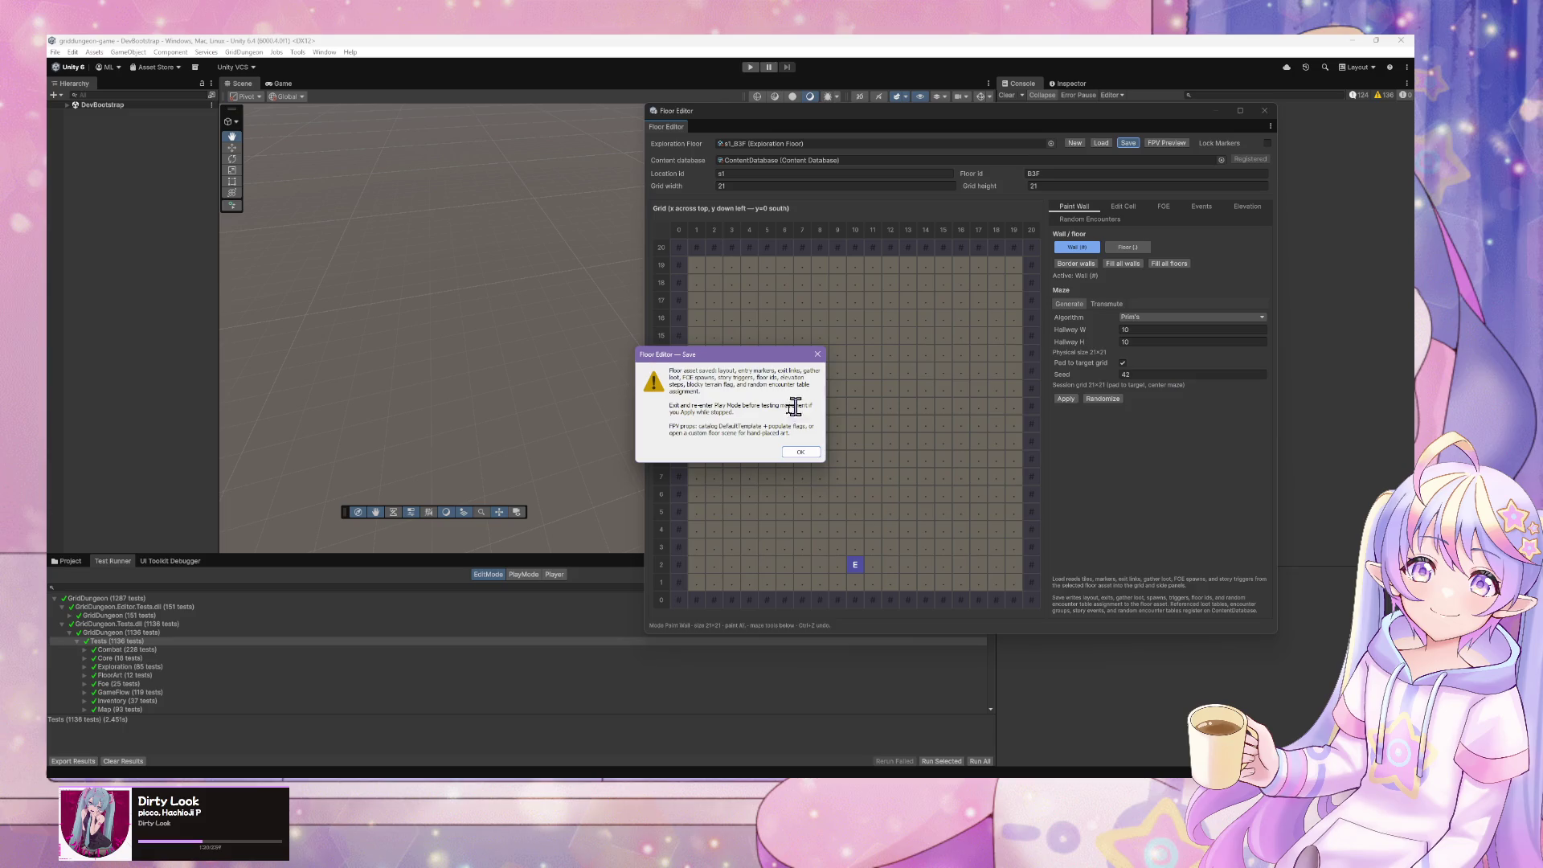
{"action": "left_click", "coordinate": [790, 448]}
- Open the 3D FPV preview of s1_B3F, orbit across the maze, and clear the Console
{"action": "left_click", "coordinate": [1174, 142]}
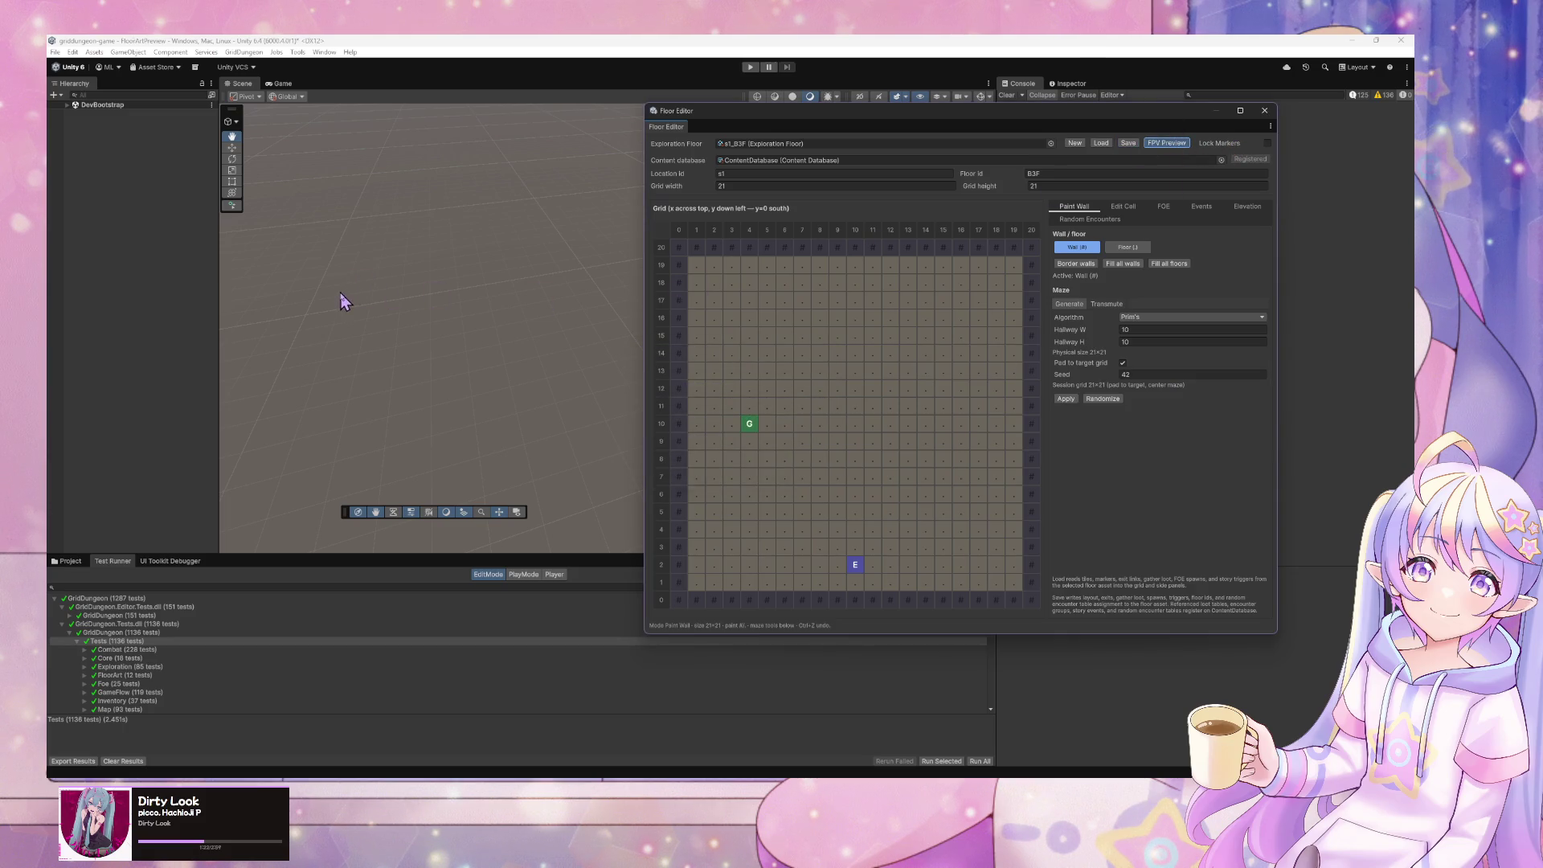
{"action": "left_click_drag", "start_coordinate": [541, 302], "coordinate": [412, 228]}
{"action": "scroll", "coordinate": [412, 229], "scroll_direction": "up", "scroll_amount": 5}
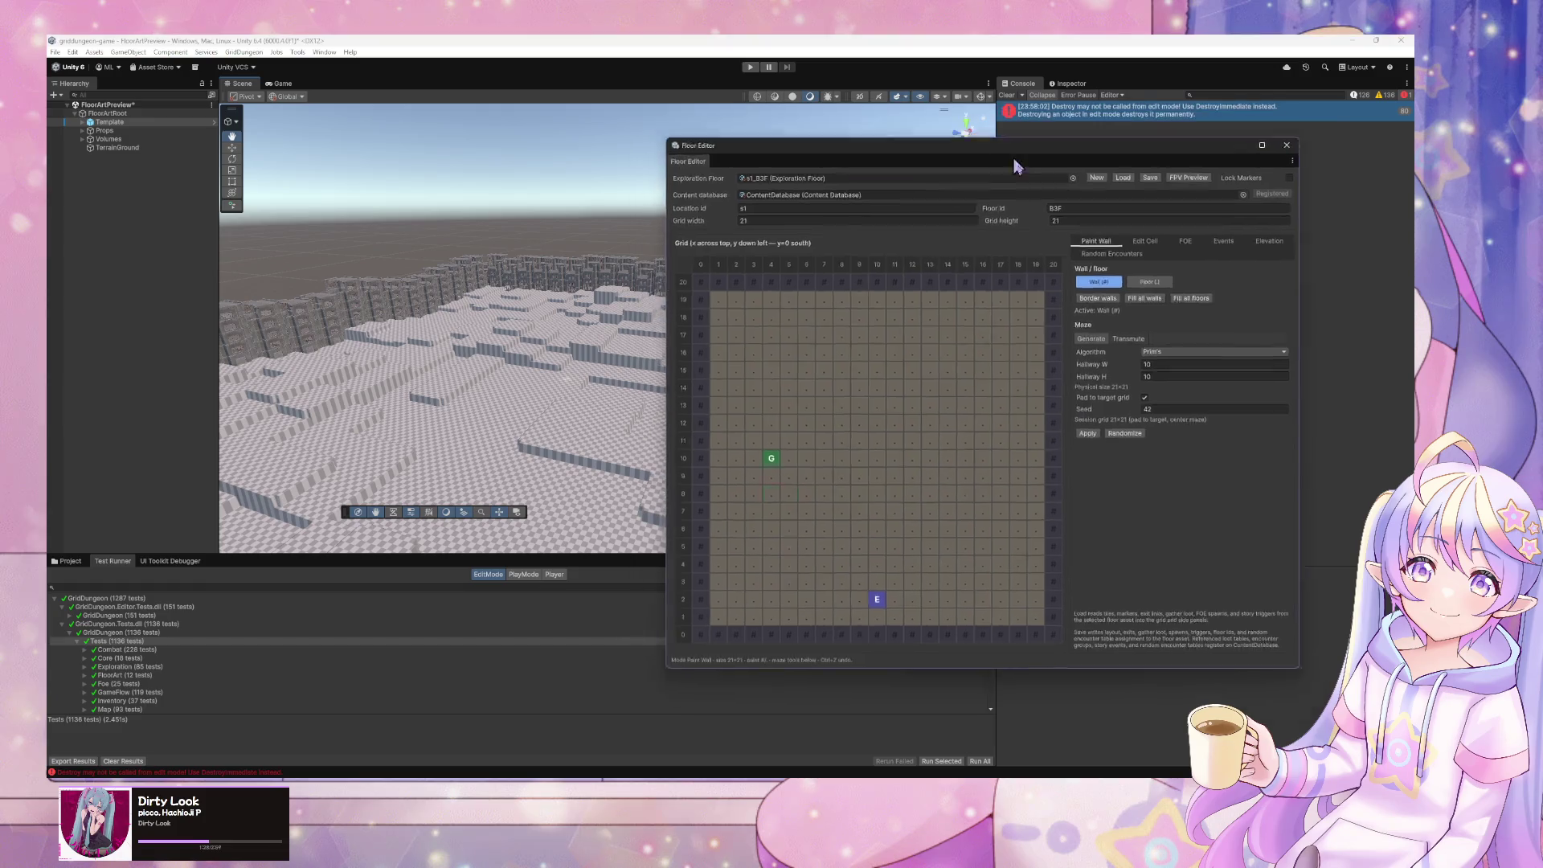
{"action": "left_click", "coordinate": [1006, 95]}
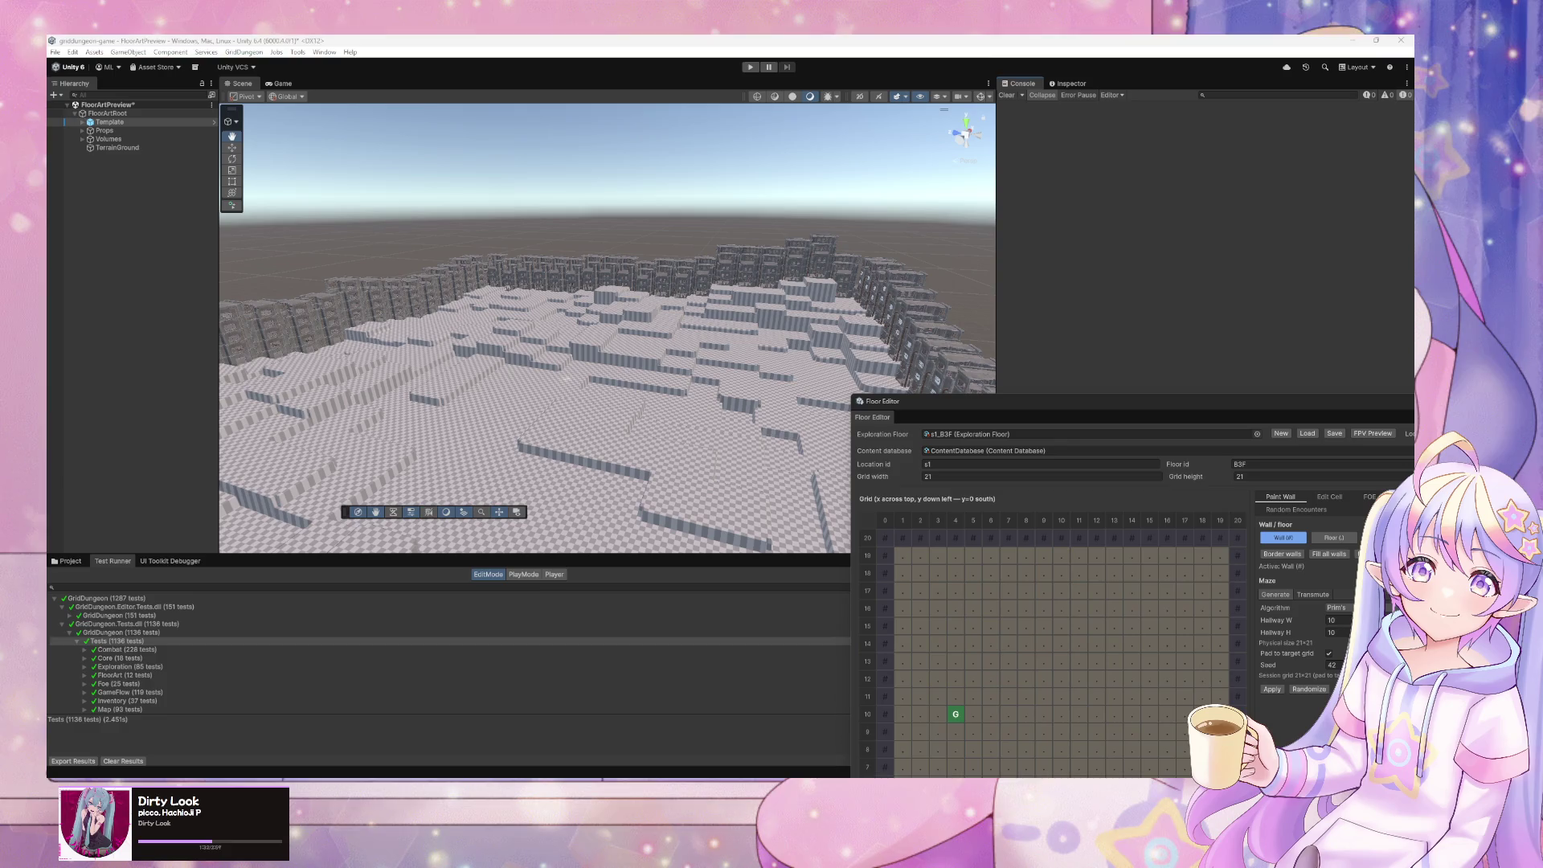
{"action": "left_click", "coordinate": [691, 727]}
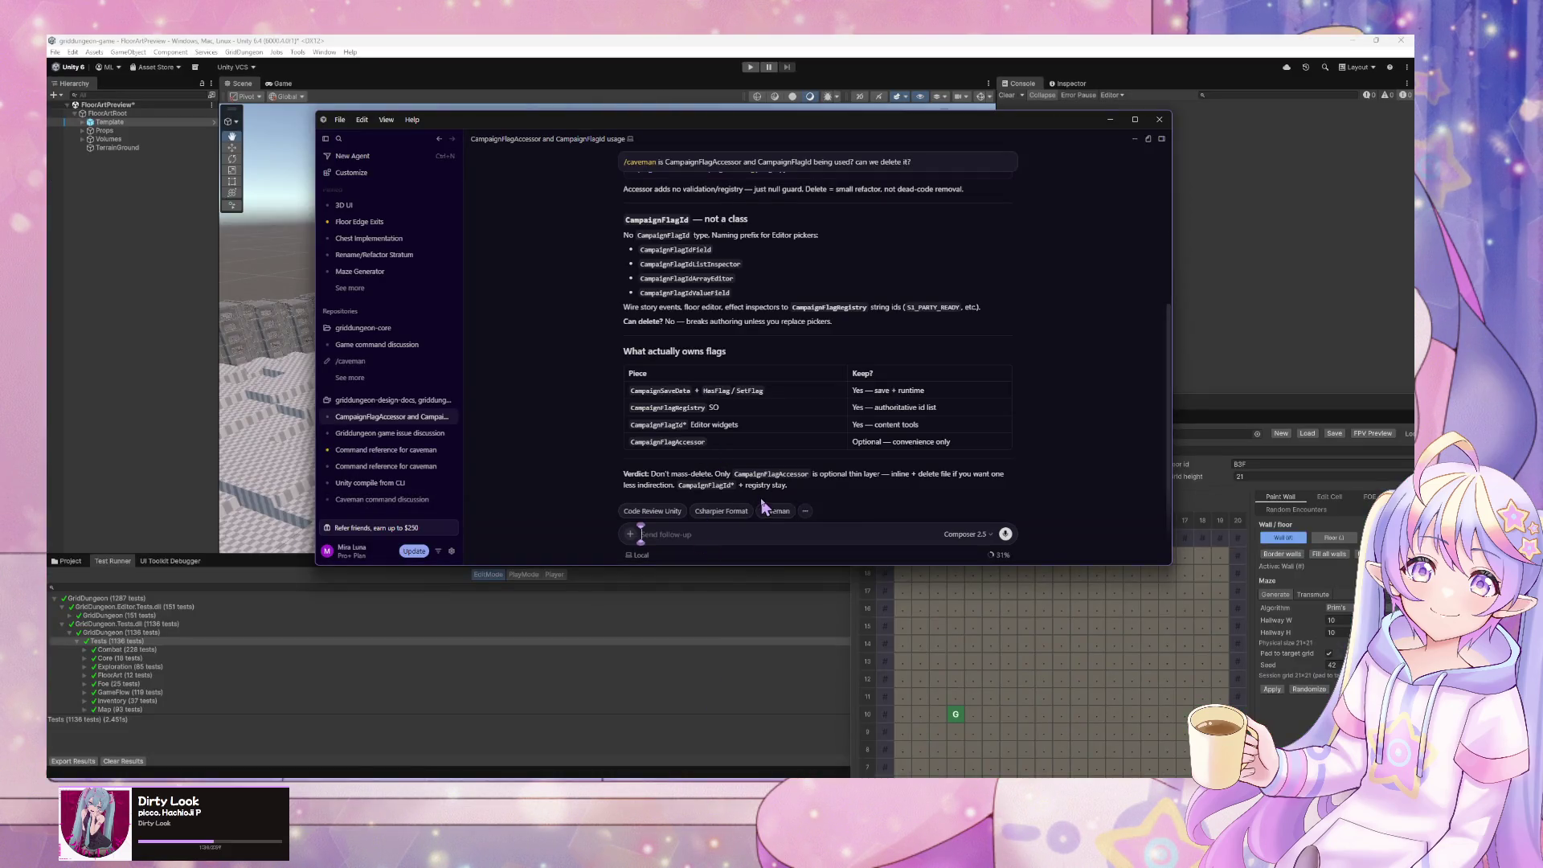
- View the Griddungeon game issue discussion, then create a DevBootstrap scene via GridDungeon > Scenes
{"action": "left_click", "coordinate": [363, 436]}
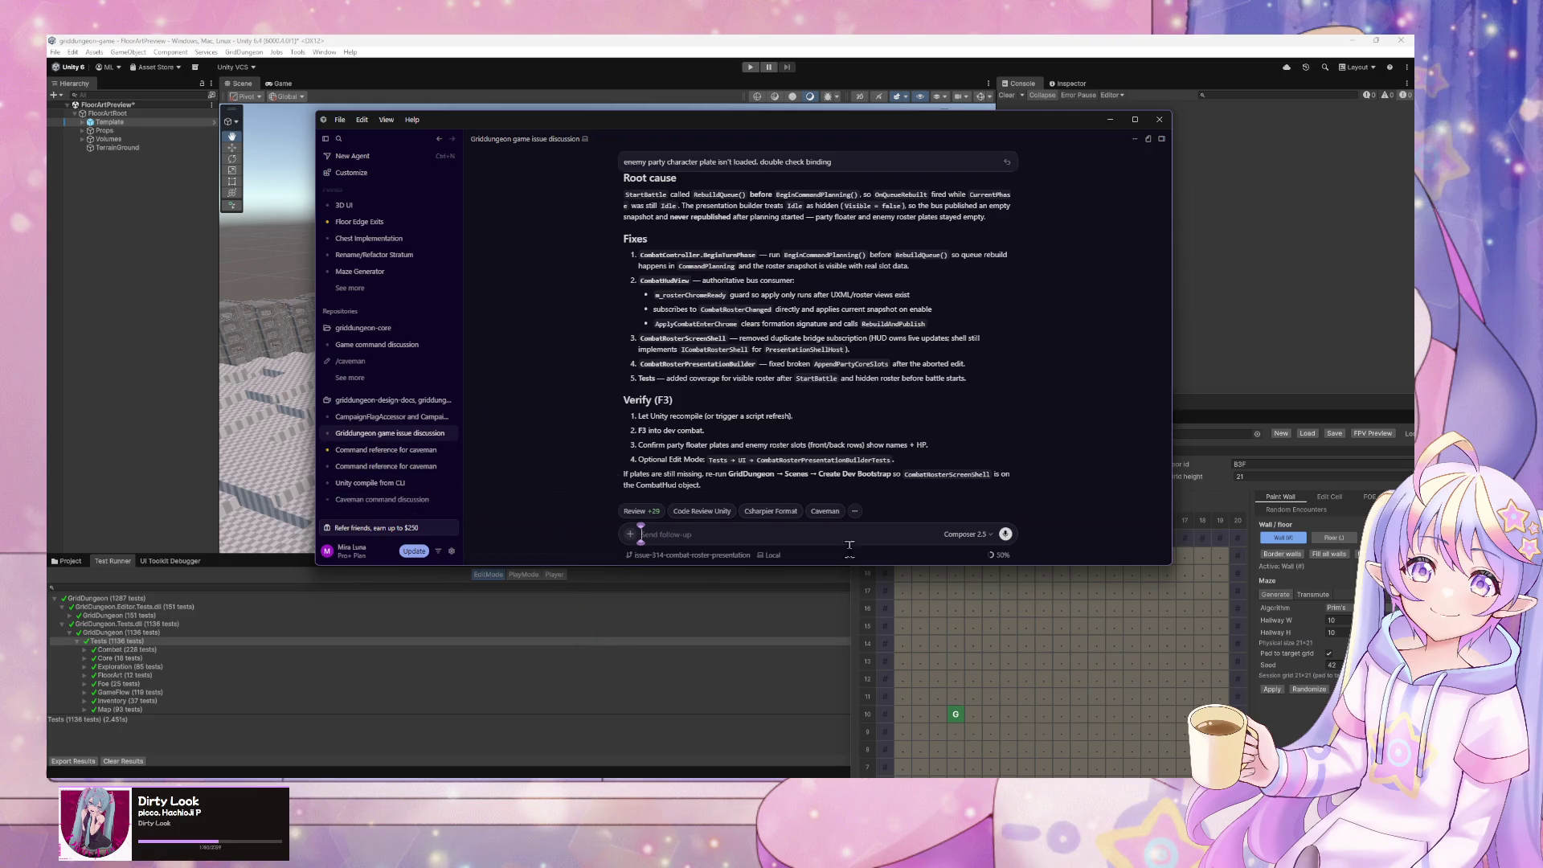
{"action": "left_click", "coordinate": [1248, 410]}
{"action": "left_click_drag", "start_coordinate": [1248, 410], "coordinate": [1262, 125]}
{"action": "left_click", "coordinate": [244, 51]}
{"action": "mouse_move", "coordinate": [277, 123]}
{"action": "left_click", "coordinate": [381, 123]}
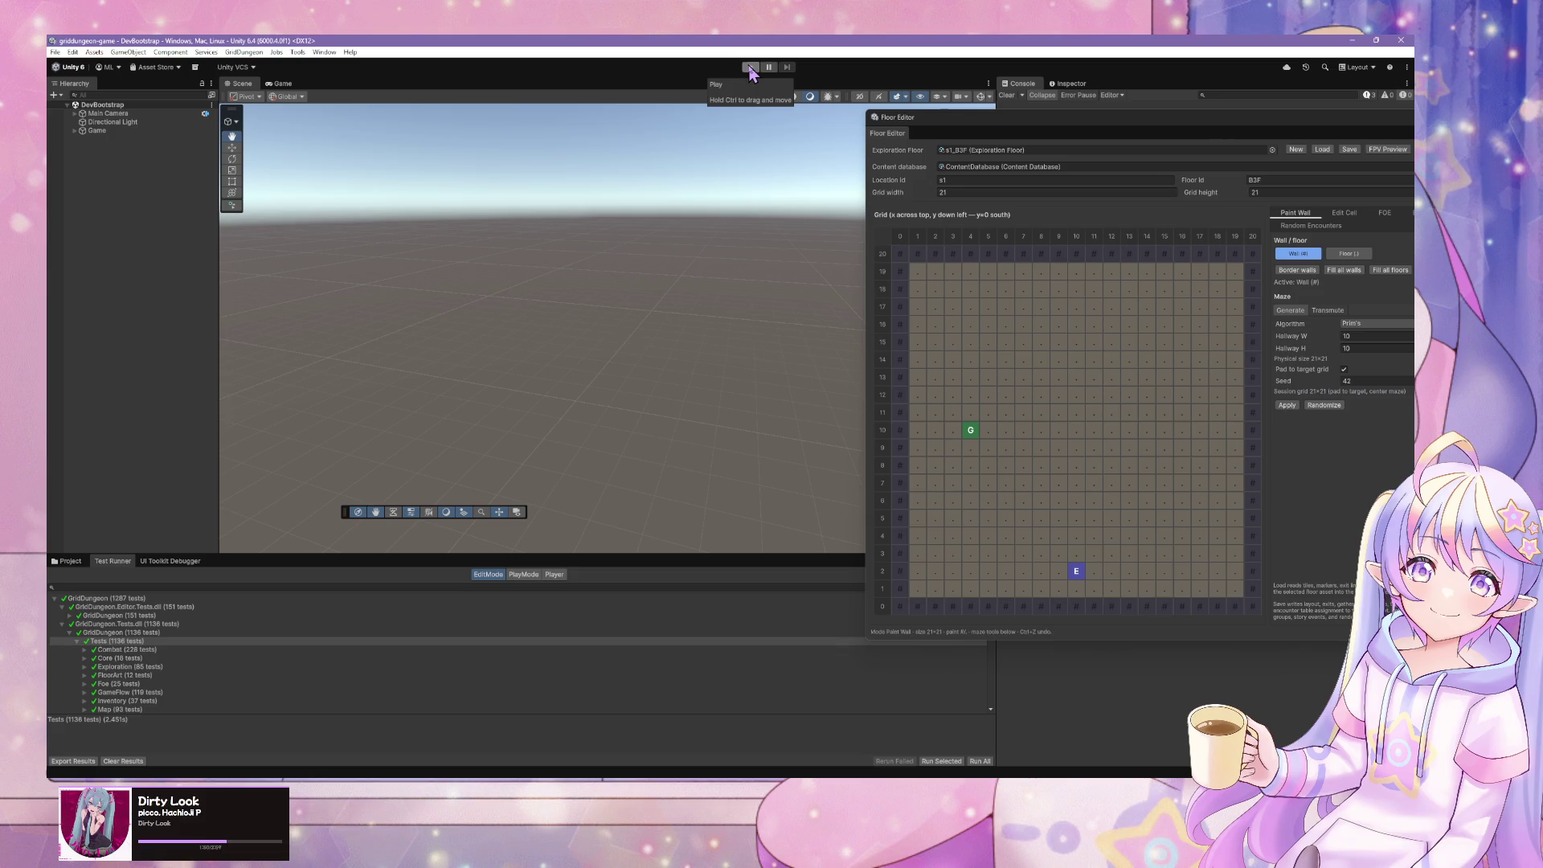
- Start play mode and focus the Game view on the Guild town menu
{"action": "left_click", "coordinate": [749, 69]}
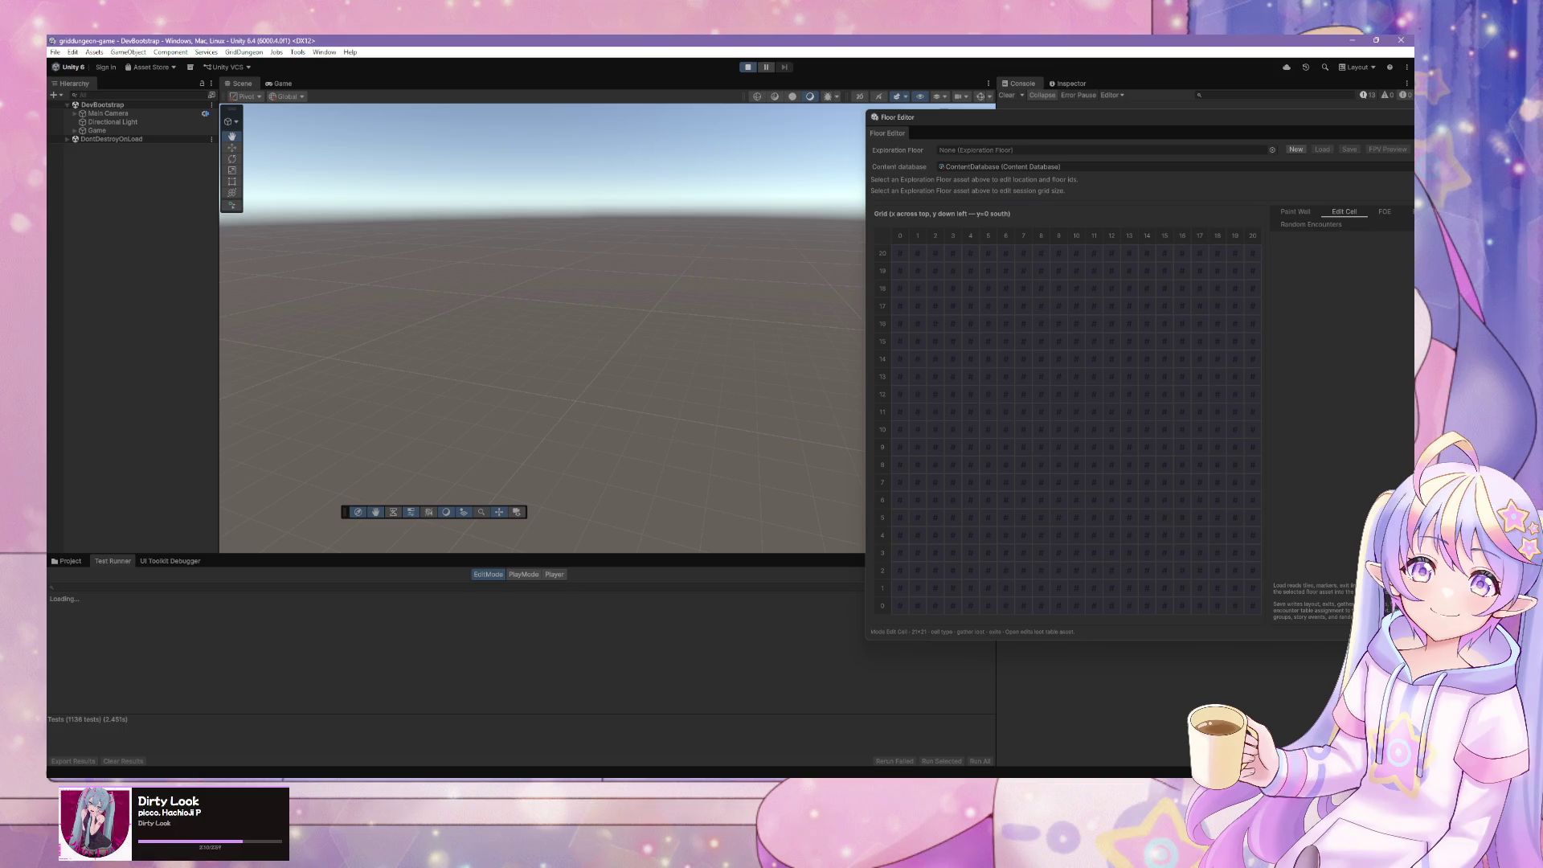
{"action": "left_click", "coordinate": [534, 489]}
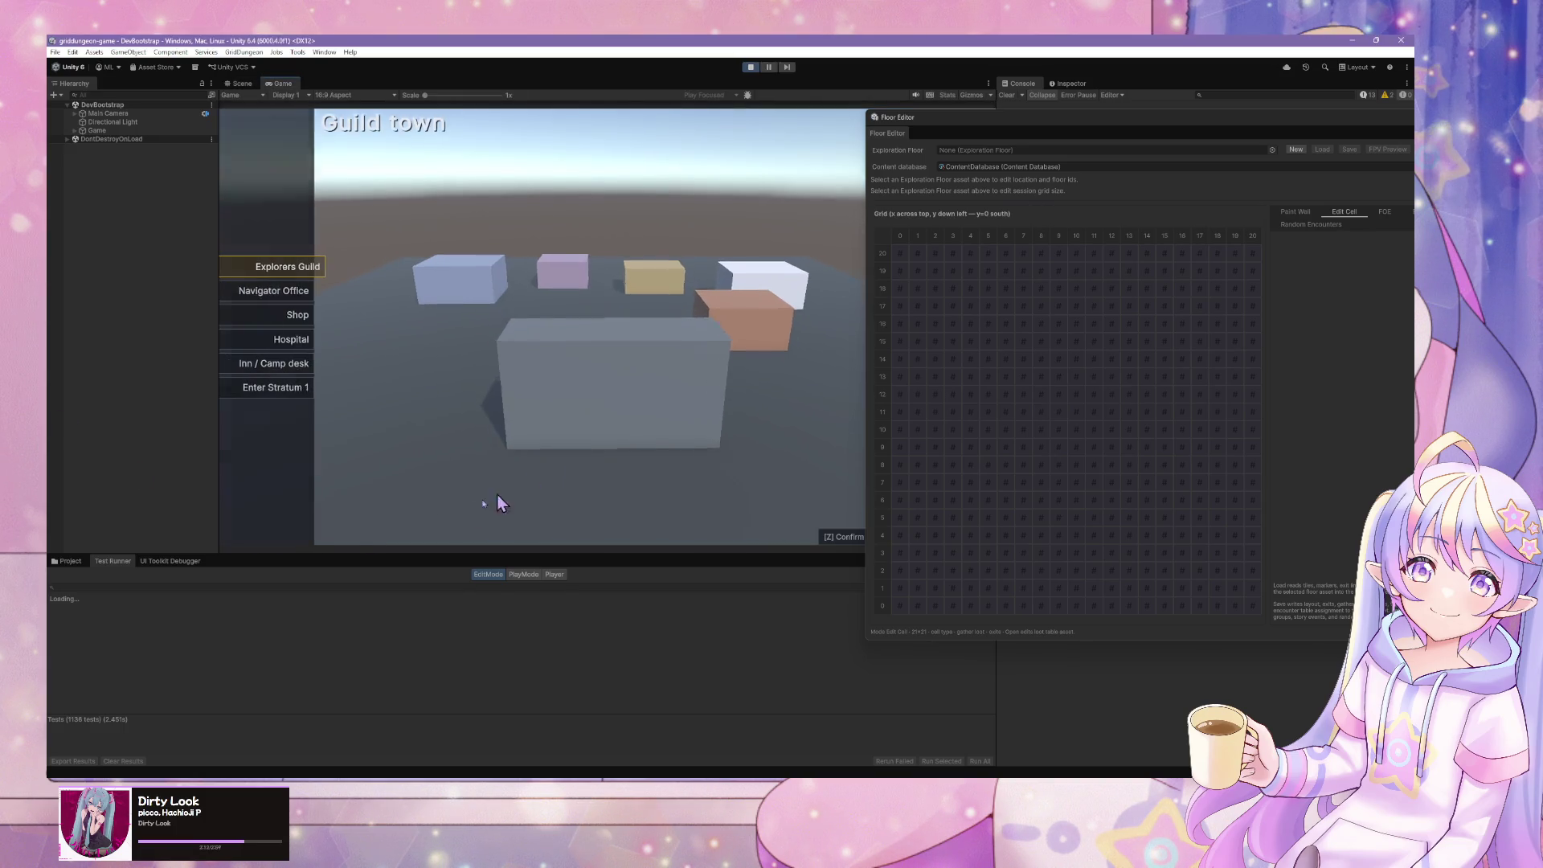
- Enter Stratum 1 from Guild town, walk to the stairs and descend to B2F
{"action": "key", "text": "Down"}
{"action": "key", "text": "Down"}
{"action": "key", "text": "Down"}
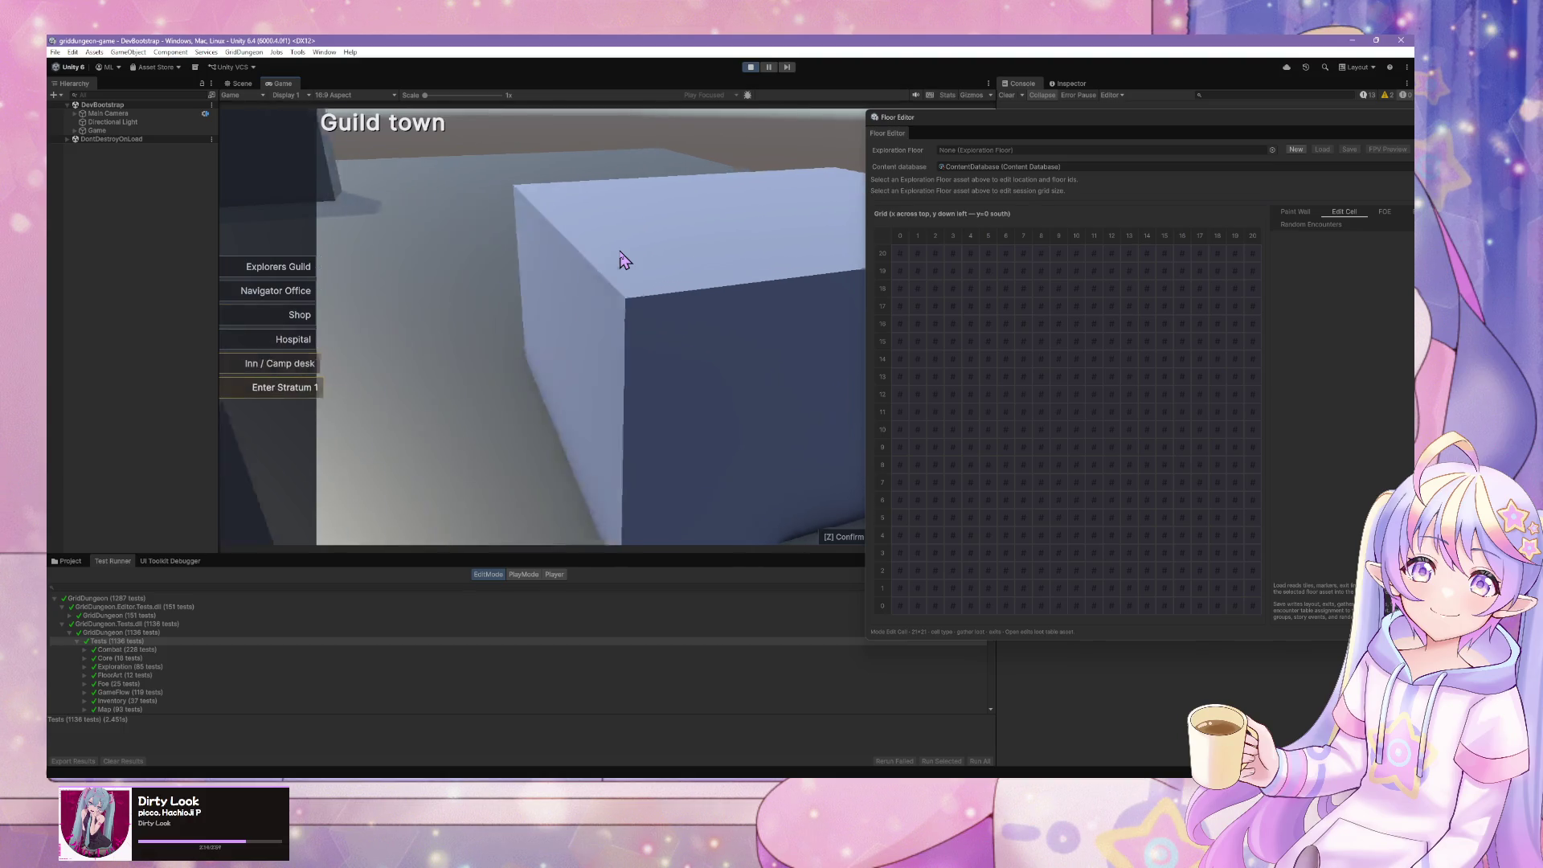
{"action": "key", "text": "z"}
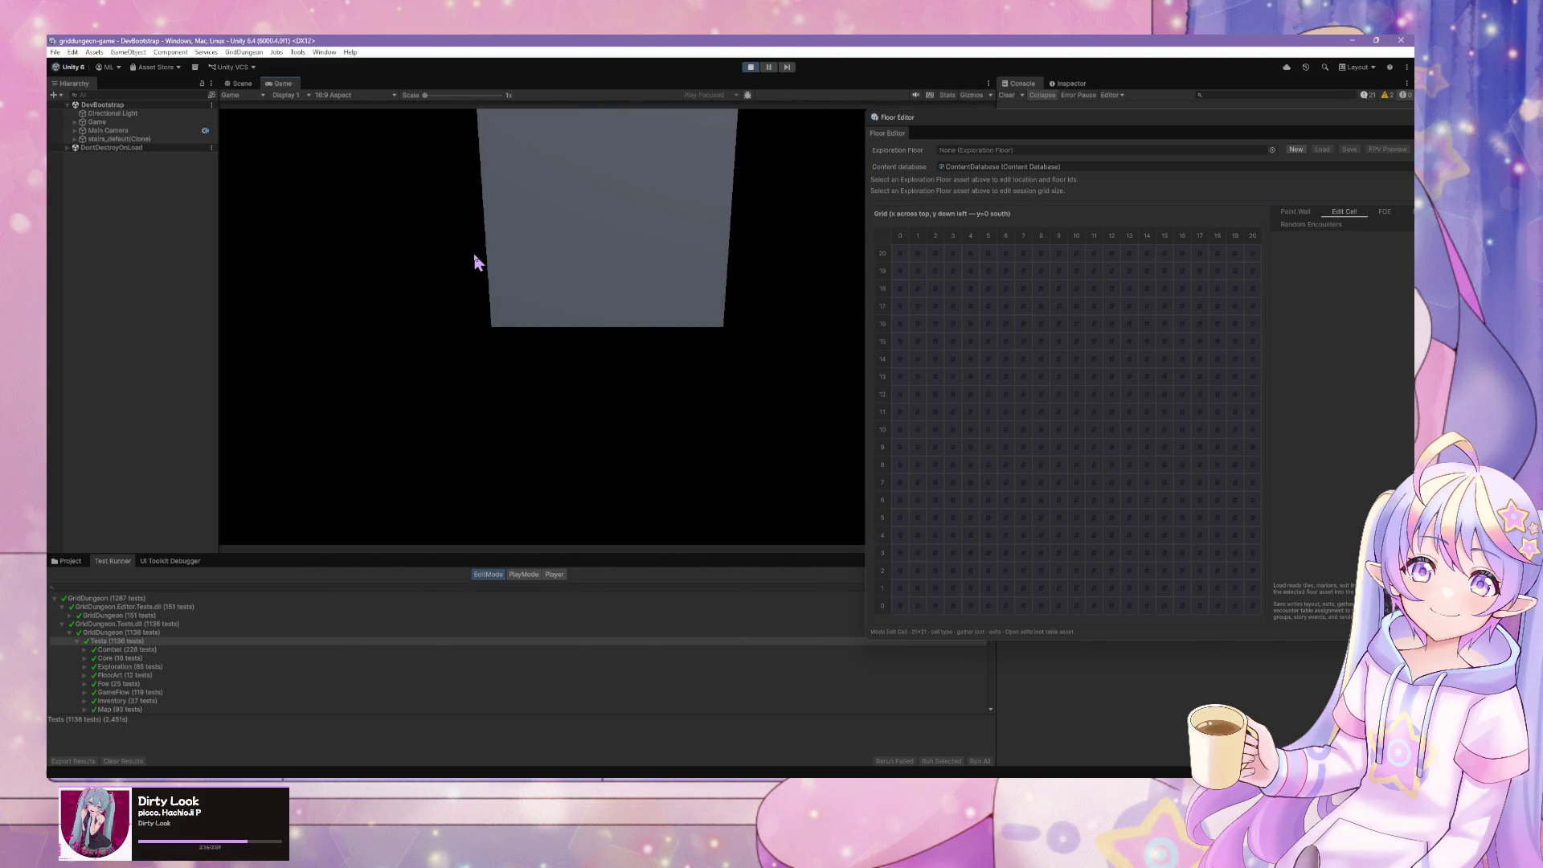
{"action": "mouse_move", "coordinate": [984, 126]}
{"action": "left_mouse_down"}
{"action": "mouse_move", "coordinate": [1078, 233]}
{"action": "mouse_move", "coordinate": [1059, 248]}
{"action": "left_mouse_up"}
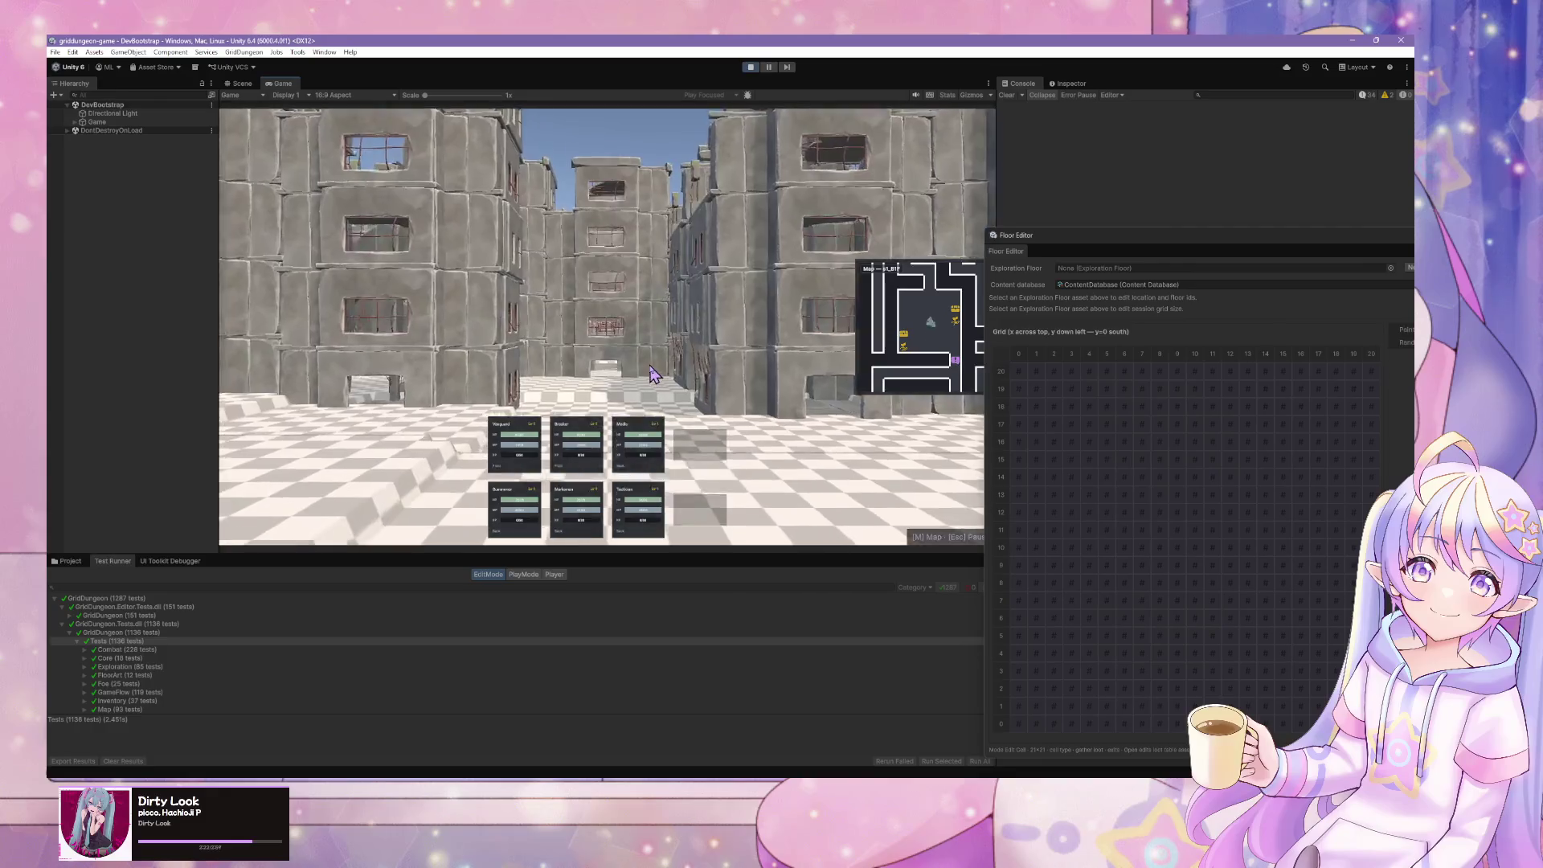
{"action": "key", "text": "w"}
{"action": "key", "text": "a"}
{"action": "key", "text": "w"}
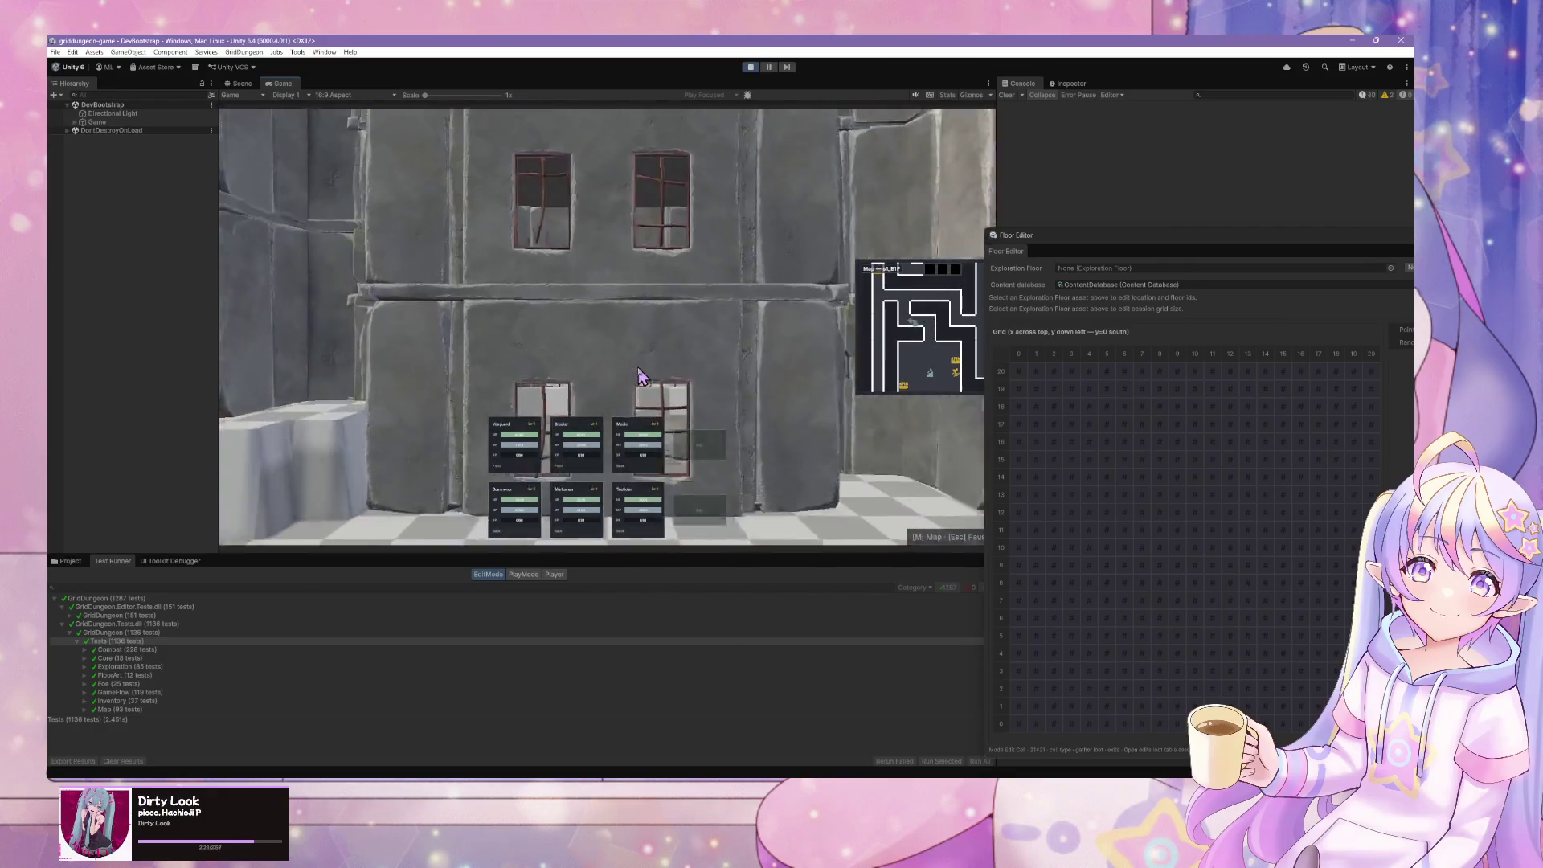
{"action": "key", "text": "d"}
{"action": "key", "text": "d"}
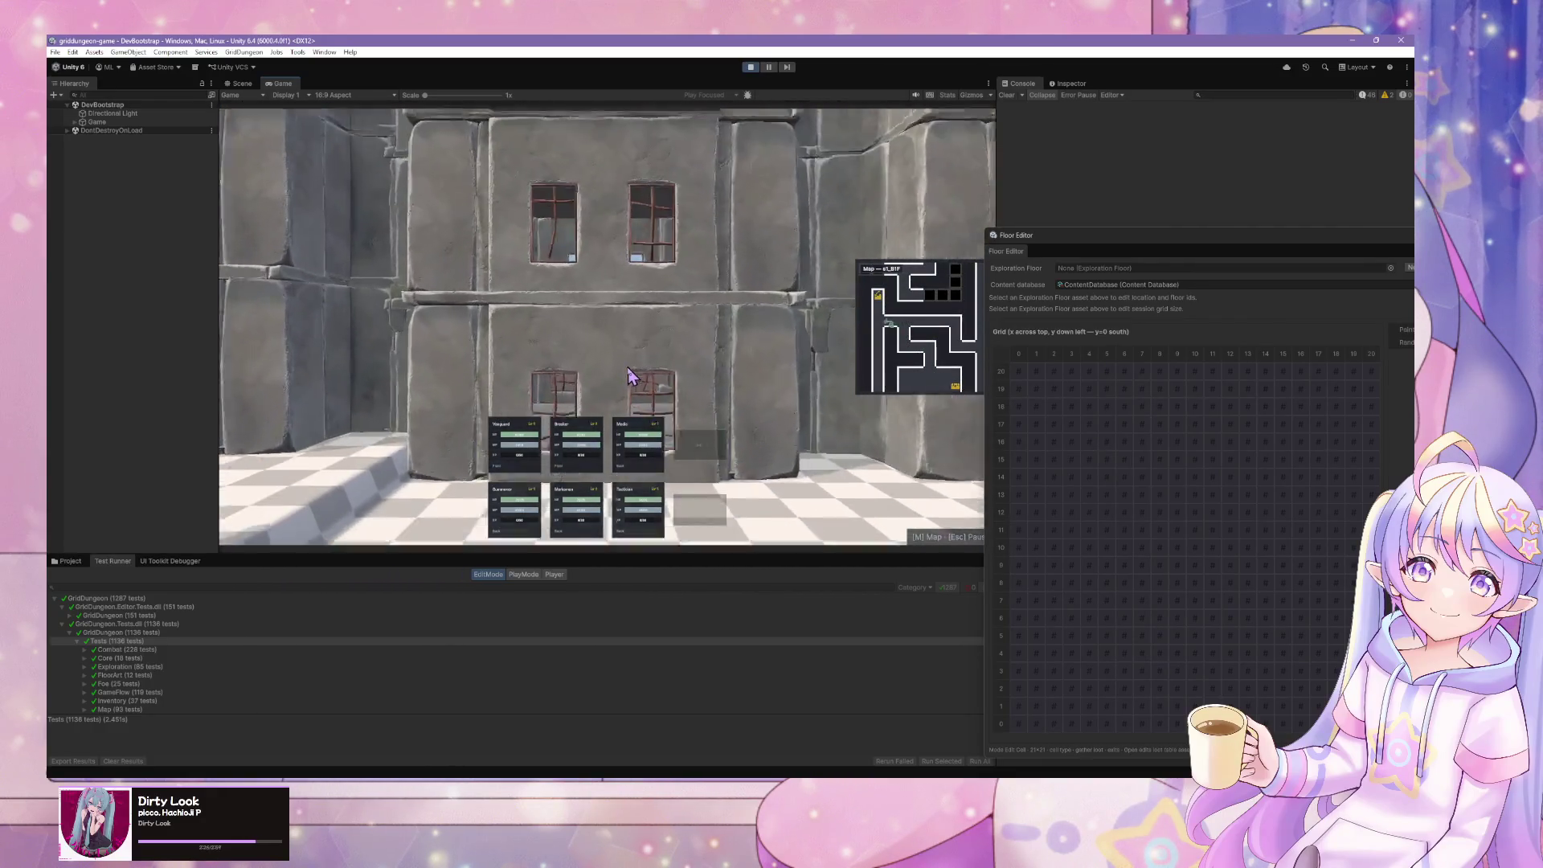
{"action": "key", "text": "a"}
{"action": "key", "text": "d"}
{"action": "key", "text": "w"}
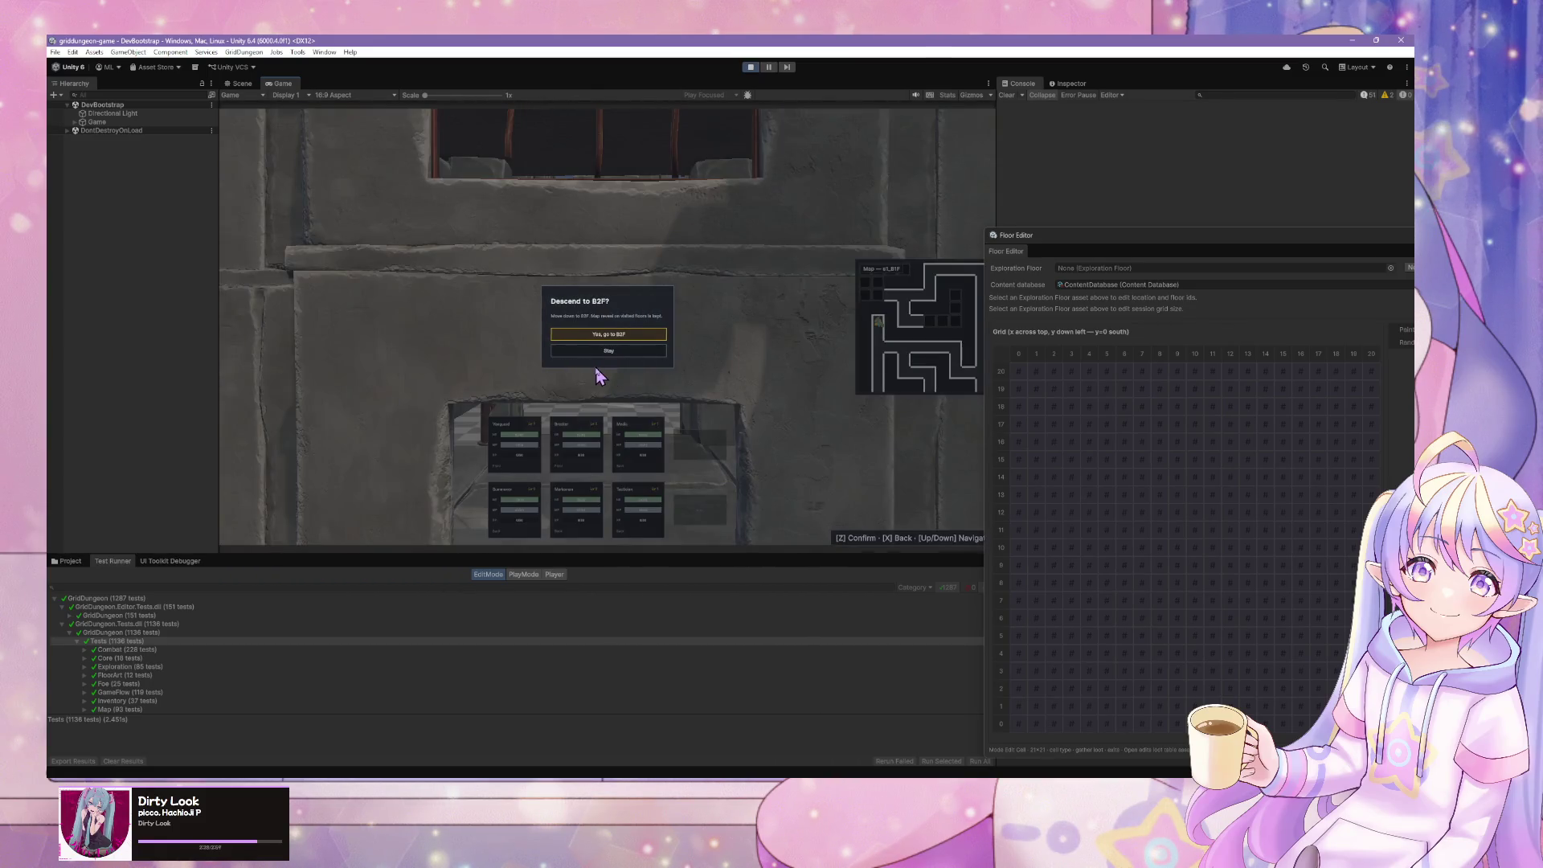
{"action": "key", "text": "z"}
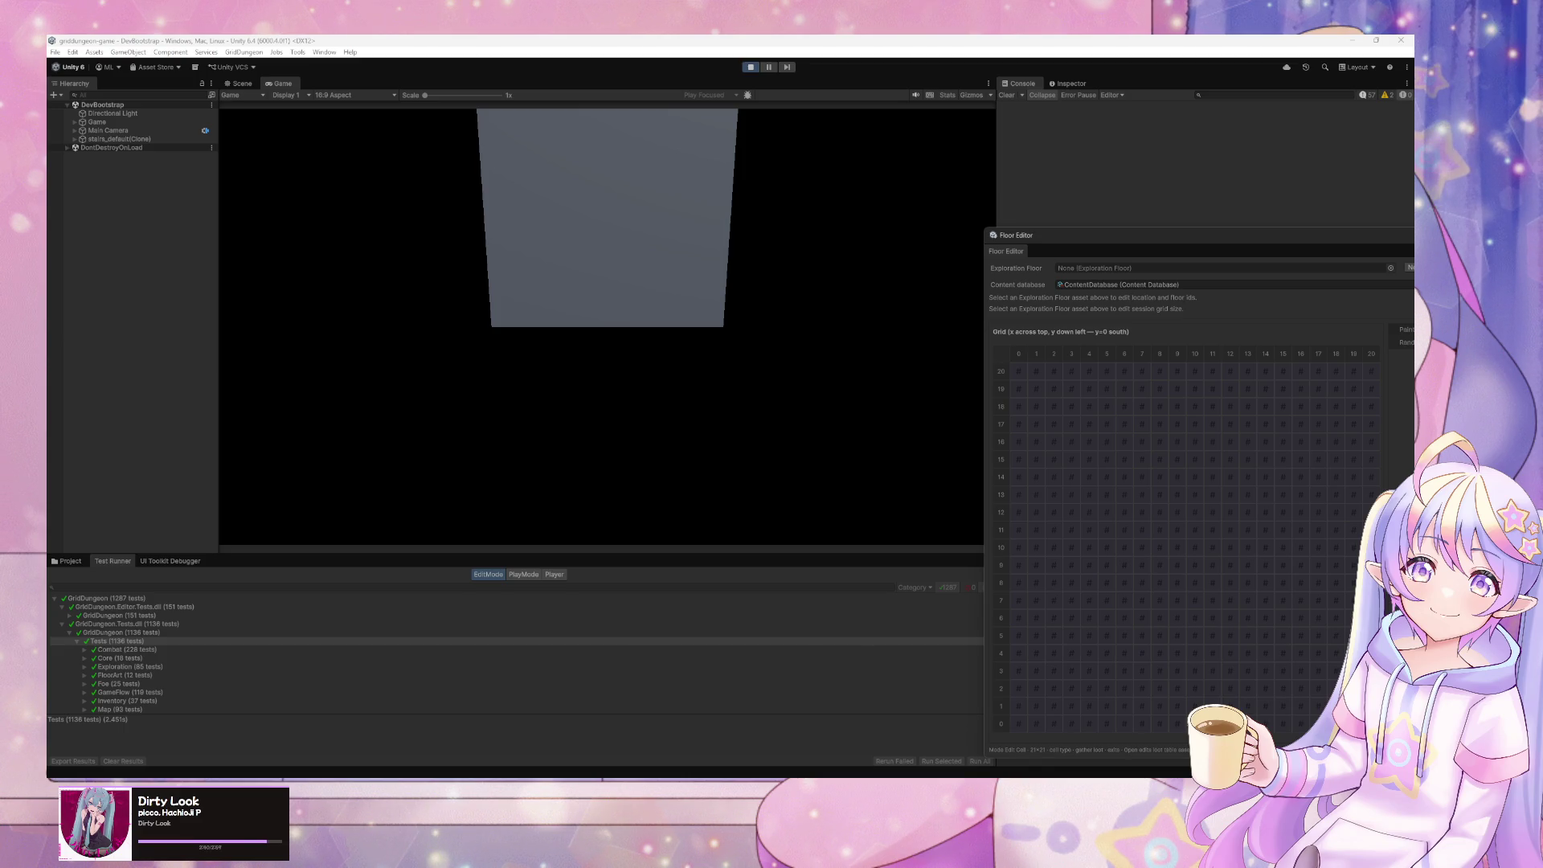
- Walk the party across B2F through the courtyard until a battle starts
{"action": "left_click", "coordinate": [415, 366]}
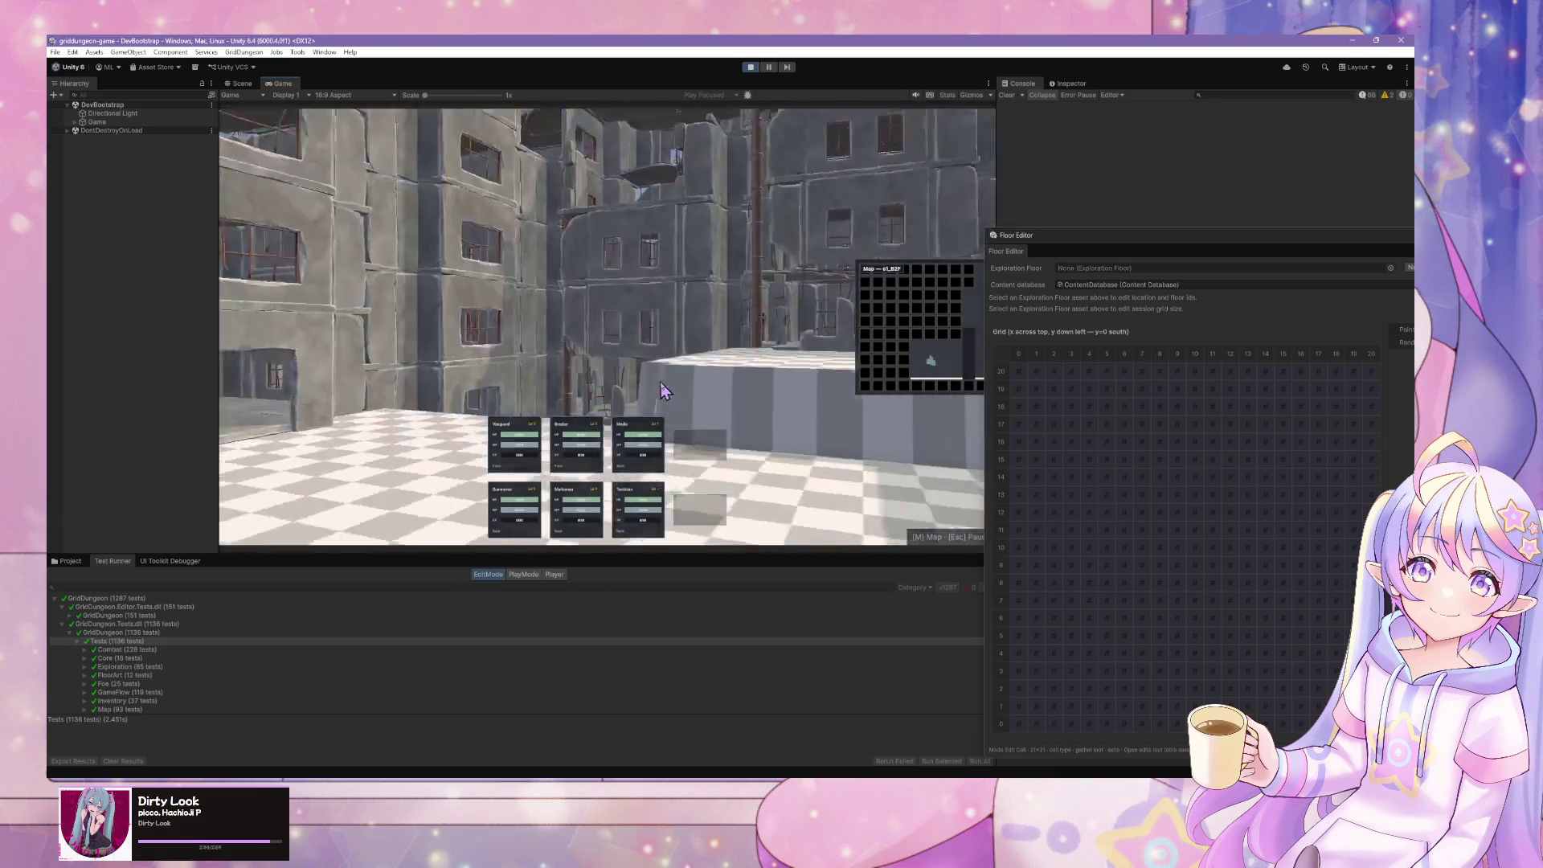
{"action": "key", "text": "w"}
{"action": "key", "text": "w"}
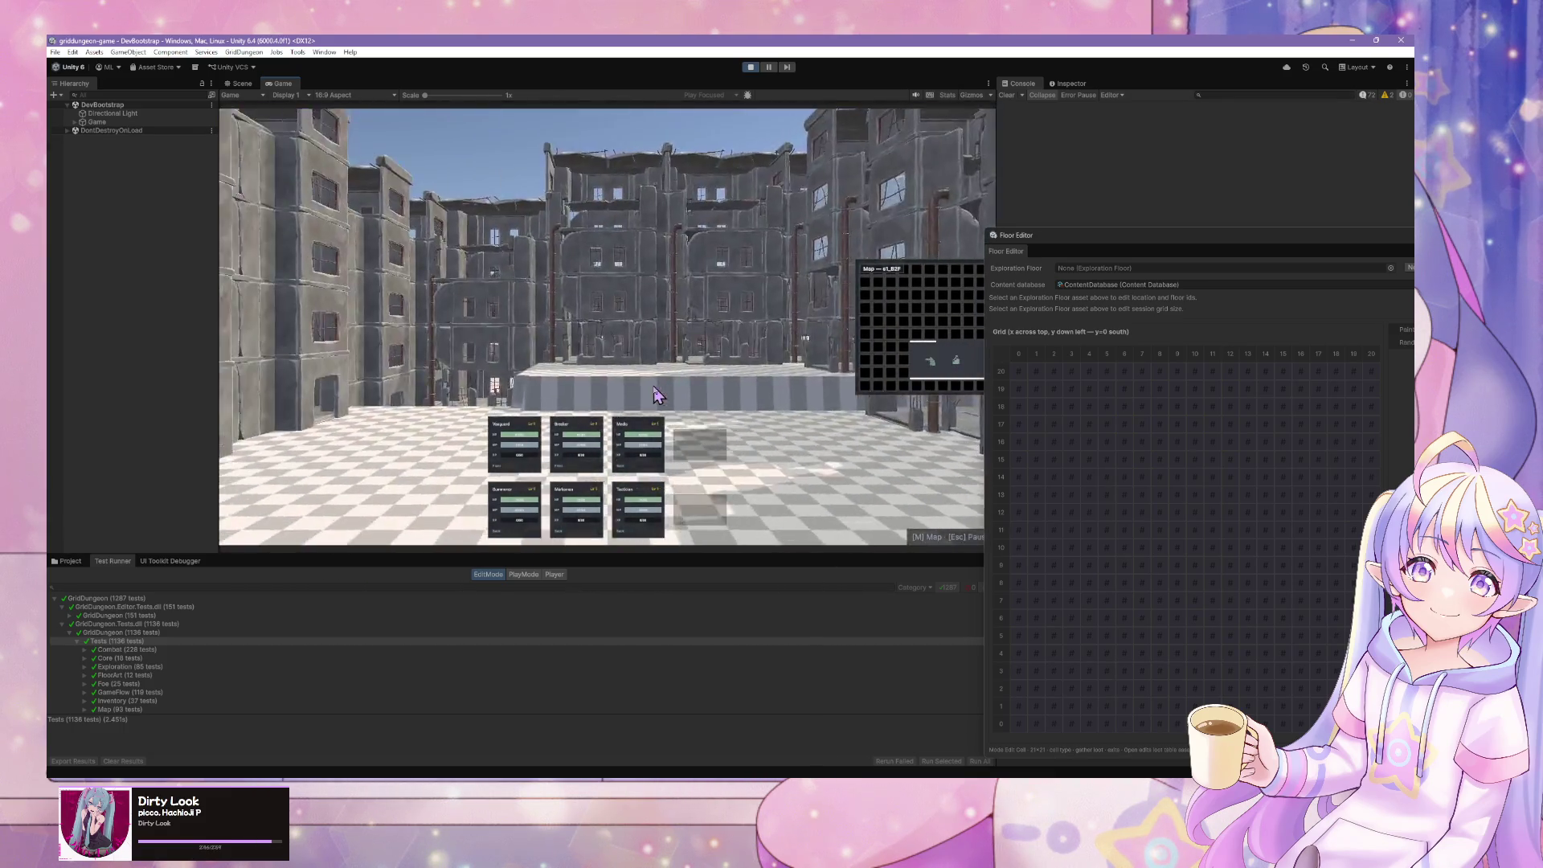
{"action": "key", "text": "w"}
{"action": "key", "text": "w"}
{"action": "key", "text": "w"}
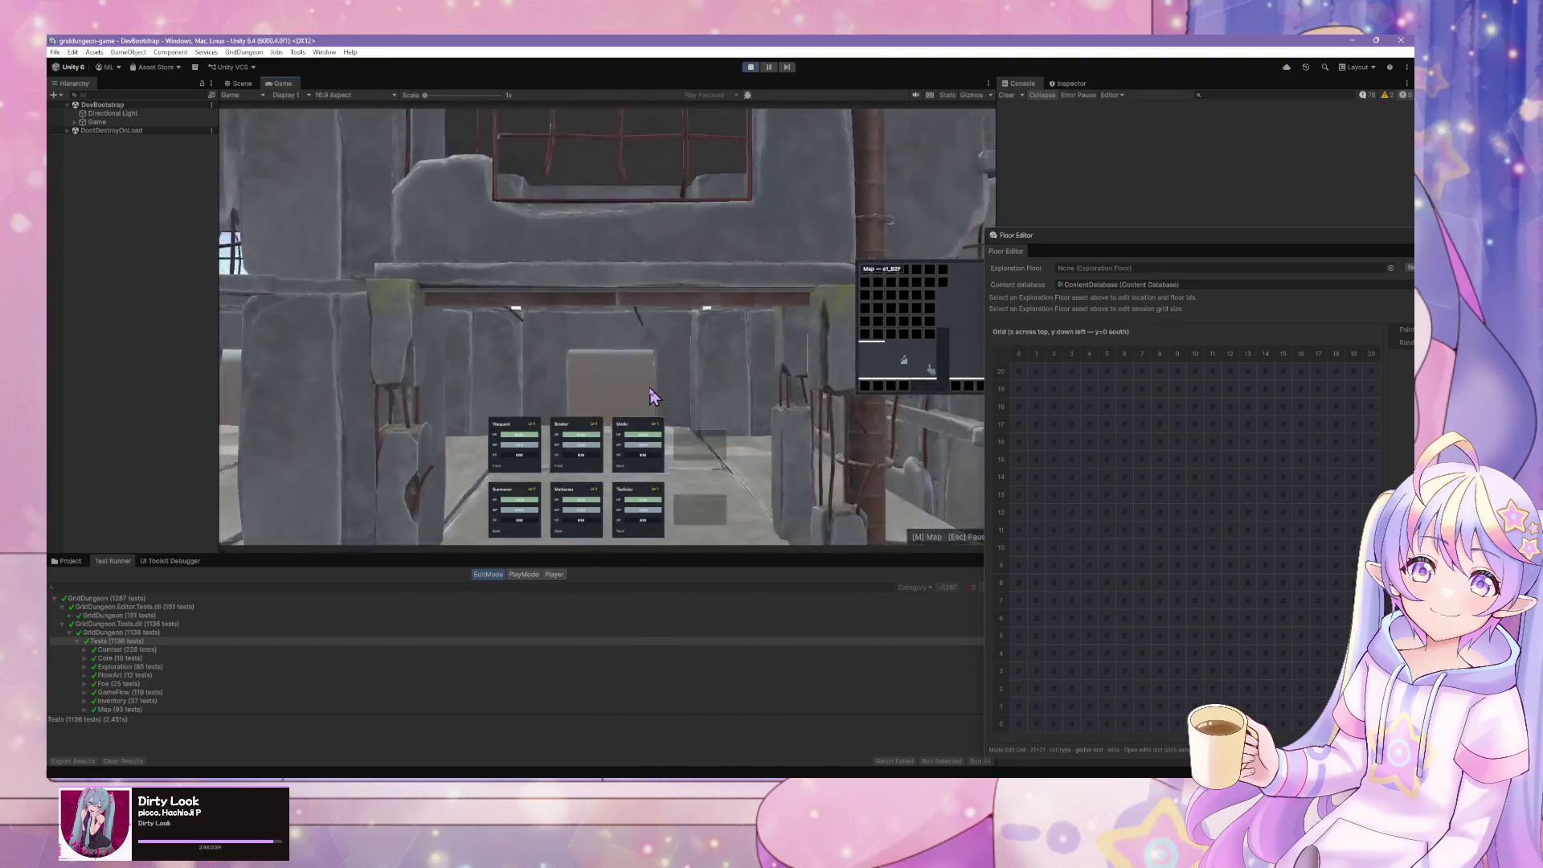
{"action": "key", "text": "w"}
{"action": "key", "text": "w"}
{"action": "key", "text": "w"}
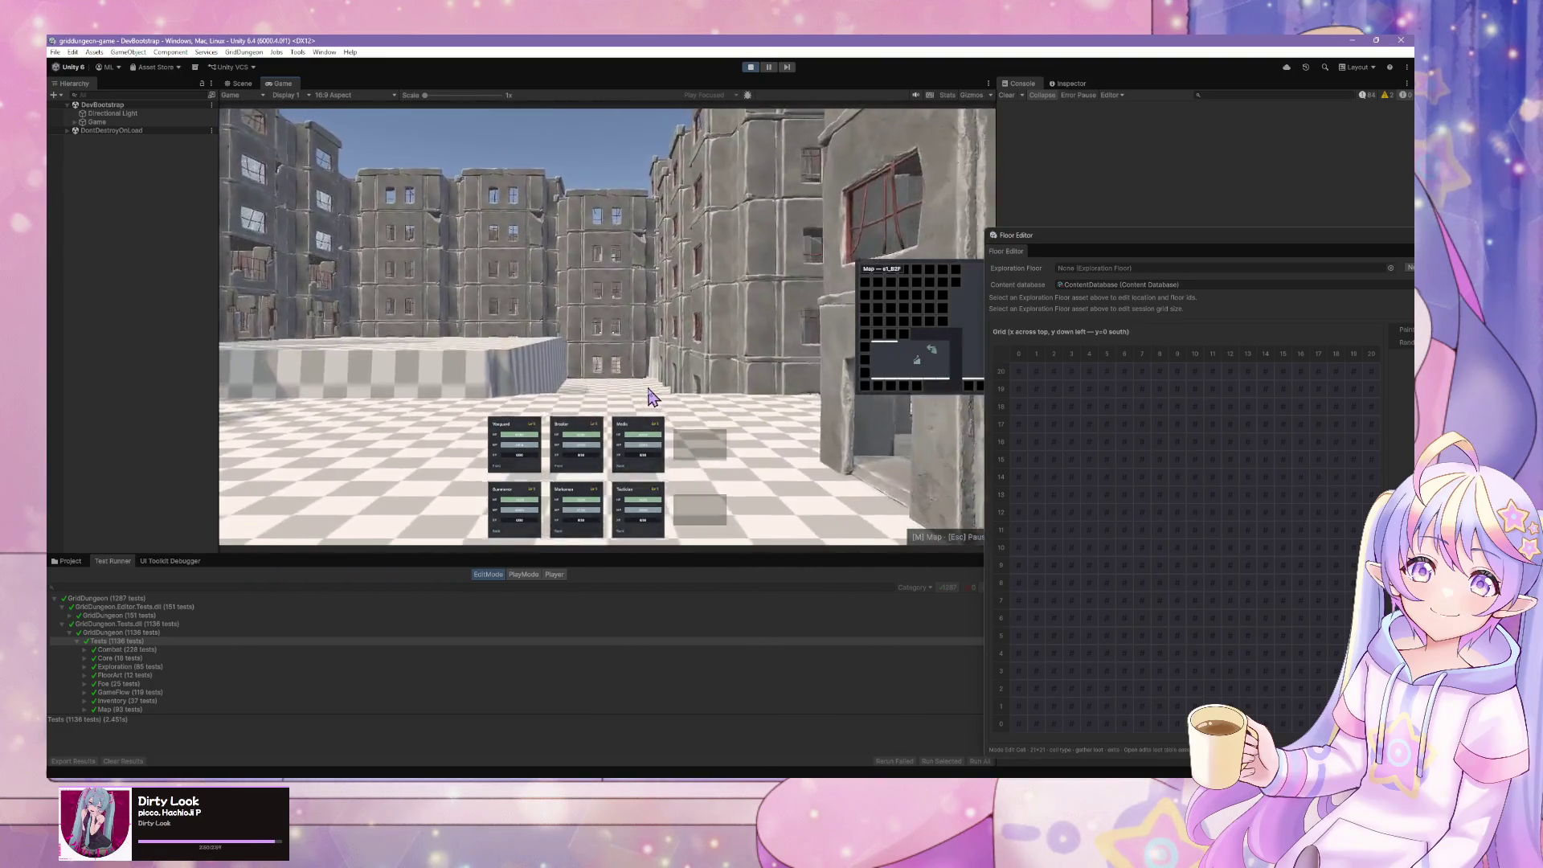
{"action": "key", "text": "Up"}
{"action": "key", "text": "Up"}
{"action": "key", "text": "Up"}
{"action": "key", "text": "Up"}
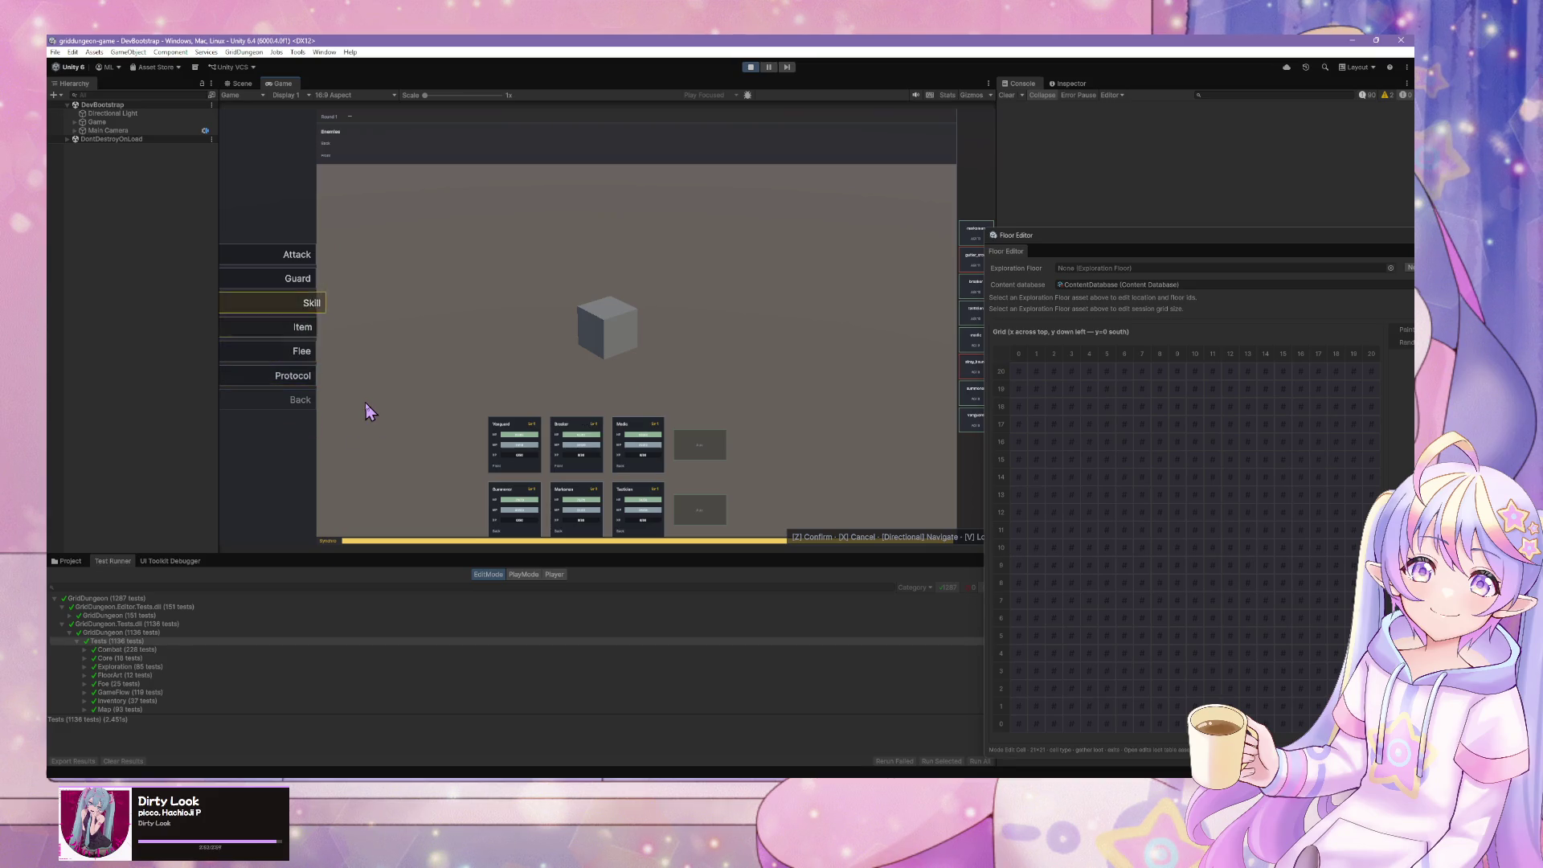
- Stop play mode and bring up Cursor's agent chat to read the verify steps
{"action": "left_click", "coordinate": [749, 66]}
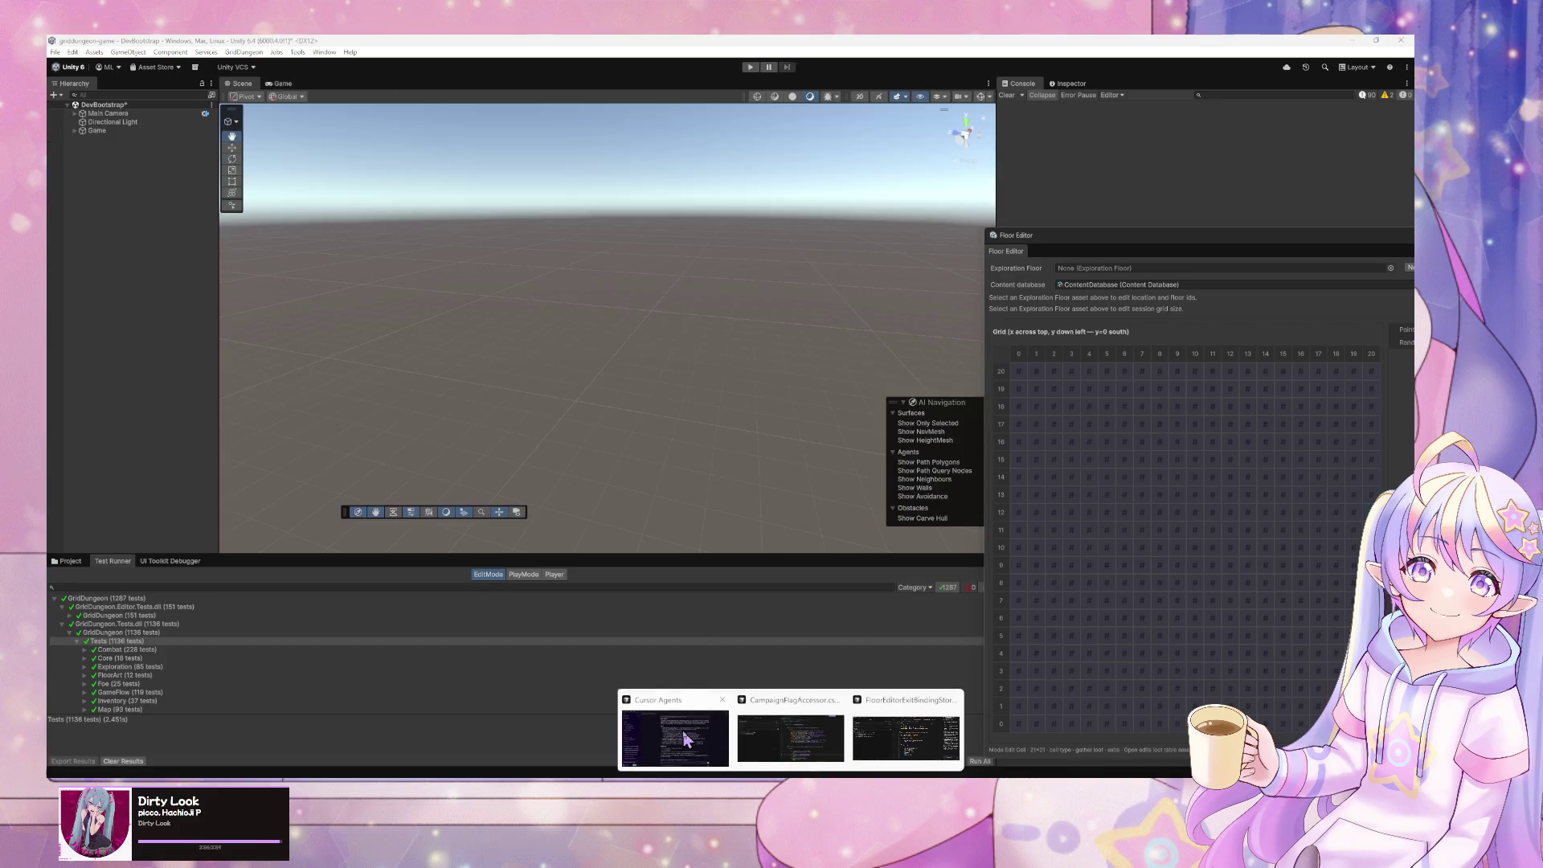
{"action": "left_click", "coordinate": [761, 740]}
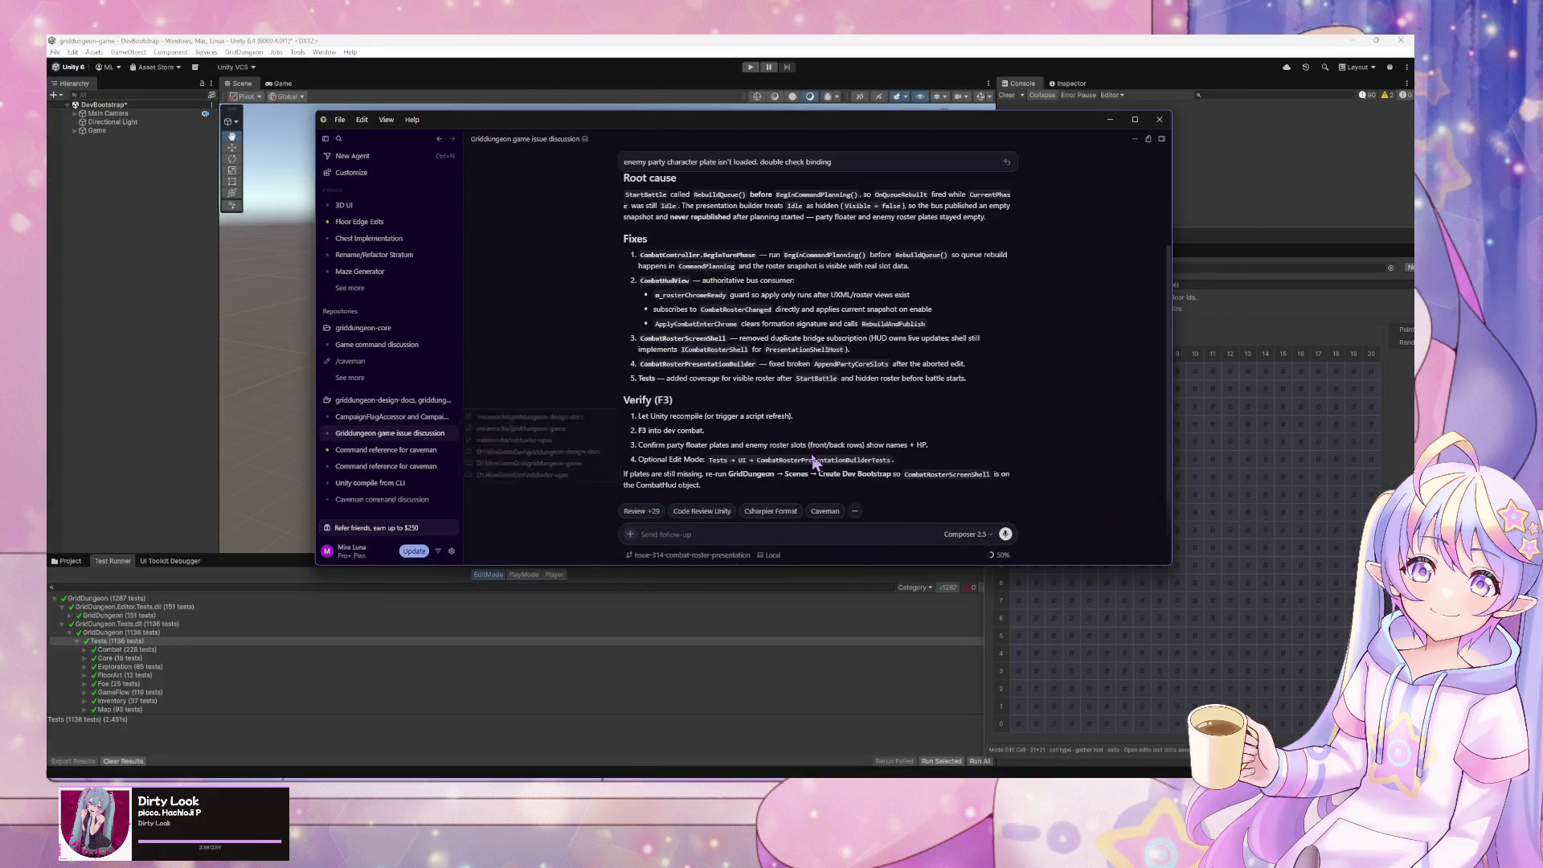
{"action": "mouse_move", "coordinate": [1045, 121]}
{"action": "left_mouse_down"}
{"action": "mouse_move", "coordinate": [772, 123]}
{"action": "mouse_move", "coordinate": [1010, 71]}
{"action": "left_mouse_up"}
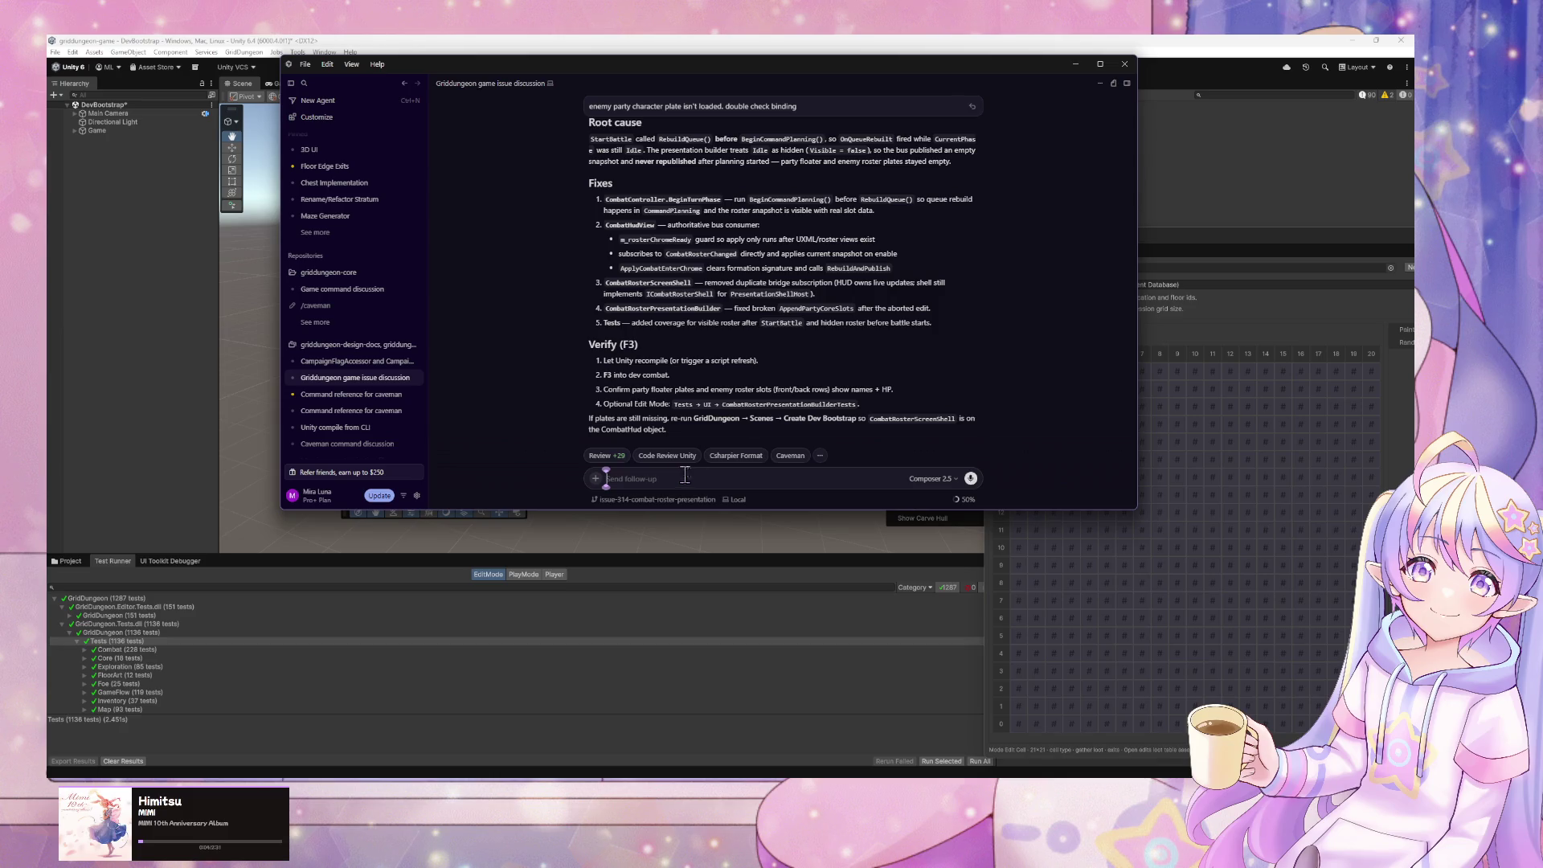
{"action": "left_click_drag", "start_coordinate": [631, 76], "coordinate": [651, 221]}
- Recreate the dev bootstrap scene via GridDungeon > Scenes > Create Dev Bootstrap, then switch to GitHub Desktop
{"action": "left_click", "coordinate": [243, 52]}
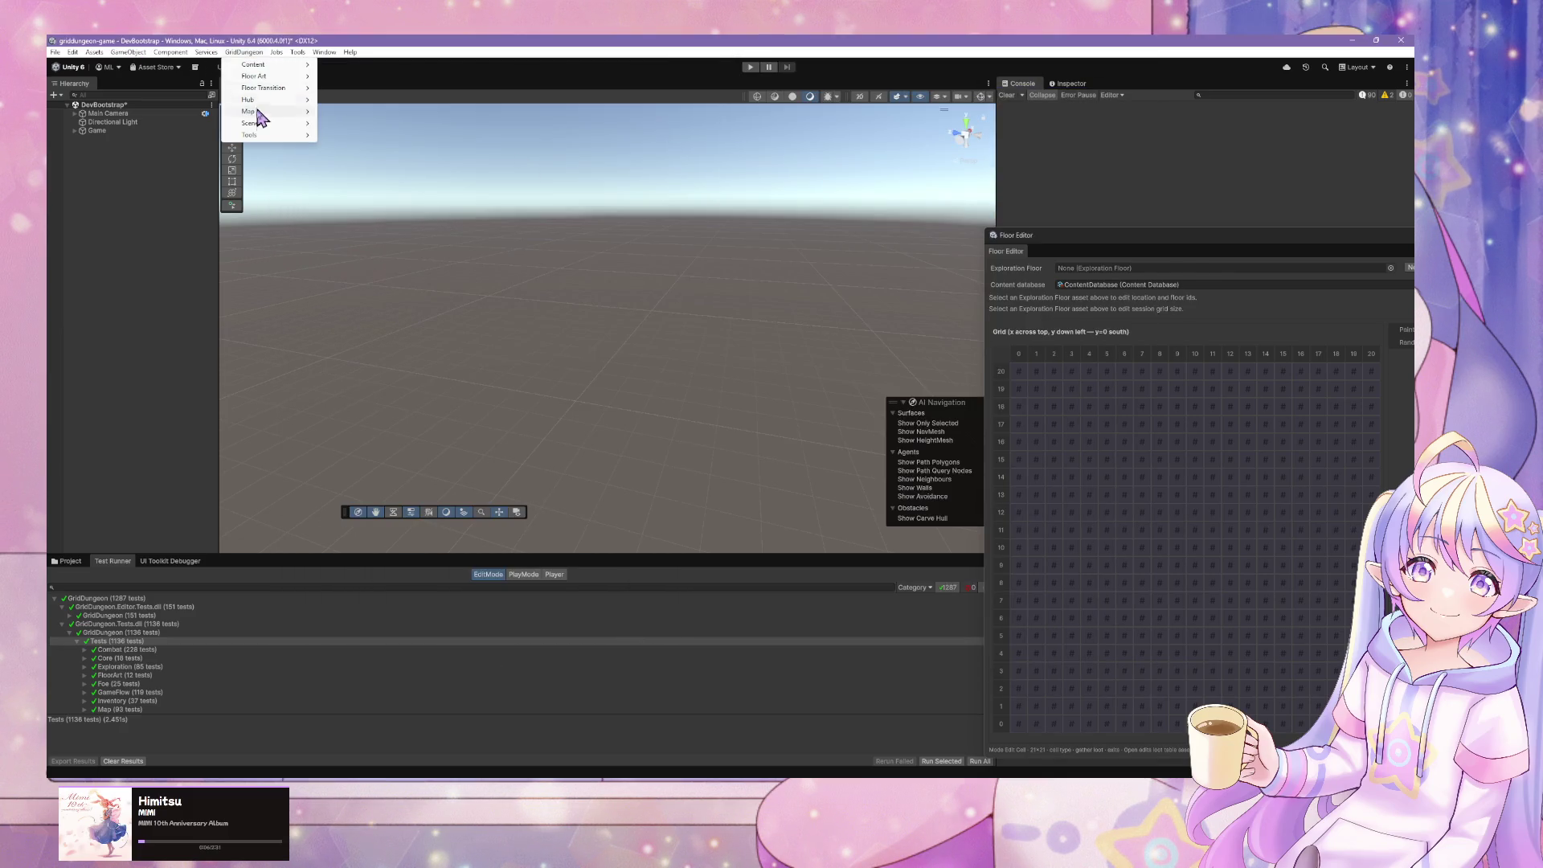
{"action": "mouse_move", "coordinate": [252, 123]}
{"action": "left_click", "coordinate": [389, 133]}
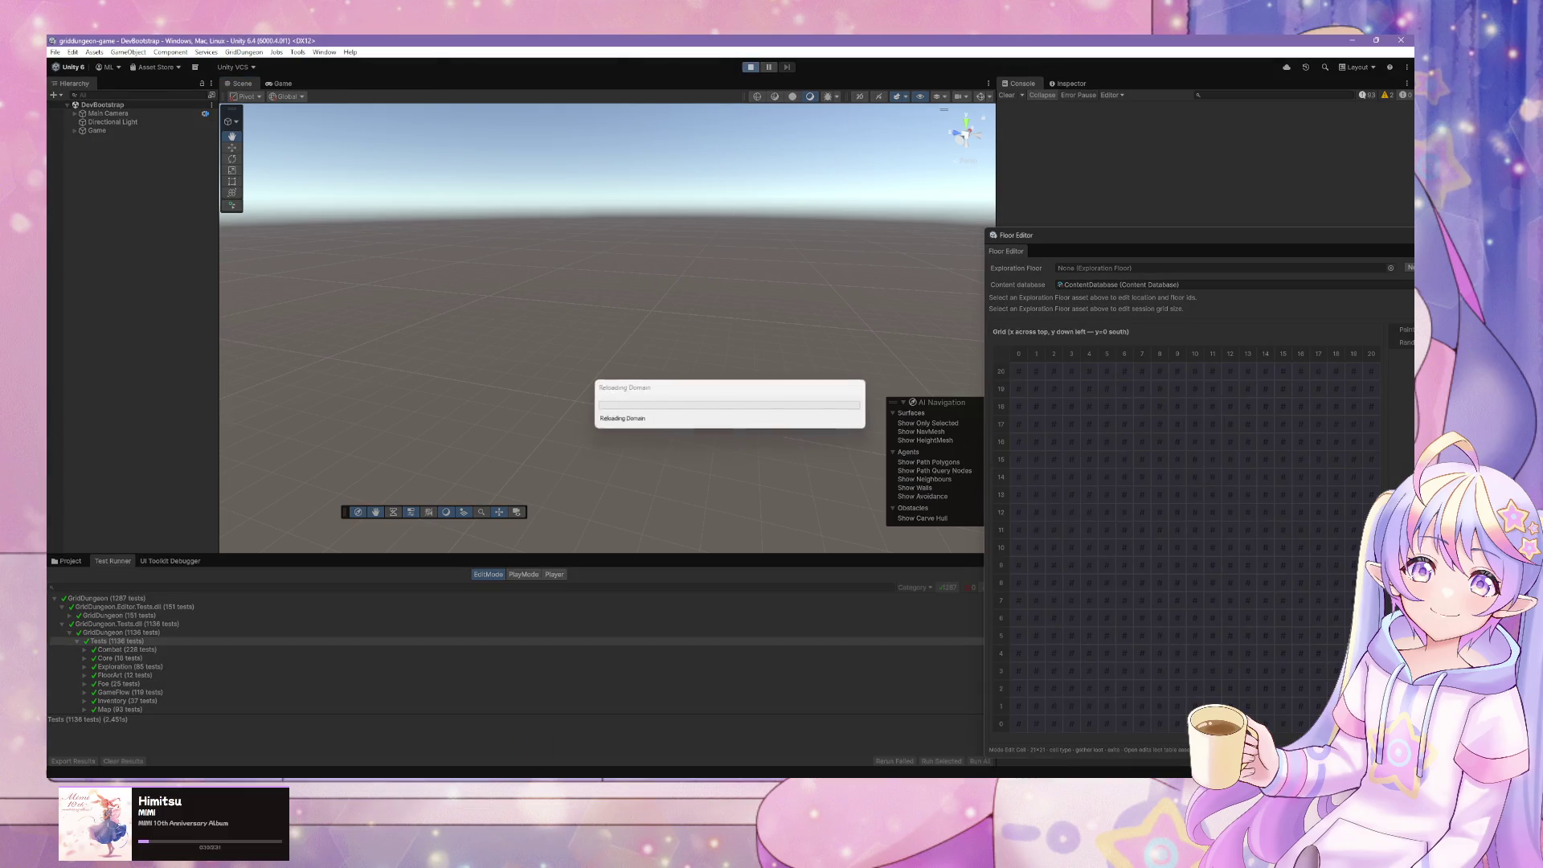
{"action": "key", "text": "alt+Tab"}
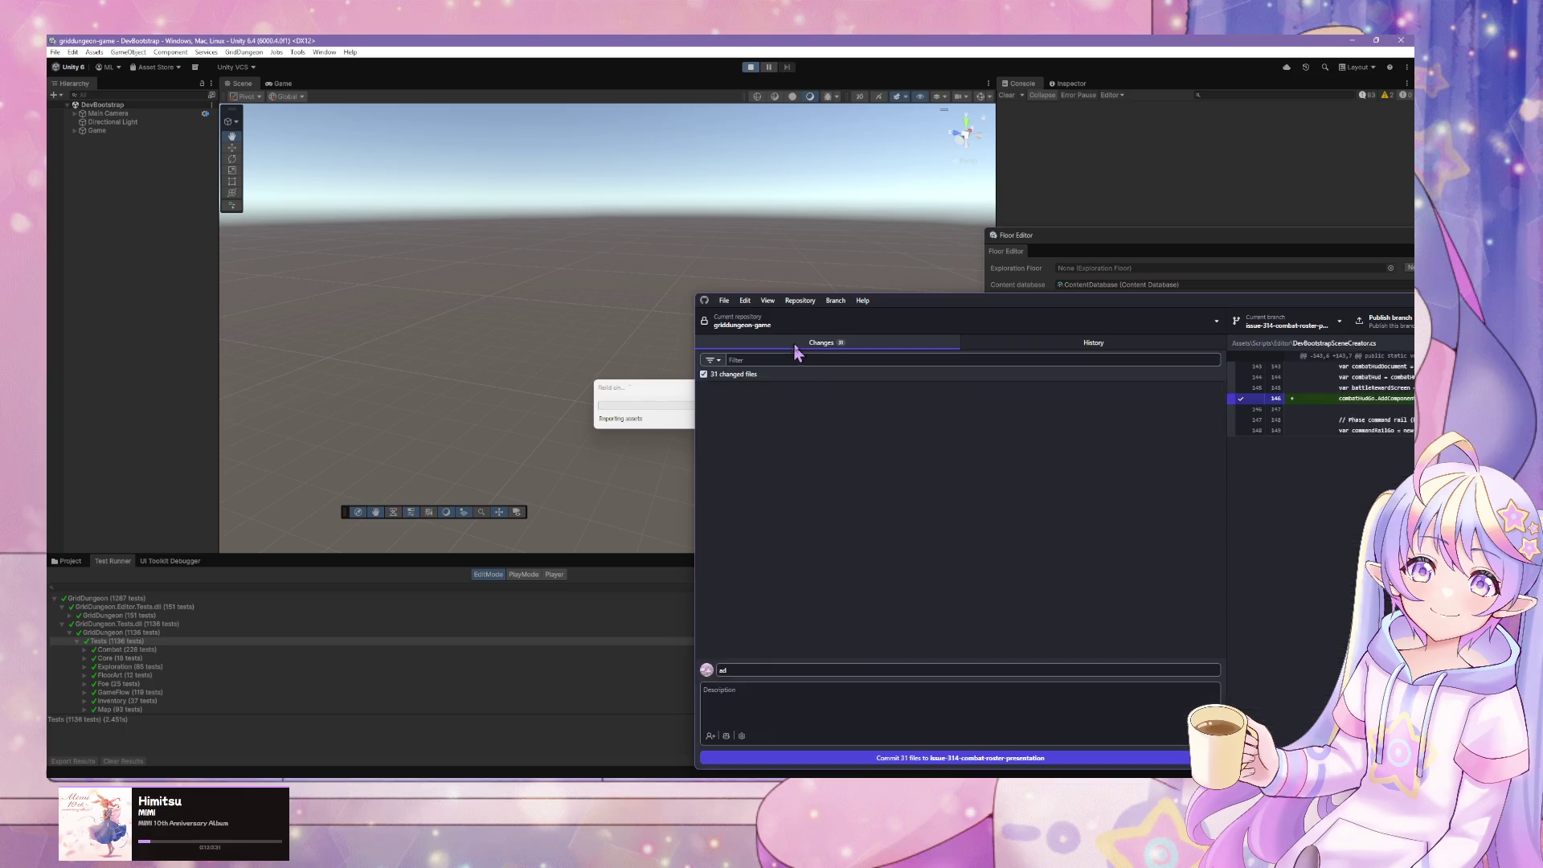
- Inspect the DevSceneComposition.cs and PlayModeExplorationSceneCreator.cs diffs, then move GitHub Desktop aside
{"action": "left_click_drag", "start_coordinate": [1009, 313], "coordinate": [582, 153]}
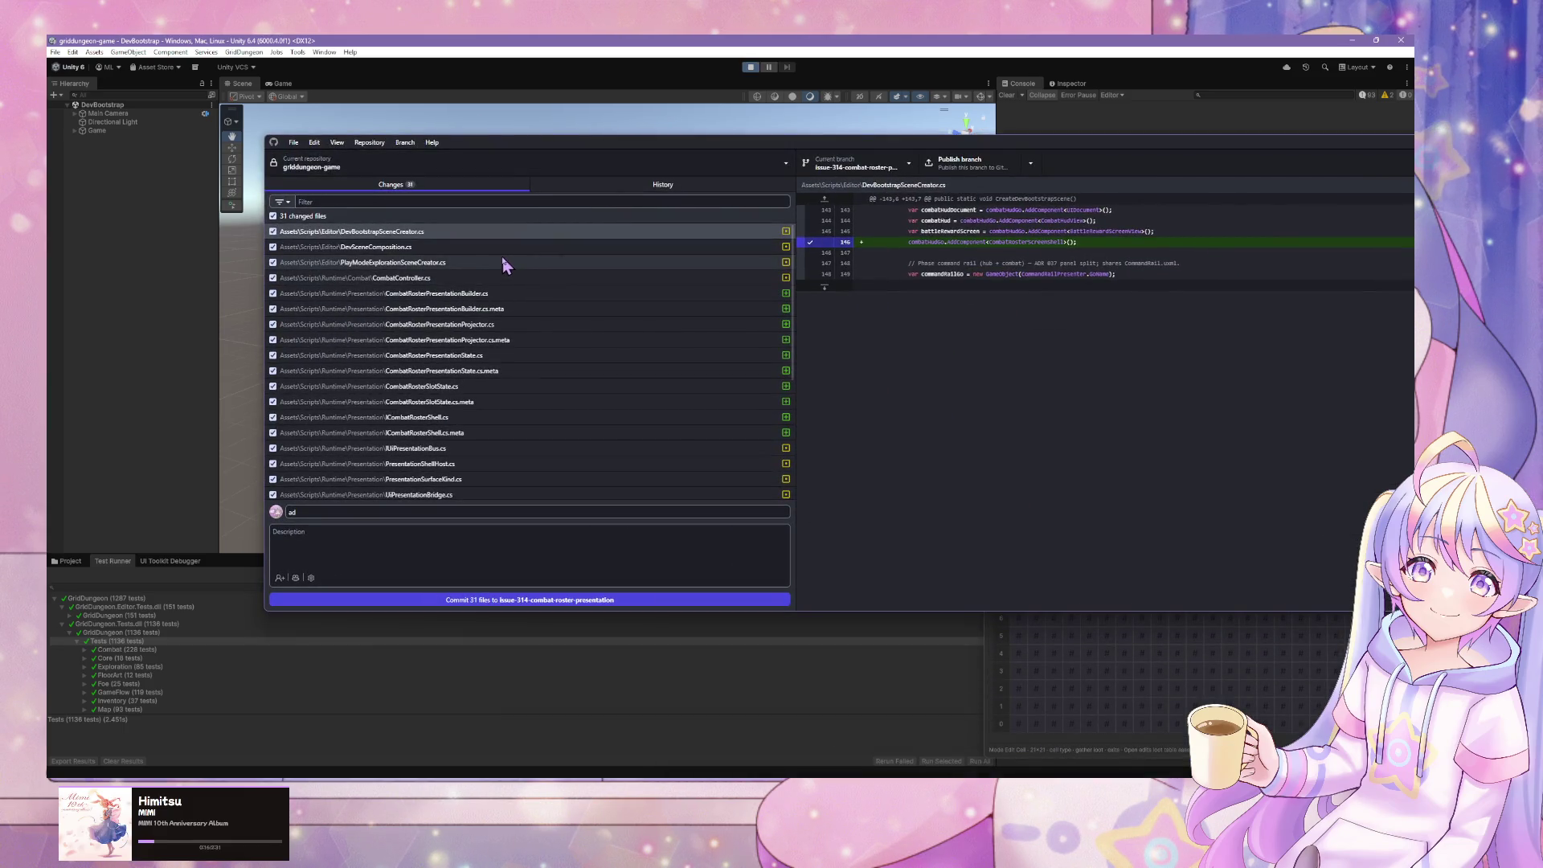
{"action": "left_click", "coordinate": [397, 246]}
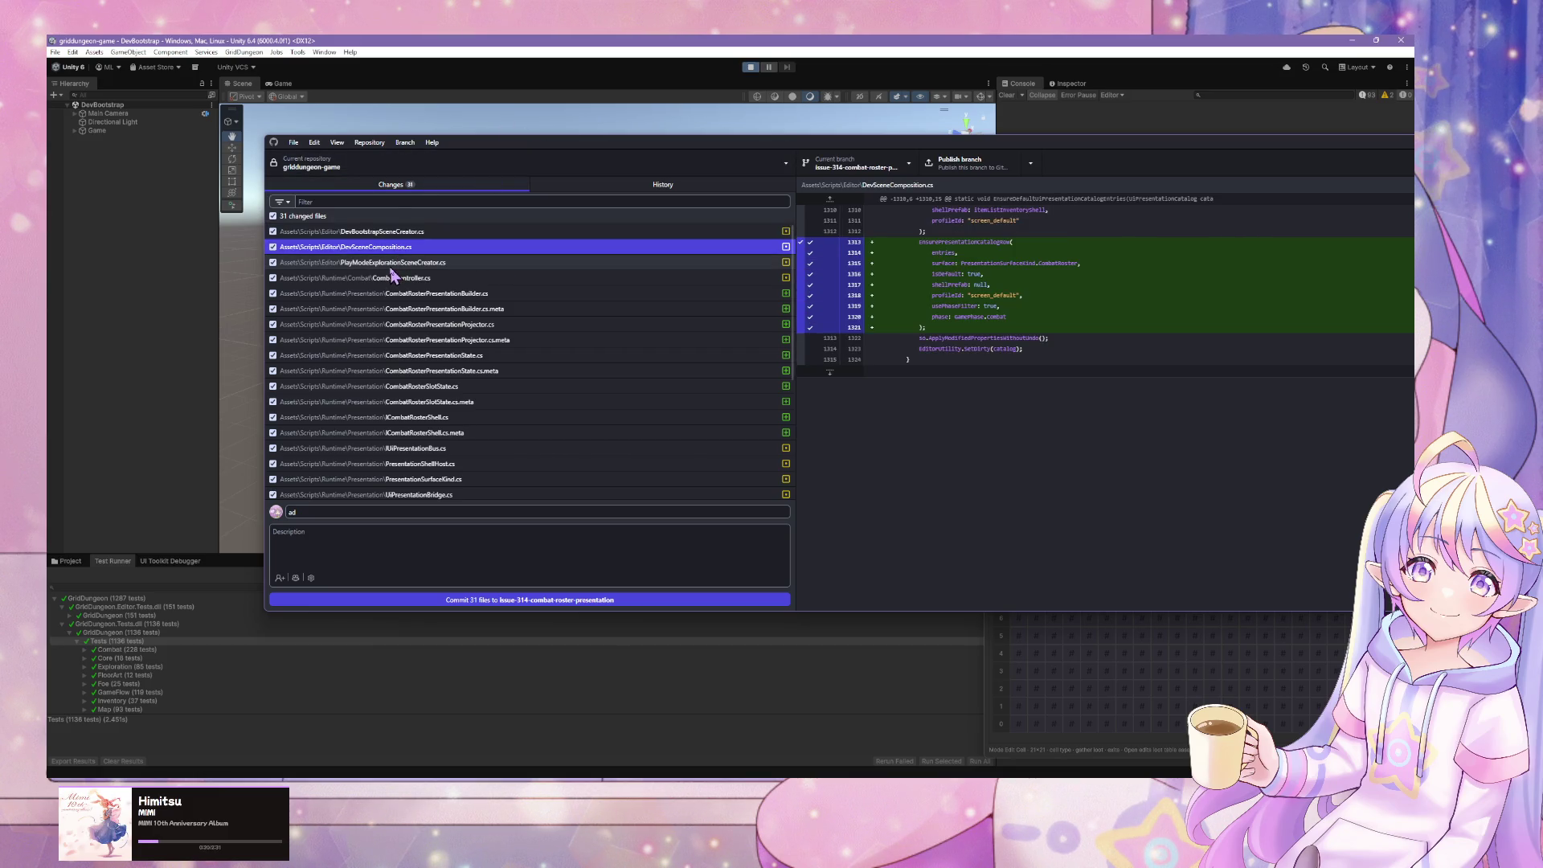
{"action": "left_click", "coordinate": [391, 267]}
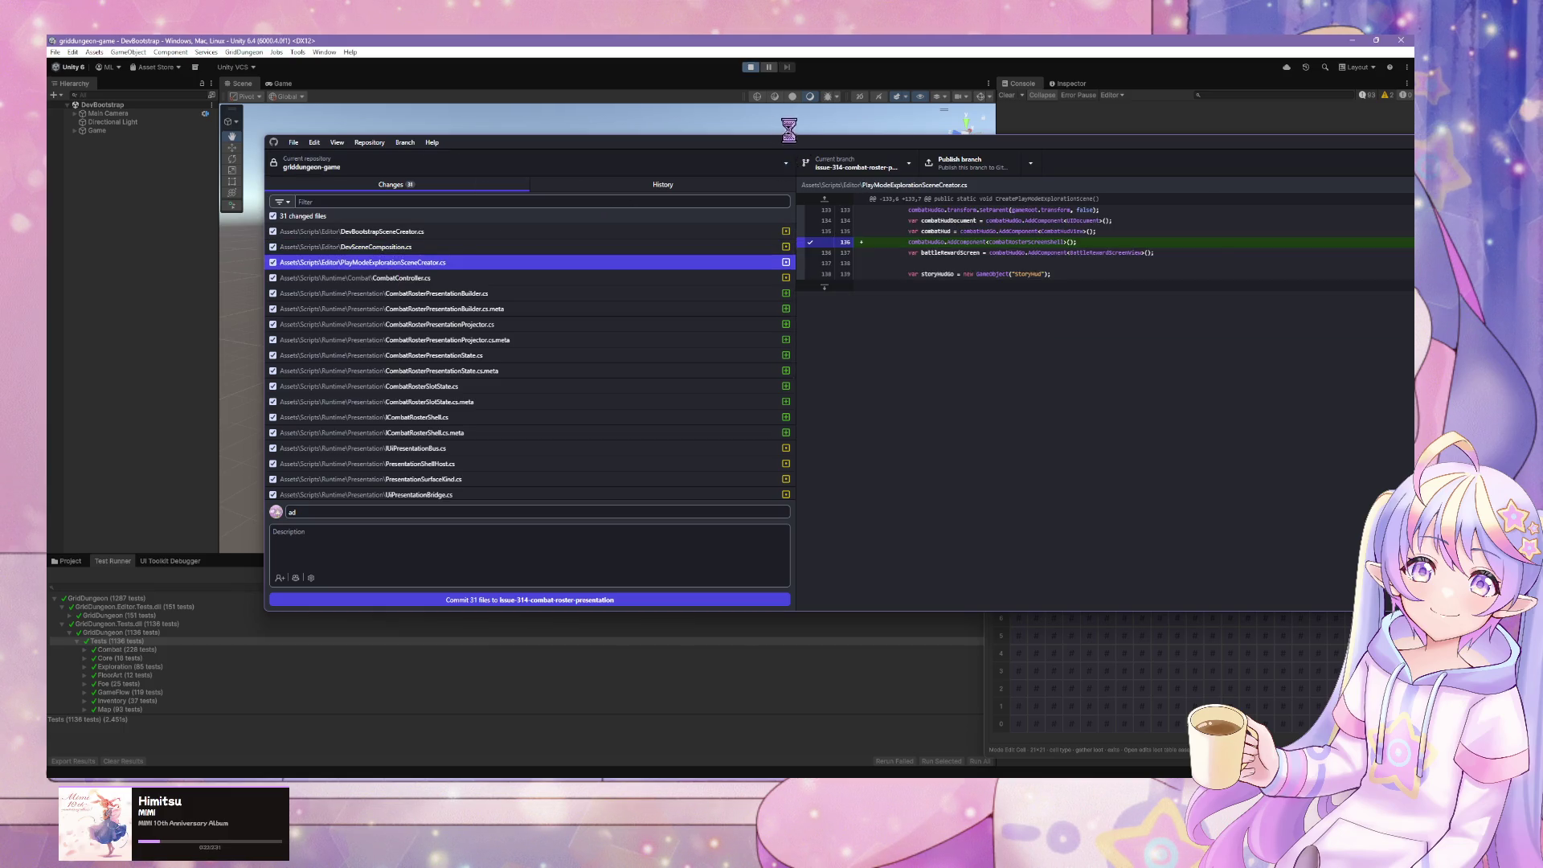
{"action": "left_click_drag", "start_coordinate": [709, 154], "coordinate": [1000, 301]}
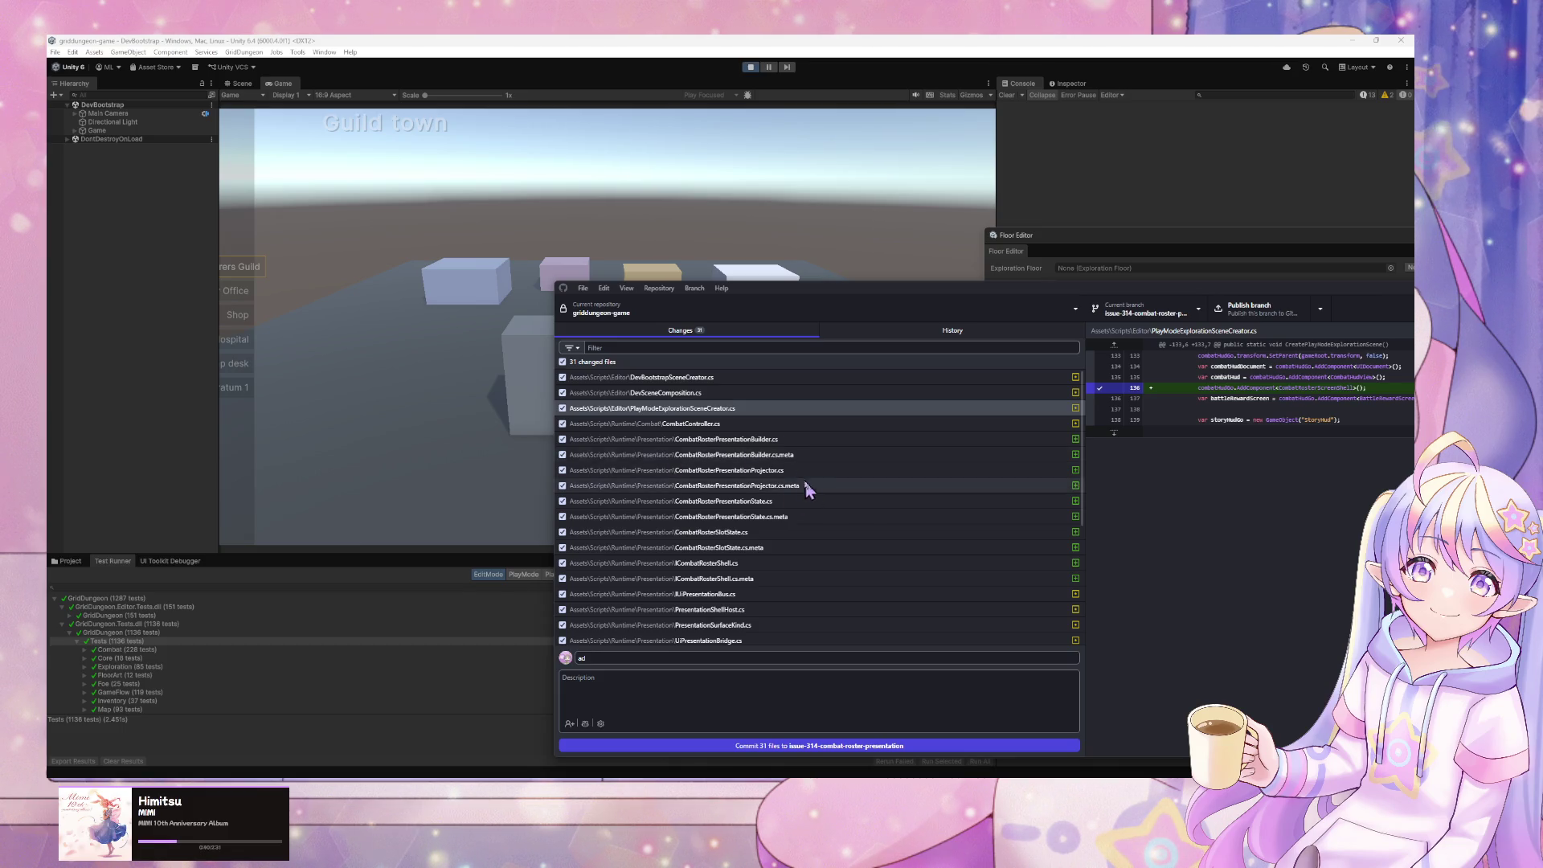
{"action": "left_click", "coordinate": [543, 315]}
- Enter the dungeon from Guild town, gather at a spot and open the first chest
{"action": "key", "text": "Down"}
{"action": "key", "text": "Down"}
{"action": "key", "text": "Down"}
{"action": "key", "text": "z"}
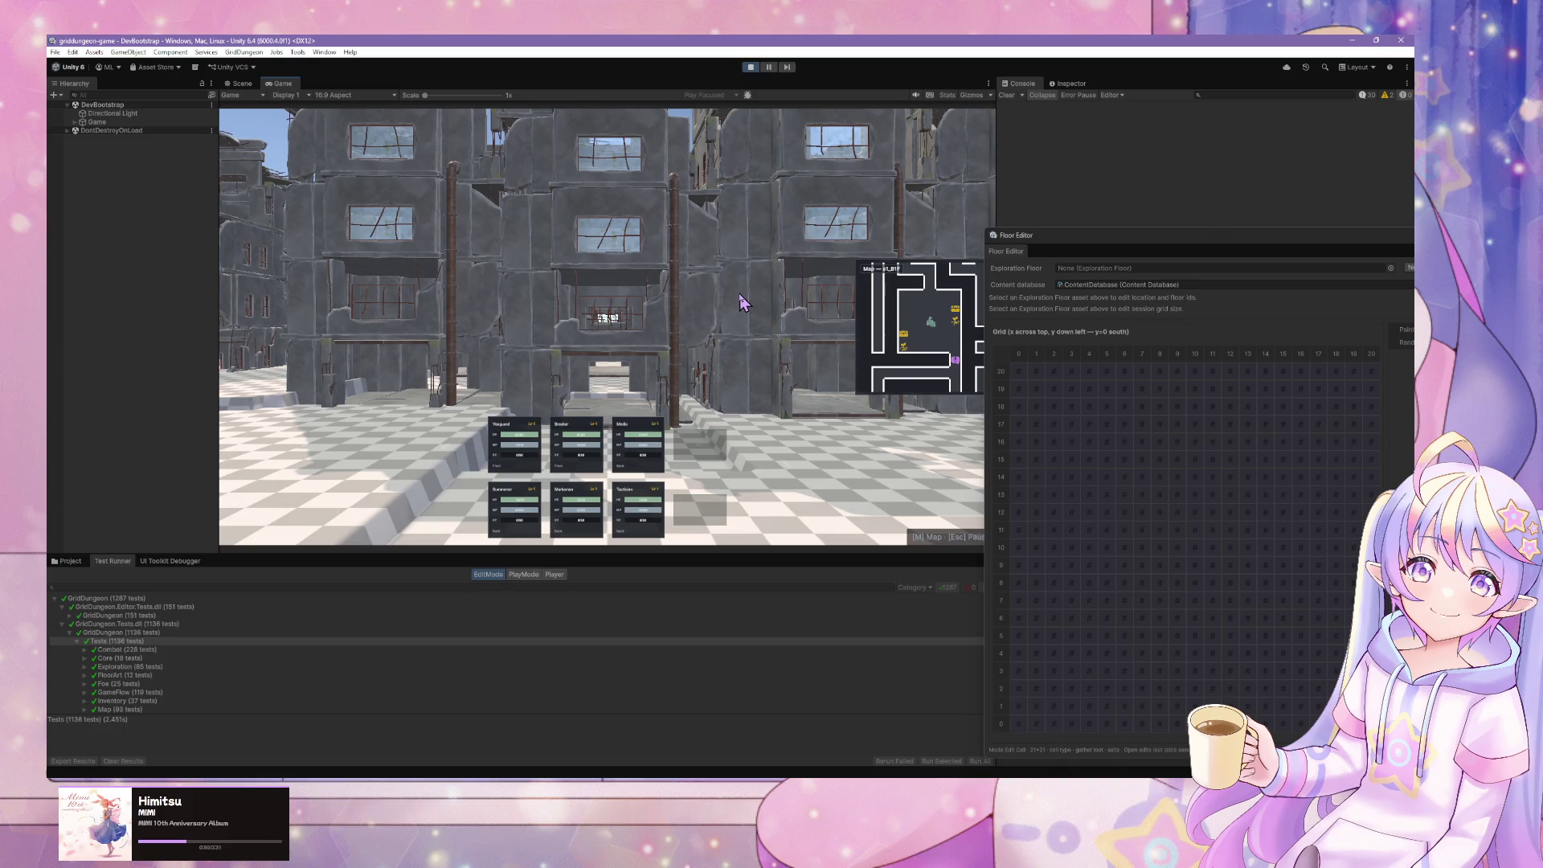
{"action": "key", "text": "Right"}
{"action": "key", "text": "Up"}
{"action": "key", "text": "z"}
{"action": "key", "text": "Left"}
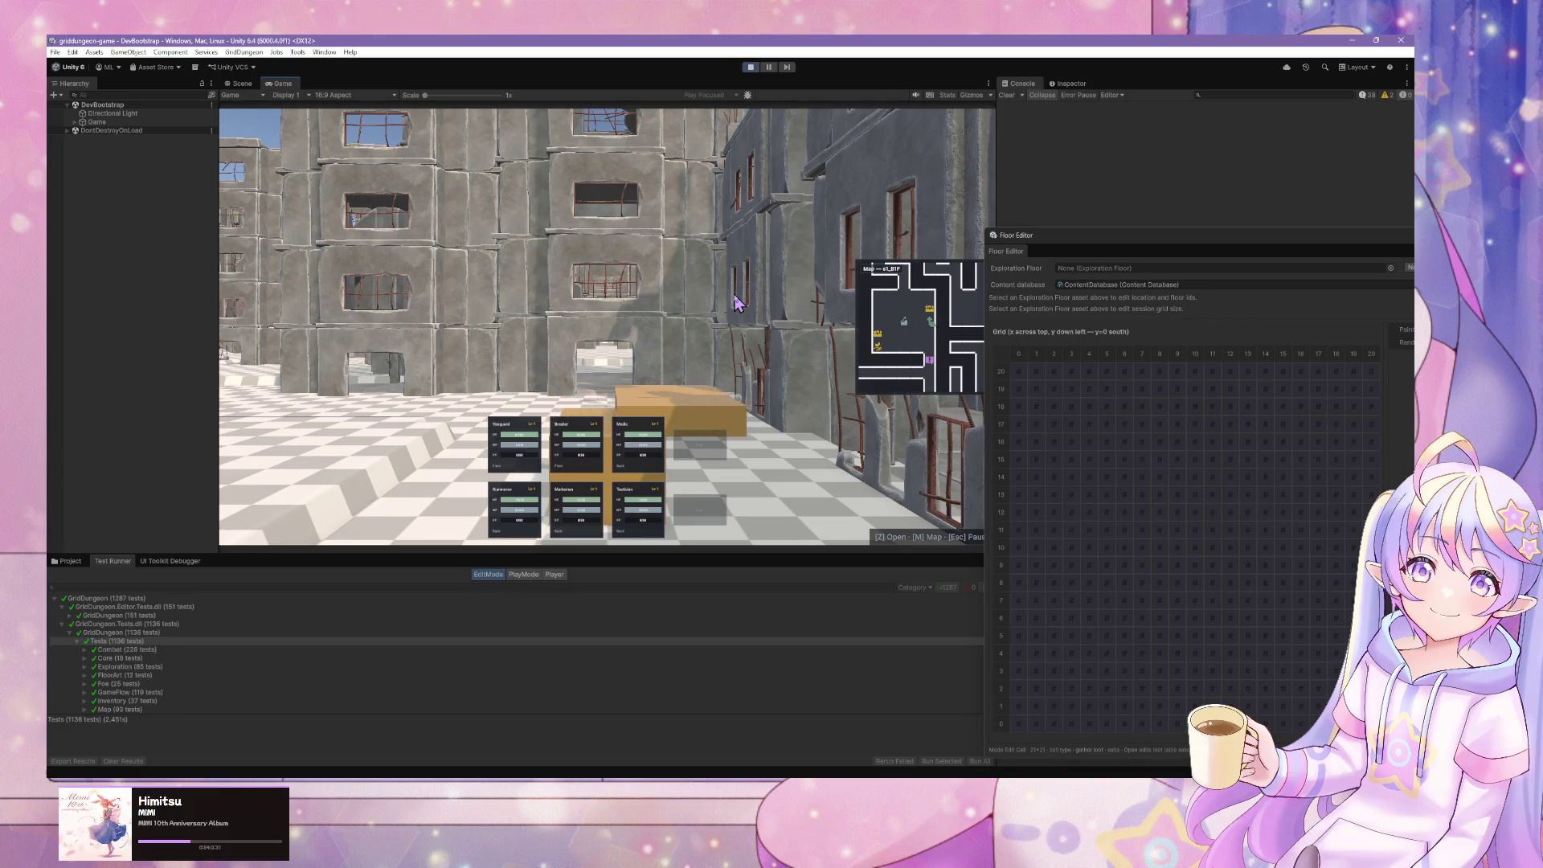
{"action": "key", "text": "z"}
{"action": "key", "text": "Right"}
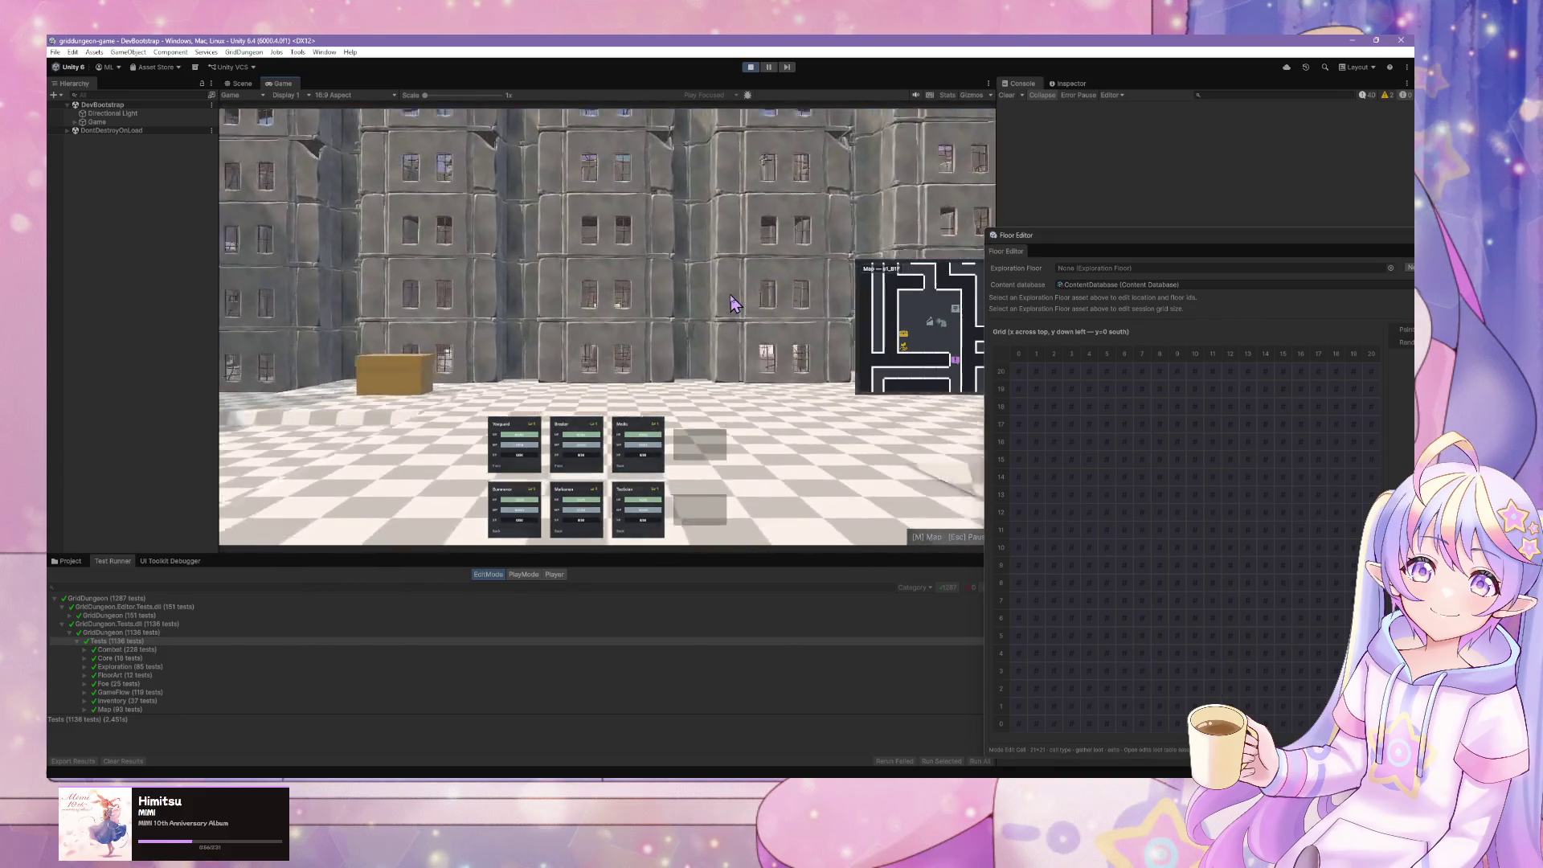
- Walk down the corridor to the courtyard chest and interact with it
{"action": "key", "text": "Right"}
{"action": "key", "text": "Up"}
{"action": "key", "text": "Up"}
{"action": "key", "text": "Up"}
{"action": "key", "text": "Down"}
{"action": "key", "text": "Left"}
{"action": "key", "text": "Right"}
{"action": "key", "text": "Up"}
{"action": "key", "text": "z"}
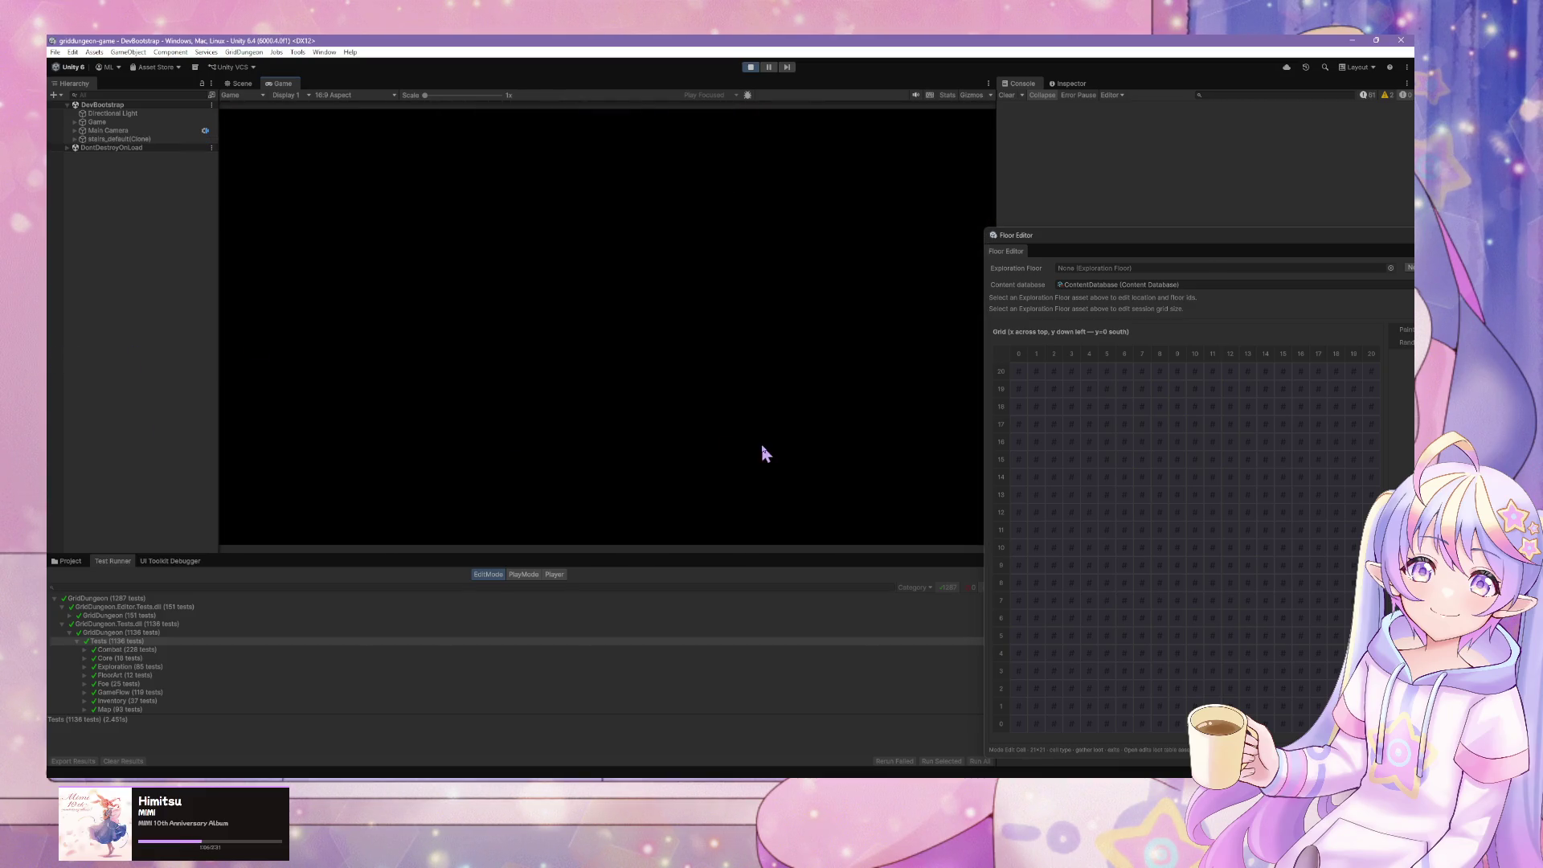
- On floor s1_B2F, cross the checkerboard plaza and walk down the corridor into a battle
{"action": "key", "text": "Right"}
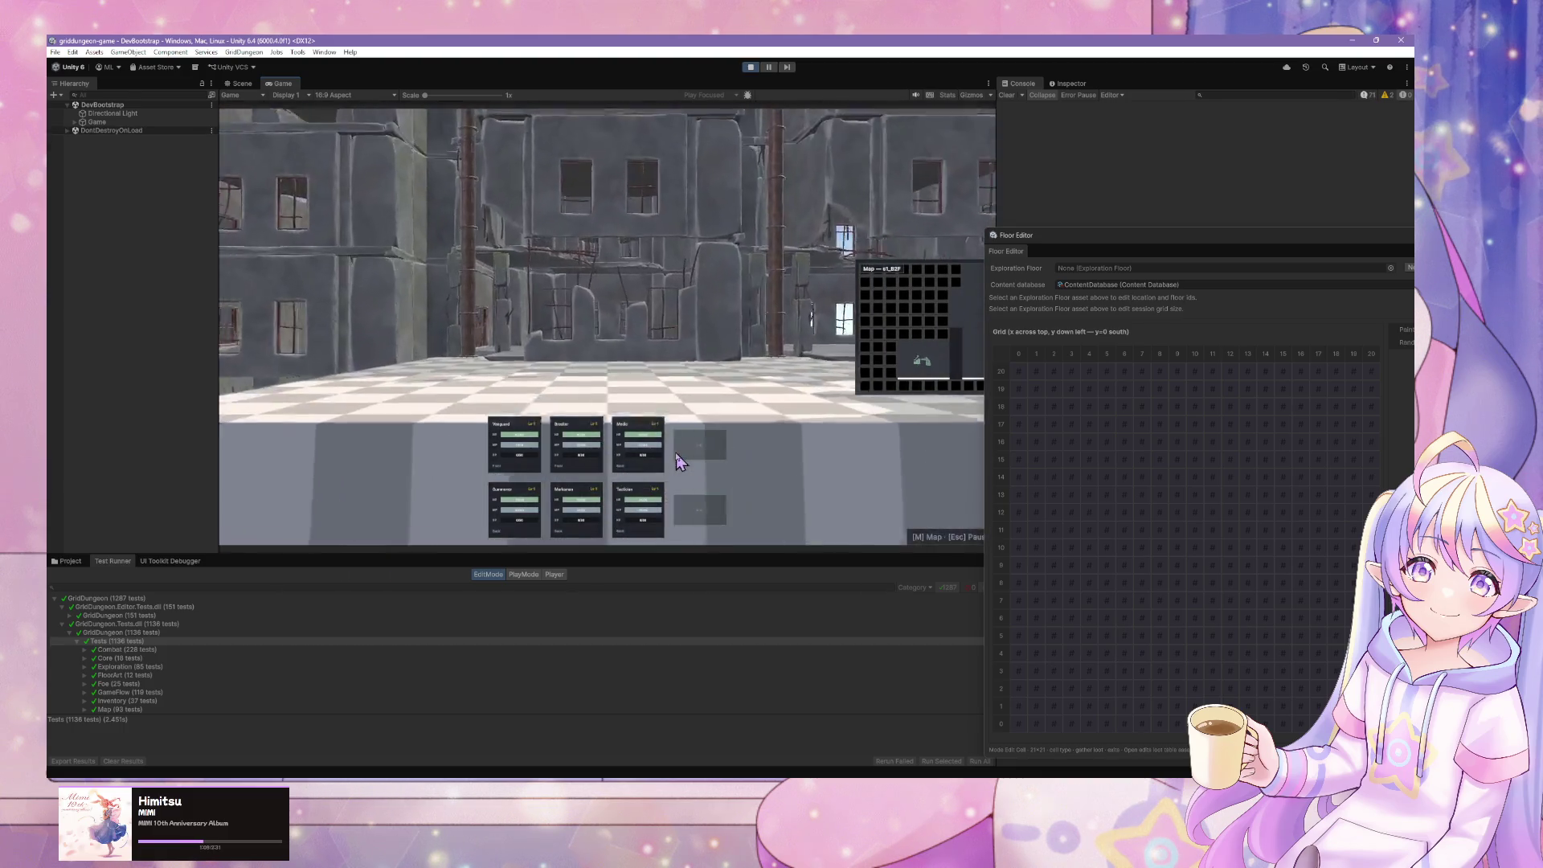
{"action": "key", "text": "Up"}
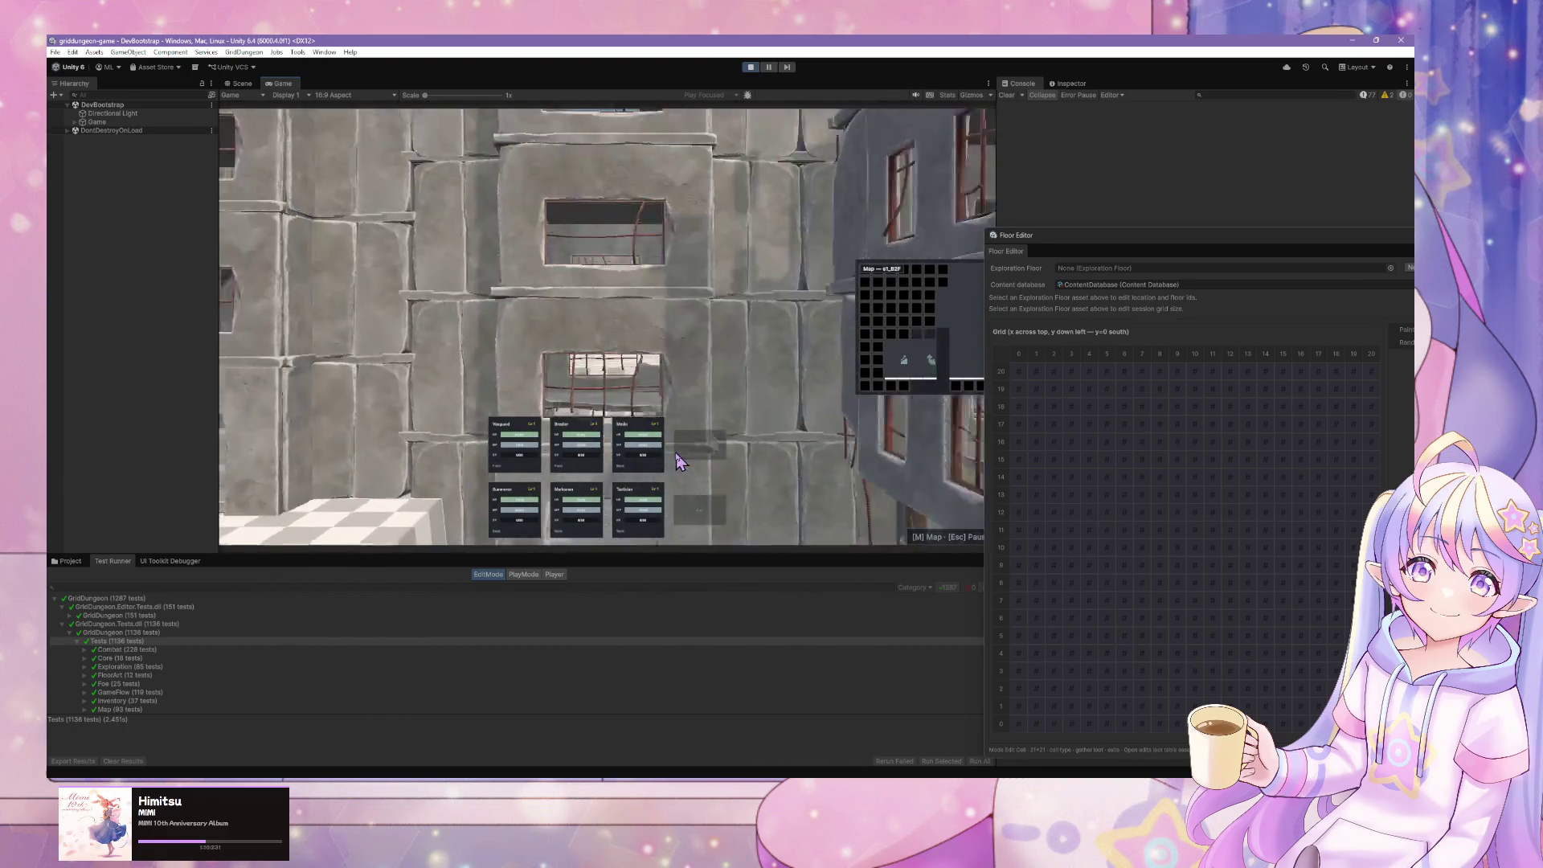
{"action": "key", "text": "Right"}
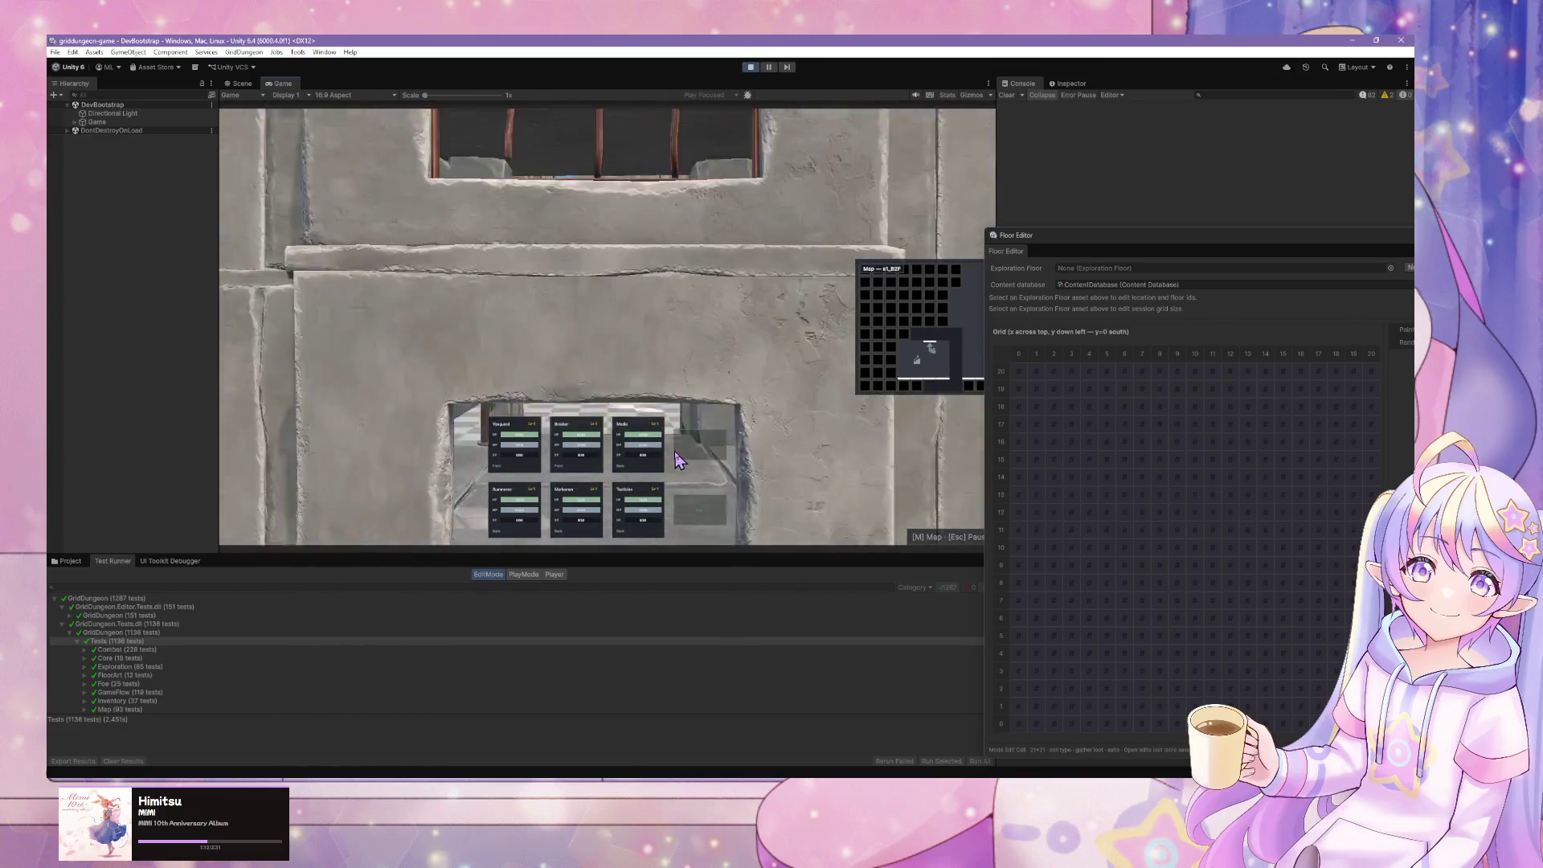
{"action": "key", "text": "Up"}
{"action": "key", "text": "Left"}
{"action": "key", "text": "Up"}
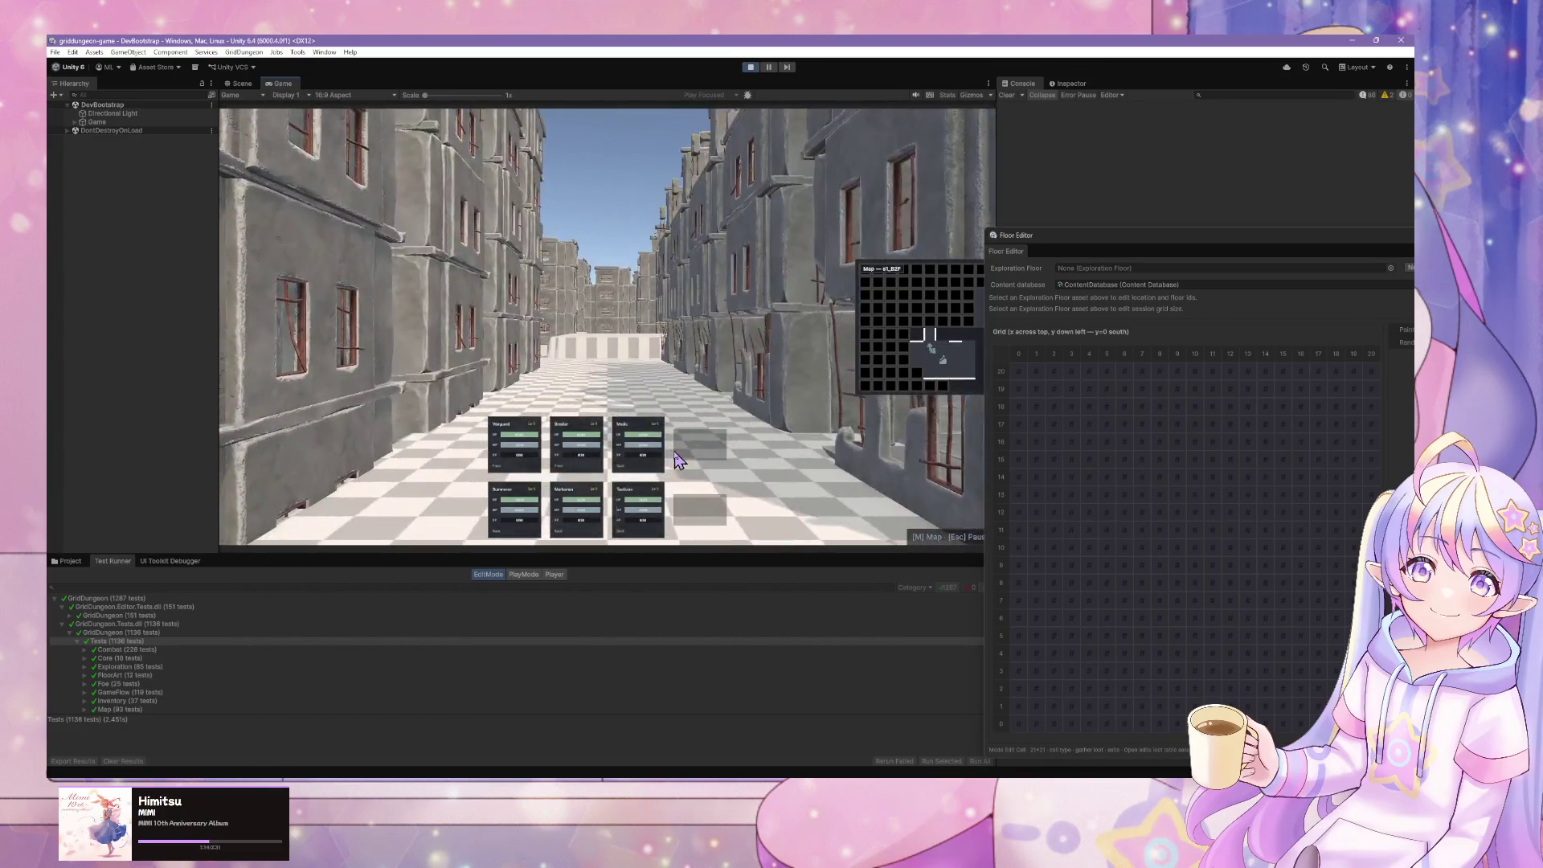
{"action": "key", "text": "Up"}
{"action": "key", "text": "Up"}
{"action": "key", "text": "Up"}
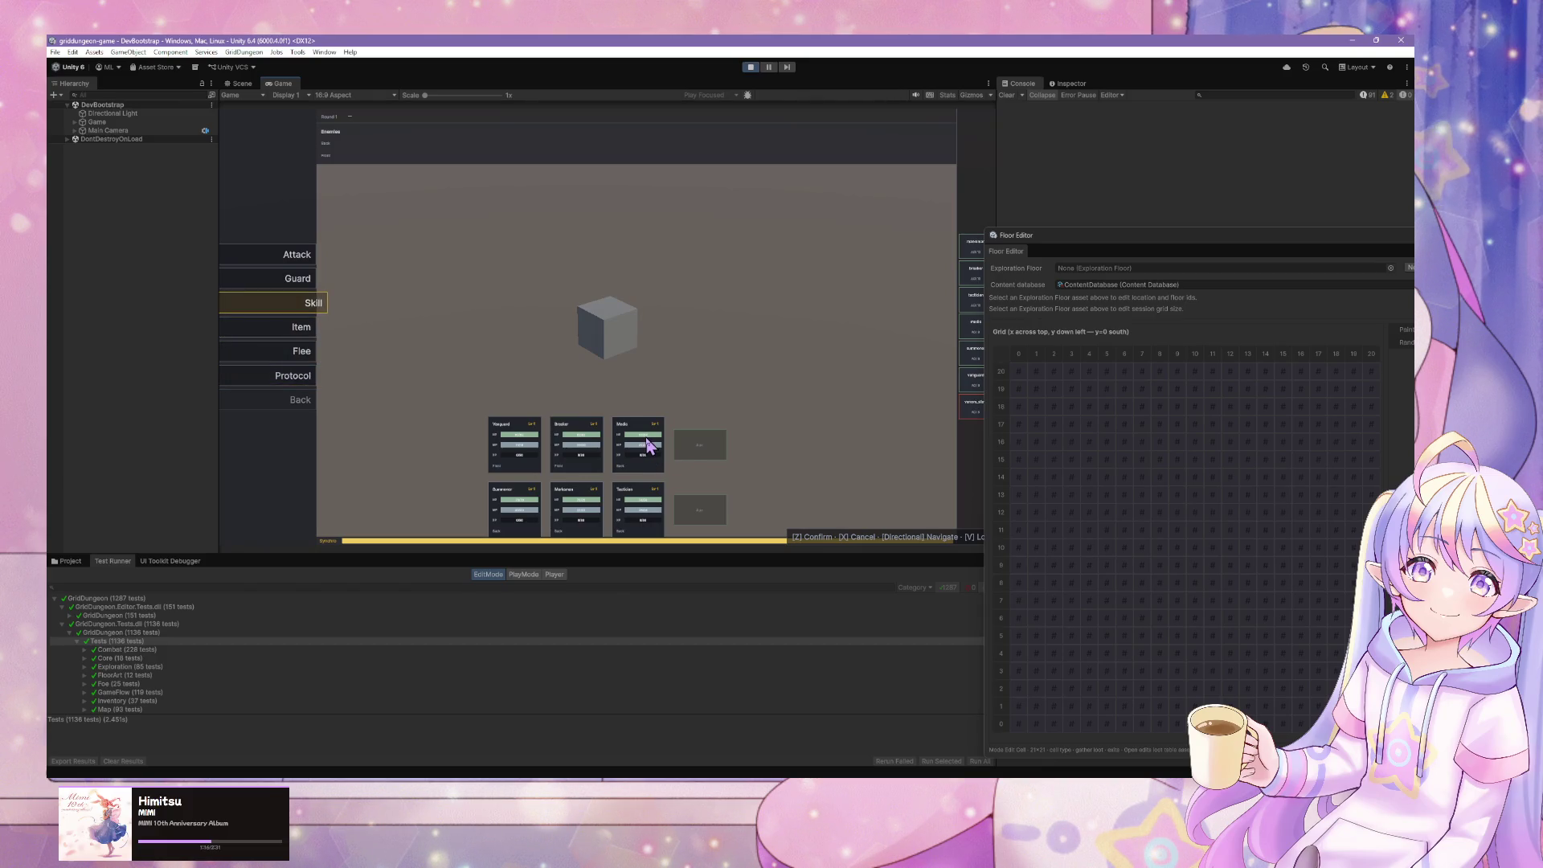
- Exit Unity play mode and bring Cursor's agent chat window to the front
{"action": "left_click", "coordinate": [750, 67]}
{"action": "mouse_move", "coordinate": [763, 777]}
{"action": "left_click", "coordinate": [751, 747]}
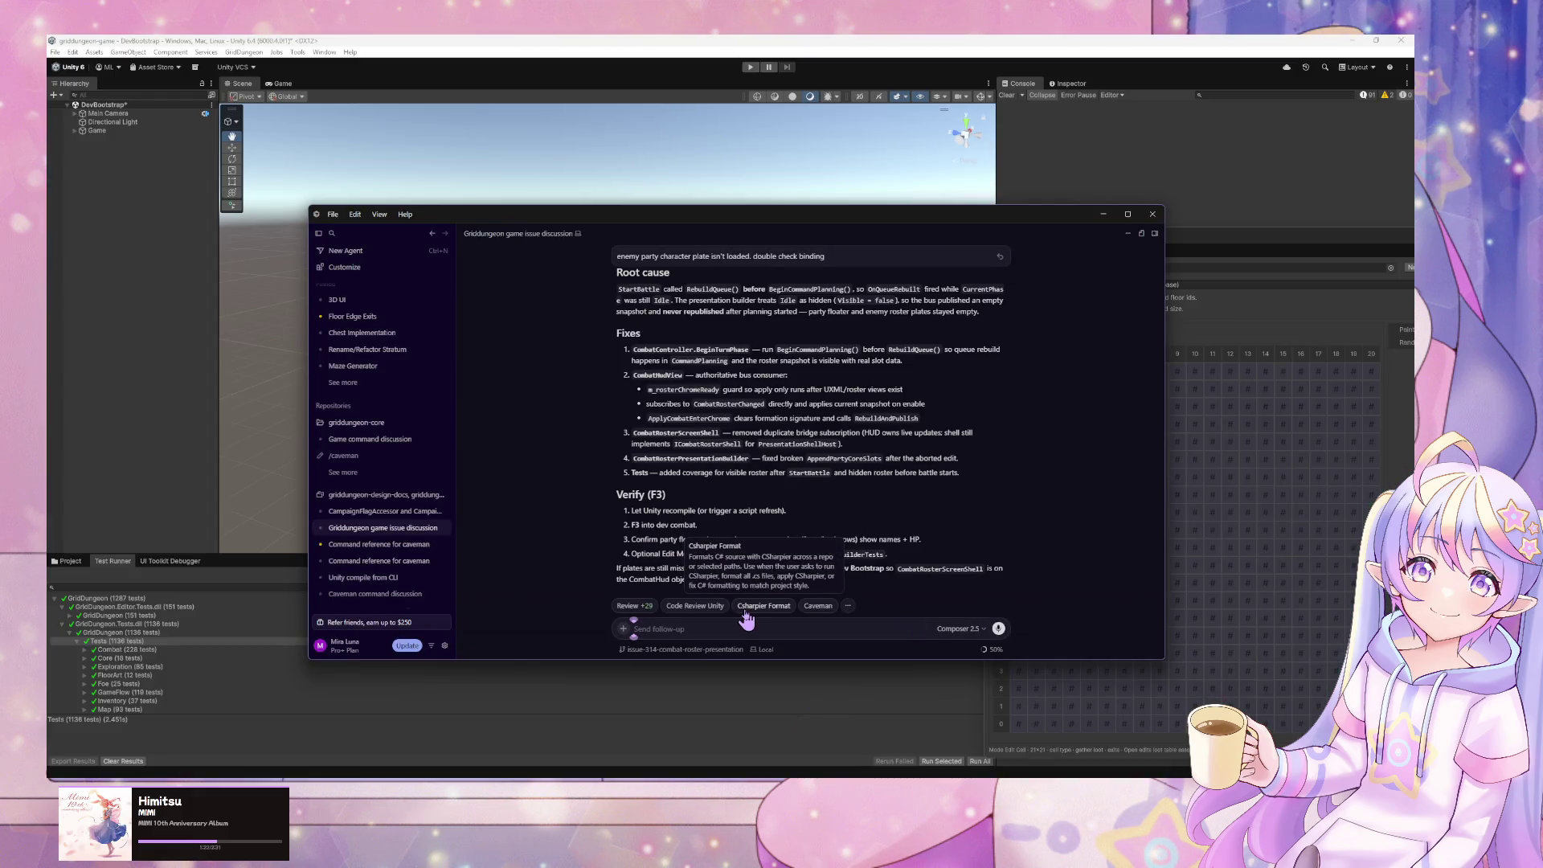
- Send the agent a follow-up: the enemy character plate wrapper is shown but empty
{"action": "type", "text": "enem"}
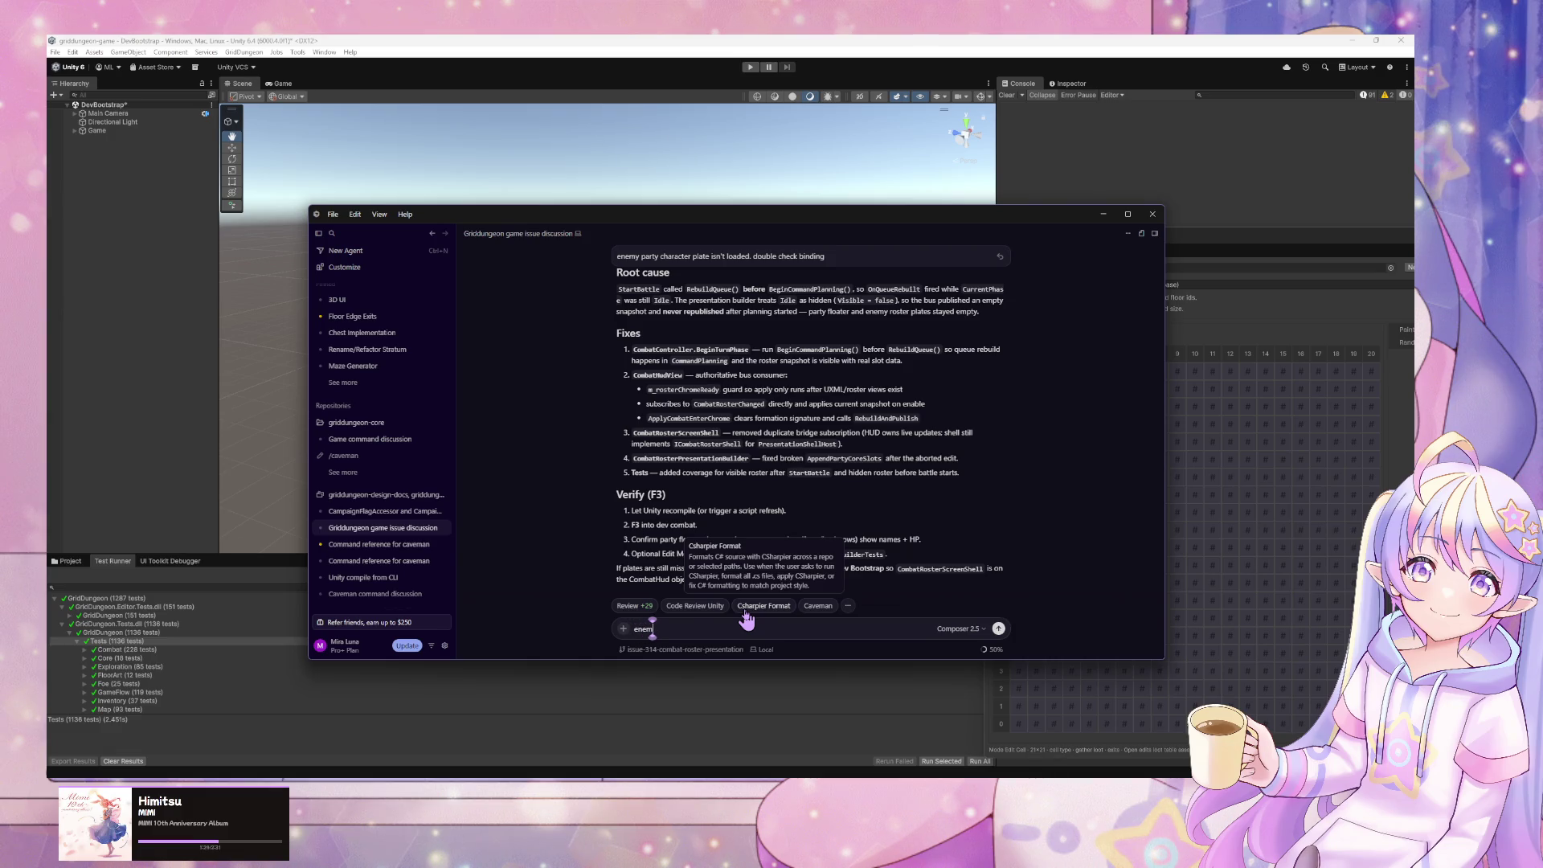
{"action": "type", "text": "y re"}
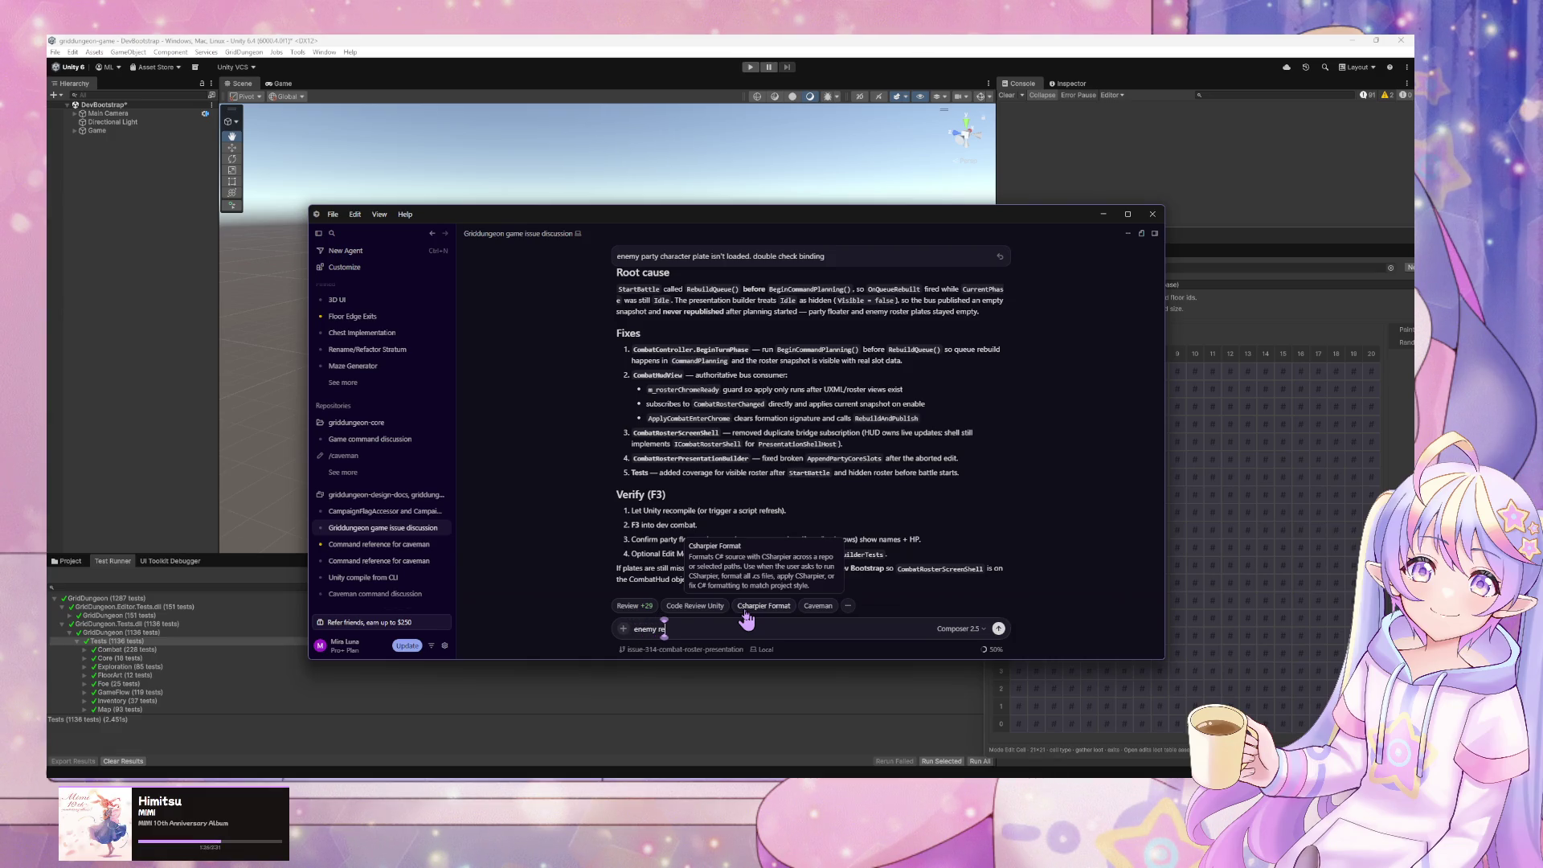
{"action": "key", "text": "BackSpace"}
{"action": "type", "text": "ail i"}
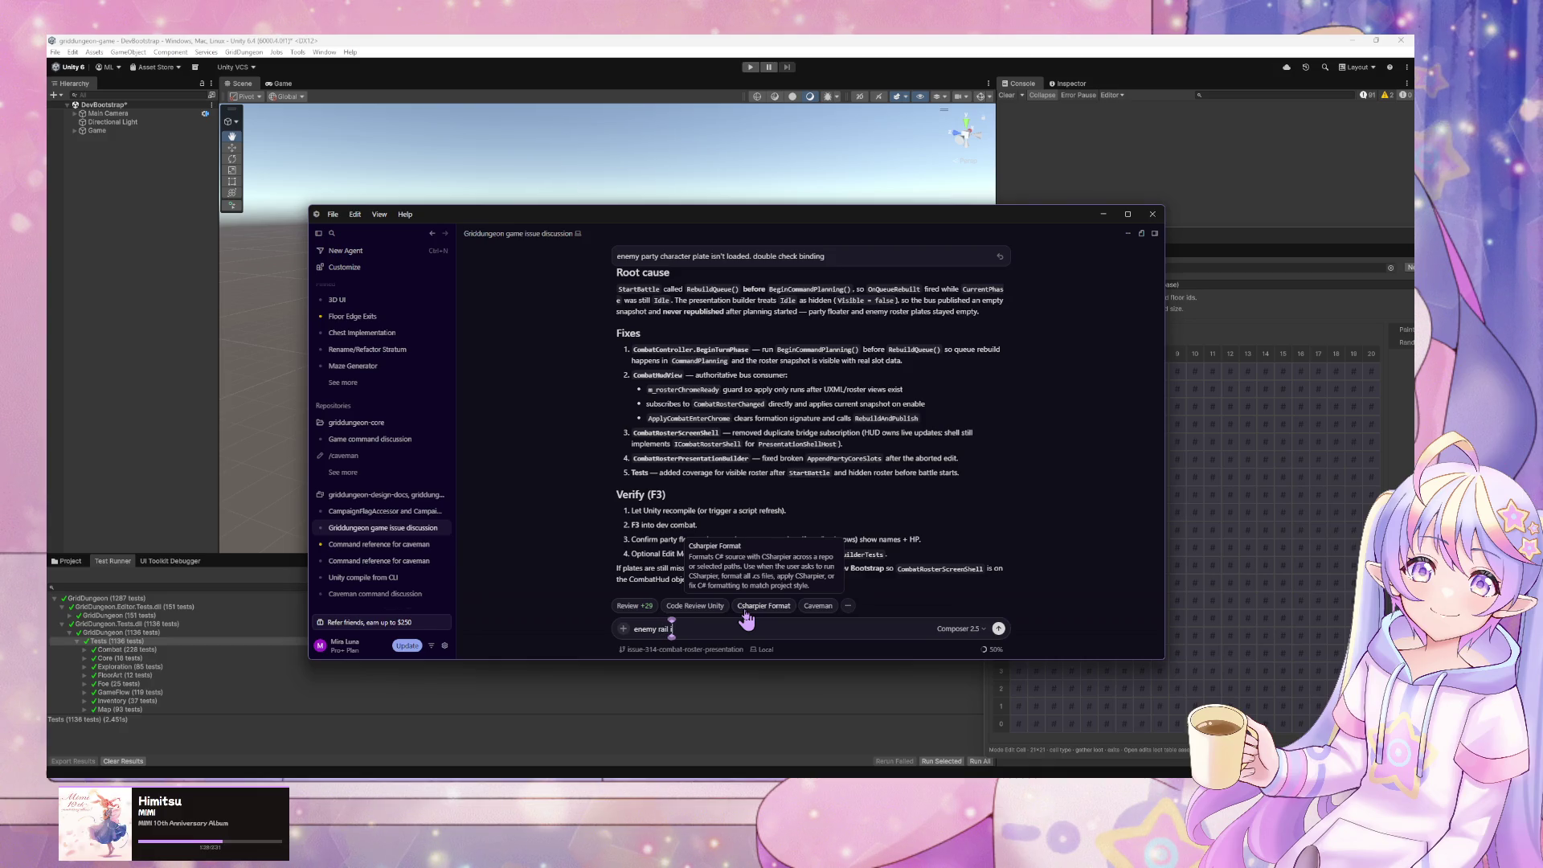
{"action": "type", "text": "s shown"}
{"action": "key", "text": "BackSpace"}
{"action": "key", "text": "BackSpace"}
{"action": "key", "text": "BackSpace"}
{"action": "key", "text": "BackSpace"}
{"action": "key", "text": "BackSpace"}
{"action": "key", "text": "BackSpace"}
{"action": "type", "text": "character plate wrapper is shown but empty"}
{"action": "key", "text": "Return"}
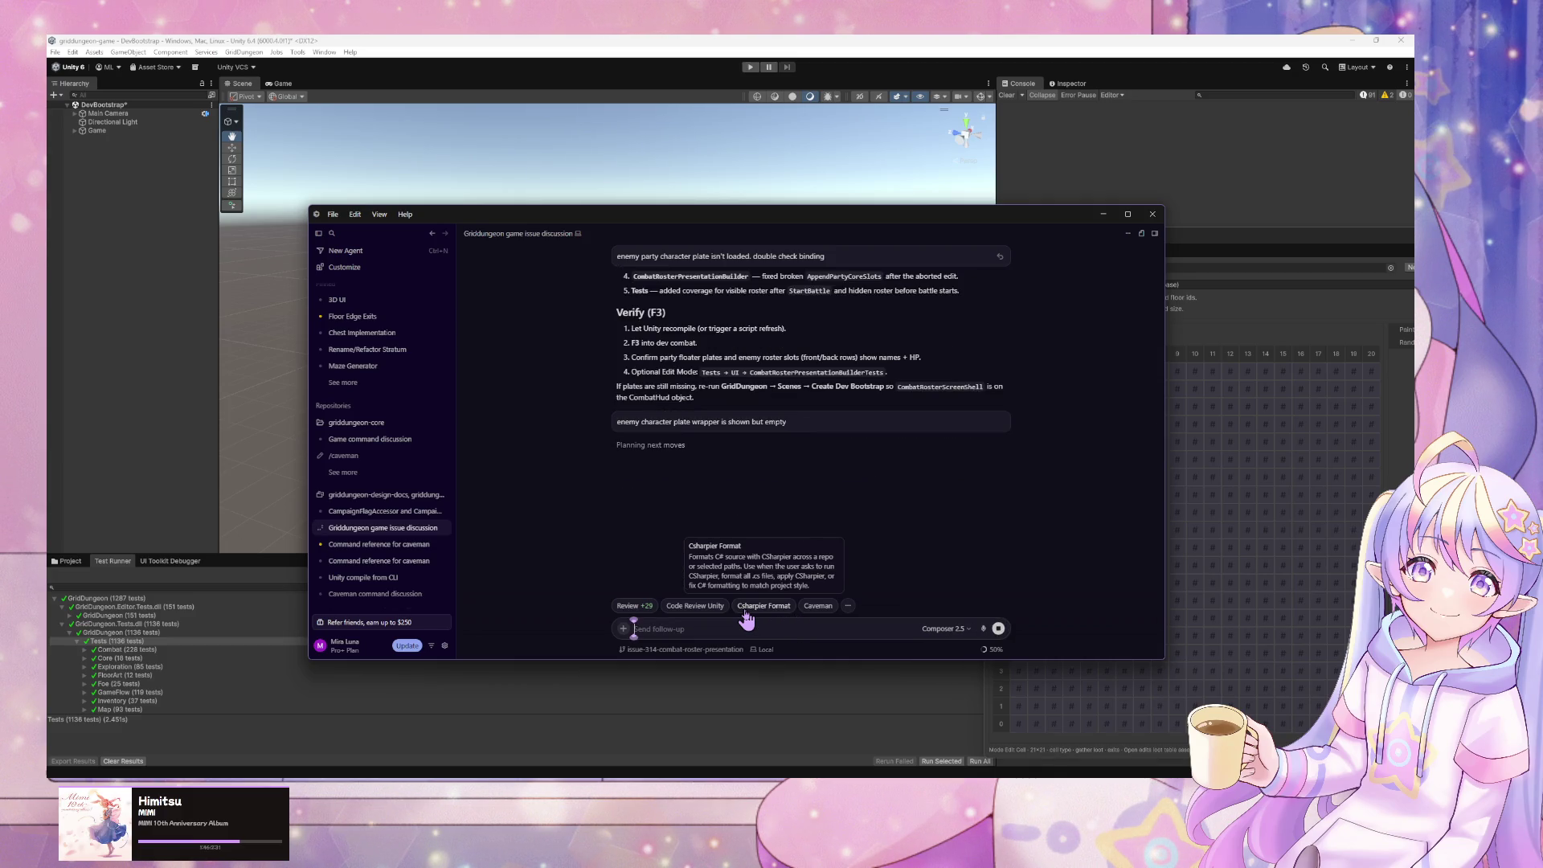
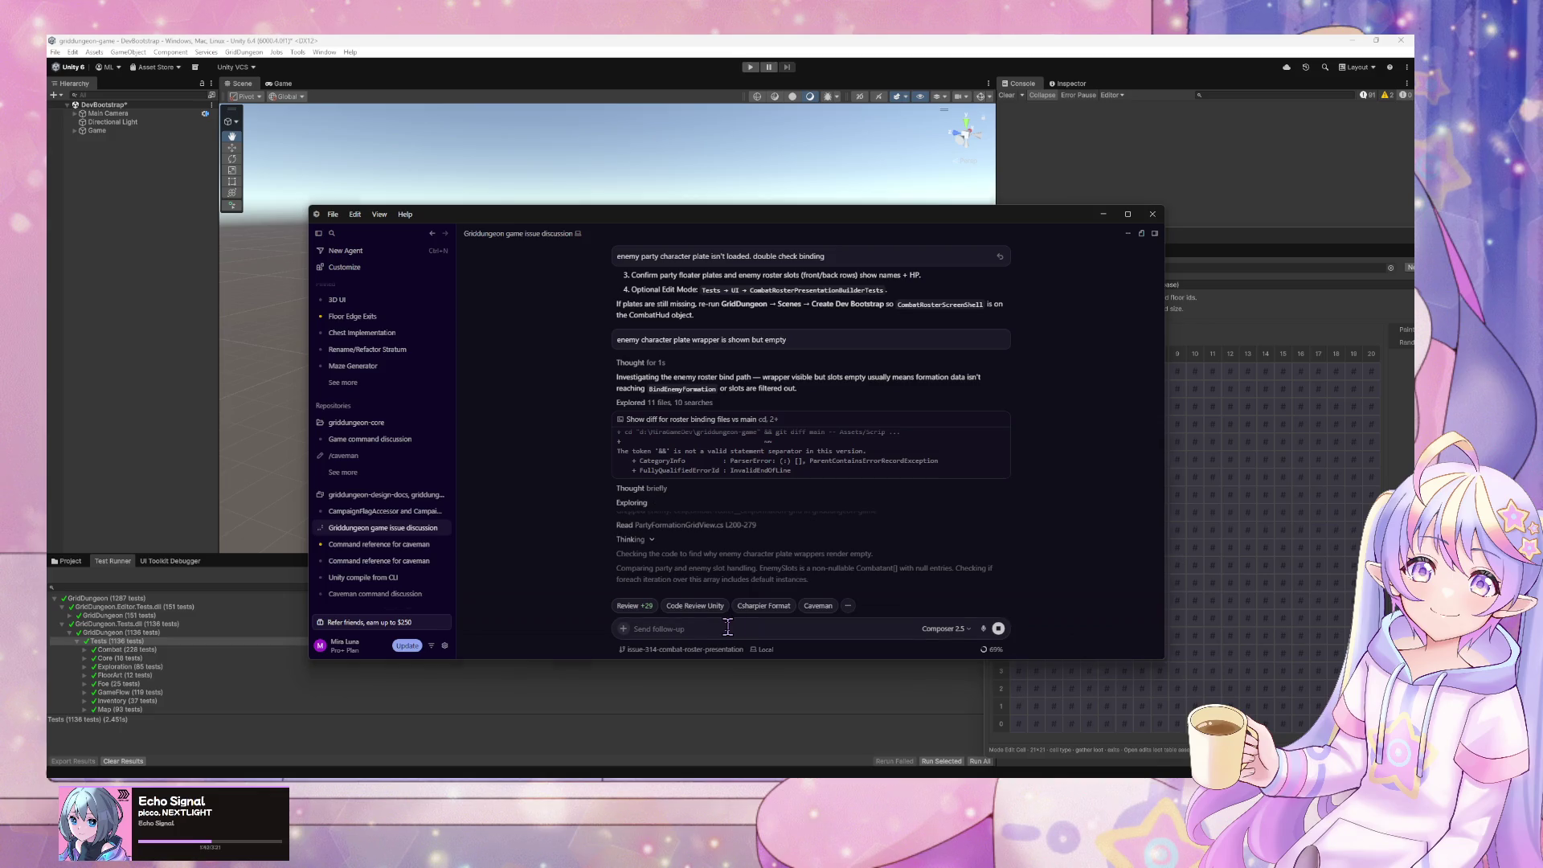
- Tell the agent the bug wasn't just visual: tested in play with Z for attack, Z again for a target
{"action": "left_click", "coordinate": [727, 627]}
{"action": "type", "text": "it"}
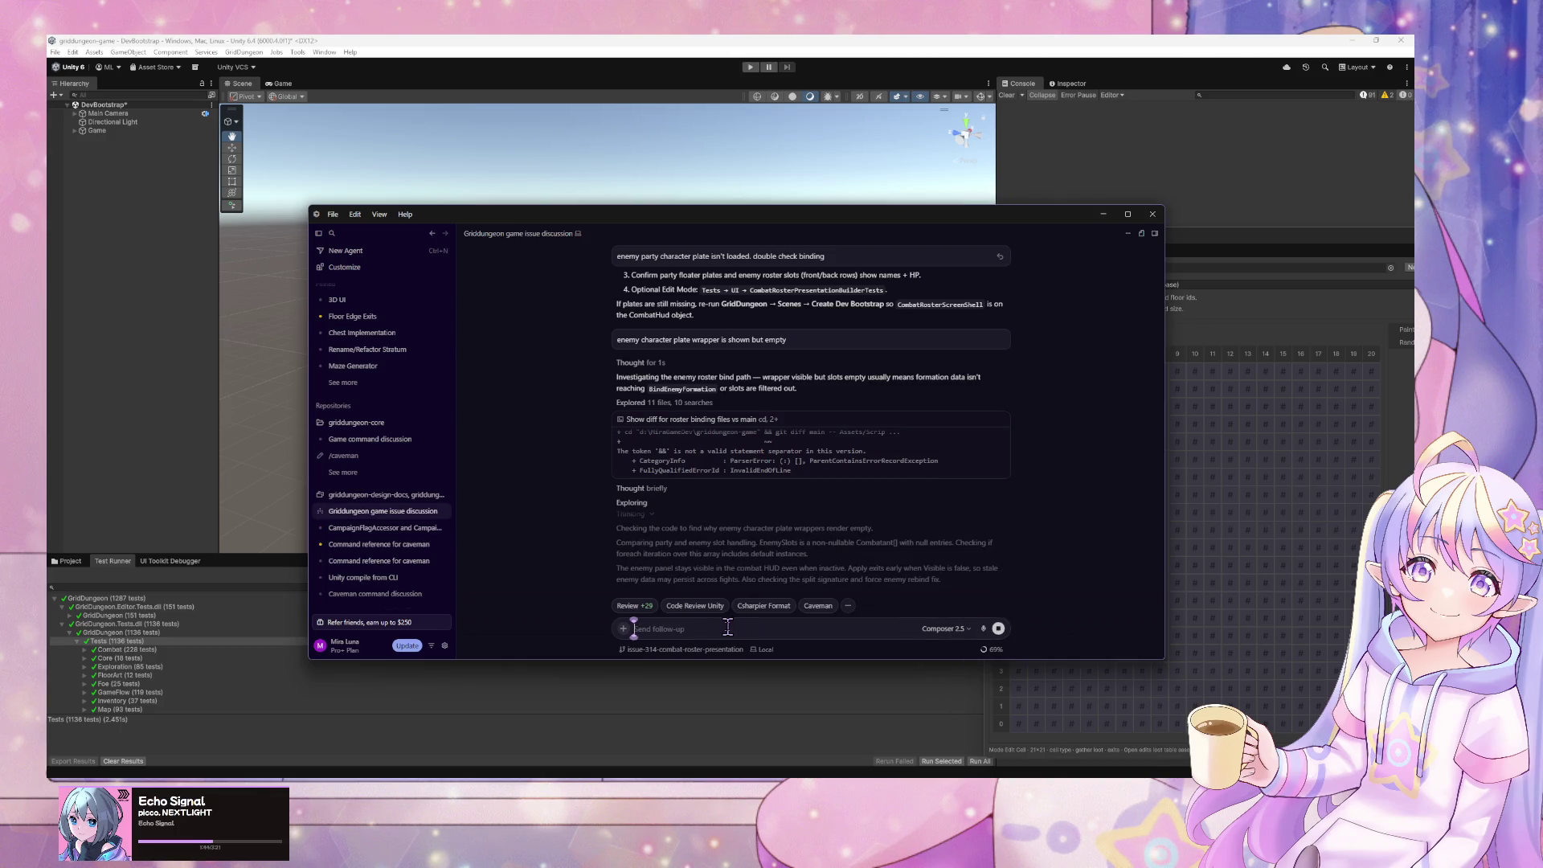
{"action": "type", "text": " is not v"}
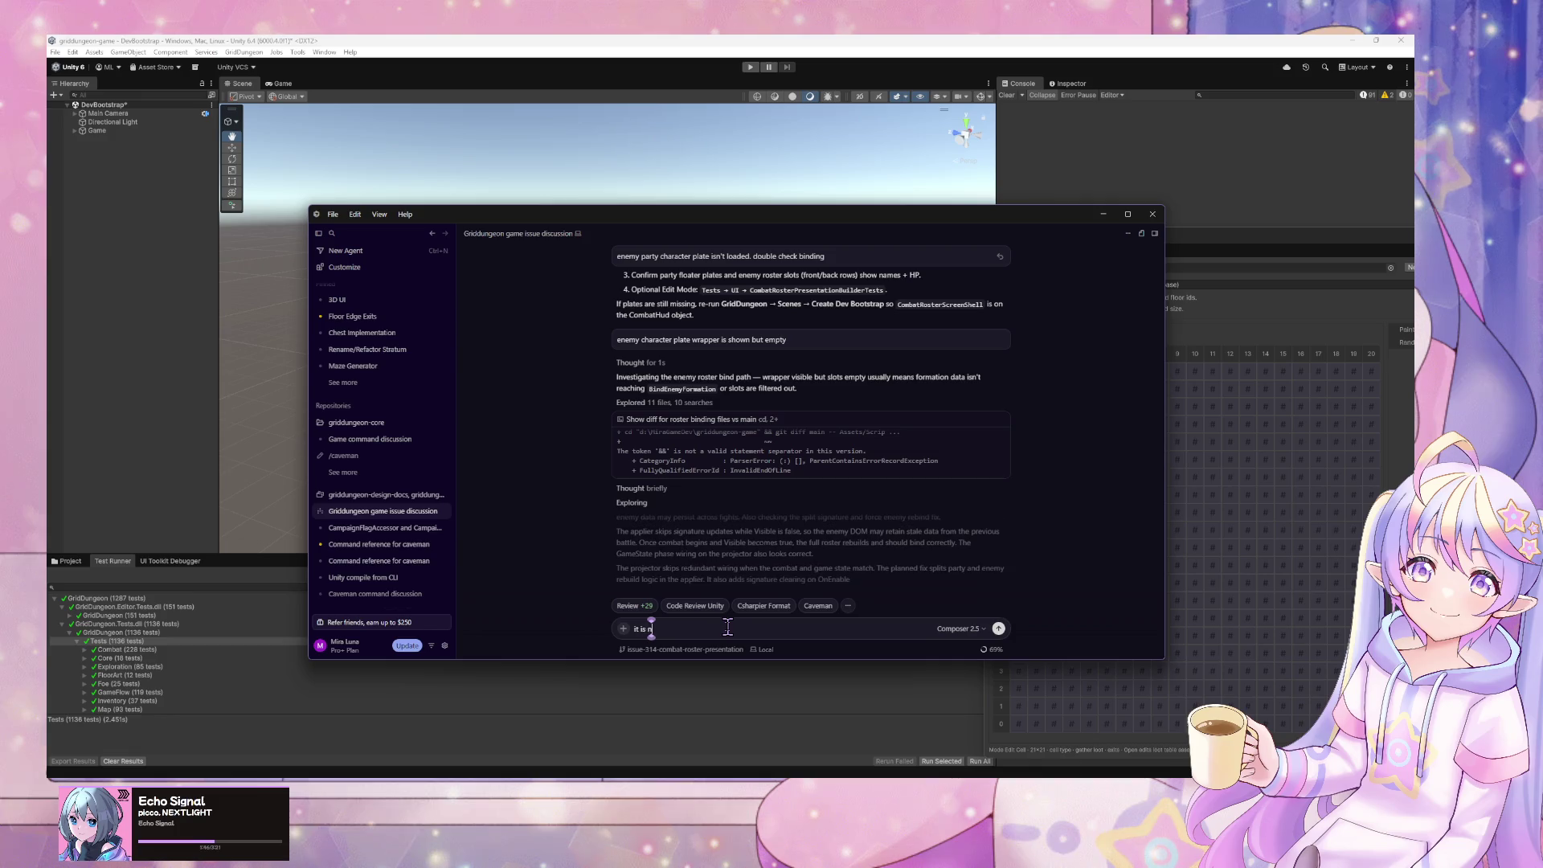
{"action": "key", "text": "BackSpace"}
{"action": "key", "text": "BackSpace"}
{"action": "key", "text": "BackSpace"}
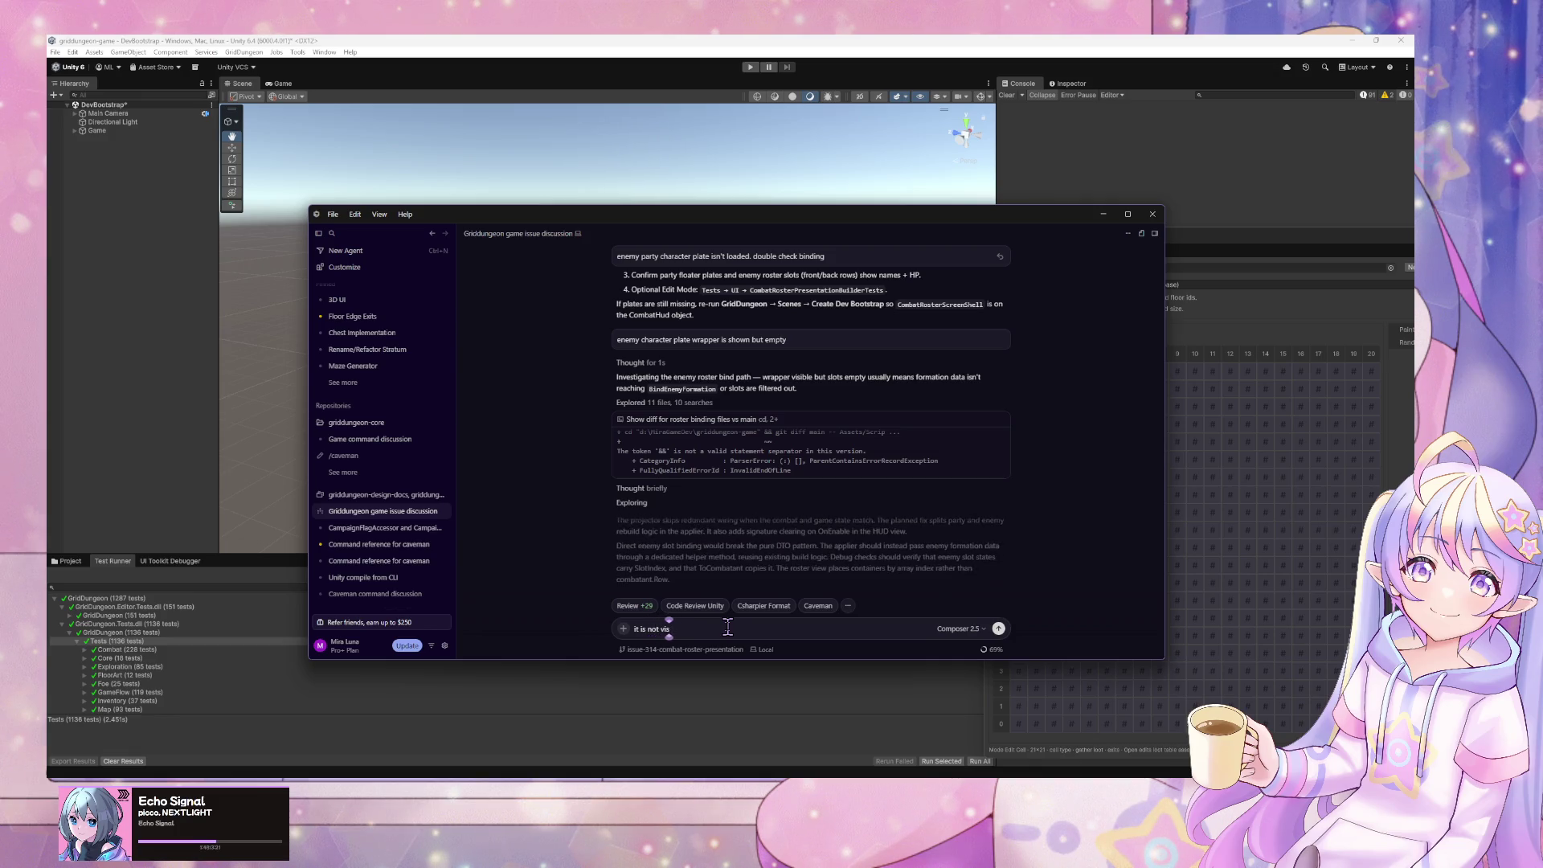
{"action": "type", "text": "just visual"}
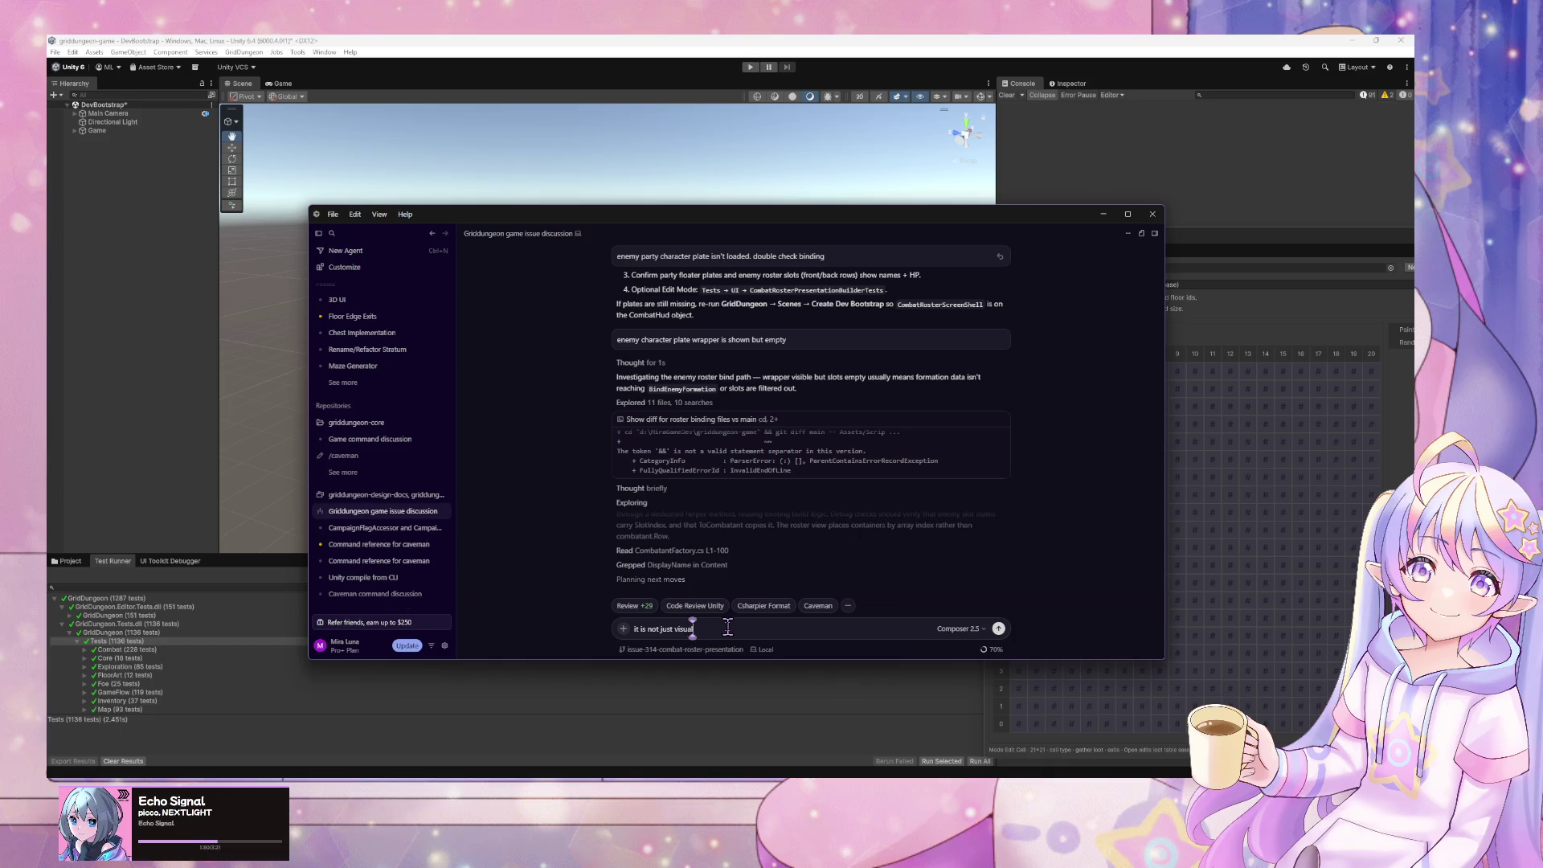
{"action": "type", "text": "ly. I tested"}
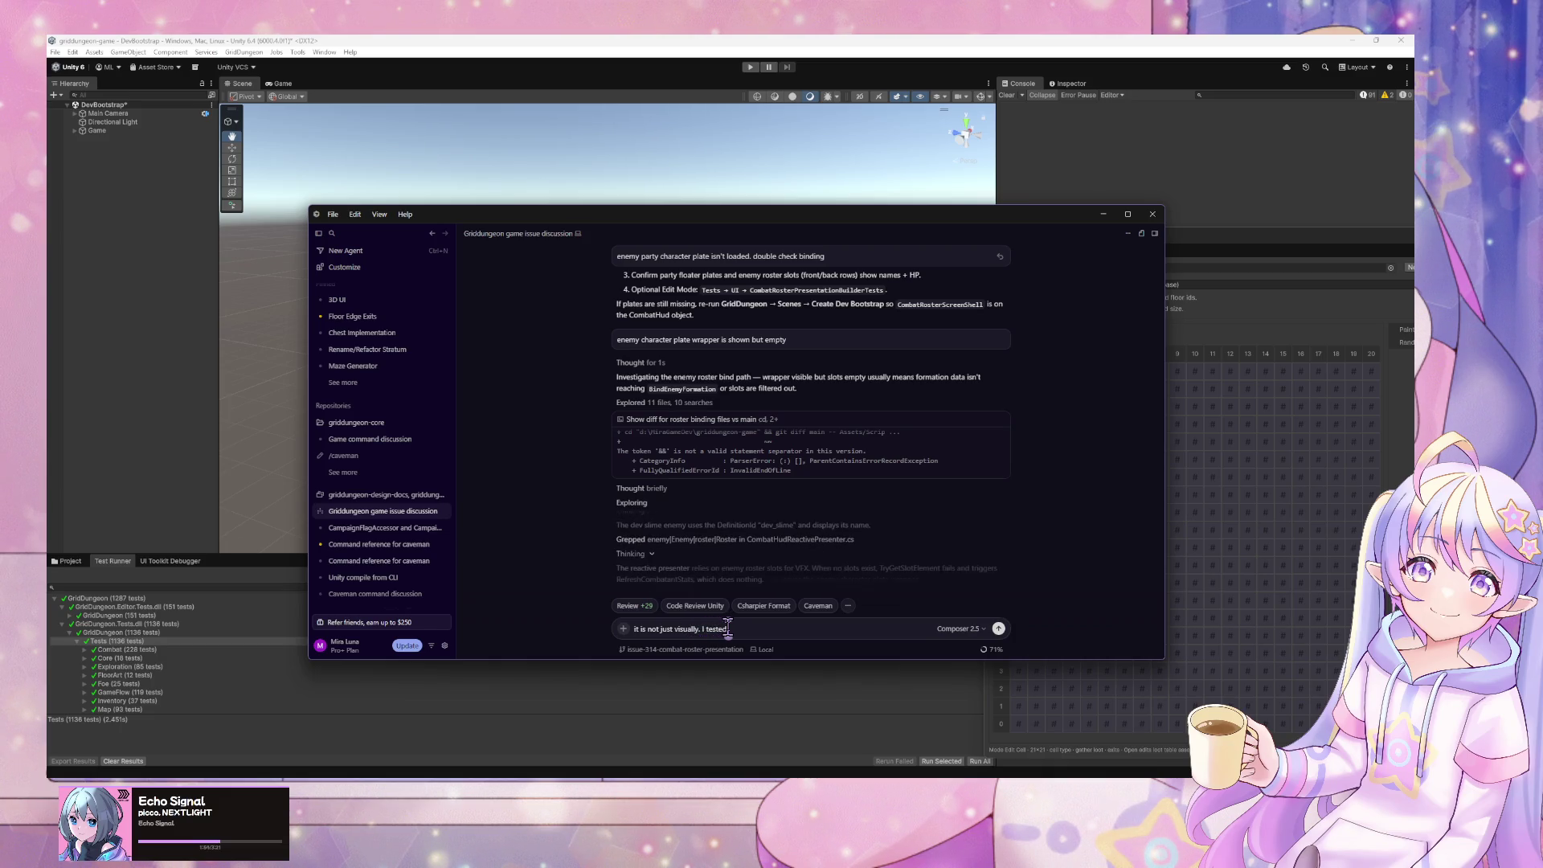
{"action": "type", "text": " by"}
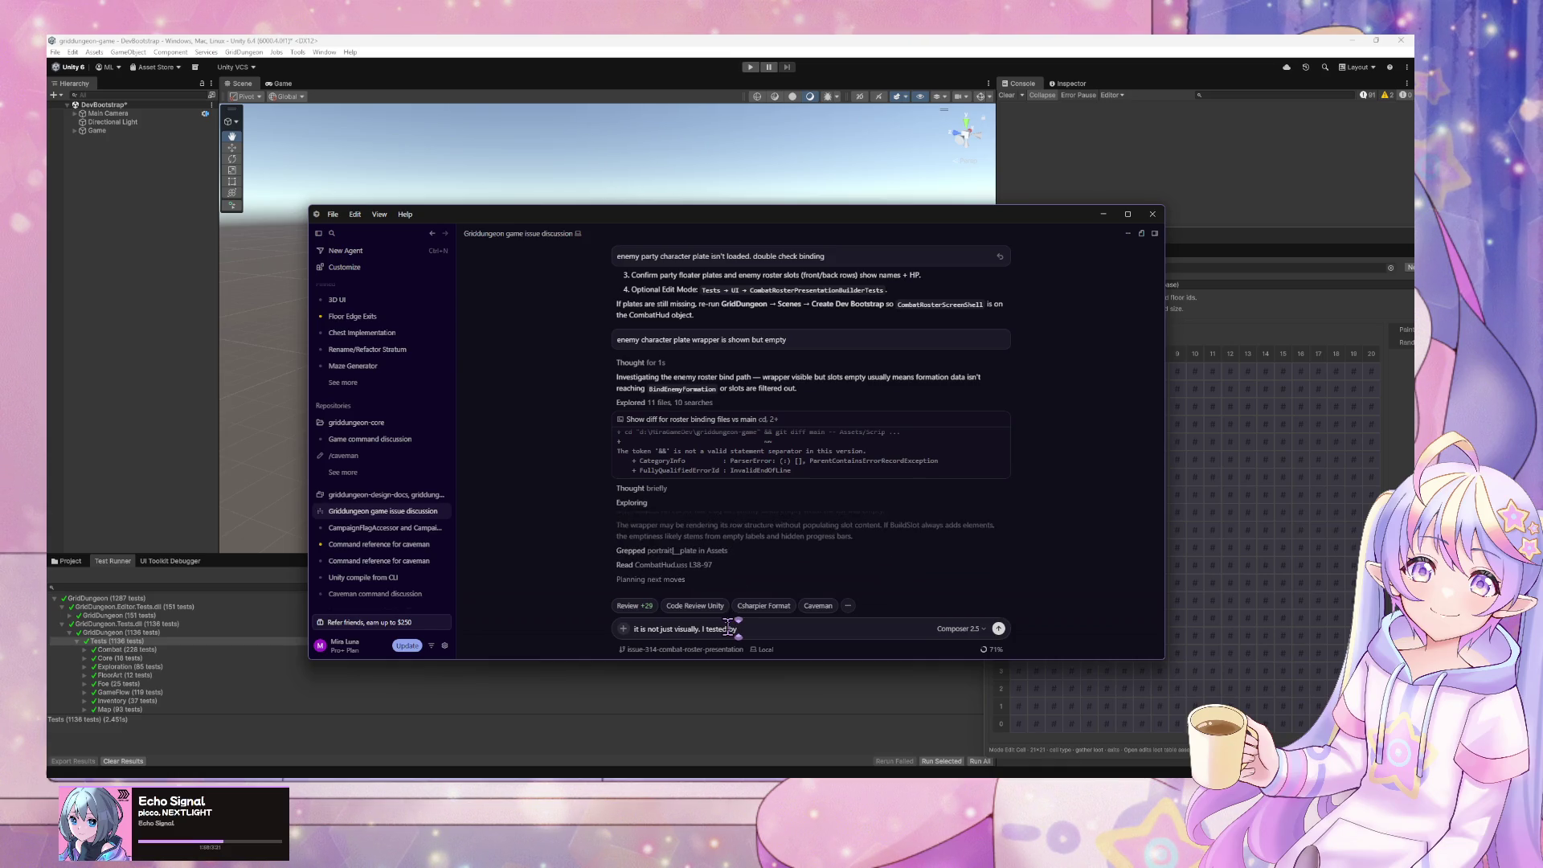
{"action": "type", "text": " hit"}
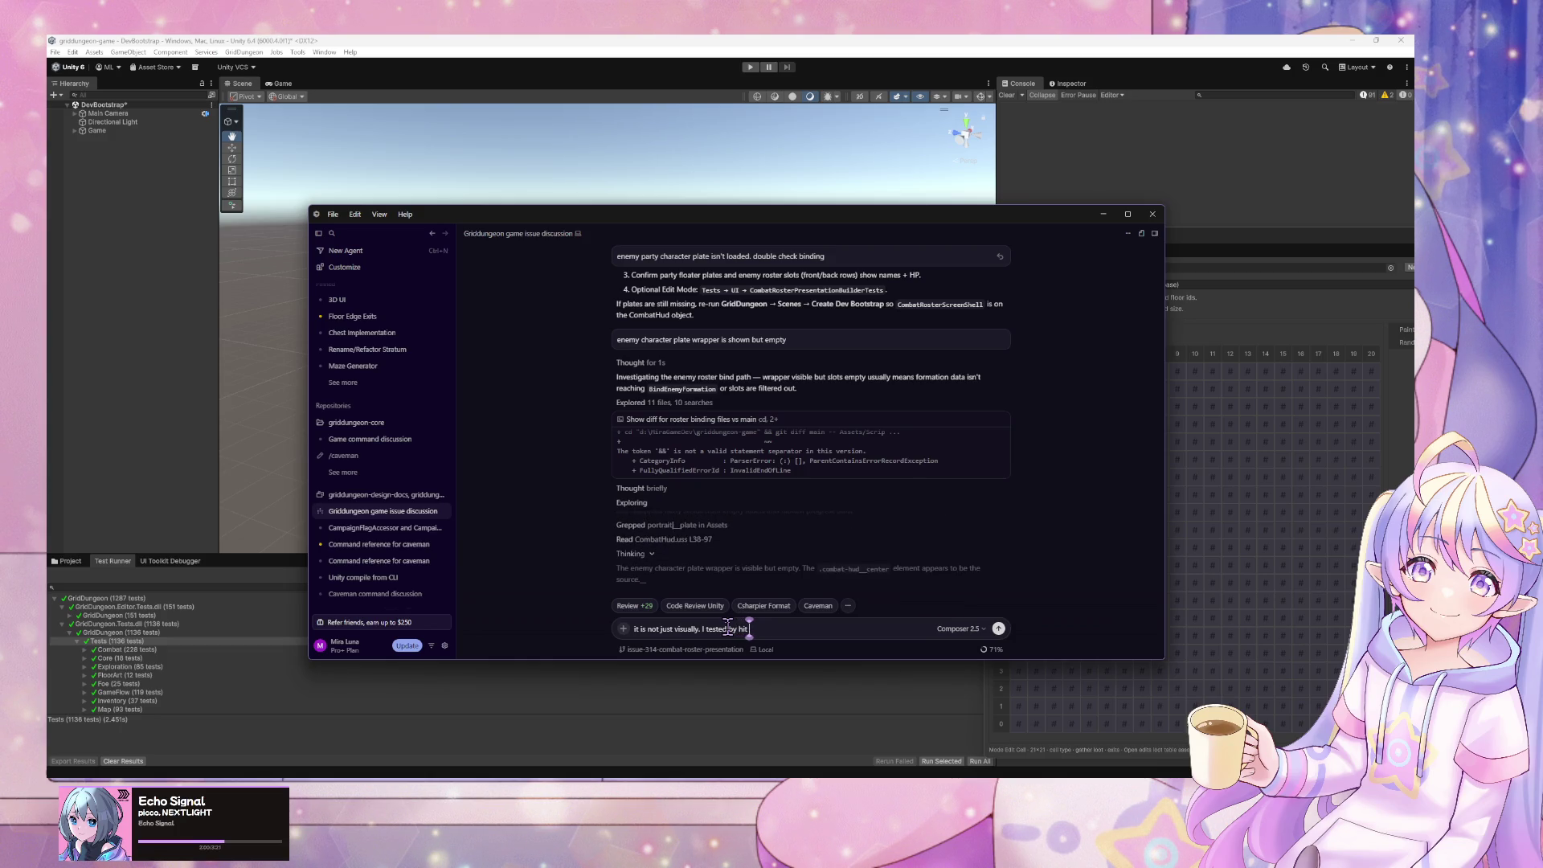
{"action": "type", "text": " Z to sele"}
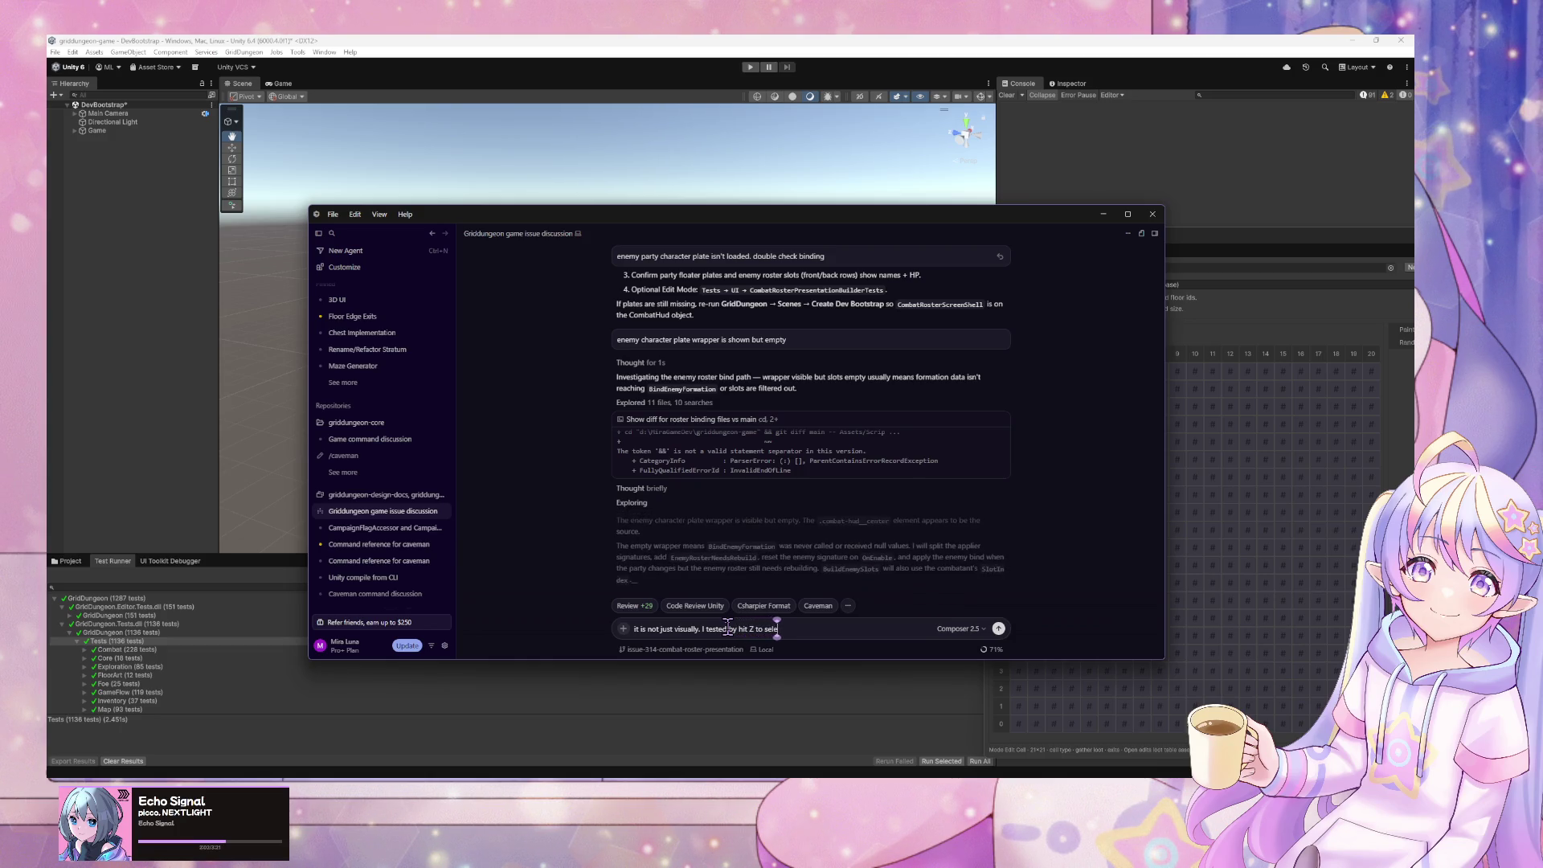
{"action": "type", "text": "ct attack and Z ata"}
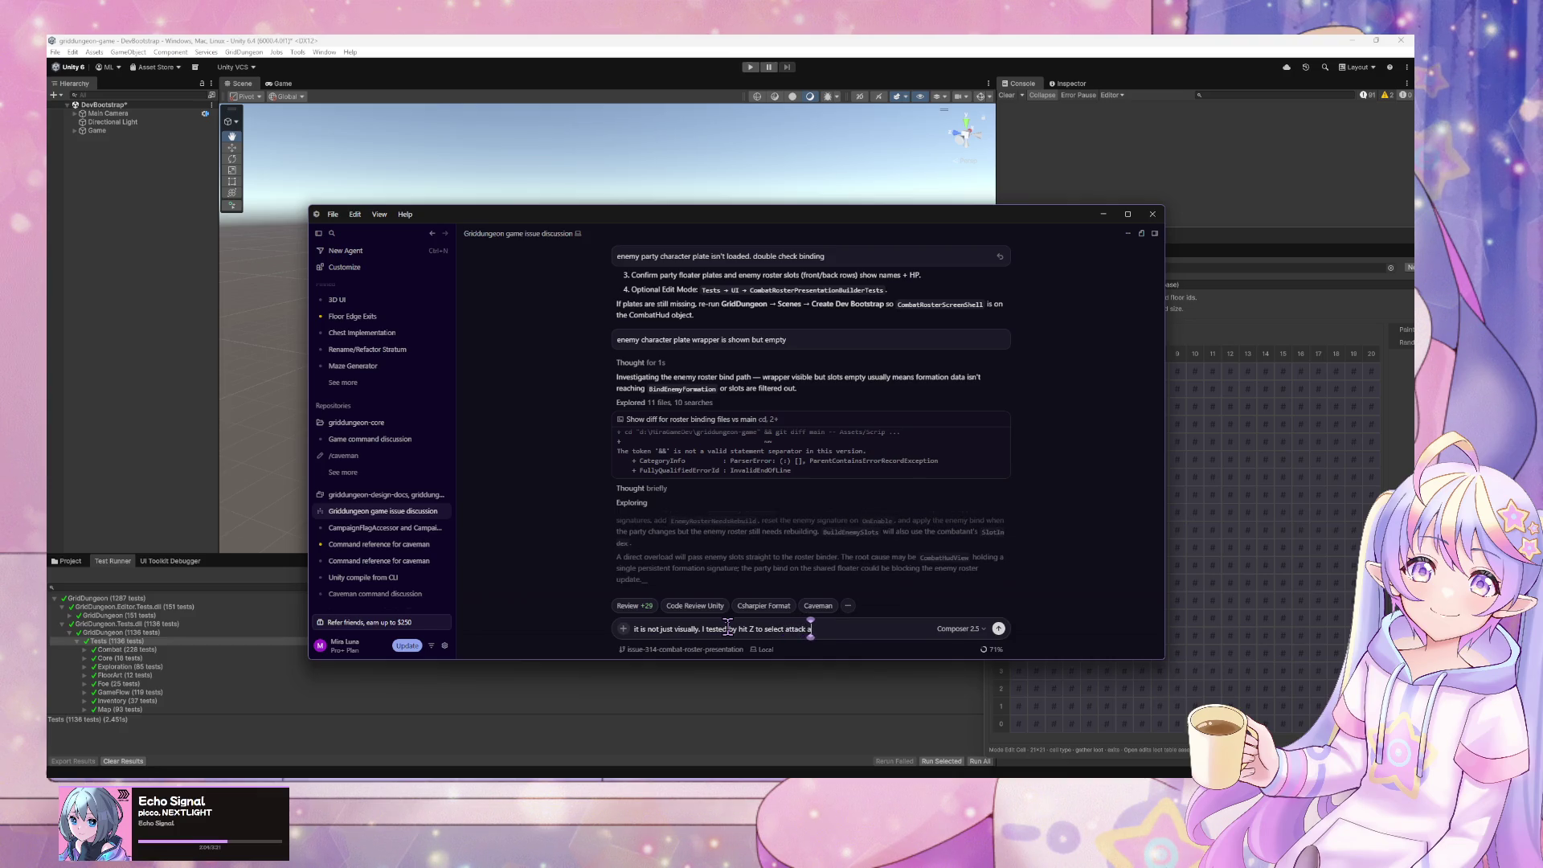
{"action": "key", "text": "BackSpace"}
{"action": "key", "text": "BackSpace"}
{"action": "type", "text": "gain to select a targ"}
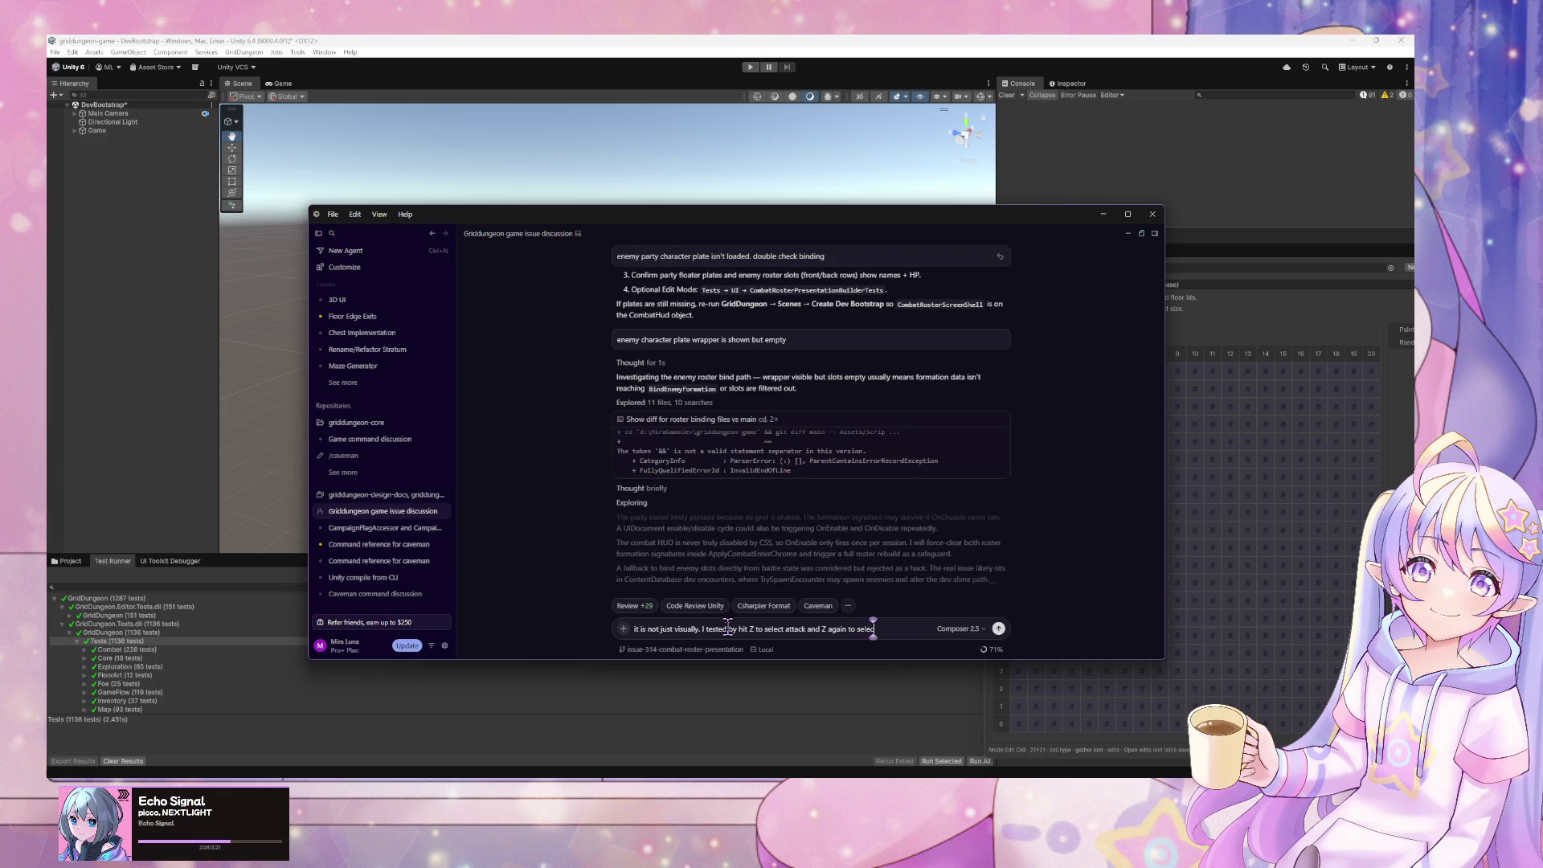
{"action": "type", "text": "et"}
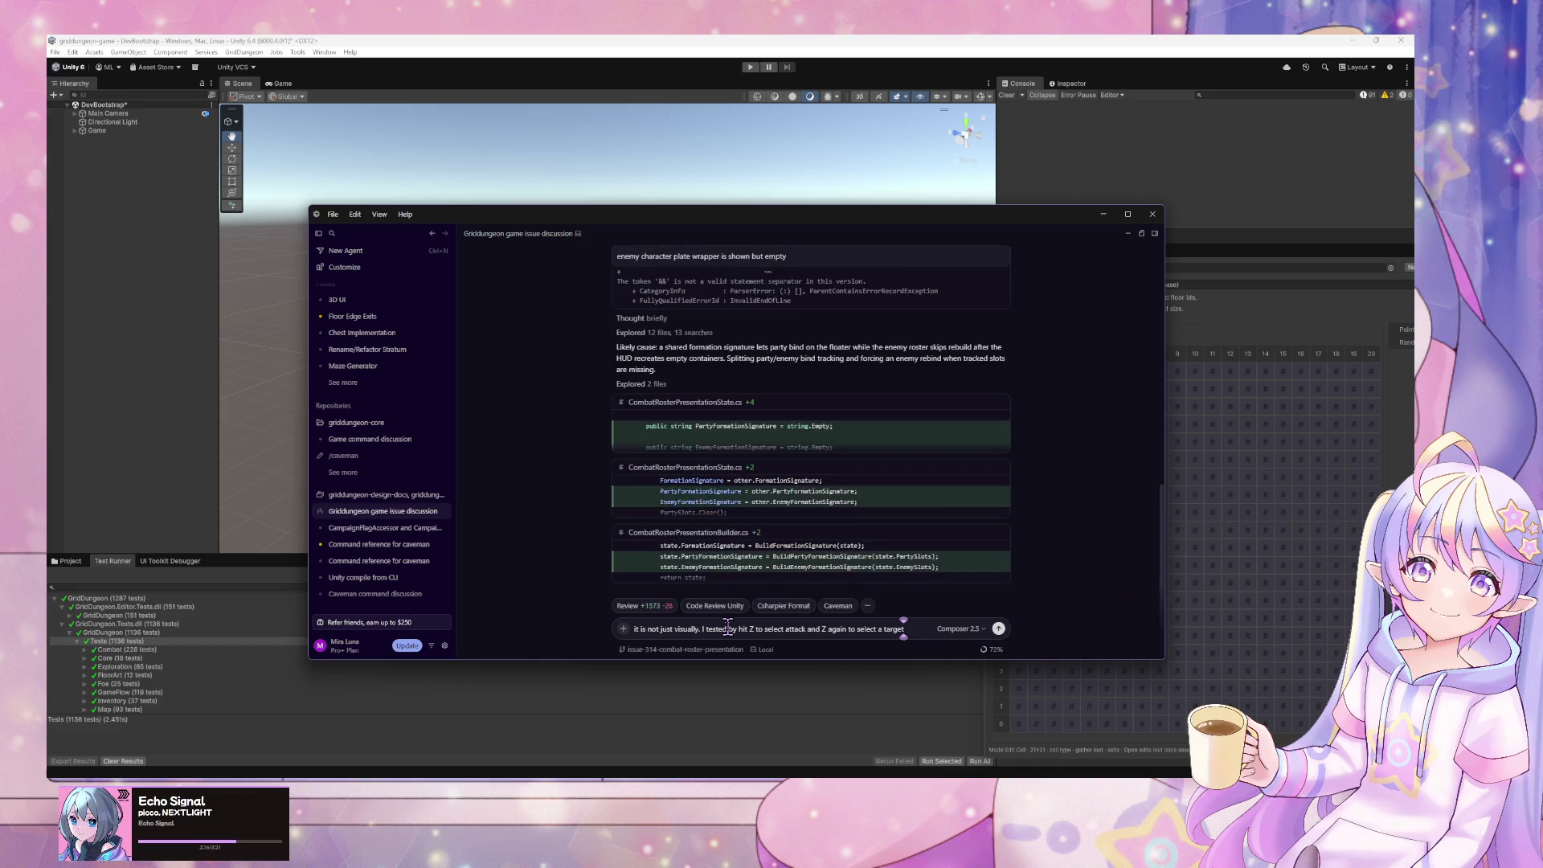
{"action": "left_click", "coordinate": [800, 438]}
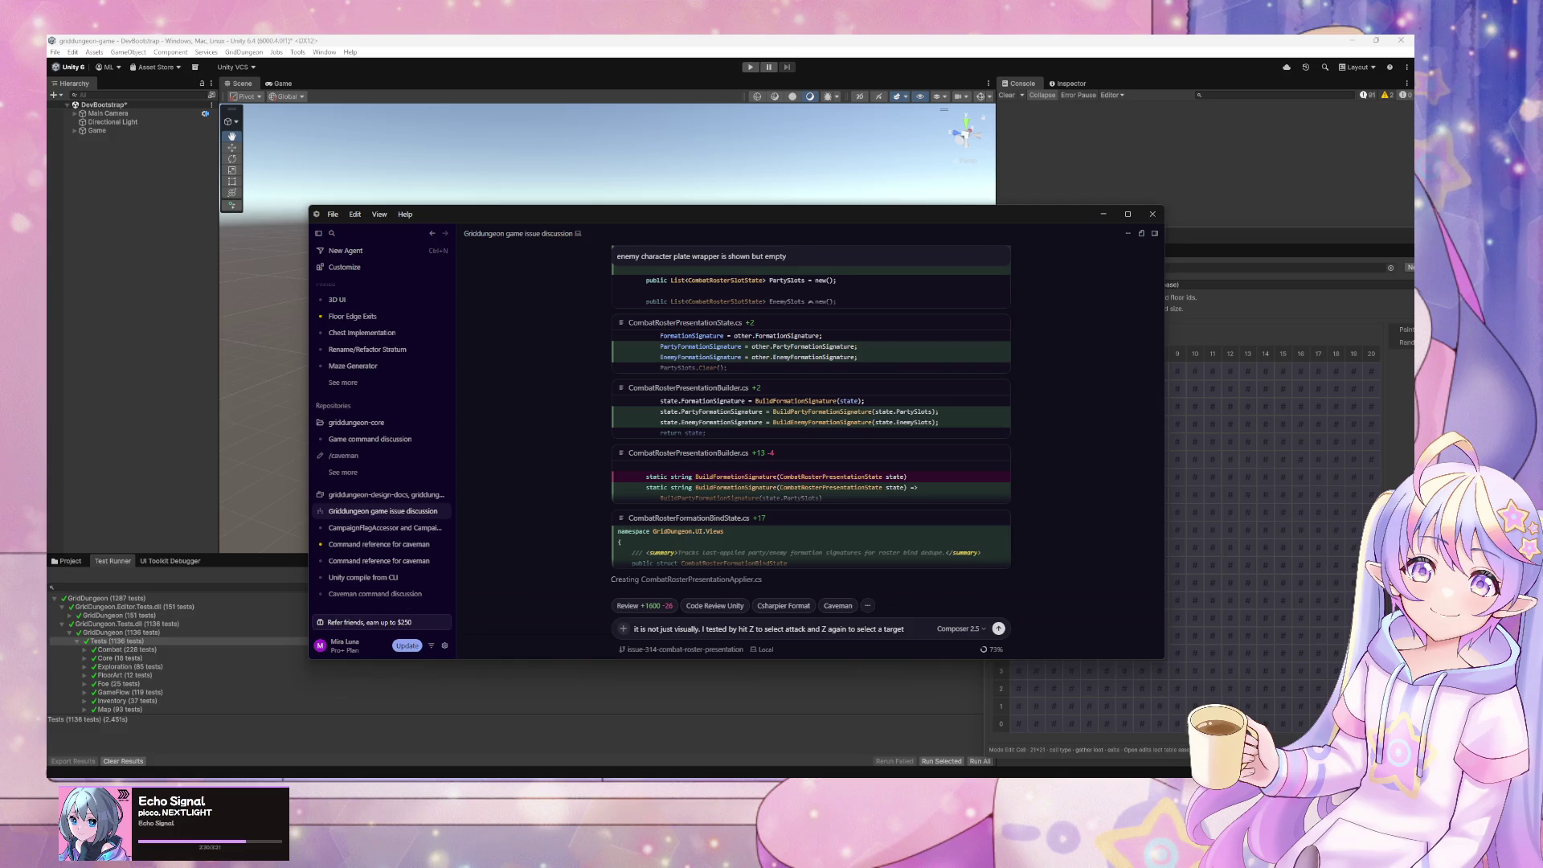
- Review the FormationBindState and PresentationBuilder diffs, then bring Unity forward
{"action": "left_click", "coordinate": [808, 565]}
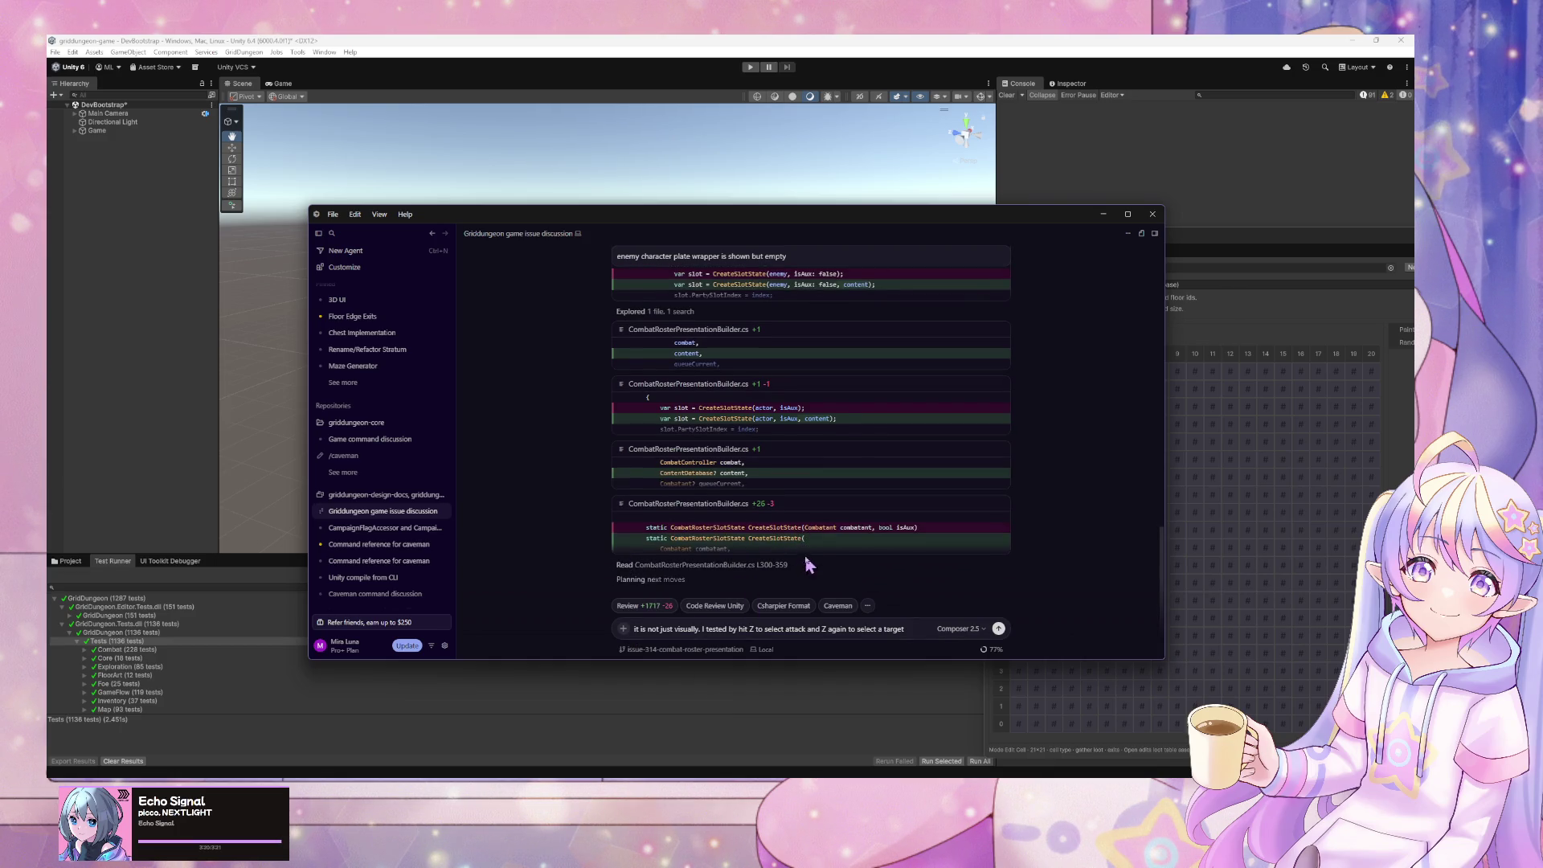
{"action": "left_click", "coordinate": [808, 553]}
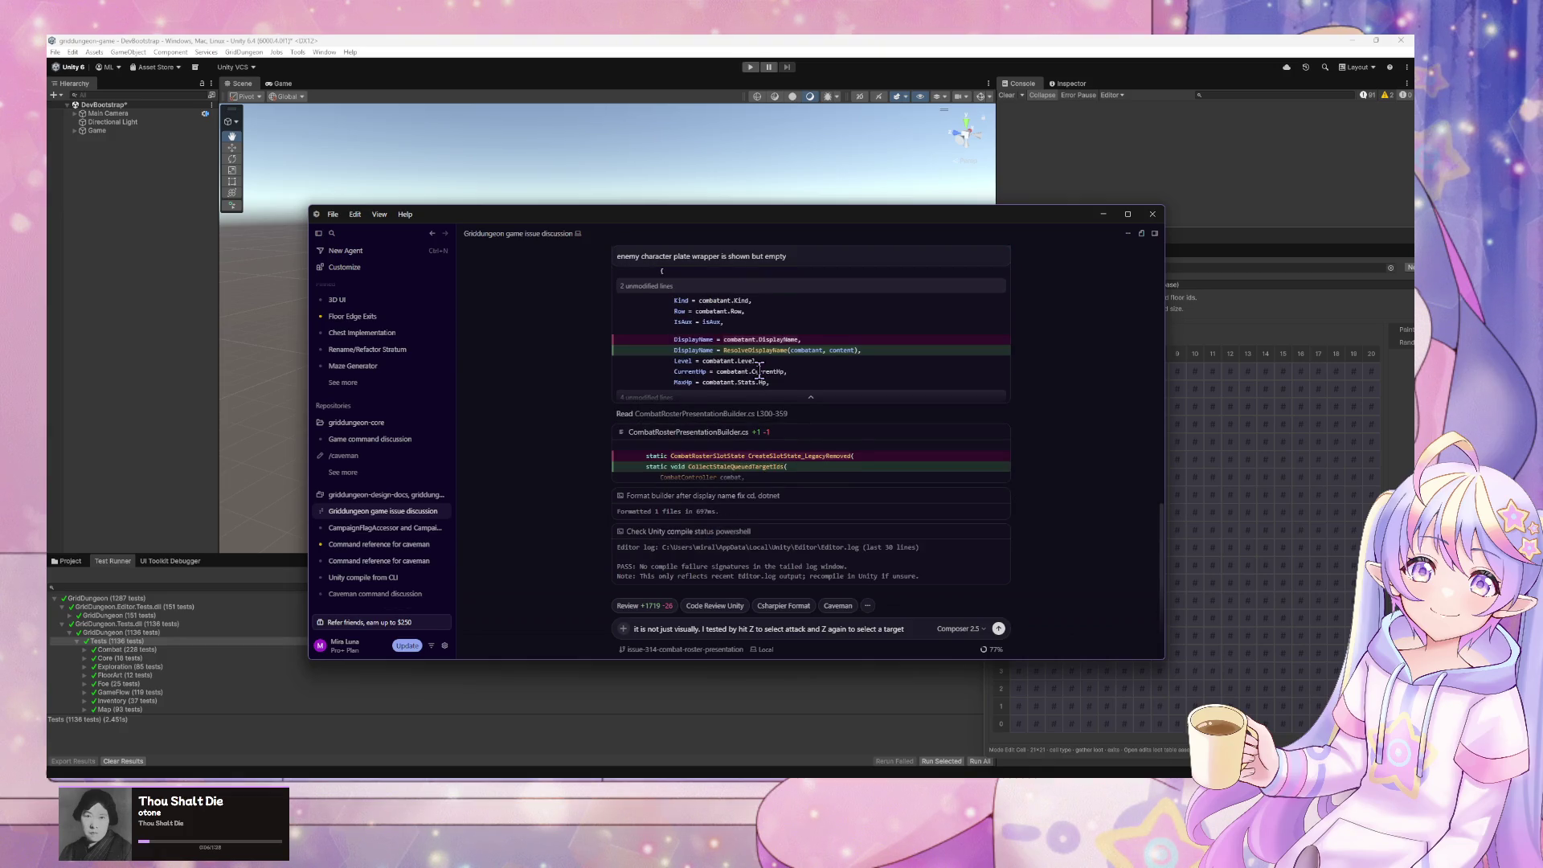
{"action": "left_click", "coordinate": [819, 703]}
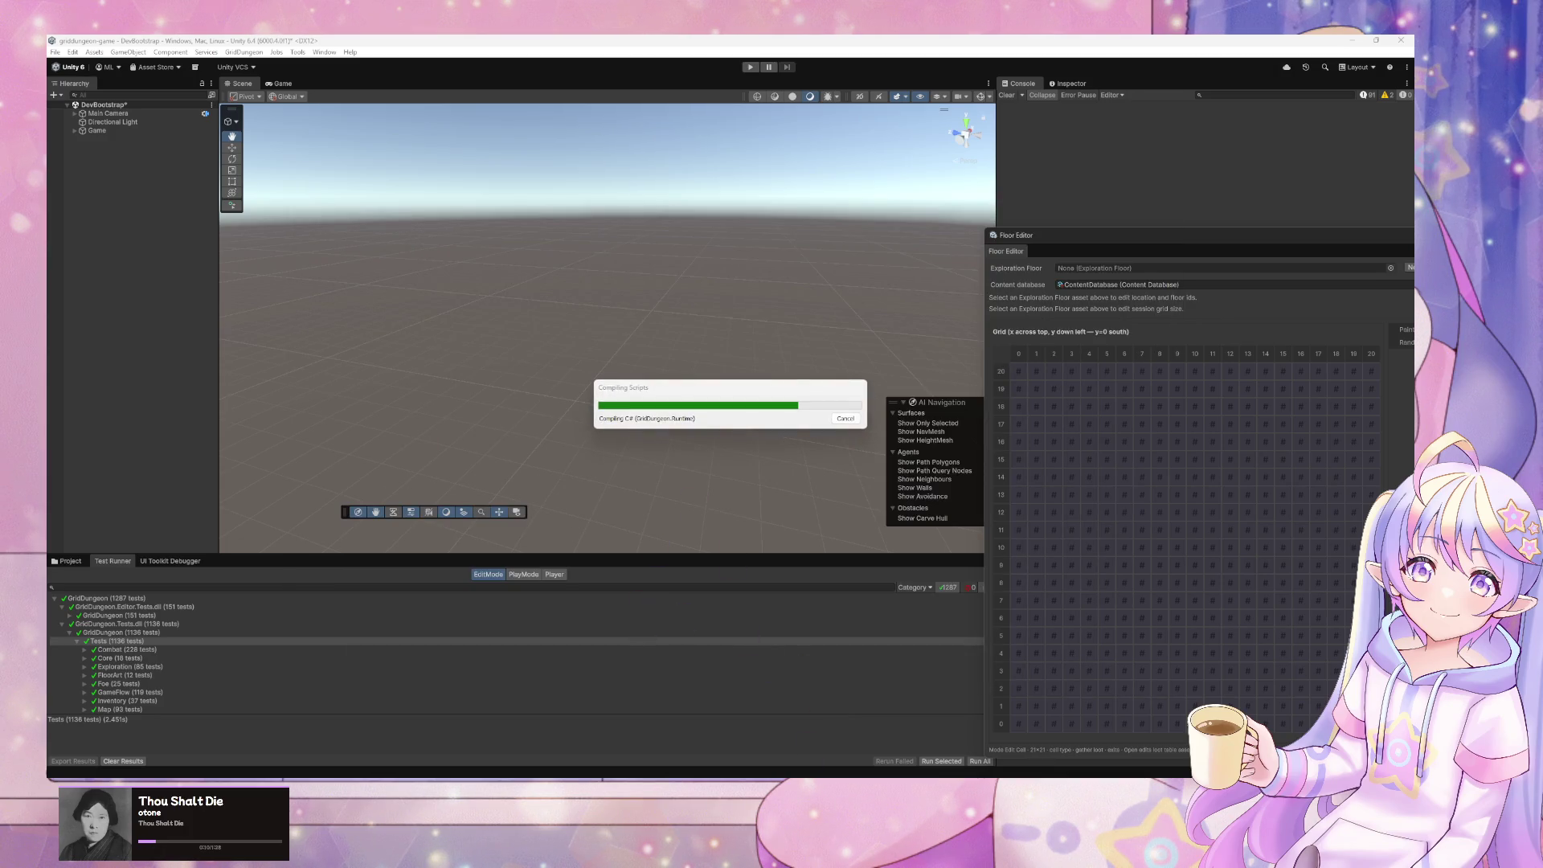
- In Elin, walk the character to the fenced farm and start fishing in the water channel
{"action": "key", "text": "alt+Tab"}
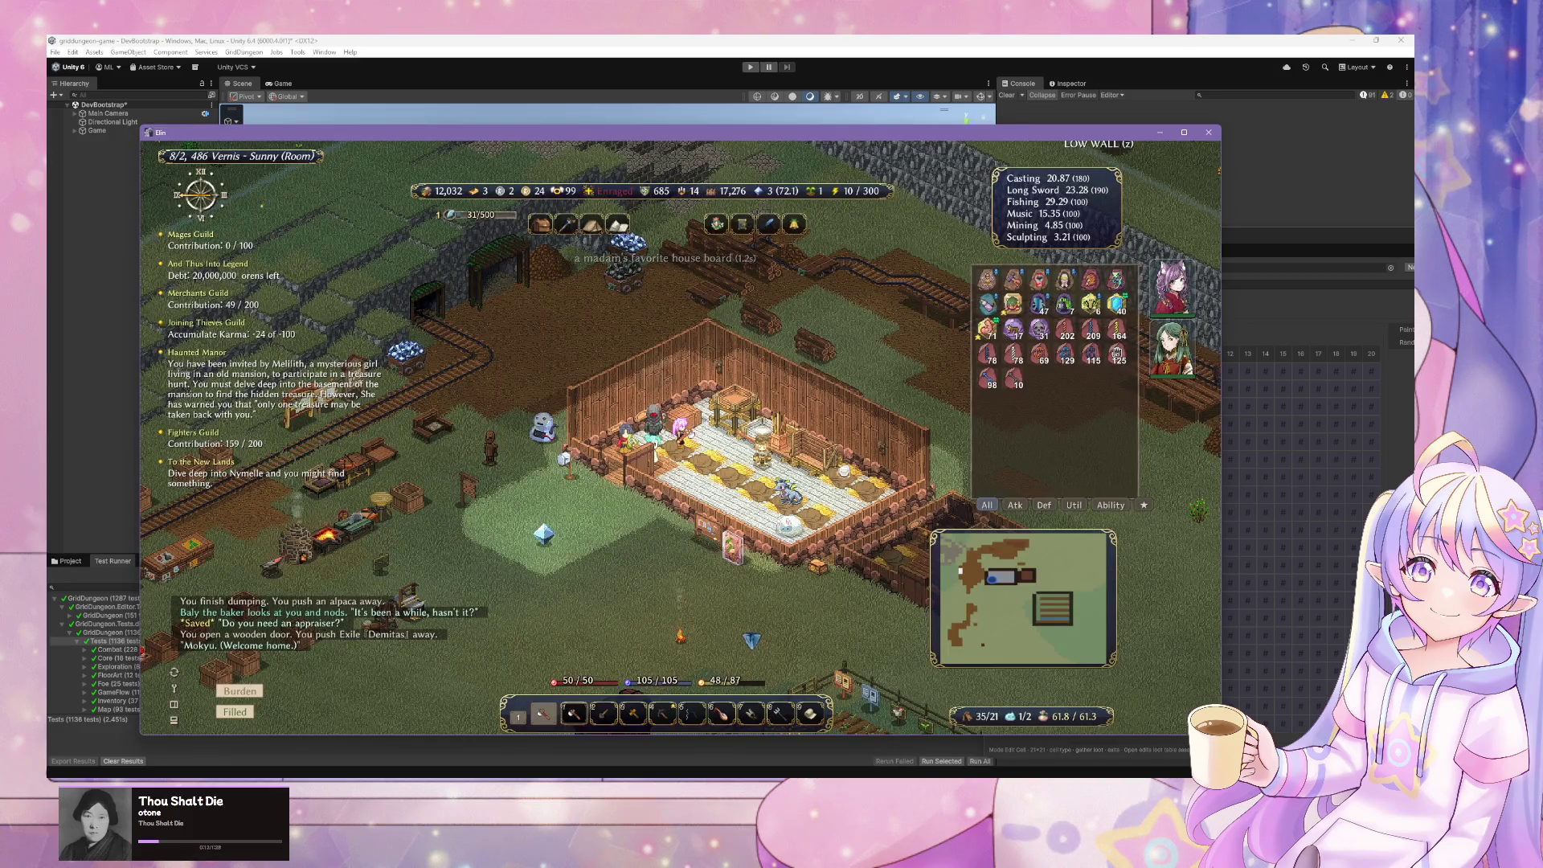
{"action": "key", "text": "a"}
{"action": "key", "text": "a"}
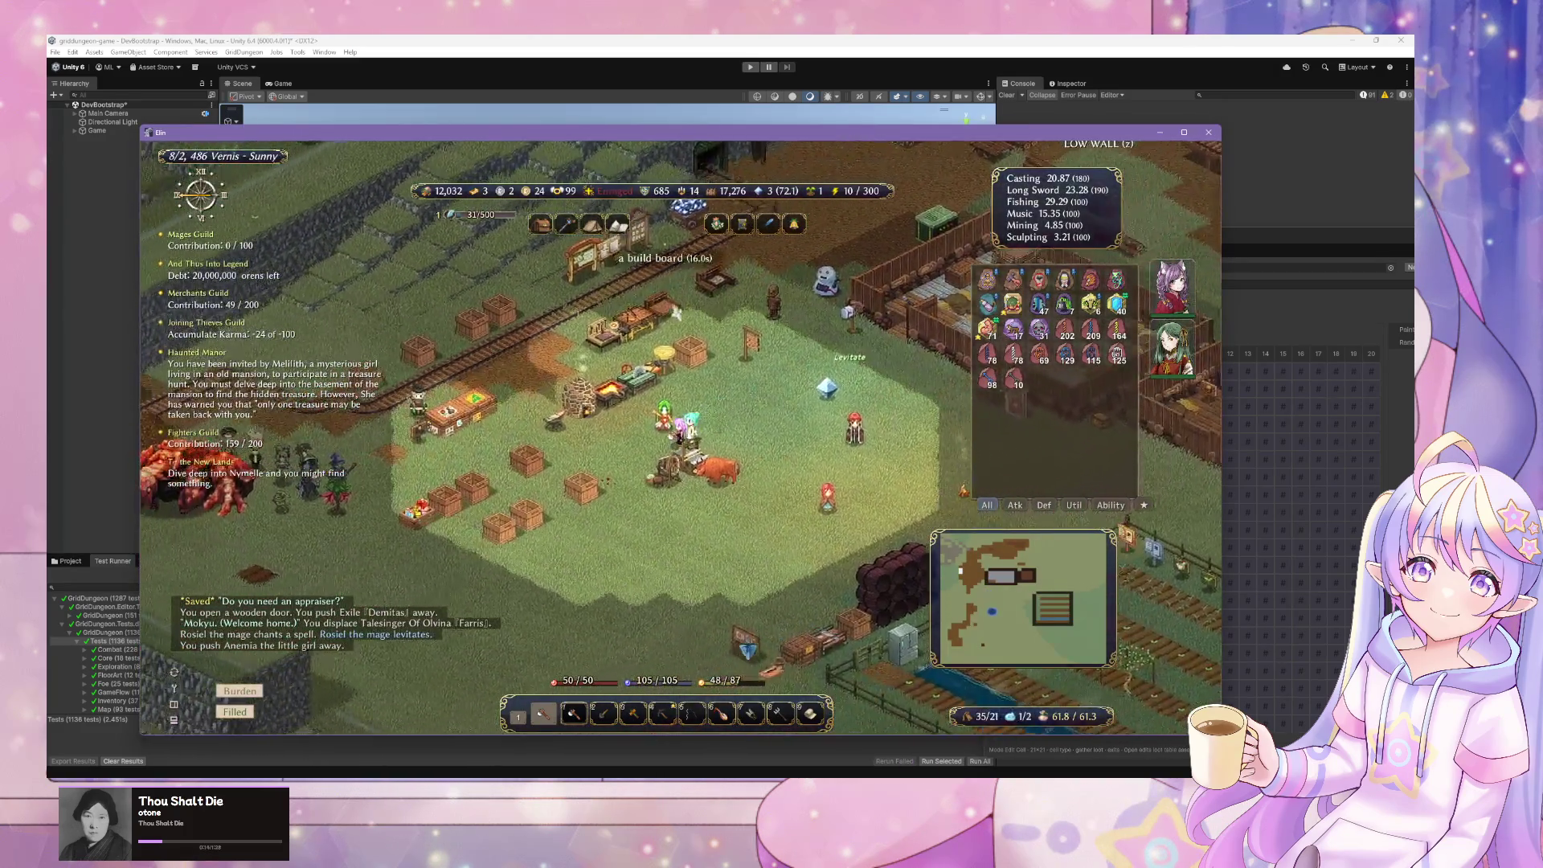
{"action": "key", "text": "a"}
{"action": "key", "text": "s"}
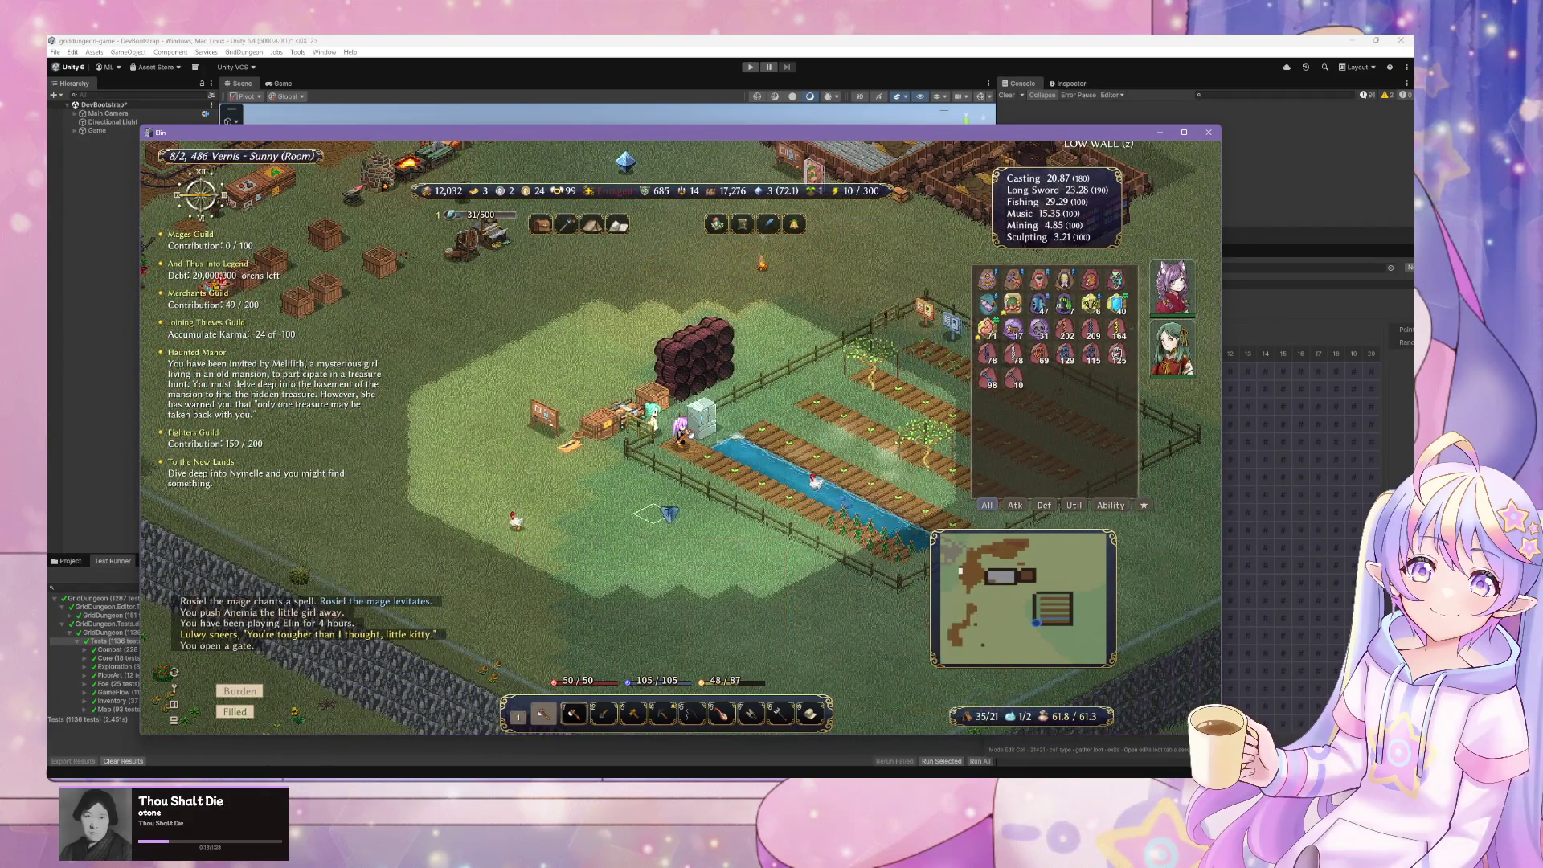
{"action": "left_click", "coordinate": [771, 454]}
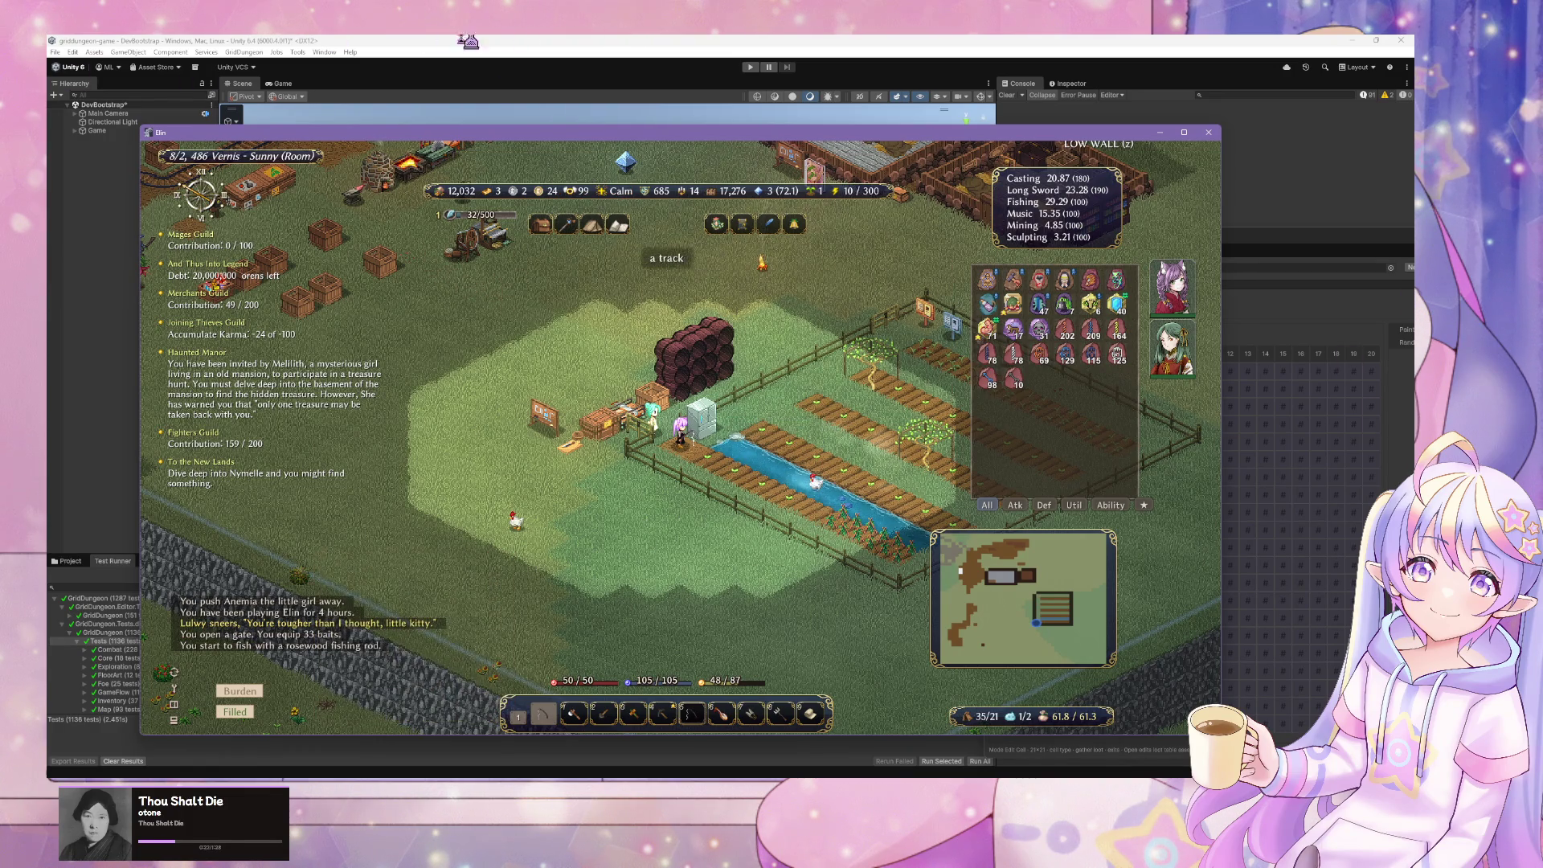
- Minimize the Elin window and return to Cursor's agent chat
{"action": "left_click", "coordinate": [673, 44]}
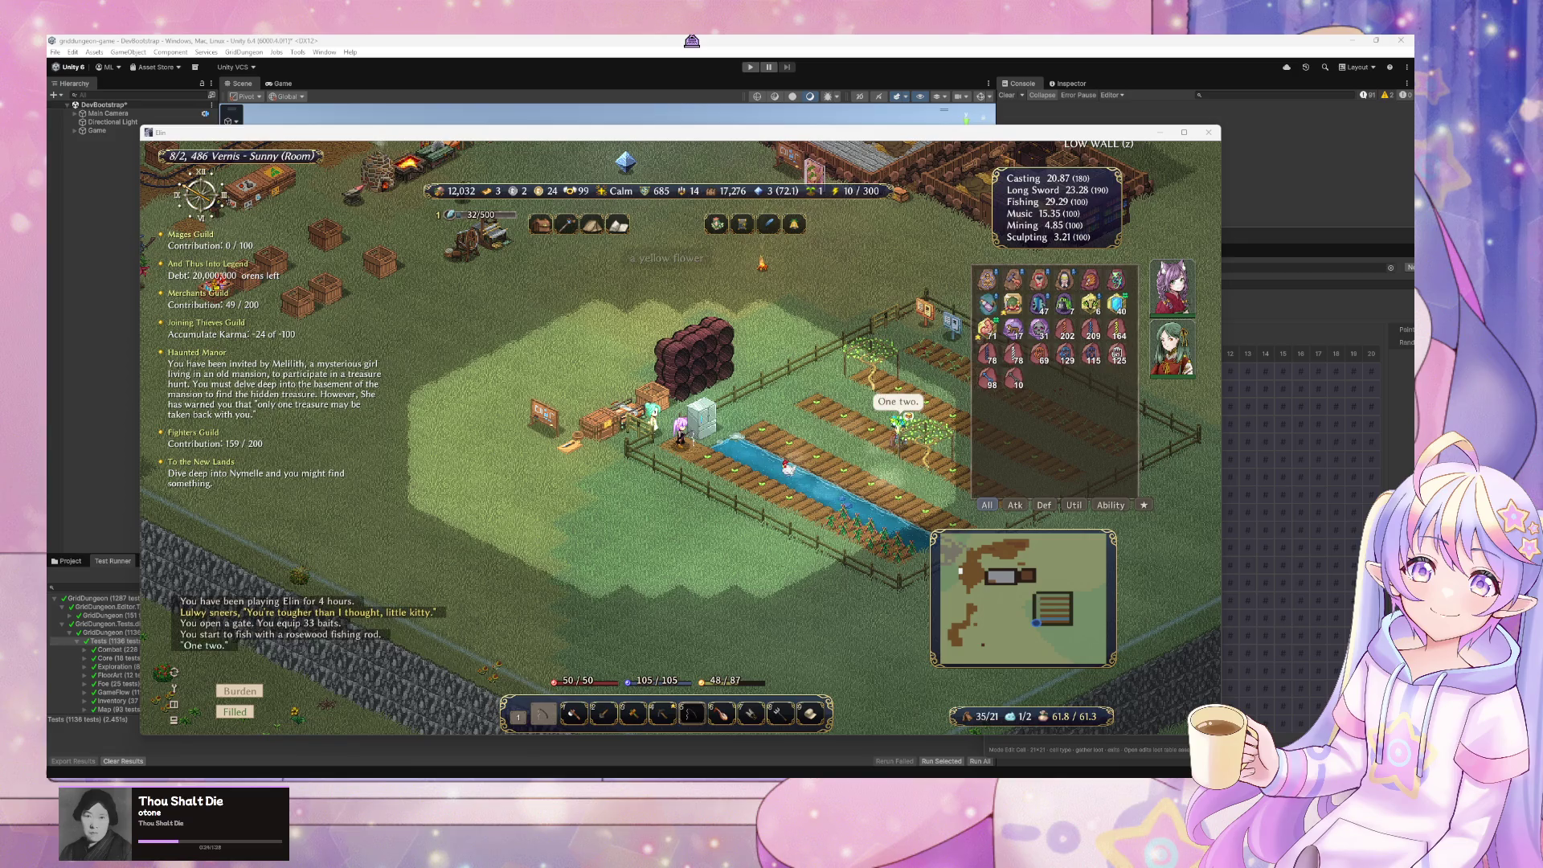
{"action": "left_click_drag", "start_coordinate": [1158, 133], "coordinate": [1161, 135]}
{"action": "left_click", "coordinate": [1161, 135]}
{"action": "key", "text": "alt+Tab"}
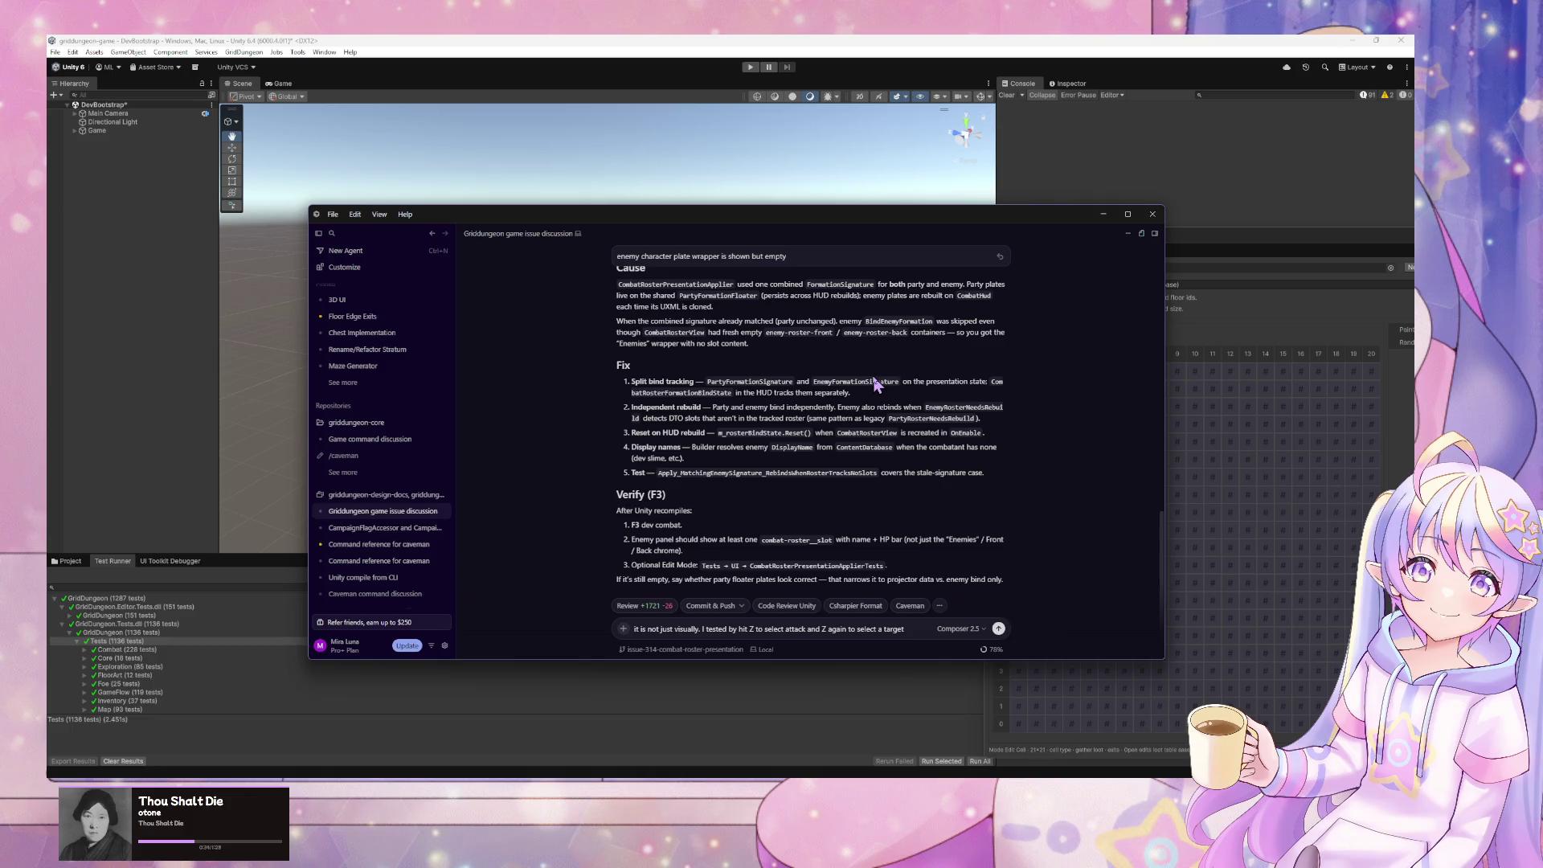
- Enter play mode in Unity and choose Enter Stratum 1 from Guild town
{"action": "left_click", "coordinate": [1101, 215]}
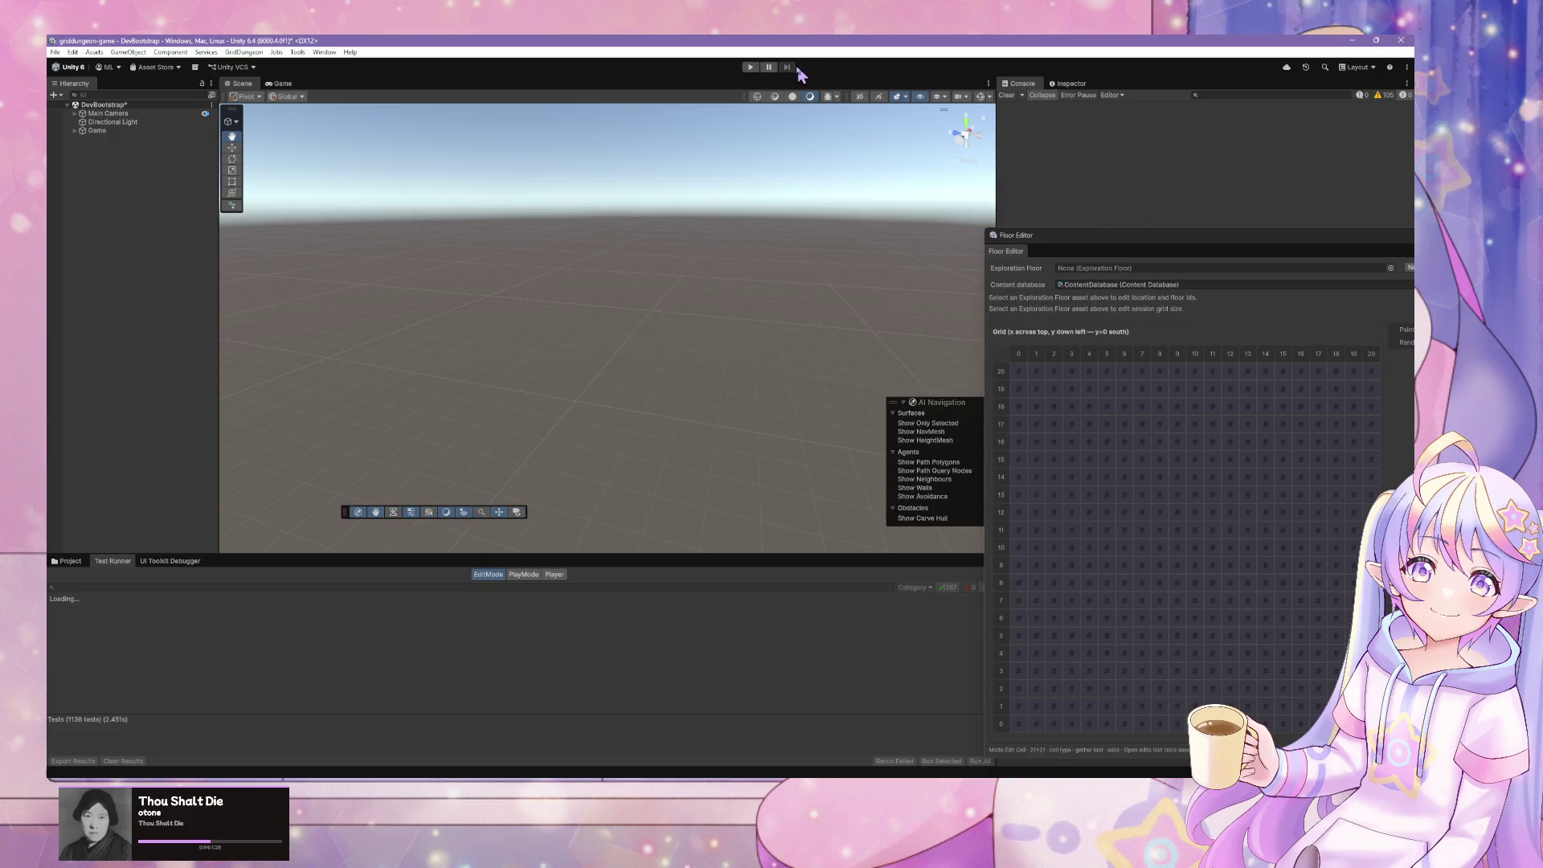
{"action": "left_click", "coordinate": [747, 68]}
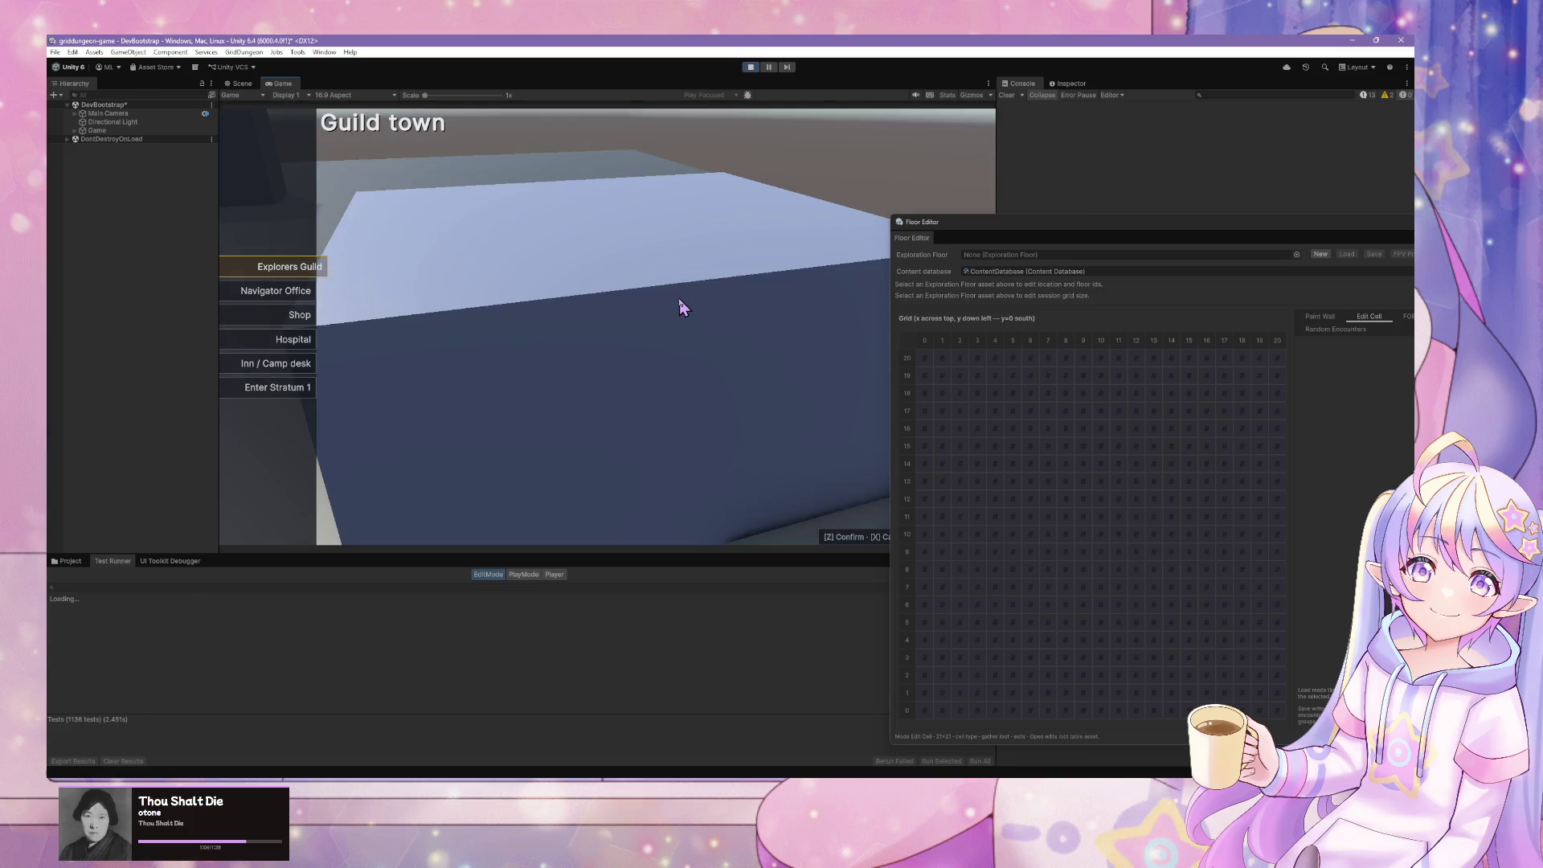
{"action": "key", "text": "Down"}
{"action": "key", "text": "Down"}
{"action": "key", "text": "Down"}
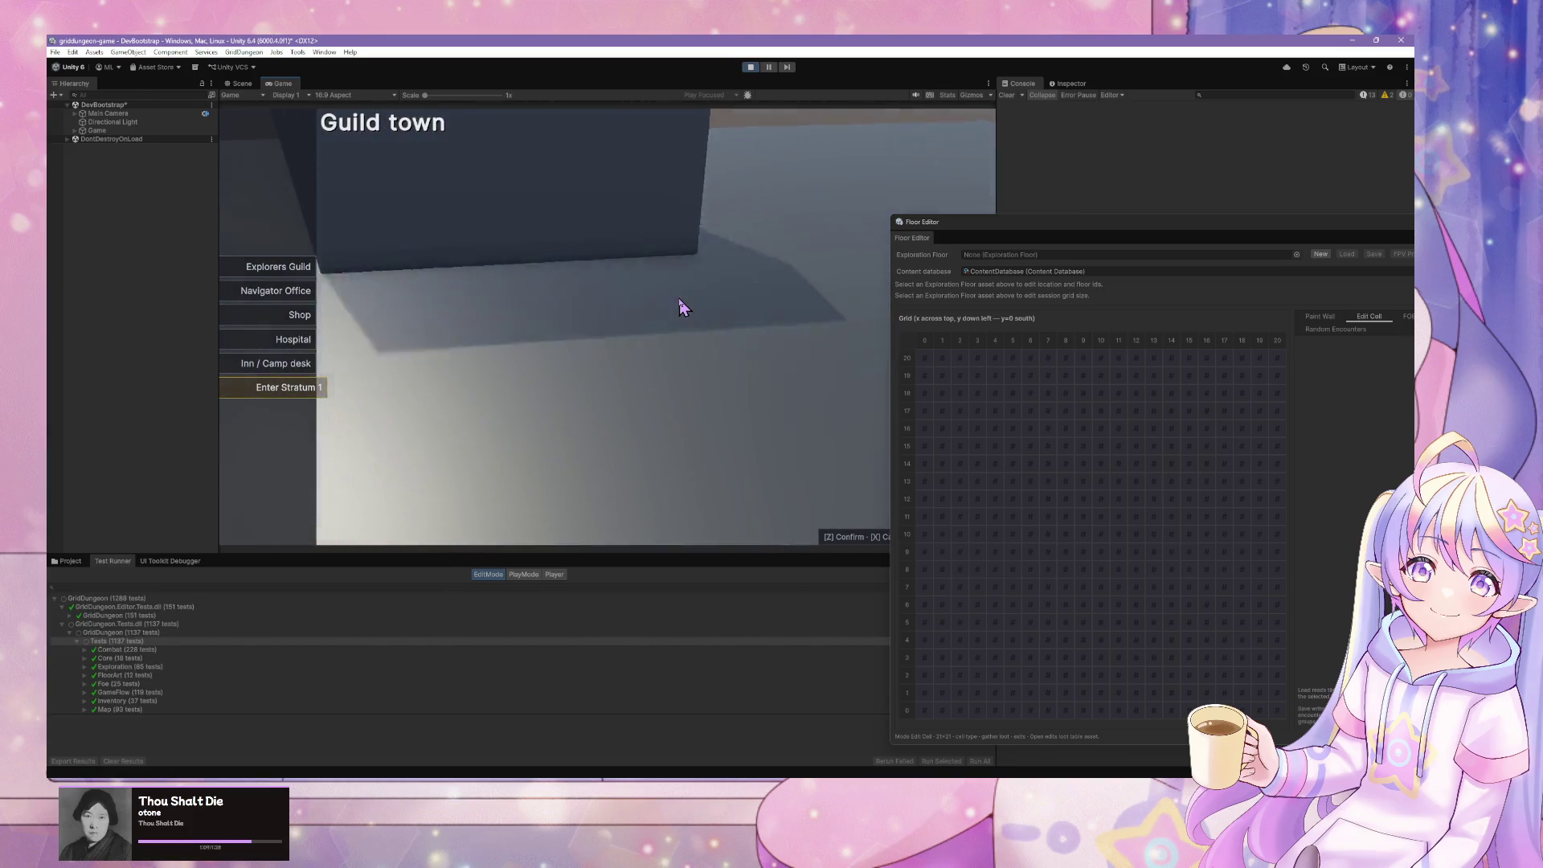
{"action": "key", "text": "z"}
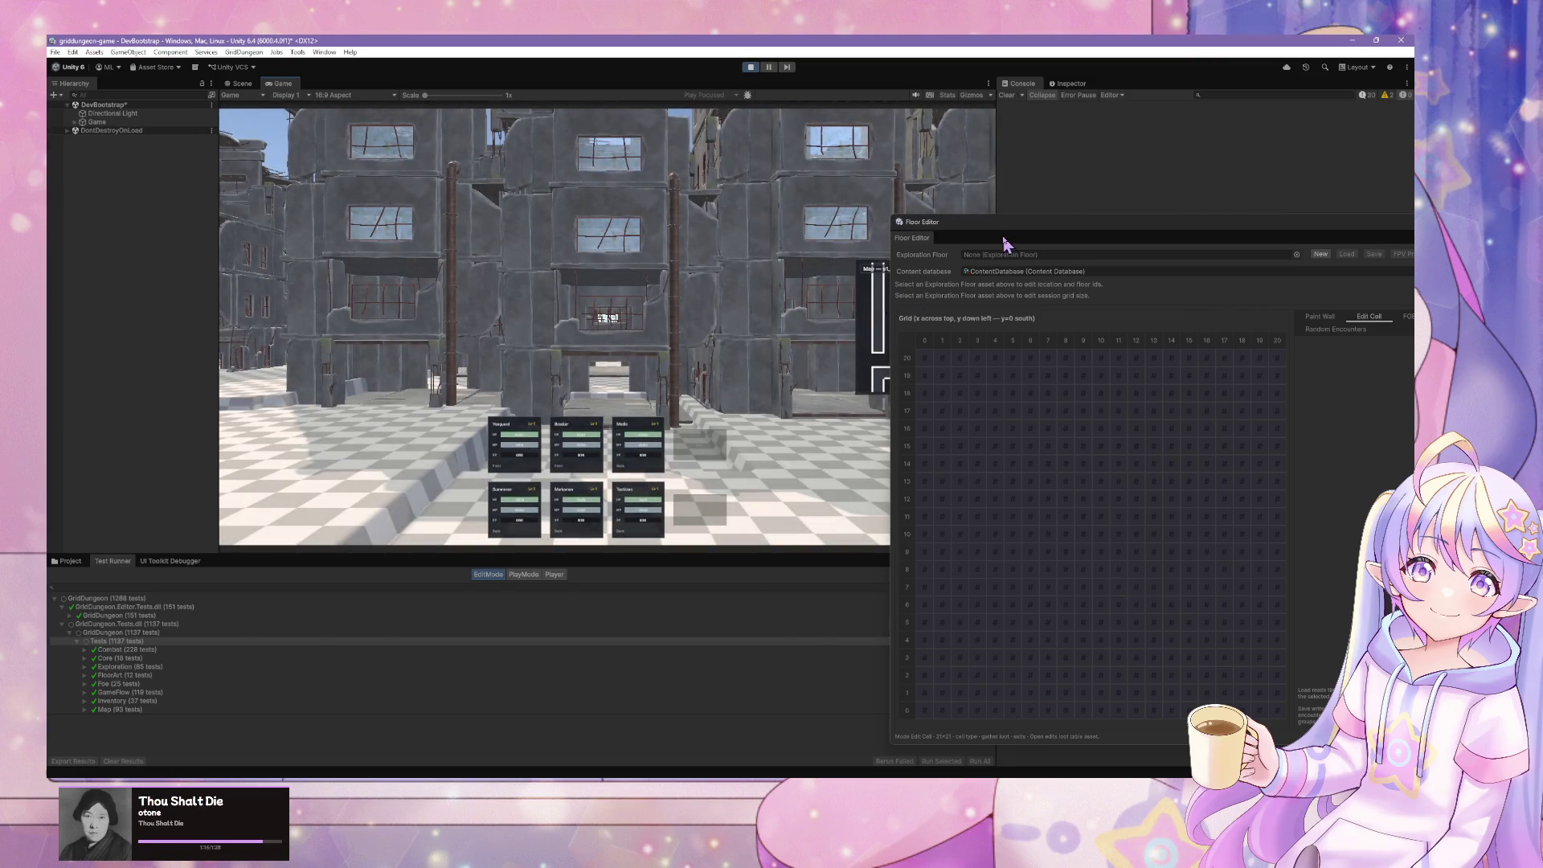
- Walk through Stratum 1 to the stairs and confirm descending to B2F
{"action": "left_click_drag", "start_coordinate": [916, 233], "coordinate": [1085, 381]}
{"action": "key", "text": "e"}
{"action": "key", "text": "w"}
{"action": "key", "text": "w"}
{"action": "key", "text": "w"}
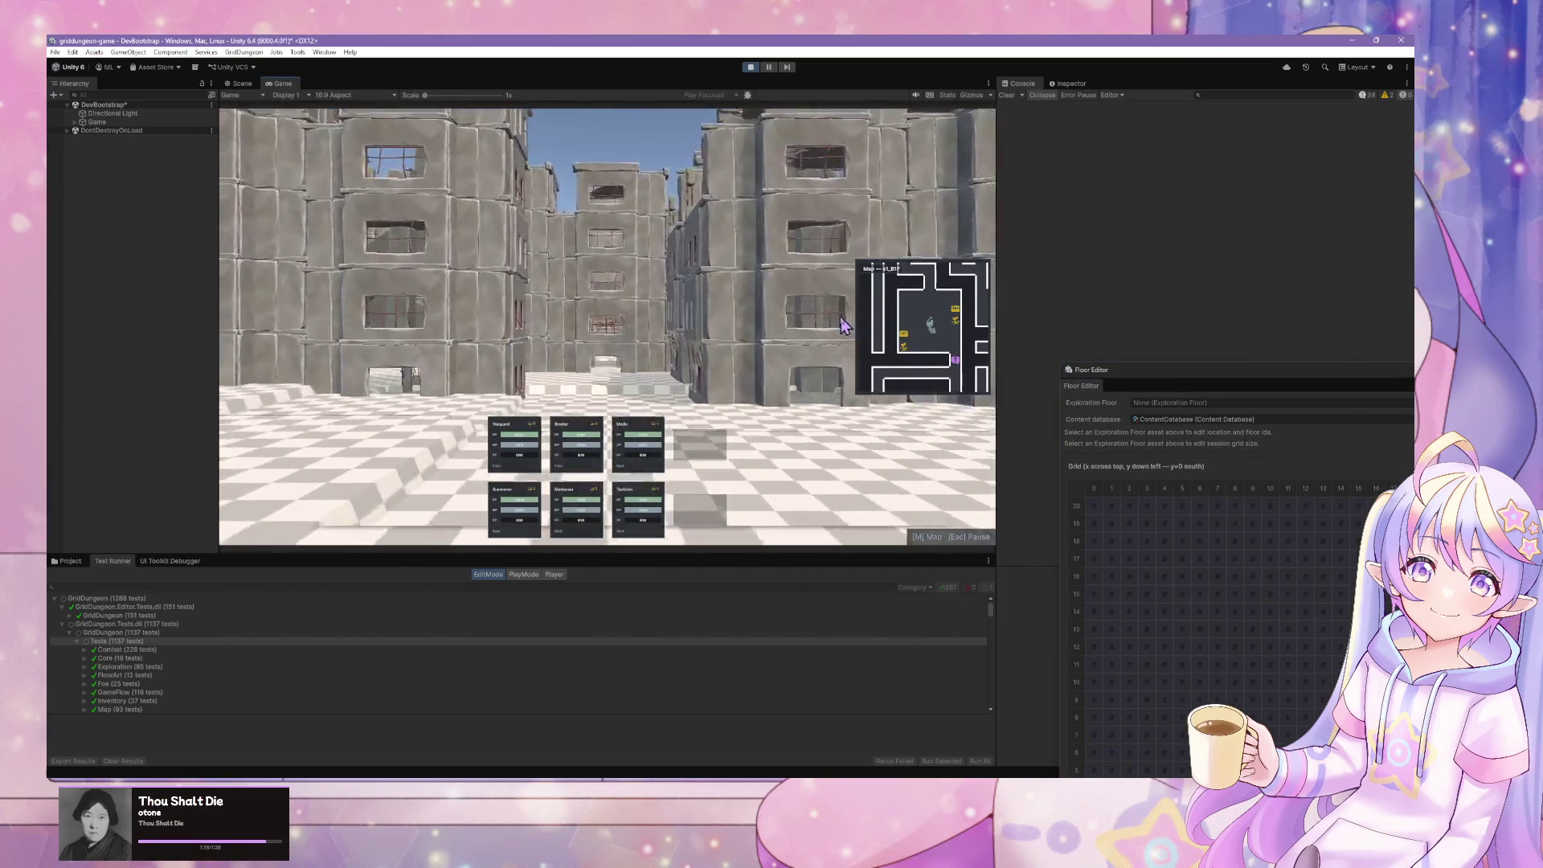
{"action": "key", "text": "e"}
{"action": "key", "text": "w"}
{"action": "key", "text": "e"}
{"action": "key", "text": "e"}
{"action": "key", "text": "w"}
{"action": "key", "text": "e"}
{"action": "key", "text": "w"}
{"action": "key", "text": "w"}
{"action": "key", "text": "z"}
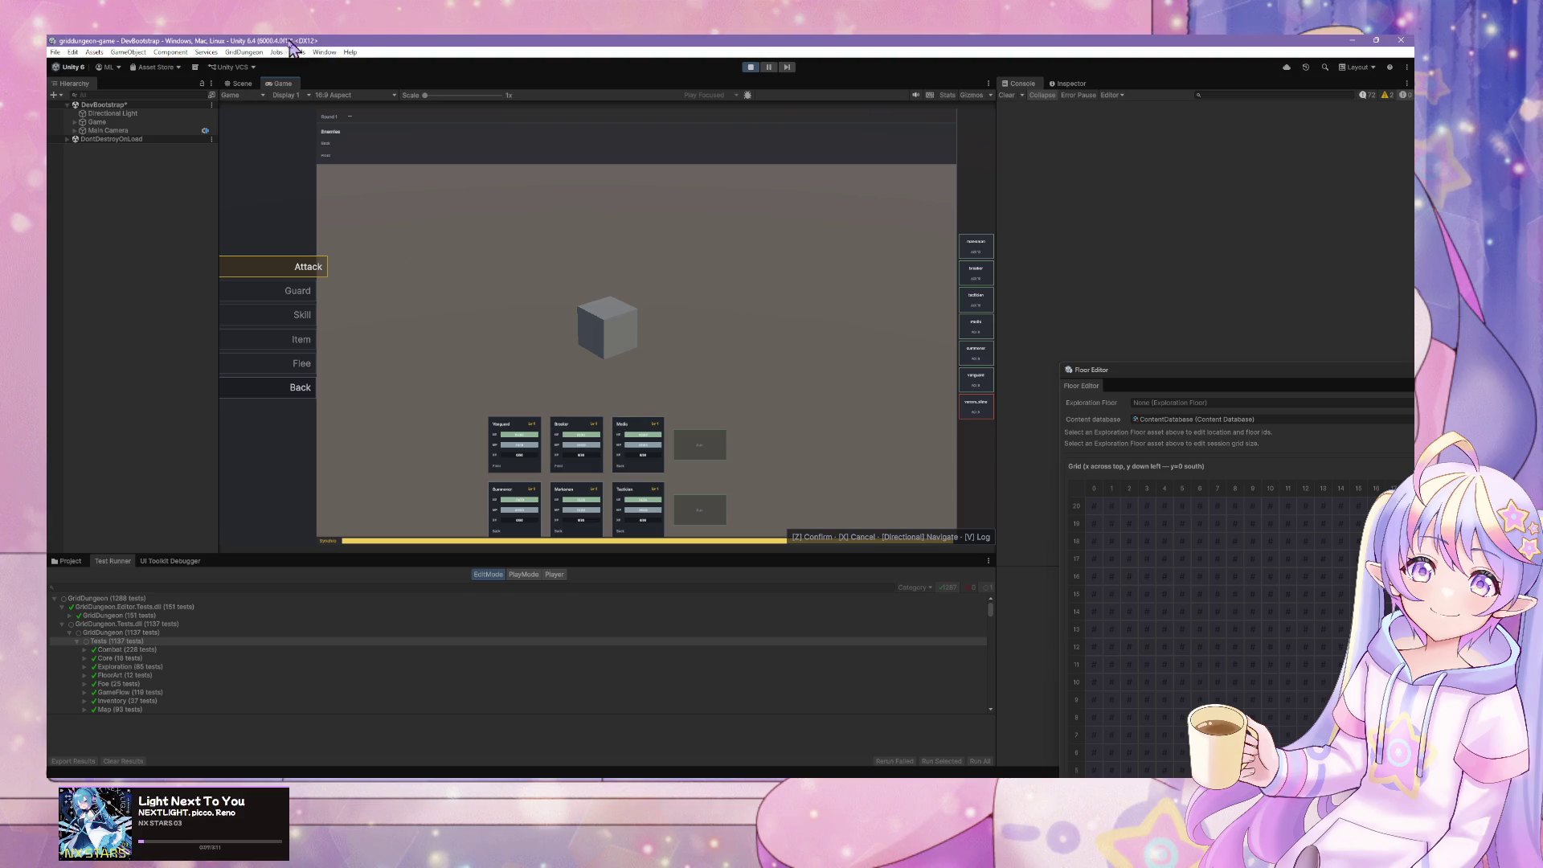
- Open the UI Toolkit Debugger from Window > UI Toolkit
{"action": "left_click", "coordinate": [244, 51]}
{"action": "mouse_move", "coordinate": [276, 116]}
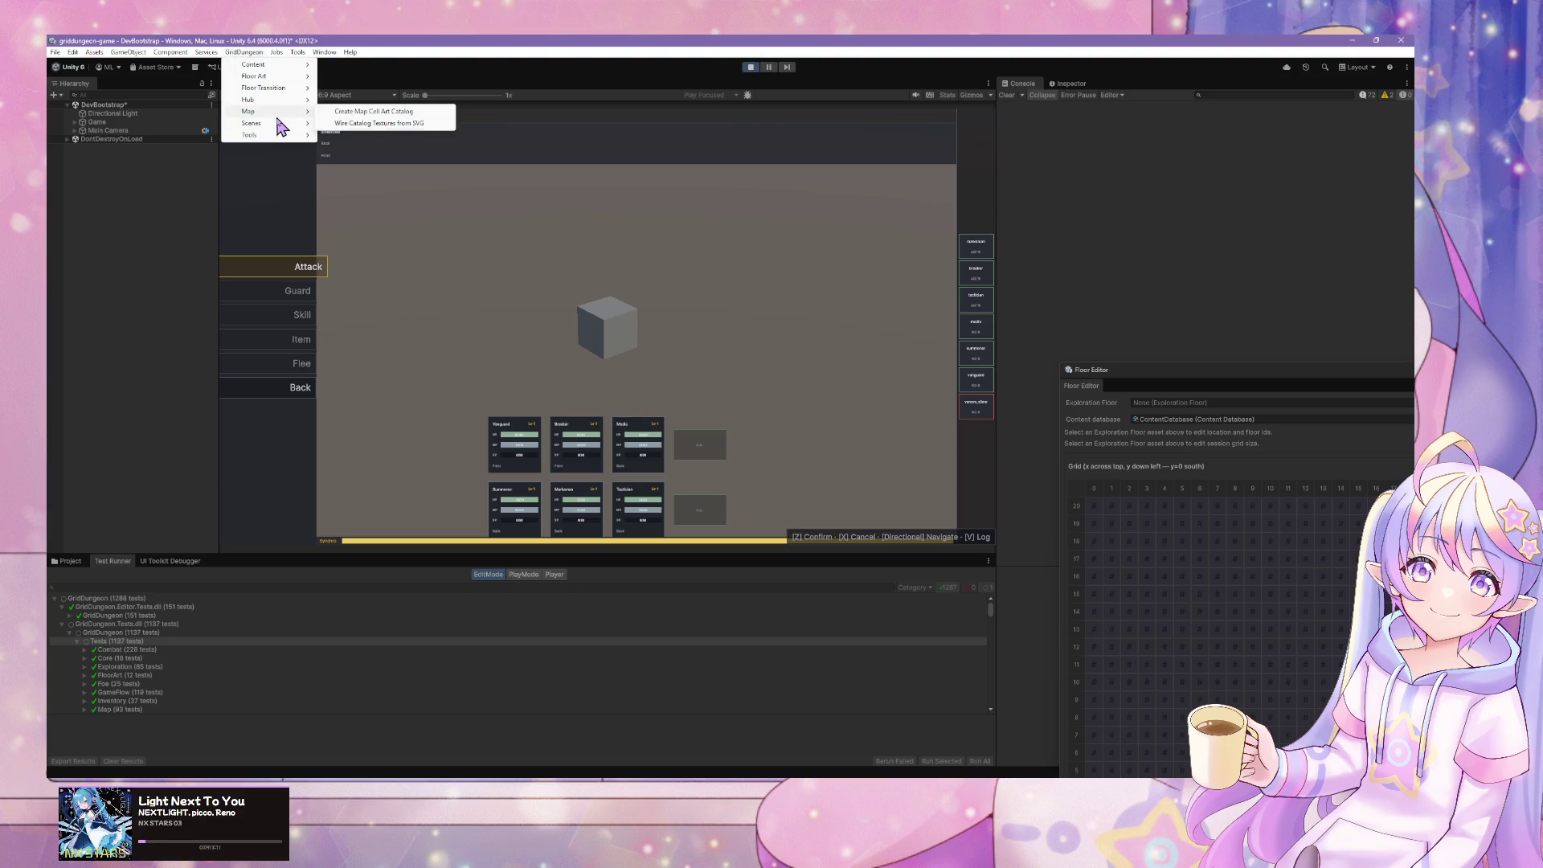
{"action": "left_click", "coordinate": [325, 51]}
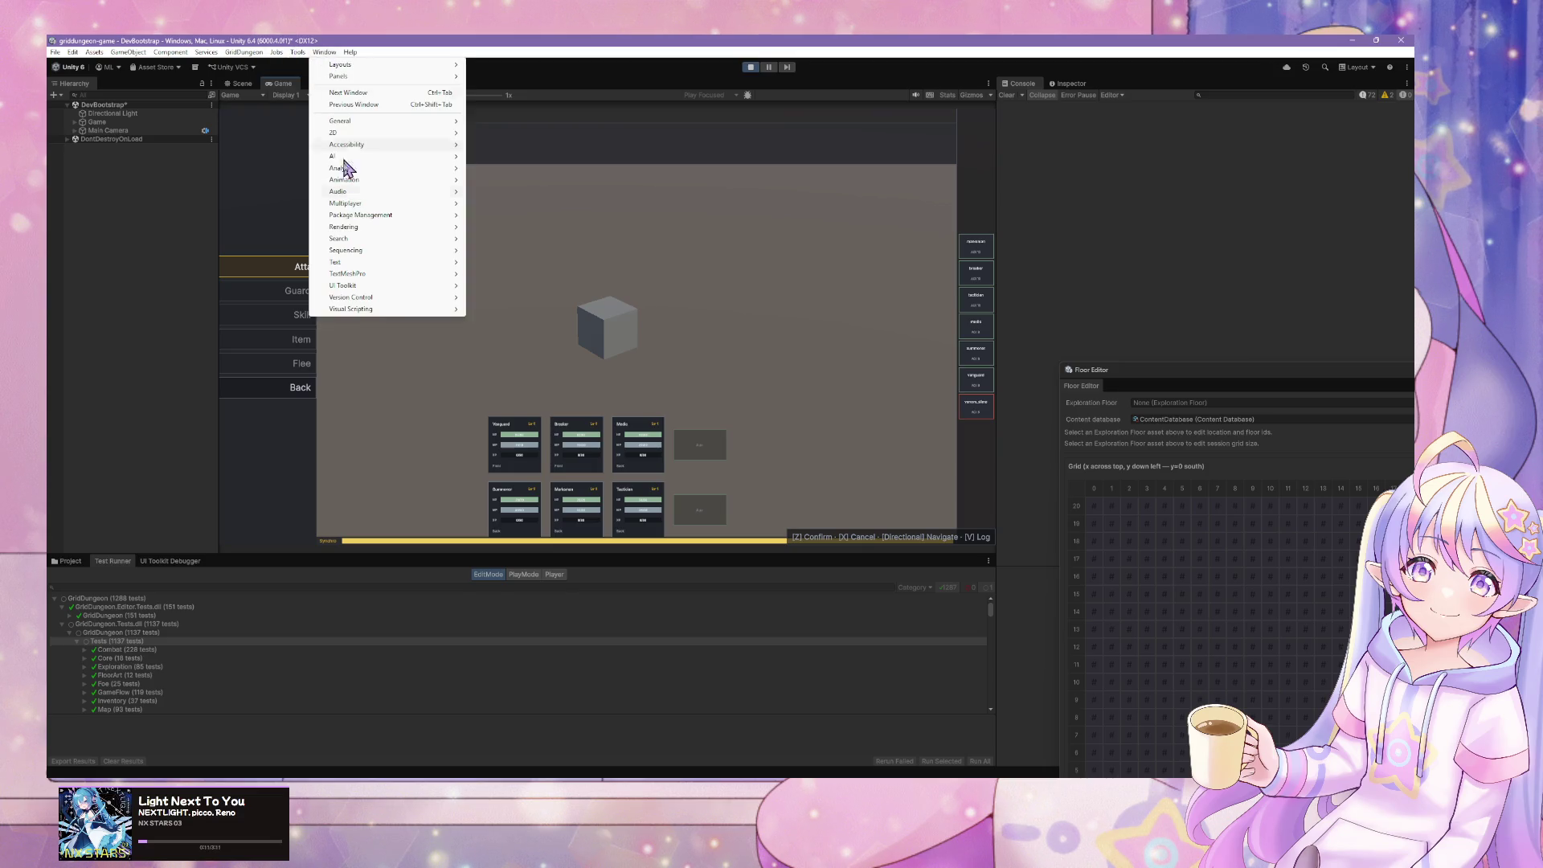
{"action": "mouse_move", "coordinate": [378, 286]}
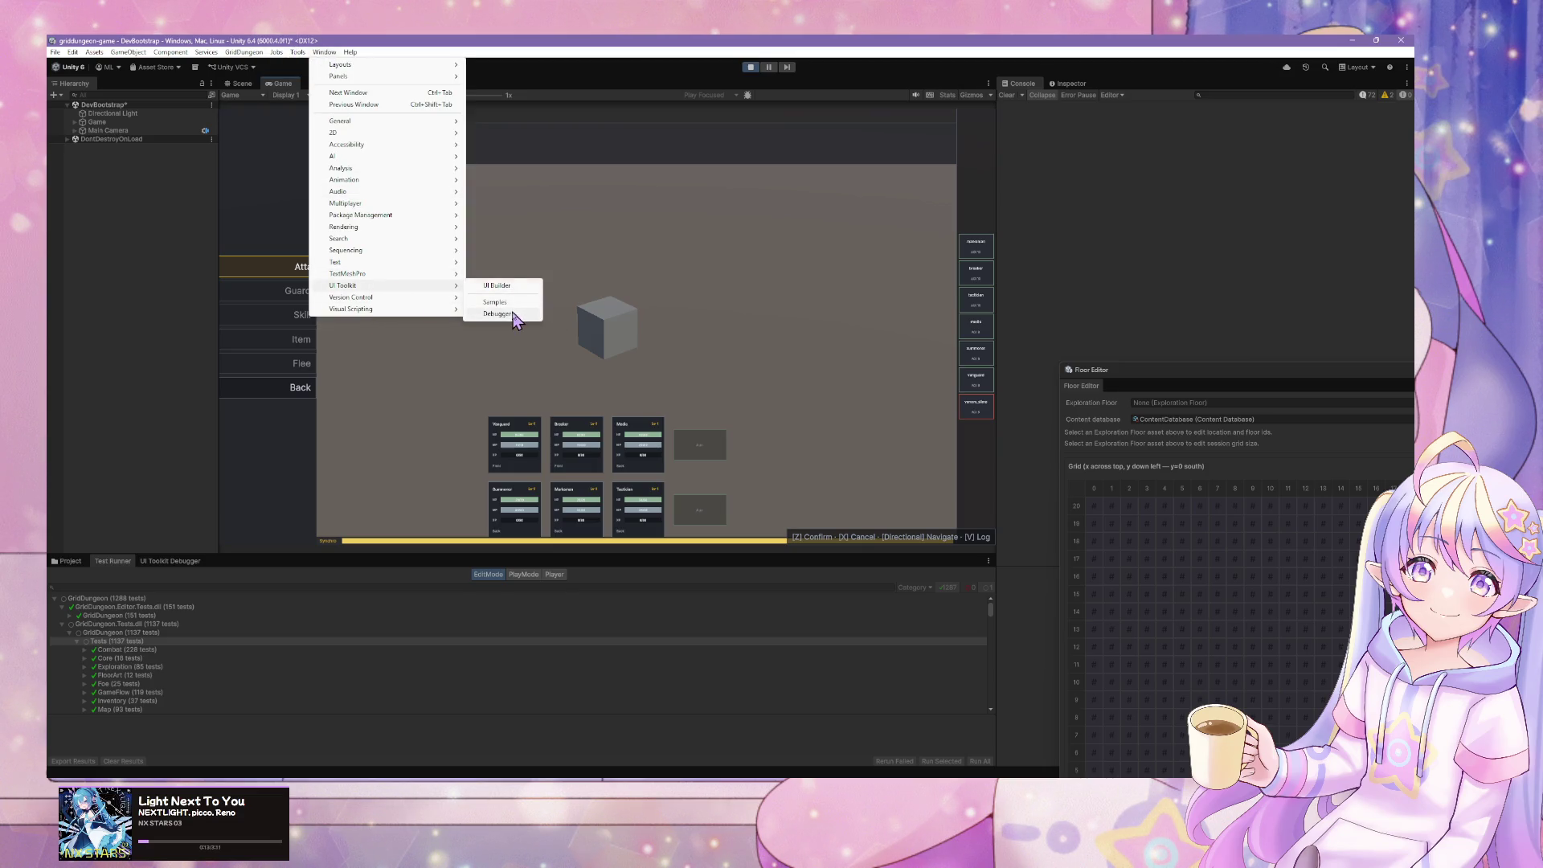
{"action": "left_click", "coordinate": [516, 313]}
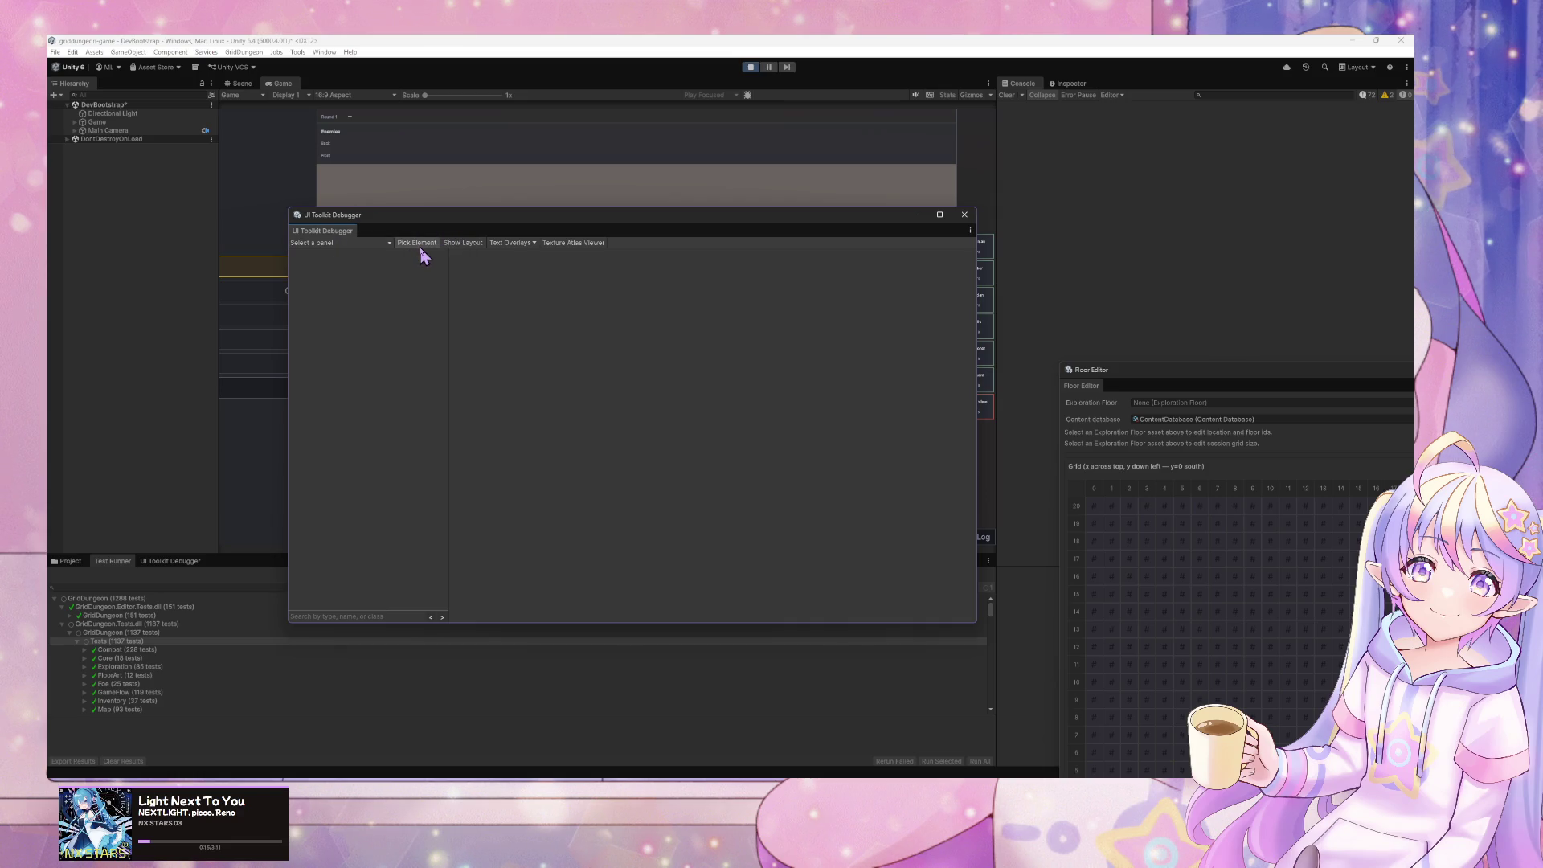
- Pick a HUD element in the Game view, widen the tree panel, and expand the roster row
{"action": "left_click", "coordinate": [411, 241]}
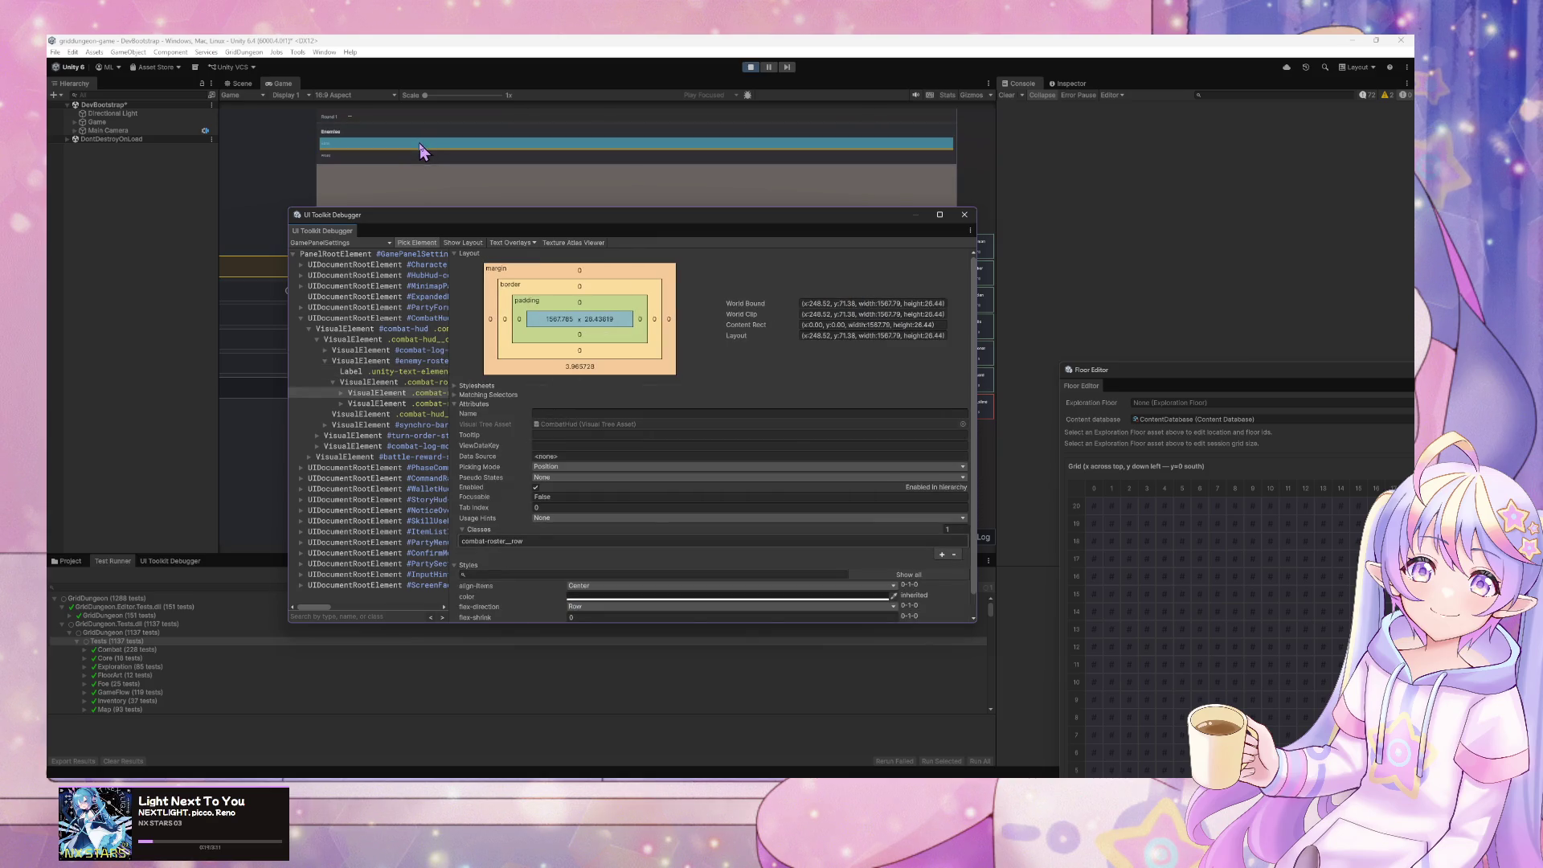
{"action": "key", "text": "Escape"}
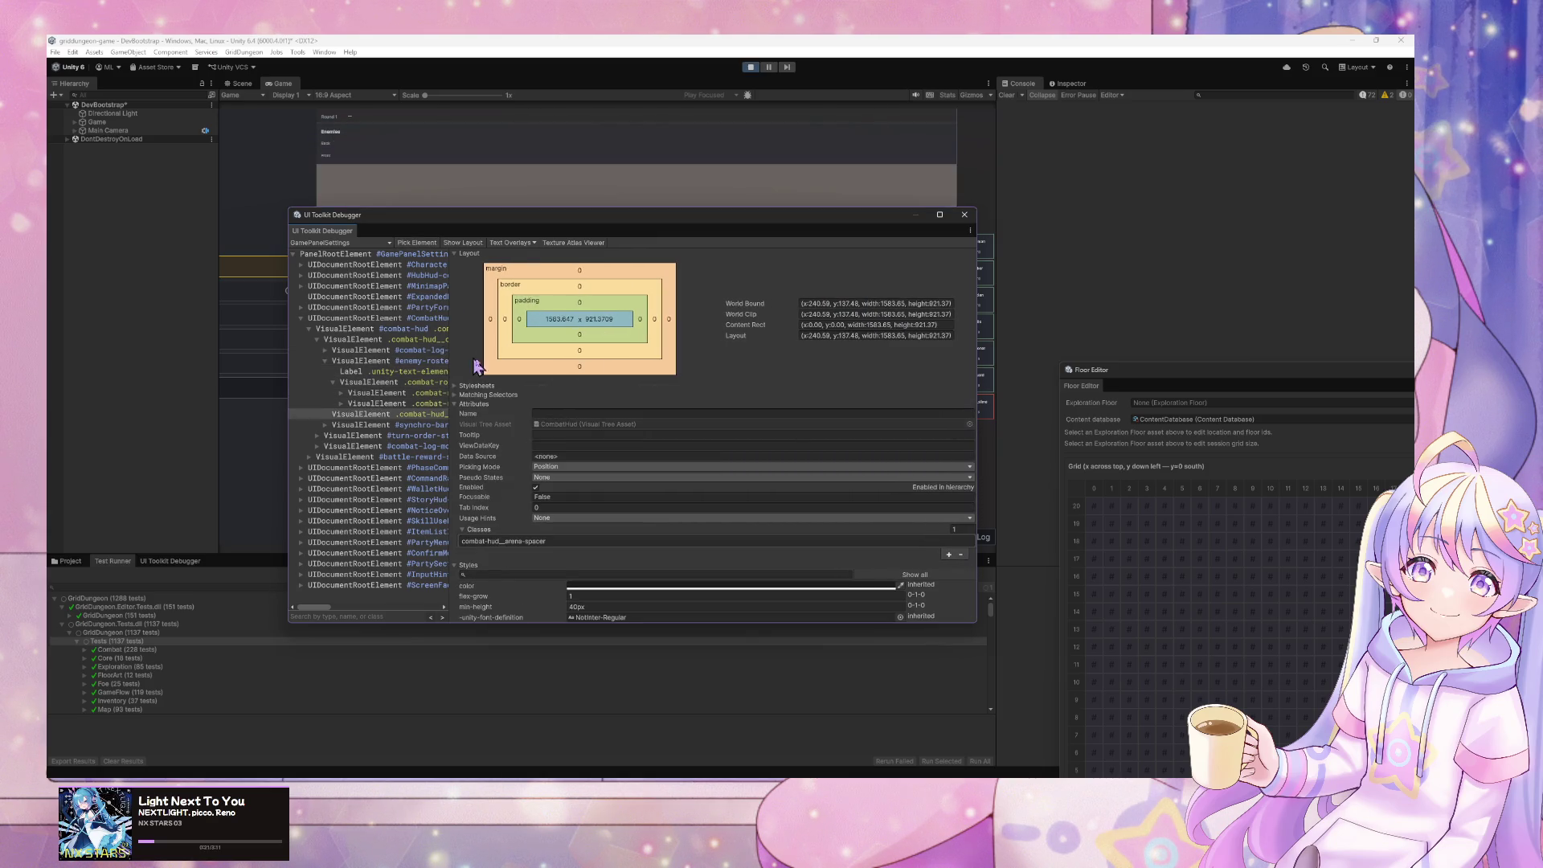
{"action": "left_click_drag", "start_coordinate": [449, 353], "coordinate": [742, 354]}
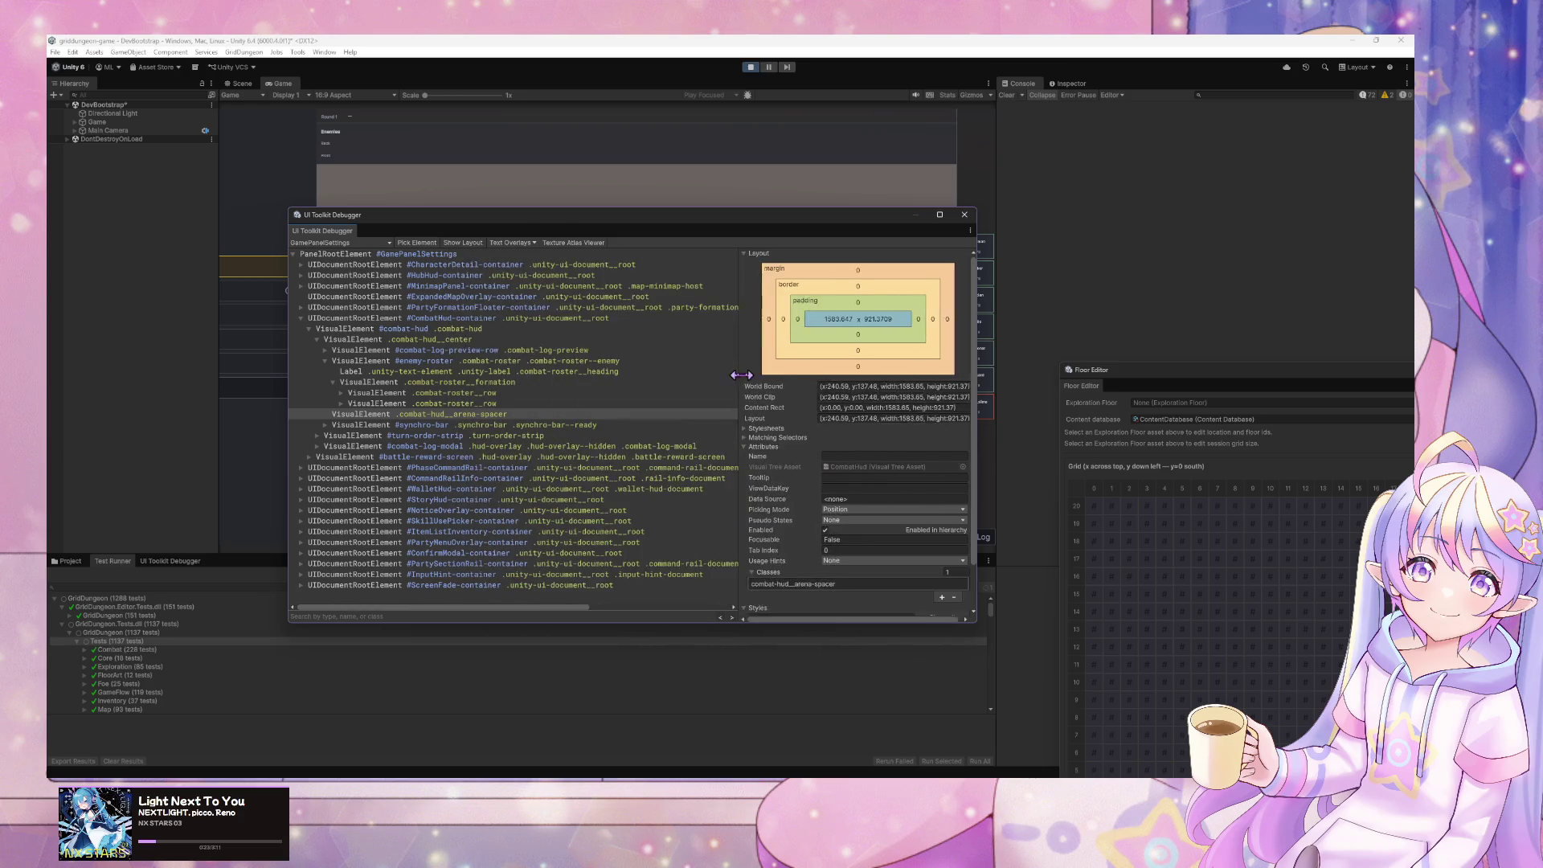
{"action": "left_click", "coordinate": [340, 403]}
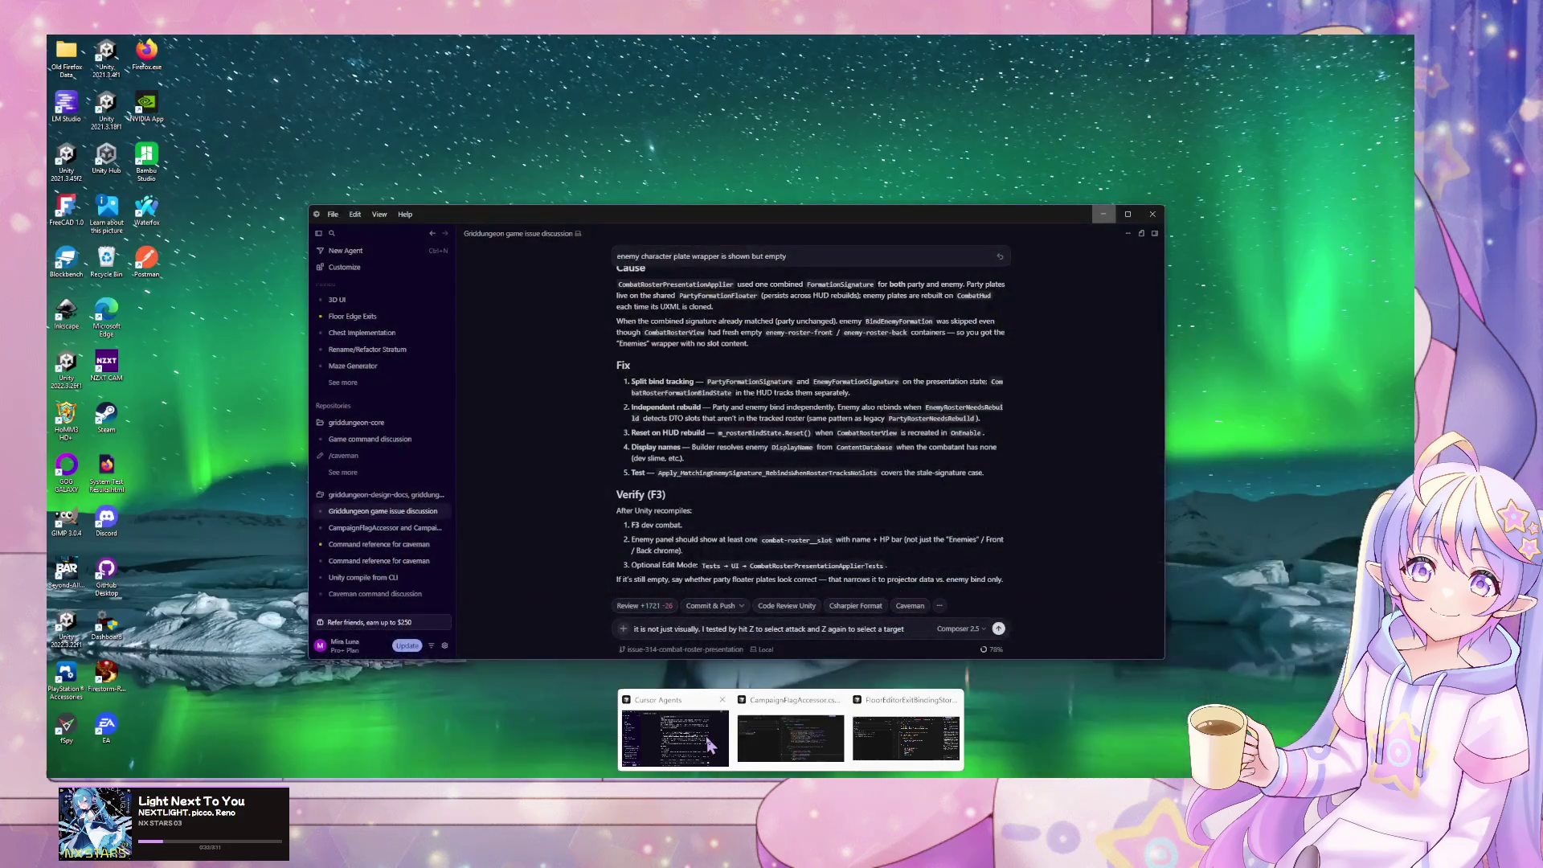
- Replace the old prompt in Cursor with a follow-up saying nothing is visible, and send it
{"action": "left_click", "coordinate": [851, 743]}
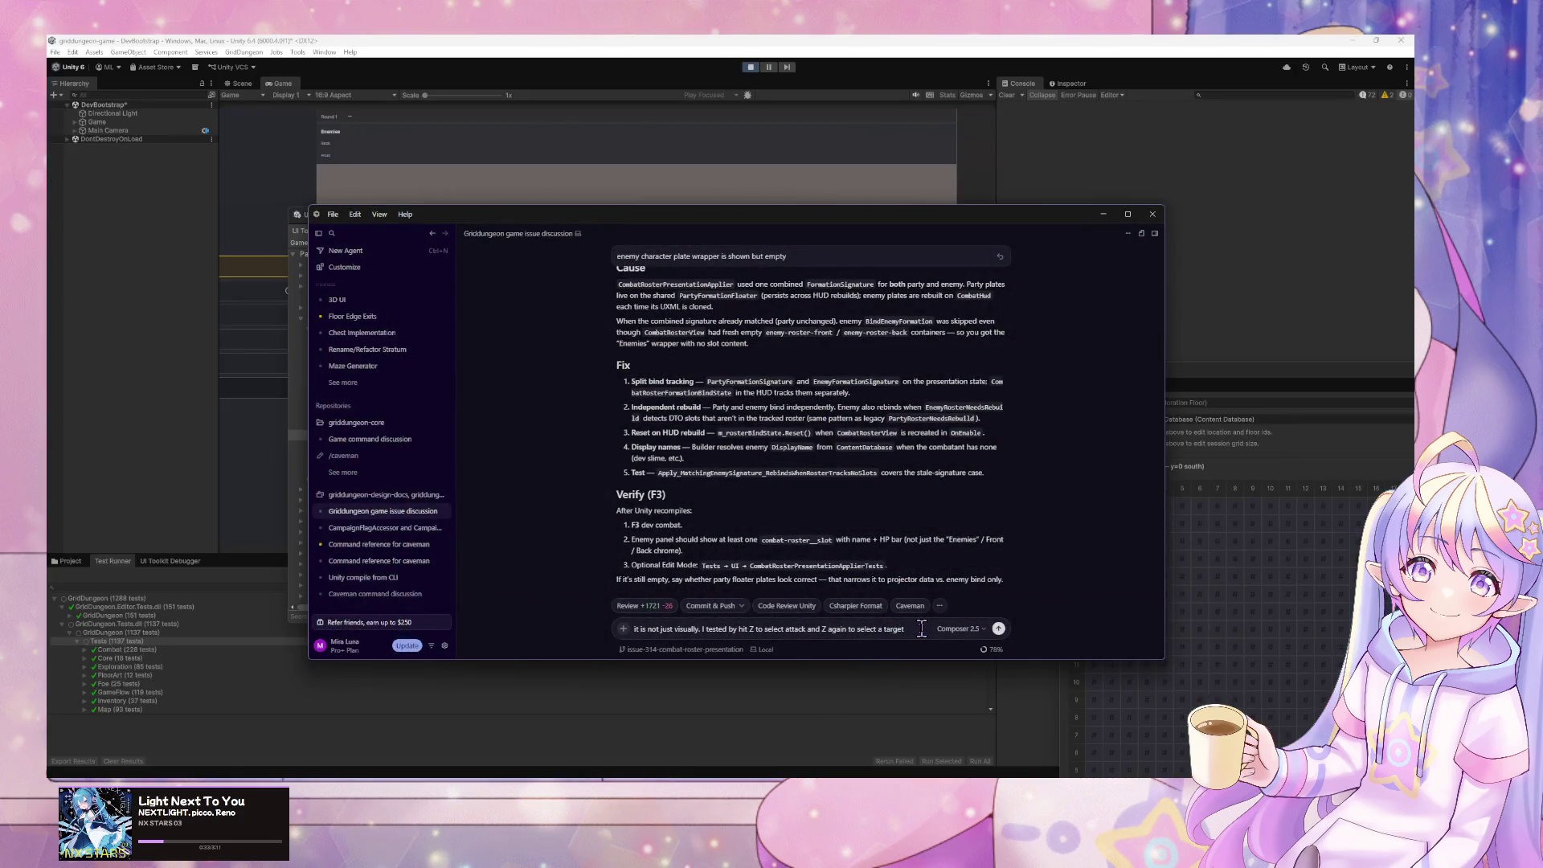
{"action": "left_click_drag", "start_coordinate": [913, 628], "coordinate": [628, 620]}
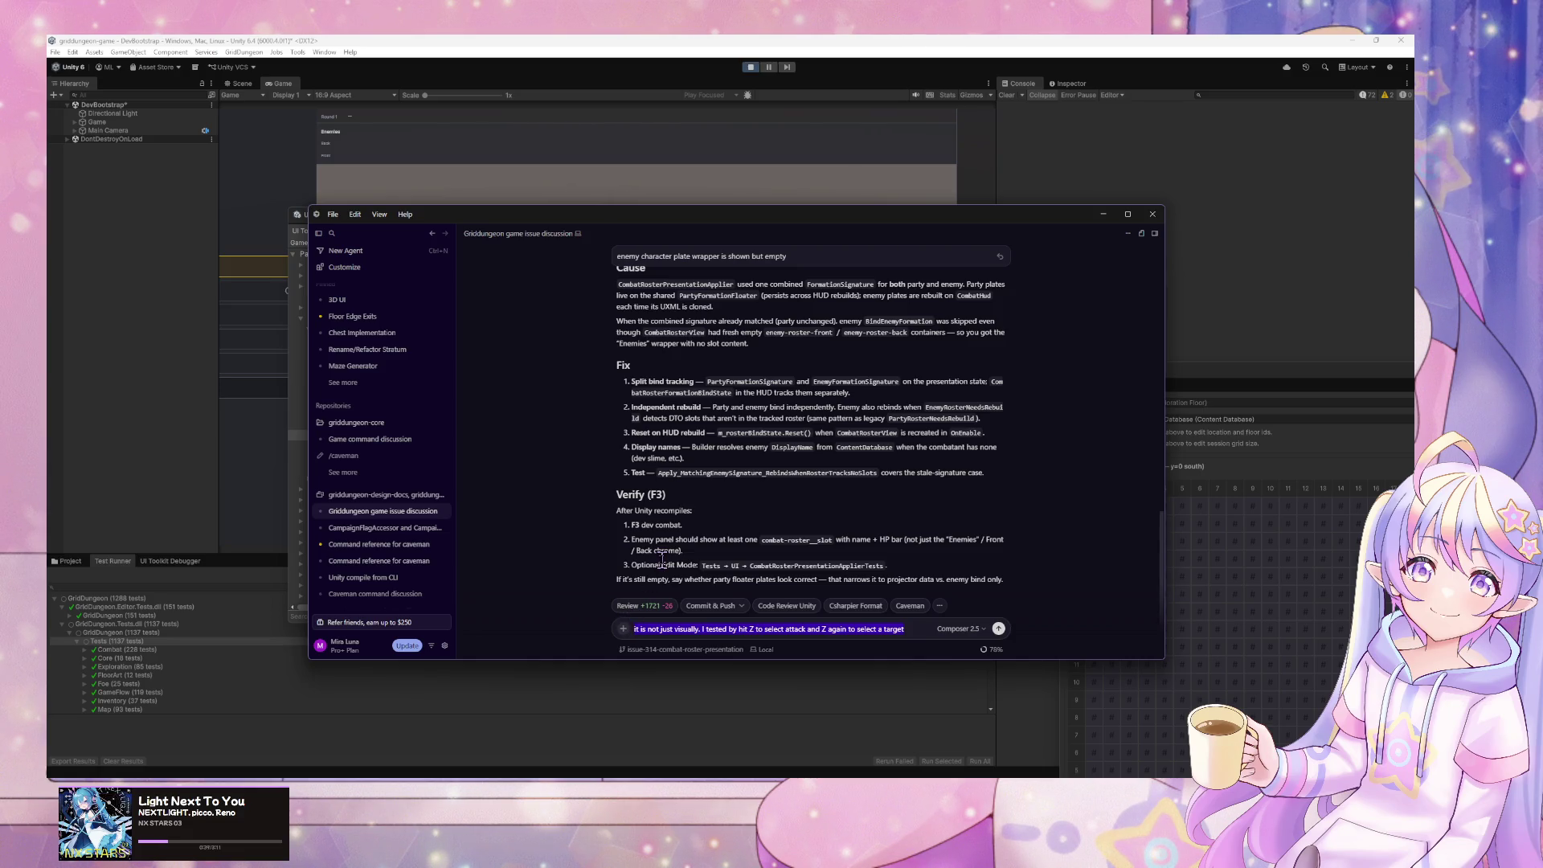
{"action": "type", "text": "not"}
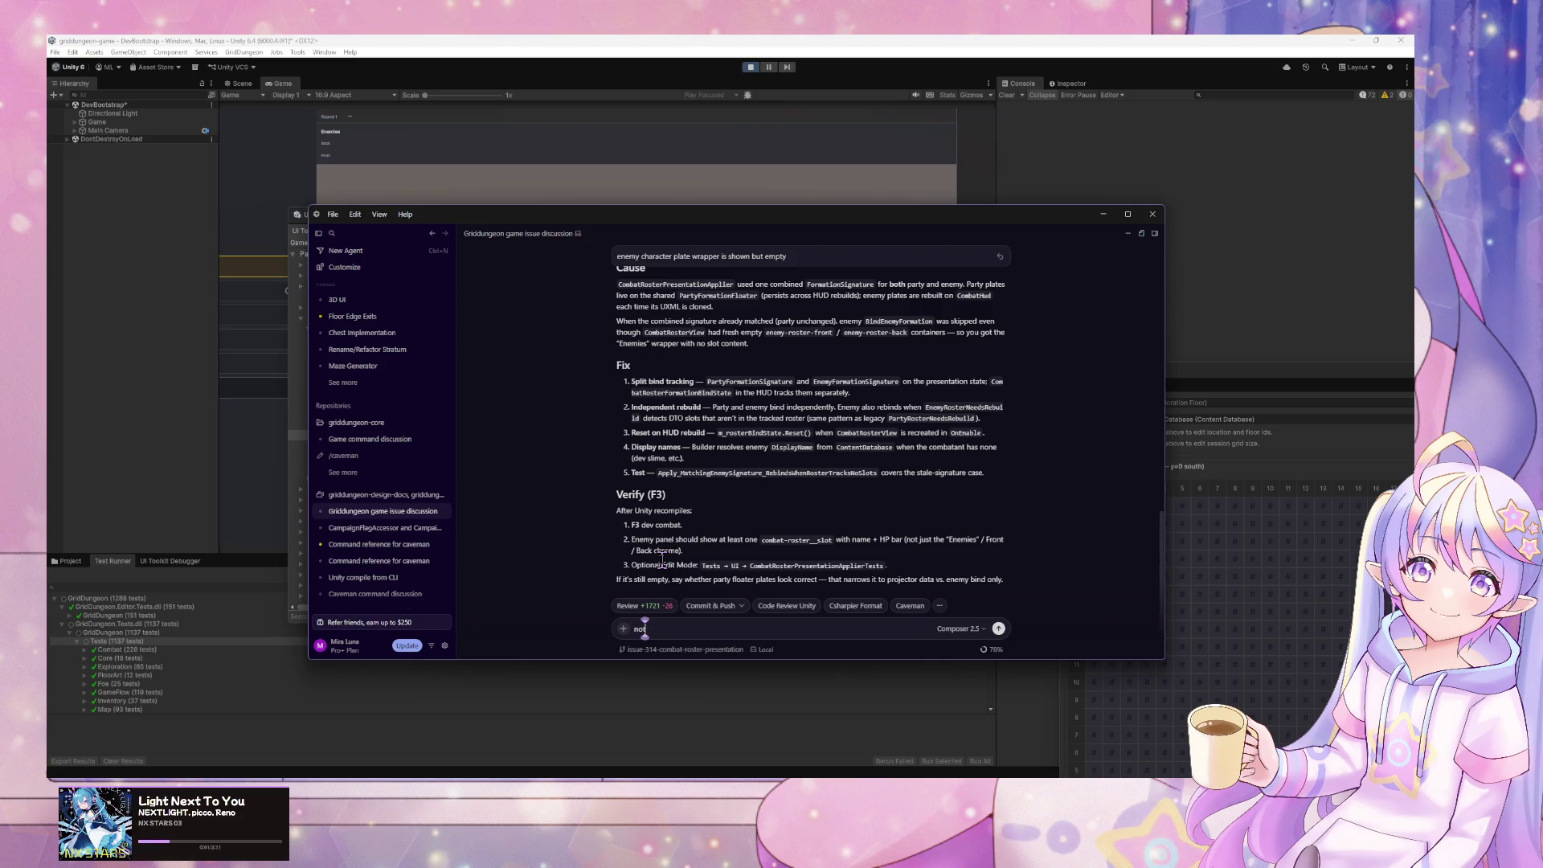
{"action": "type", "text": "hing visible still"}
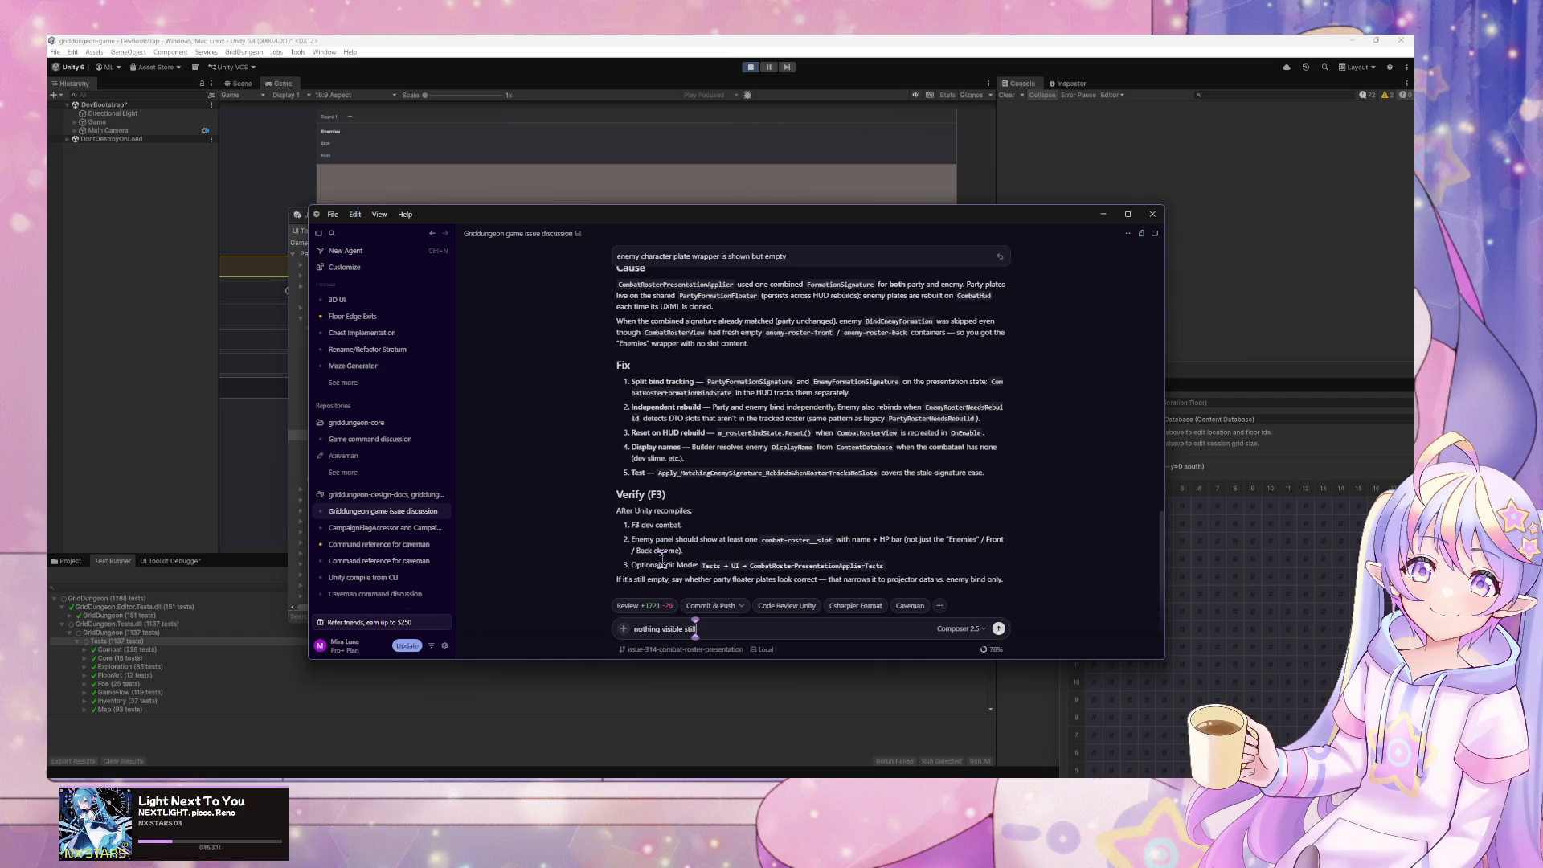
{"action": "key", "text": "Return"}
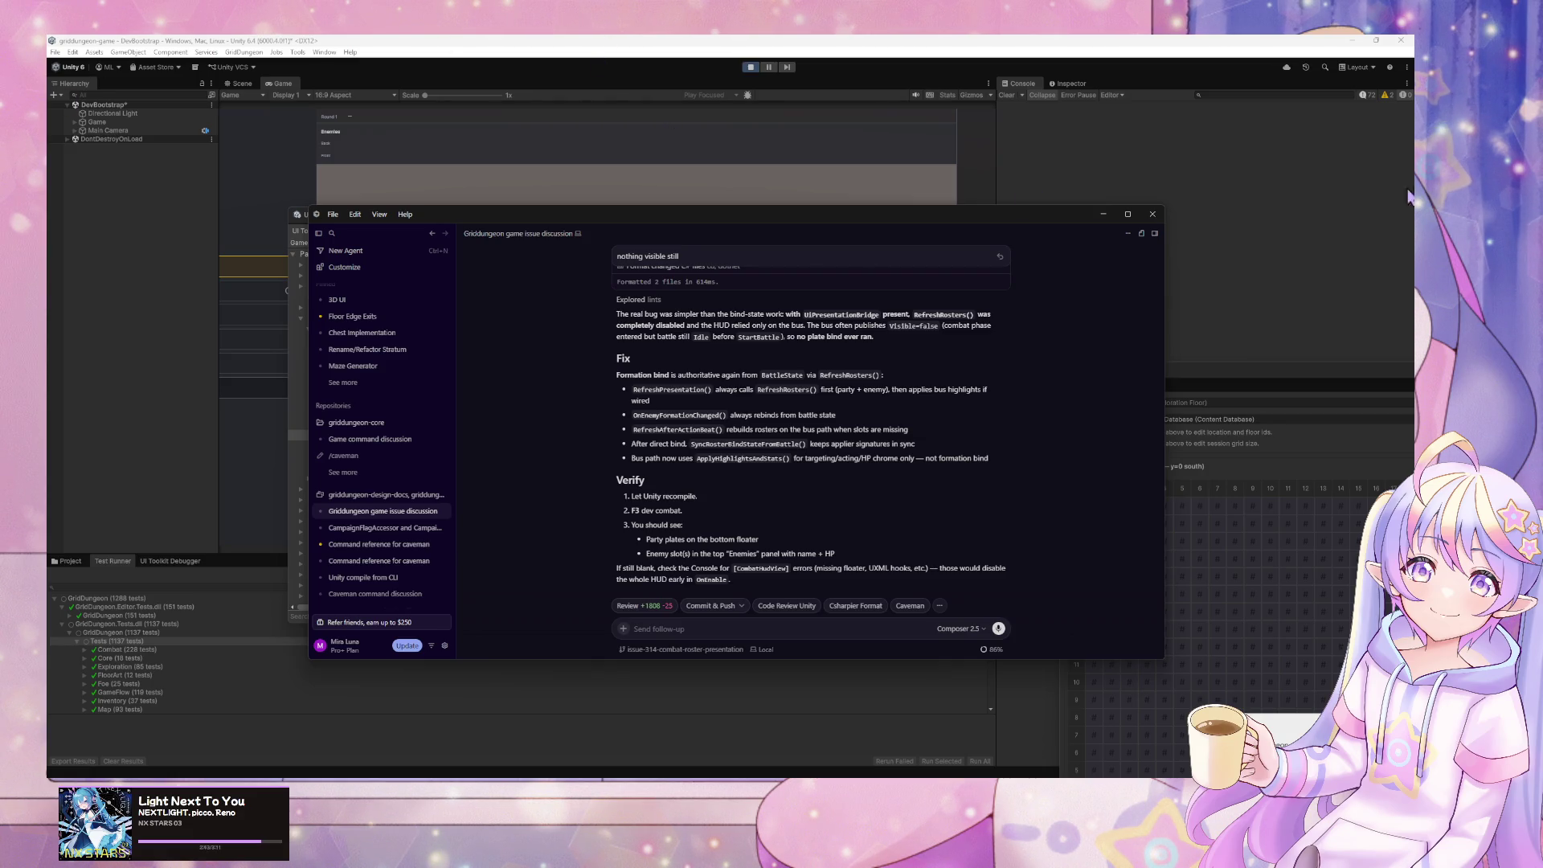
- Return to the Unity editor after the agent finishes its formation-bind fix
{"action": "left_click", "coordinate": [1111, 139]}
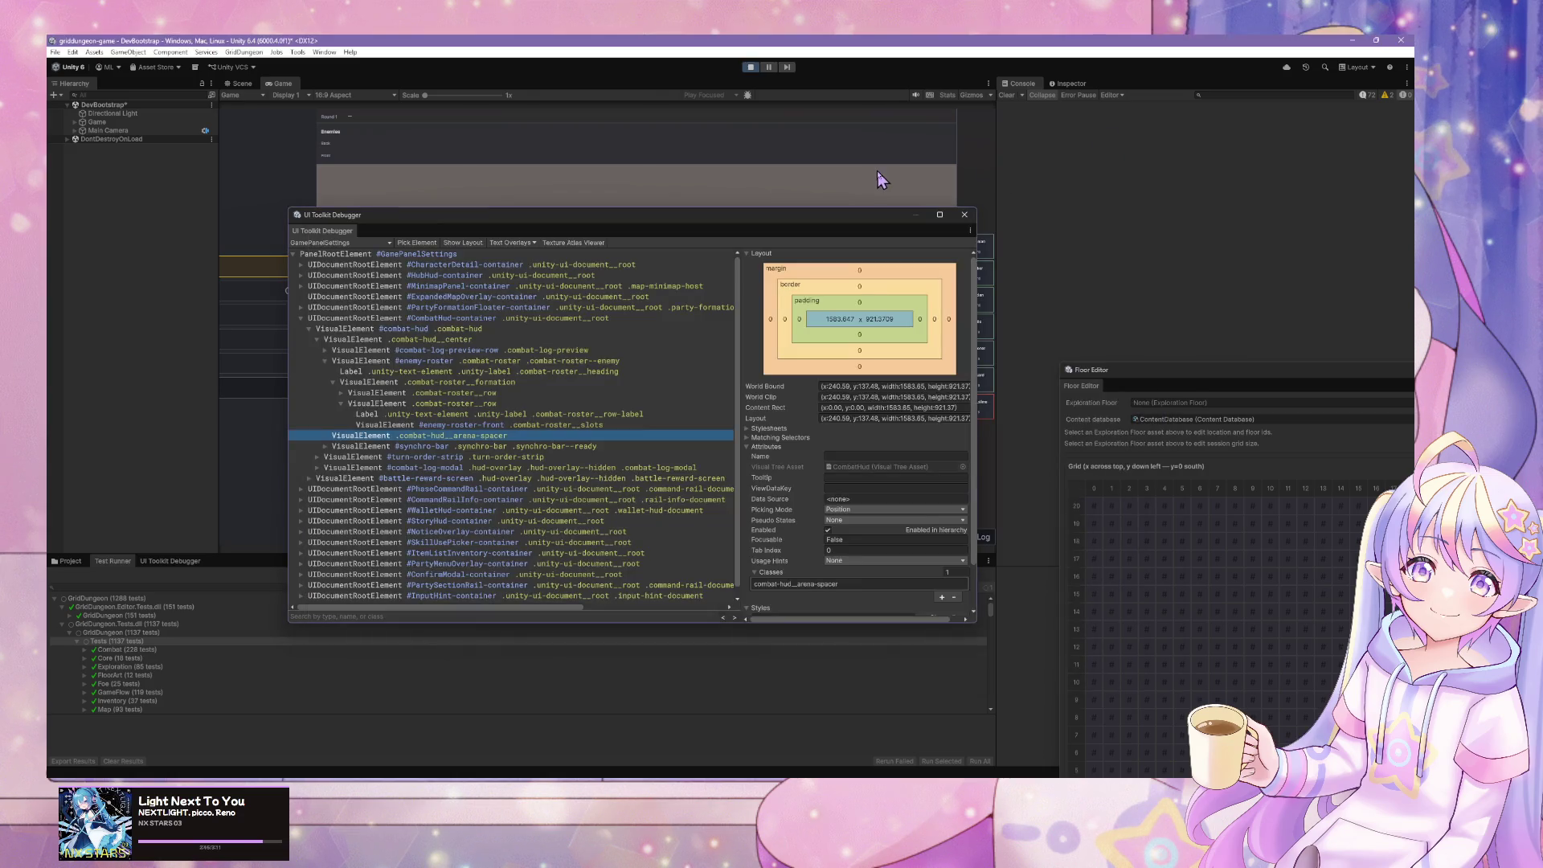
- Stop play mode so Unity recompiles, then switch to Elin
{"action": "left_click", "coordinate": [752, 69]}
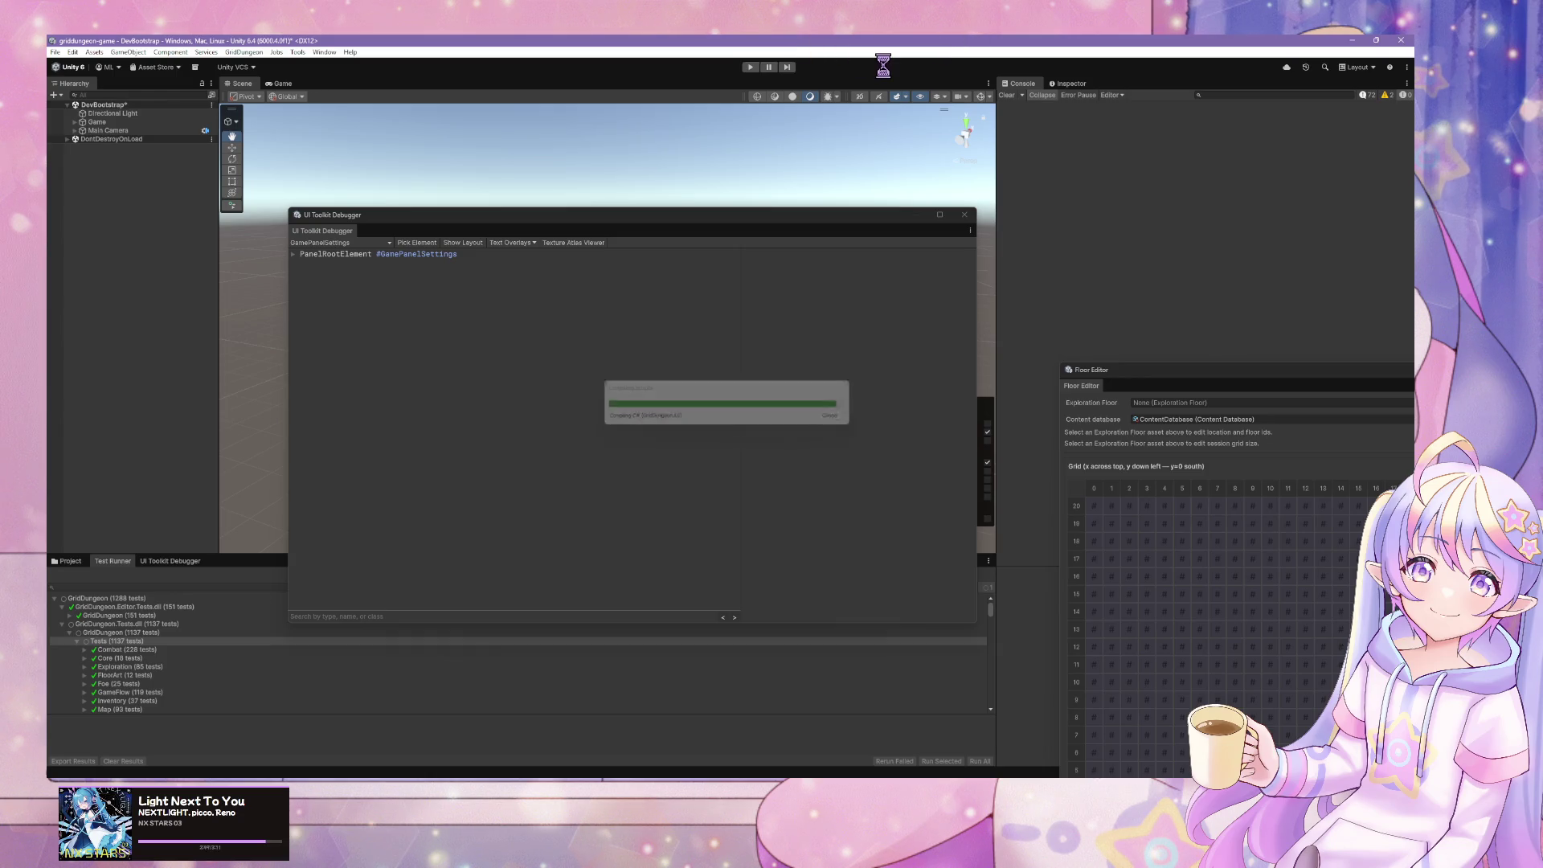
{"action": "key", "text": "alt+Tab"}
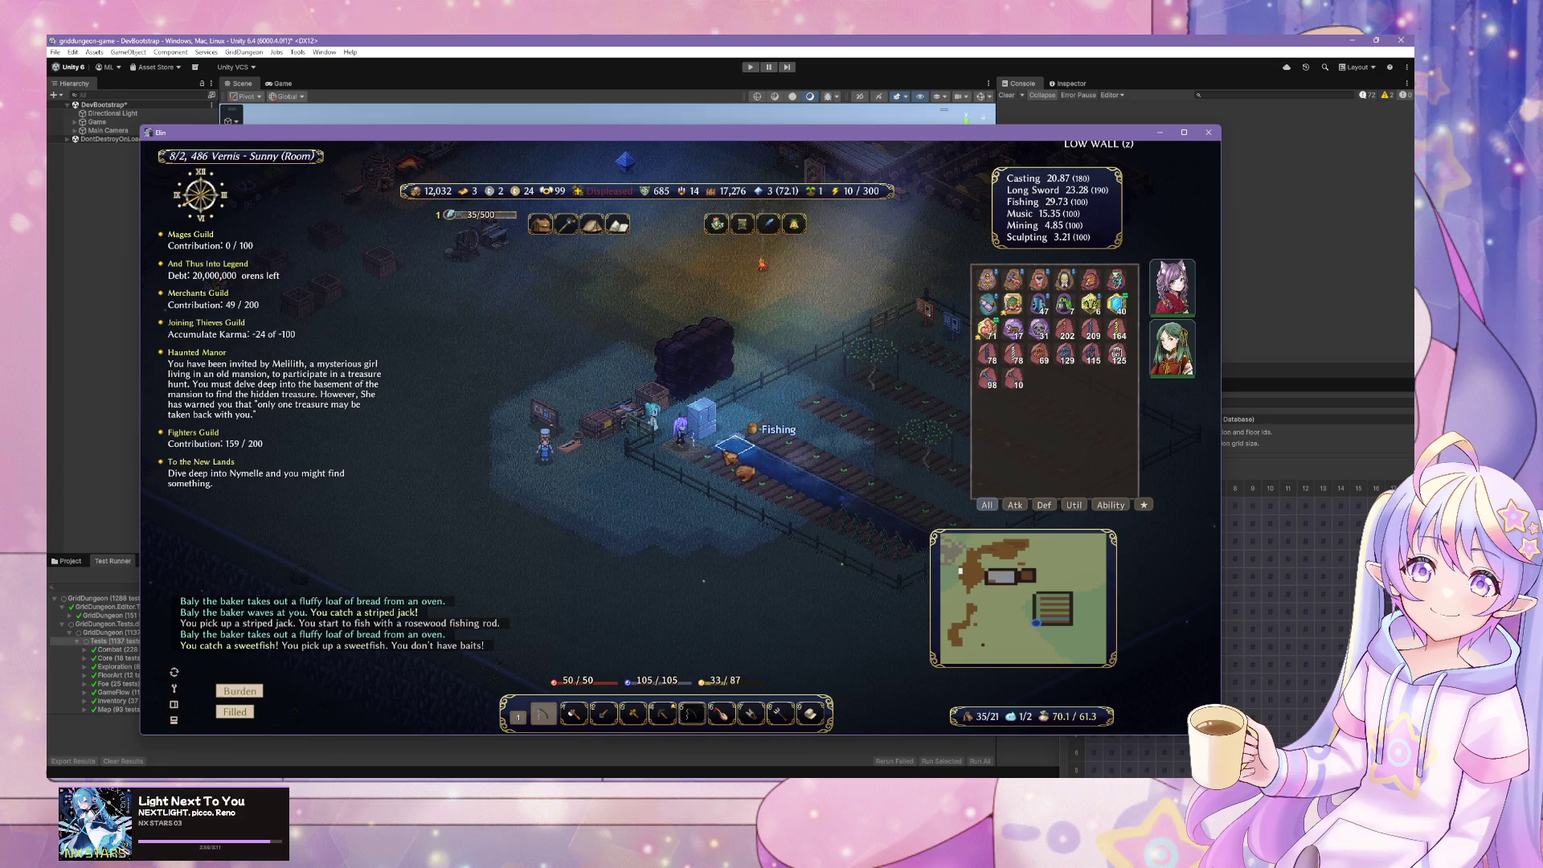
- Open the shared fridge, store carried items, and move the breadsticks into the right fridge
{"action": "left_click", "coordinate": [727, 465]}
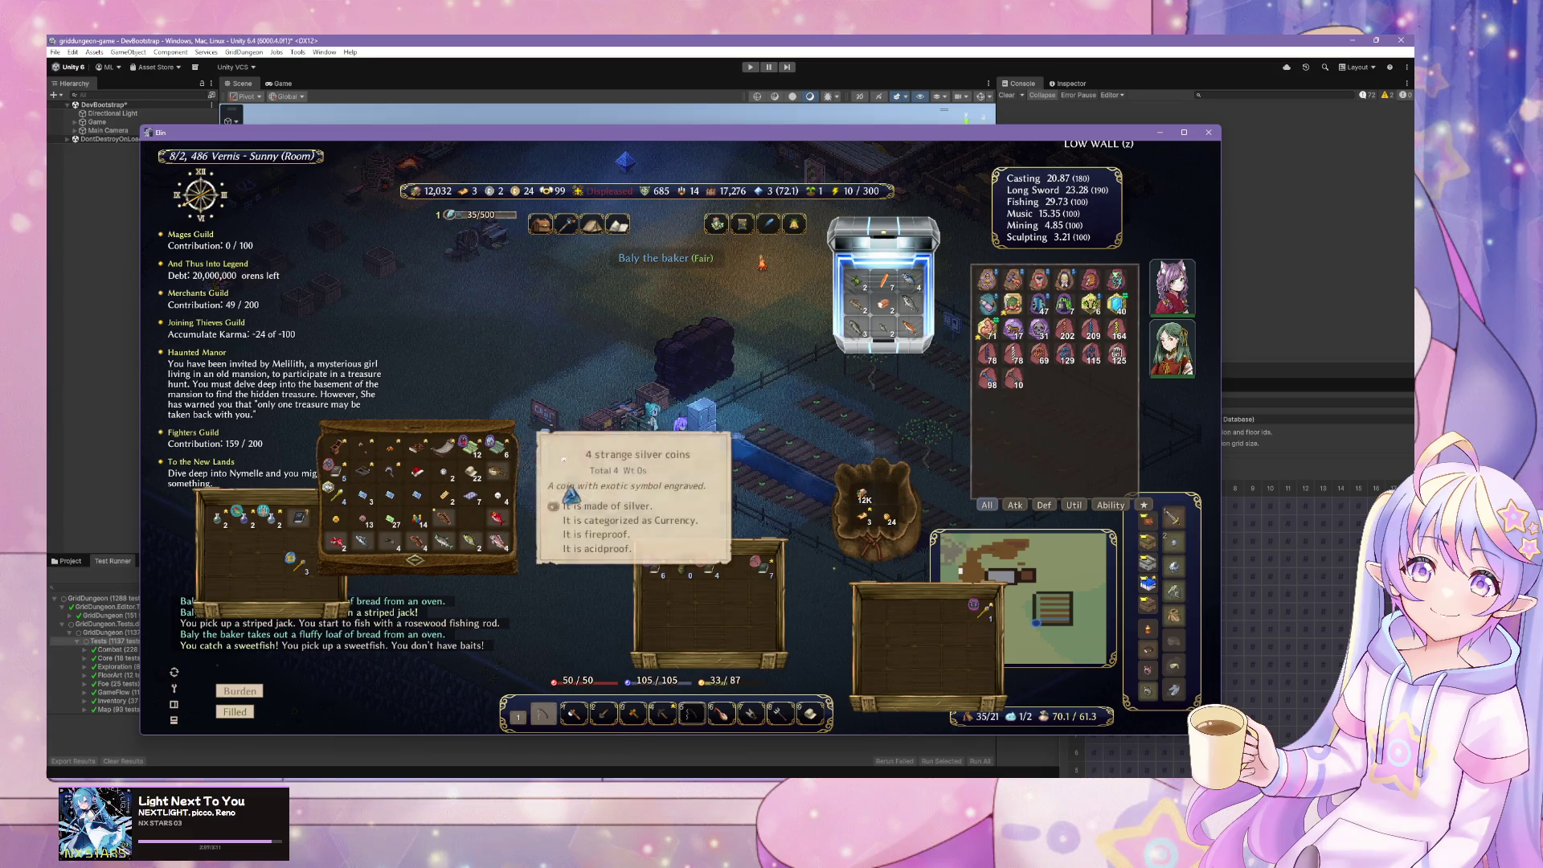
{"action": "left_click", "coordinate": [524, 483]}
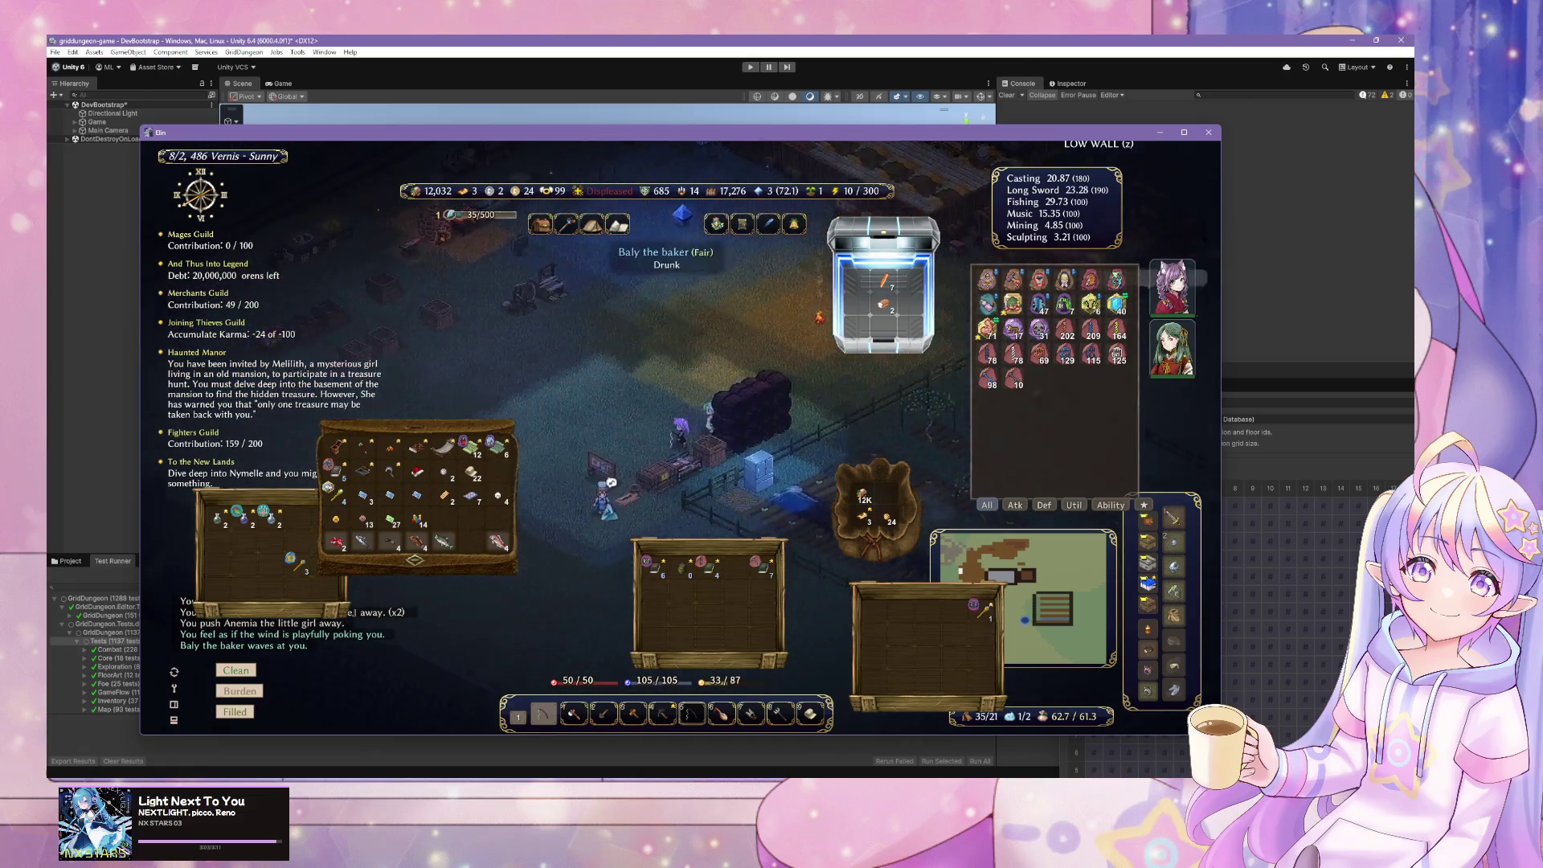
{"action": "left_click", "coordinate": [649, 419]}
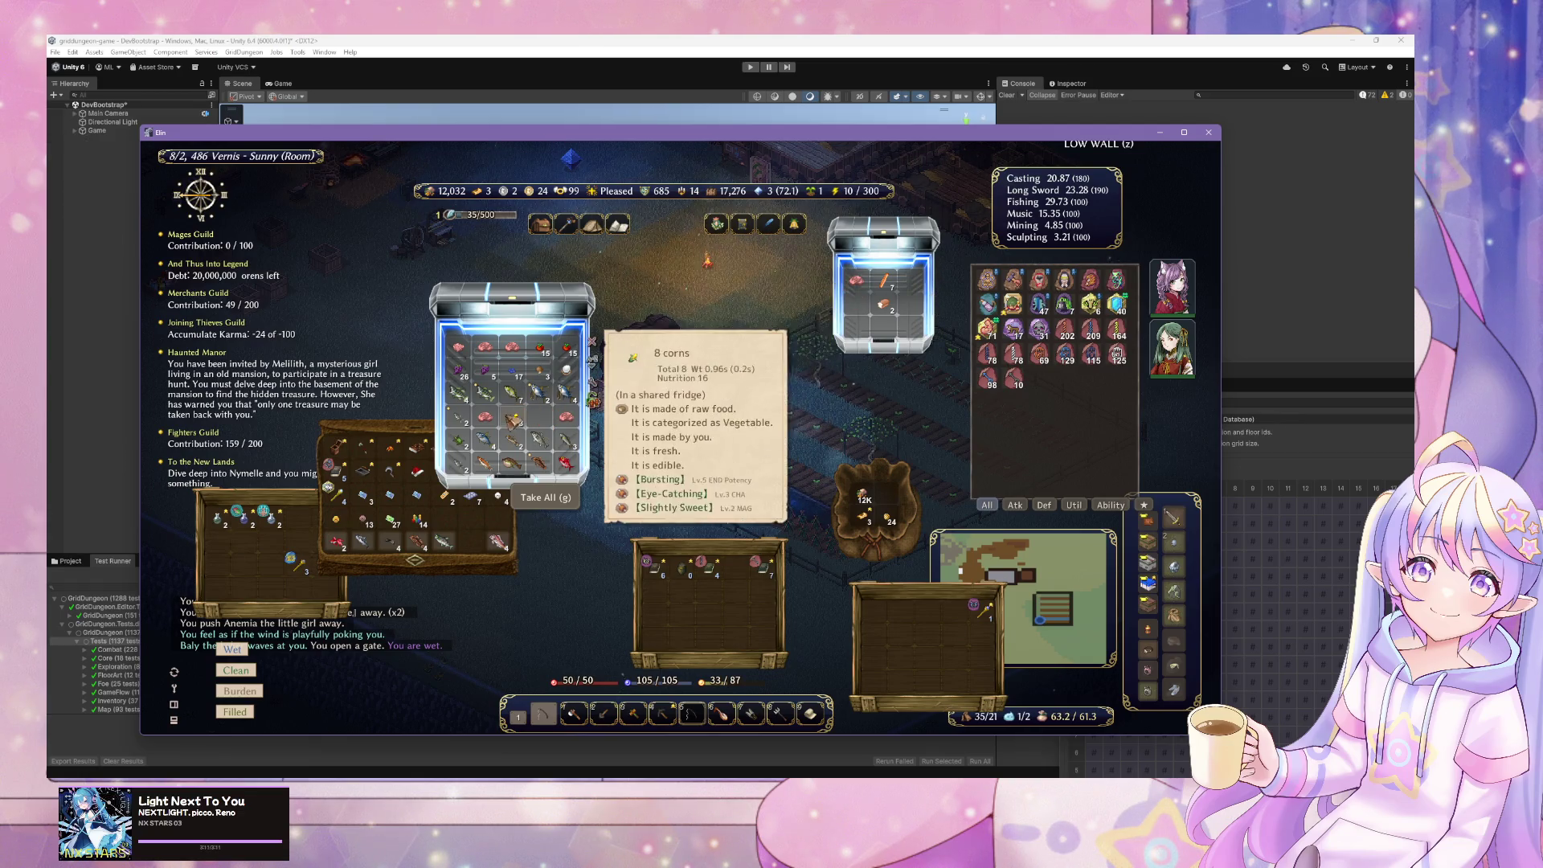
{"action": "left_click_drag", "start_coordinate": [490, 427], "coordinate": [913, 284]}
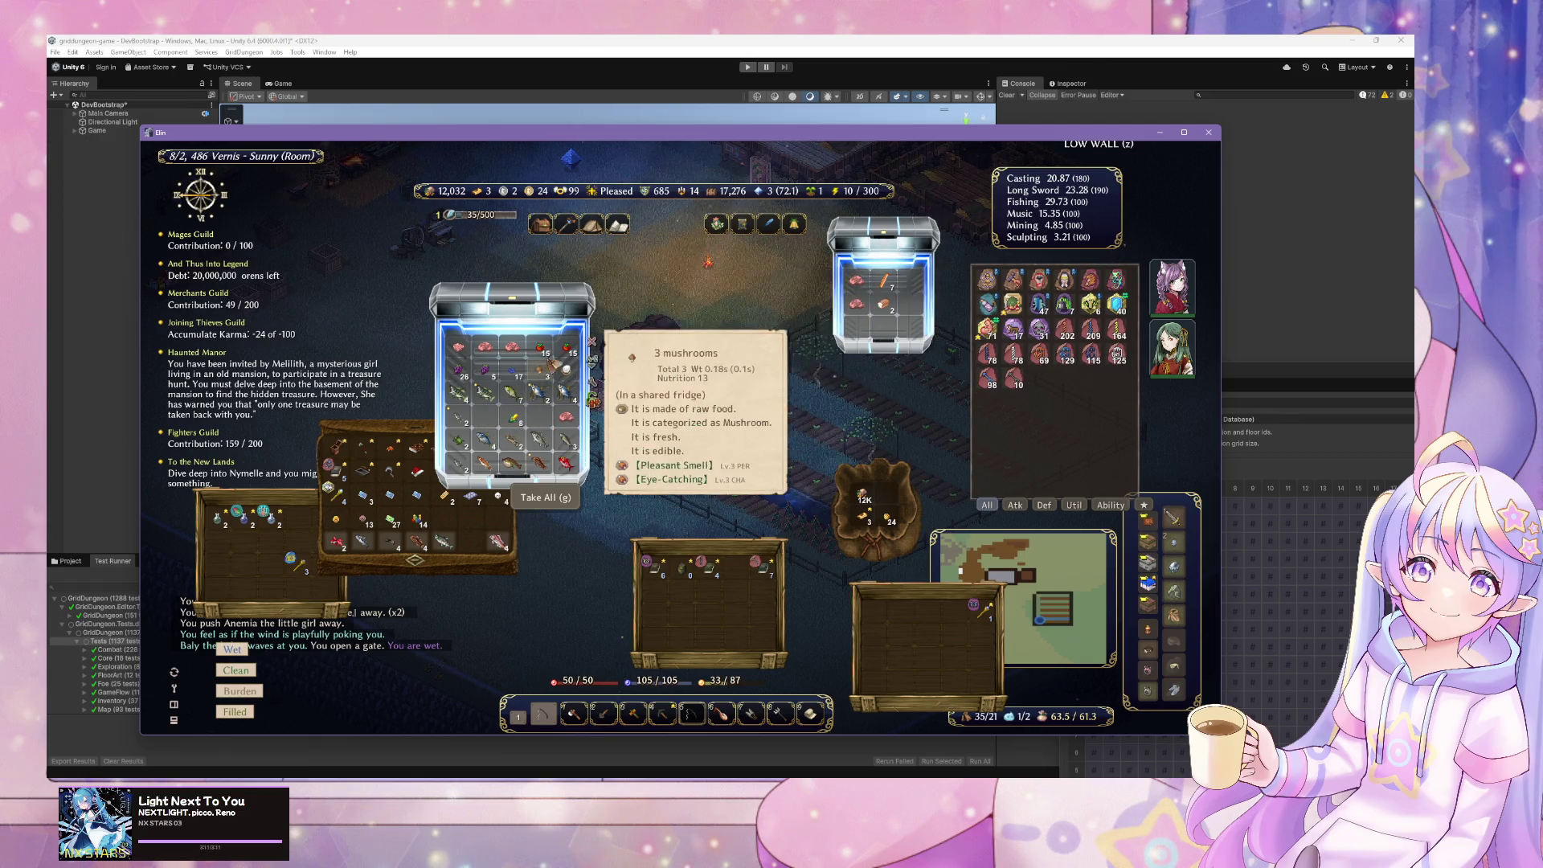
- Sort the left fridge, move the corpses and pink meat across, and head toward the sawmill
{"action": "left_click", "coordinate": [597, 365]}
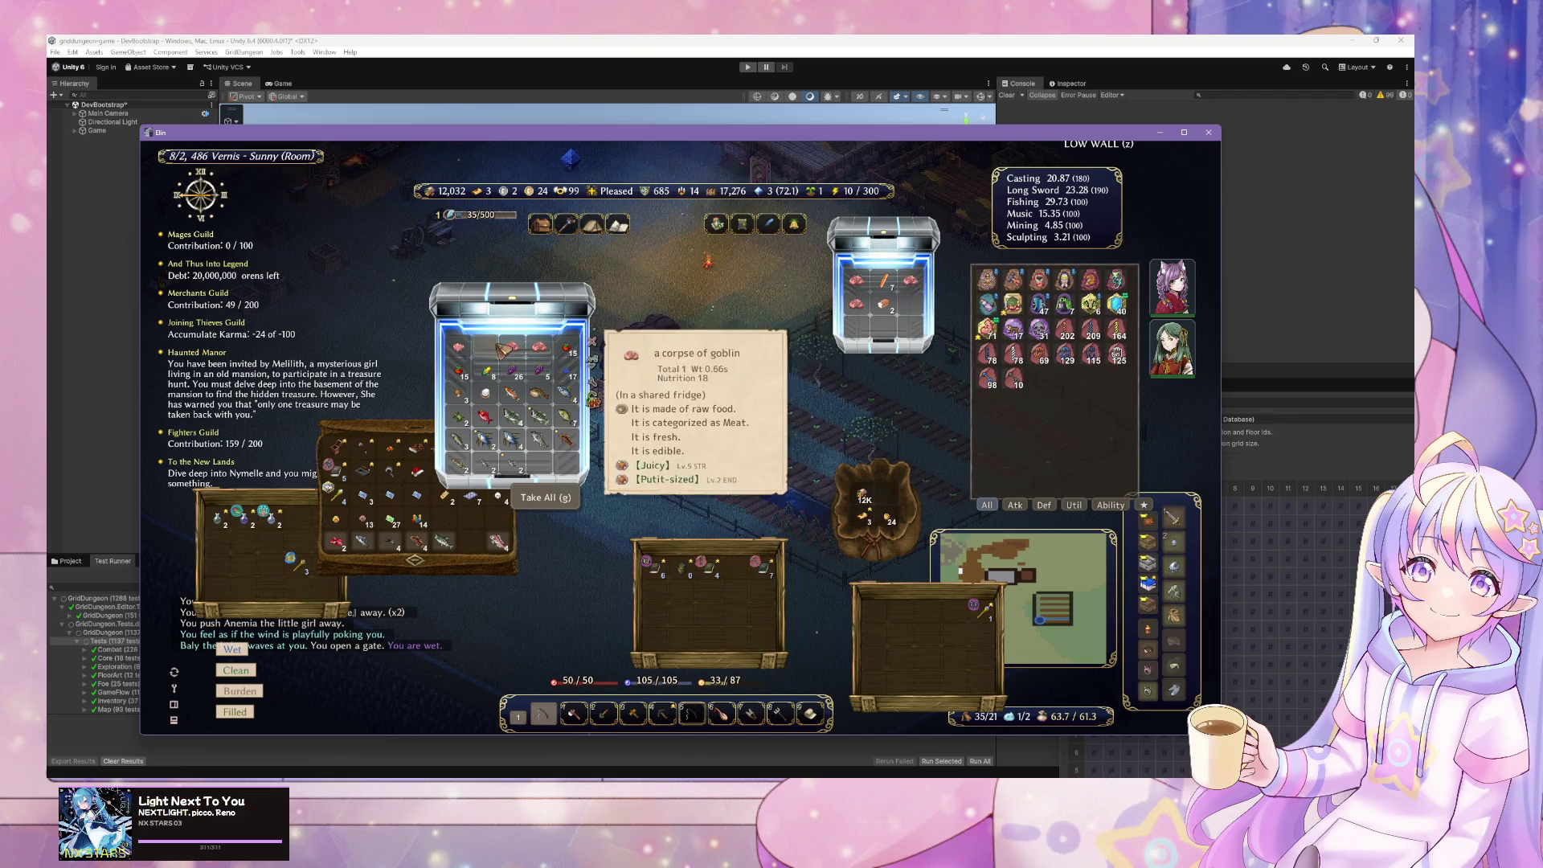
{"action": "left_click_drag", "start_coordinate": [512, 346], "coordinate": [917, 313]}
{"action": "left_click_drag", "start_coordinate": [538, 346], "coordinate": [856, 327]}
{"action": "left_click_drag", "start_coordinate": [458, 346], "coordinate": [911, 327]}
{"action": "key", "text": "Escape"}
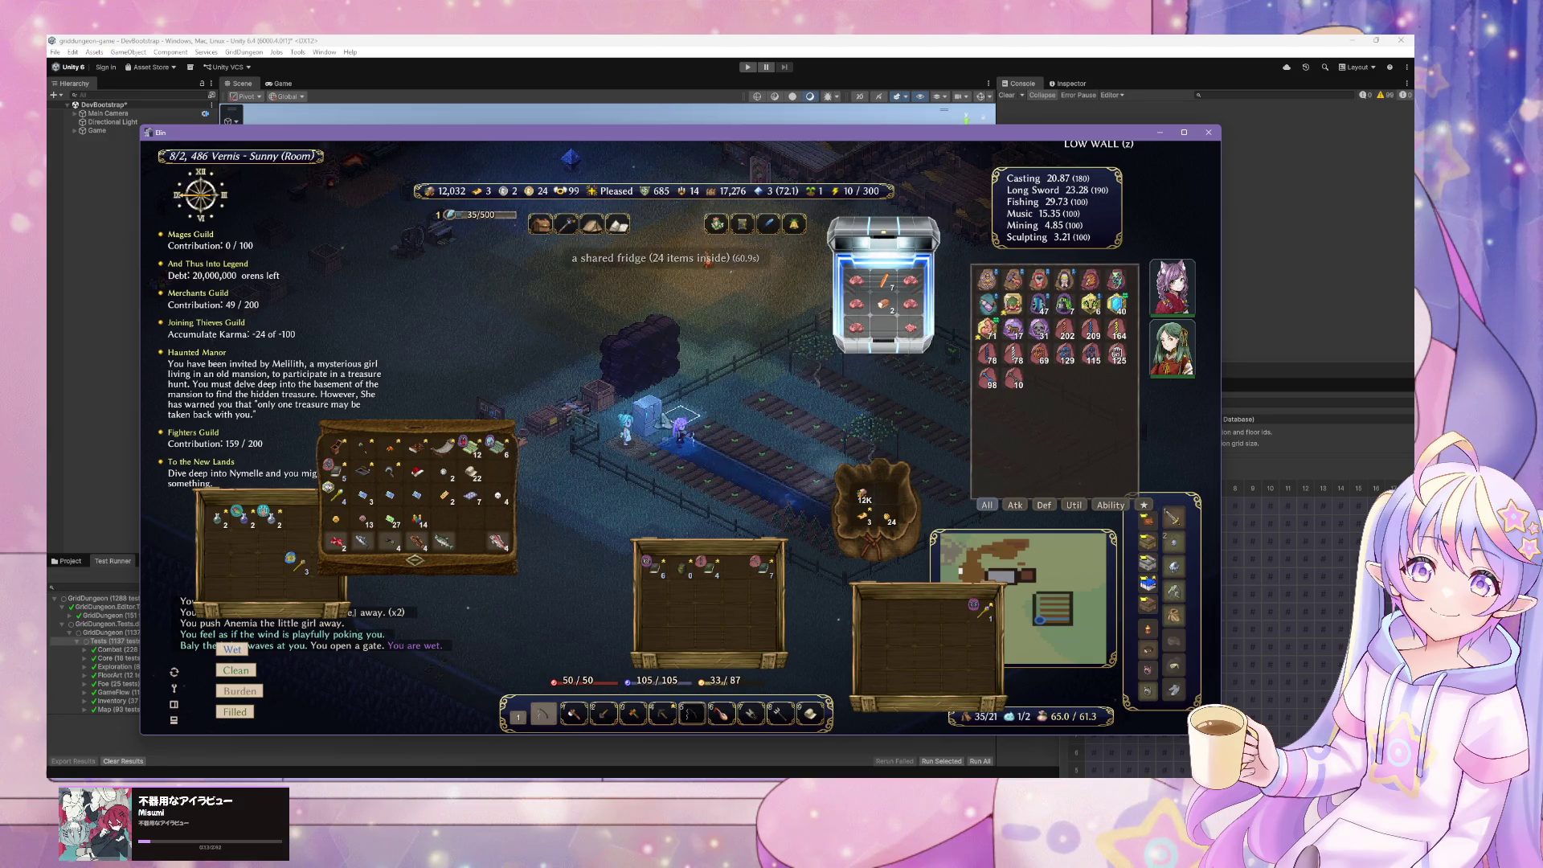
{"action": "key", "text": "Left"}
{"action": "key", "text": "Left"}
- Saw the striped jacks, gobies and bitterlings into bonito flakes at the sawmill
{"action": "left_click", "coordinate": [667, 277]}
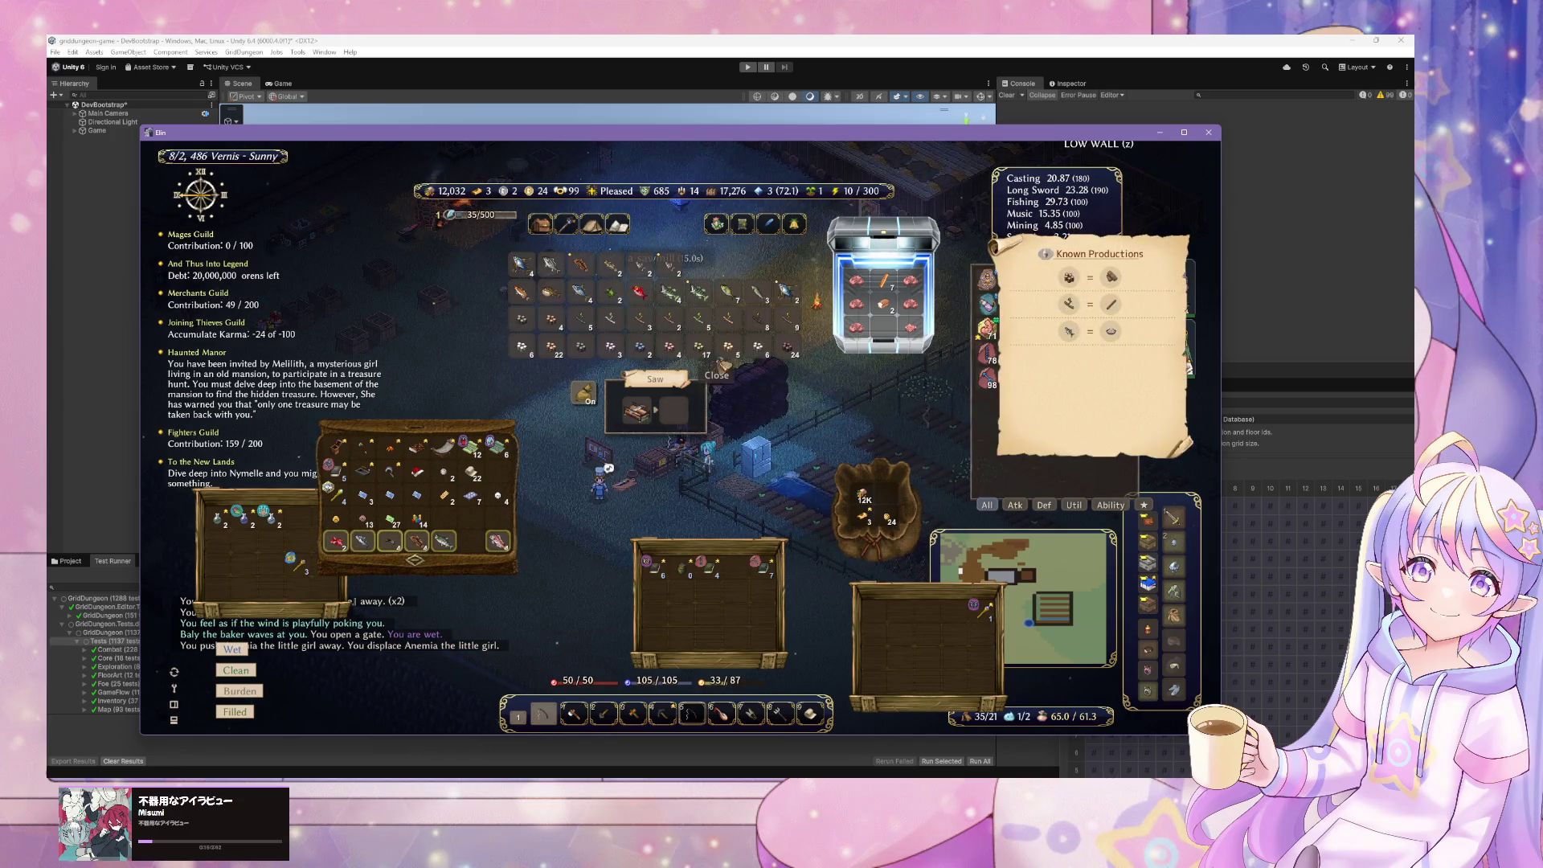
{"action": "left_click", "coordinate": [728, 292]}
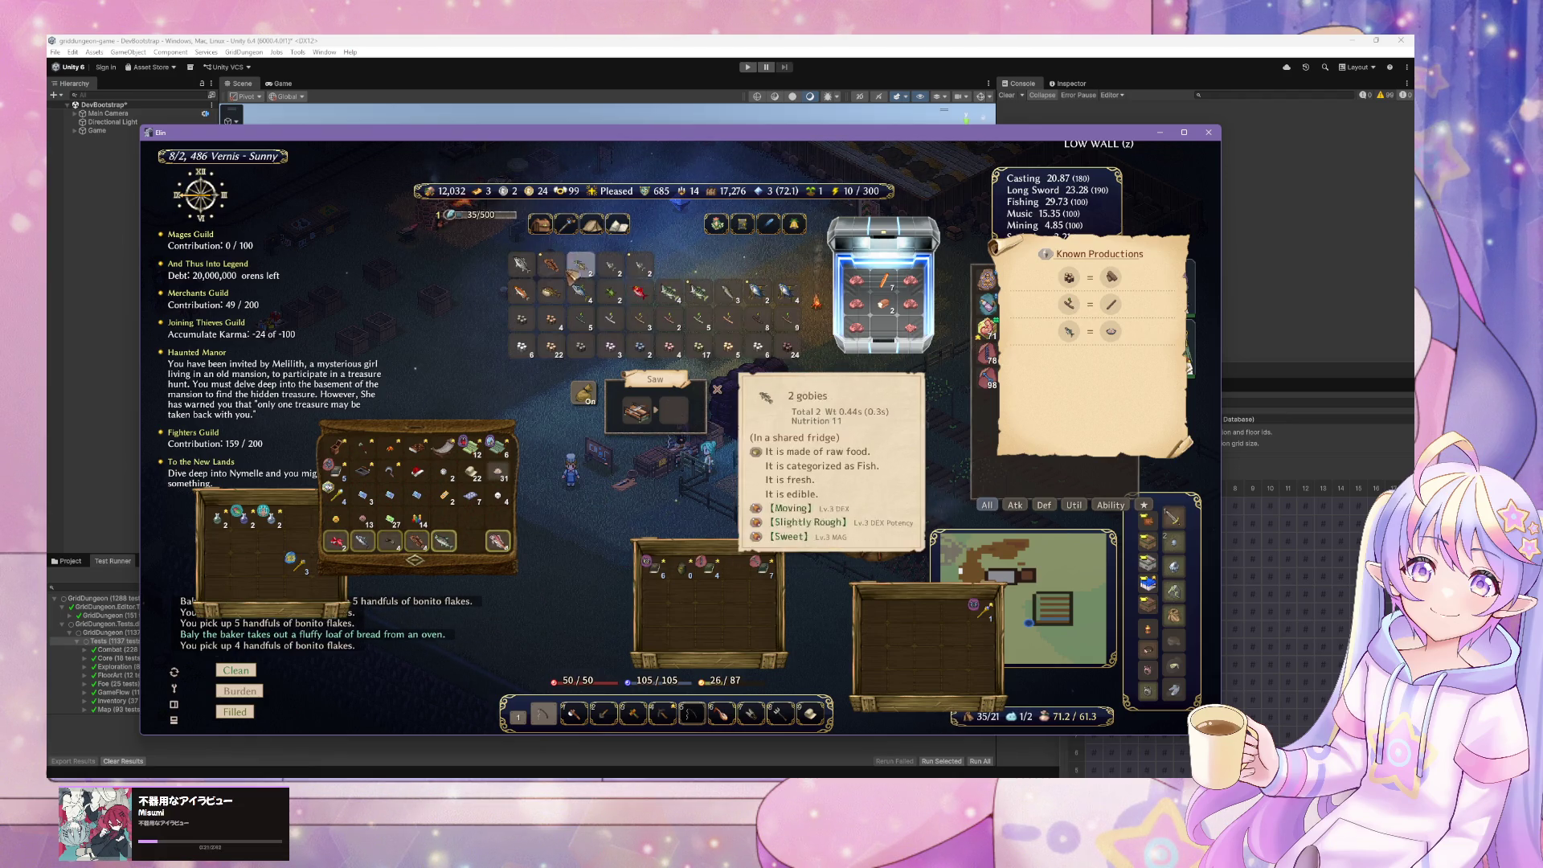
{"action": "left_click", "coordinate": [582, 271]}
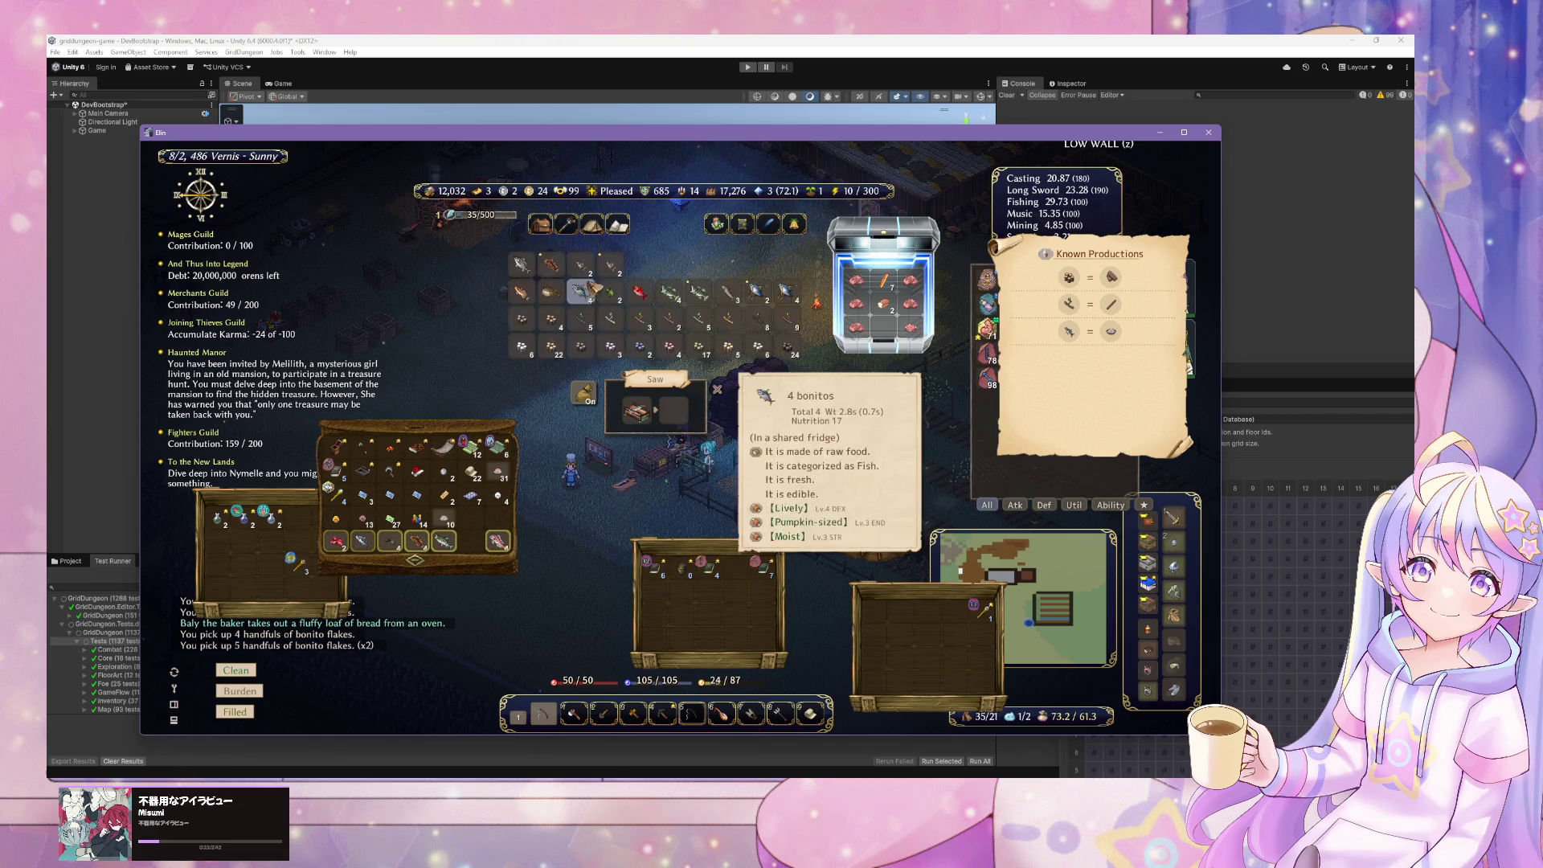
{"action": "left_click", "coordinate": [582, 268]}
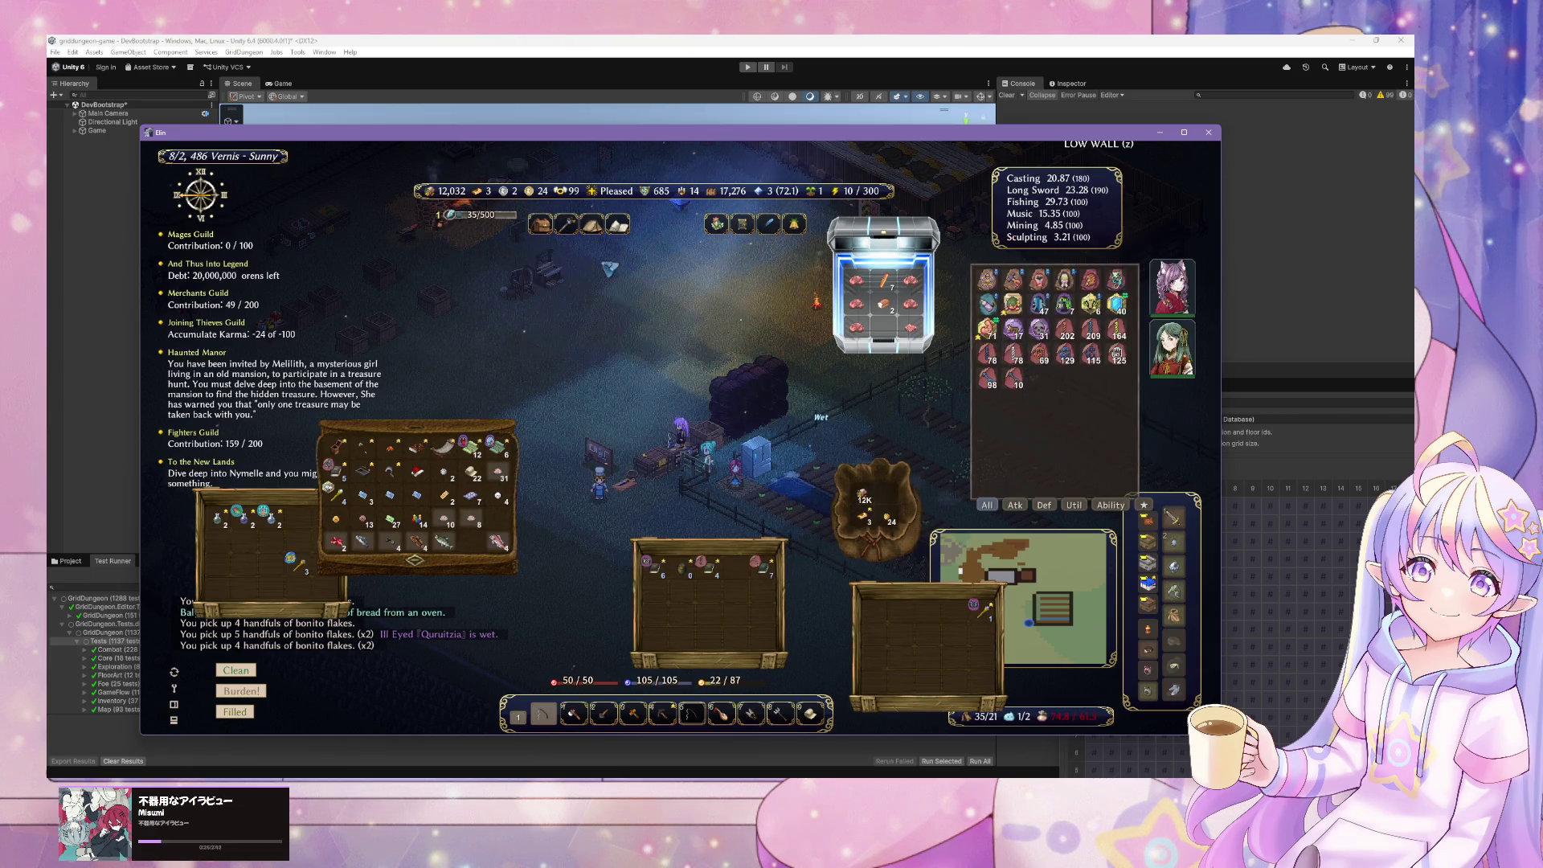
{"action": "left_click", "coordinate": [592, 274]}
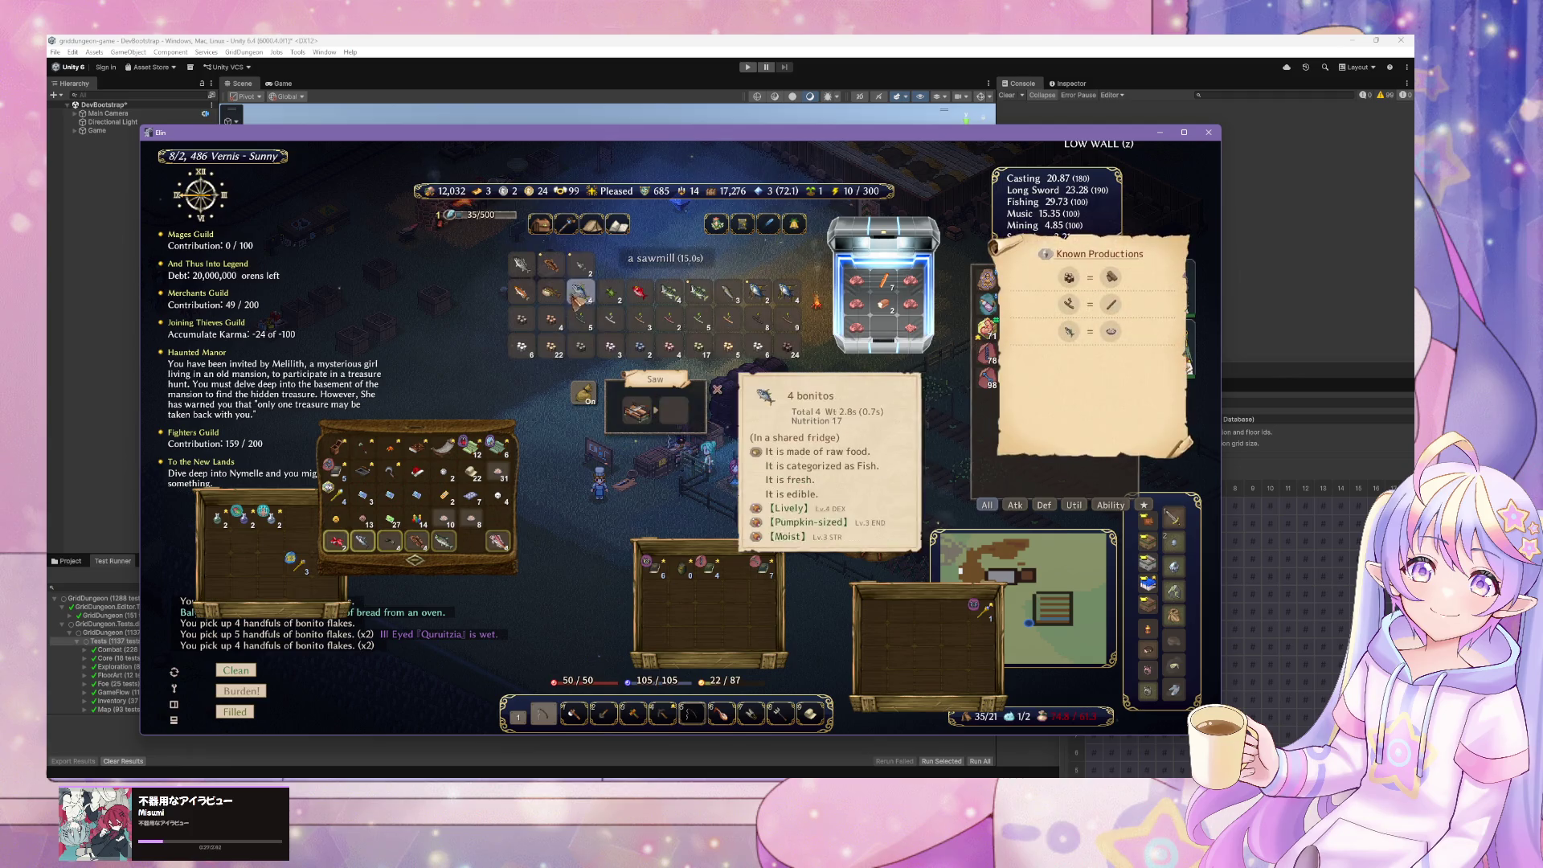
{"action": "left_click", "coordinate": [592, 274]}
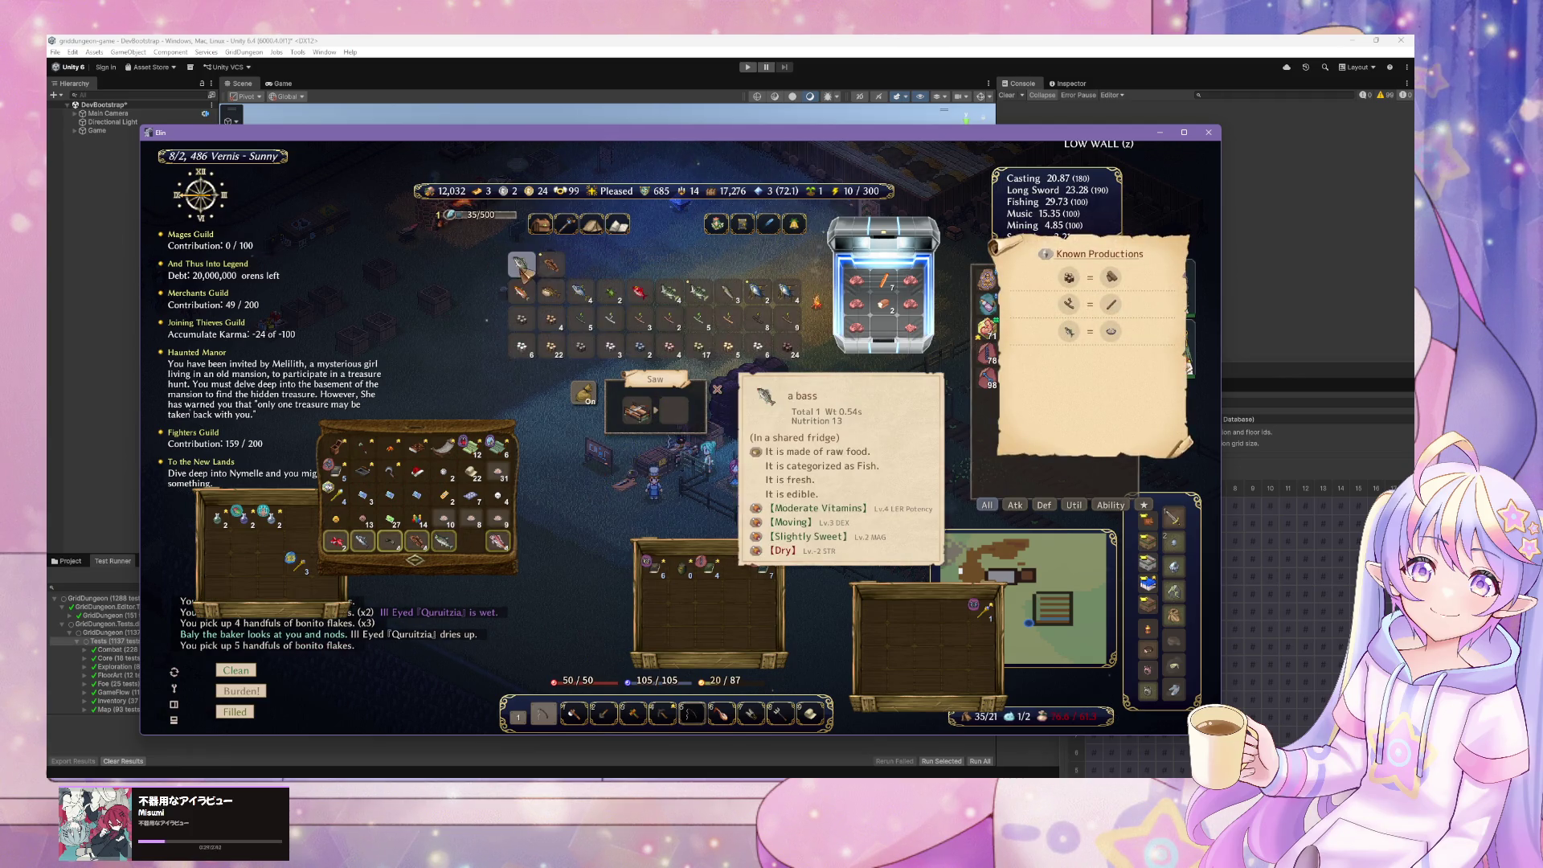
{"action": "left_click", "coordinate": [551, 269]}
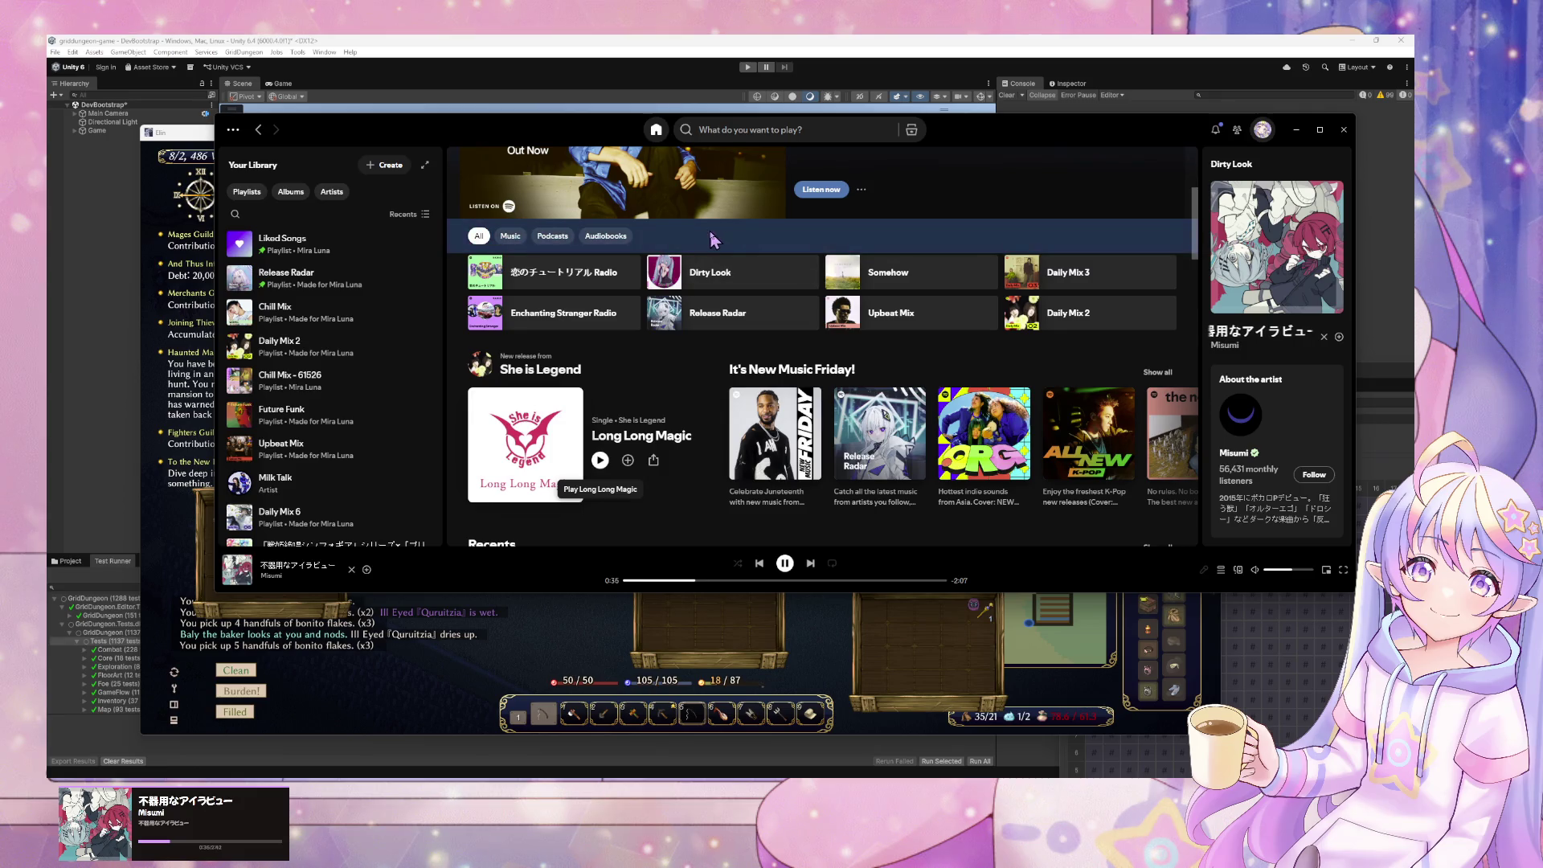
- Play Daily Mix 3 (バッド・ラヴ by NOMELON NOLEMON) in Spotify, then minimize Spotify to show the game
{"action": "scroll", "coordinate": [884, 321], "scroll_direction": "down", "scroll_amount": 2}
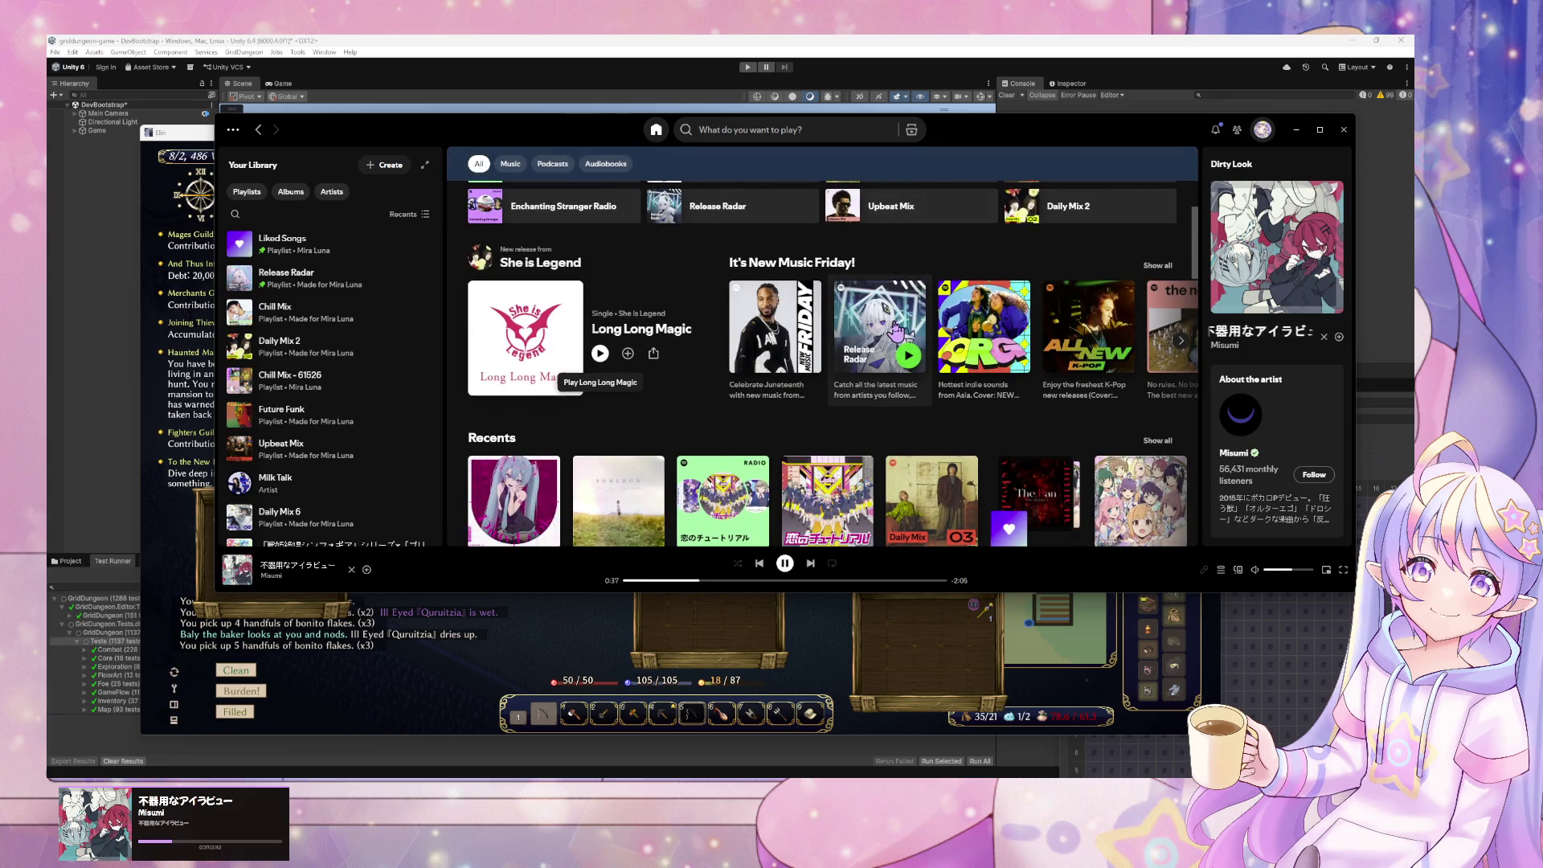
{"action": "scroll", "coordinate": [1150, 318], "scroll_direction": "up", "scroll_amount": 4}
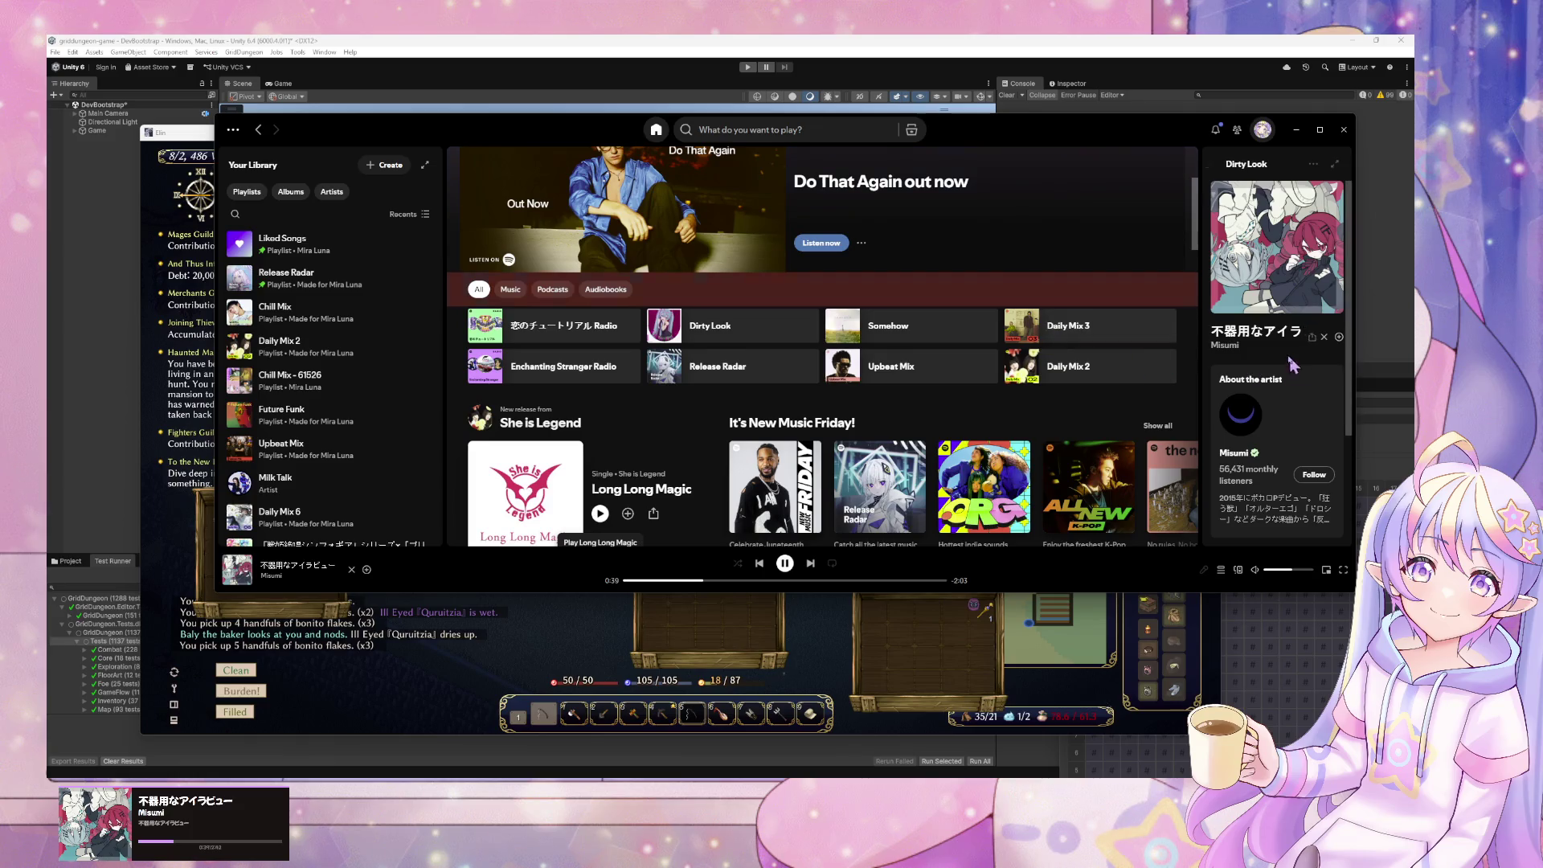
{"action": "left_click", "coordinate": [1157, 325]}
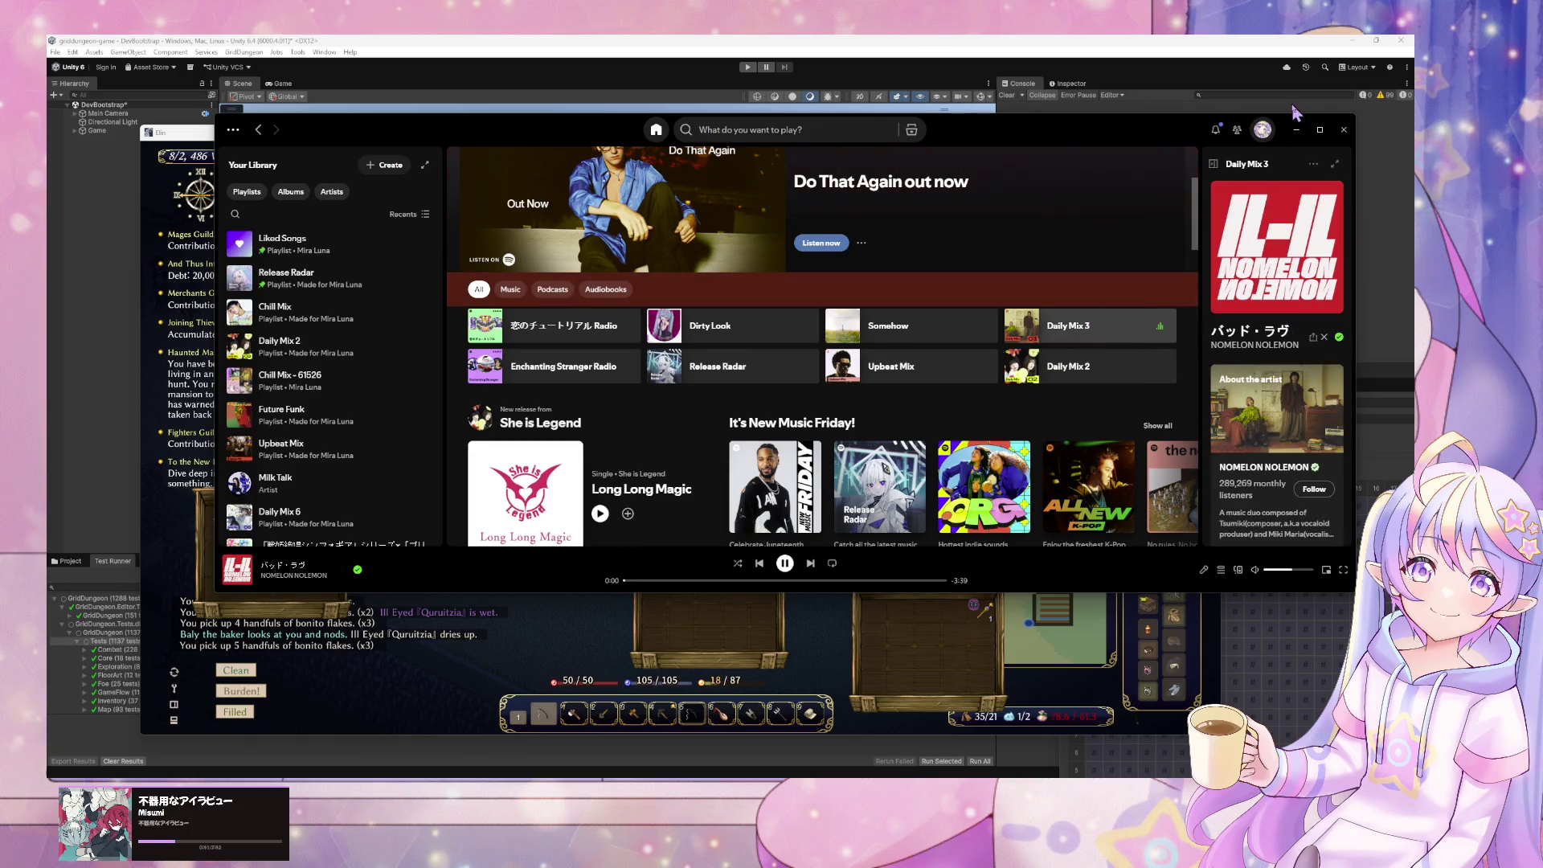
{"action": "left_click", "coordinate": [1298, 129]}
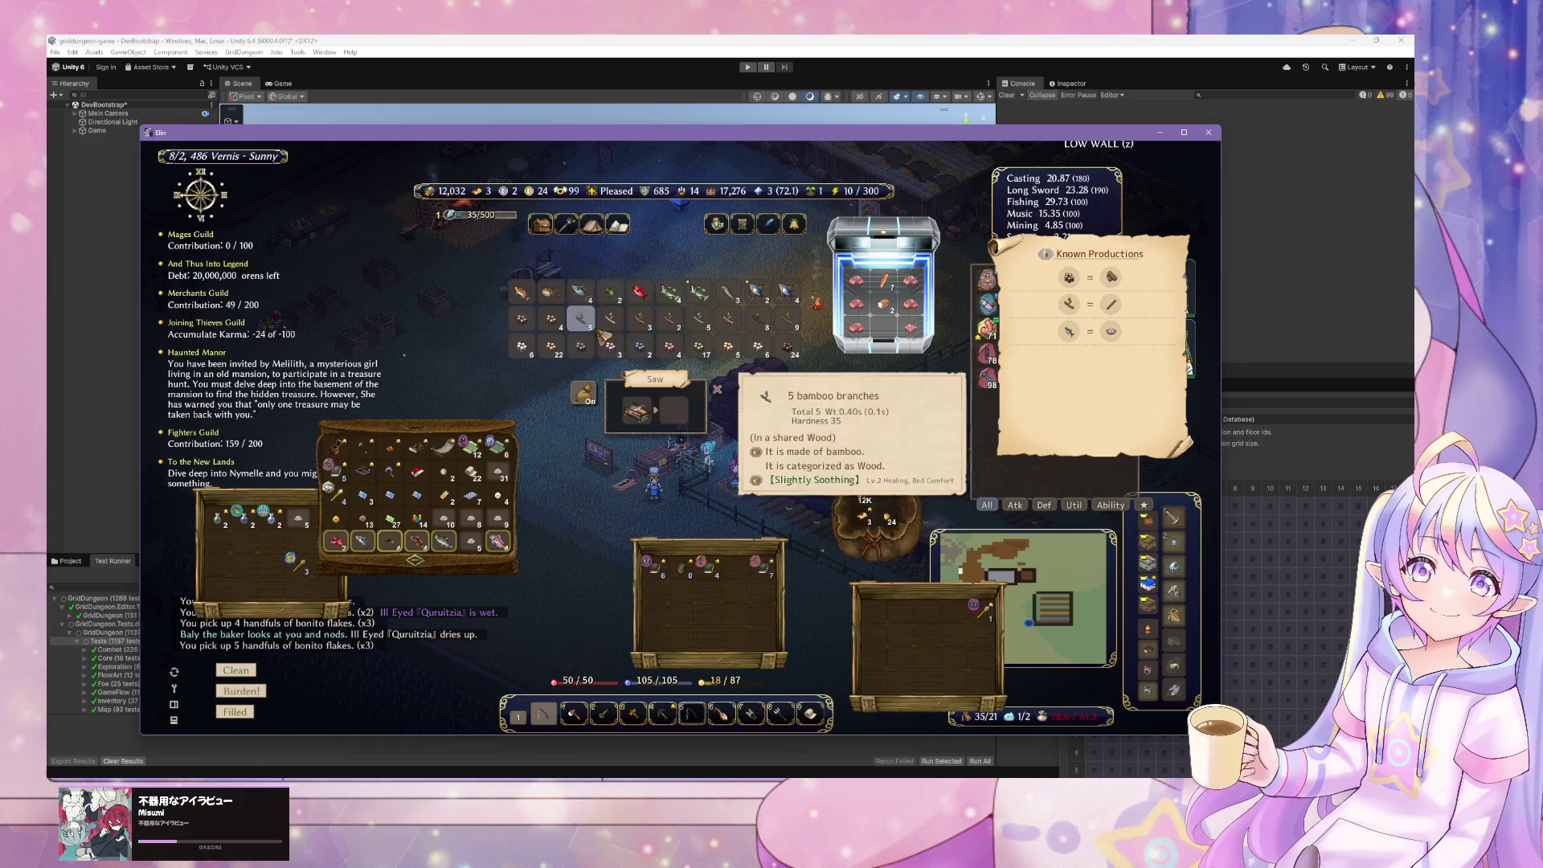
- Saw the red bream, pintunas and sweetfish from the fridge into bonito flakes
{"action": "left_click", "coordinate": [639, 291]}
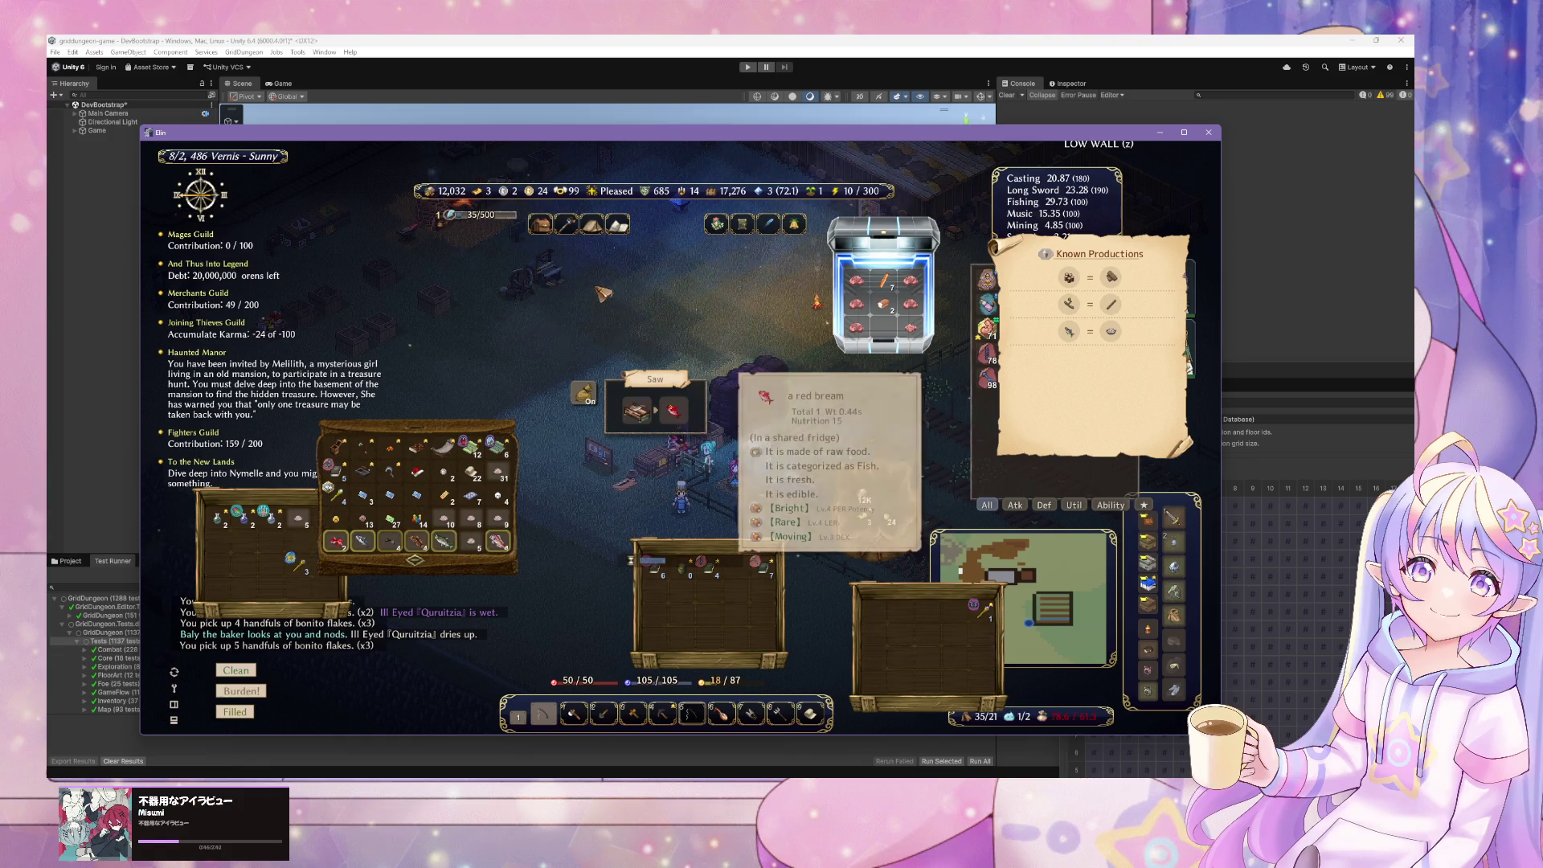
{"action": "left_click", "coordinate": [615, 299]}
{"action": "left_click", "coordinate": [556, 299]}
{"action": "left_click", "coordinate": [640, 297]}
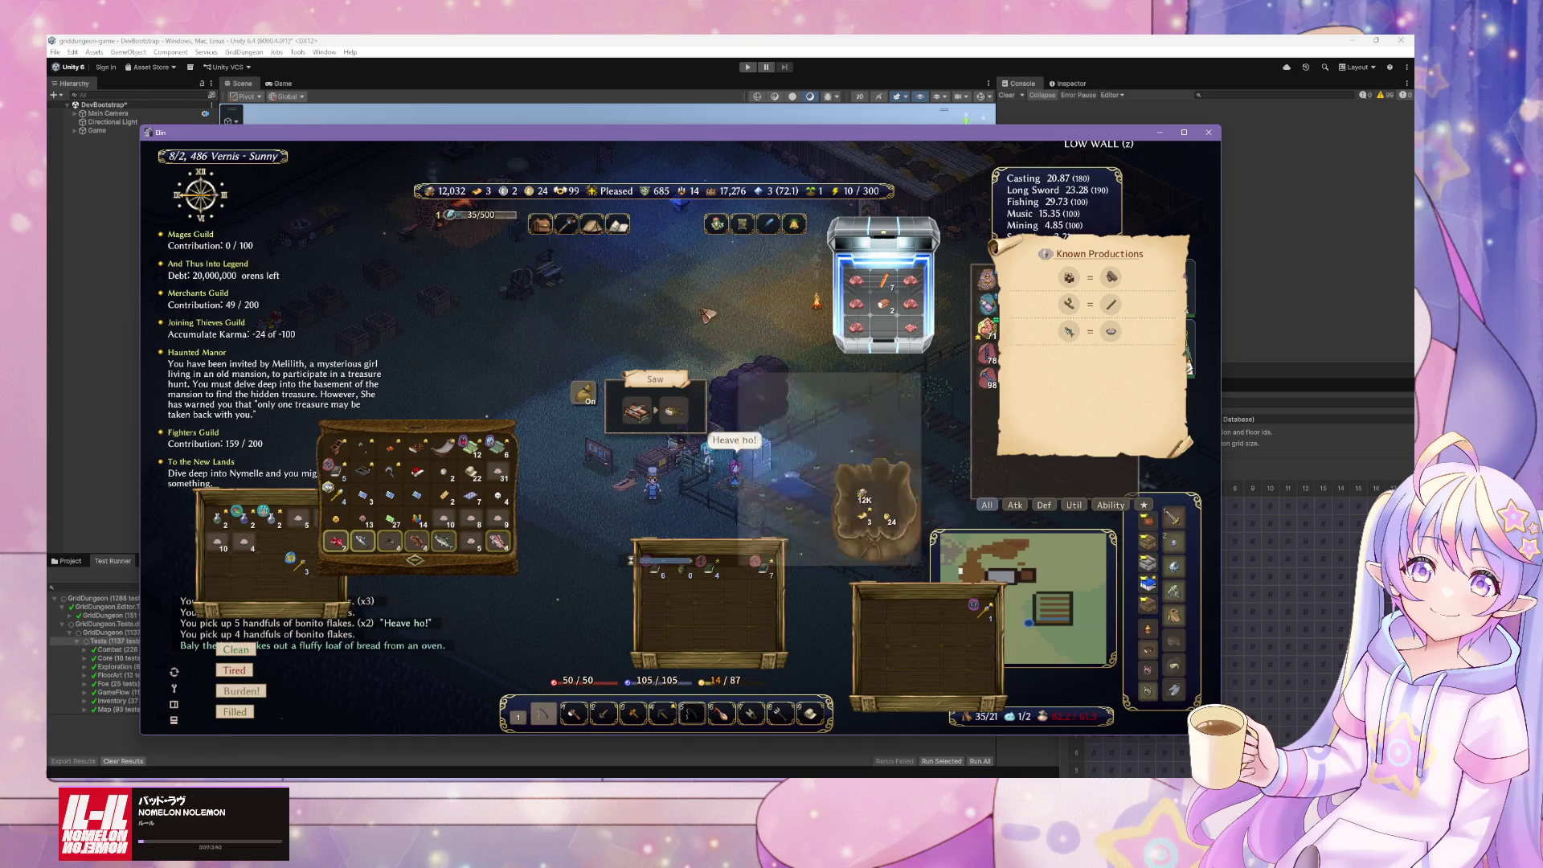
{"action": "left_click", "coordinate": [641, 297]}
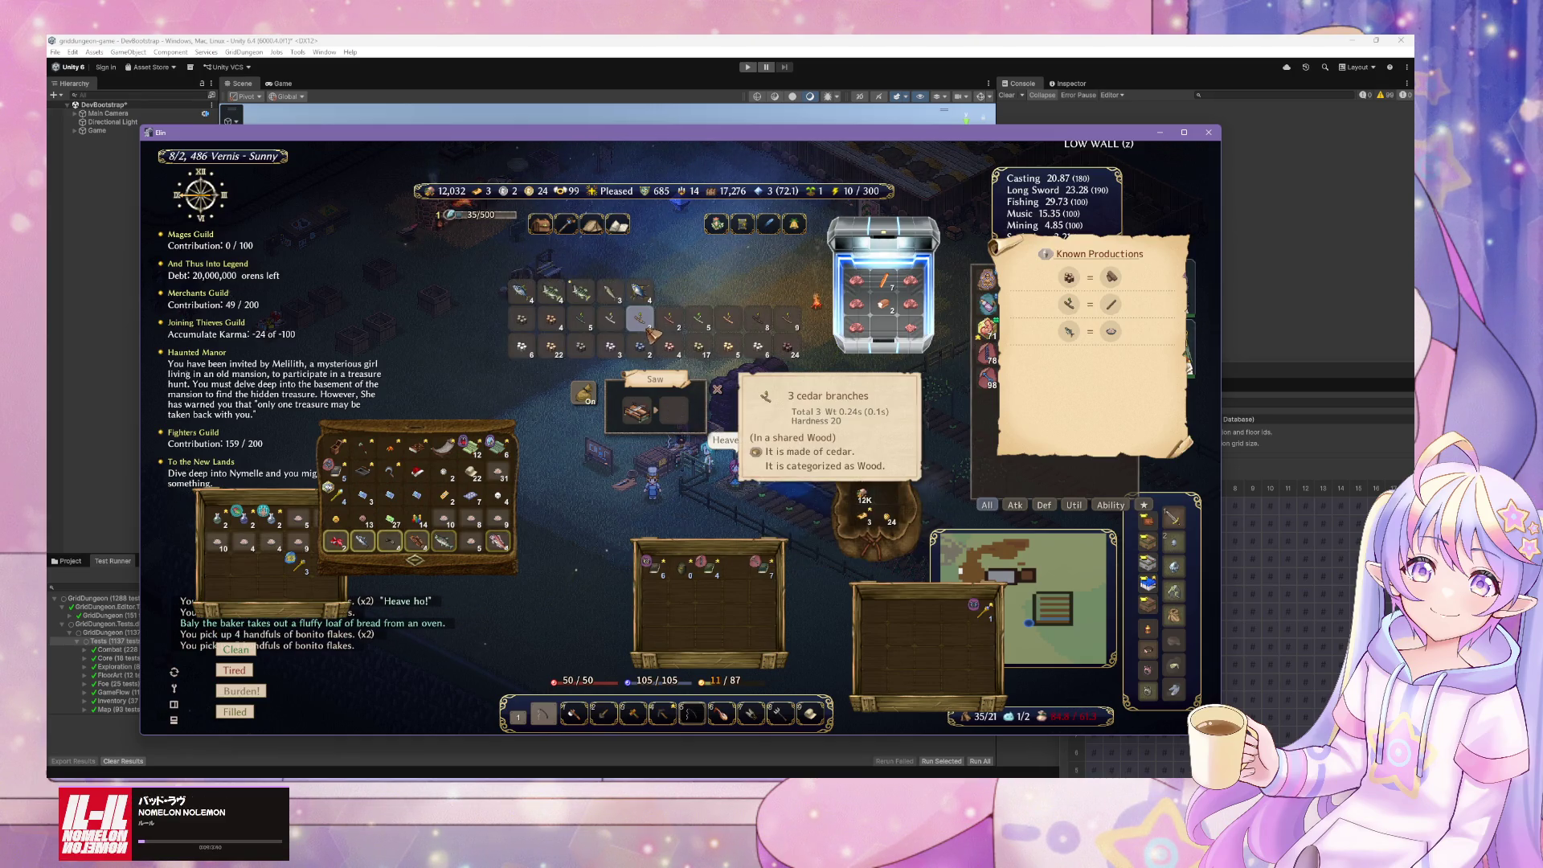
{"action": "left_click", "coordinate": [615, 299]}
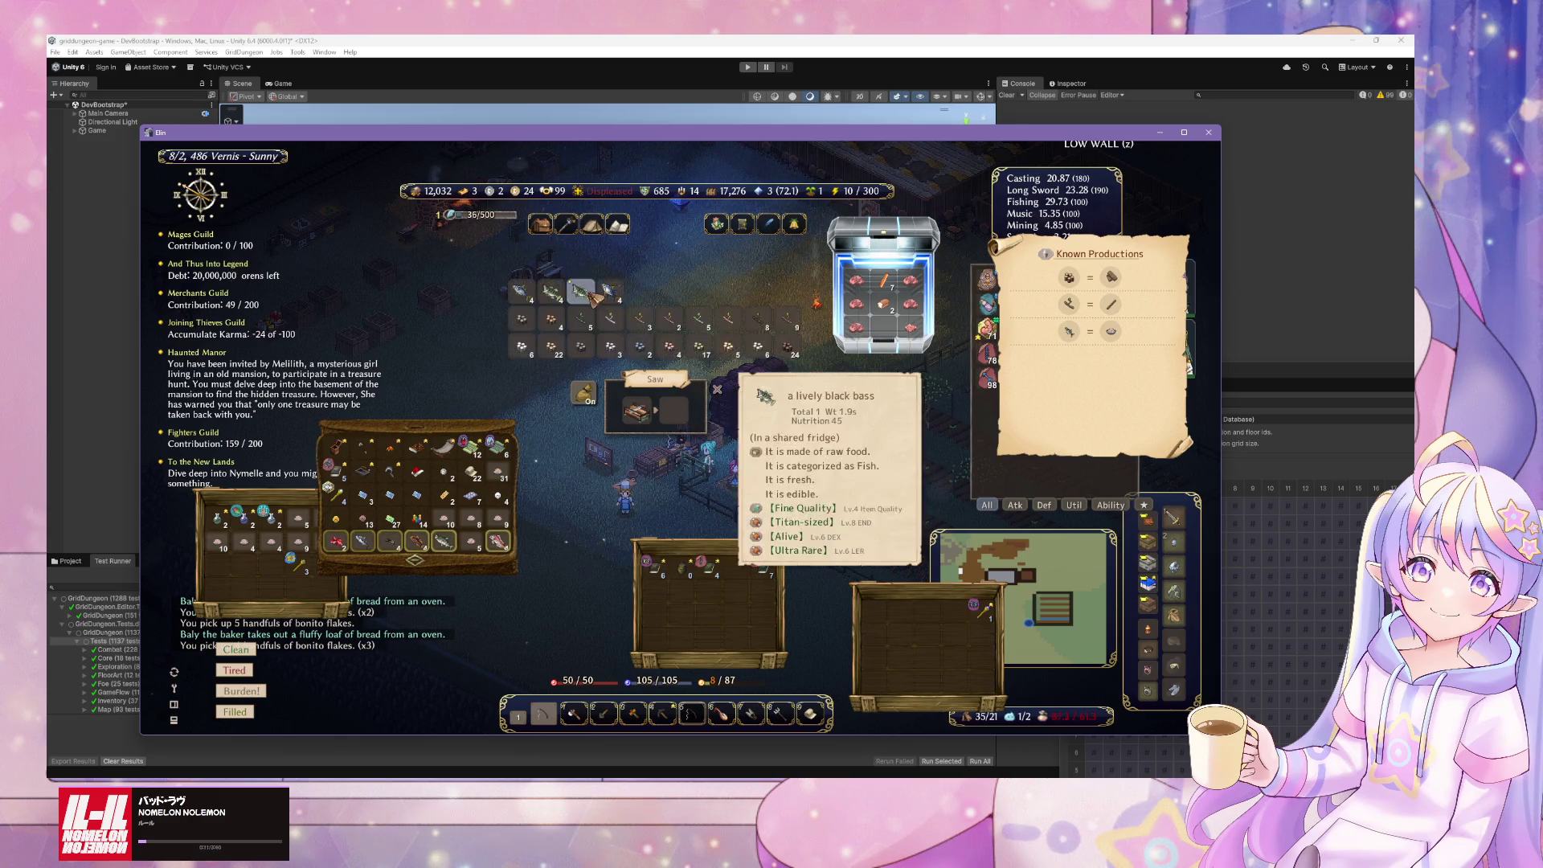
- Saw the black bass, bonitos, tilefish and tadpoles into bonito flakes, then pick up the sawmill and open its container
{"action": "left_click", "coordinate": [589, 297]}
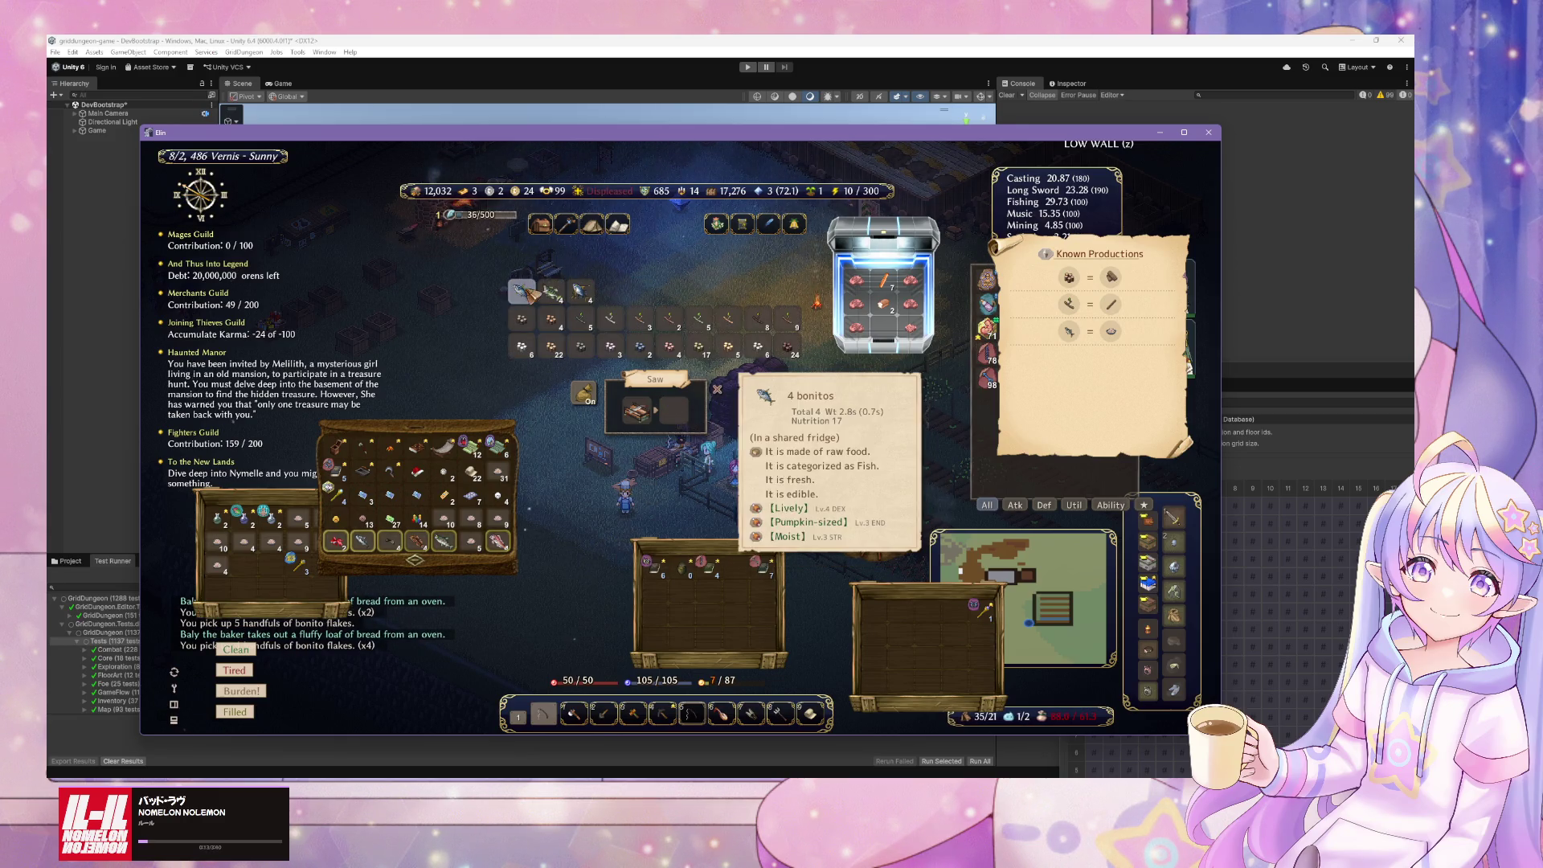
{"action": "left_click", "coordinate": [524, 292]}
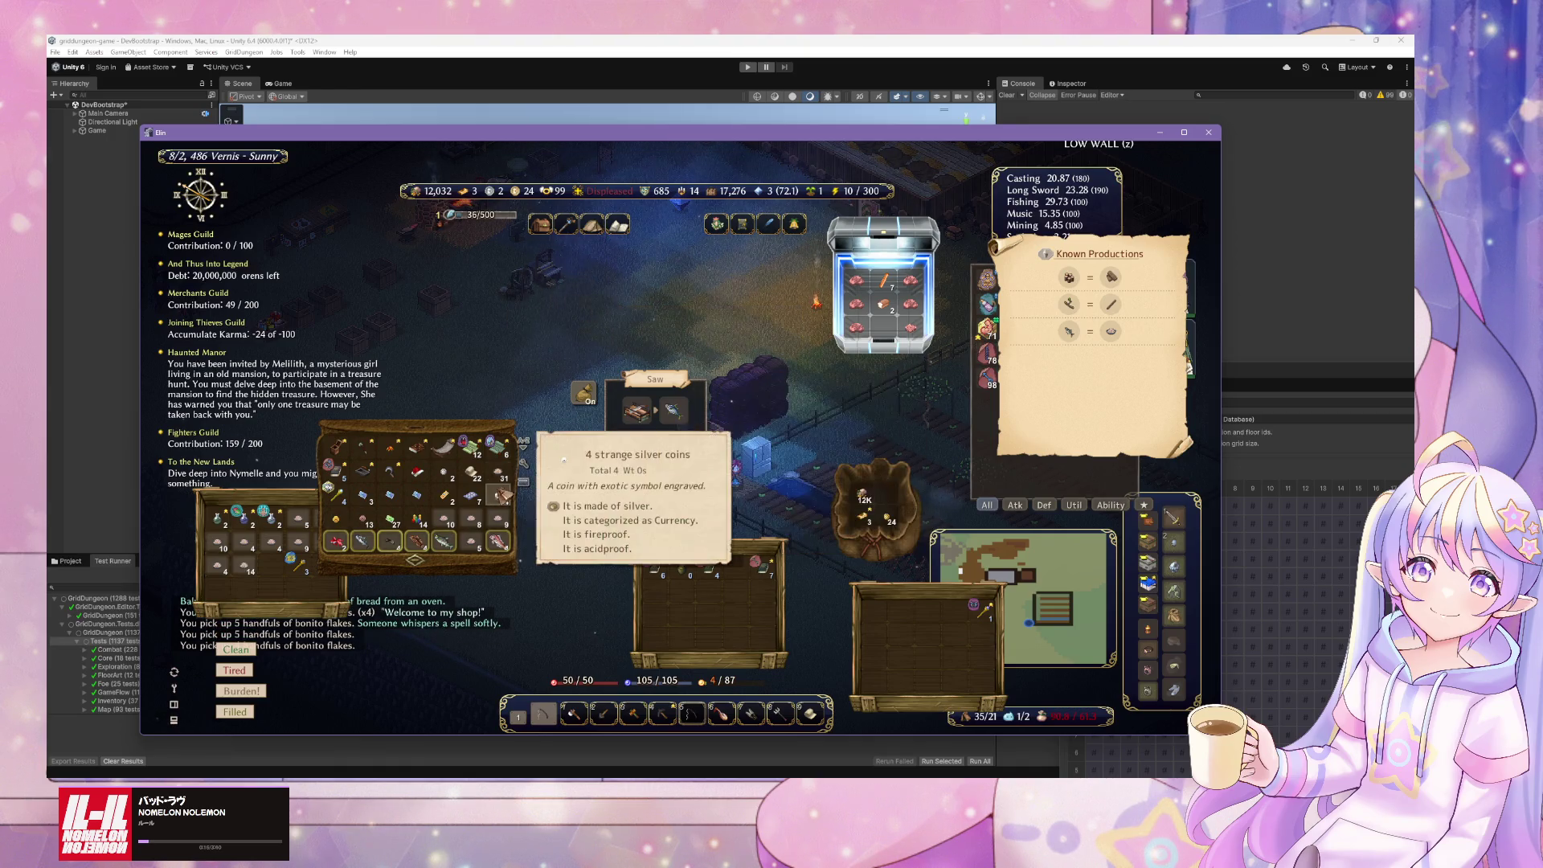
{"action": "left_click", "coordinate": [505, 549]}
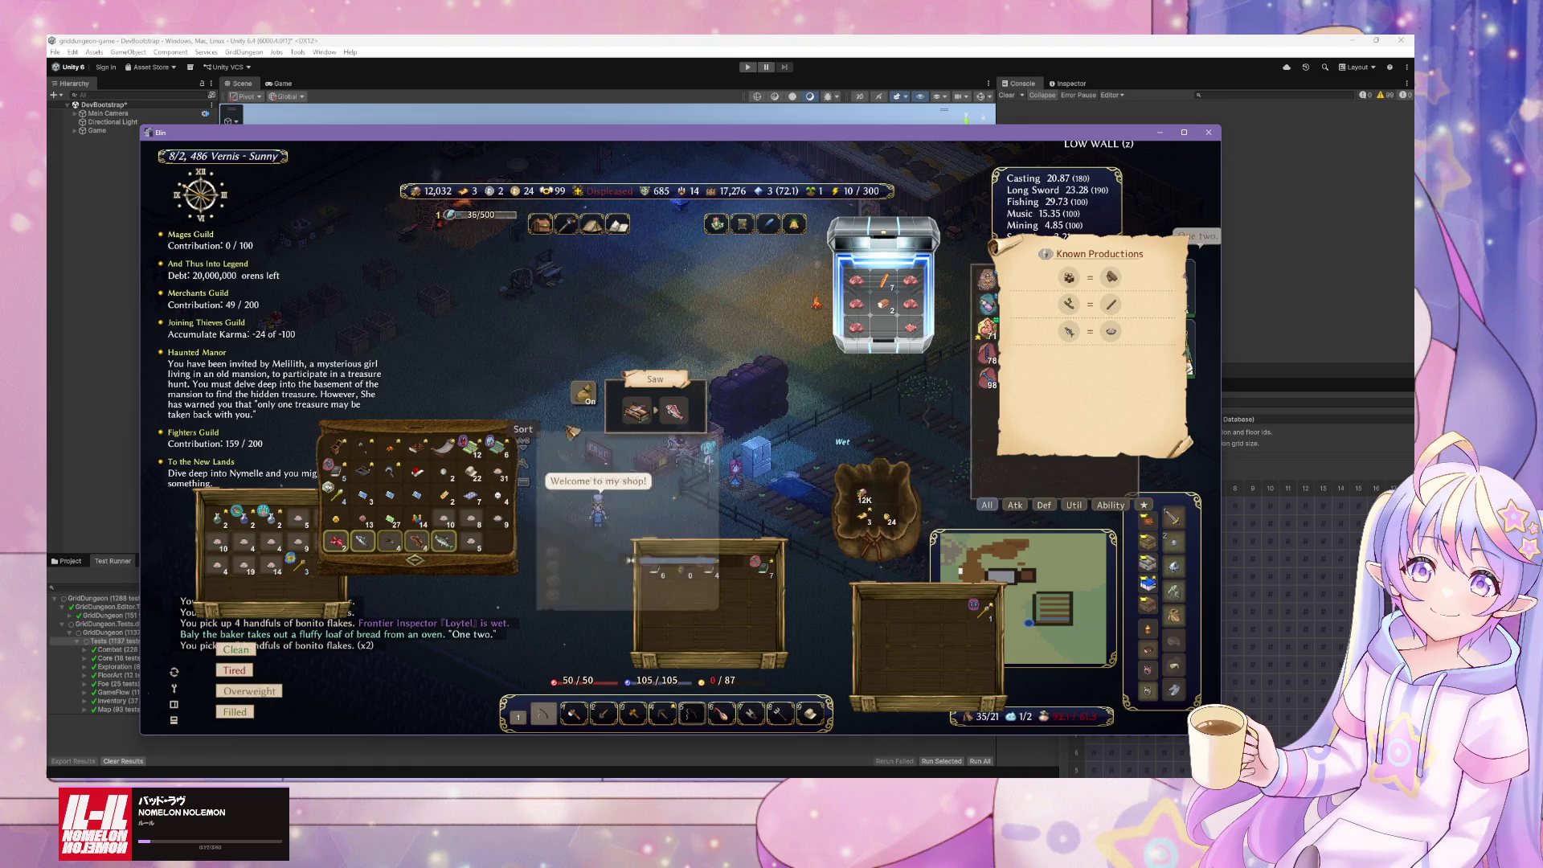
{"action": "left_click", "coordinate": [416, 541]}
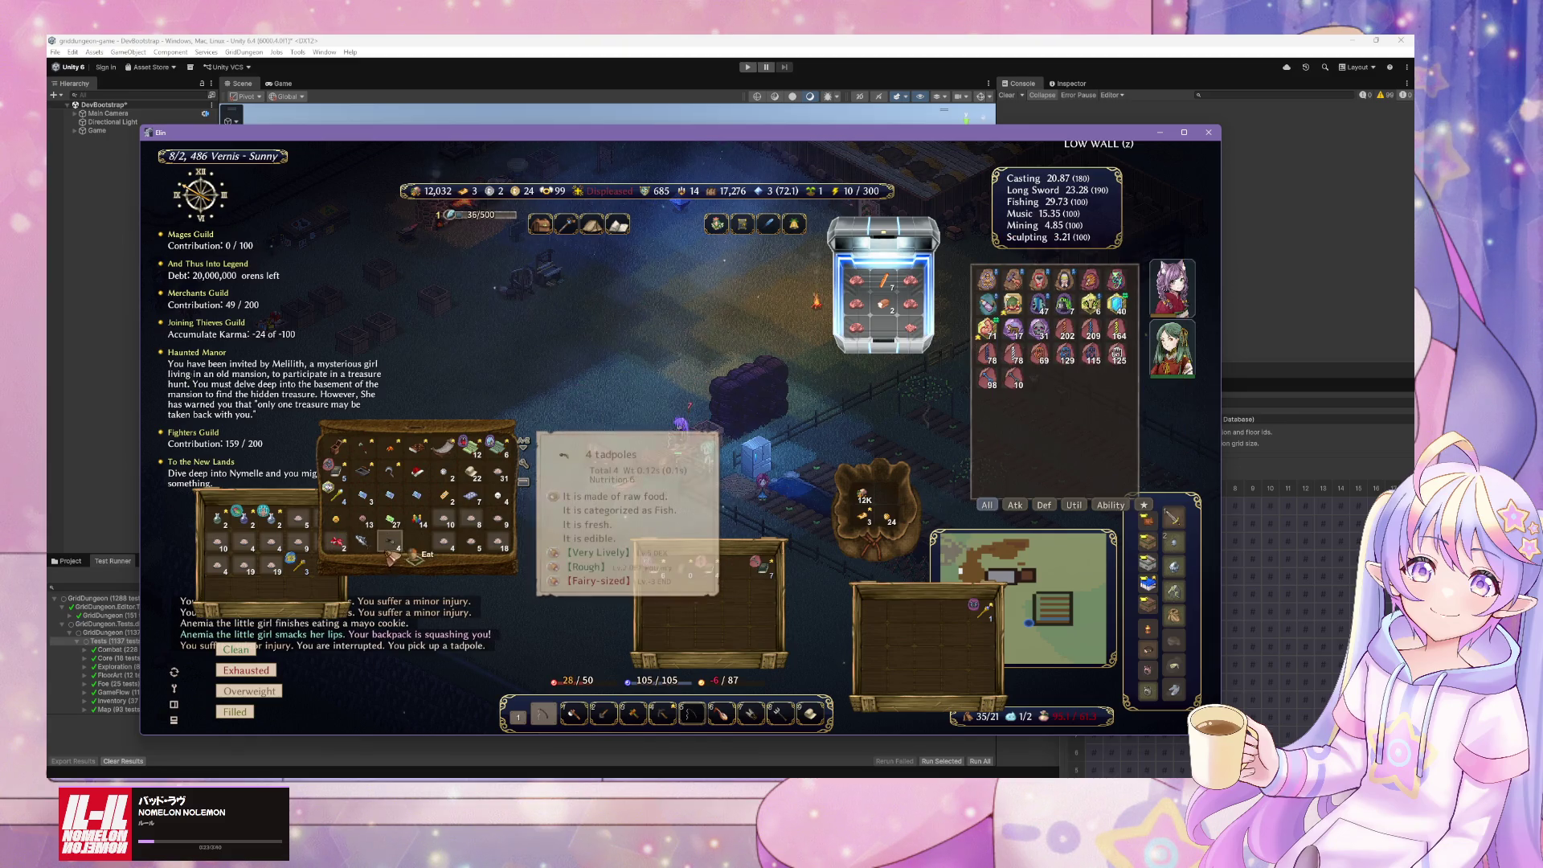
{"action": "left_click", "coordinate": [417, 540]}
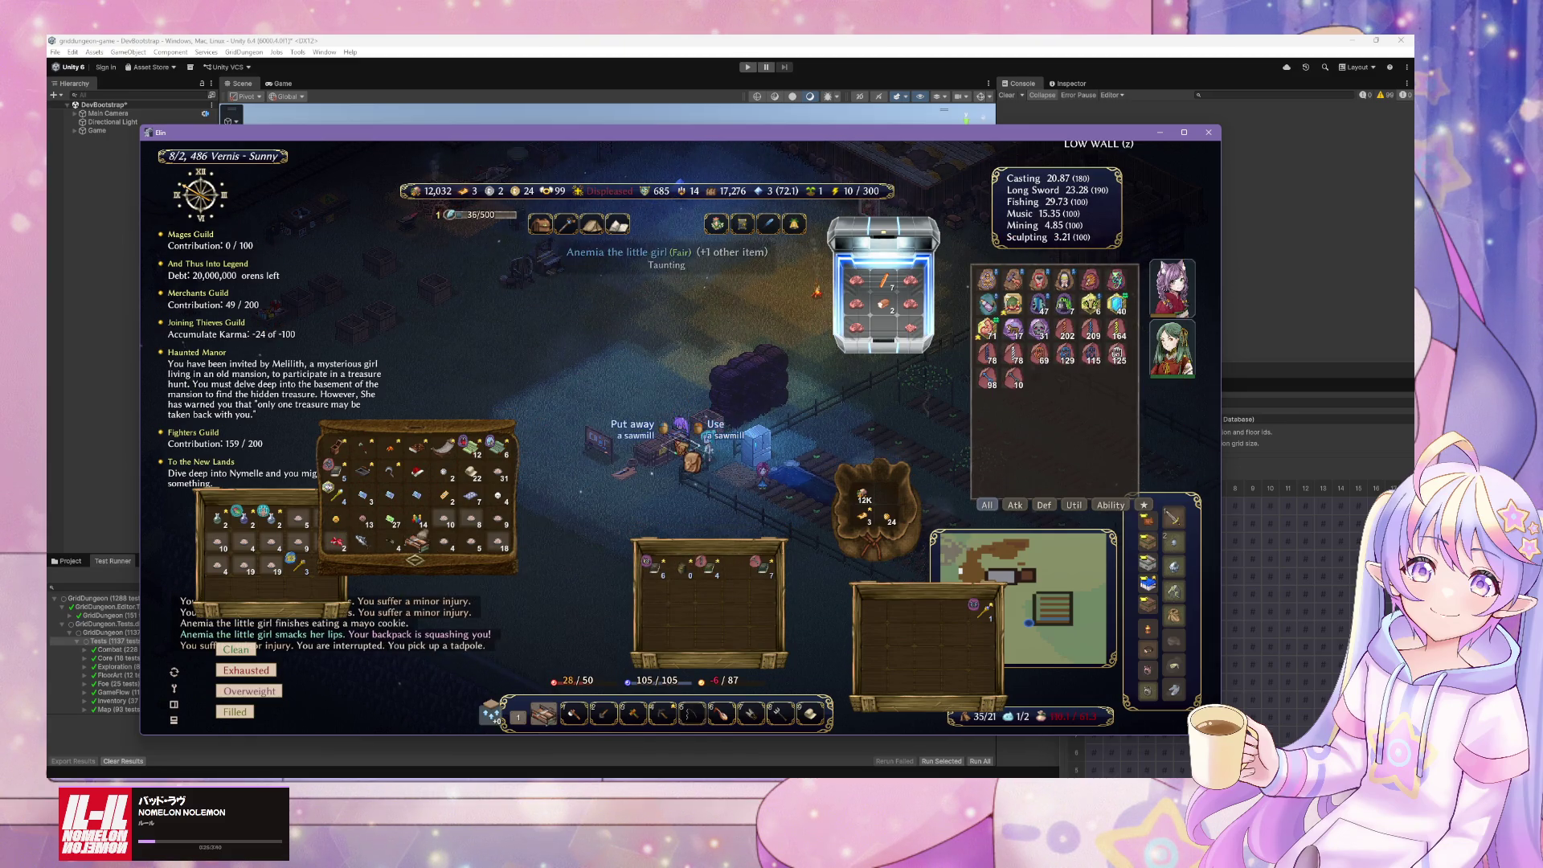
{"action": "left_click", "coordinate": [710, 434]}
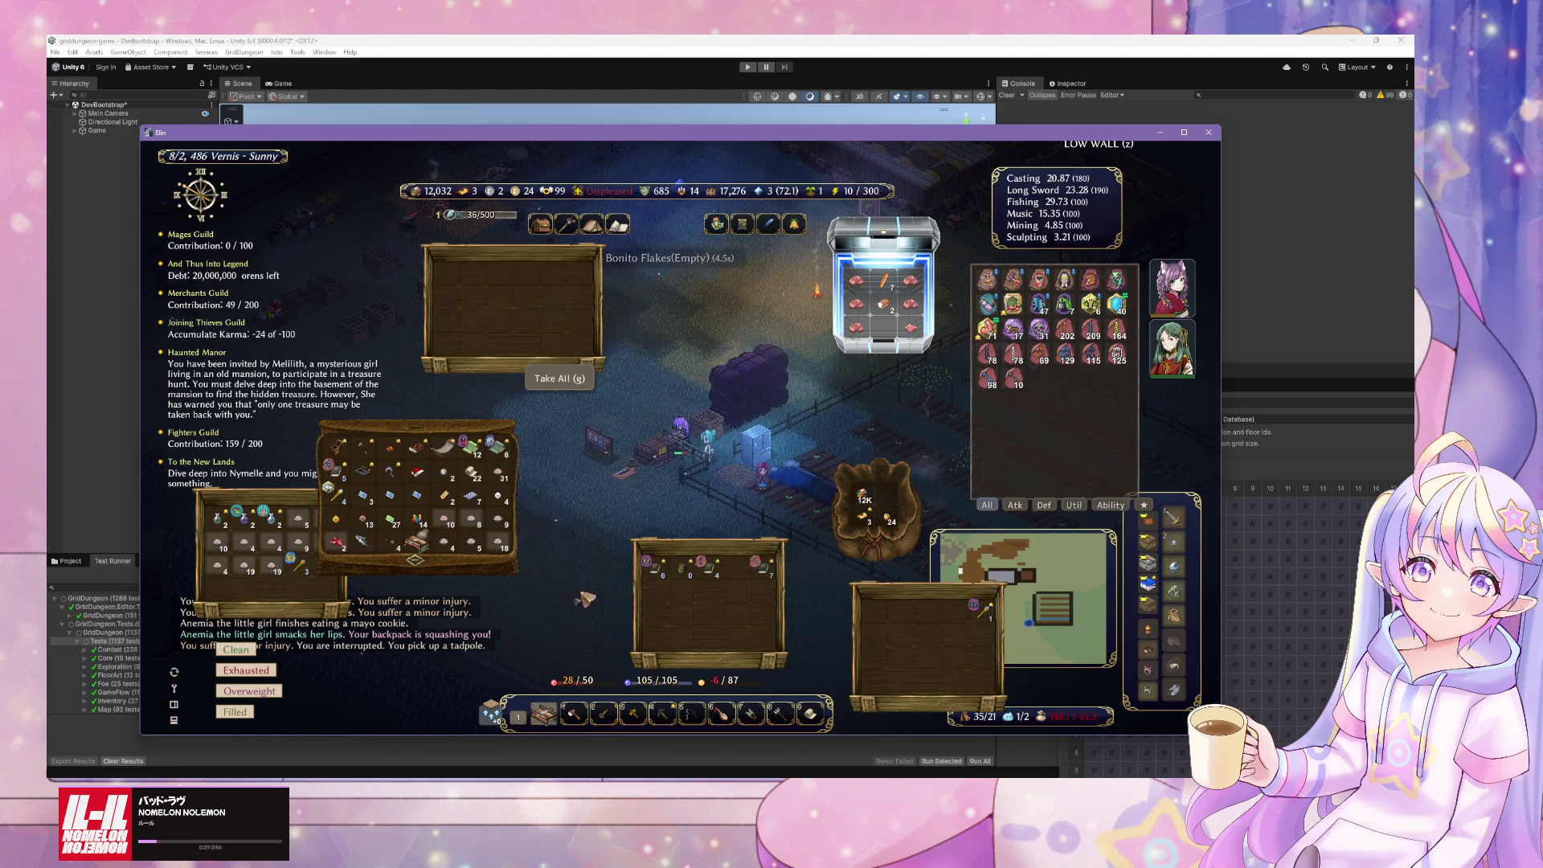